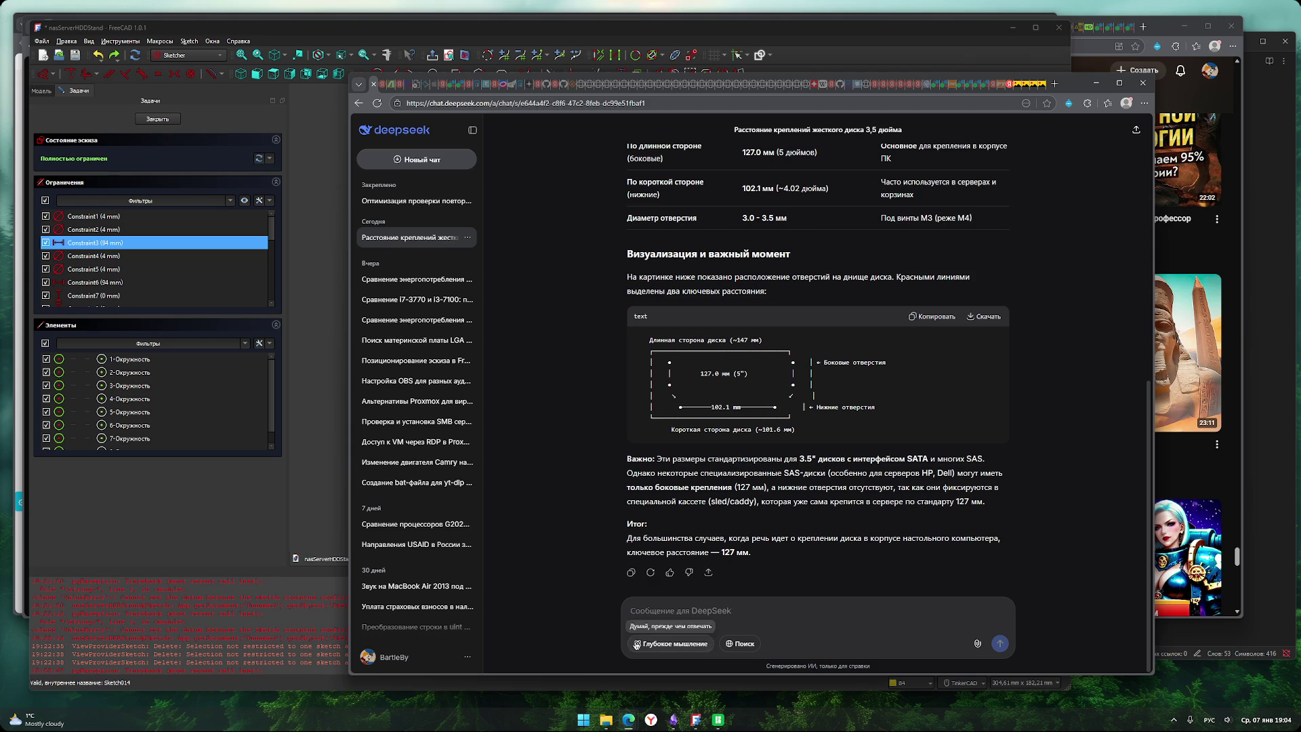
# Step: Switch from the DeepSeek chat back to the FreeCAD nasServerHDDStand sketch
pyautogui.click(265, 519)
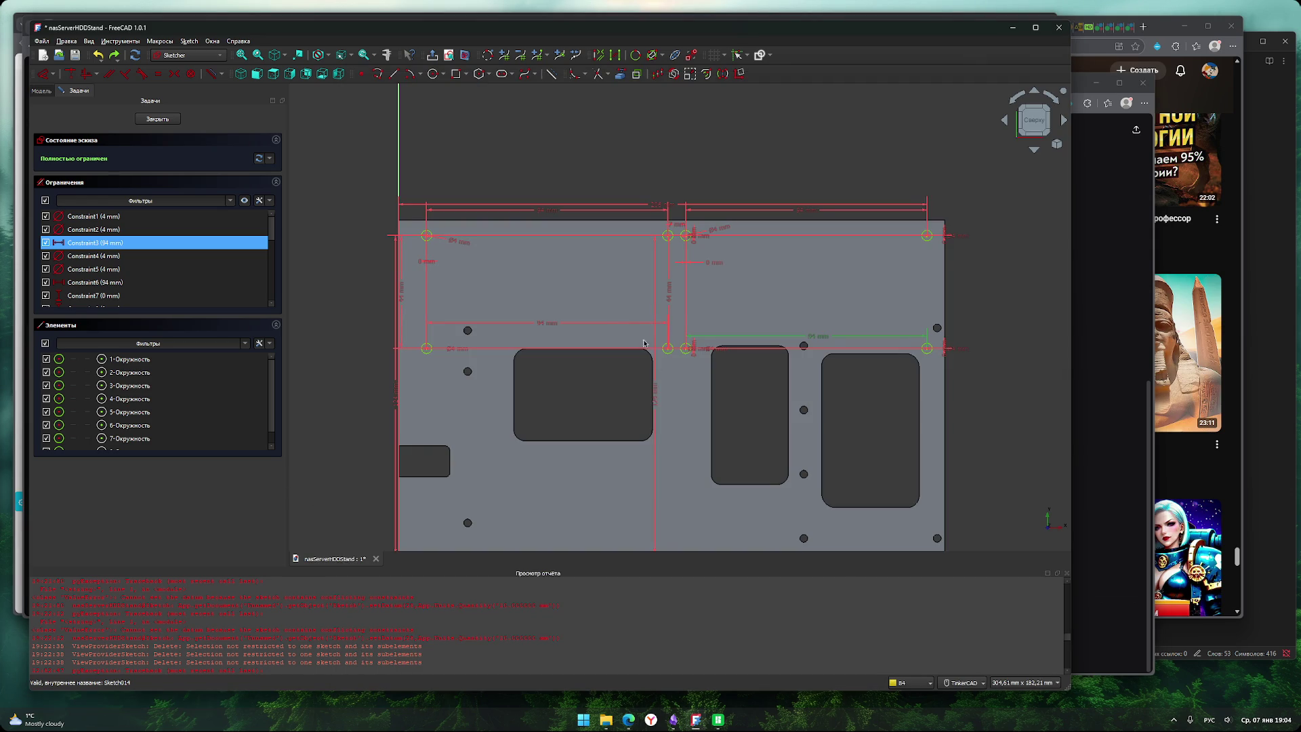
# Step: Change the two left-side 94 mm hole-spacing dimensions to 95 mm
pyautogui.scroll(1, 549, 241)
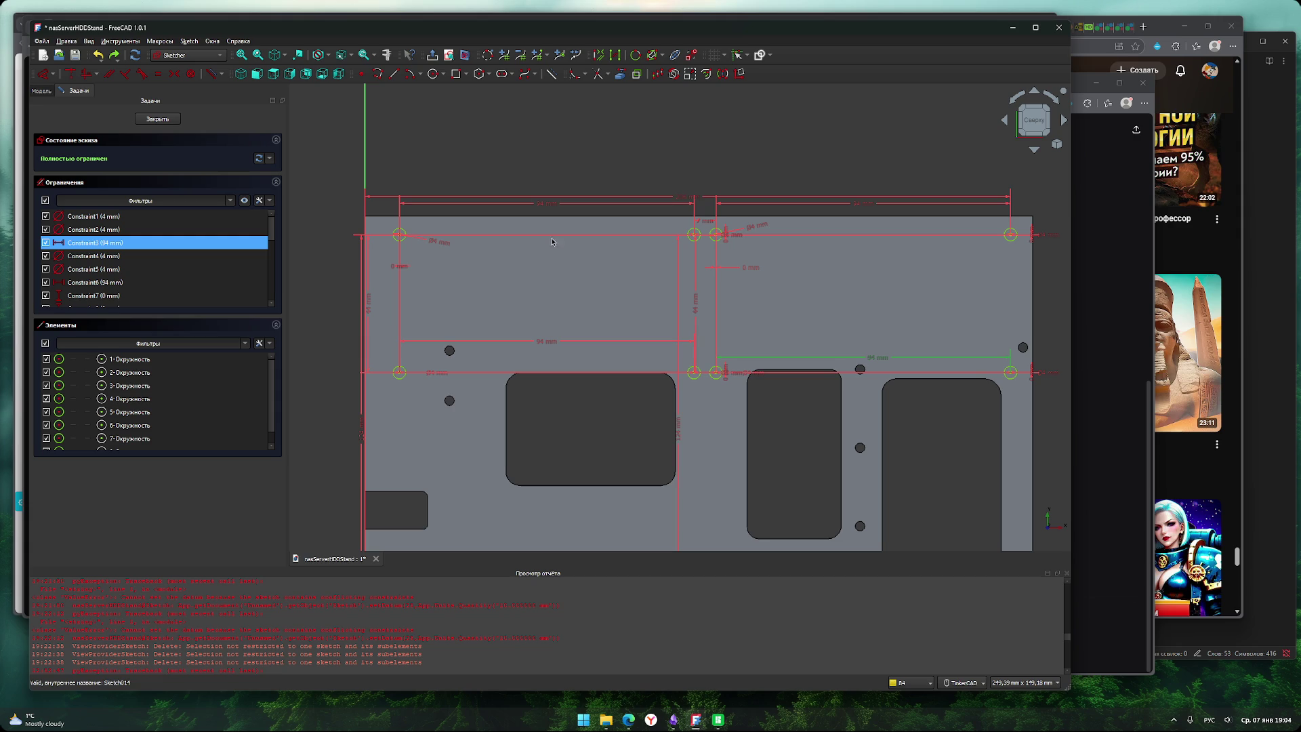
pyautogui.doubleClick(553, 205)
pyautogui.write('95')
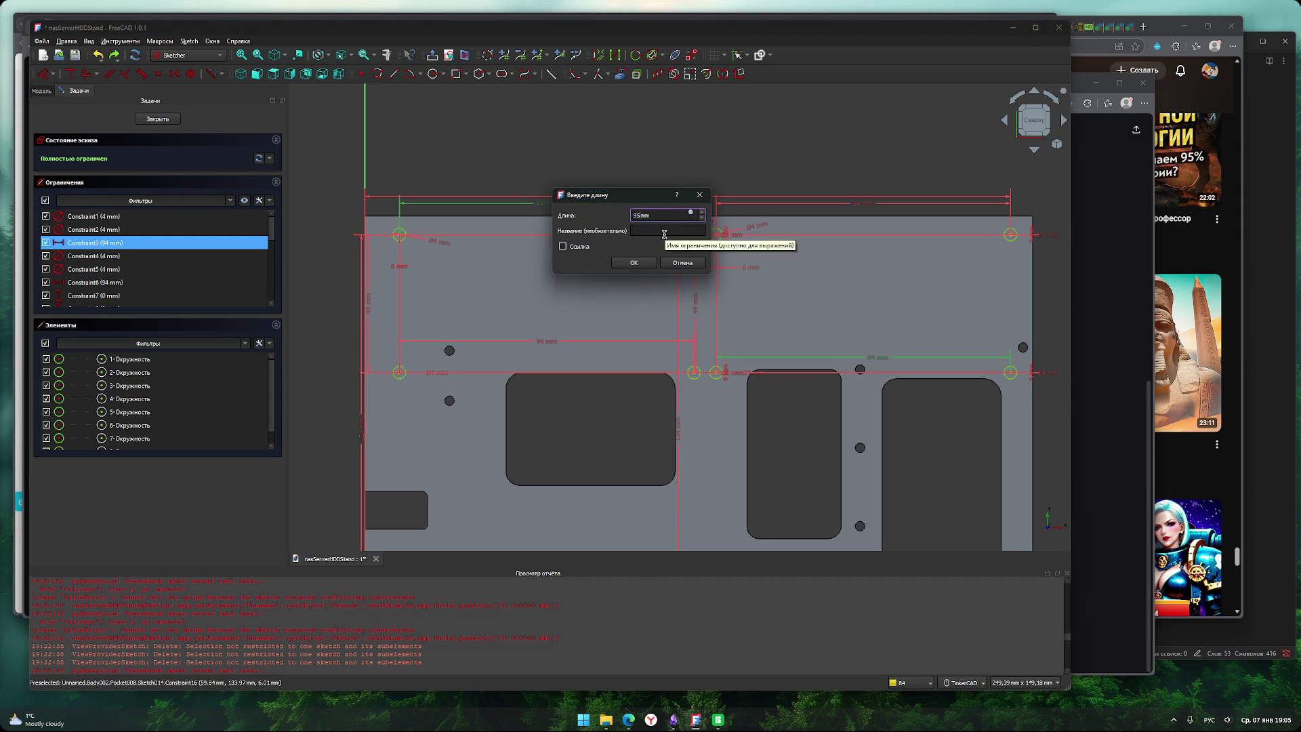
pyautogui.click(634, 265)
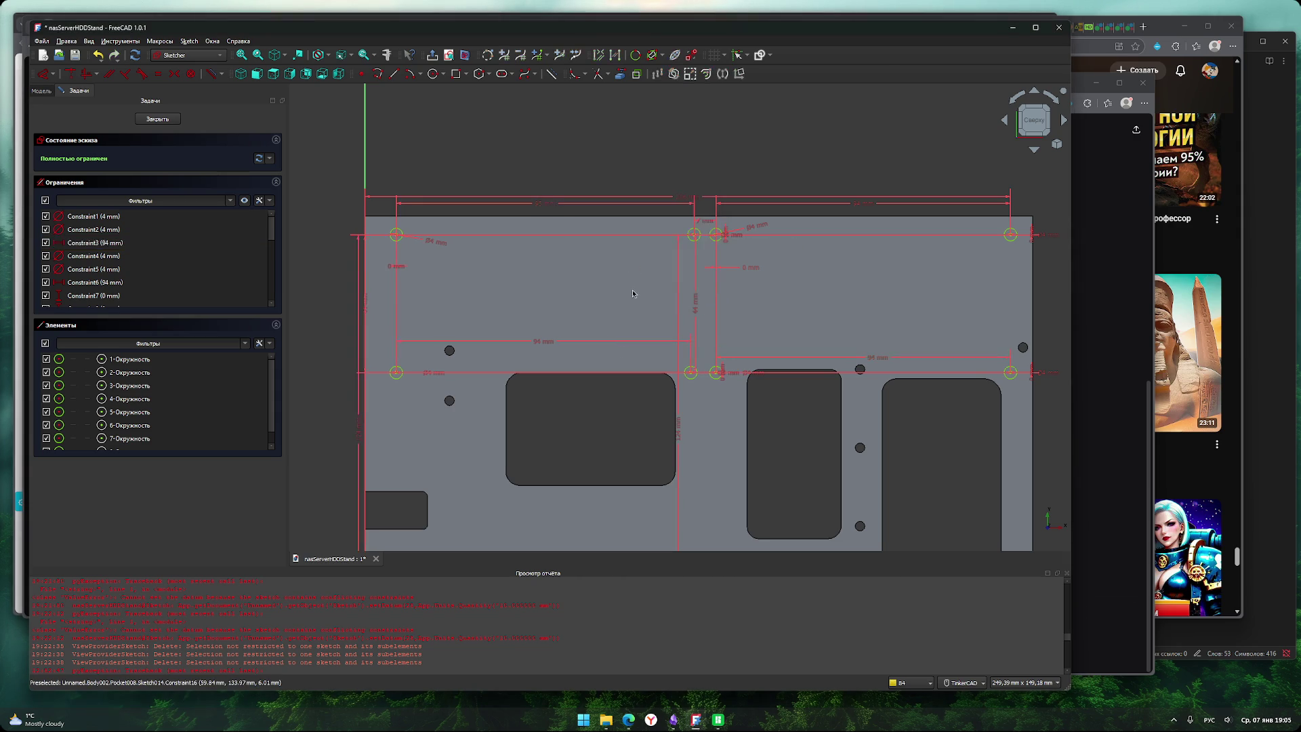
pyautogui.doubleClick(545, 342)
pyautogui.write('95')
pyautogui.click(638, 405)
# Step: Change the top-right and lower-right hole-spacing dimensions to 95 mm
pyautogui.scroll(-1, 639, 400)
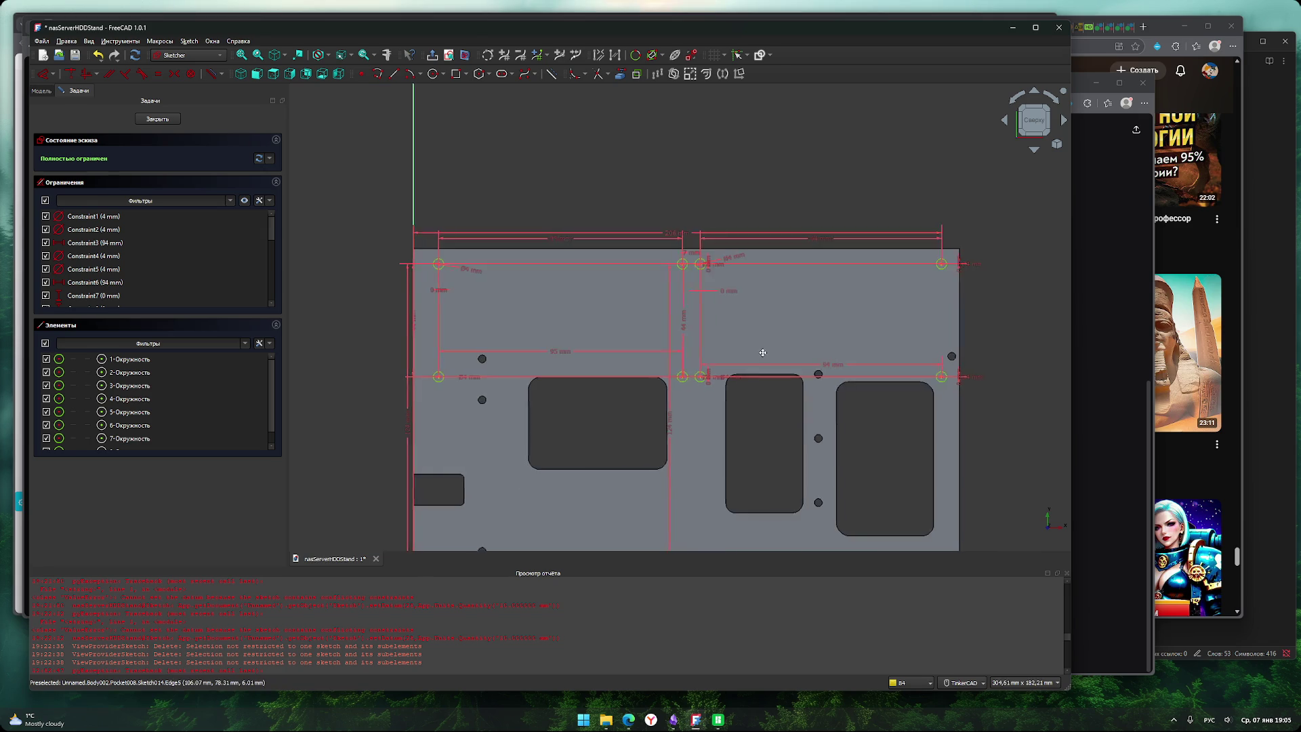
pyautogui.moveTo(813, 278); pyautogui.dragTo(690, 281, button='middle')
pyautogui.doubleClick(691, 241)
pyautogui.write('95')
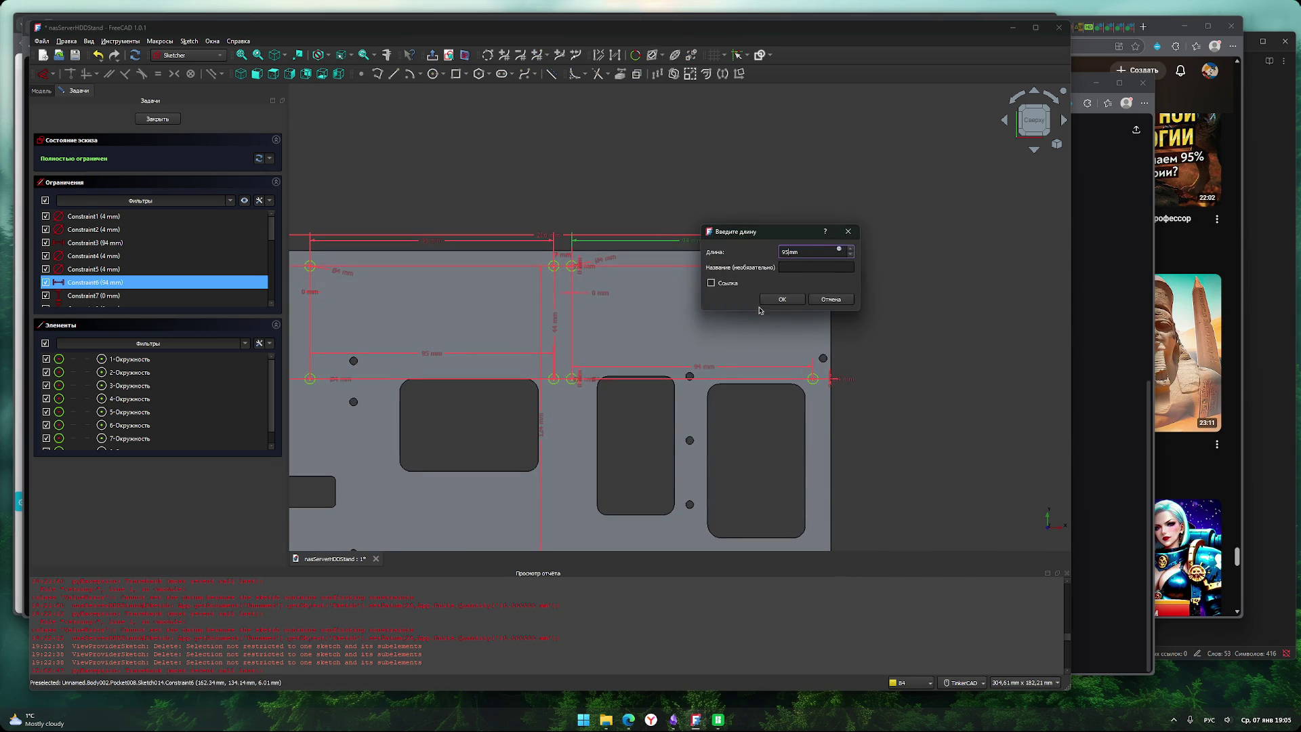
pyautogui.click(771, 303)
pyautogui.doubleClick(696, 366)
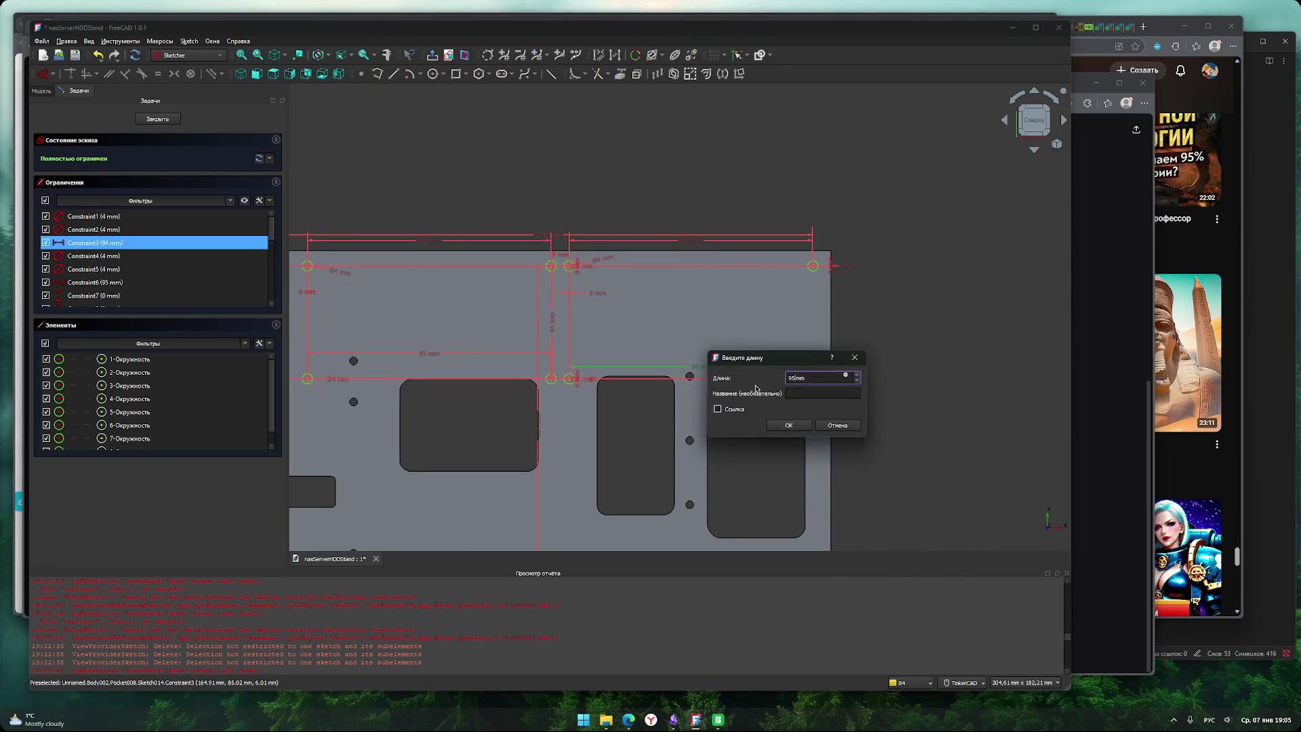
pyautogui.click(789, 425)
# Step: Enter 10 mm for the 7 mm gap between the central hole pairs
pyautogui.moveTo(434, 326); pyautogui.dragTo(515, 328, button='middle')
pyautogui.scroll(4, 641, 327)
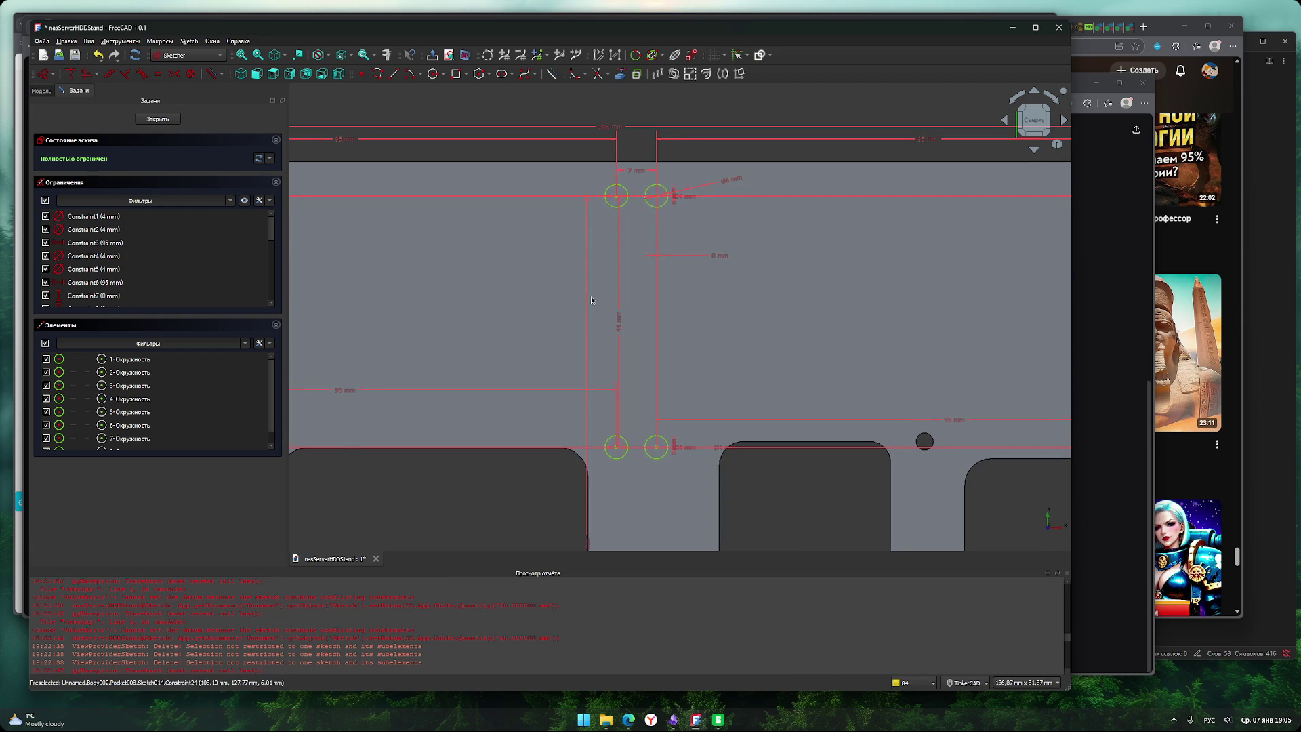
pyautogui.scroll(-2, 535, 298)
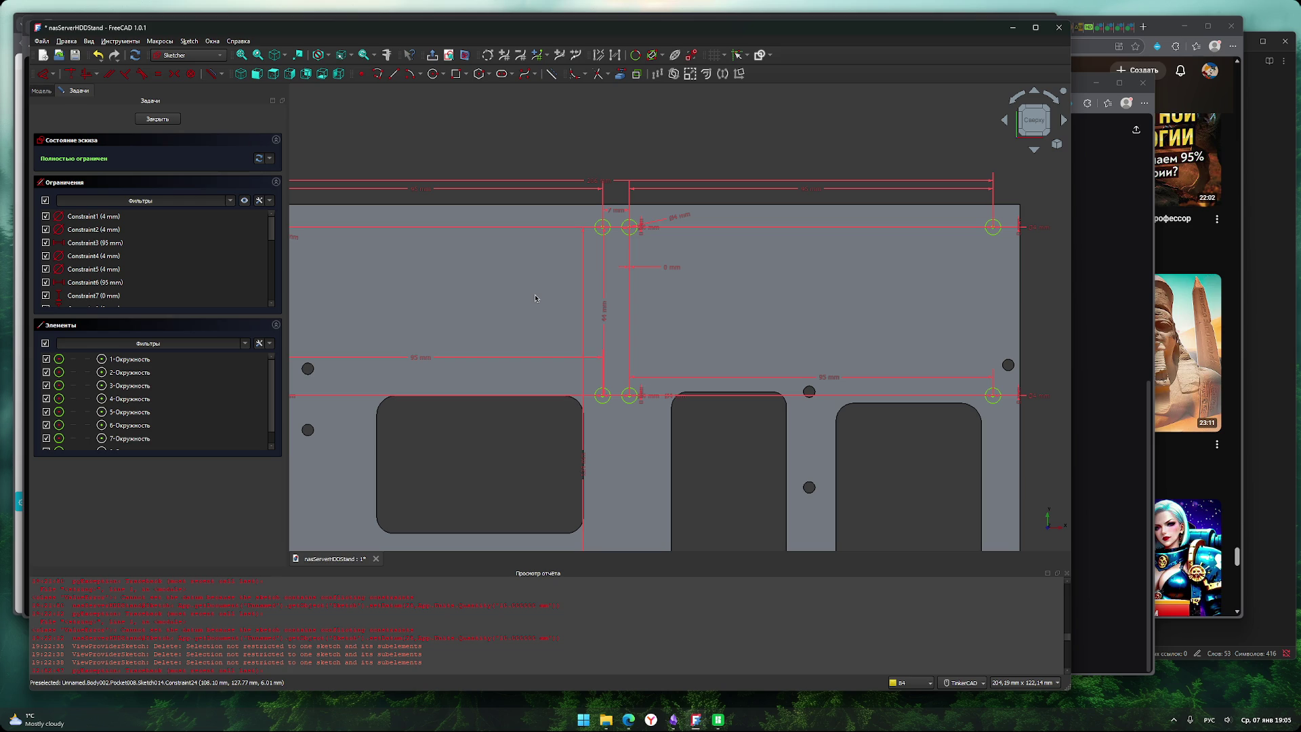
pyautogui.doubleClick(615, 213)
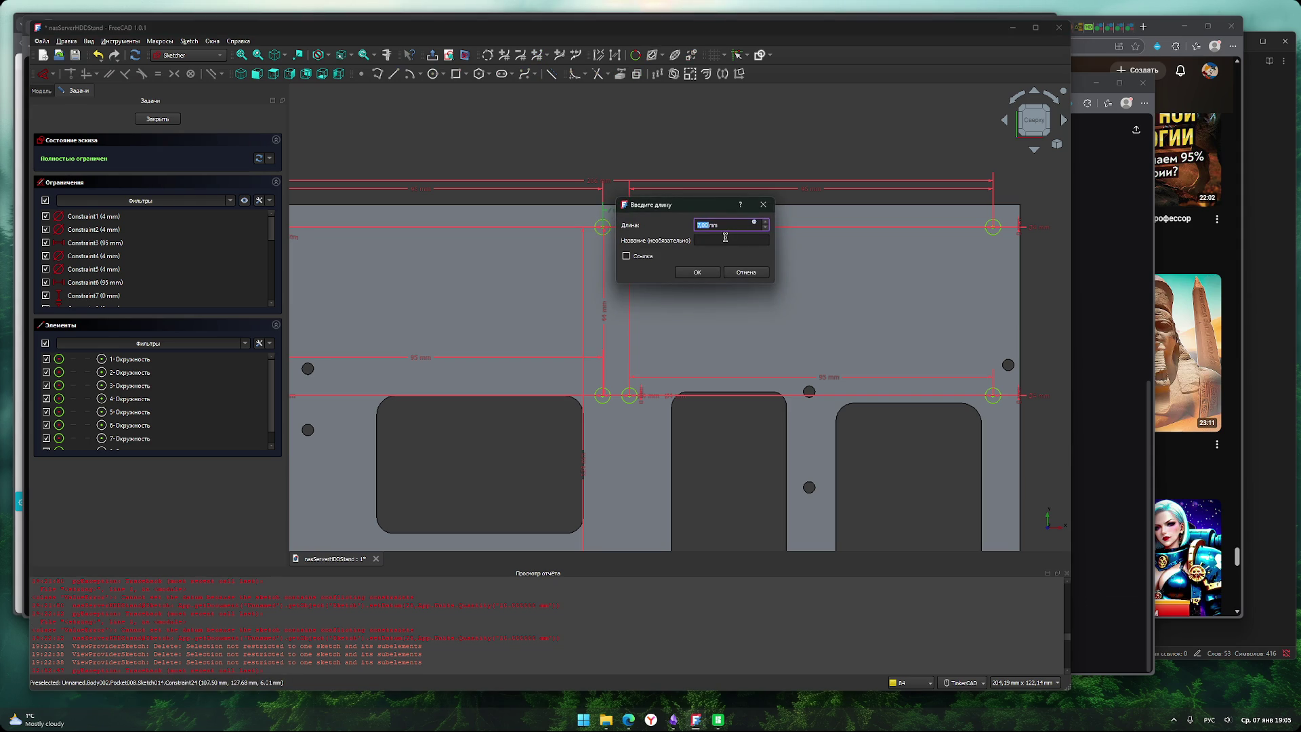
pyautogui.write('10')
# Step: Apply the 10 mm central gap, then undo that change
pyautogui.click(707, 273)
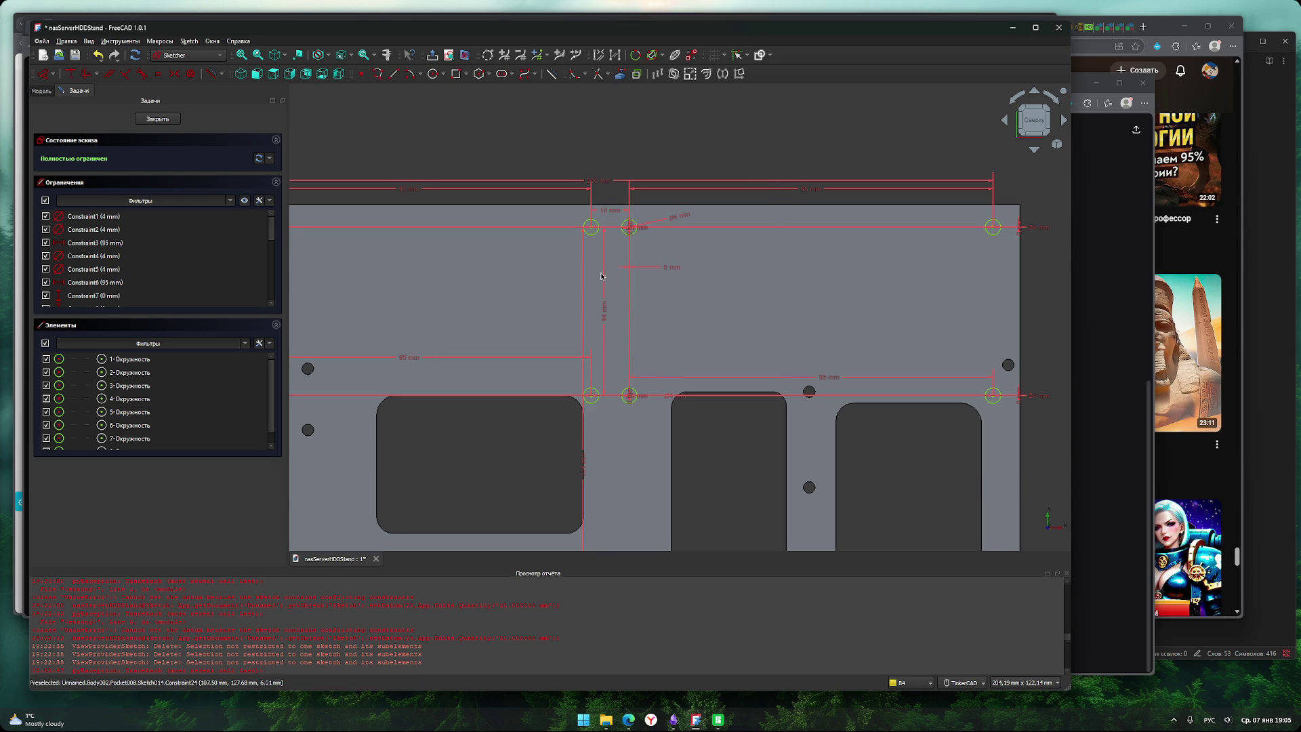
pyautogui.moveTo(559, 277)
pyautogui.mouseDown(button='middle')
pyautogui.moveTo(687, 281)
pyautogui.moveTo(626, 272)
pyautogui.mouseUp(button='middle')
pyautogui.hotkey('ctrl', 'z')
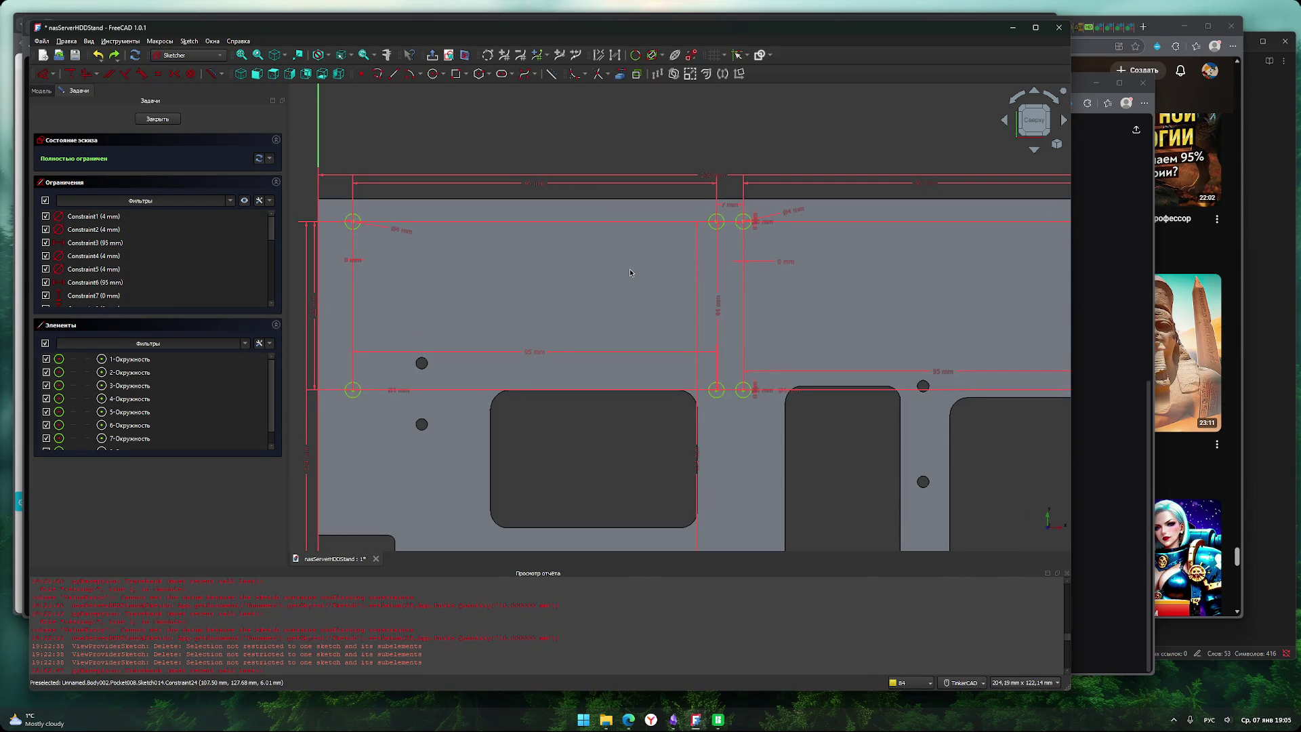
# Step: Reconfirm the overall 206 mm width dimension unchanged
pyautogui.moveTo(737, 183)
pyautogui.mouseDown(button='middle')
pyautogui.moveTo(654, 250)
pyautogui.moveTo(650, 239)
pyautogui.moveTo(715, 263)
pyautogui.mouseUp(button='middle')
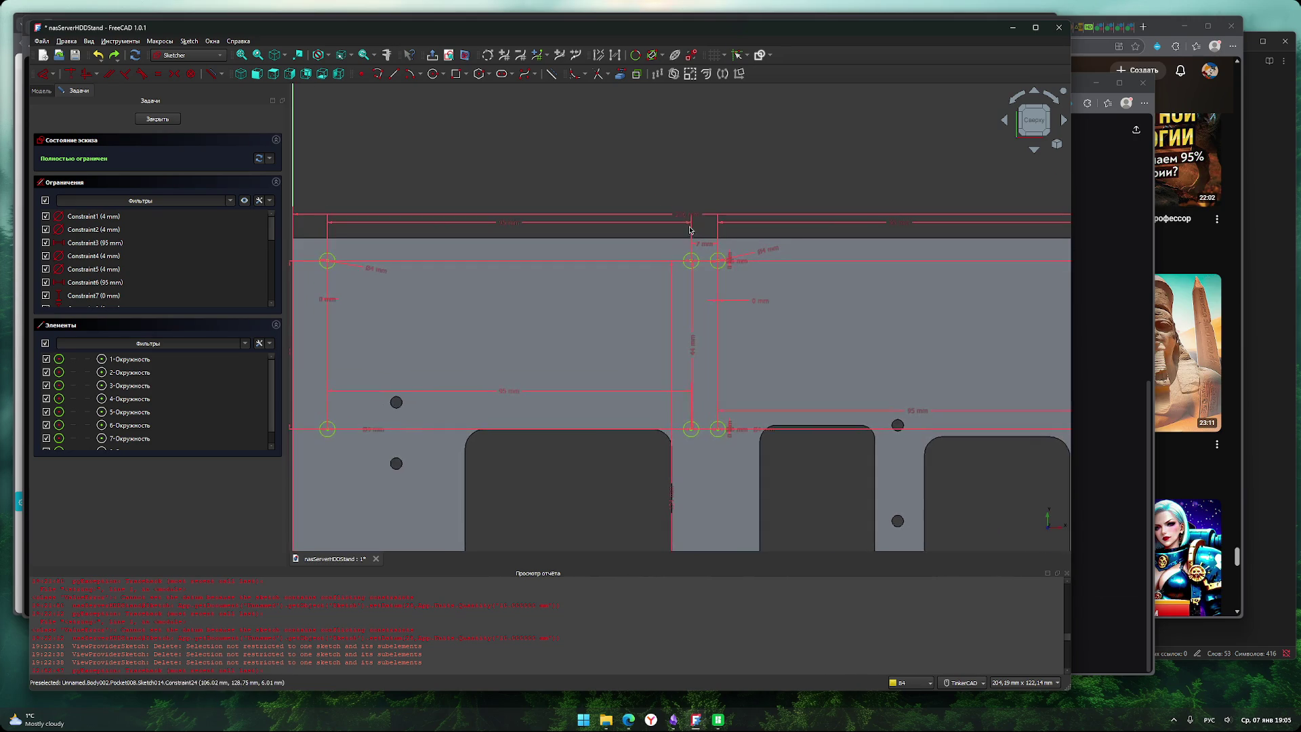
pyautogui.scroll(-2, 631, 269)
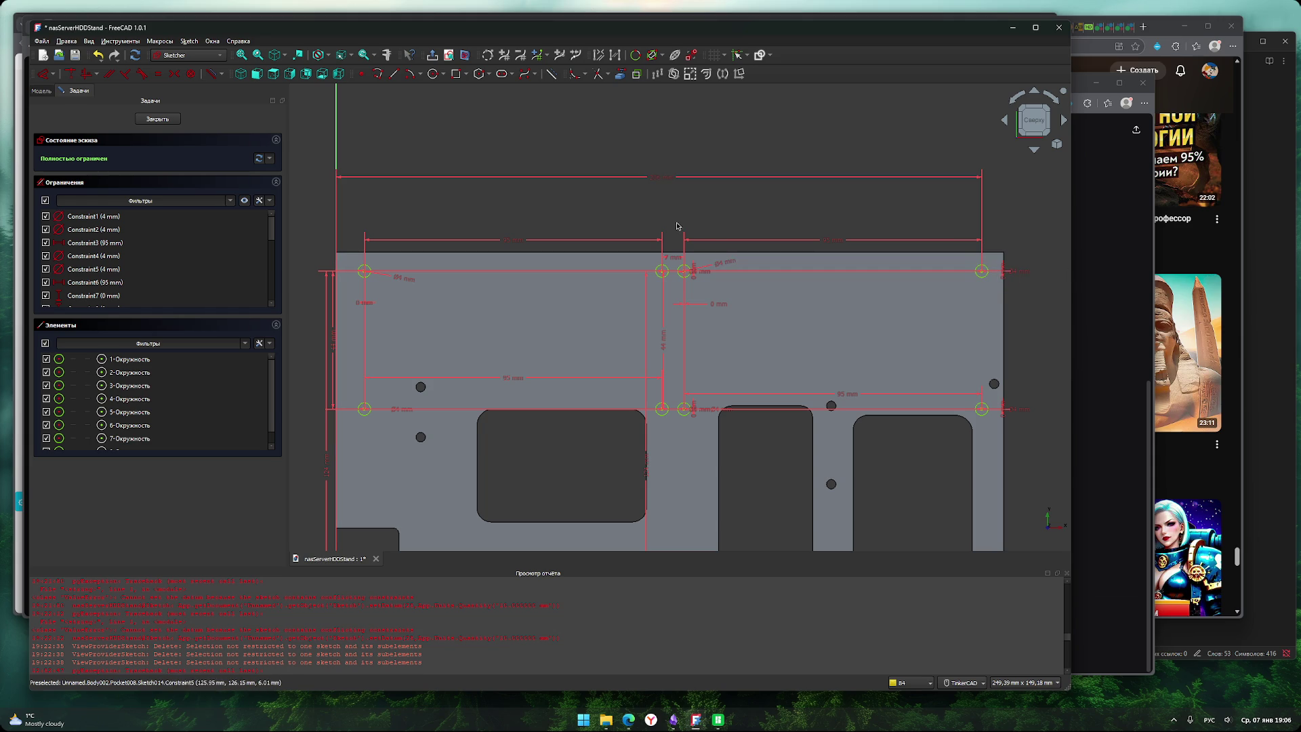
pyautogui.doubleClick(685, 198)
pyautogui.press('Right')
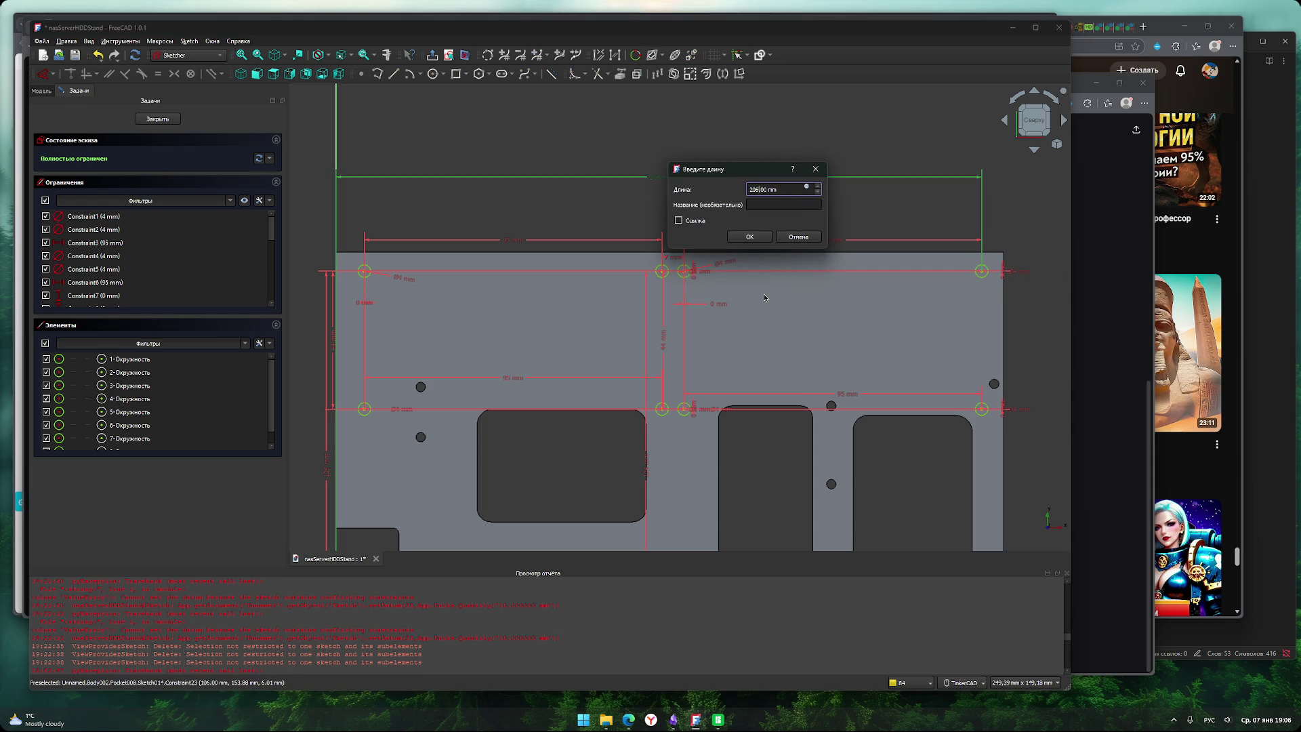
pyautogui.click(749, 237)
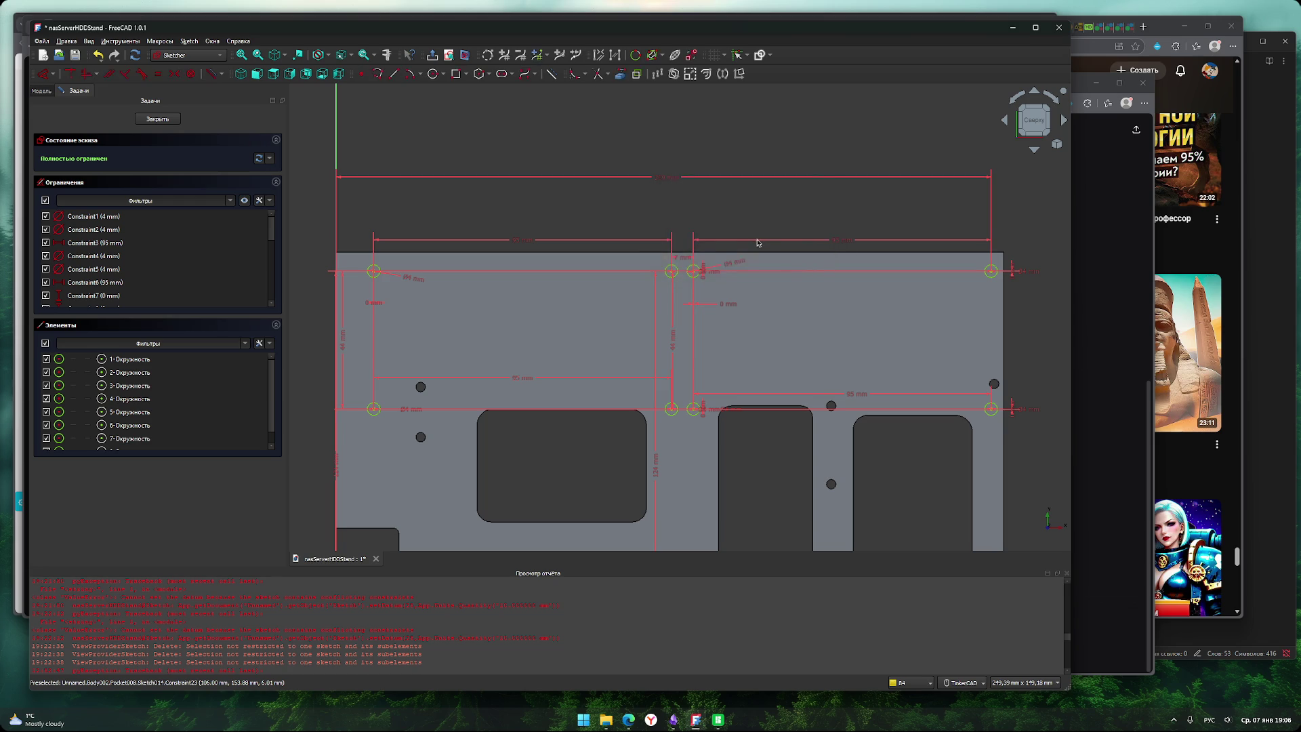
# Step: Set the central hole-pair gap from 7 mm to 10 mm and centre the plate
pyautogui.doubleClick(681, 260)
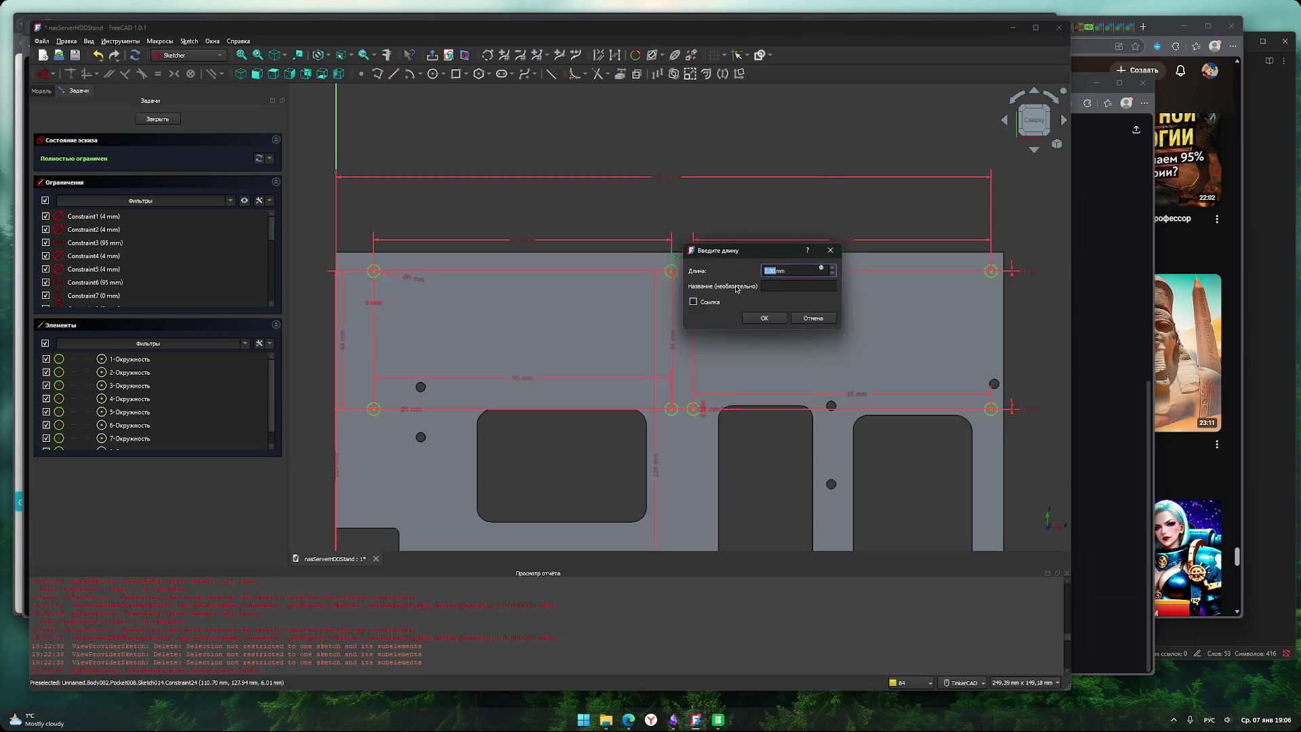
pyautogui.write('10')
pyautogui.click(769, 319)
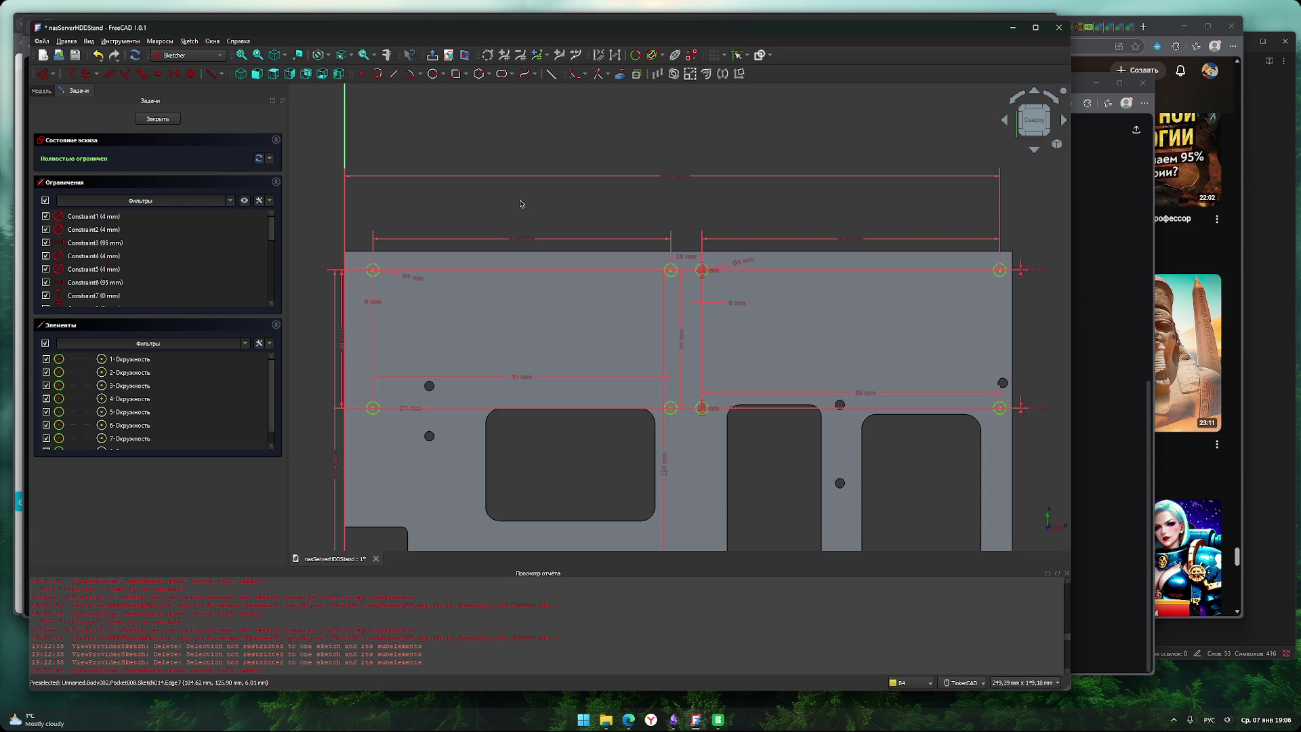
pyautogui.moveTo(489, 207); pyautogui.dragTo(517, 124, button='middle')
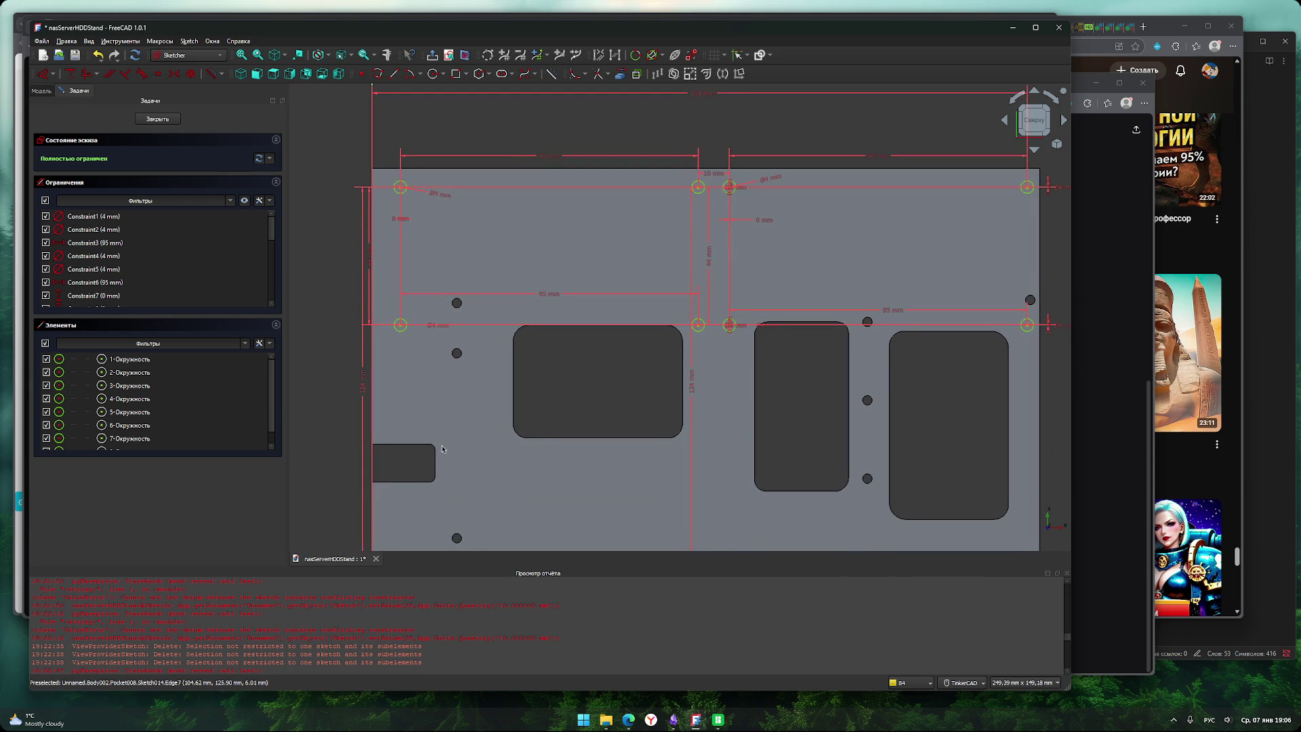
pyautogui.scroll(-2, 443, 446)
pyautogui.moveTo(443, 445)
pyautogui.mouseDown(button='middle')
pyautogui.moveTo(445, 394)
pyautogui.moveTo(468, 422)
pyautogui.mouseUp(button='middle')
pyautogui.scroll(2, 446, 404)
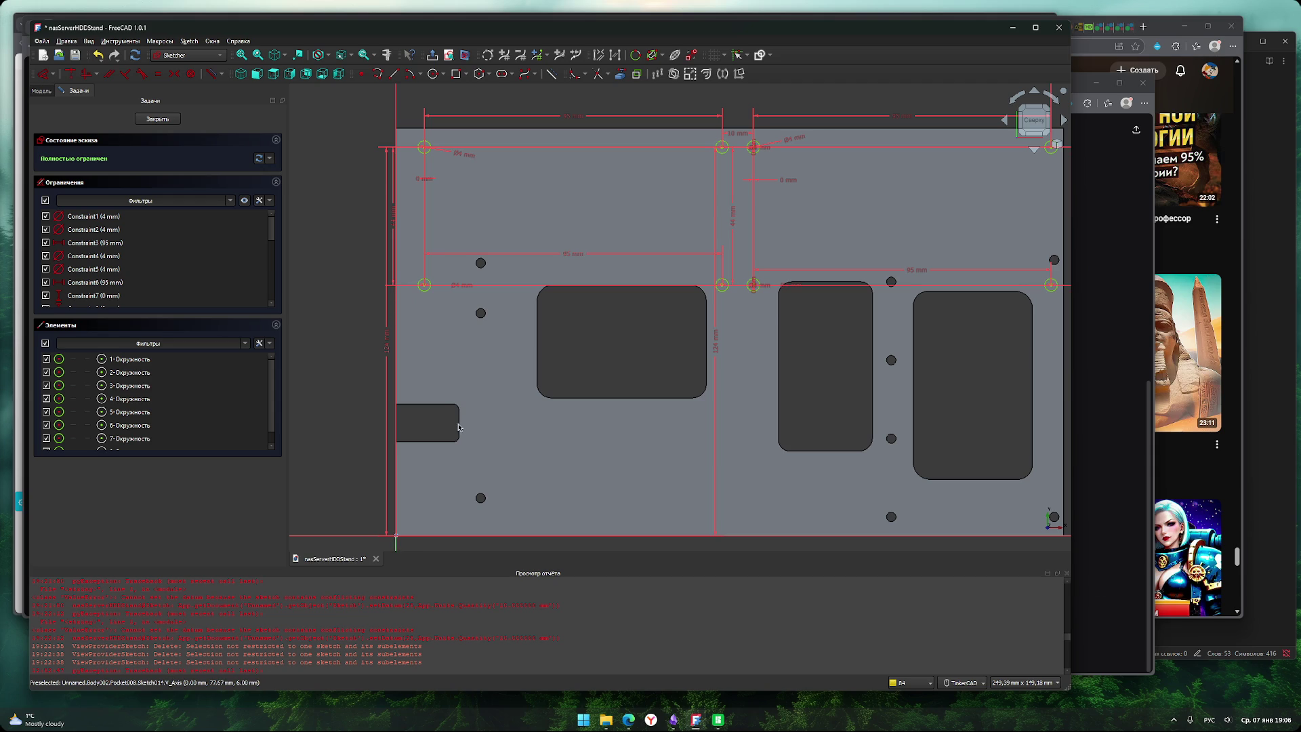
pyautogui.scroll(-1, 456, 426)
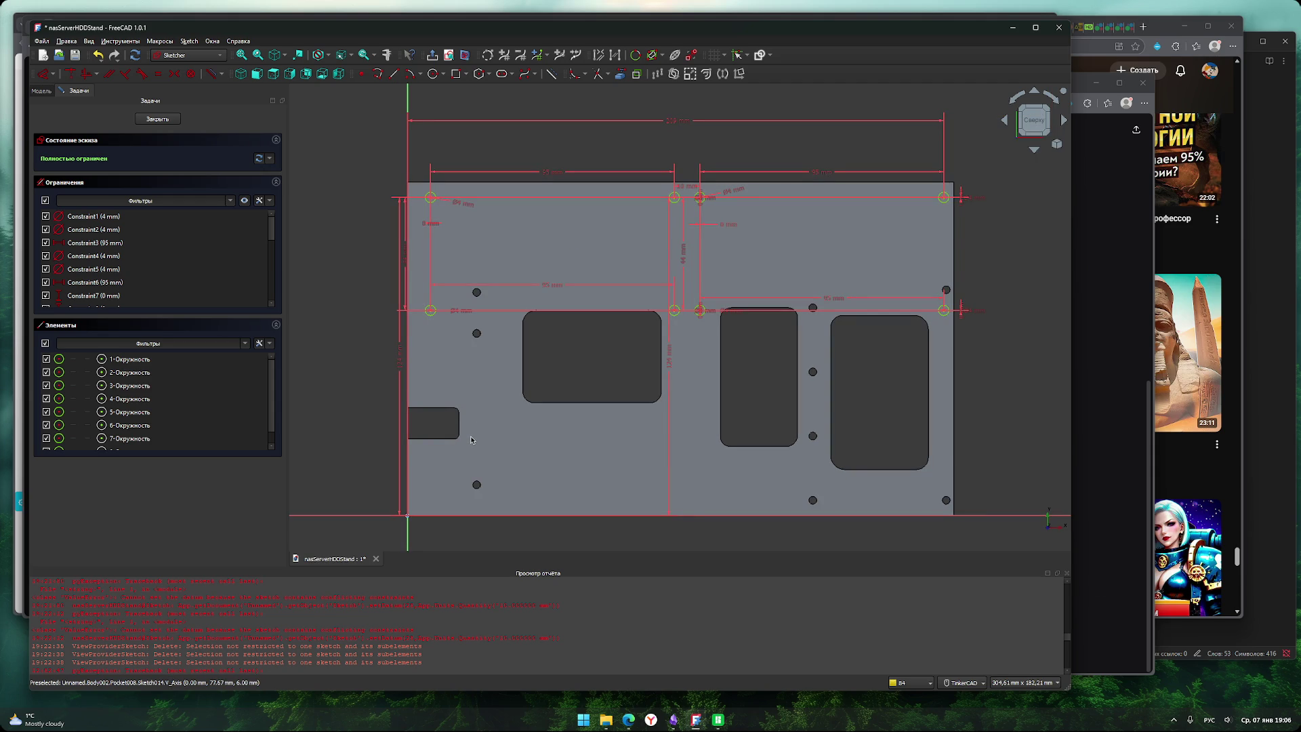
pyautogui.moveTo(535, 379); pyautogui.dragTo(499, 399, button='middle')
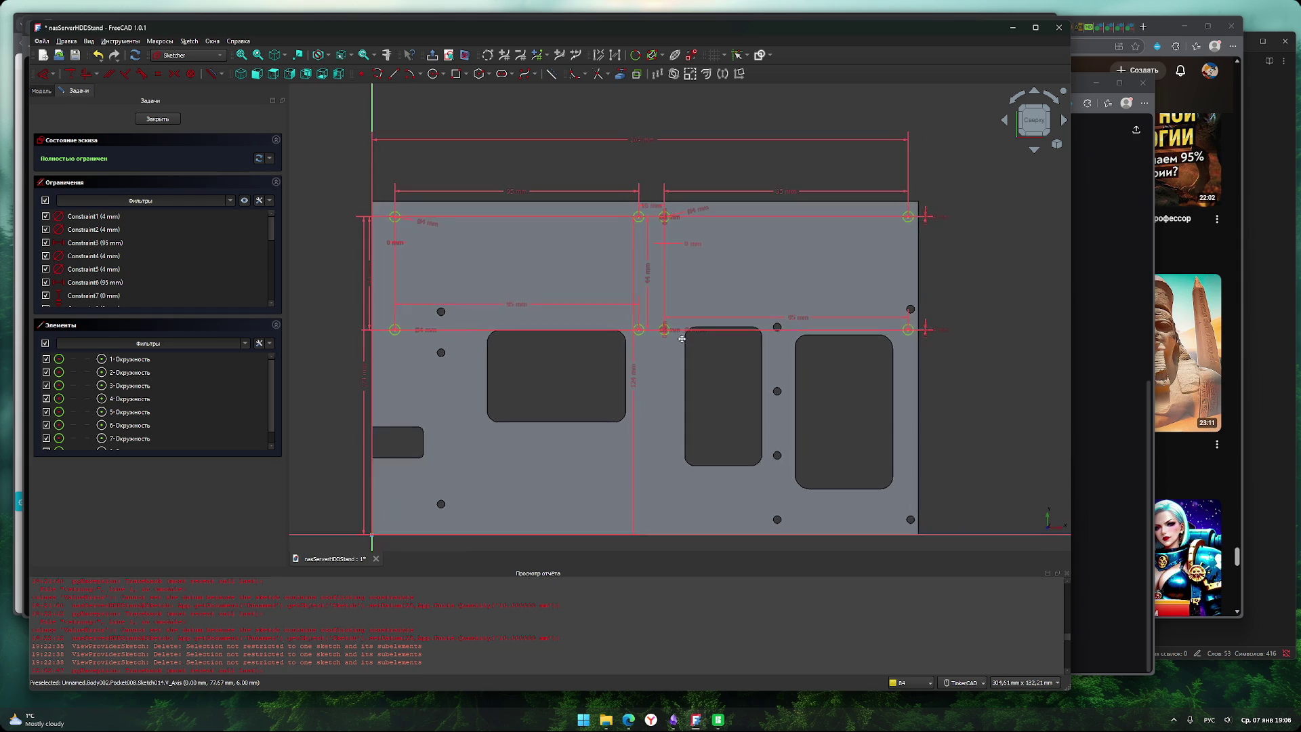
pyautogui.scroll(5, 546, 252)
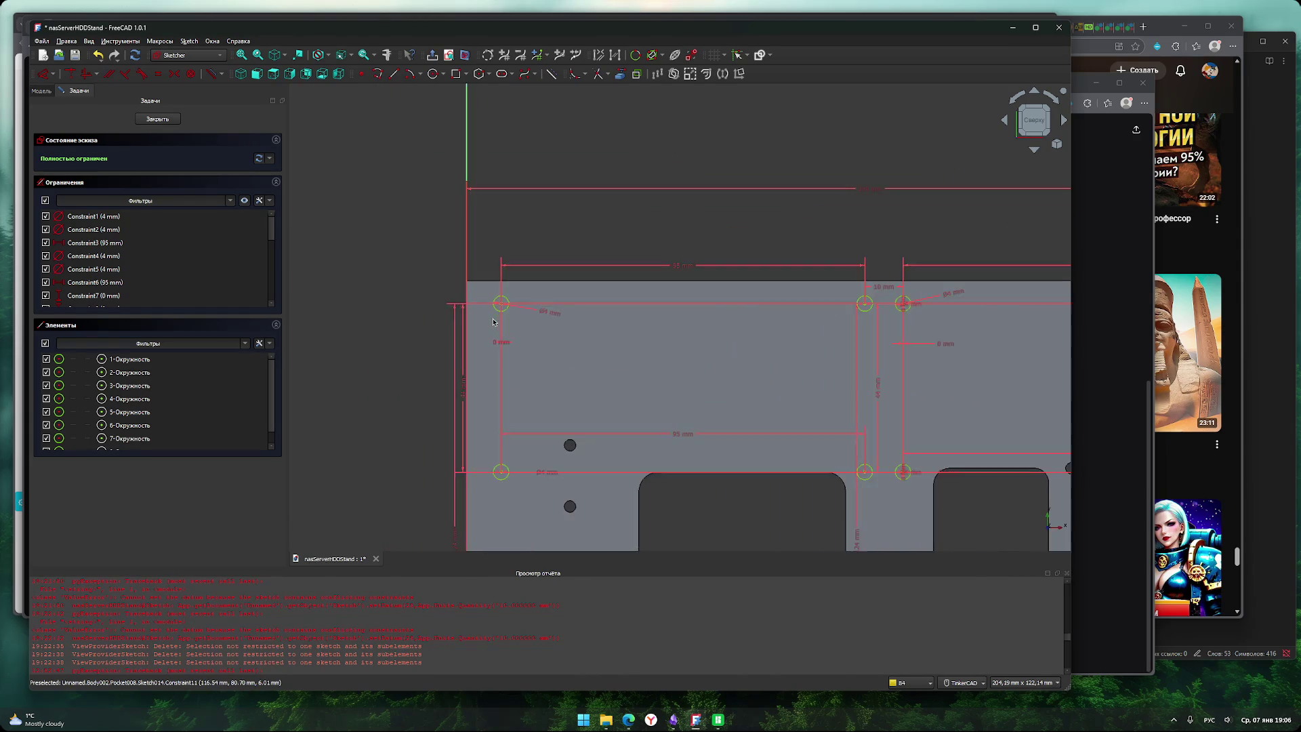
pyautogui.doubleClick(584, 296)
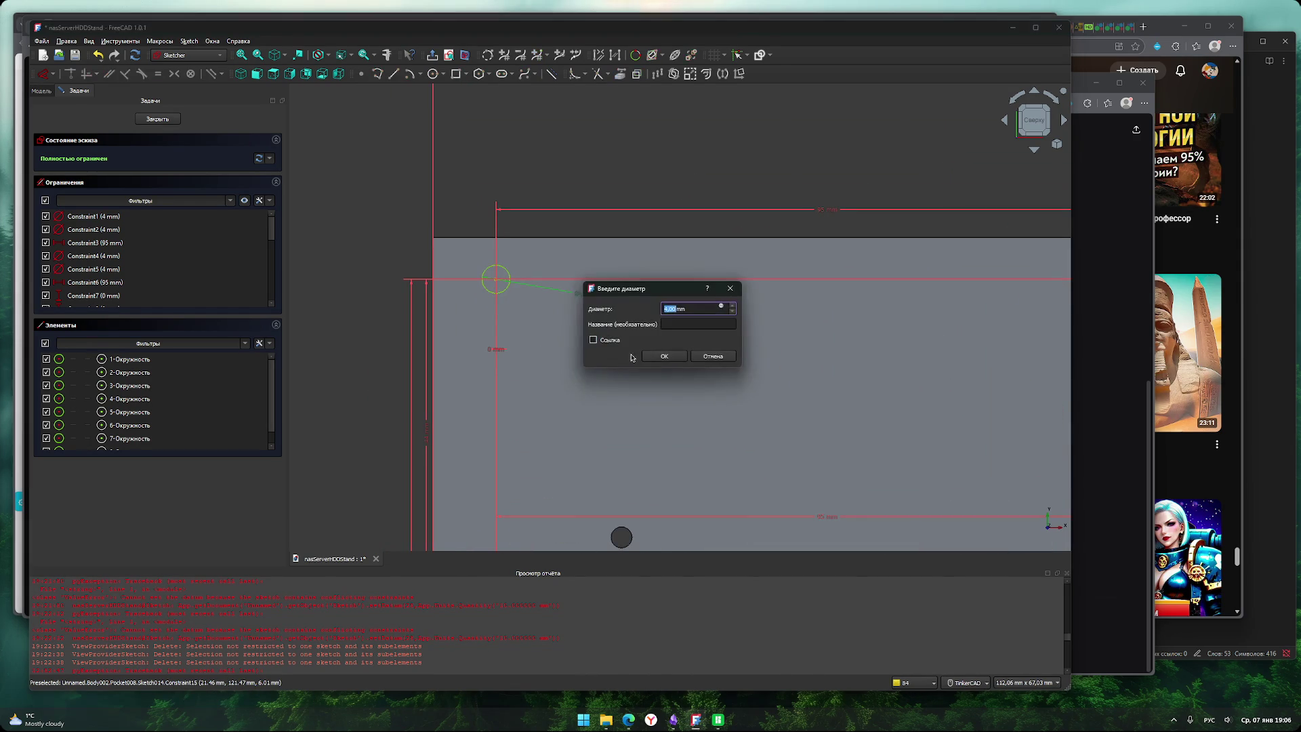
pyautogui.click(667, 356)
pyautogui.scroll(-5, 597, 371)
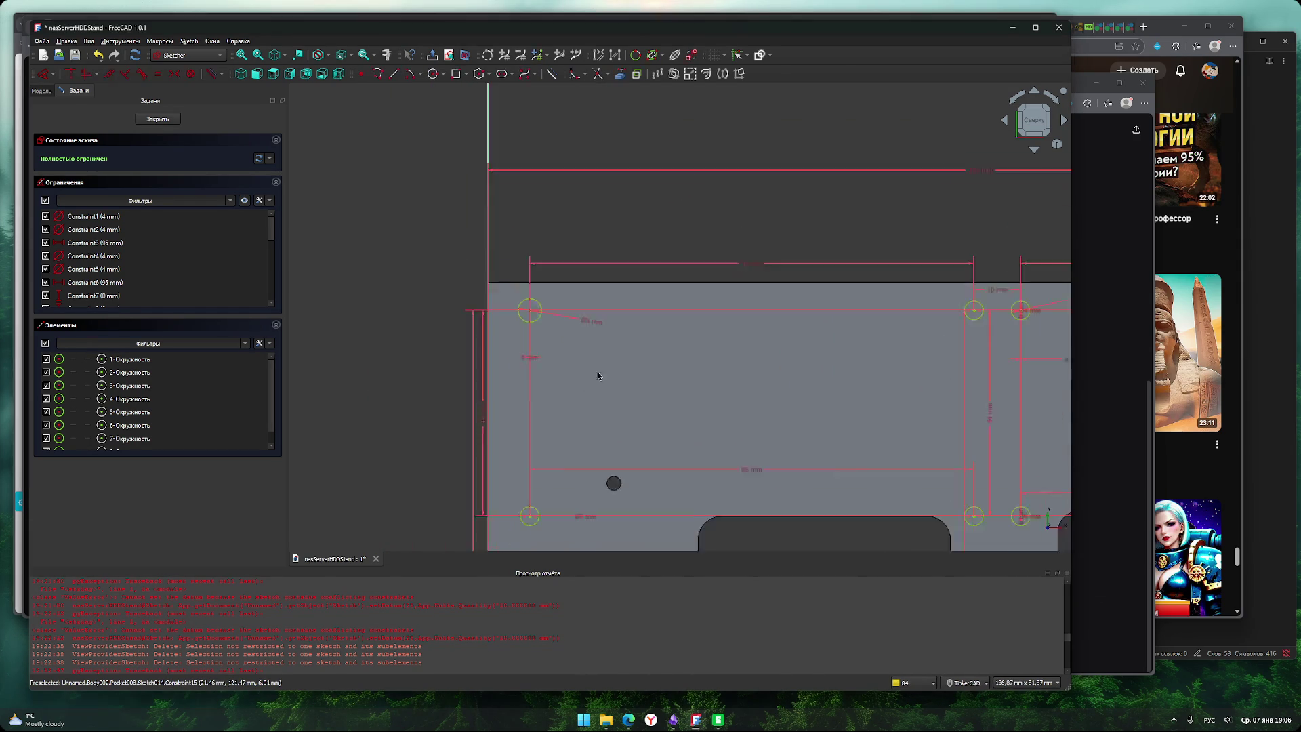
pyautogui.doubleClick(571, 353)
pyautogui.write('5')
pyautogui.click(655, 414)
pyautogui.scroll(3, 637, 339)
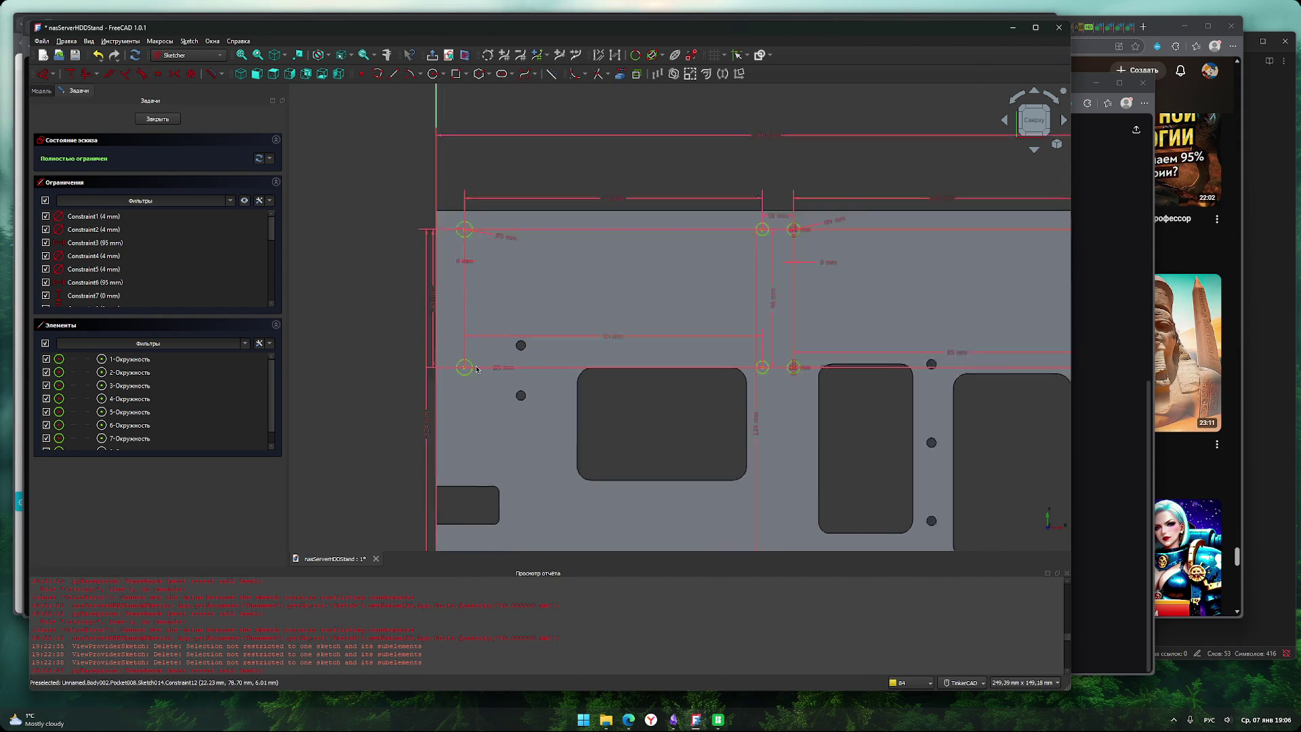
pyautogui.moveTo(943, 248)
pyautogui.mouseDown(button='middle')
pyautogui.moveTo(660, 318)
pyautogui.moveTo(648, 281)
pyautogui.mouseUp(button='middle')
pyautogui.click(634, 234)
pyautogui.click(635, 235)
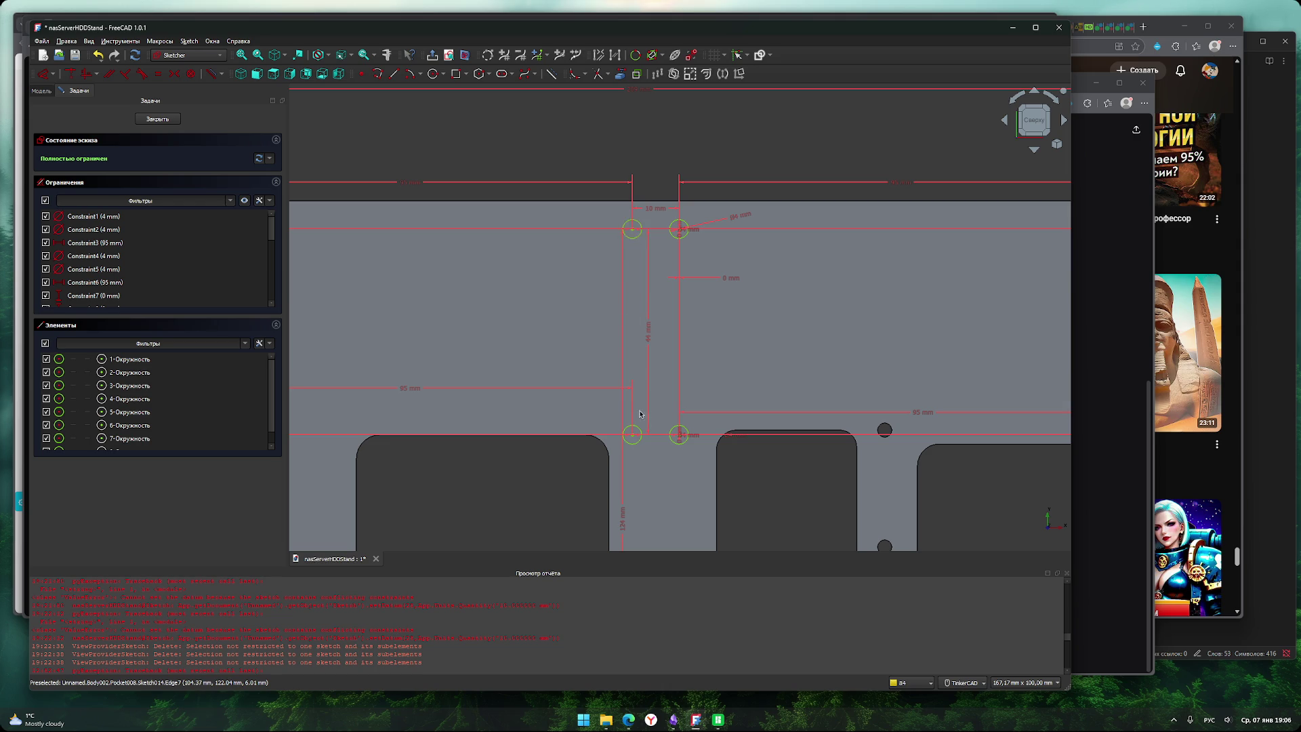
pyautogui.click(637, 237)
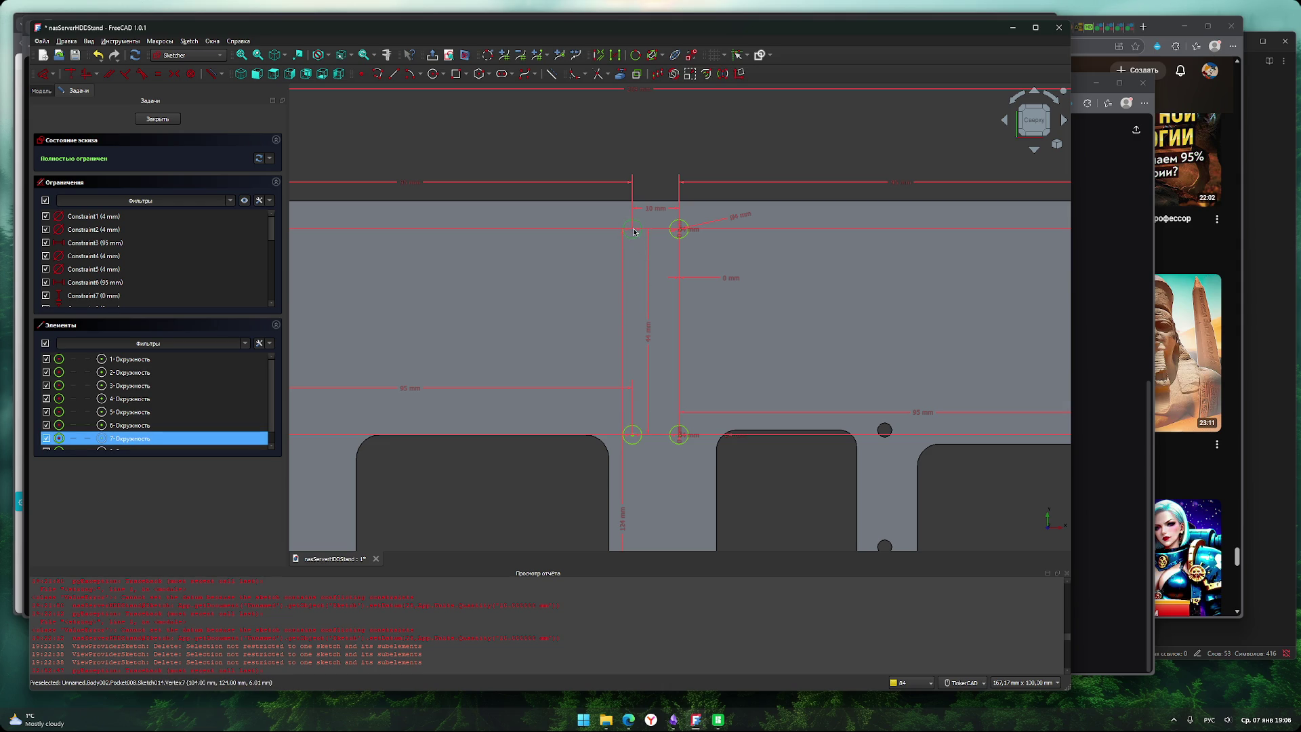
pyautogui.click(629, 256)
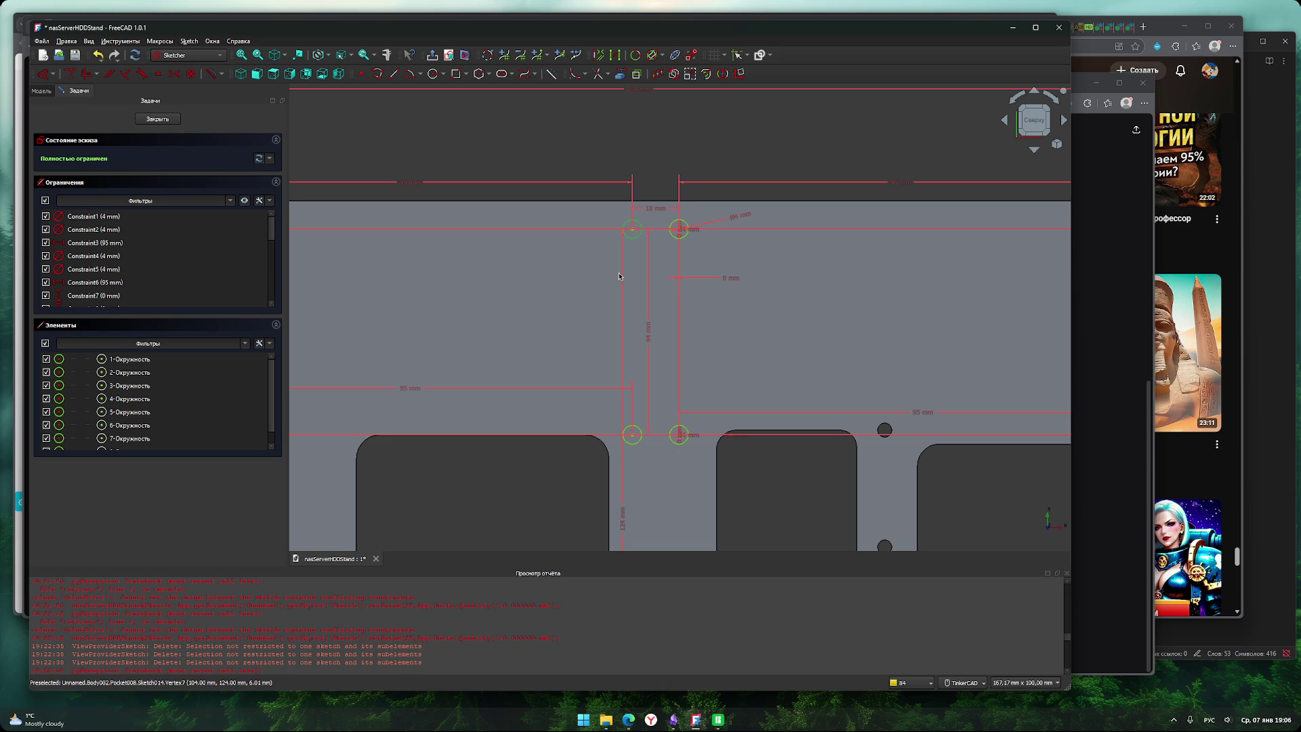
pyautogui.scroll(6, 678, 434)
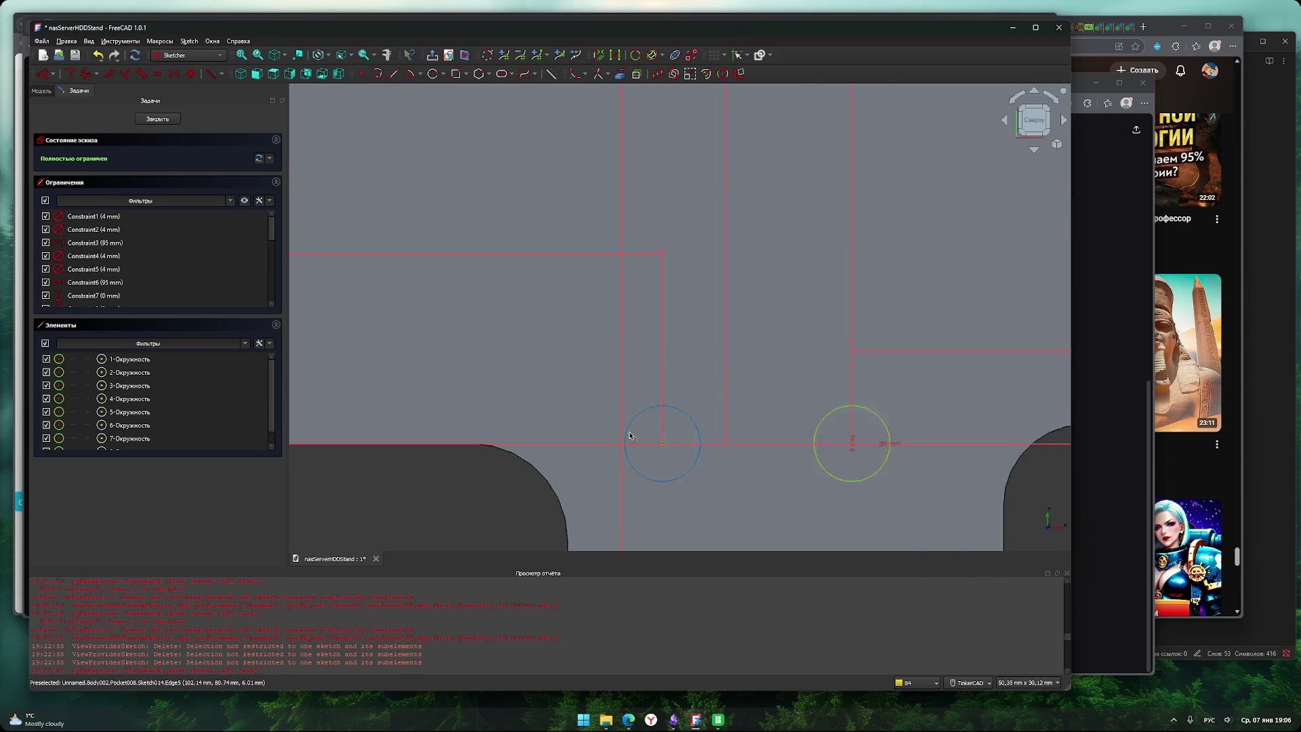
pyautogui.click(616, 293)
# Step: Try a radius constraint on the circle, then cancel it
pyautogui.scroll(-4, 637, 325)
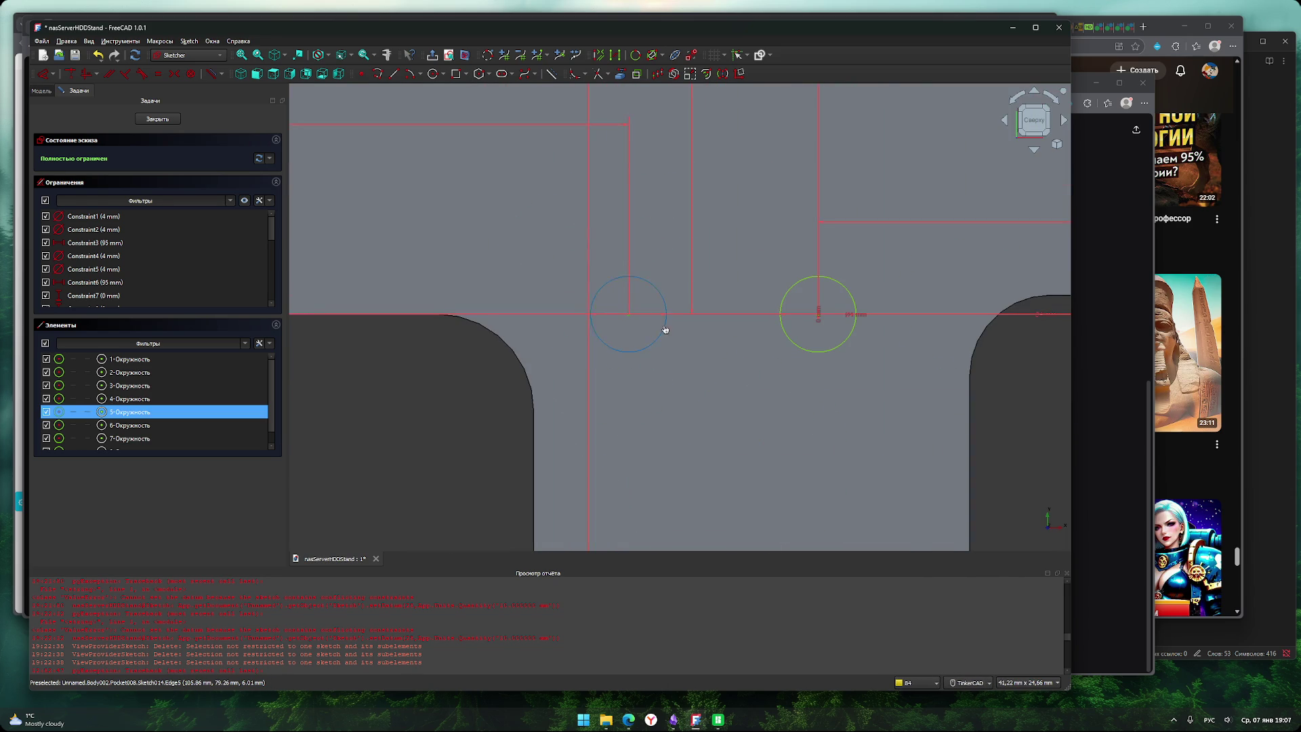
pyautogui.rightClick(140, 414)
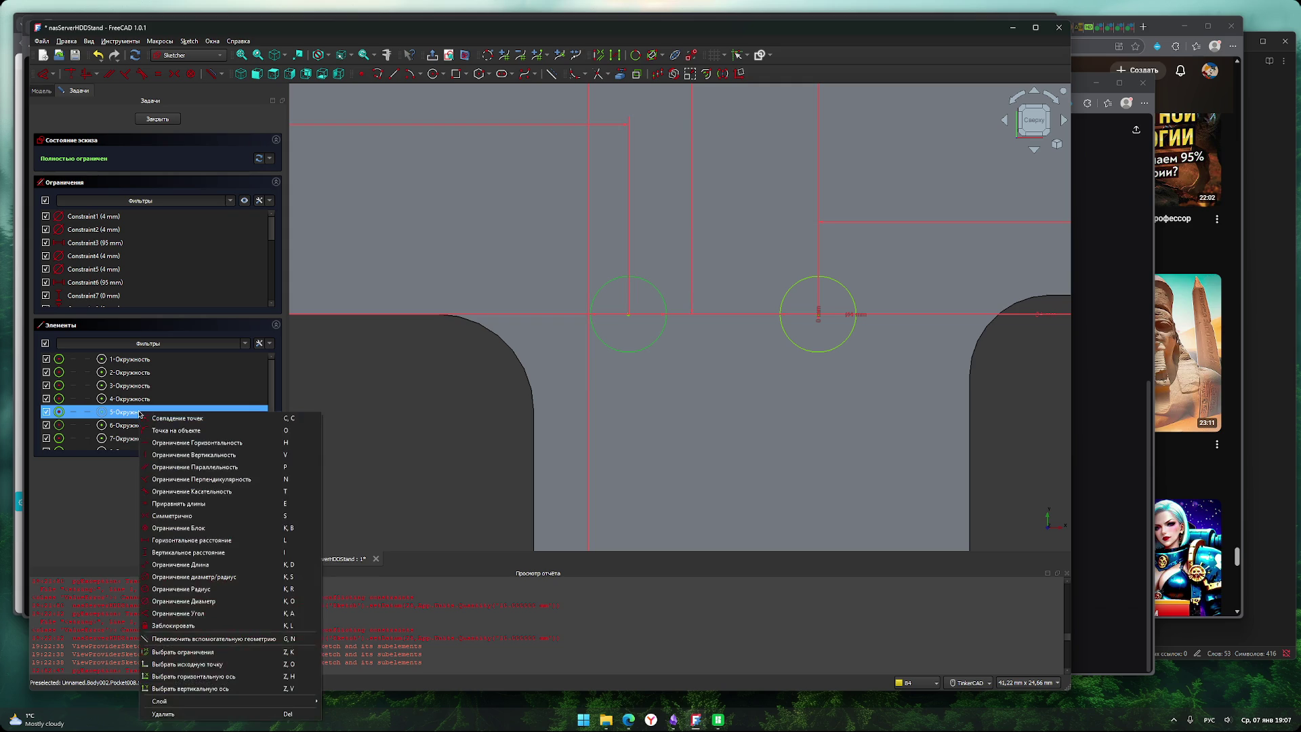
pyautogui.click(219, 590)
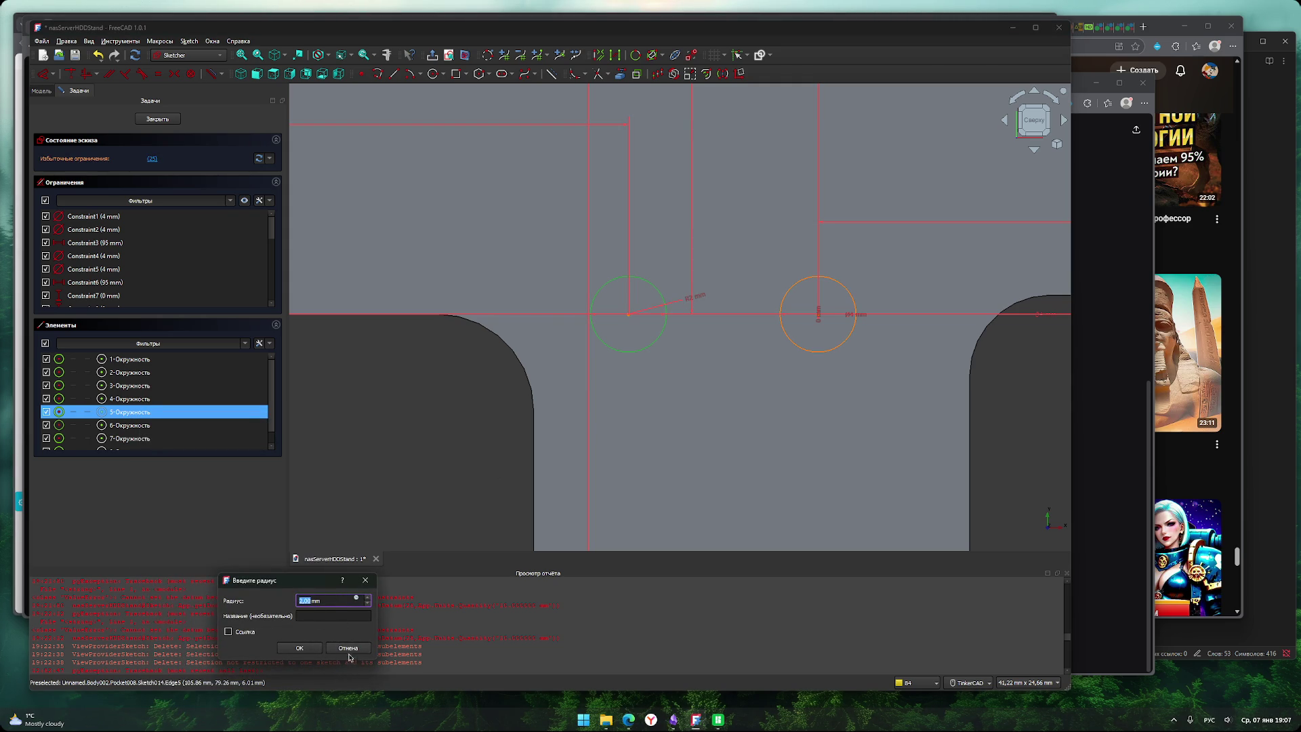
pyautogui.click(348, 649)
# Step: Add a 4 mm diameter constraint to the left hole circle
pyautogui.click(665, 327)
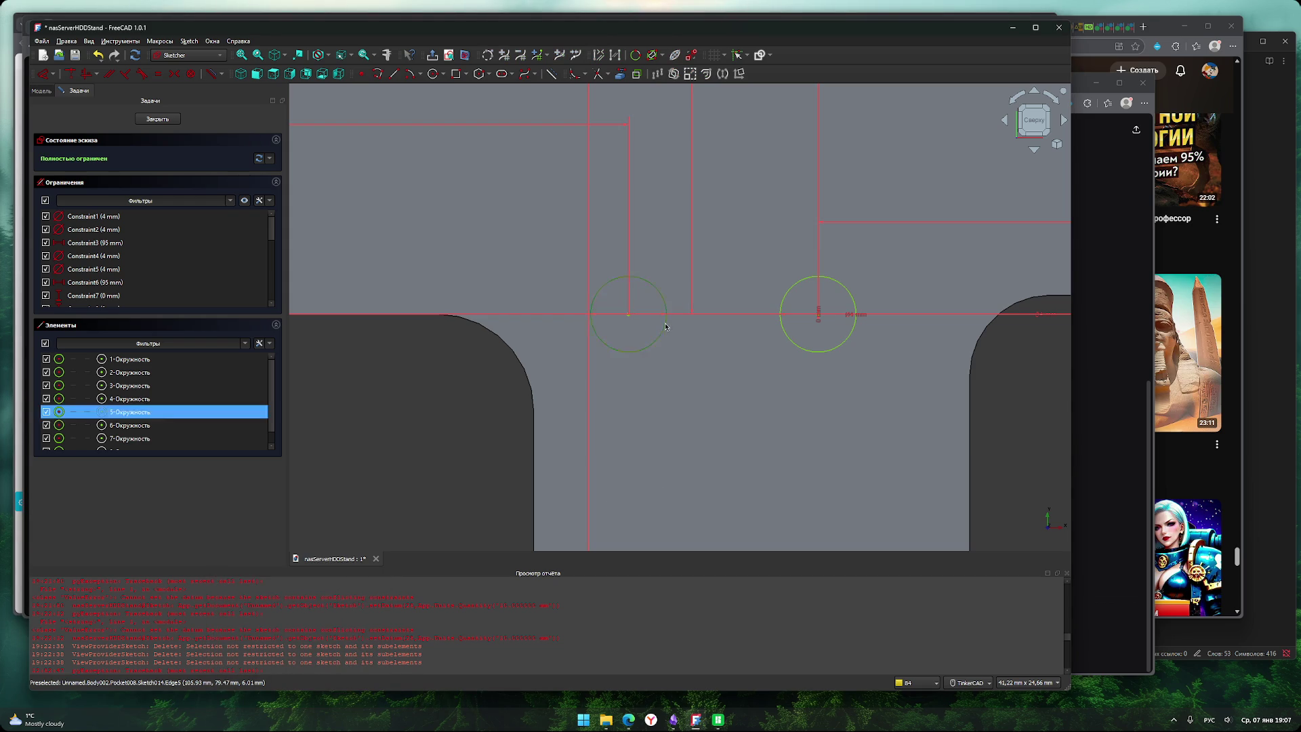
pyautogui.moveTo(661, 288); pyautogui.dragTo(620, 370, button='middle')
pyautogui.rightClick(621, 376)
pyautogui.click(689, 390)
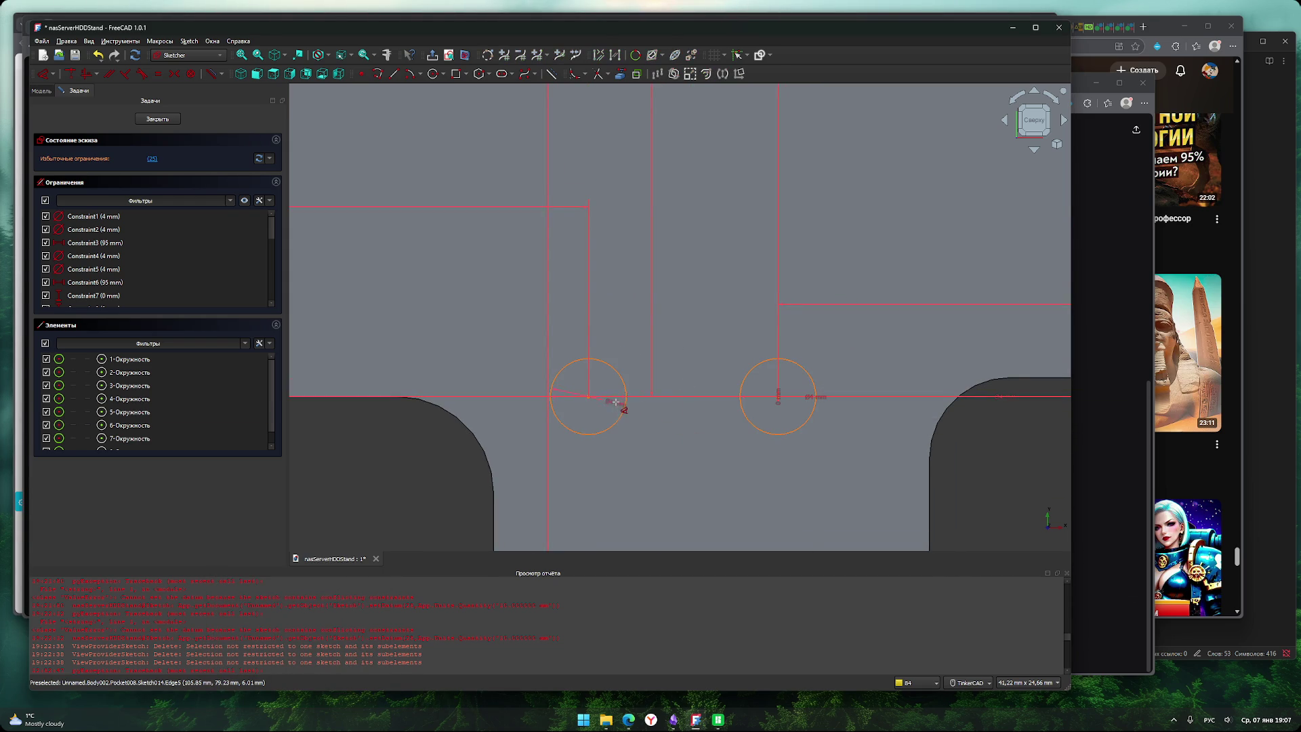
pyautogui.click(672, 450)
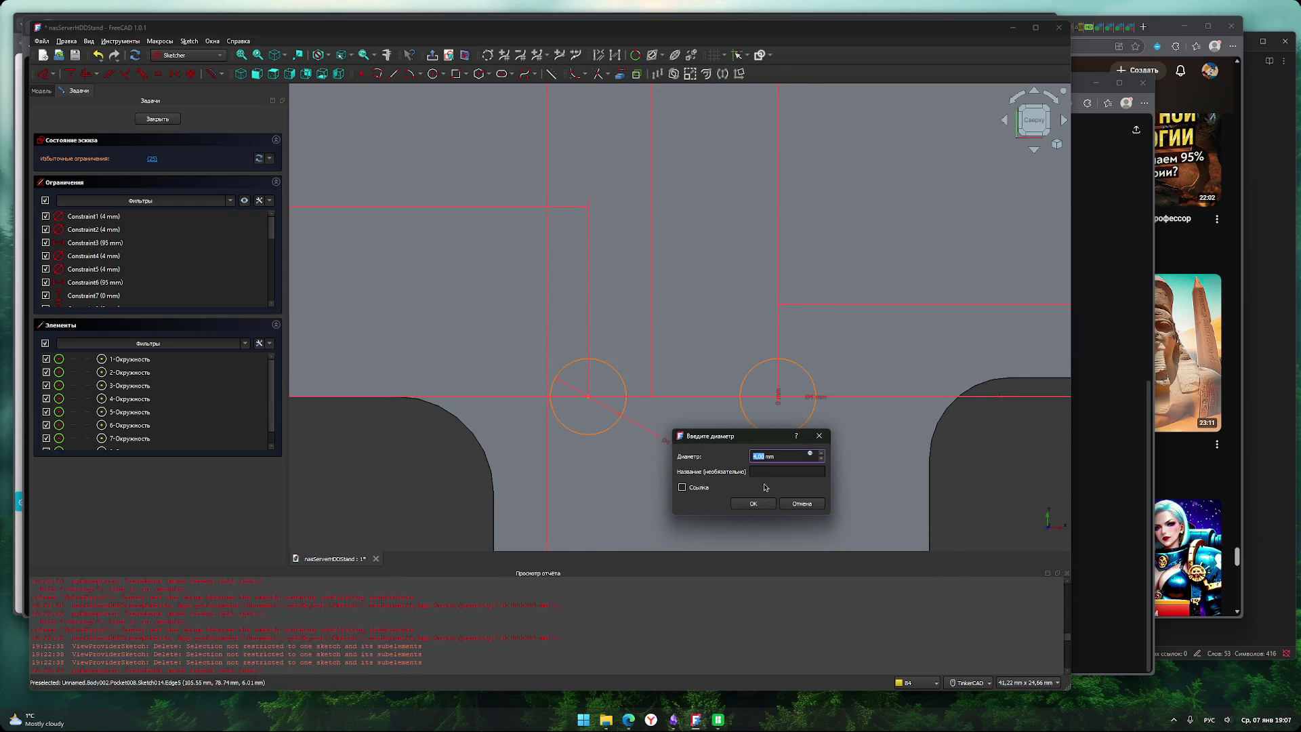
pyautogui.click(752, 504)
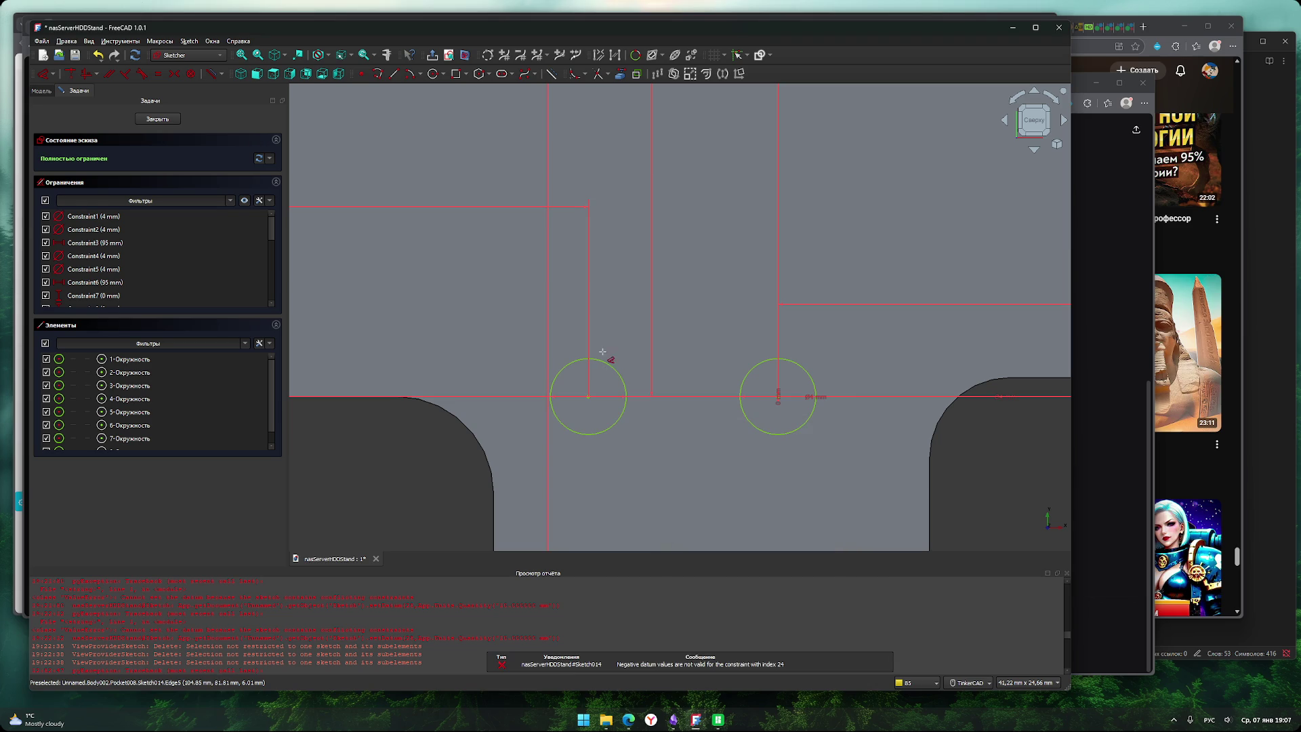
pyautogui.click(626, 421)
pyautogui.scroll(-5, 618, 419)
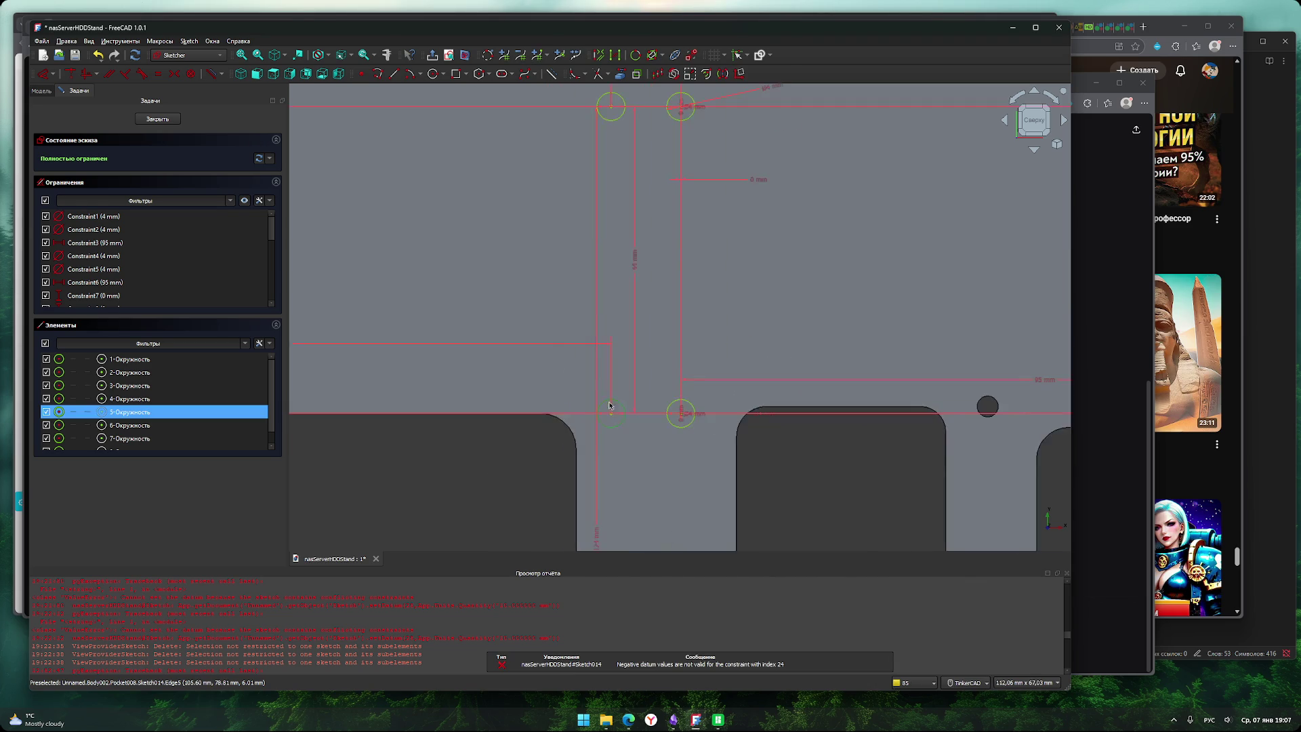
# Step: Set the upper hole and bottom-left hole diameters to 5 mm
pyautogui.moveTo(615, 415); pyautogui.dragTo(615, 517, button='middle')
pyautogui.doubleClick(779, 192)
pyautogui.write('5')
pyautogui.click(859, 255)
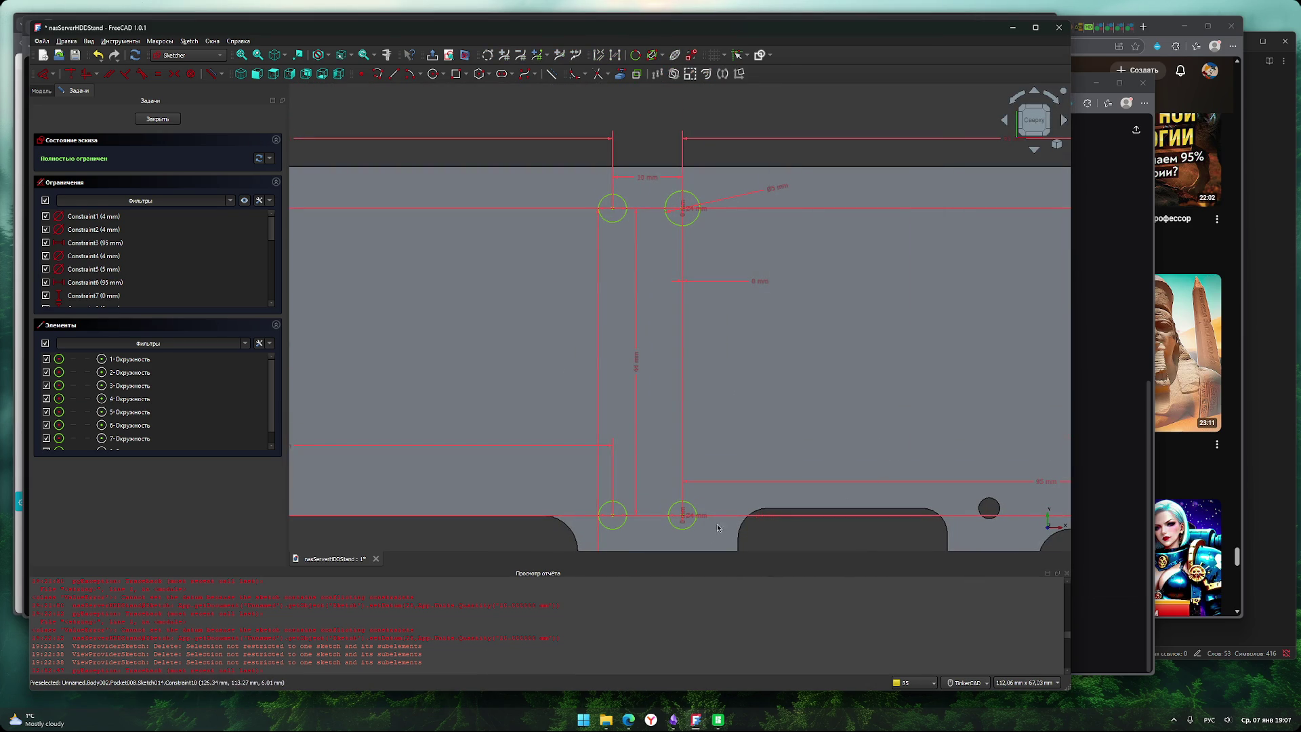
pyautogui.moveTo(698, 516)
pyautogui.mouseDown()
pyautogui.moveTo(716, 541)
pyautogui.moveTo(647, 540)
pyautogui.moveTo(701, 534)
pyautogui.moveTo(719, 550)
pyautogui.mouseUp()
pyautogui.doubleClick(647, 540)
pyautogui.write('5')
pyautogui.click(728, 598)
# Step: Move the top-left hole's Ø4 label beside it and re-confirm its diameter
pyautogui.click(613, 223)
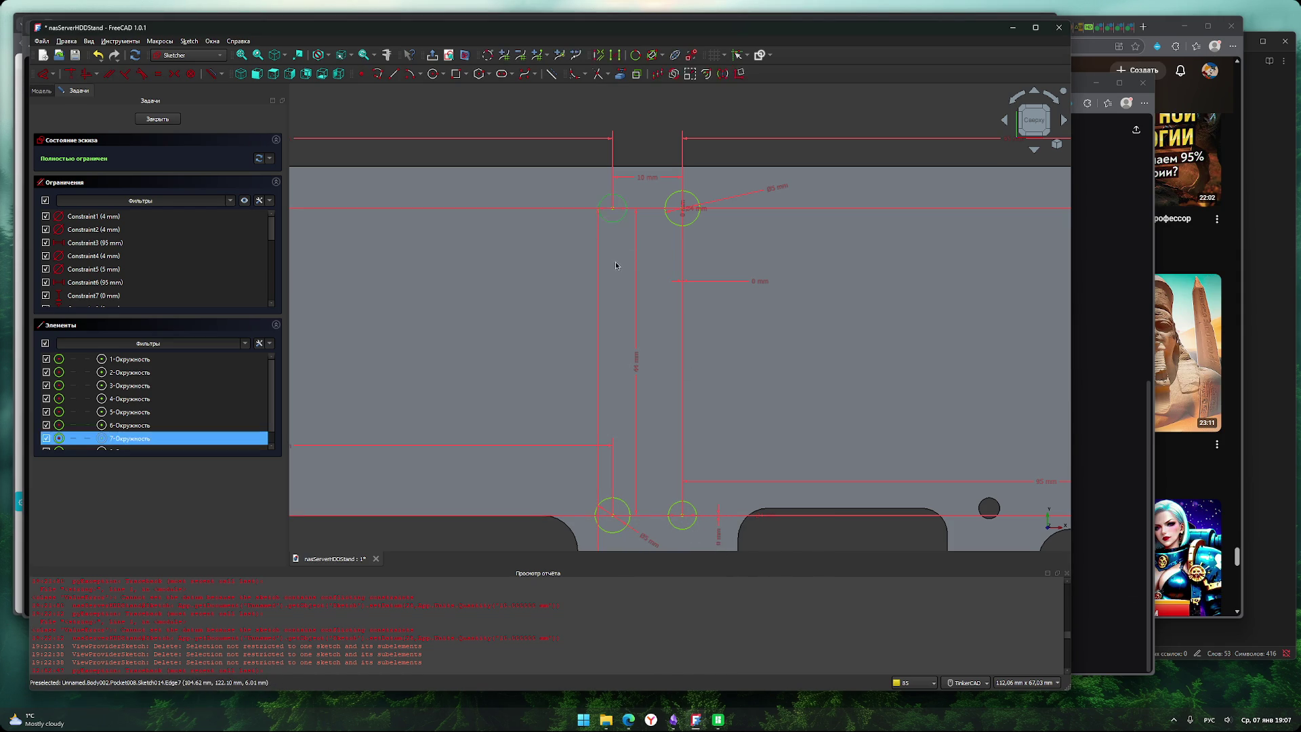
pyautogui.moveTo(694, 209)
pyautogui.mouseDown()
pyautogui.moveTo(679, 256)
pyautogui.moveTo(655, 241)
pyautogui.mouseUp()
pyautogui.doubleClick(656, 240)
pyautogui.click(750, 299)
# Step: Set the Constraint2 hole diameter to 5 mm
pyautogui.moveTo(648, 546); pyautogui.dragTo(701, 415, button='middle')
pyautogui.moveTo(545, 412)
pyautogui.mouseDown(button='middle')
pyautogui.moveTo(918, 426)
pyautogui.moveTo(774, 428)
pyautogui.moveTo(823, 437)
pyautogui.moveTo(719, 524)
pyautogui.mouseUp(button='middle')
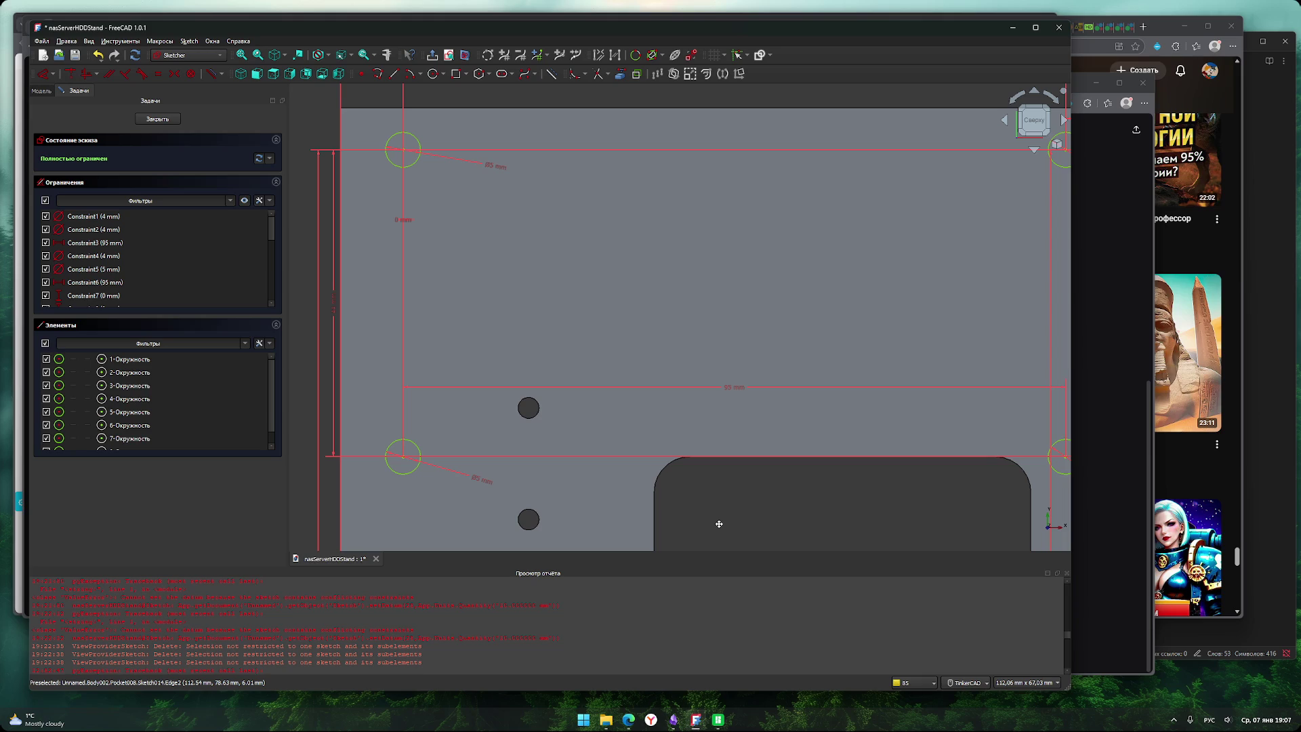
pyautogui.moveTo(416, 238); pyautogui.dragTo(439, 261)
pyautogui.moveTo(812, 346); pyautogui.dragTo(711, 336, button='middle')
pyautogui.scroll(2, 704, 278)
pyautogui.moveTo(697, 221); pyautogui.dragTo(550, 227, button='middle')
pyautogui.moveTo(630, 370)
pyautogui.mouseDown(button='middle')
pyautogui.moveTo(604, 398)
pyautogui.moveTo(520, 400)
pyautogui.mouseUp(button='middle')
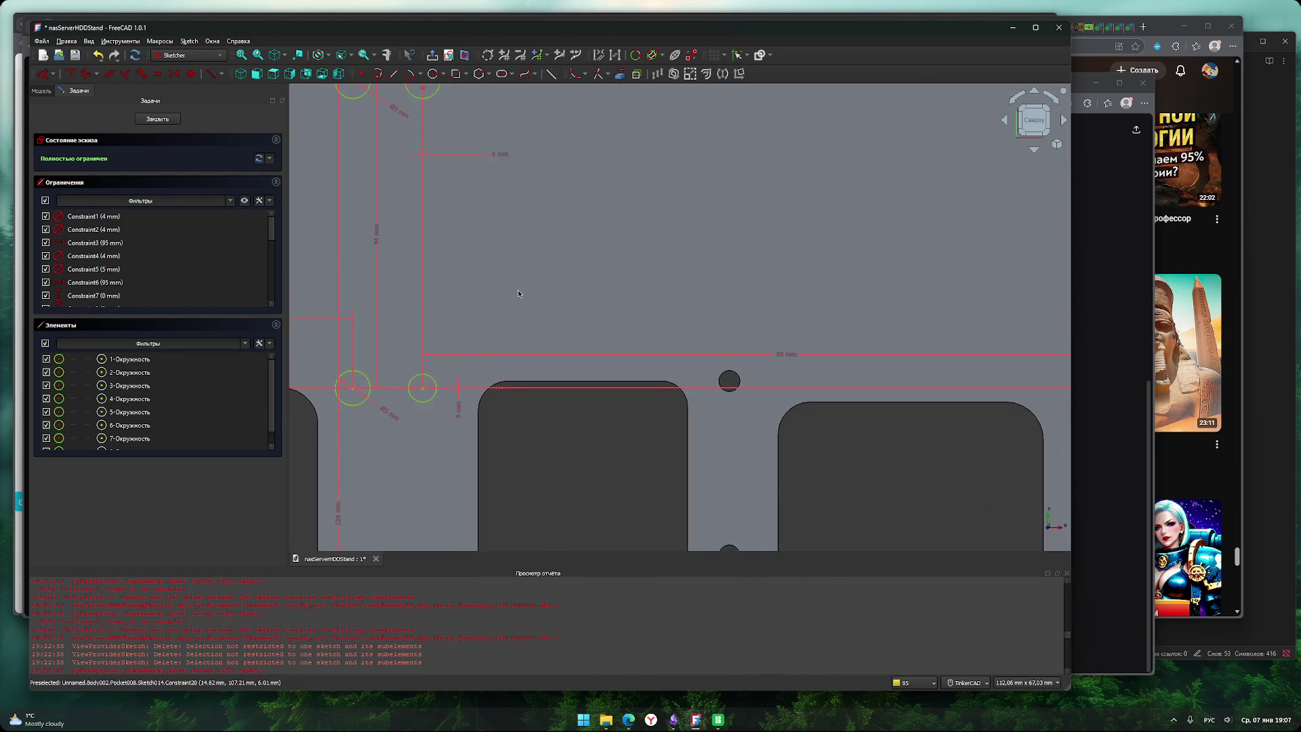
pyautogui.doubleClick(454, 443)
pyautogui.write('5')
pyautogui.click(531, 493)
# Step: Set the top-right circle and Constraint1 diameters to 5 mm
pyautogui.moveTo(574, 291); pyautogui.dragTo(541, 427, button='middle')
pyautogui.moveTo(664, 380); pyautogui.dragTo(369, 340, button='middle')
pyautogui.doubleClick(758, 217)
pyautogui.write('5')
pyautogui.click(829, 279)
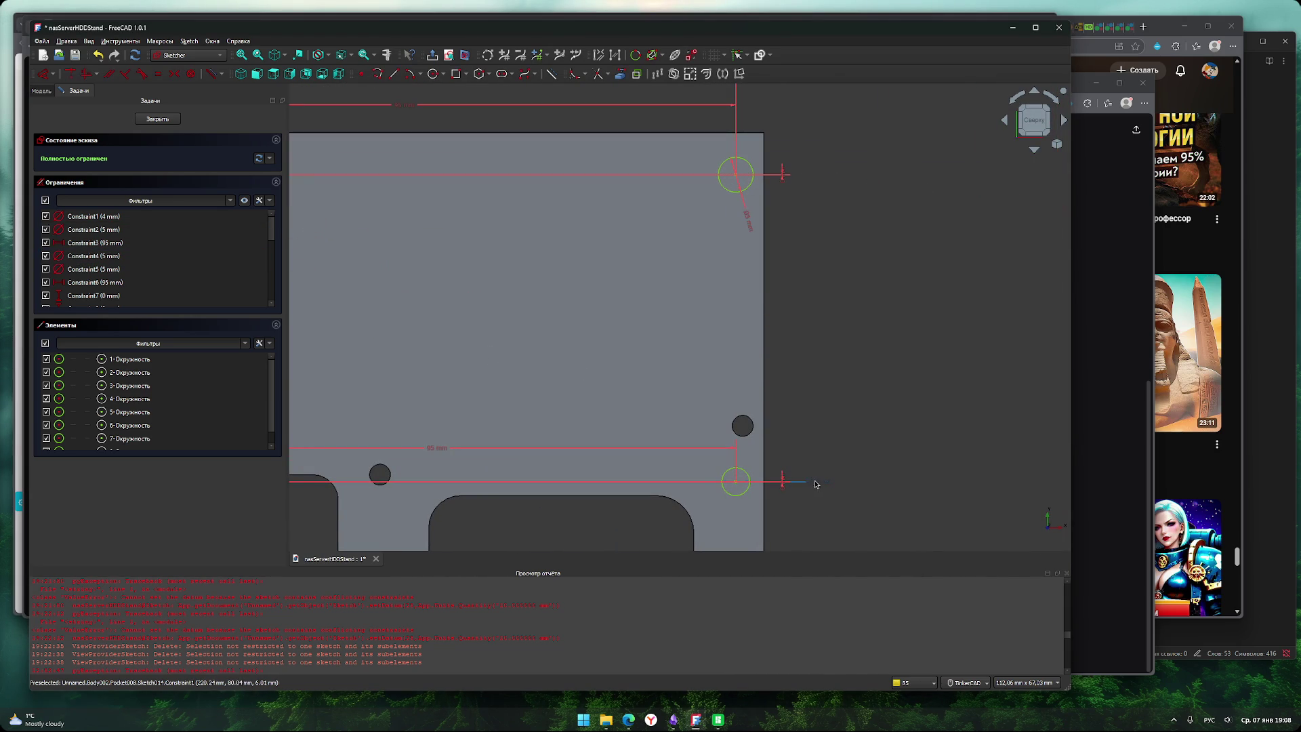
pyautogui.doubleClick(741, 517)
pyautogui.write('5')
pyautogui.click(821, 573)
# Step: Box-select all the hole circles and bring up the Edit menu commands
pyautogui.scroll(-3, 542, 408)
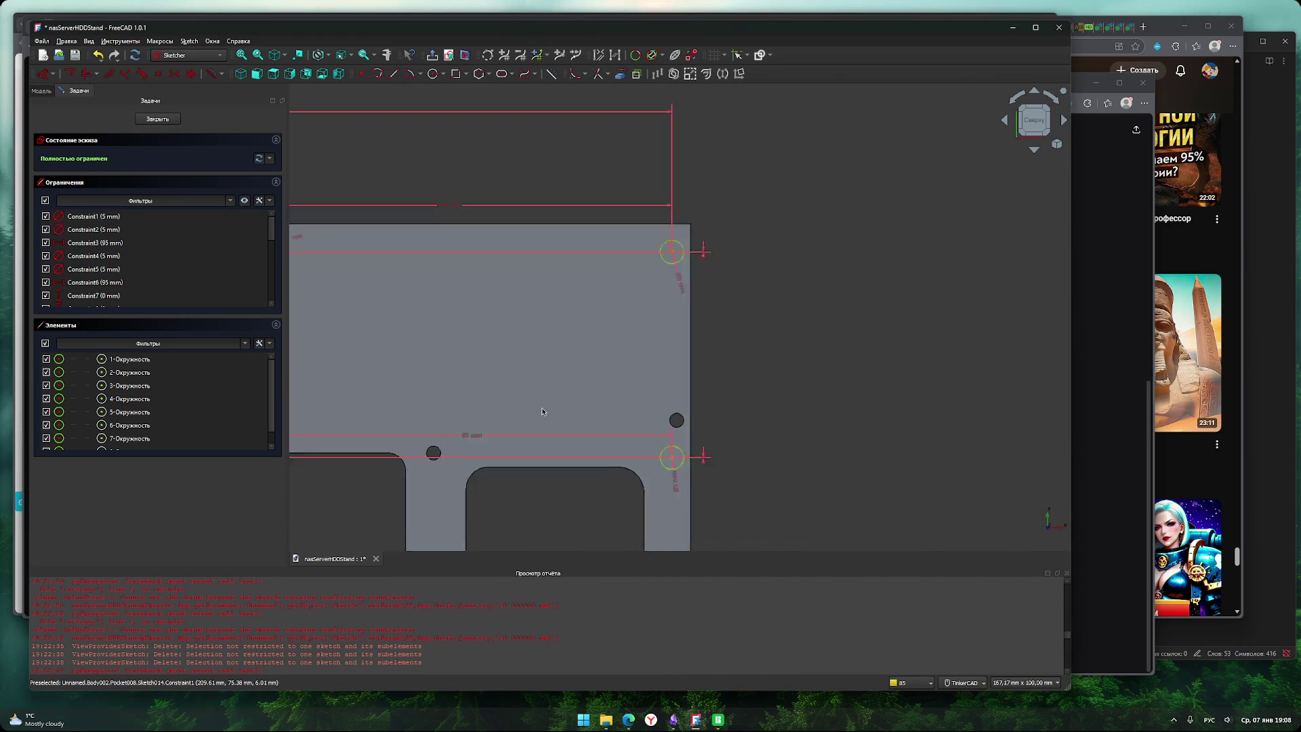
pyautogui.moveTo(514, 365)
pyautogui.mouseDown(button='middle')
pyautogui.moveTo(576, 347)
pyautogui.moveTo(646, 363)
pyautogui.moveTo(755, 278)
pyautogui.mouseUp(button='middle')
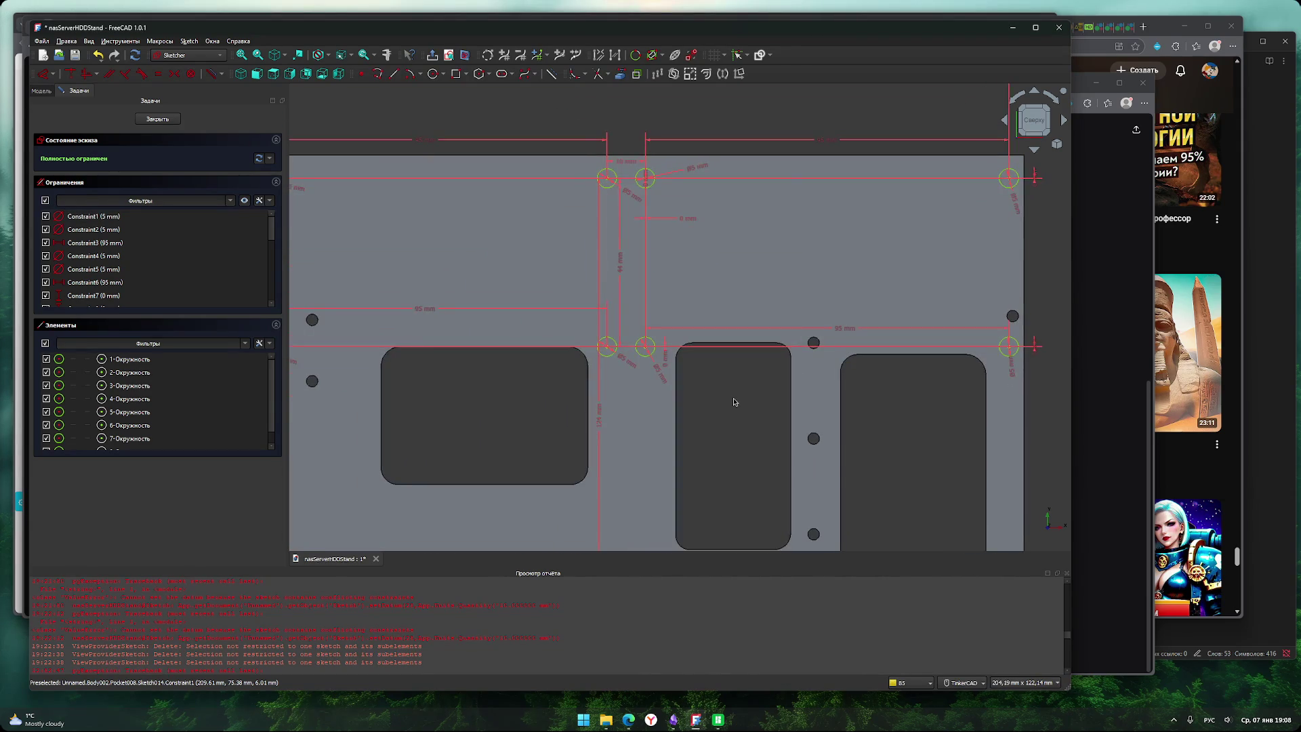
pyautogui.scroll(-1, 736, 403)
pyautogui.moveTo(557, 409); pyautogui.dragTo(573, 408, button='middle')
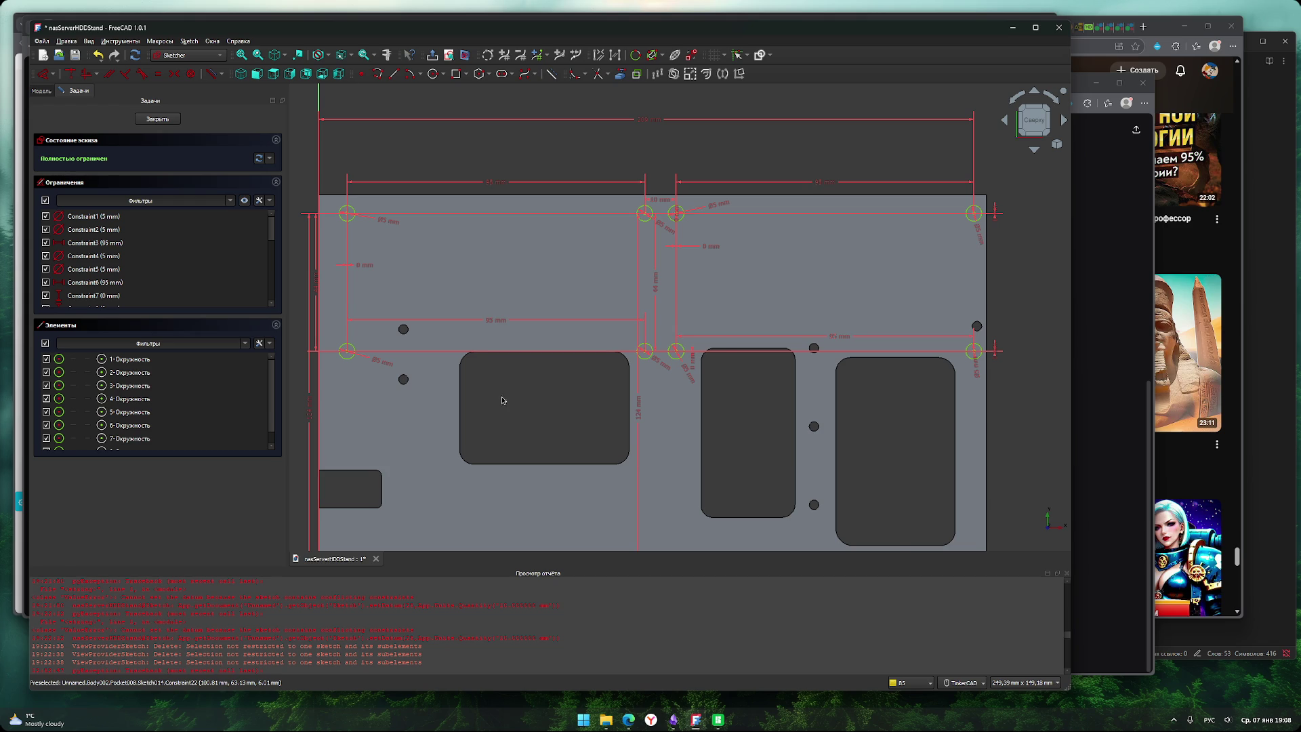
pyautogui.scroll(-2, 504, 400)
pyautogui.moveTo(319, 178)
pyautogui.mouseDown()
pyautogui.moveTo(571, 366)
pyautogui.moveTo(902, 406)
pyautogui.mouseUp()
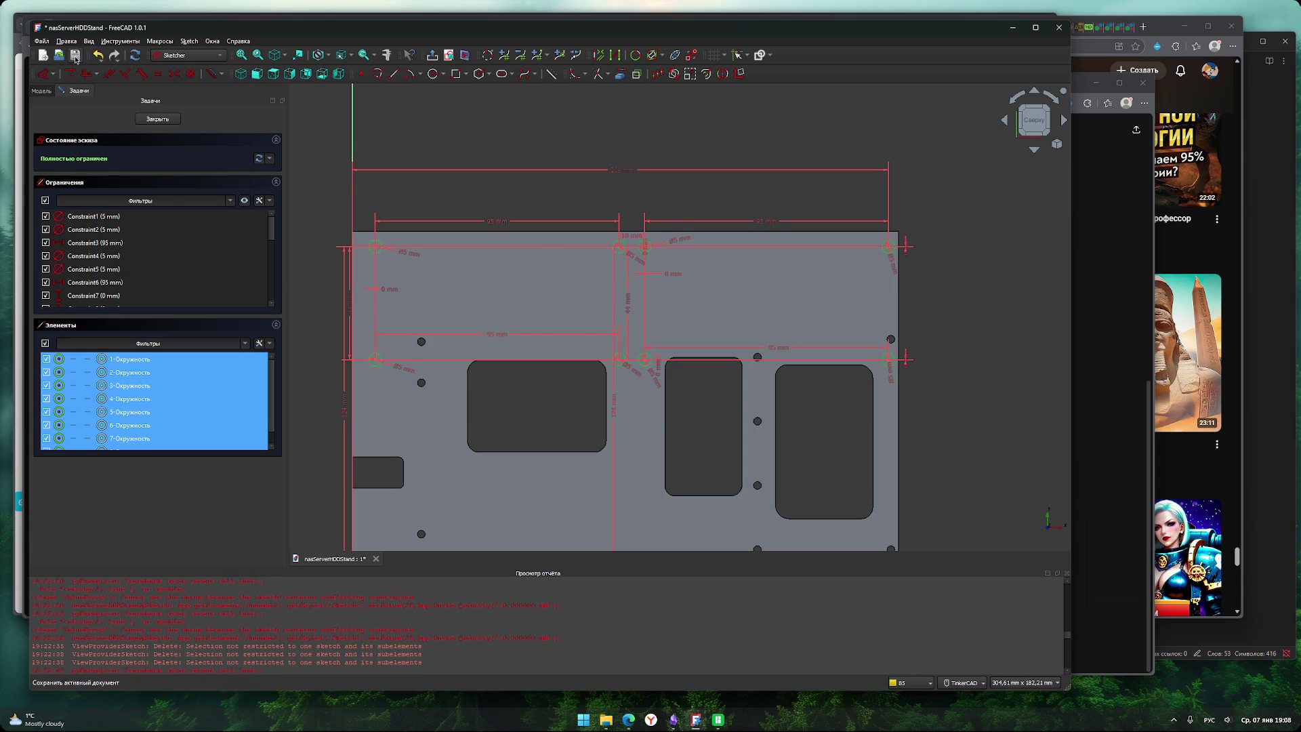
pyautogui.click(66, 42)
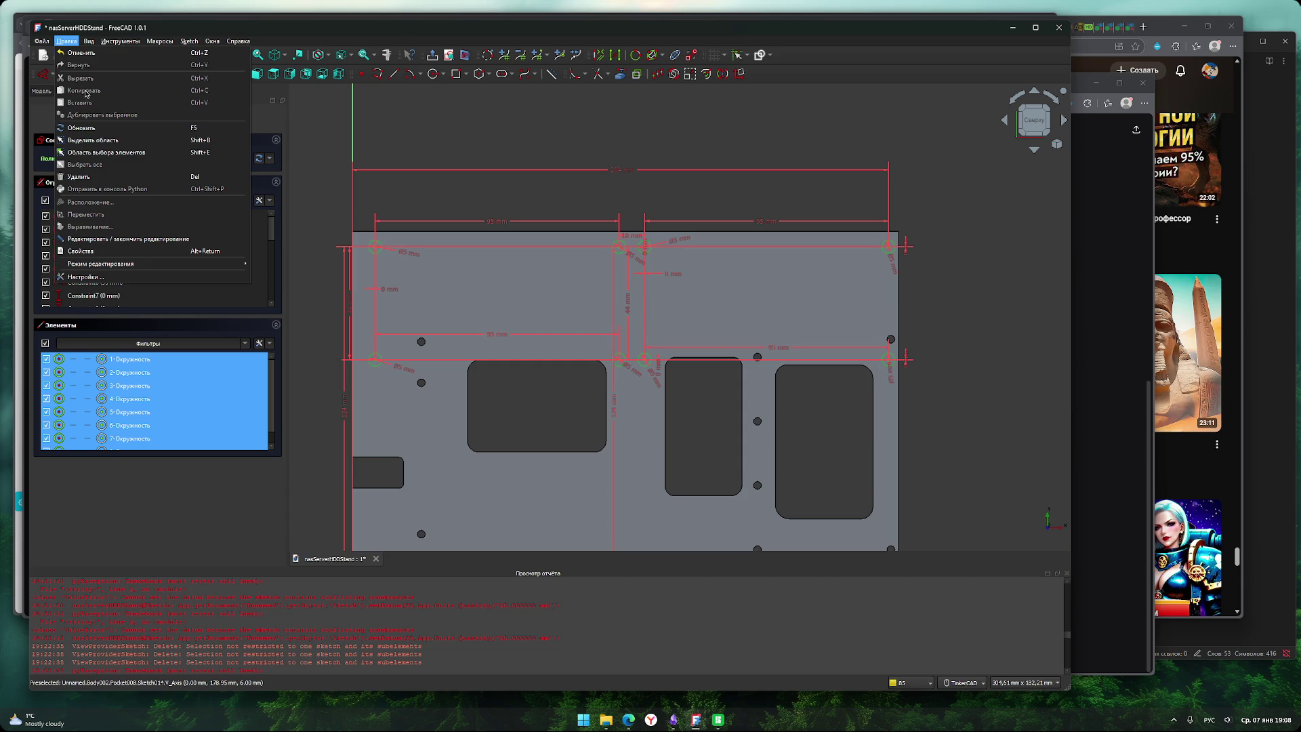
pyautogui.click(428, 184)
pyautogui.click(65, 42)
pyautogui.click(493, 140)
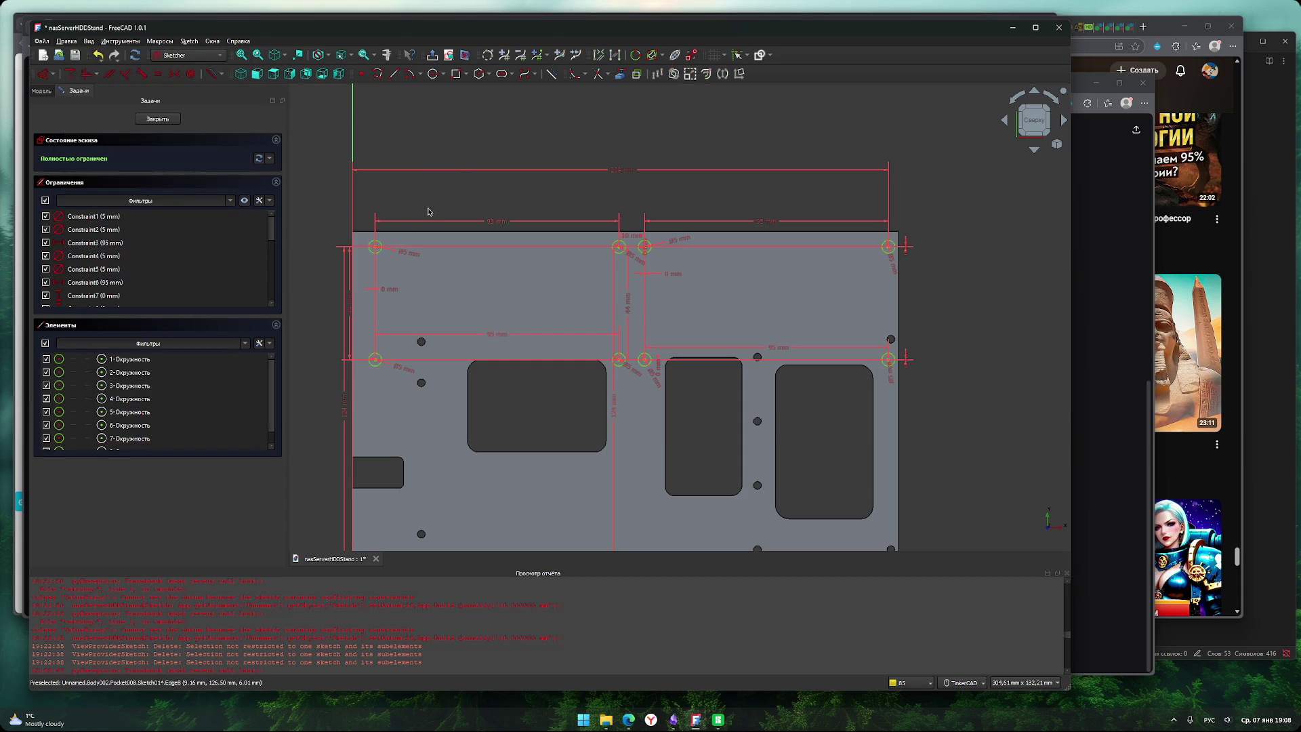
pyautogui.moveTo(313, 177)
pyautogui.mouseDown()
pyautogui.moveTo(461, 280)
pyautogui.moveTo(1061, 425)
pyautogui.mouseUp()
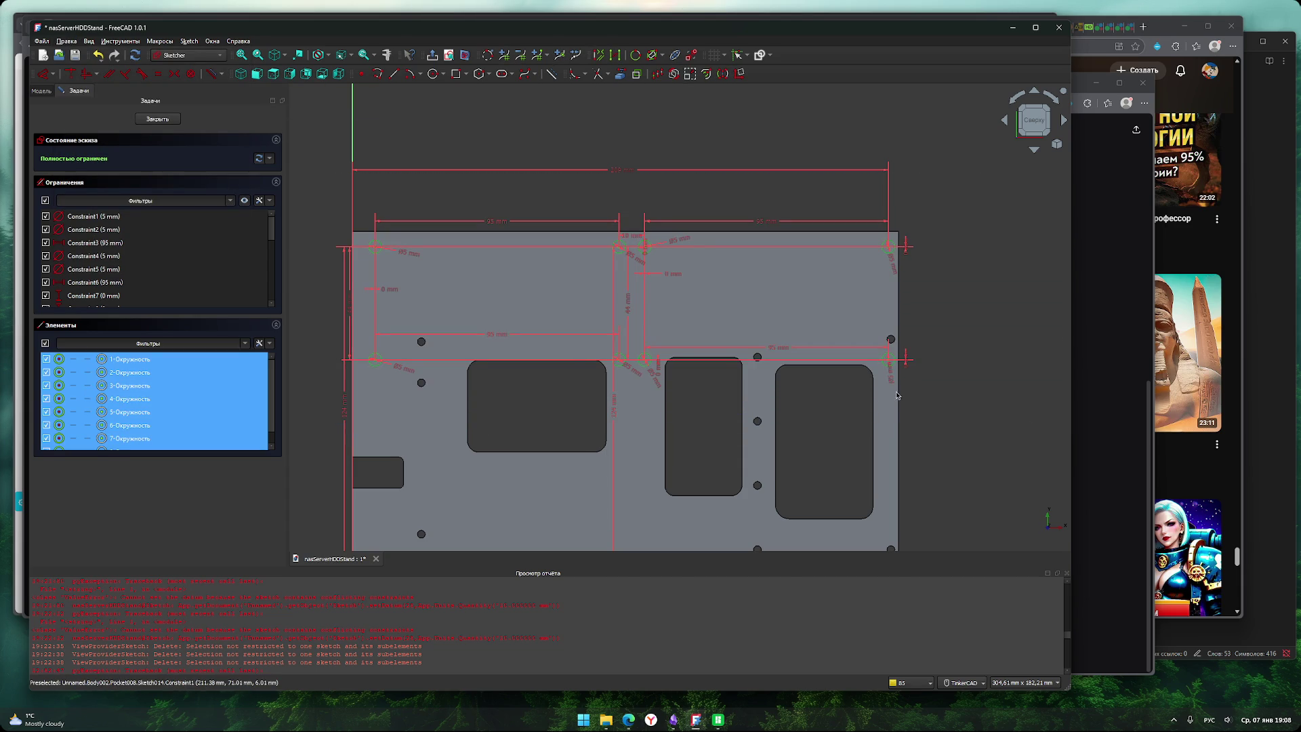
pyautogui.rightClick(196, 371)
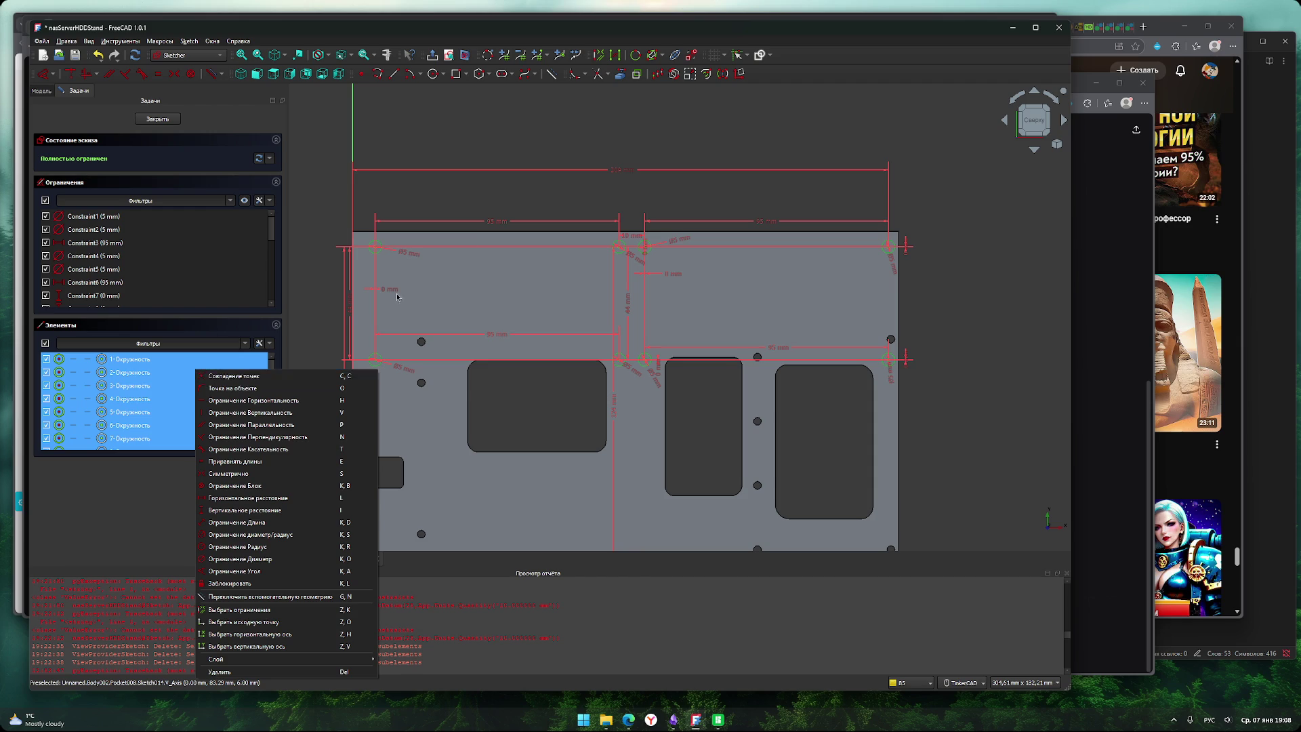
pyautogui.click(434, 228)
pyautogui.rightClick(433, 228)
pyautogui.rightClick(376, 250)
pyautogui.click(326, 255)
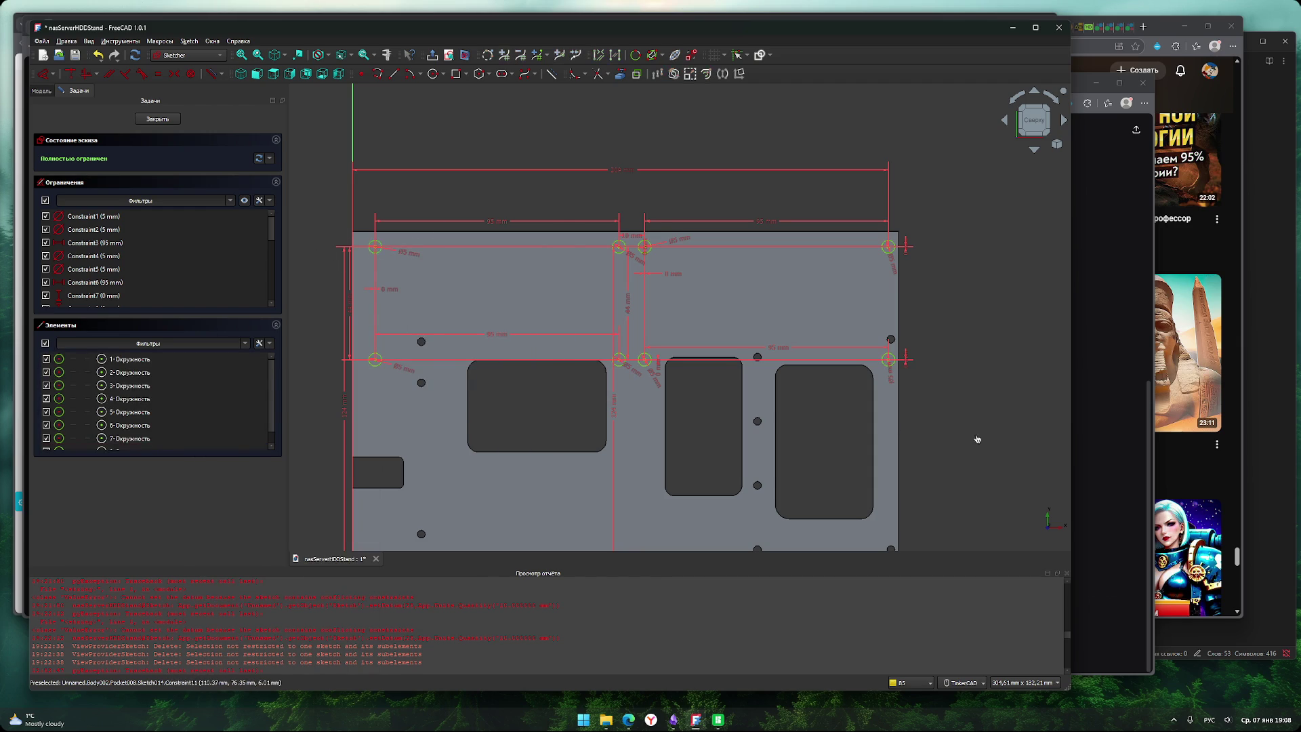
pyautogui.moveTo(1024, 433)
pyautogui.mouseDown()
pyautogui.moveTo(524, 192)
pyautogui.moveTo(290, 146)
pyautogui.mouseUp()
pyautogui.click(66, 42)
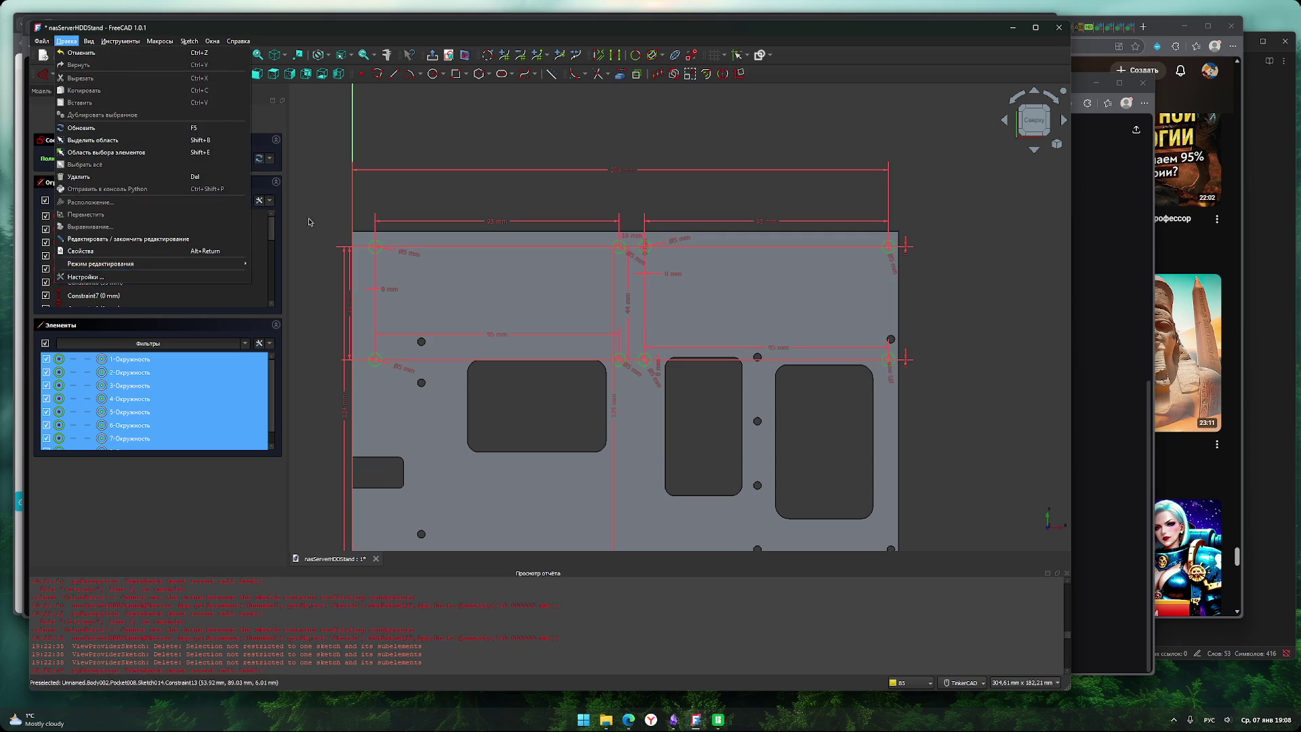
pyautogui.click(305, 238)
pyautogui.click(311, 279)
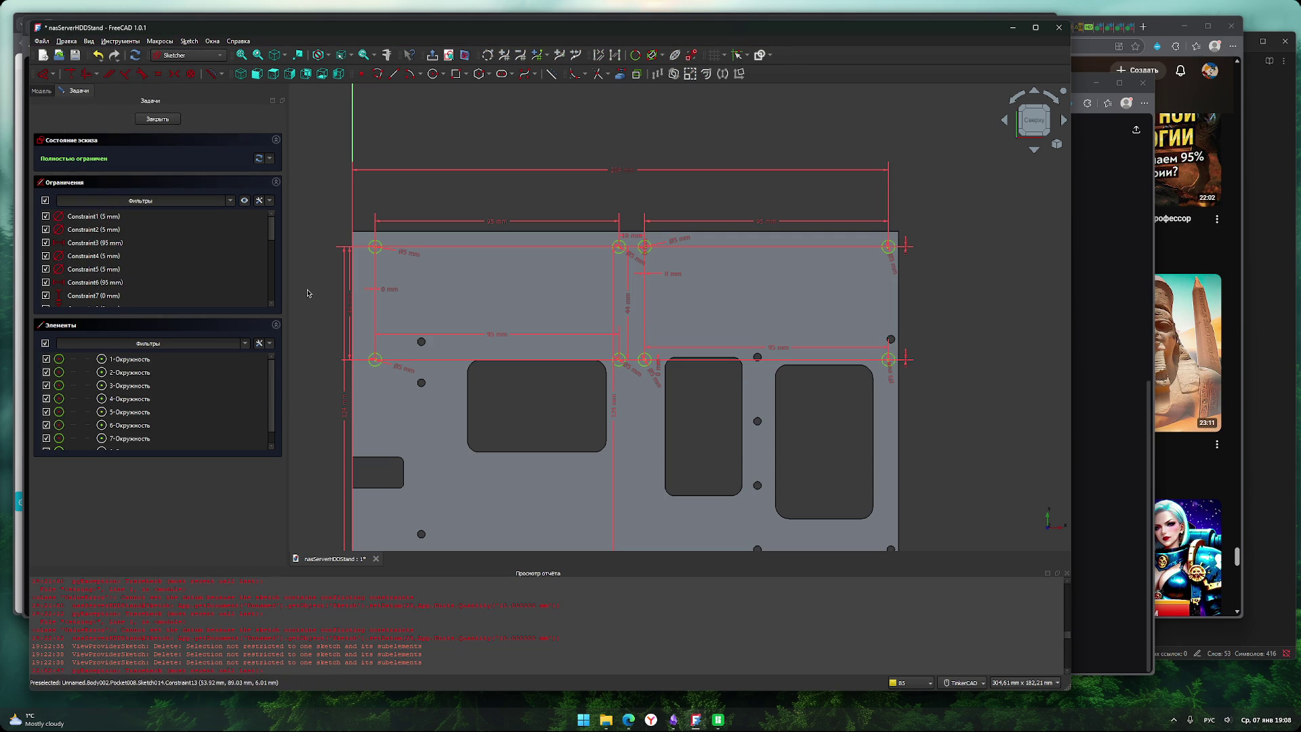
pyautogui.moveTo(512, 315)
pyautogui.mouseDown(button='middle')
pyautogui.moveTo(524, 330)
pyautogui.moveTo(499, 189)
pyautogui.moveTo(508, 299)
pyautogui.moveTo(511, 272)
pyautogui.mouseUp(button='middle')
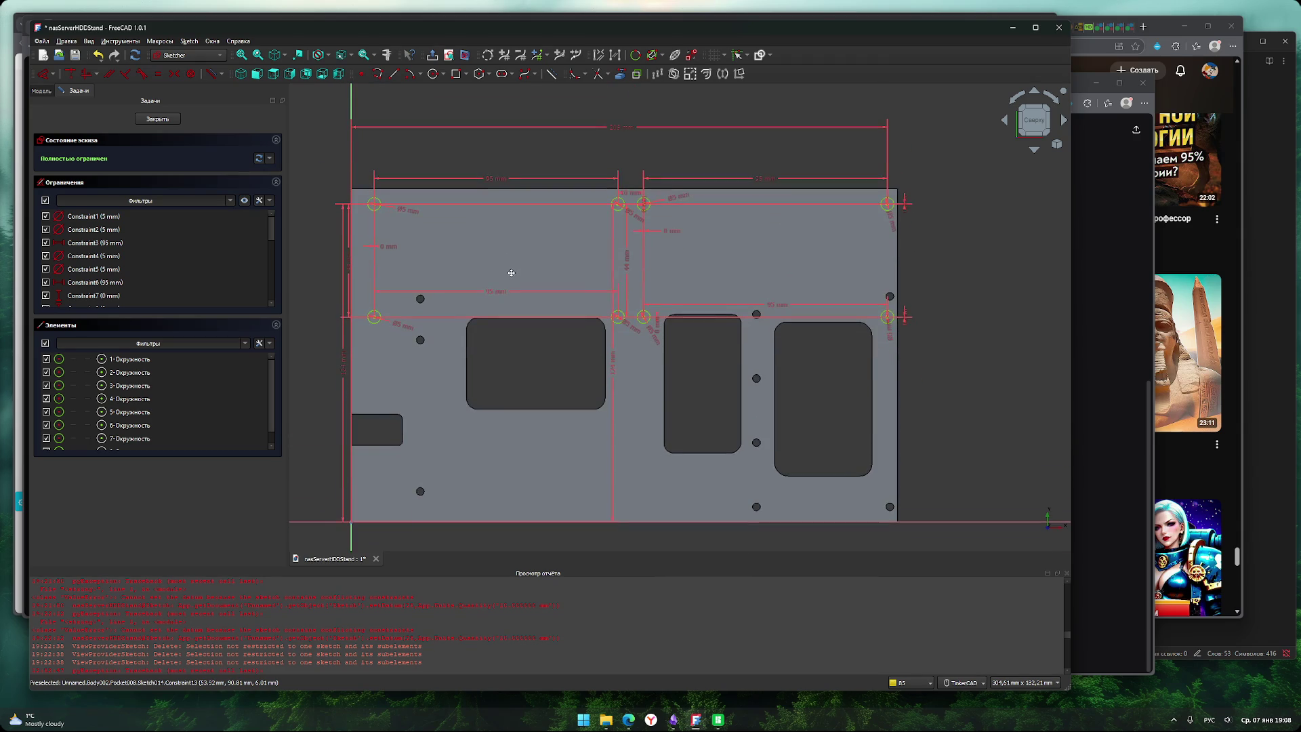
pyautogui.moveTo(382, 210); pyautogui.dragTo(372, 221, button='middle')
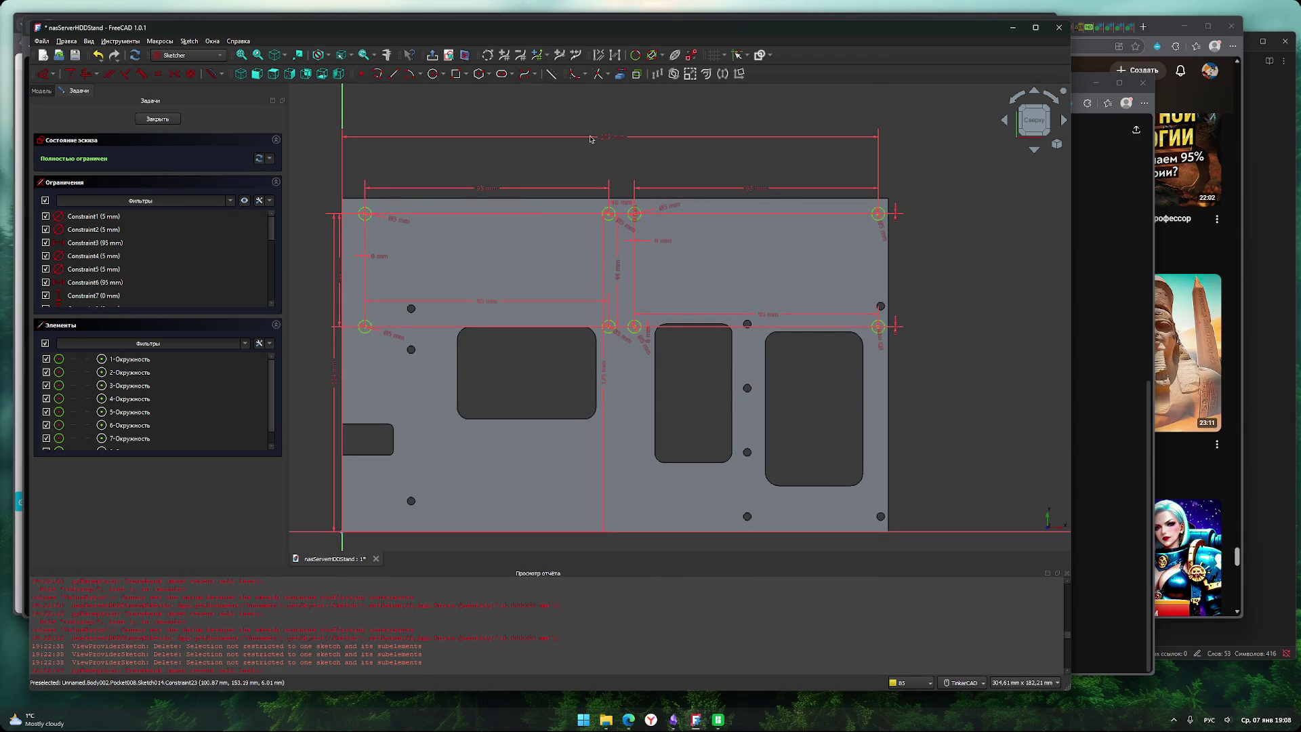
pyautogui.moveTo(599, 136); pyautogui.dragTo(615, 165)
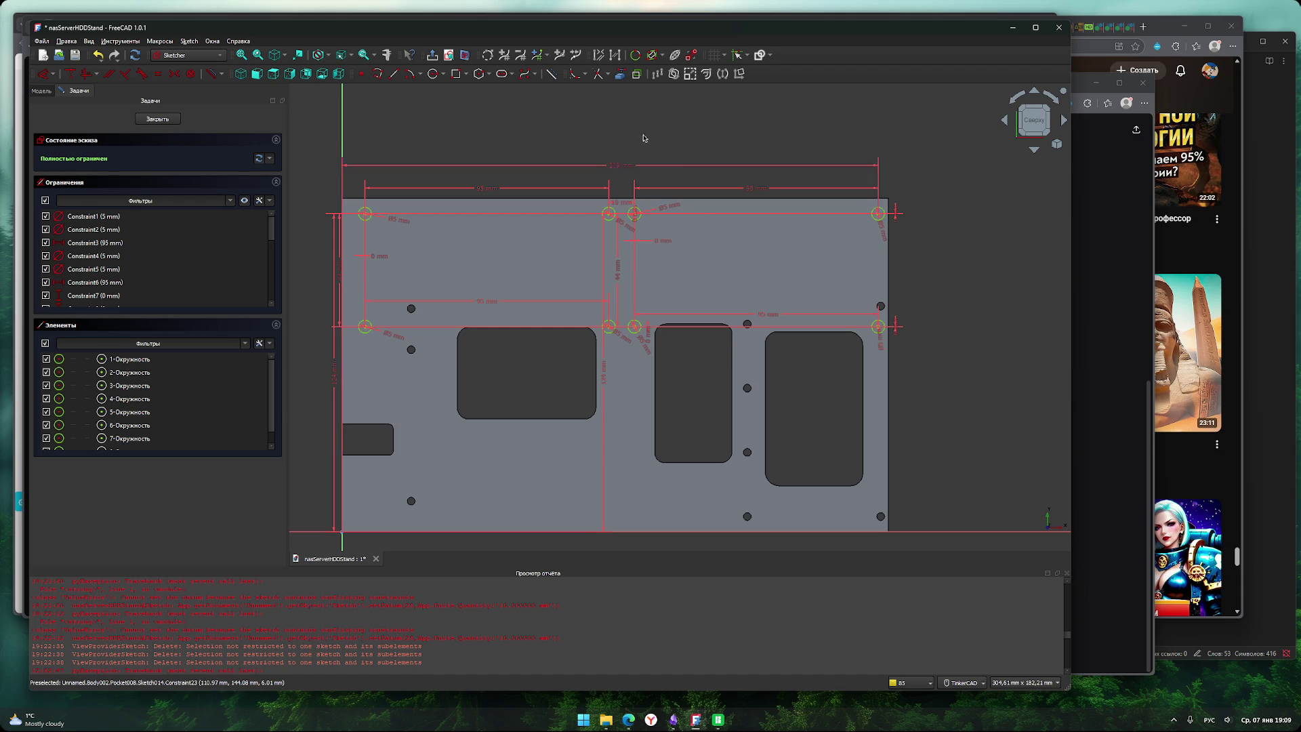
pyautogui.moveTo(955, 340); pyautogui.dragTo(962, 302, button='middle')
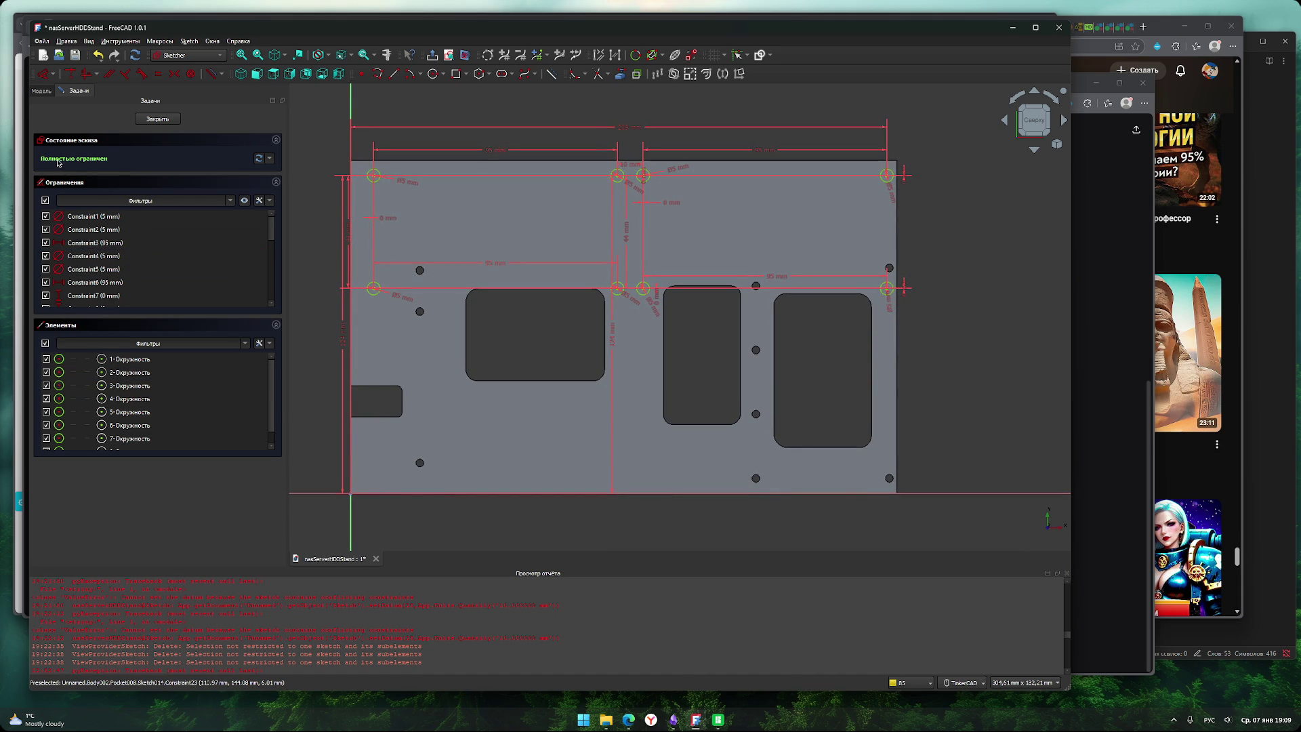
pyautogui.moveTo(701, 256); pyautogui.dragTo(697, 271, button='middle')
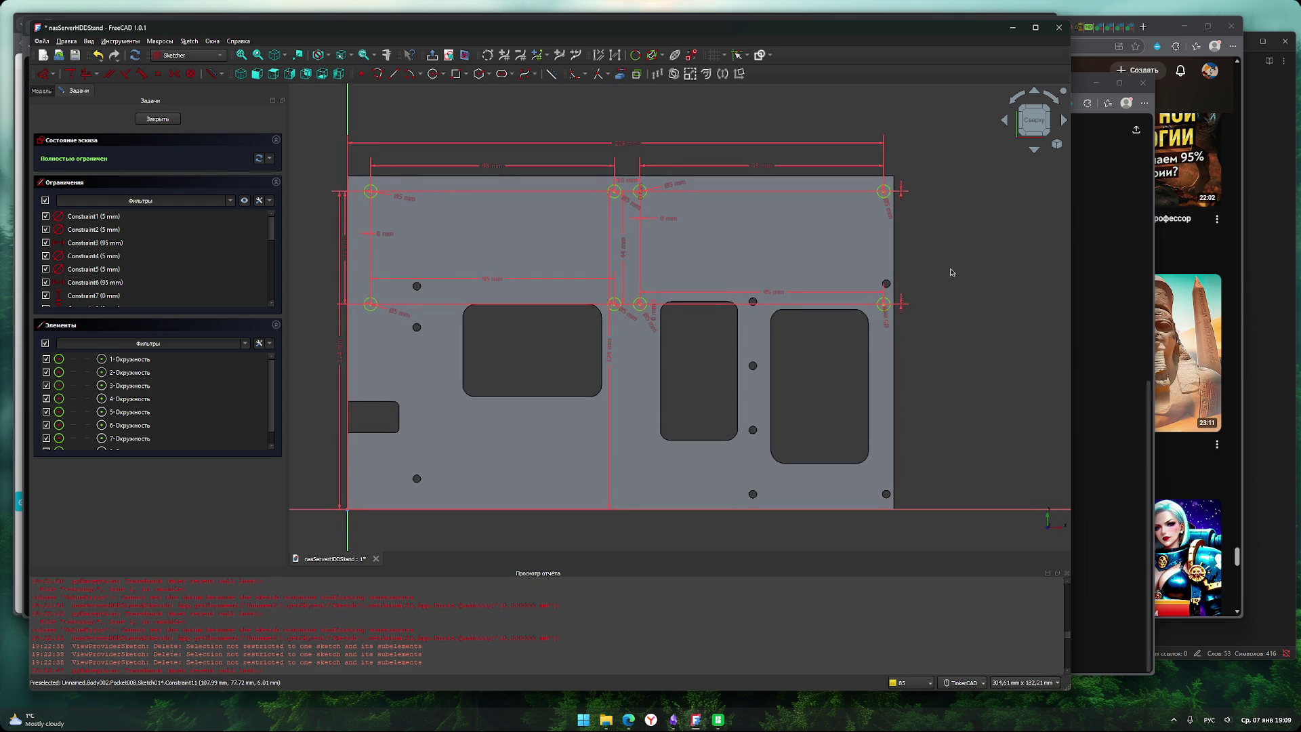
pyautogui.moveTo(448, 372)
pyautogui.mouseDown(button='middle')
pyautogui.moveTo(581, 325)
pyautogui.moveTo(468, 341)
pyautogui.mouseUp(button='middle')
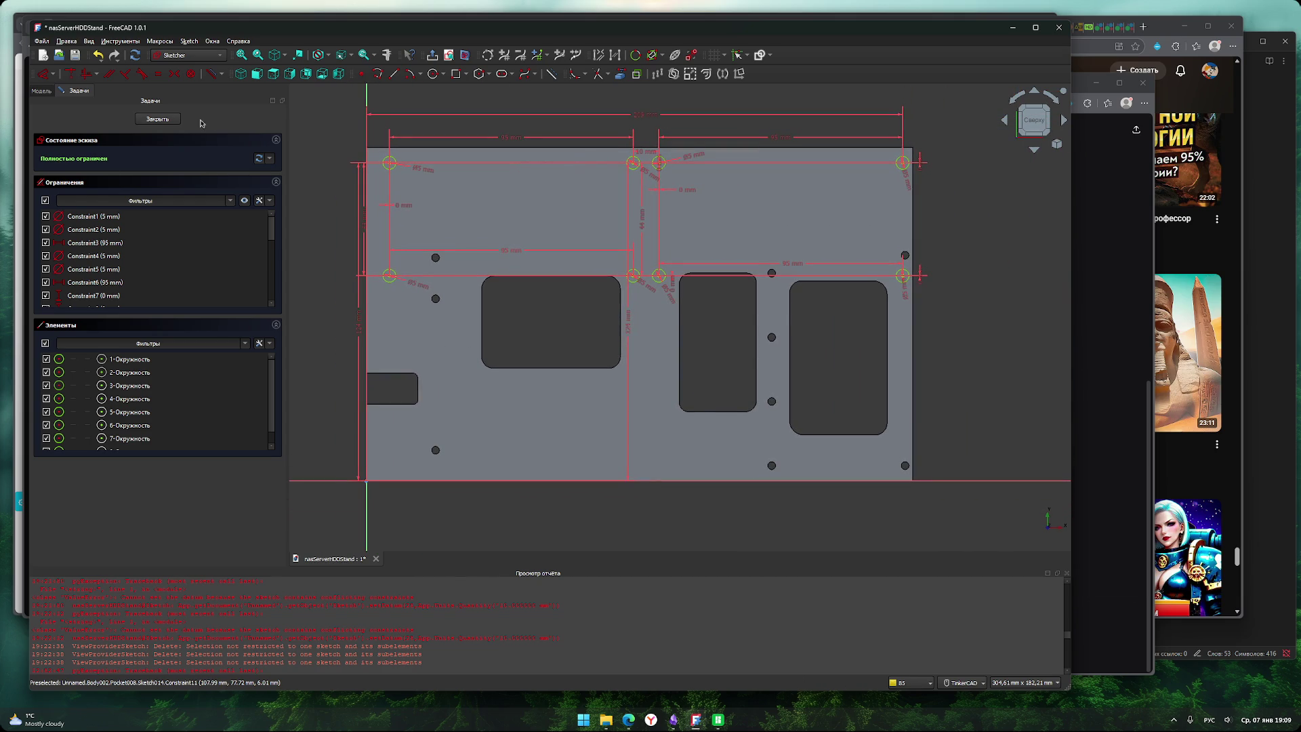
# Step: Exit Sketch014 and orbit the plate to inspect the pockets in 3D
pyautogui.click(157, 118)
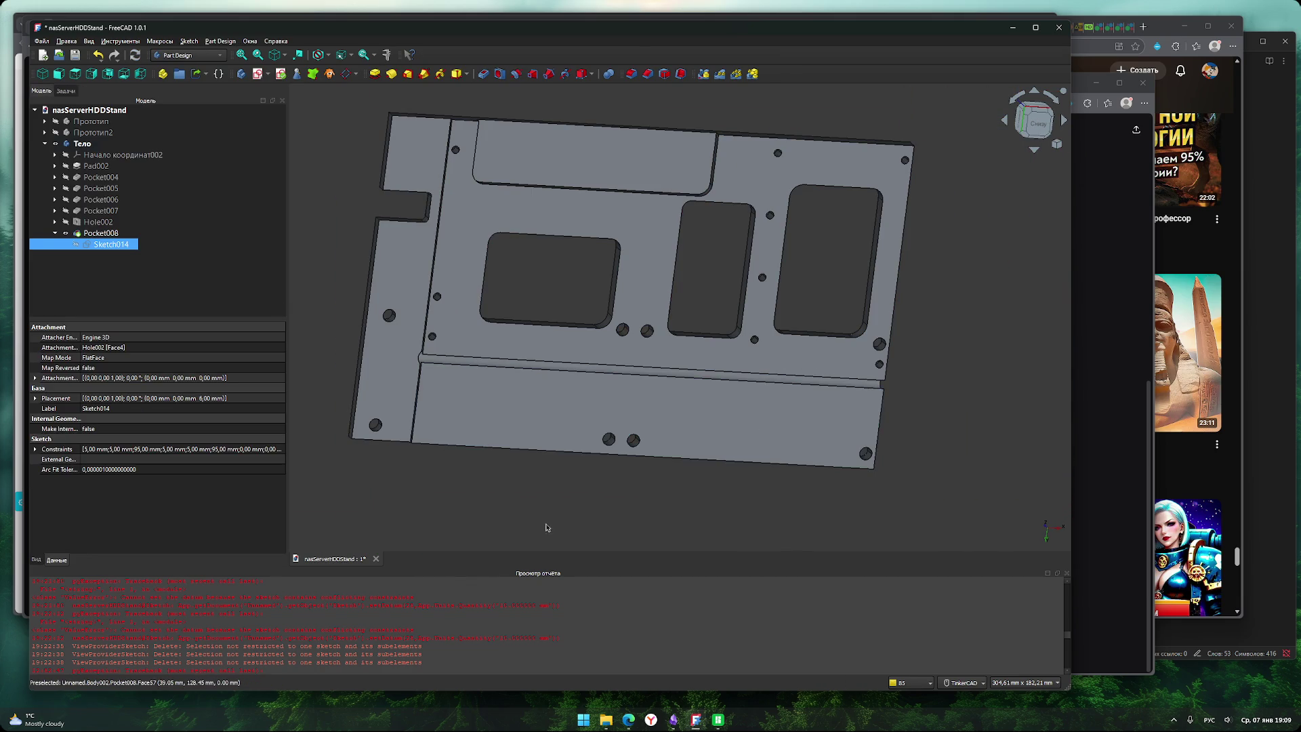
pyautogui.click(547, 527)
pyautogui.moveTo(519, 505)
pyautogui.mouseDown(button='right')
pyautogui.moveTo(595, 514)
pyautogui.moveTo(603, 488)
pyautogui.moveTo(615, 506)
pyautogui.mouseUp(button='right')
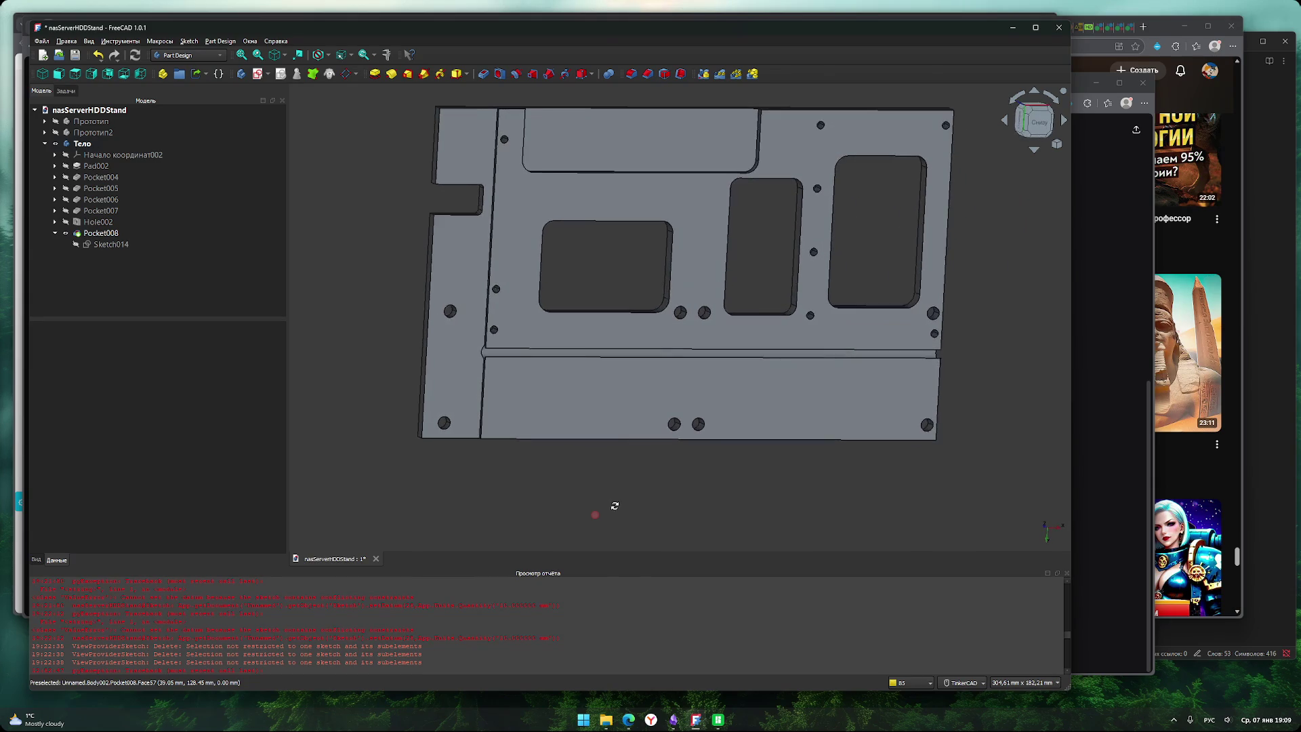
pyautogui.moveTo(555, 502)
pyautogui.mouseDown(button='middle')
pyautogui.moveTo(566, 513)
pyautogui.moveTo(555, 509)
pyautogui.mouseUp(button='middle')
pyautogui.click(122, 246)
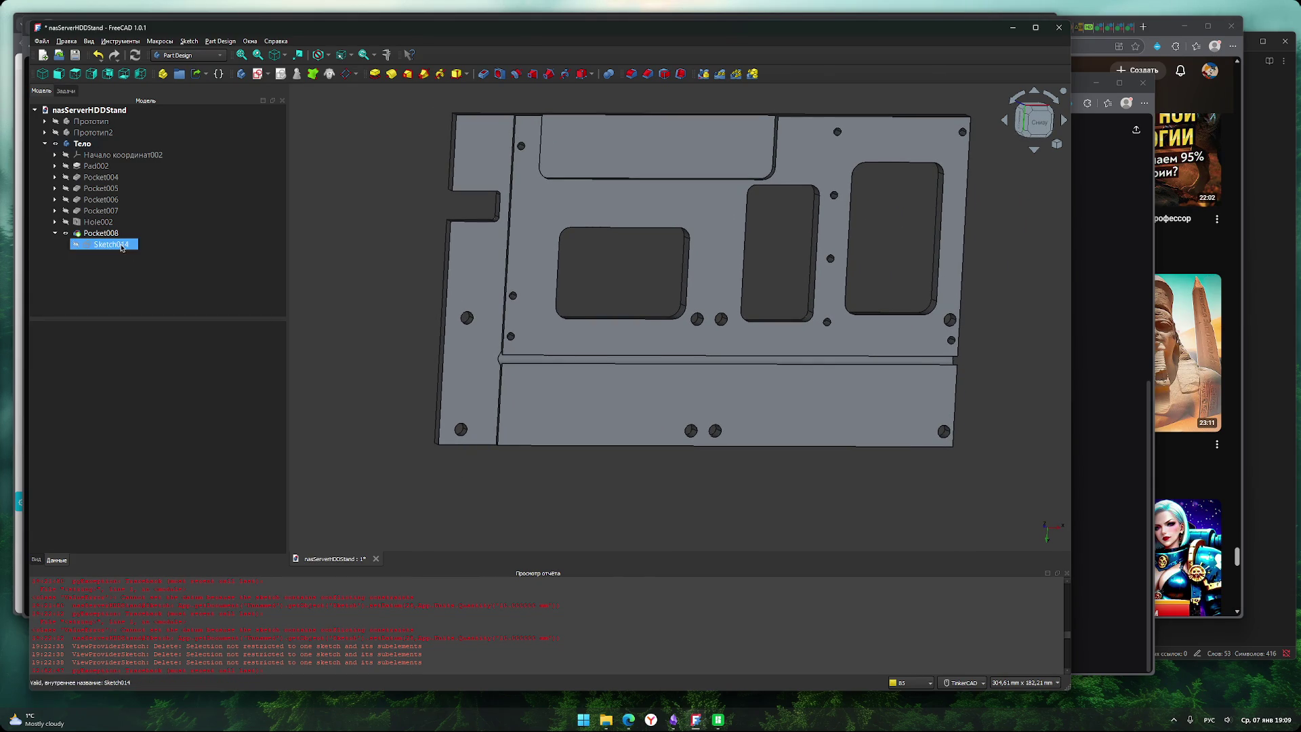
pyautogui.click(76, 247)
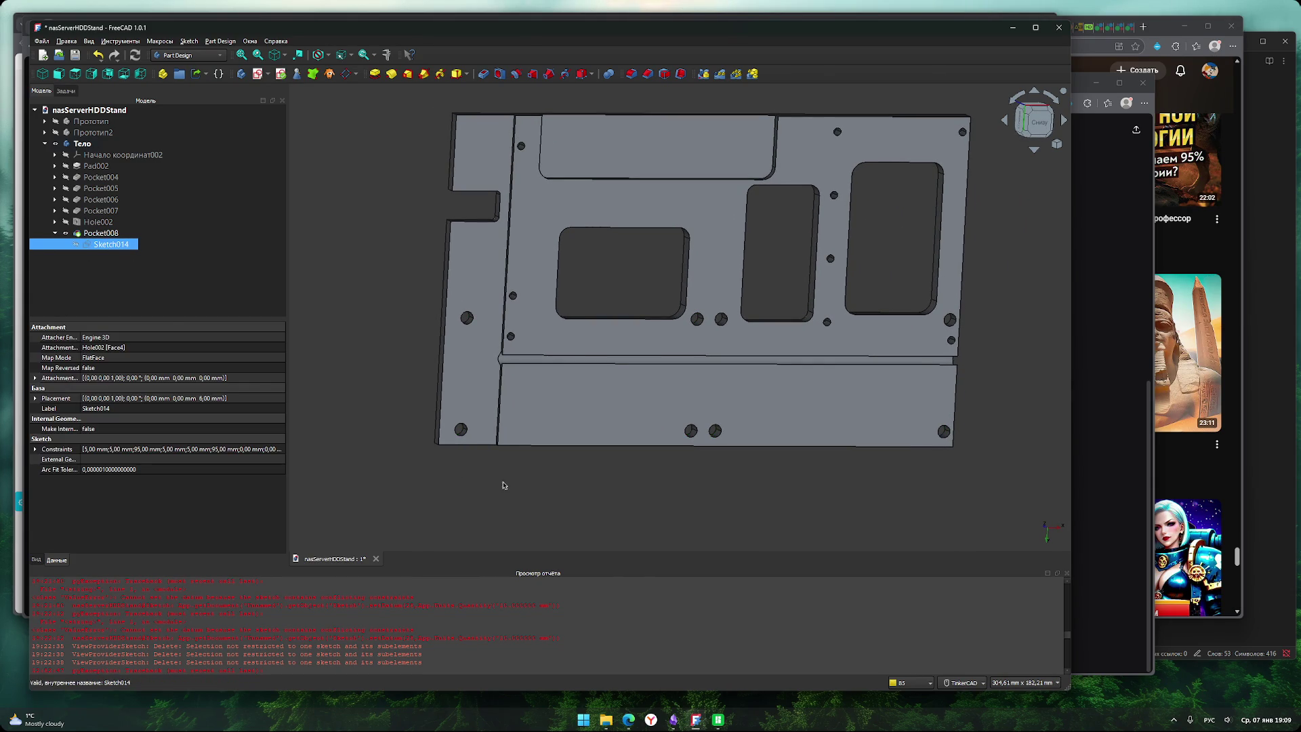
pyautogui.moveTo(488, 486); pyautogui.dragTo(441, 469, button='middle')
# Step: Check Sketch014 and Pocket008 entries in the model tree
pyautogui.rightClick(124, 246)
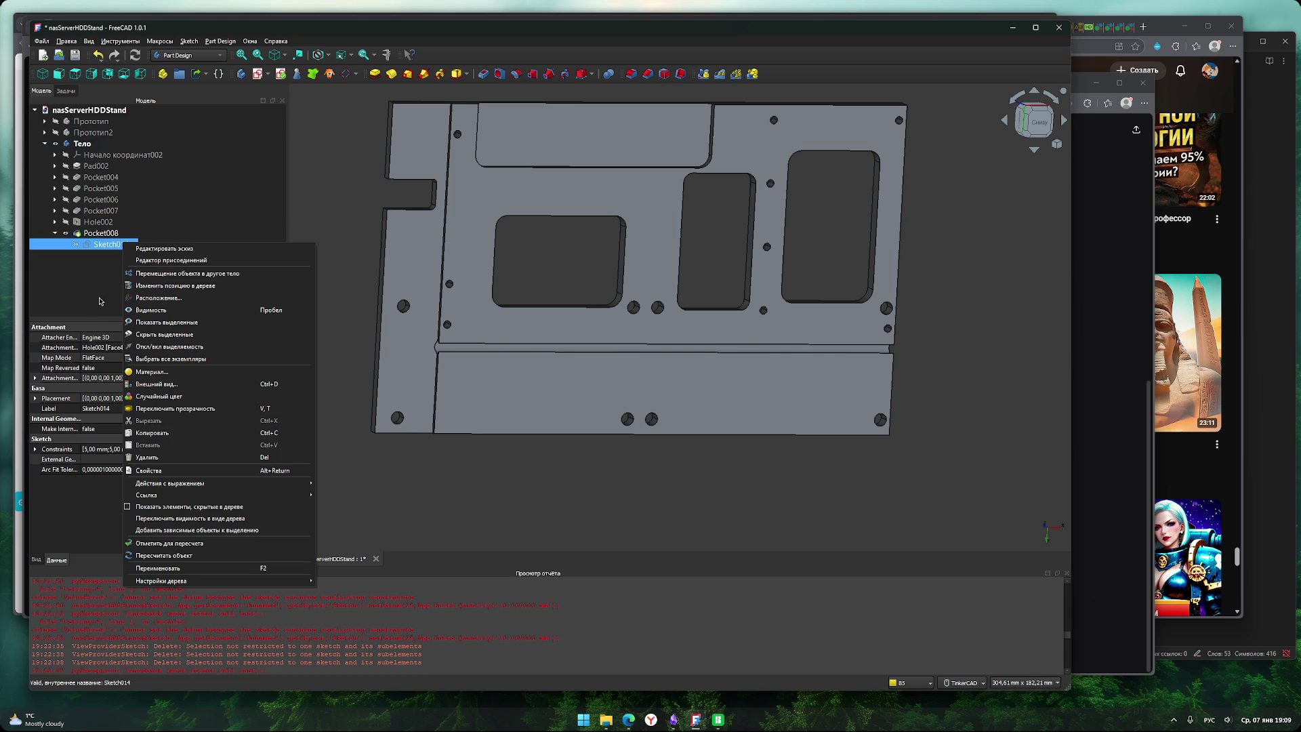
pyautogui.click(88, 284)
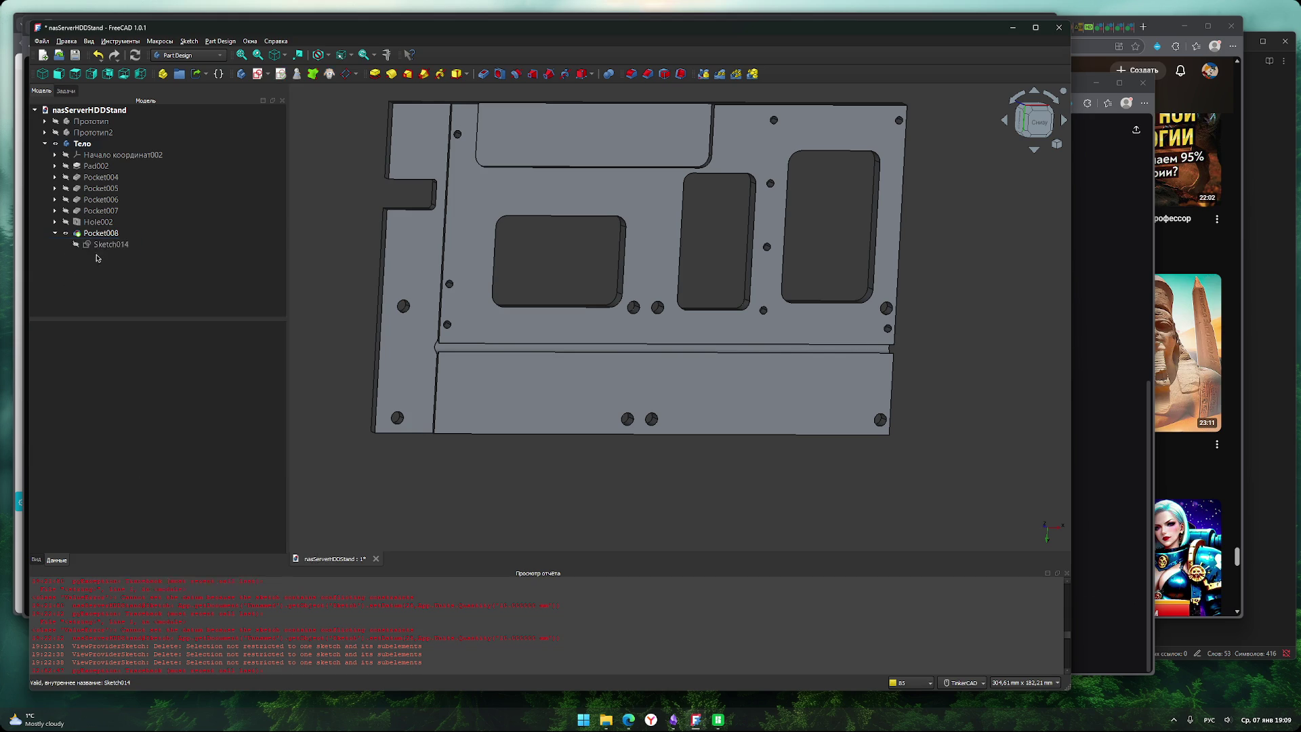
pyautogui.click(55, 233)
pyautogui.click(98, 233)
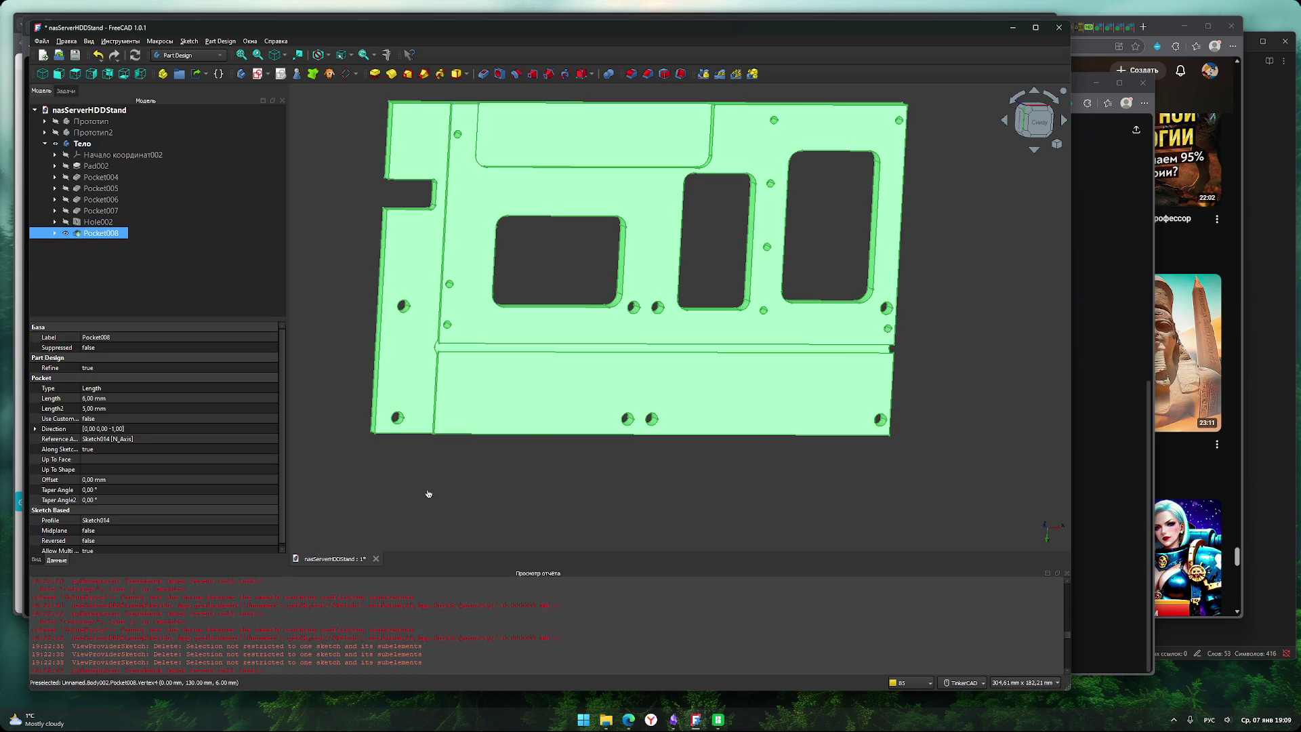
pyautogui.click(457, 489)
pyautogui.moveTo(447, 517); pyautogui.dragTo(504, 585, button='middle')
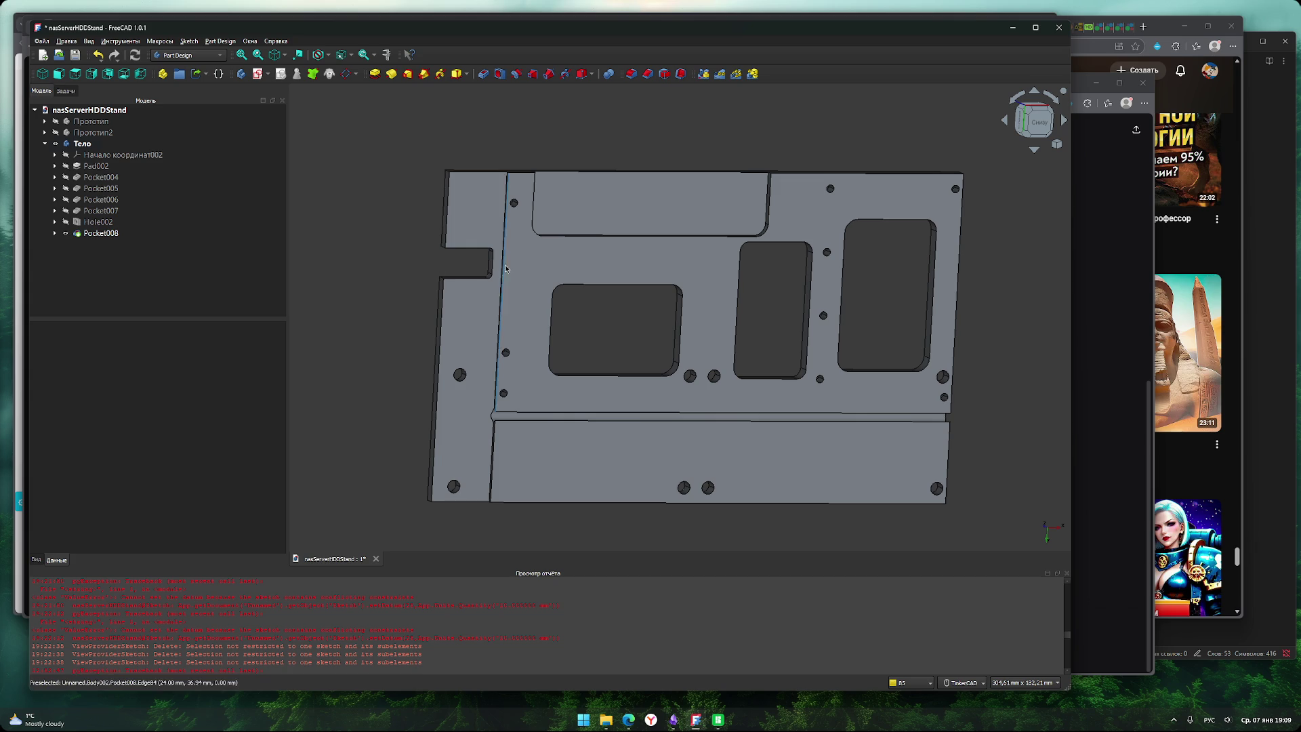
# Step: Expand Hole002 and open its Sketch013 for editing
pyautogui.click(95, 222)
pyautogui.click(56, 222)
pyautogui.click(75, 233)
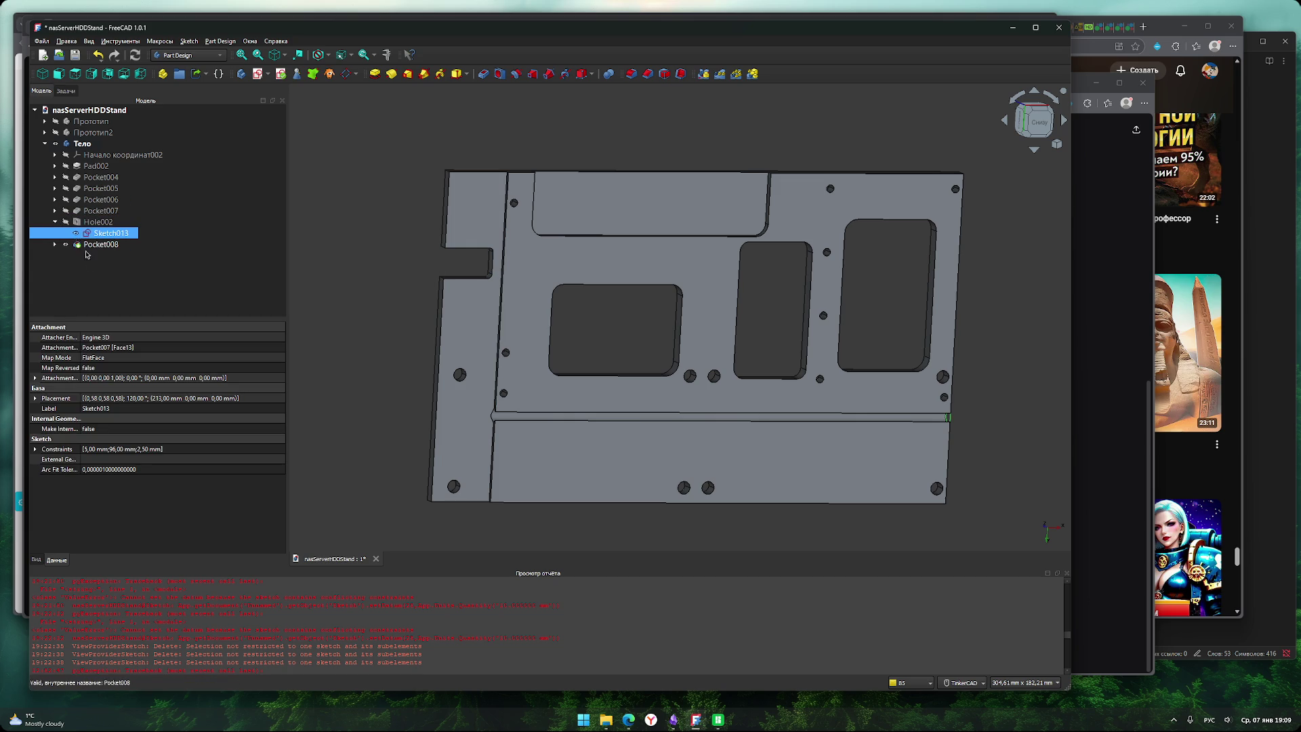
pyautogui.doubleClick(78, 234)
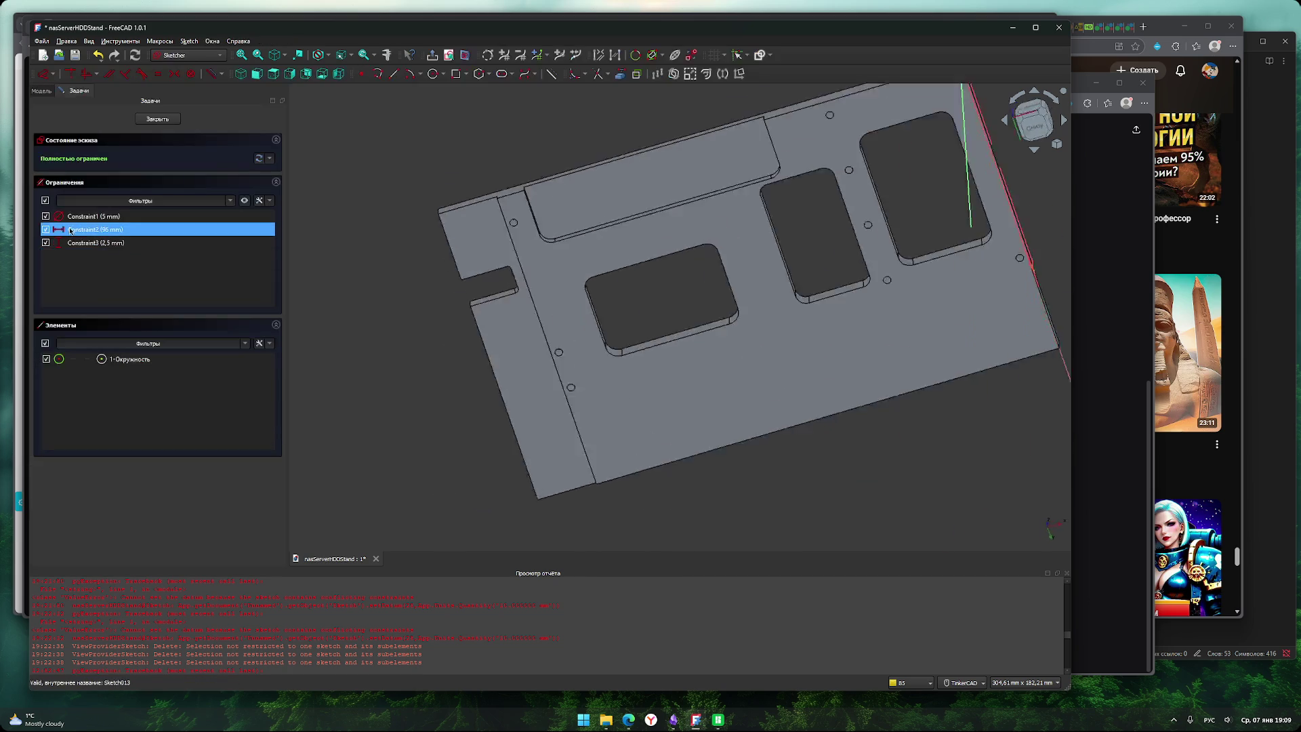
# Step: Close Sketch013 unchanged and look at Pocket007's Sketch012 in the tree
pyautogui.click(170, 145)
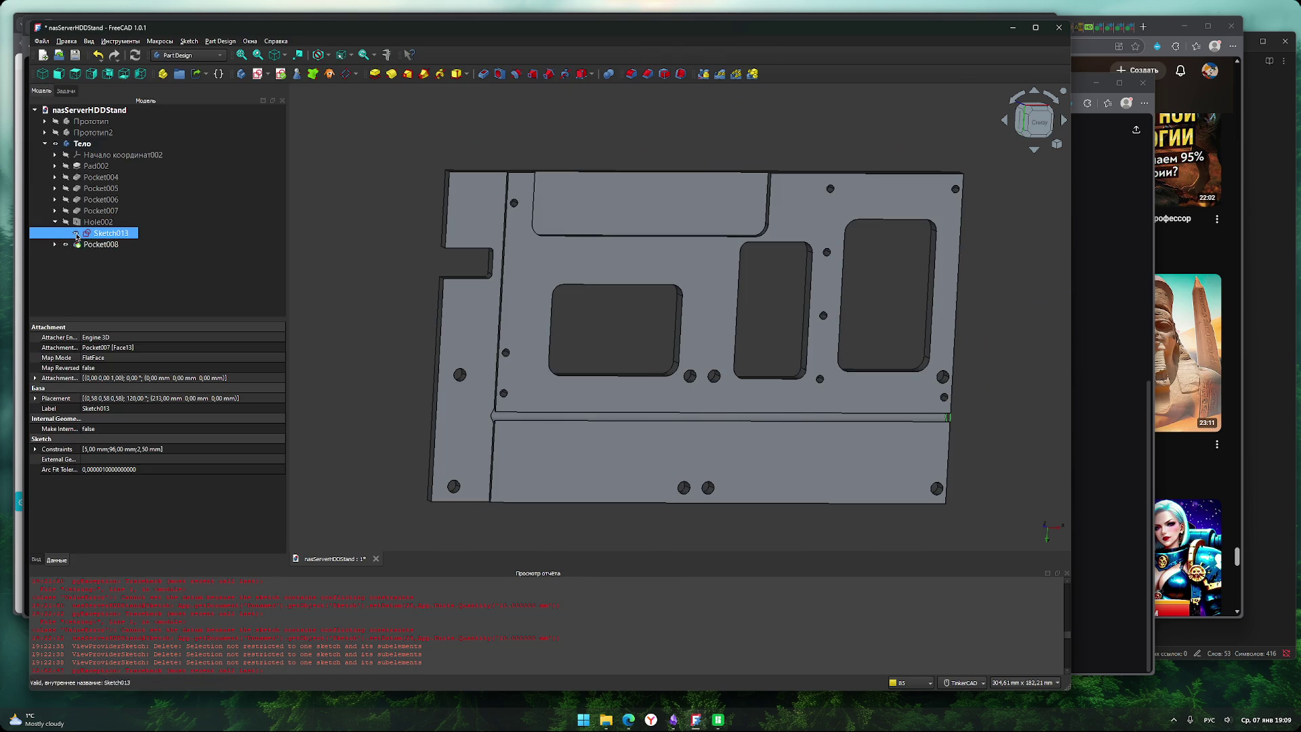
pyautogui.click(56, 221)
pyautogui.click(56, 210)
pyautogui.click(88, 222)
pyautogui.click(77, 222)
pyautogui.click(55, 210)
# Step: Open Pocket006's notch sketch Sketch011, inspect it, and close it
pyautogui.click(55, 199)
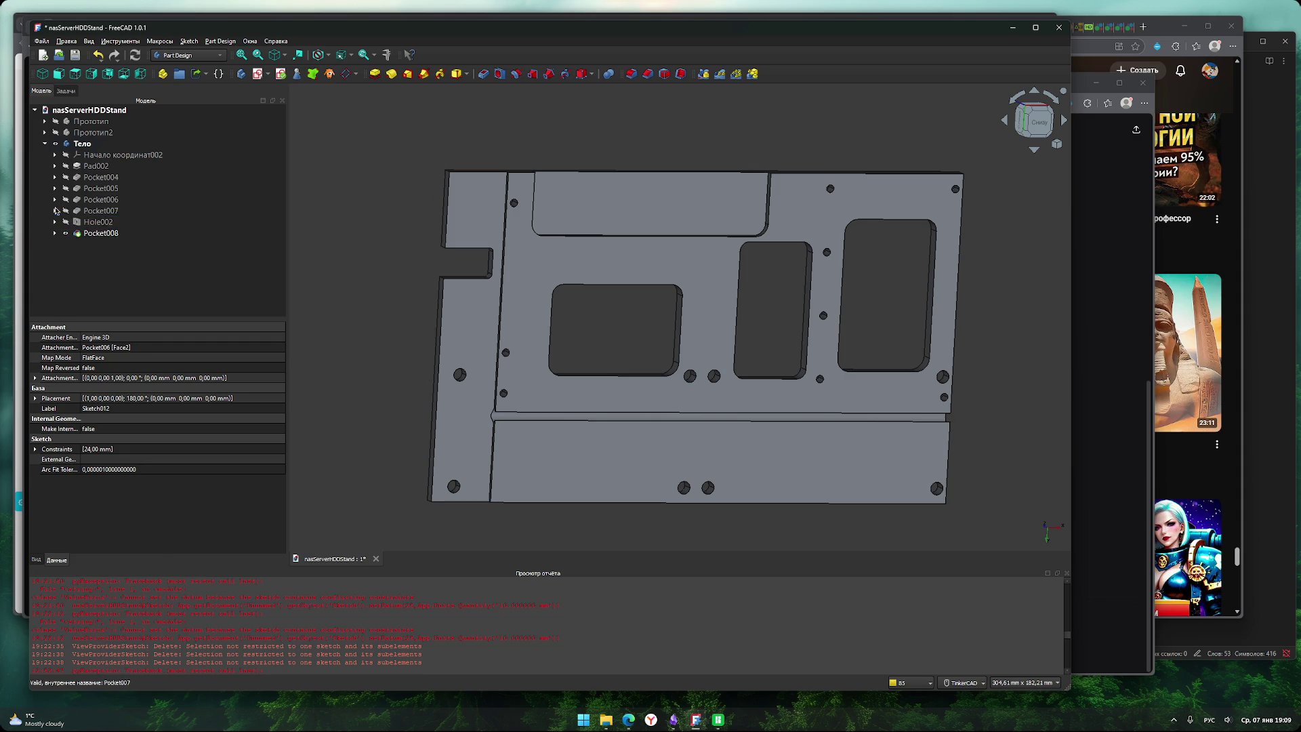
pyautogui.click(78, 210)
pyautogui.doubleClick(78, 211)
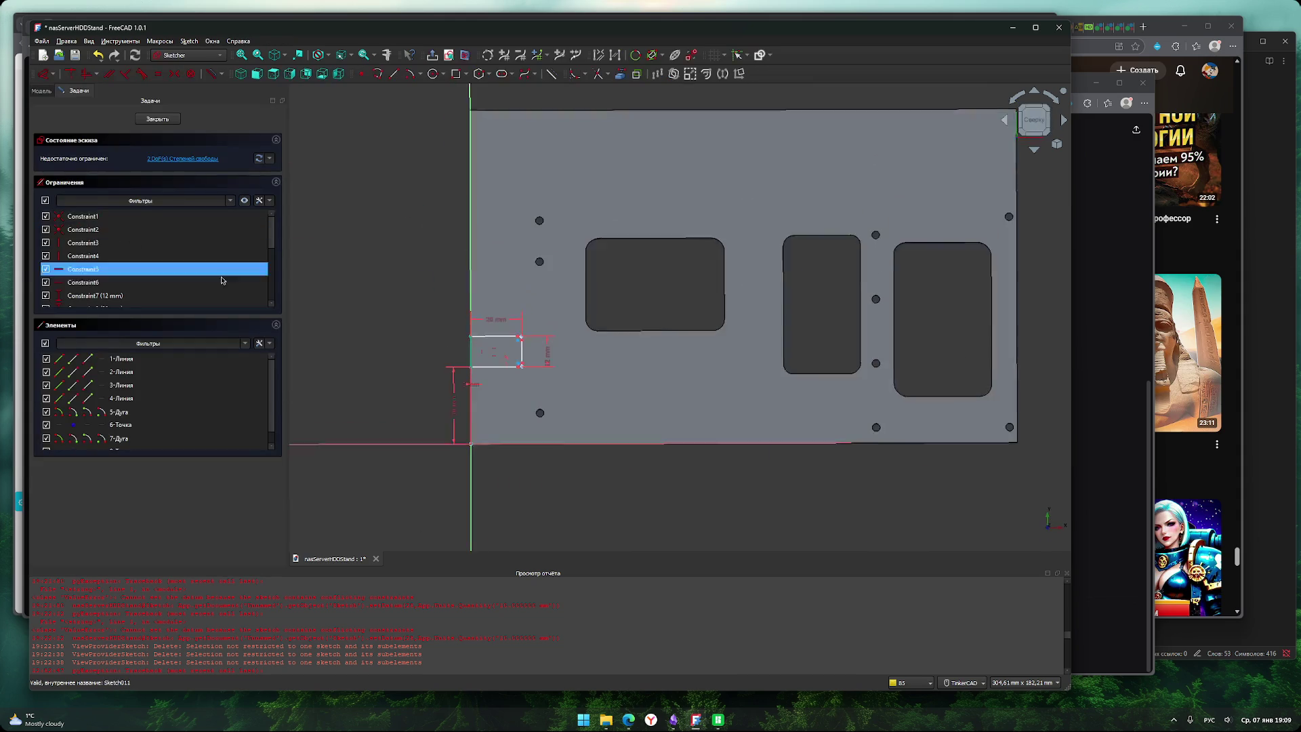
pyautogui.scroll(-5, 479, 372)
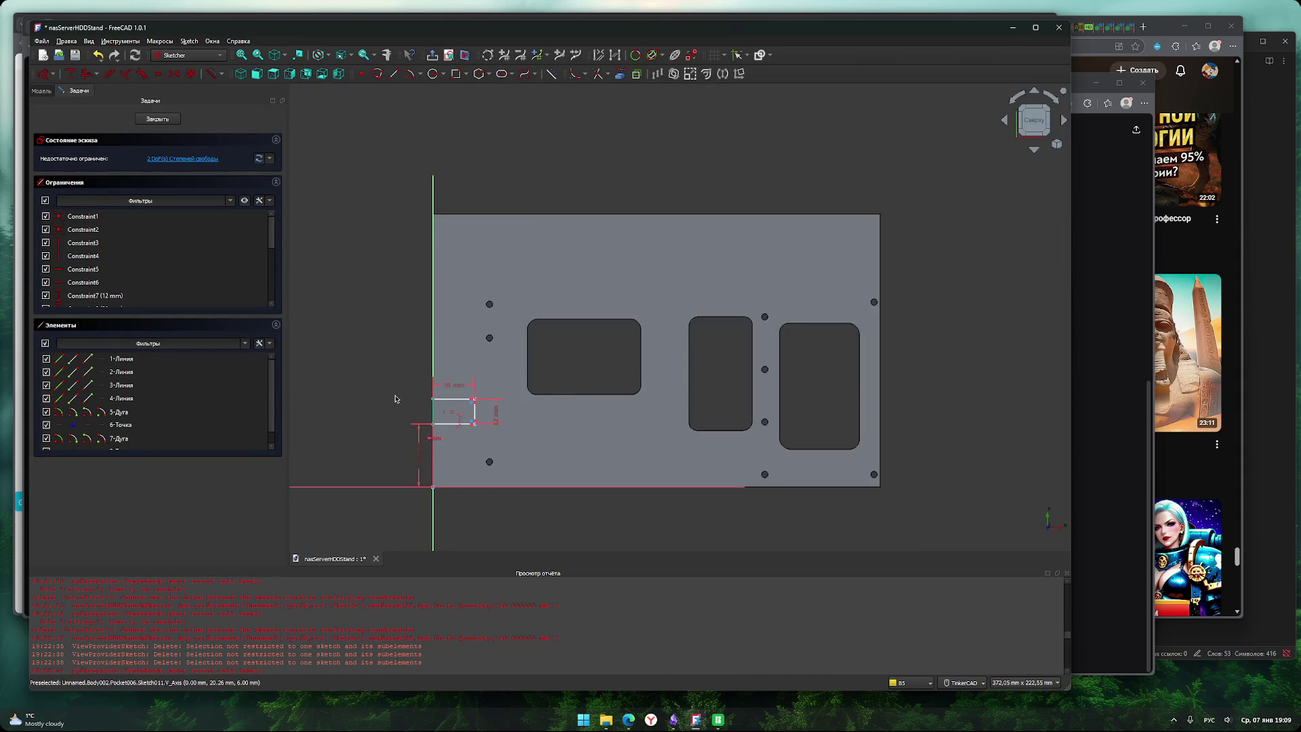
pyautogui.moveTo(384, 376); pyautogui.dragTo(402, 321, button='middle')
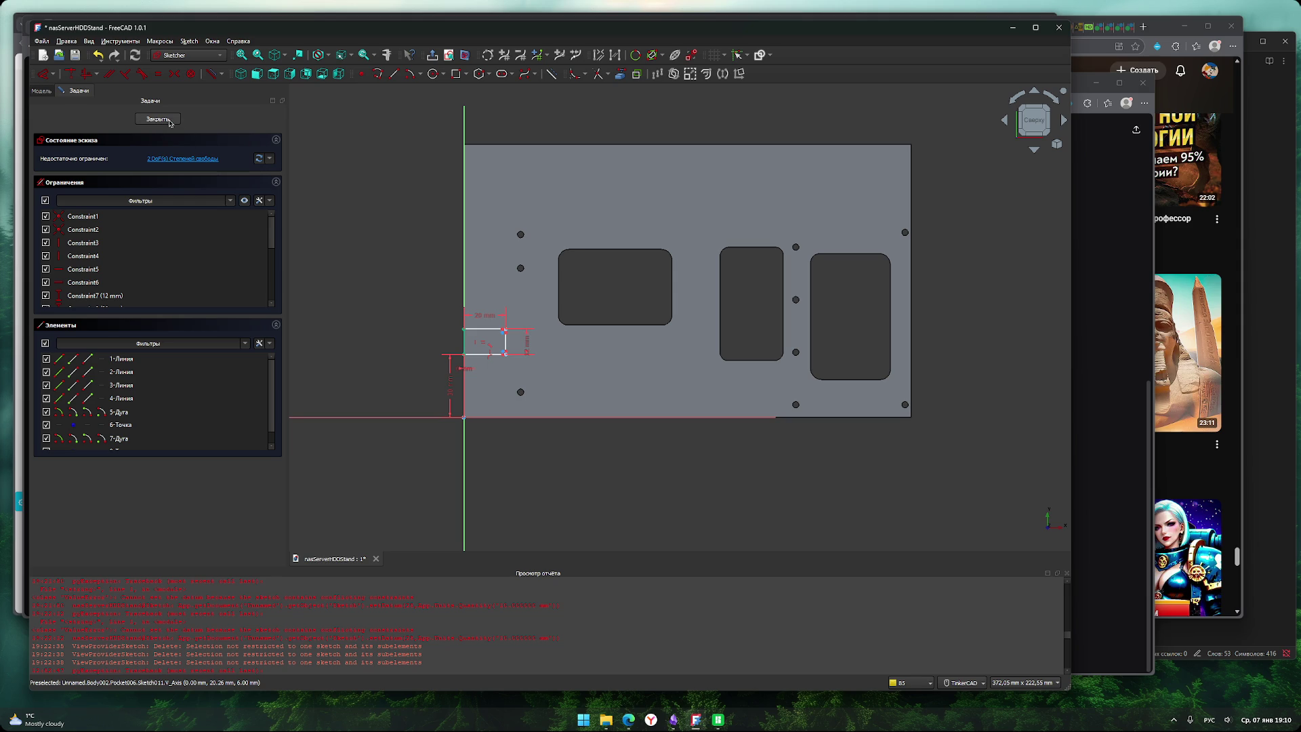
pyautogui.click(170, 121)
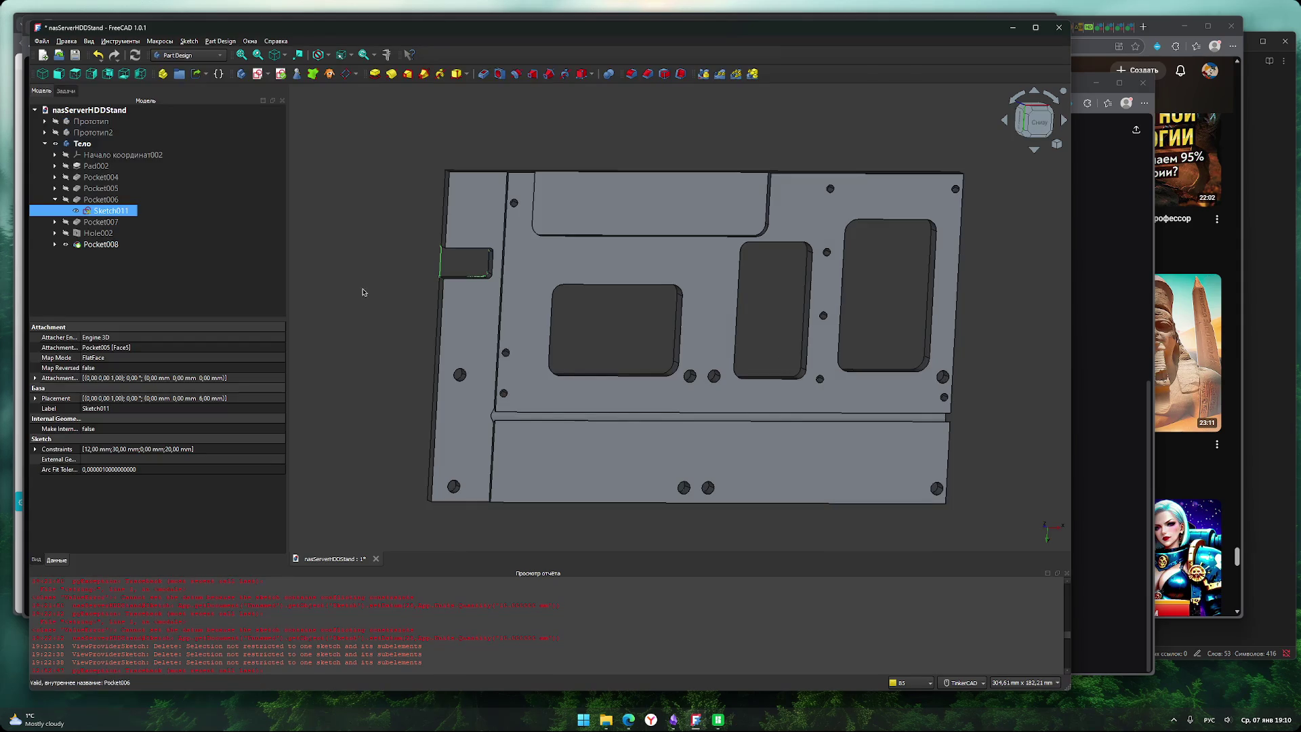
# Step: Pick Pocket008's top face on the plate and create a new sketch on it
pyautogui.moveTo(363, 290); pyautogui.dragTo(308, 261, button='middle')
pyautogui.click(109, 211)
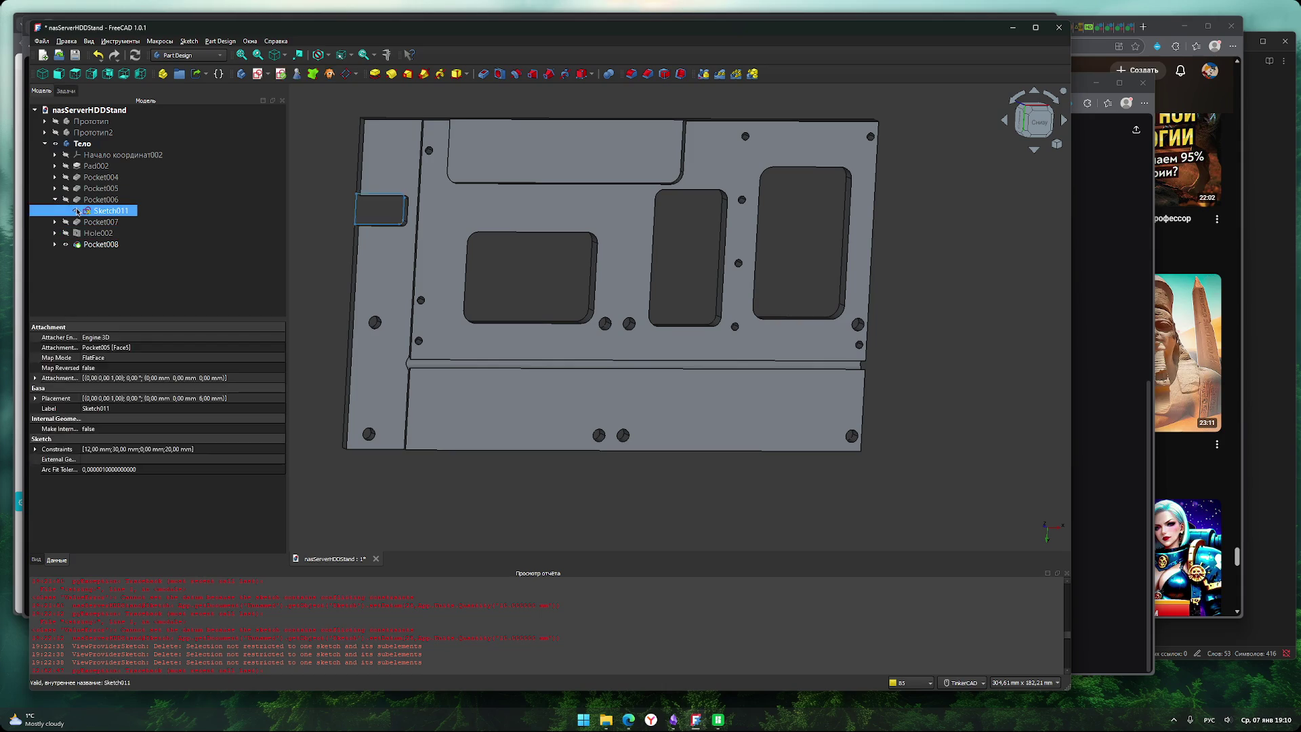
pyautogui.click(55, 199)
pyautogui.click(336, 286)
pyautogui.moveTo(335, 286)
pyautogui.mouseDown(button='middle')
pyautogui.moveTo(409, 338)
pyautogui.moveTo(347, 329)
pyautogui.moveTo(358, 338)
pyautogui.mouseUp(button='middle')
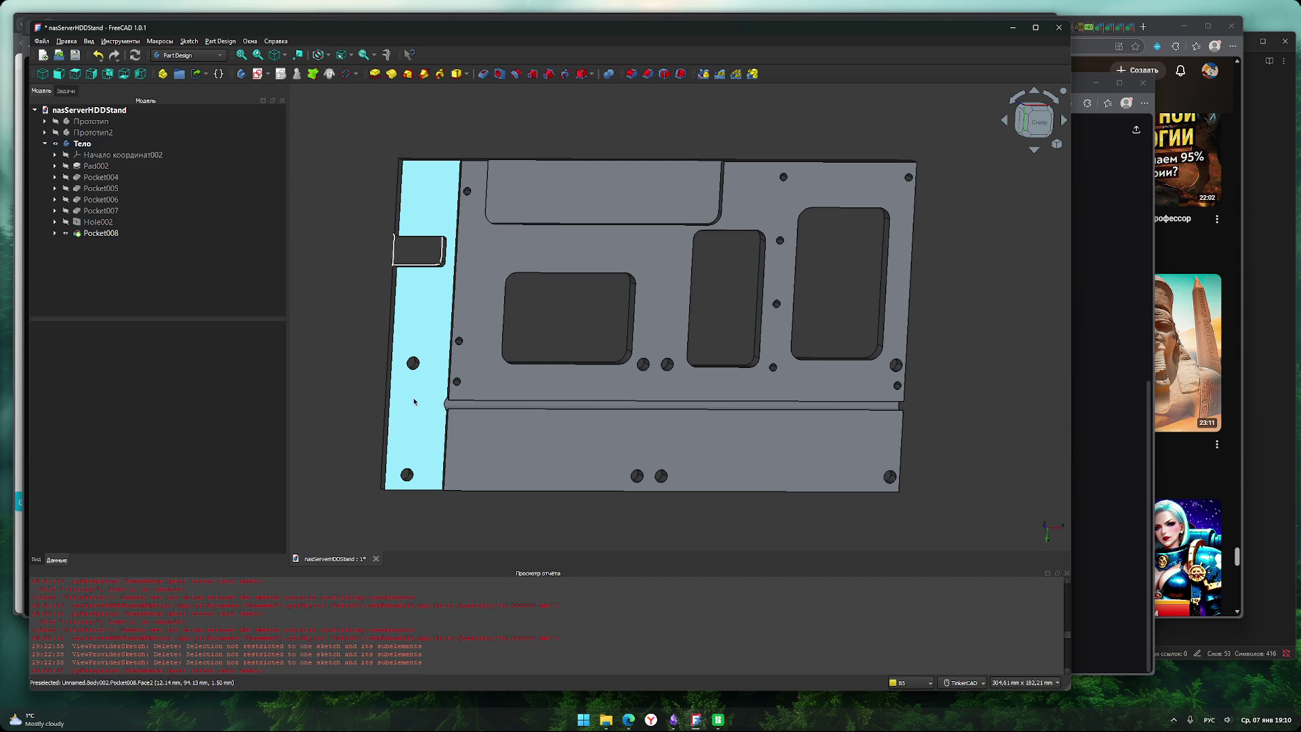
pyautogui.moveTo(388, 405)
pyautogui.mouseDown(button='right')
pyautogui.moveTo(366, 415)
pyautogui.moveTo(361, 306)
pyautogui.moveTo(708, 299)
pyautogui.moveTo(706, 314)
pyautogui.moveTo(677, 293)
pyautogui.moveTo(667, 318)
pyautogui.mouseUp(button='right')
pyautogui.moveTo(667, 318)
pyautogui.mouseDown(button='middle')
pyautogui.moveTo(508, 221)
pyautogui.moveTo(552, 267)
pyautogui.moveTo(531, 323)
pyautogui.mouseUp(button='middle')
pyautogui.click(518, 322)
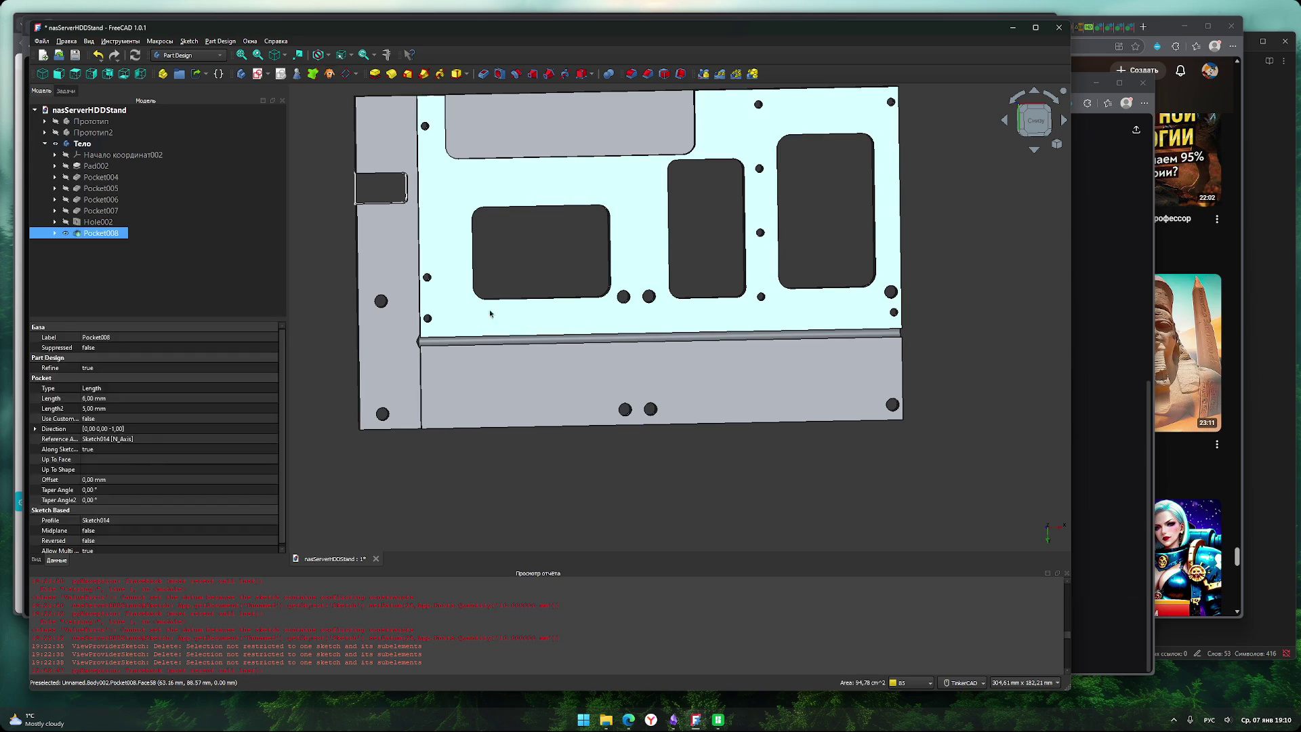
pyautogui.click(258, 73)
# Step: Draw a 7 mm circle centred on the left hole near the plate's left edge
pyautogui.moveTo(282, 248)
pyautogui.mouseDown(button='middle')
pyautogui.moveTo(546, 366)
pyautogui.moveTo(526, 311)
pyautogui.moveTo(491, 338)
pyautogui.mouseUp(button='middle')
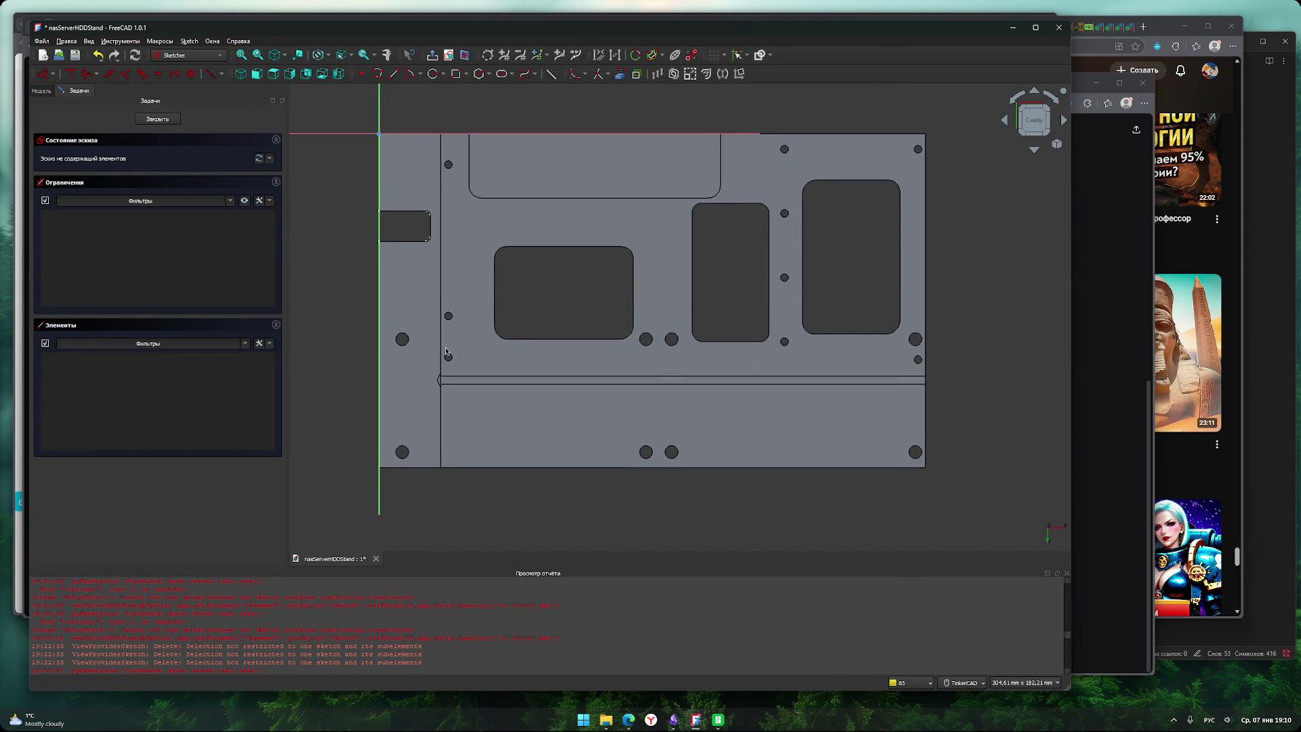
pyautogui.scroll(5, 401, 339)
pyautogui.scroll(-4, 402, 348)
pyautogui.moveTo(402, 355); pyautogui.dragTo(351, 318, button='middle')
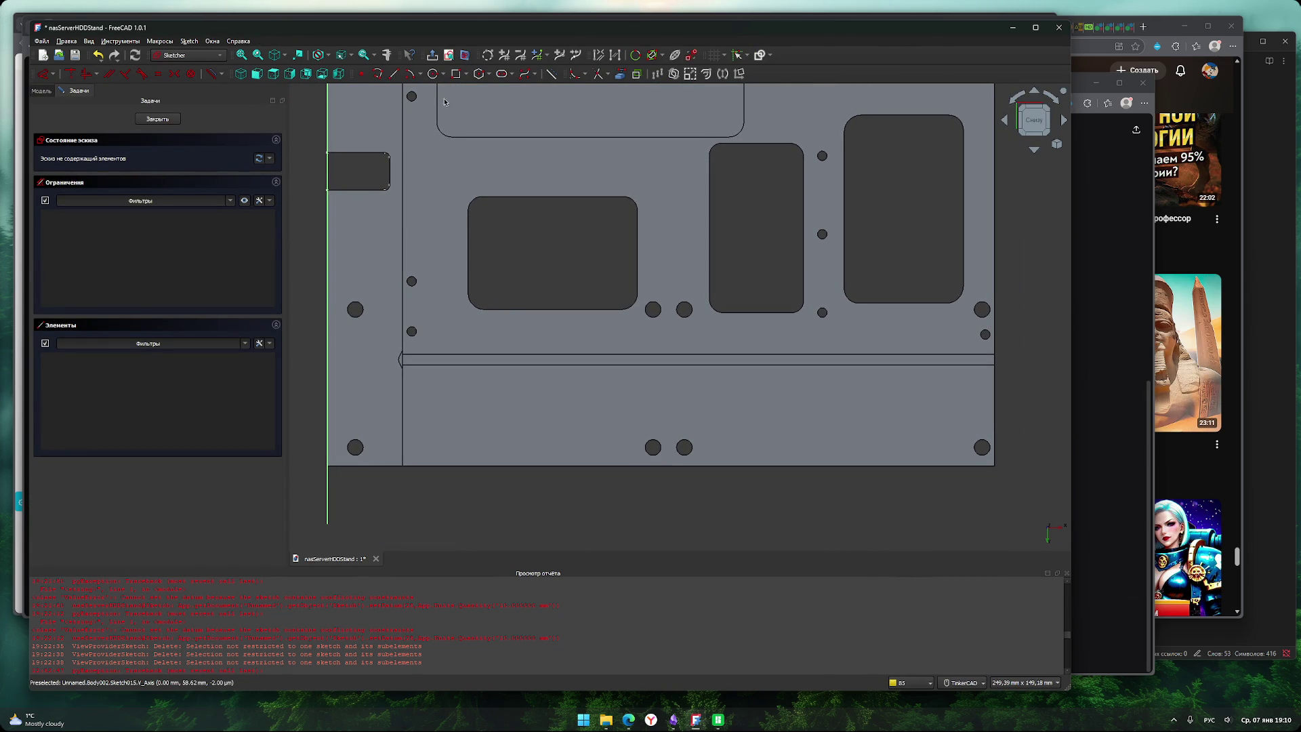
pyautogui.click(432, 73)
pyautogui.click(355, 310)
pyautogui.write('7')
pyautogui.press('Return')
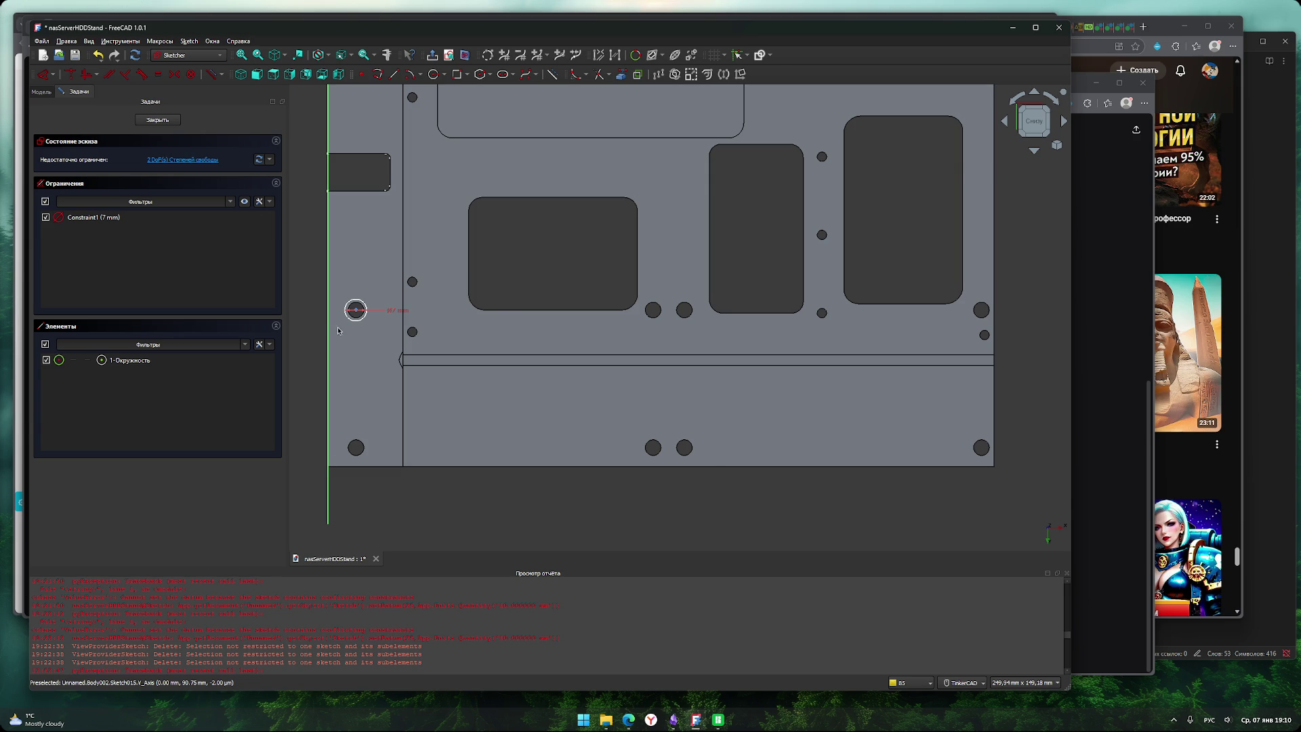
pyautogui.scroll(5, 319, 337)
# Step: Change the new circle's diameter constraint from 7 mm to 8 mm
pyautogui.moveTo(357, 327)
pyautogui.mouseDown(button='middle')
pyautogui.moveTo(433, 400)
pyautogui.moveTo(420, 341)
pyautogui.mouseUp(button='middle')
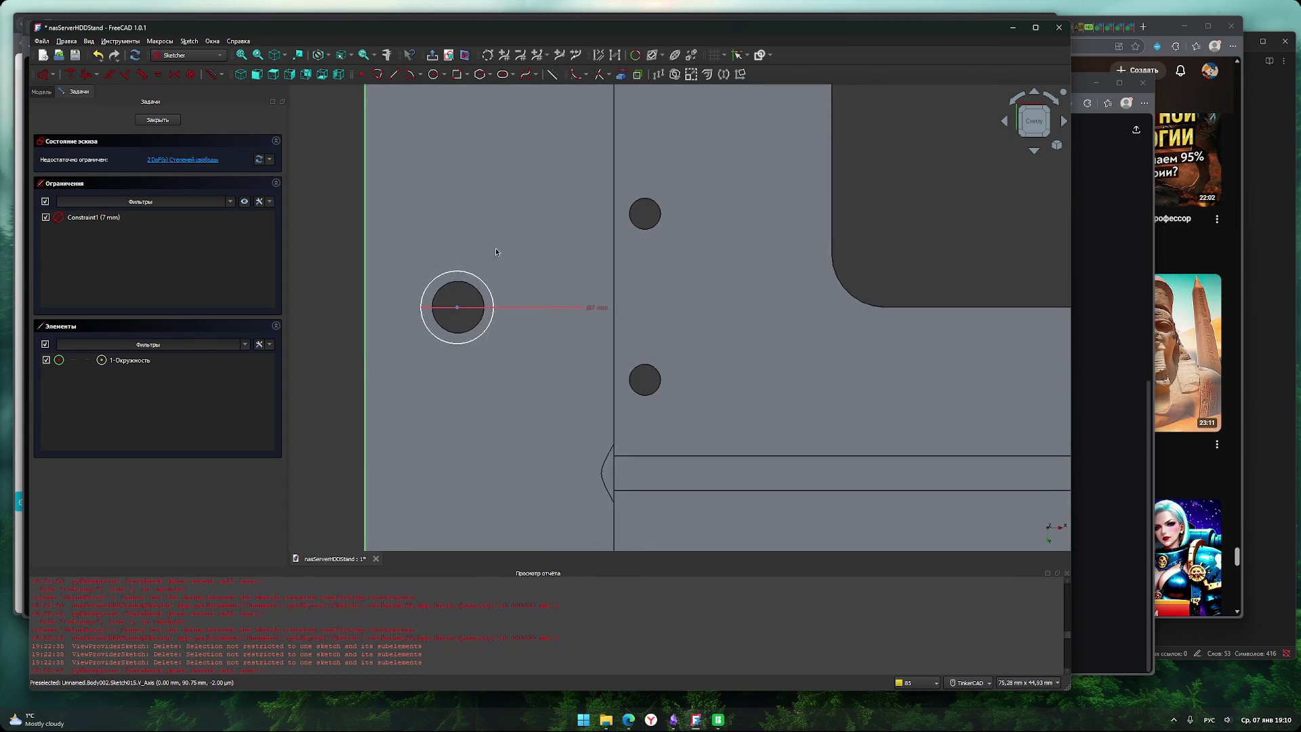
pyautogui.click(491, 313)
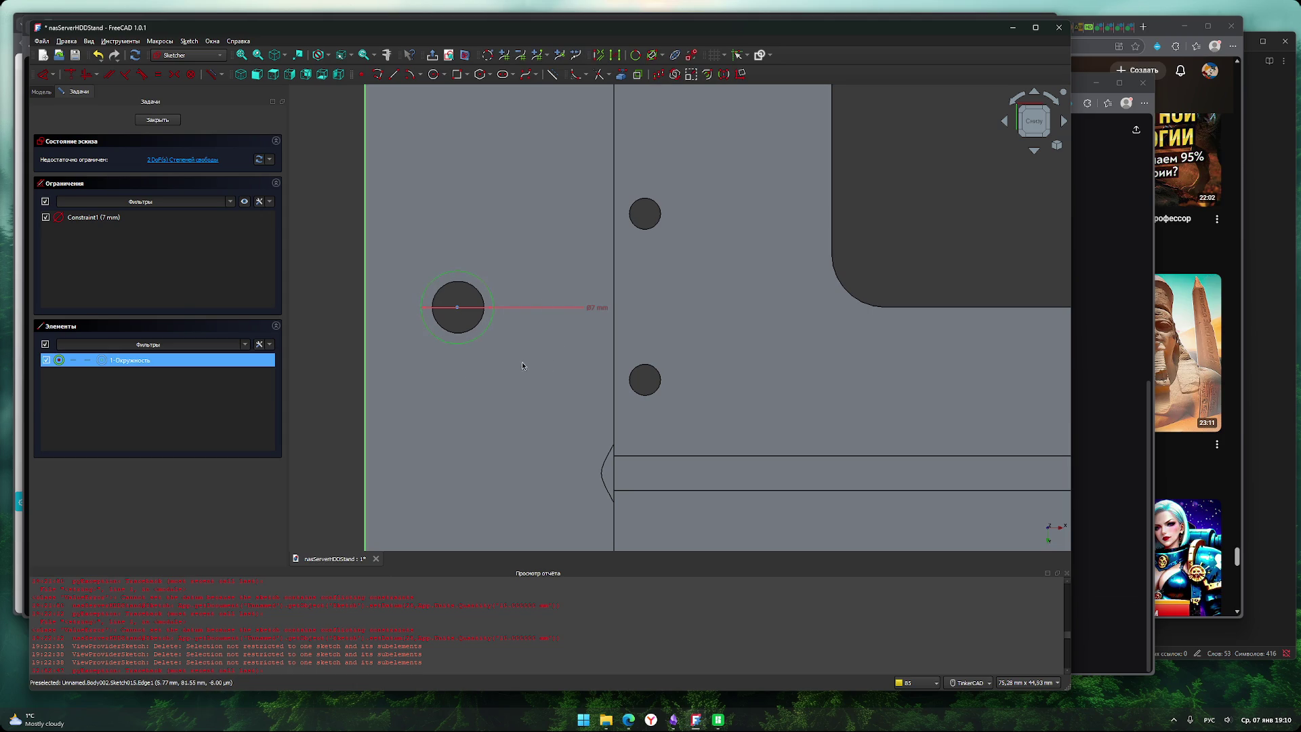
pyautogui.doubleClick(595, 308)
pyautogui.write('8')
pyautogui.click(683, 369)
pyautogui.scroll(-2, 322, 388)
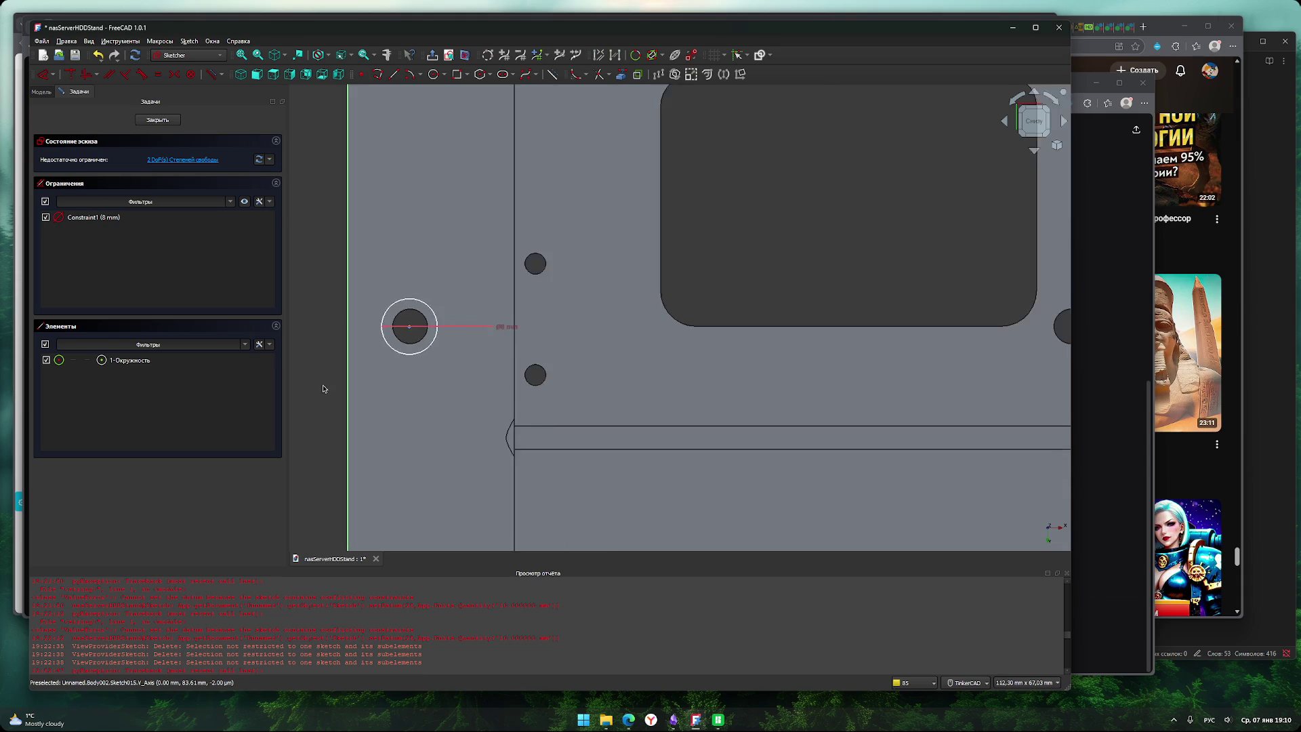
pyautogui.scroll(-3, 322, 388)
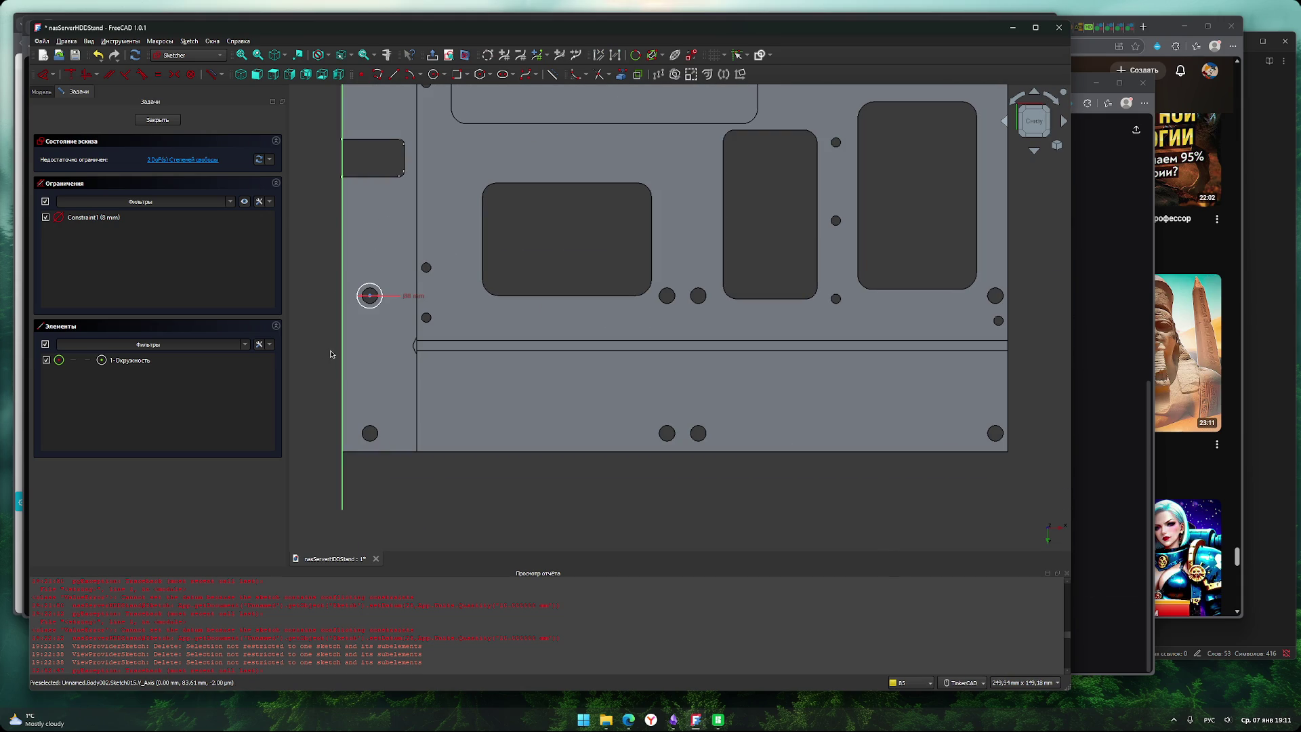
# Step: Close Sketch015 to return to the 3D view of the plate
pyautogui.click(378, 304)
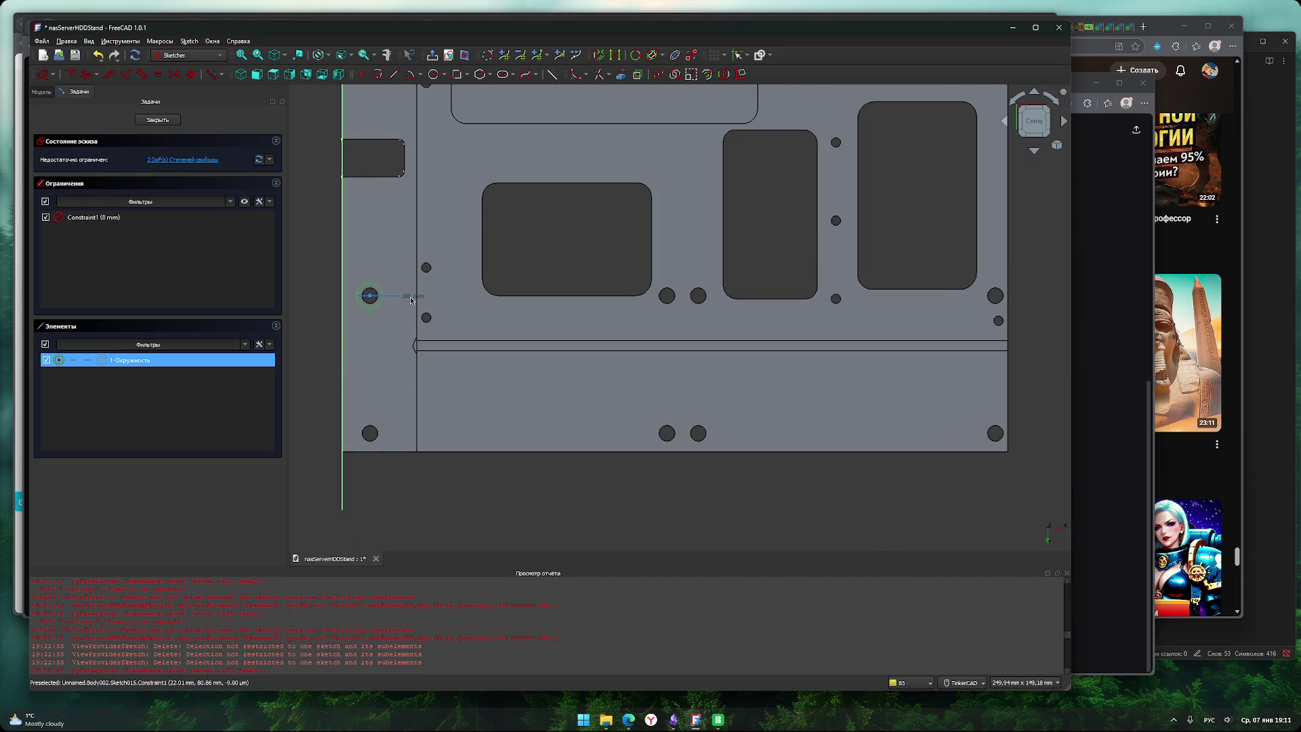
pyautogui.scroll(-3, 437, 484)
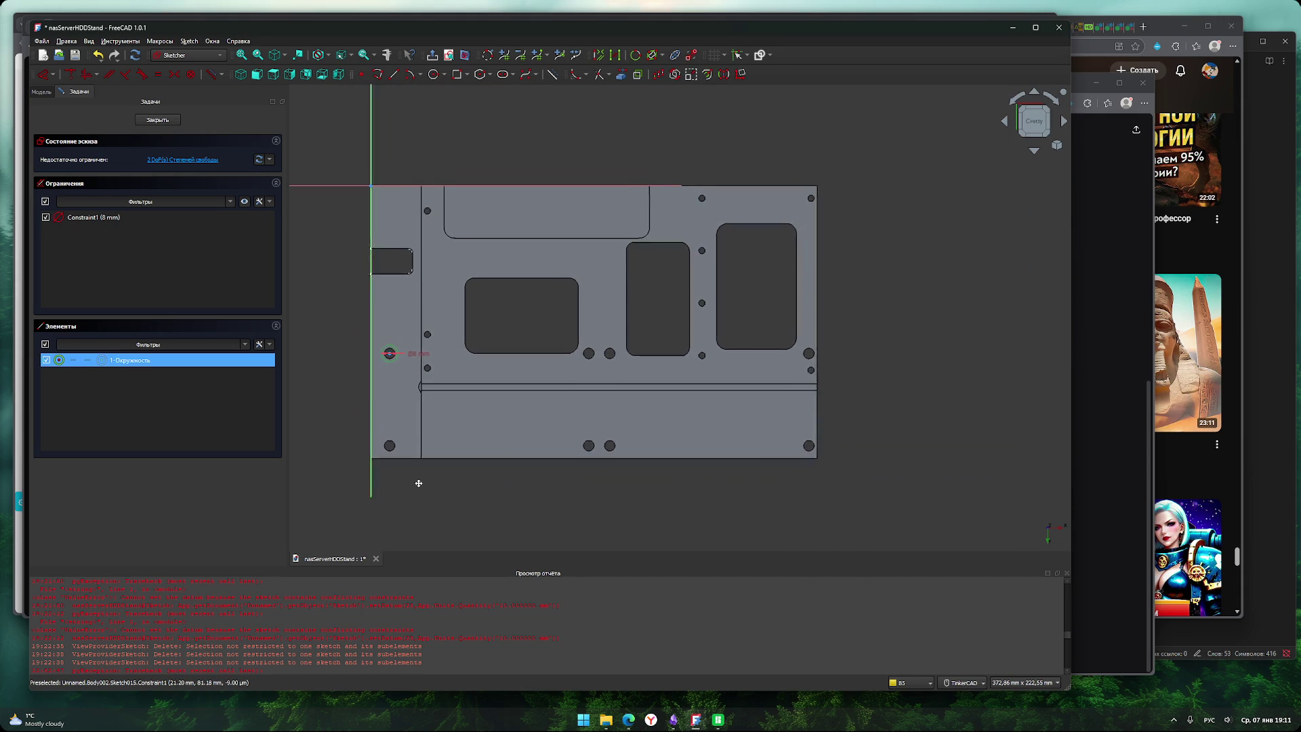
pyautogui.scroll(1, 420, 482)
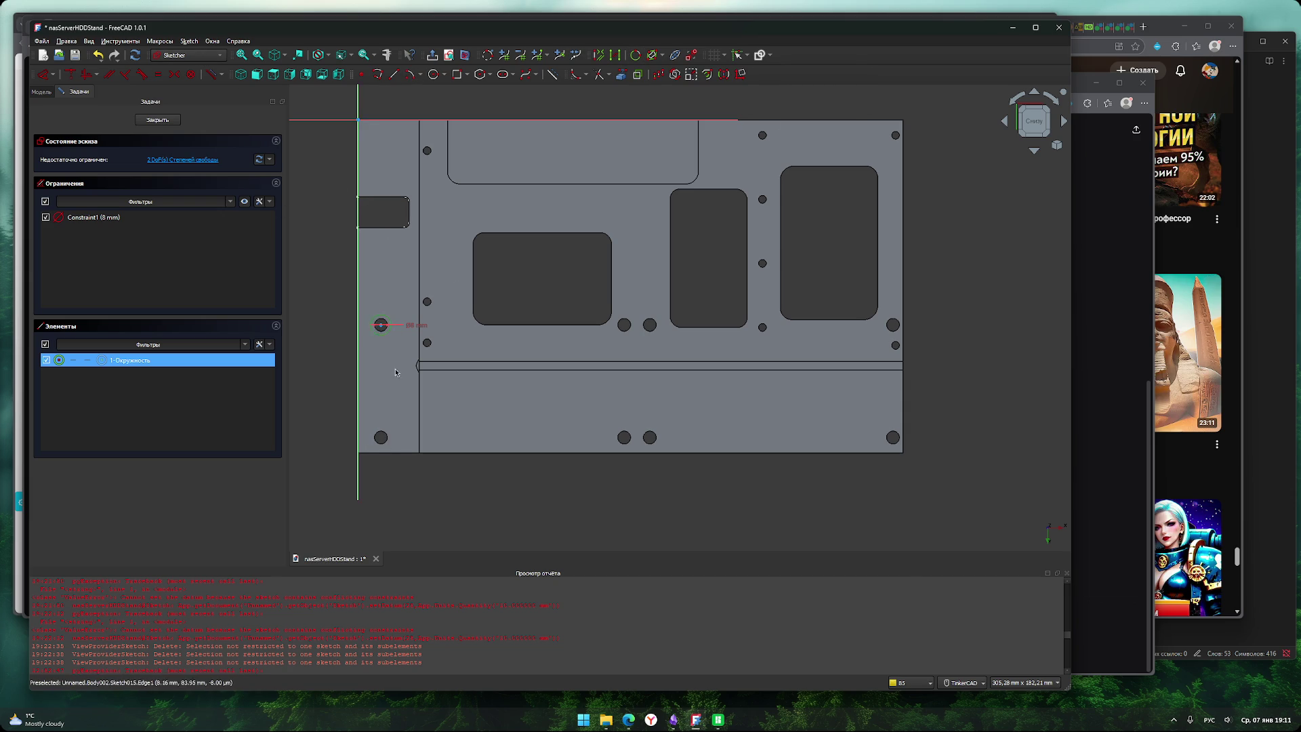
pyautogui.click(158, 119)
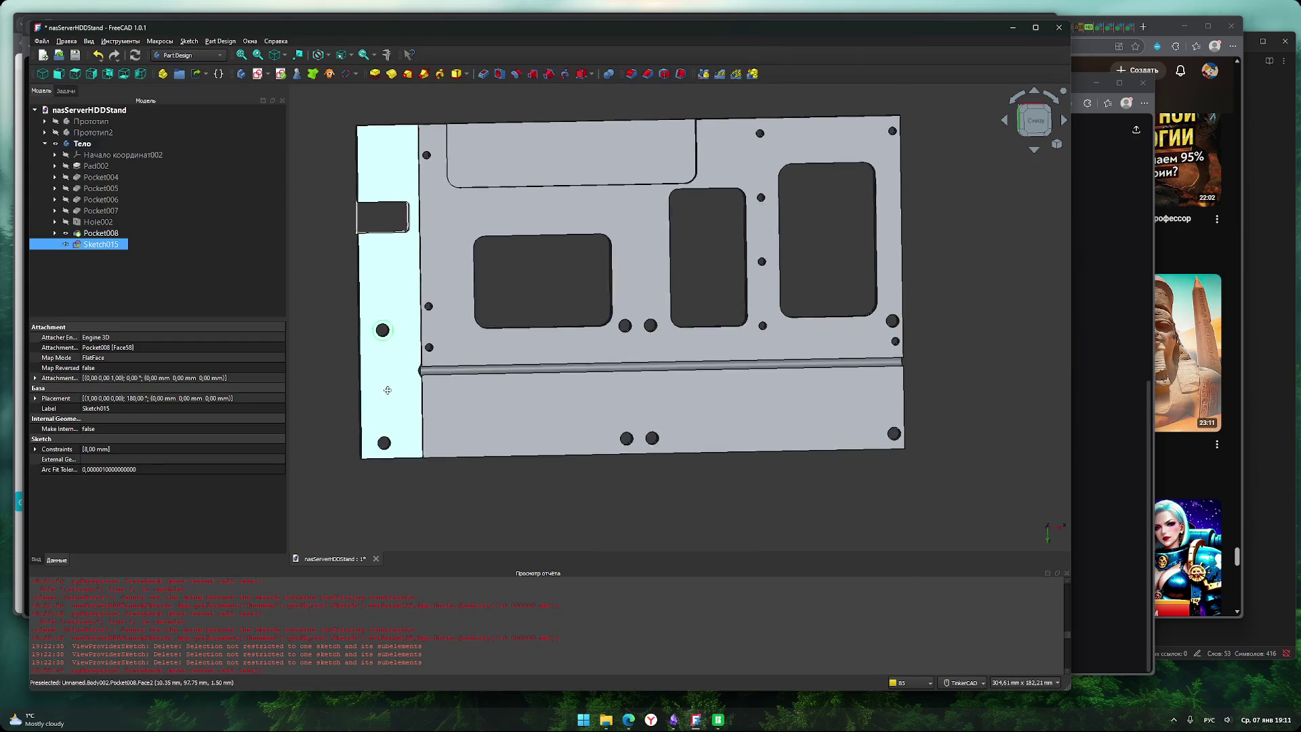
pyautogui.click(54, 232)
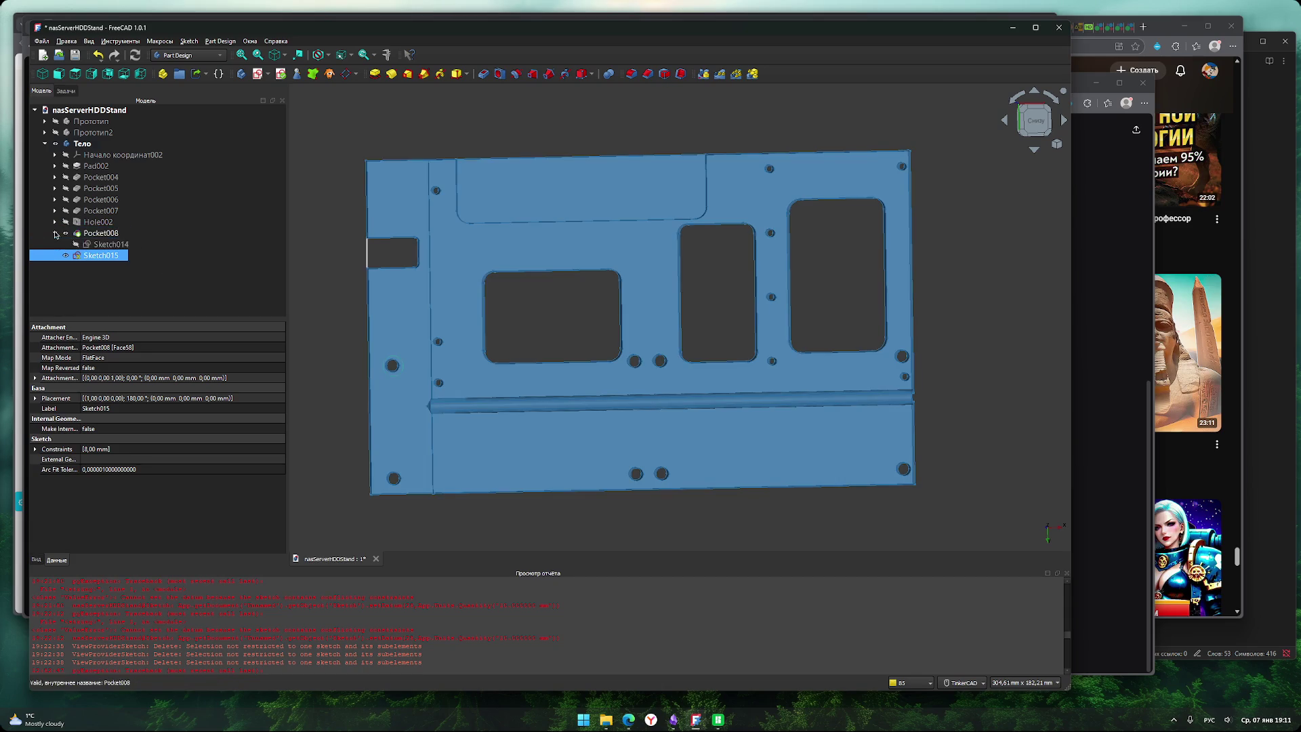
pyautogui.click(79, 245)
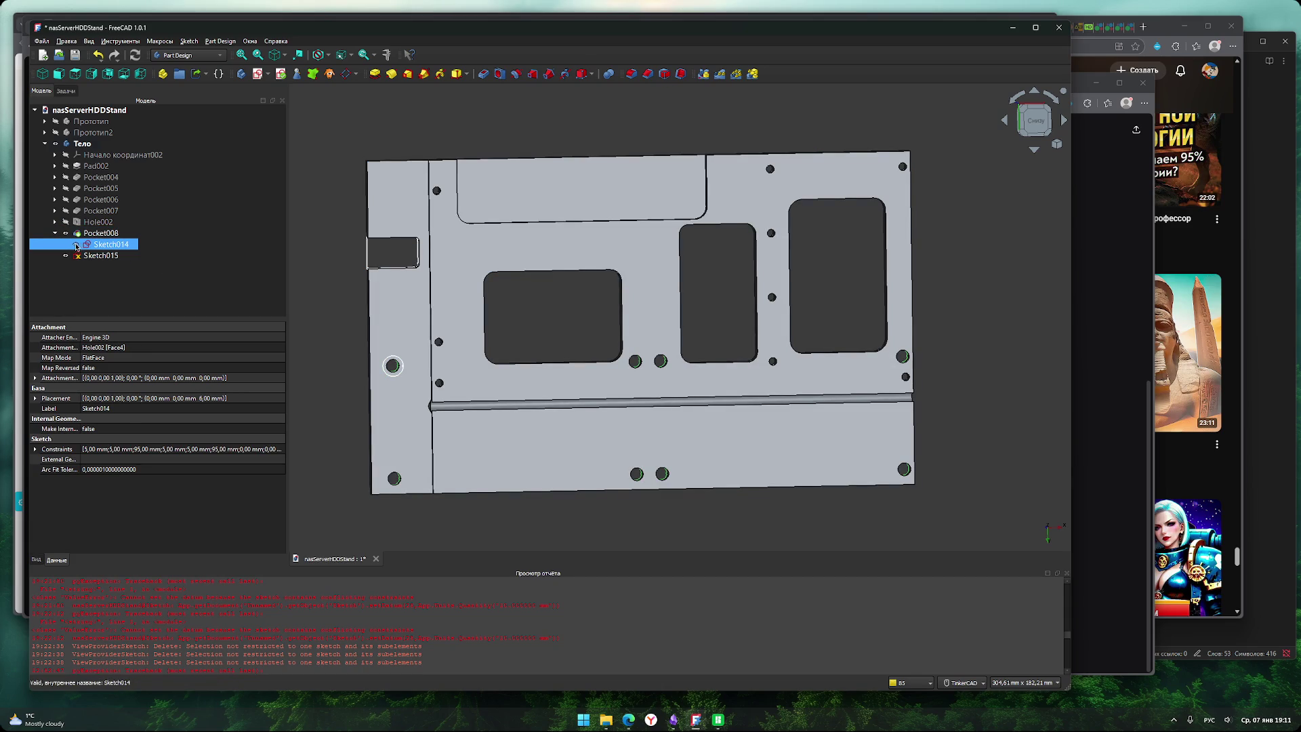
pyautogui.doubleClick(114, 245)
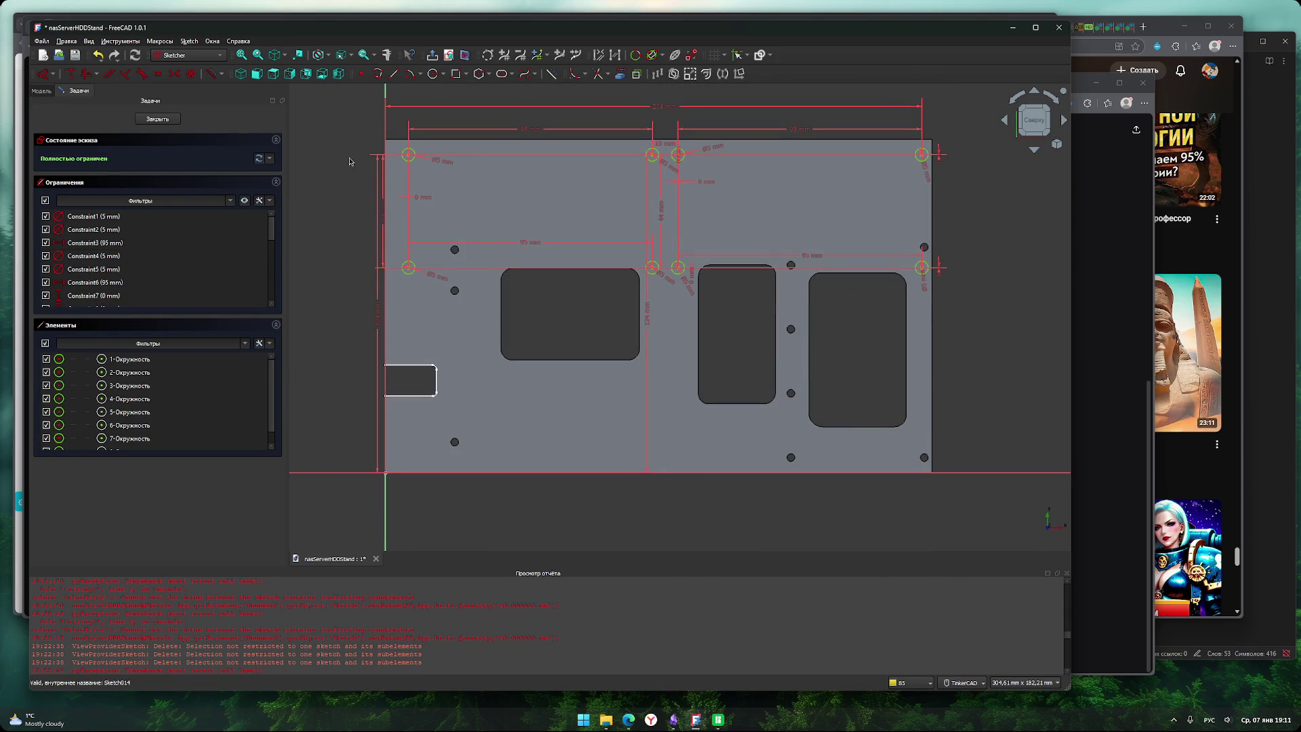
pyautogui.scroll(-2, 987, 325)
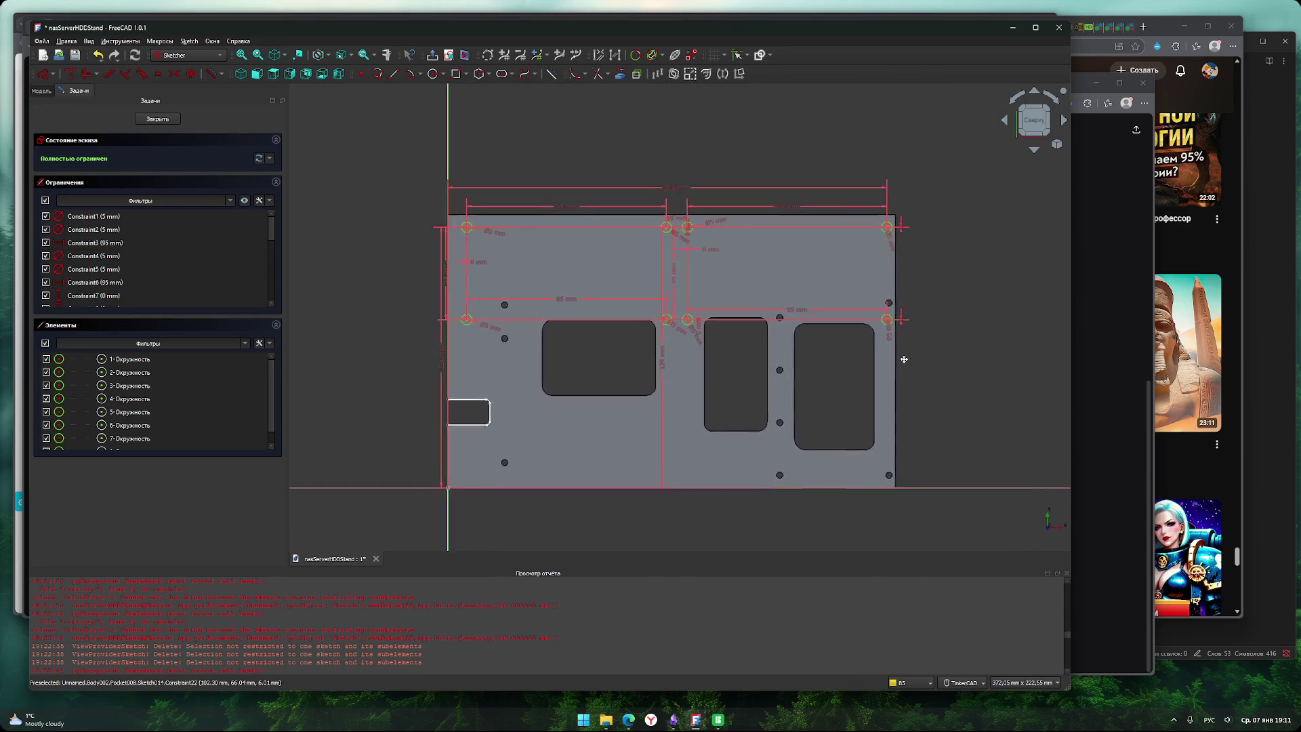
pyautogui.moveTo(296, 147)
pyautogui.mouseDown()
pyautogui.moveTo(580, 351)
pyautogui.moveTo(951, 410)
pyautogui.mouseUp()
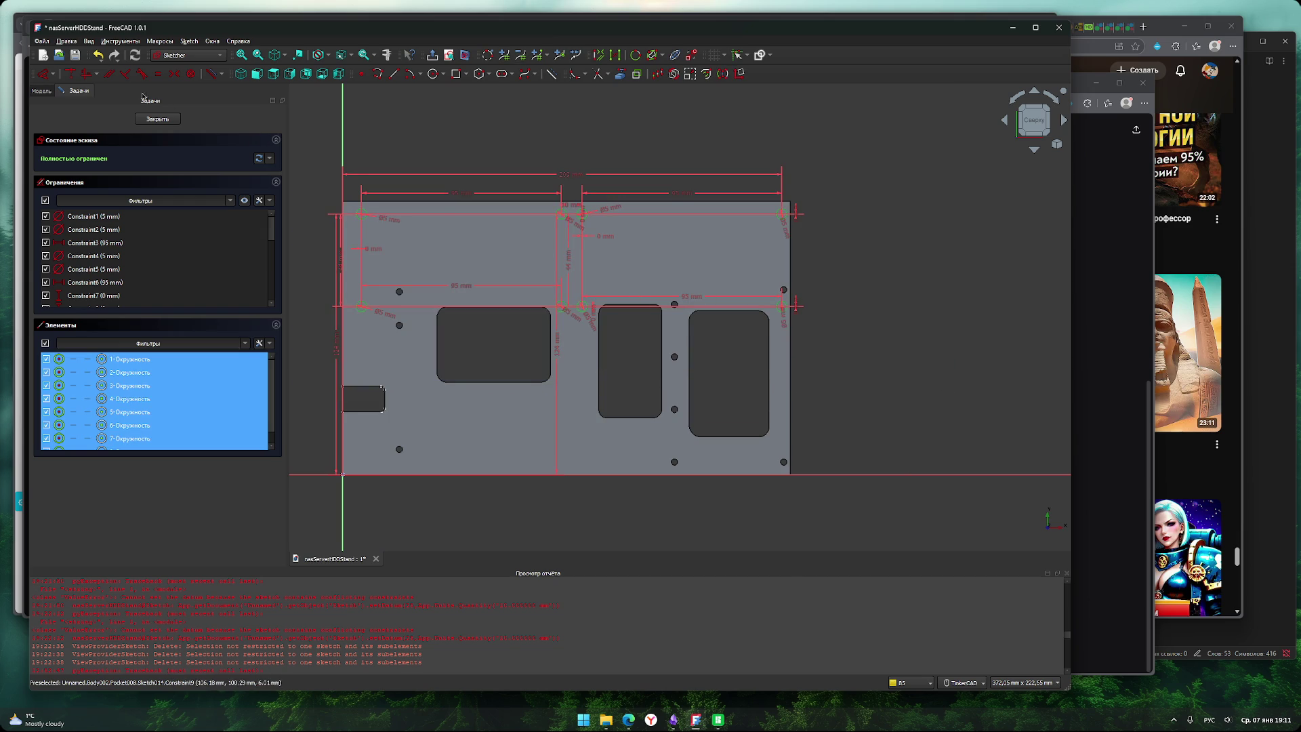
pyautogui.click(65, 41)
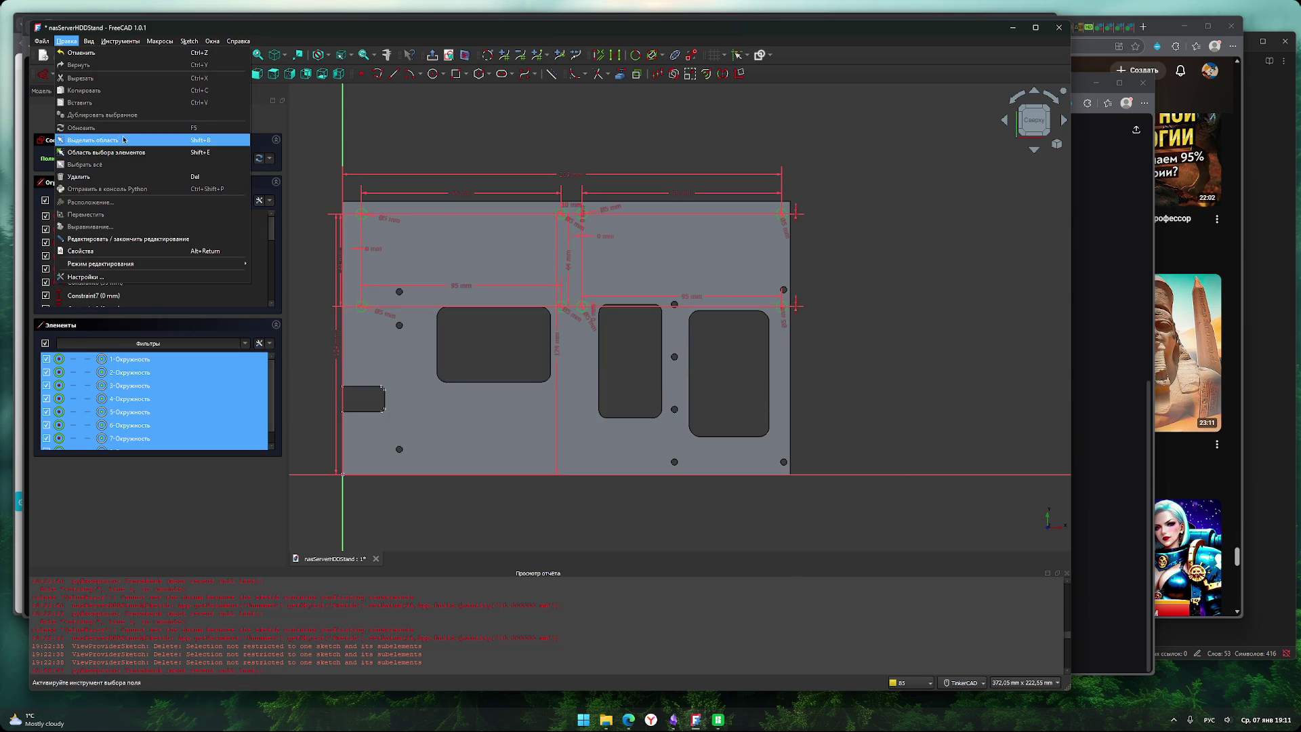
pyautogui.click(143, 154)
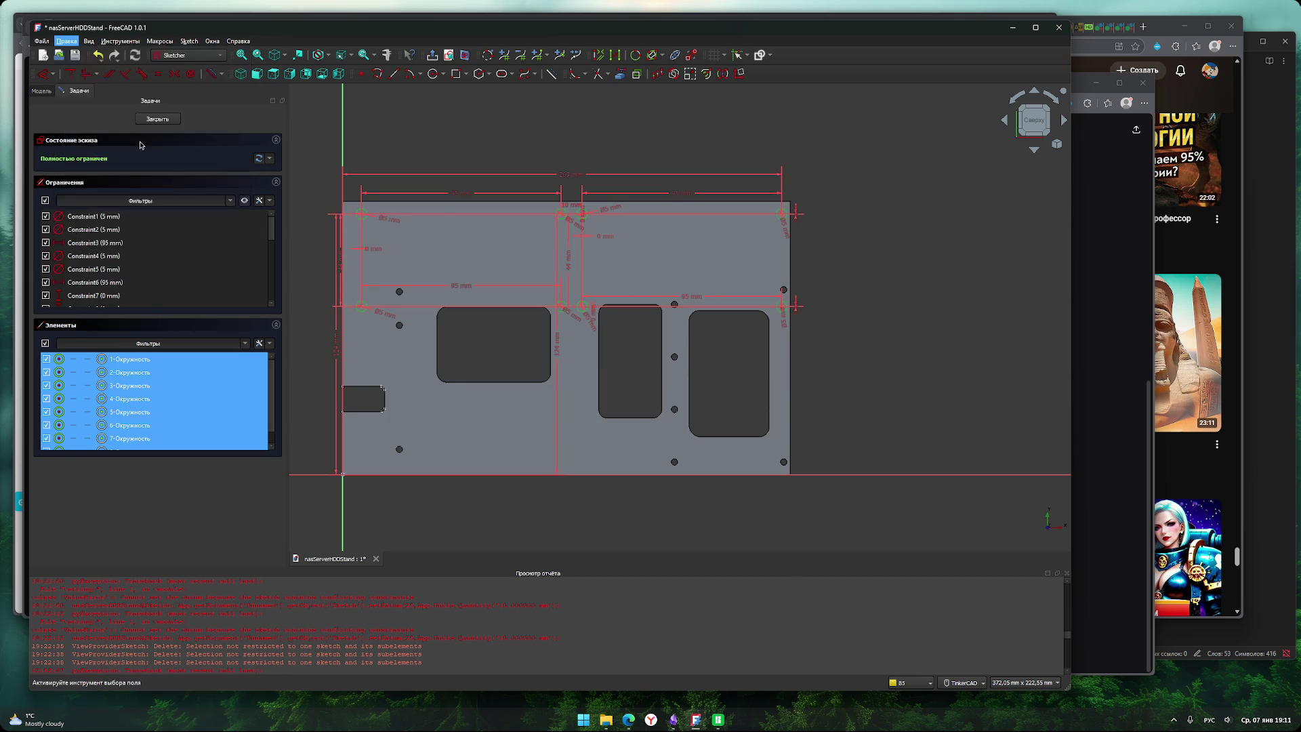
pyautogui.moveTo(298, 144); pyautogui.dragTo(847, 356)
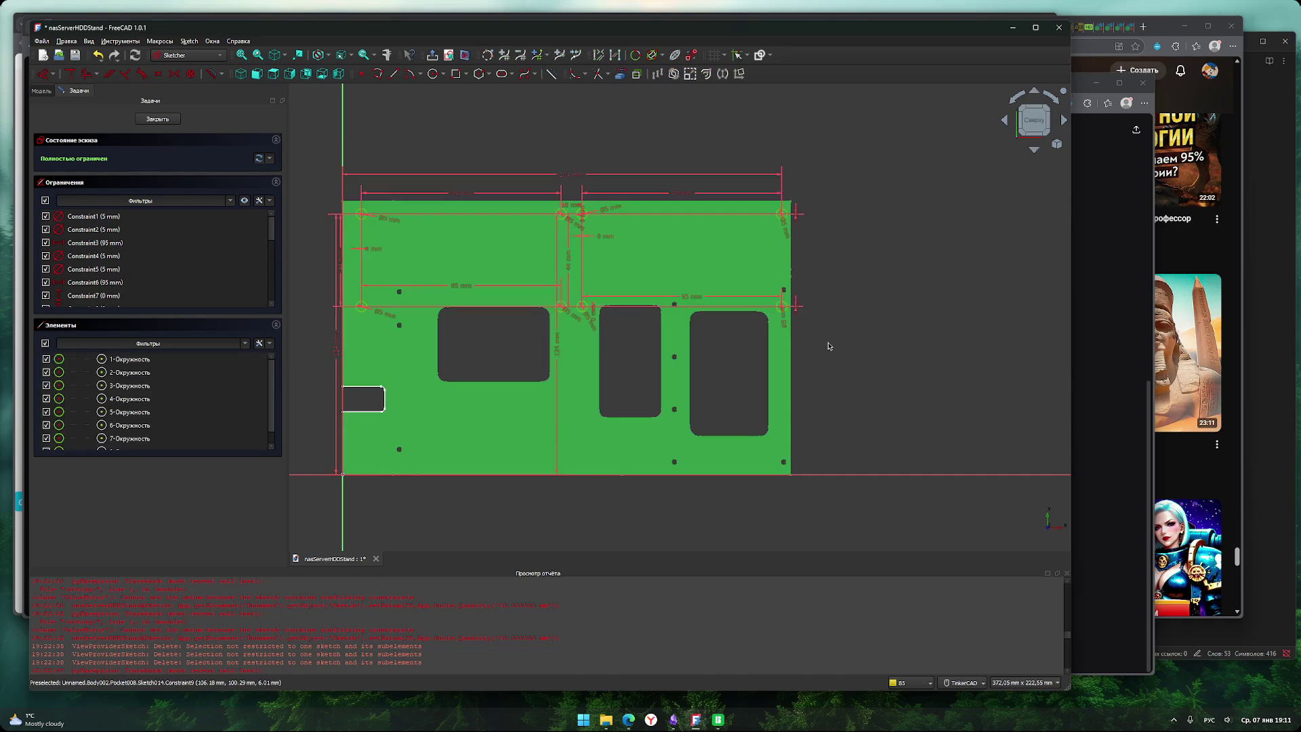
pyautogui.click(66, 41)
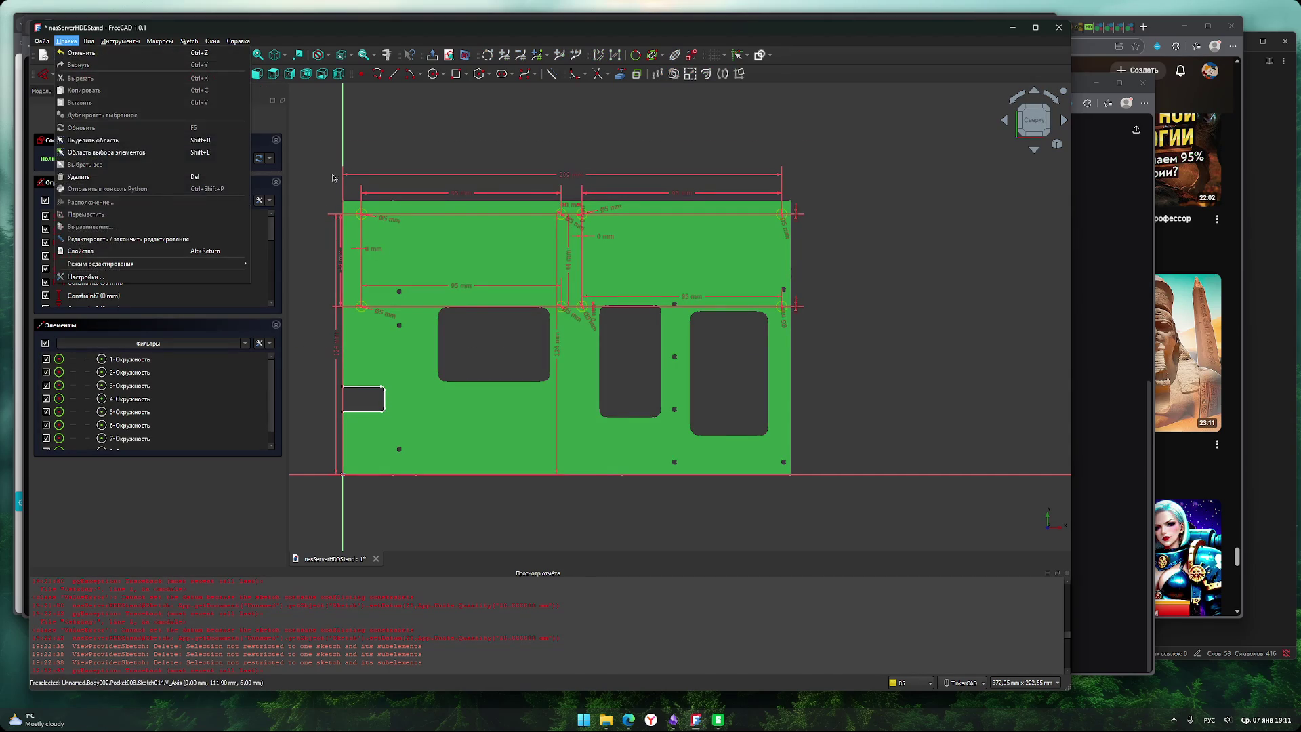
pyautogui.press('Escape')
pyautogui.click(314, 147)
pyautogui.rightClick(313, 146)
pyautogui.press('Escape')
pyautogui.press('Escape')
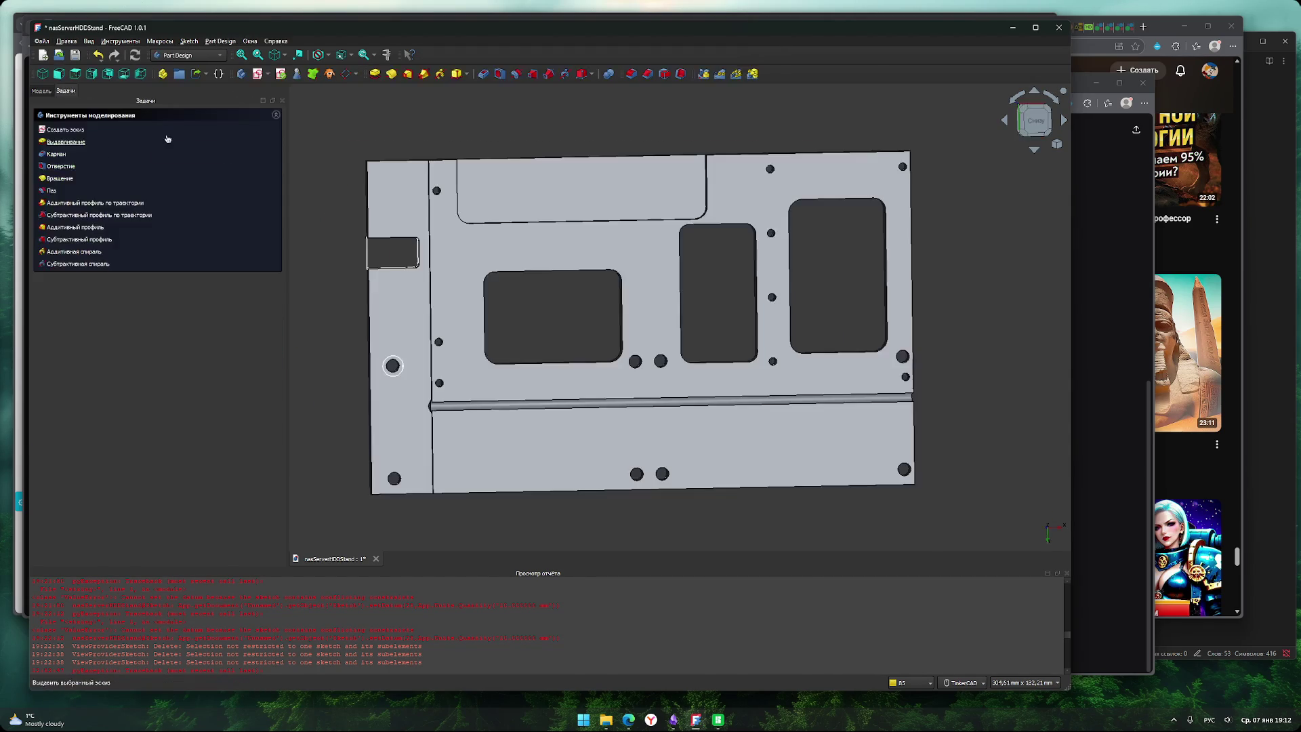
pyautogui.click(39, 93)
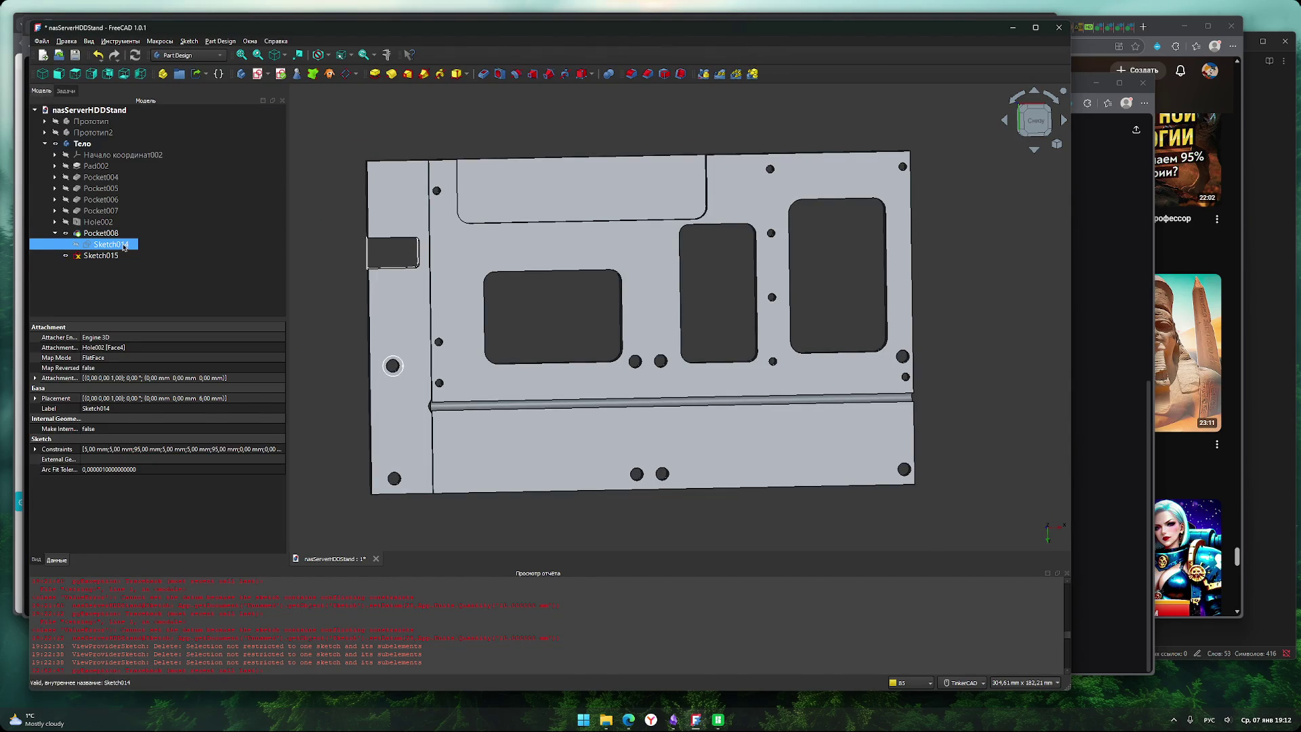
pyautogui.doubleClick(112, 244)
pyautogui.click(67, 40)
pyautogui.click(140, 143)
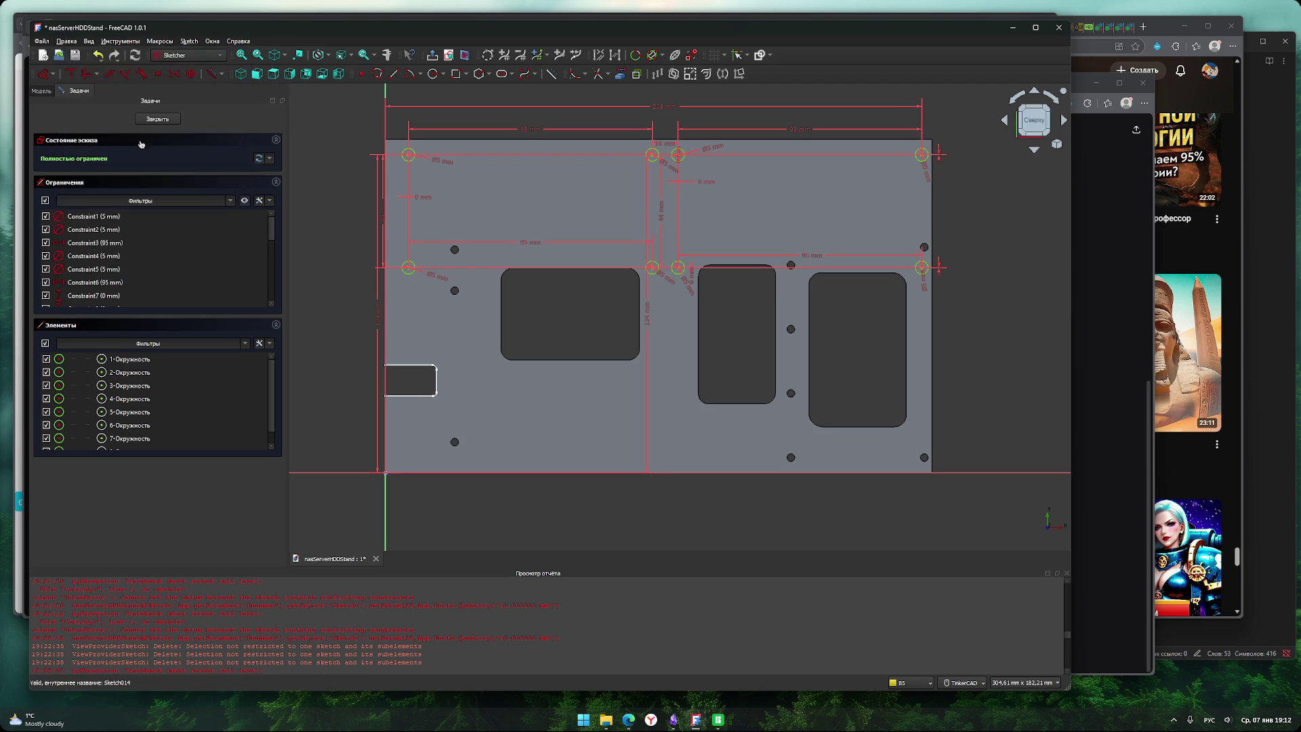
pyautogui.moveTo(341, 103)
pyautogui.mouseDown()
pyautogui.moveTo(429, 191)
pyautogui.moveTo(976, 302)
pyautogui.mouseUp()
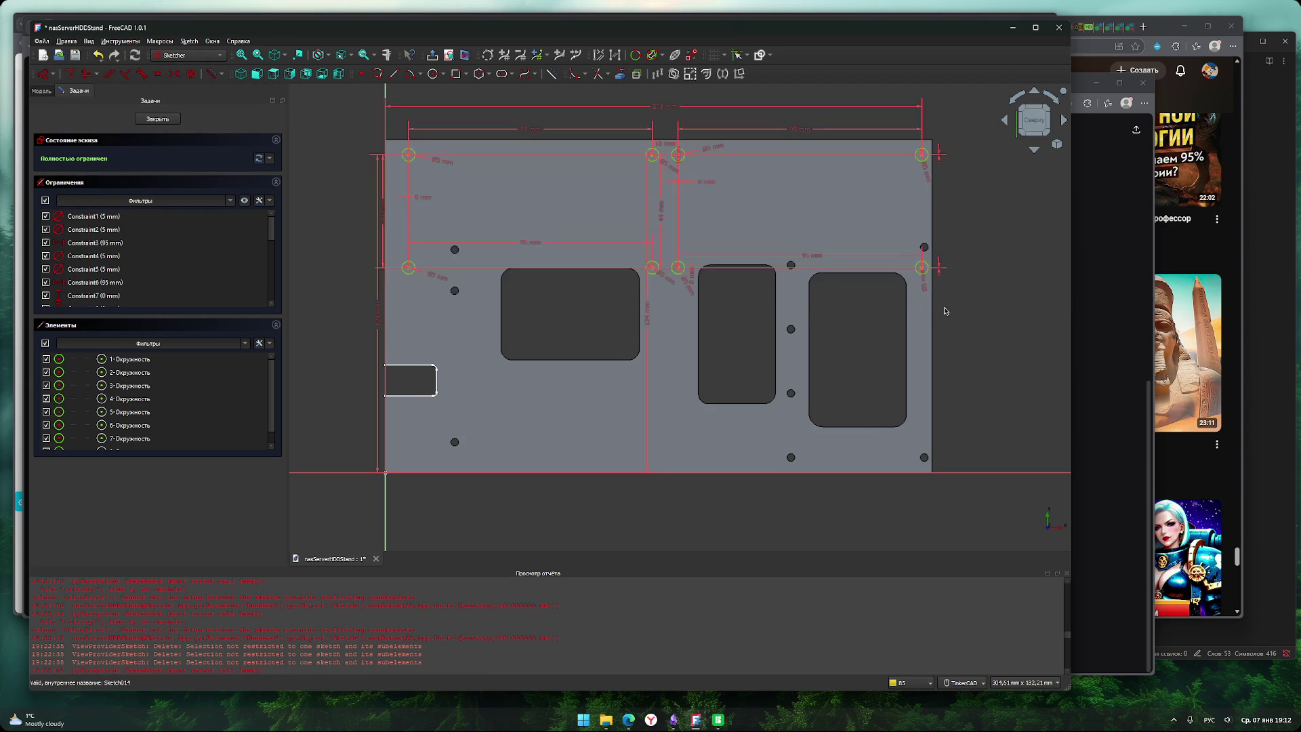
pyautogui.moveTo(605, 280); pyautogui.dragTo(550, 334, button='middle')
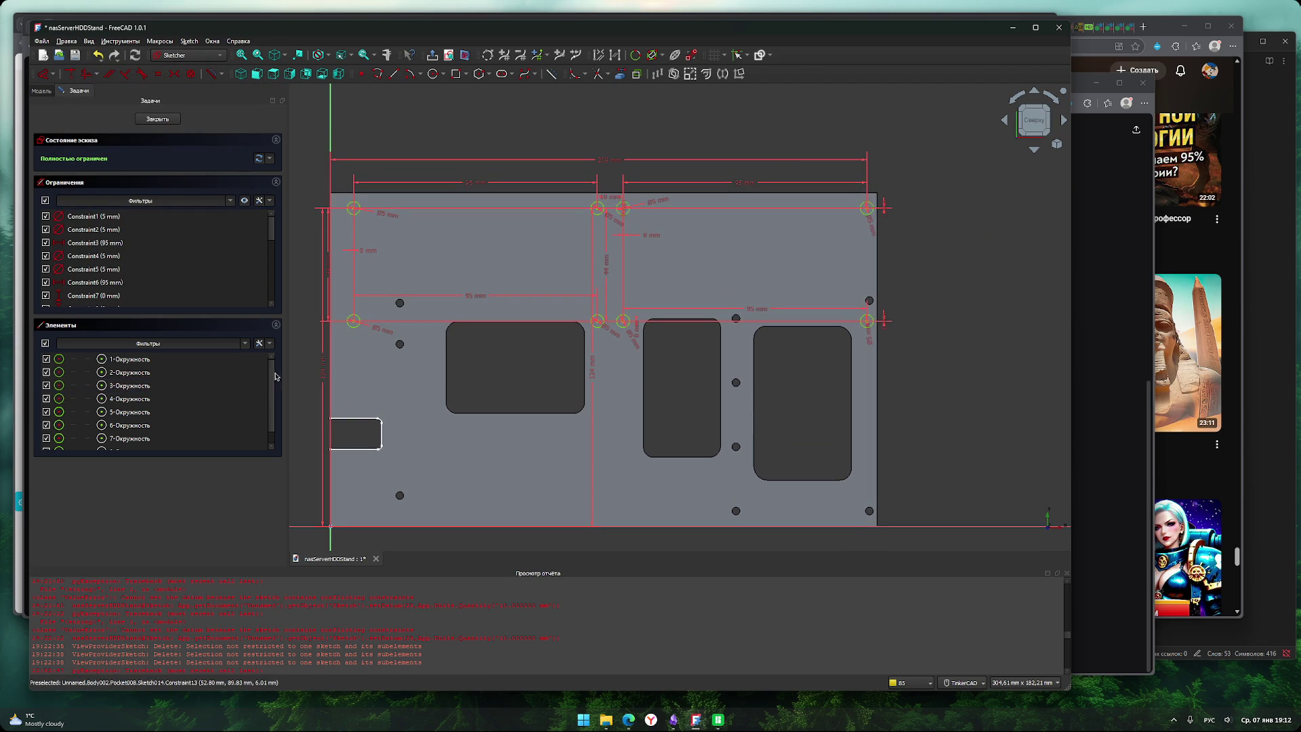
pyautogui.click(158, 360)
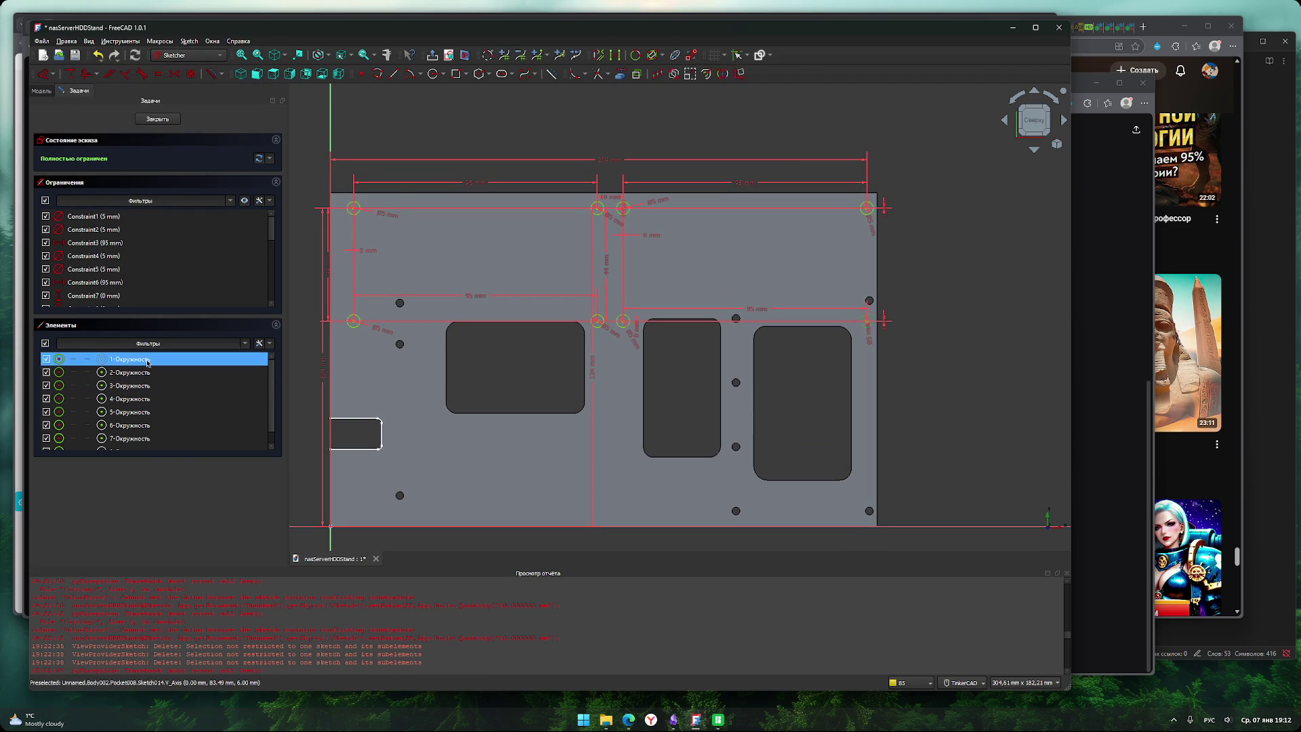
pyautogui.rightClick(137, 362)
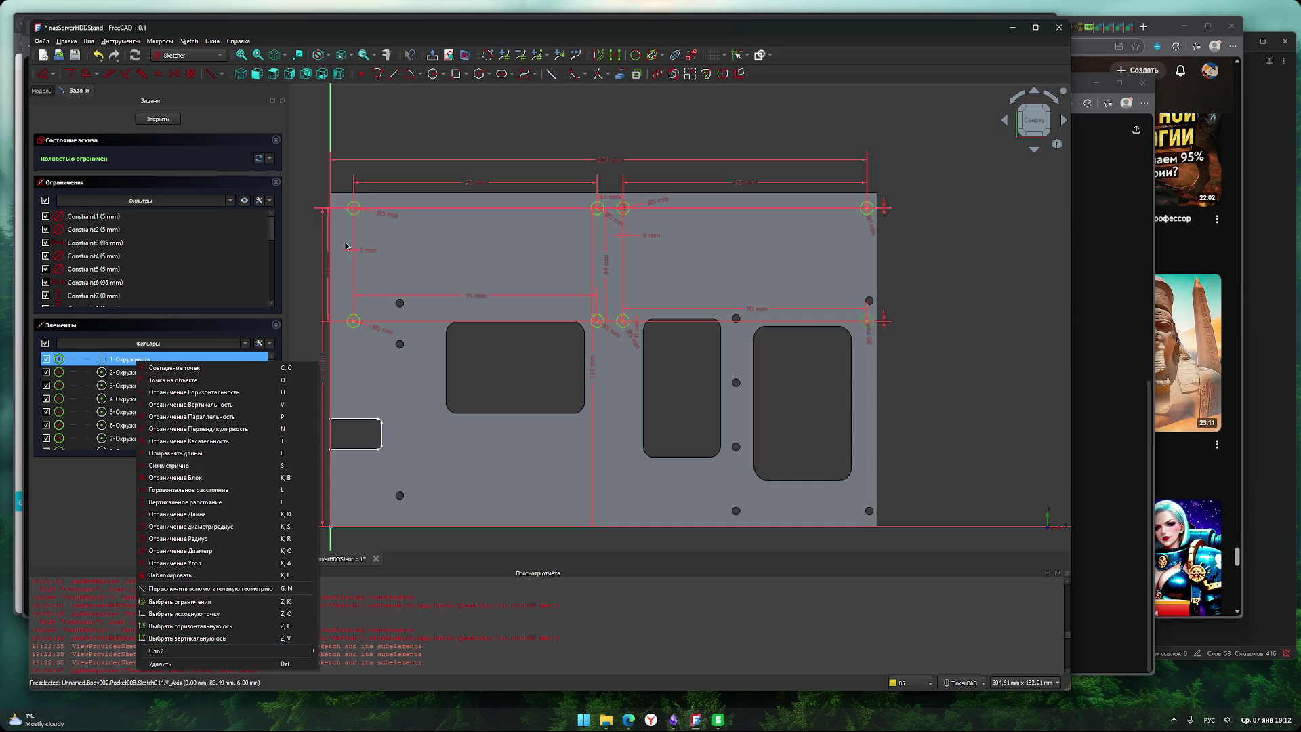
pyautogui.click(67, 41)
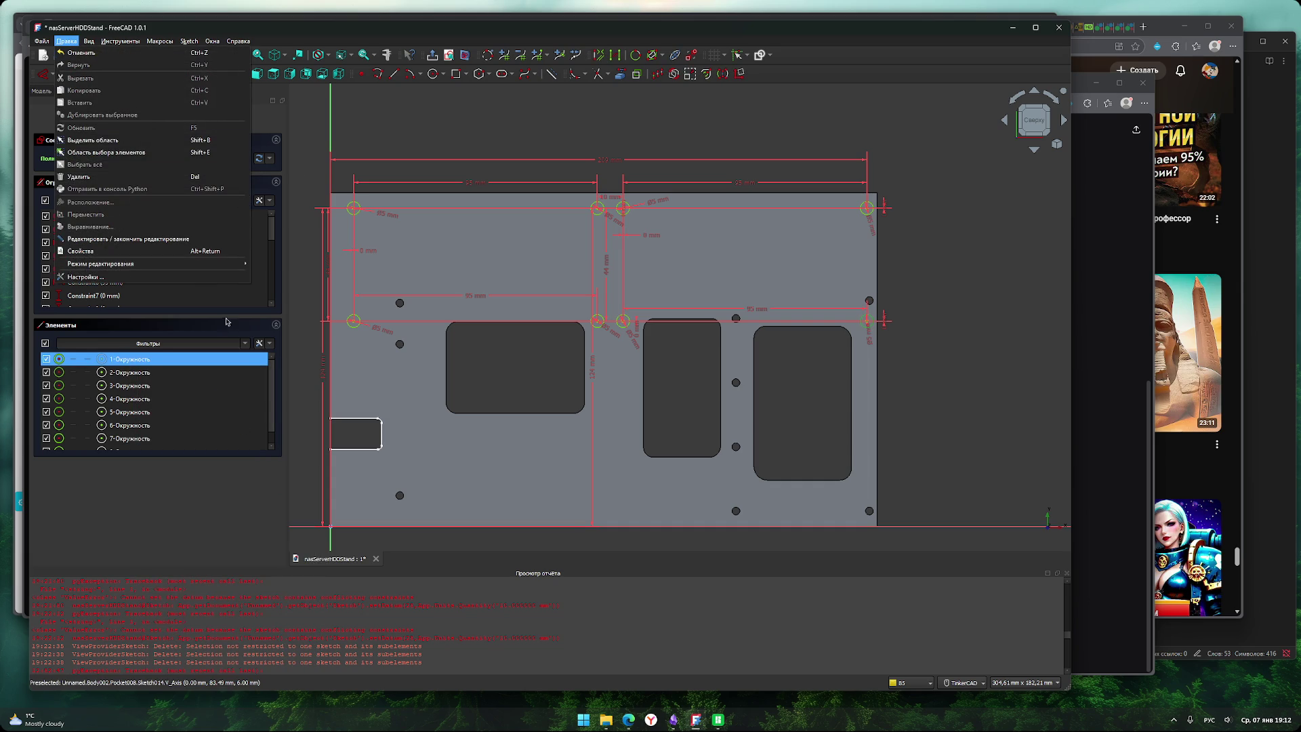
pyautogui.press('Escape')
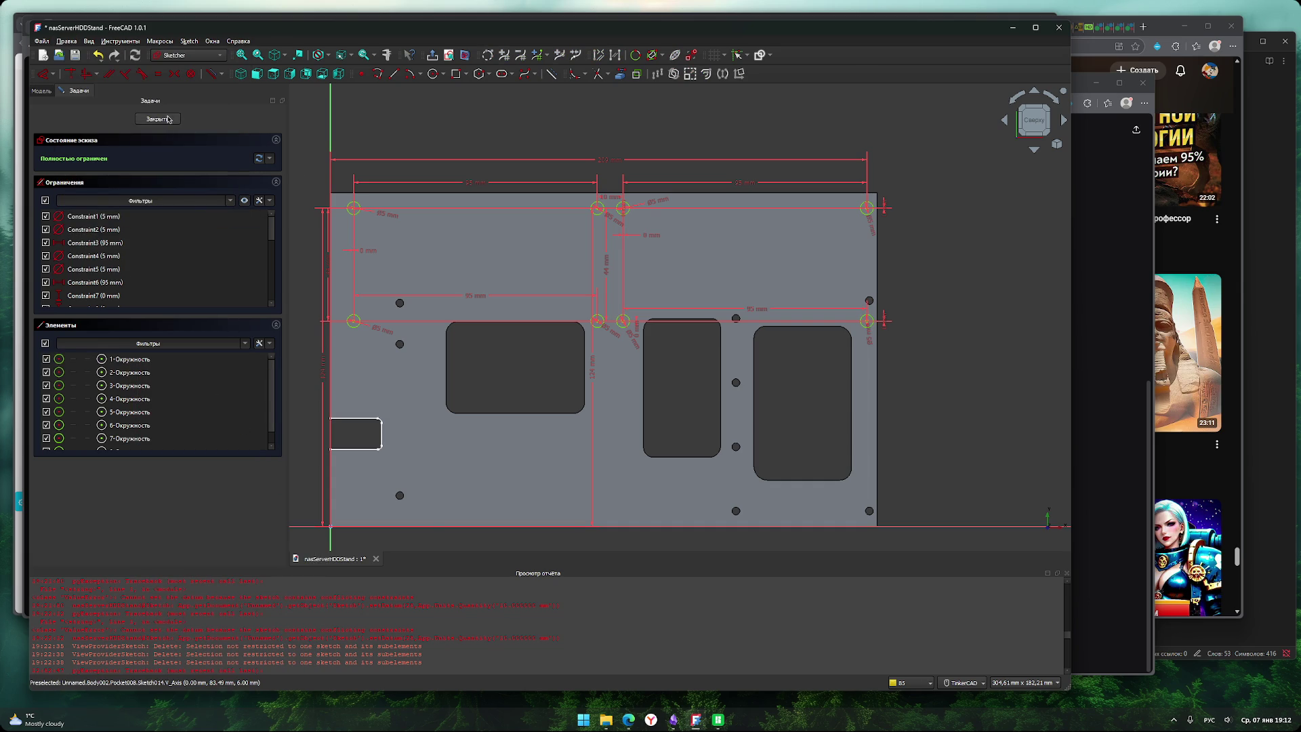
pyautogui.click(158, 119)
pyautogui.click(123, 245)
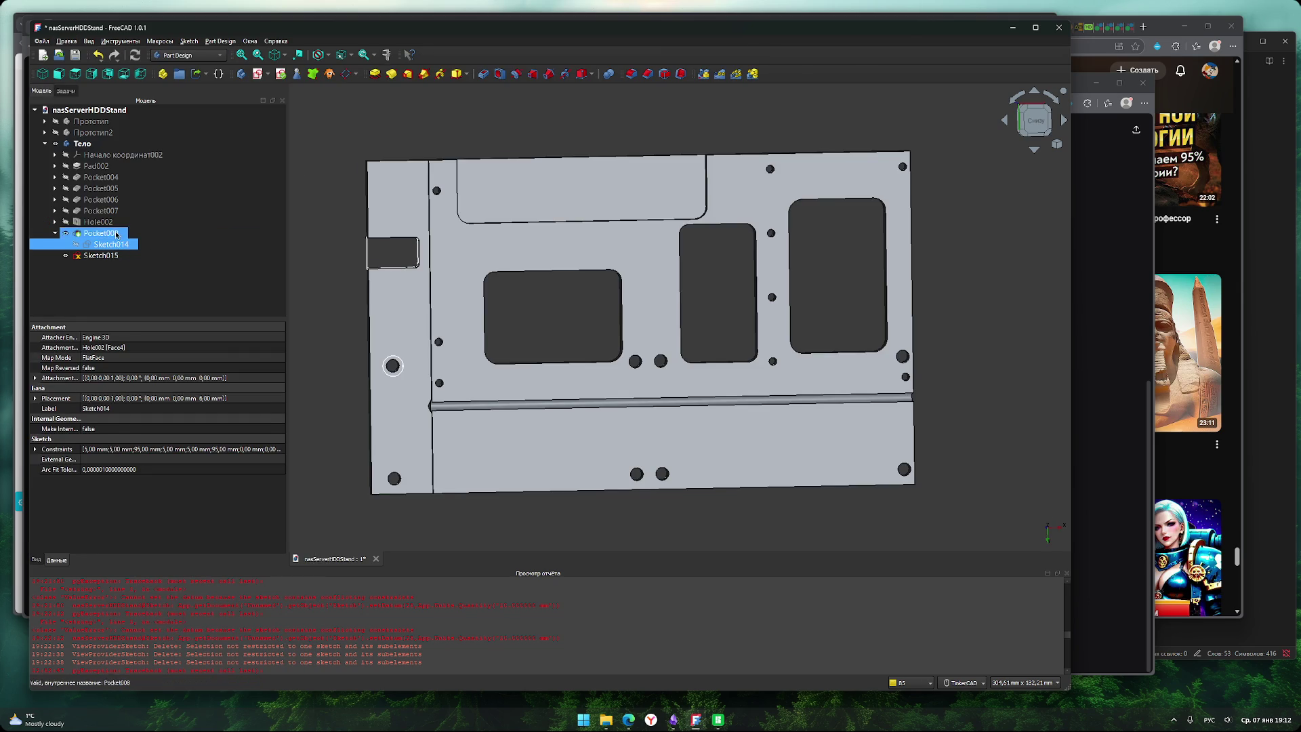
pyautogui.hotkey('ctrl', 'e')
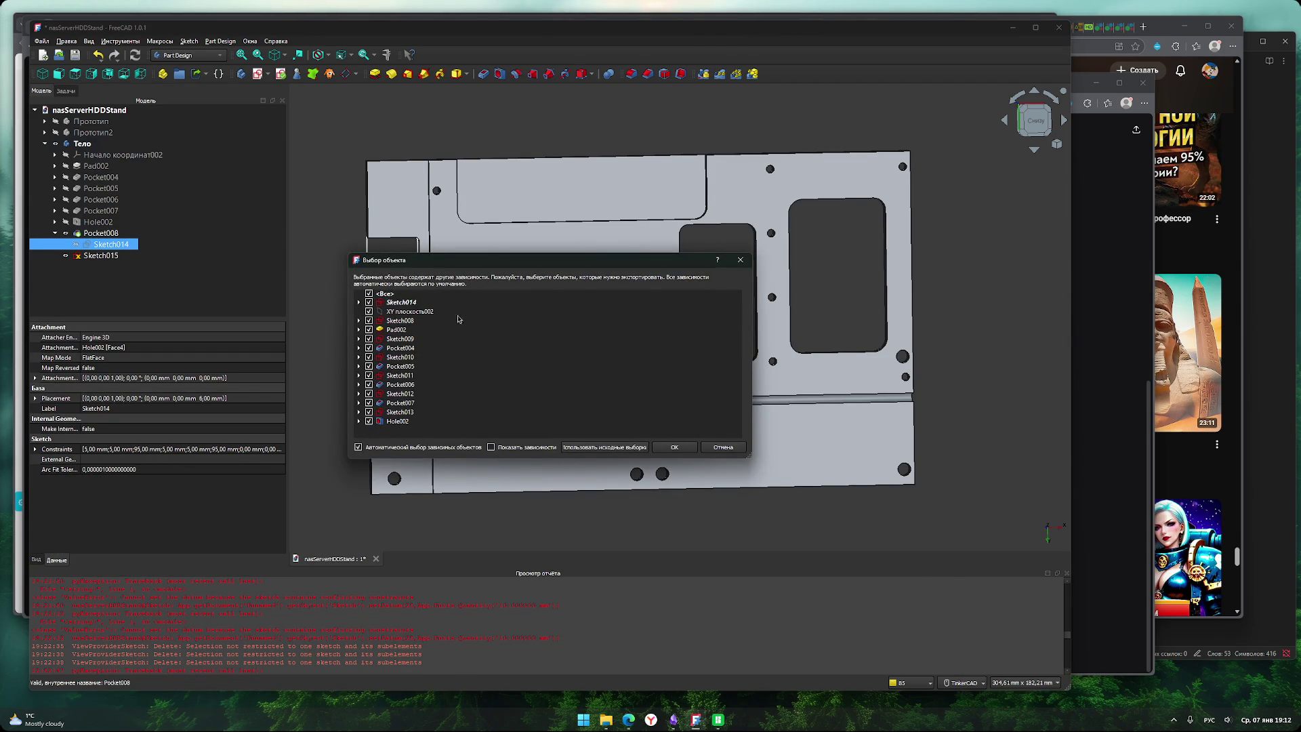
pyautogui.click(685, 448)
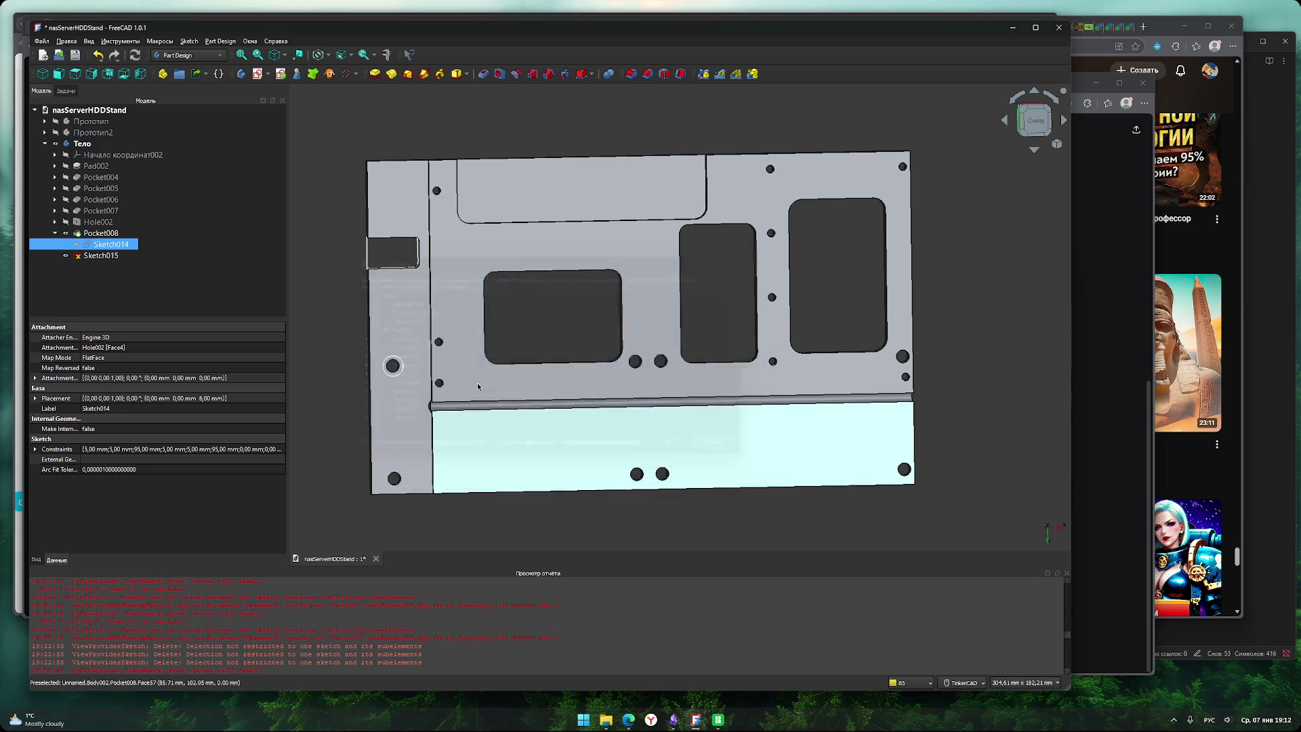
pyautogui.rightClick(108, 244)
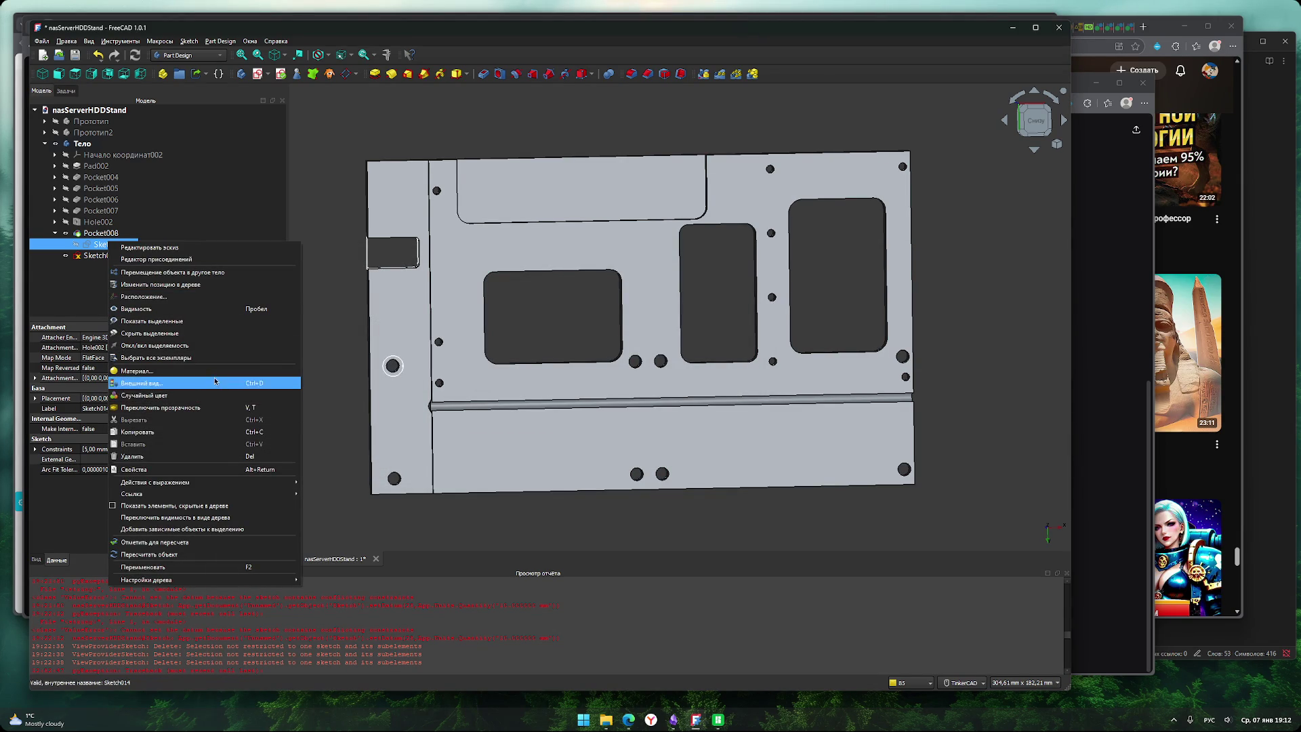
pyautogui.click(84, 255)
pyautogui.click(109, 244)
pyautogui.rightClick(111, 244)
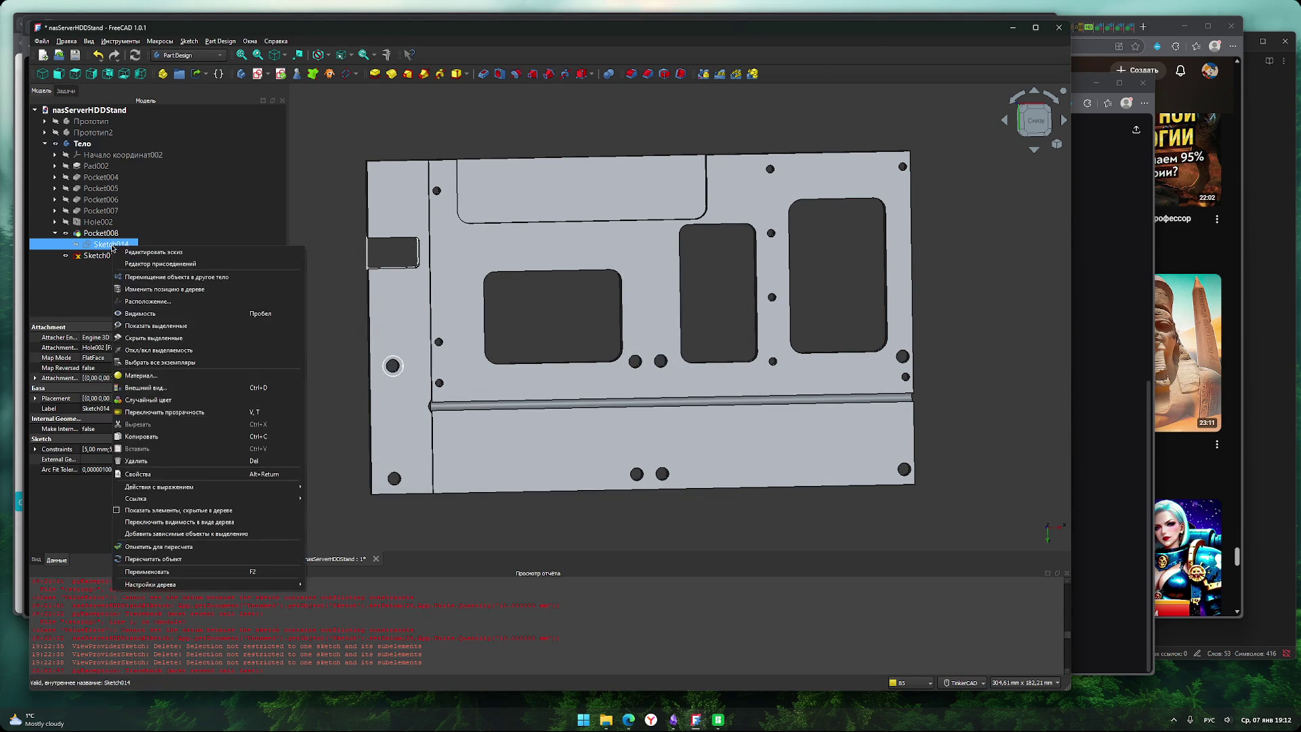
pyautogui.click(197, 443)
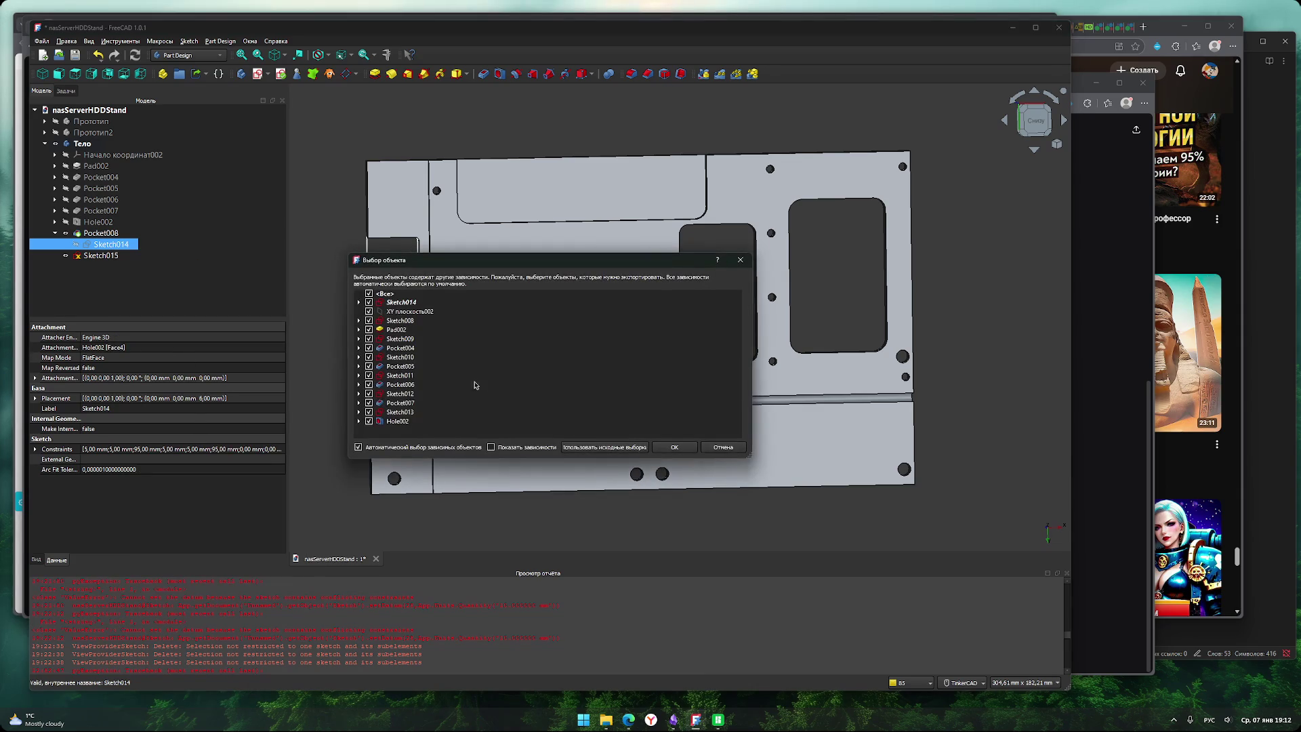
pyautogui.press('Return')
pyautogui.click(339, 329)
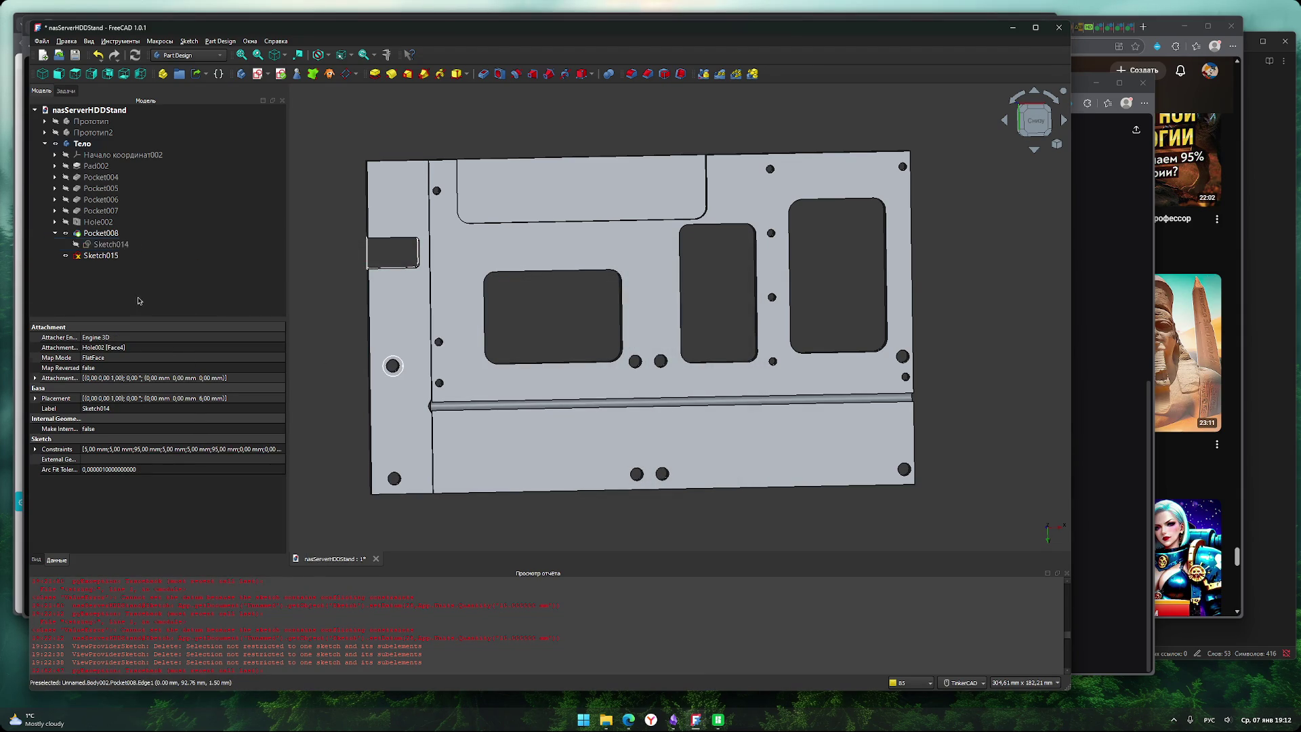
pyautogui.moveTo(337, 370)
pyautogui.mouseDown(button='middle')
pyautogui.moveTo(311, 336)
pyautogui.moveTo(400, 343)
pyautogui.mouseUp(button='middle')
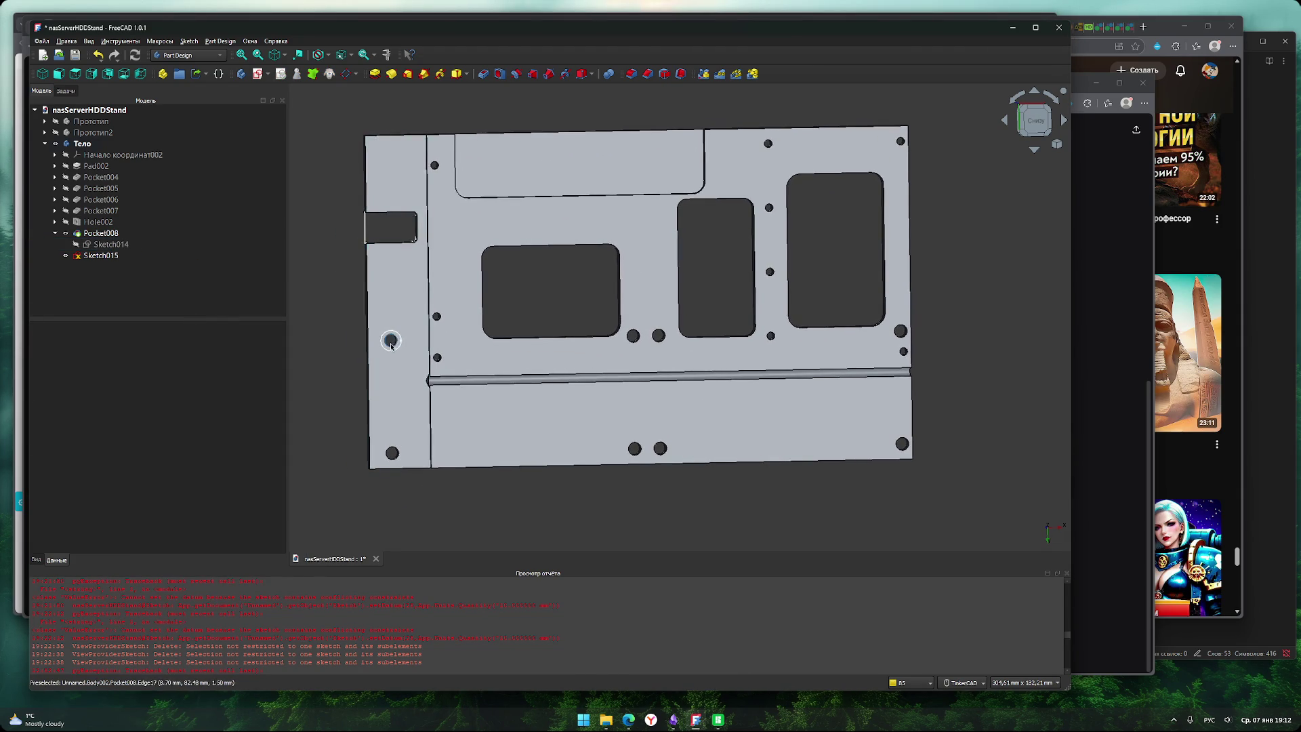
pyautogui.scroll(8, 403, 335)
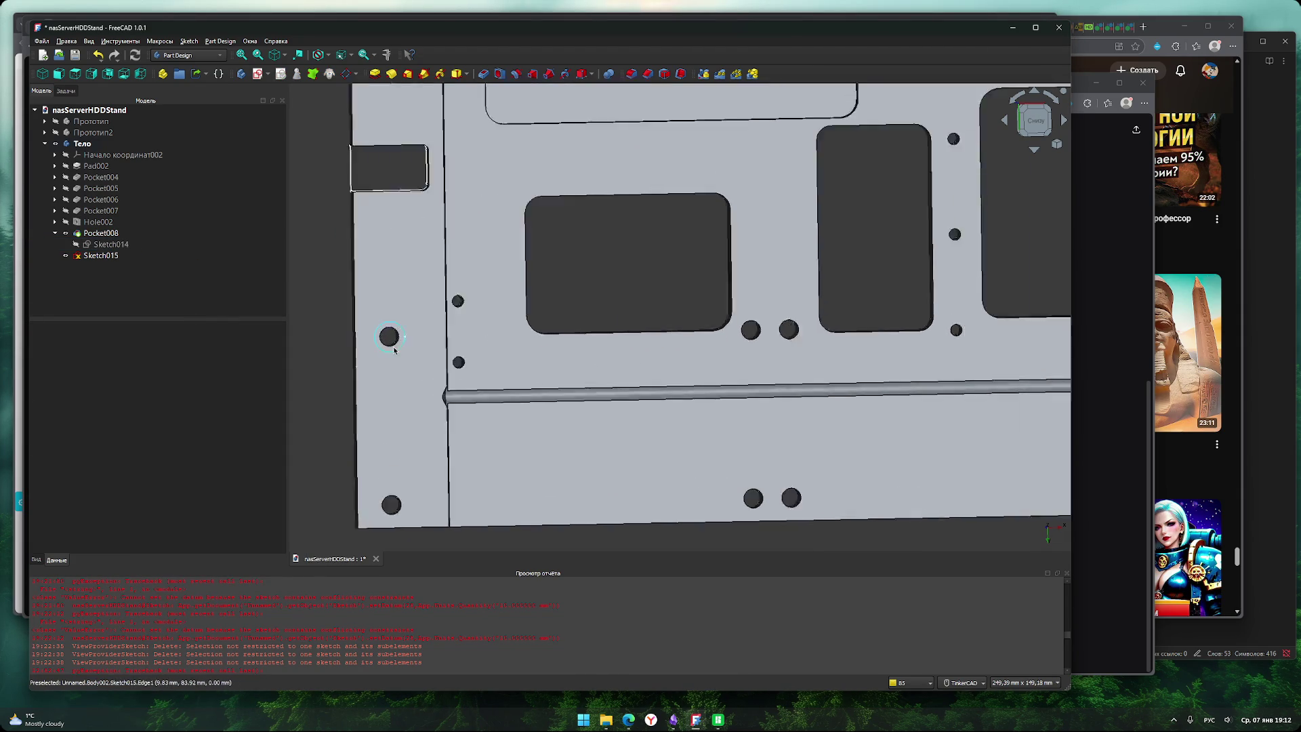
pyautogui.click(406, 327)
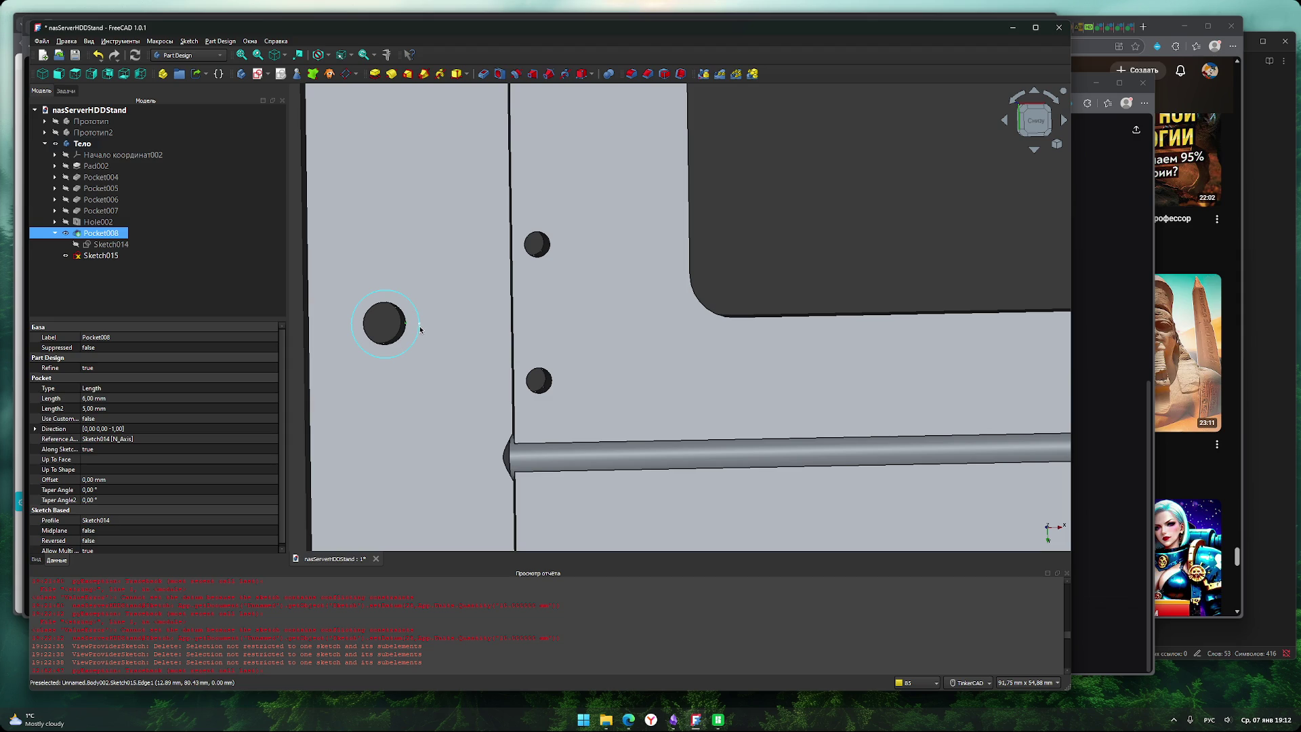
pyautogui.keyDown('ctrl'); pyautogui.click(420, 329); pyautogui.keyUp('ctrl')
pyautogui.scroll(-5, 302, 334)
pyautogui.click(296, 271)
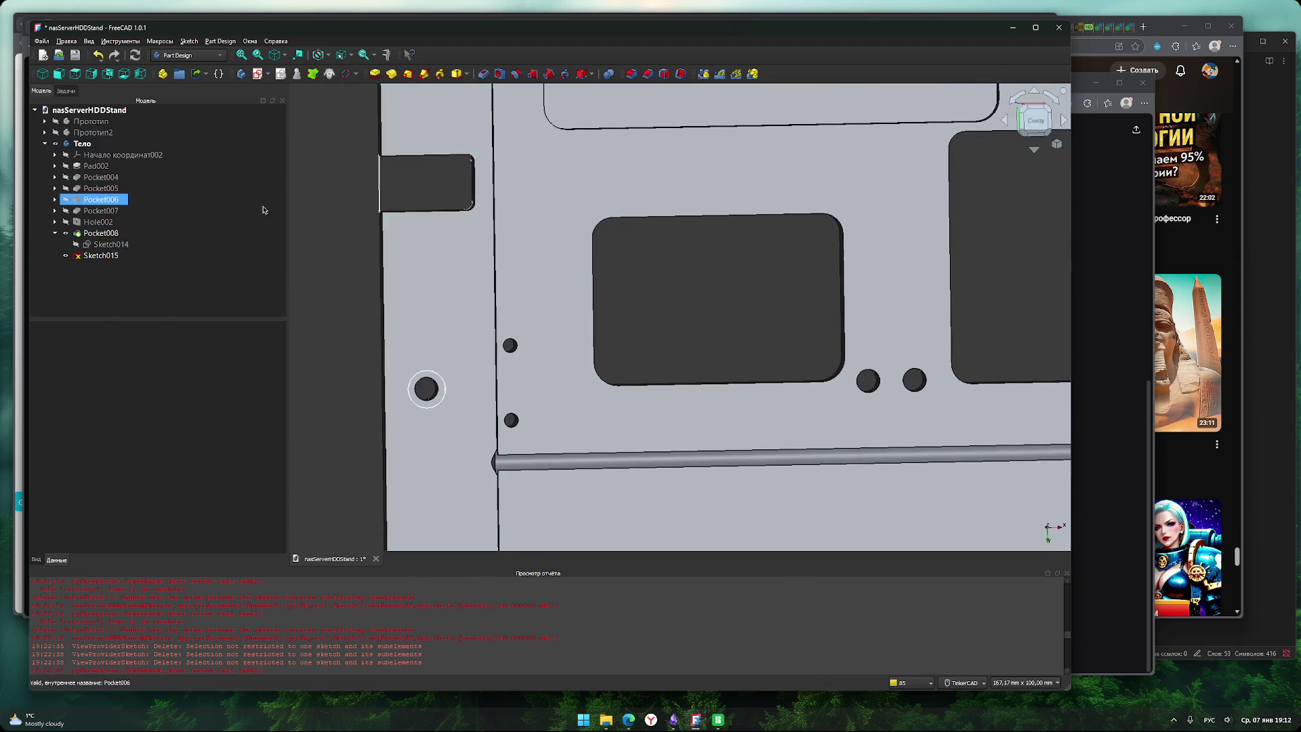
pyautogui.click(66, 234)
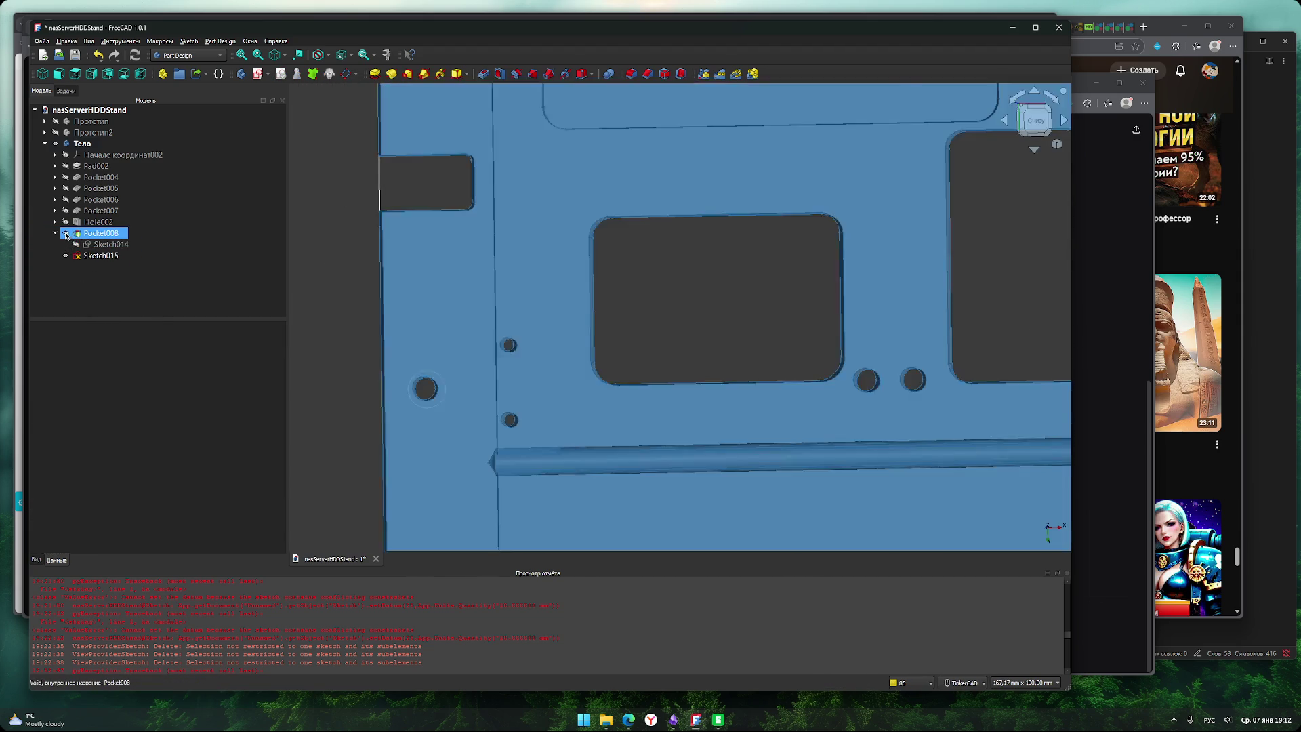
pyautogui.click(66, 235)
pyautogui.click(66, 234)
pyautogui.keyDown('ctrl'); pyautogui.click(77, 244); pyautogui.keyUp('ctrl')
pyautogui.click(77, 245)
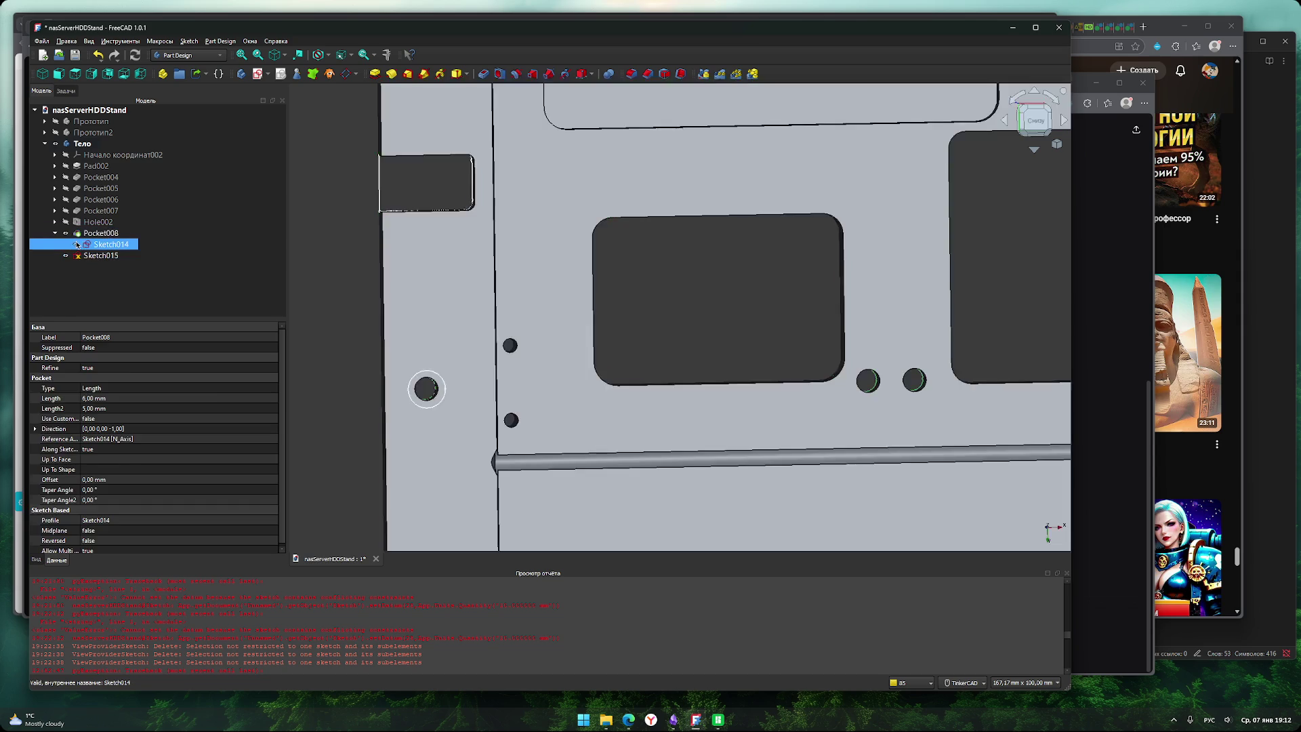
pyautogui.click(55, 222)
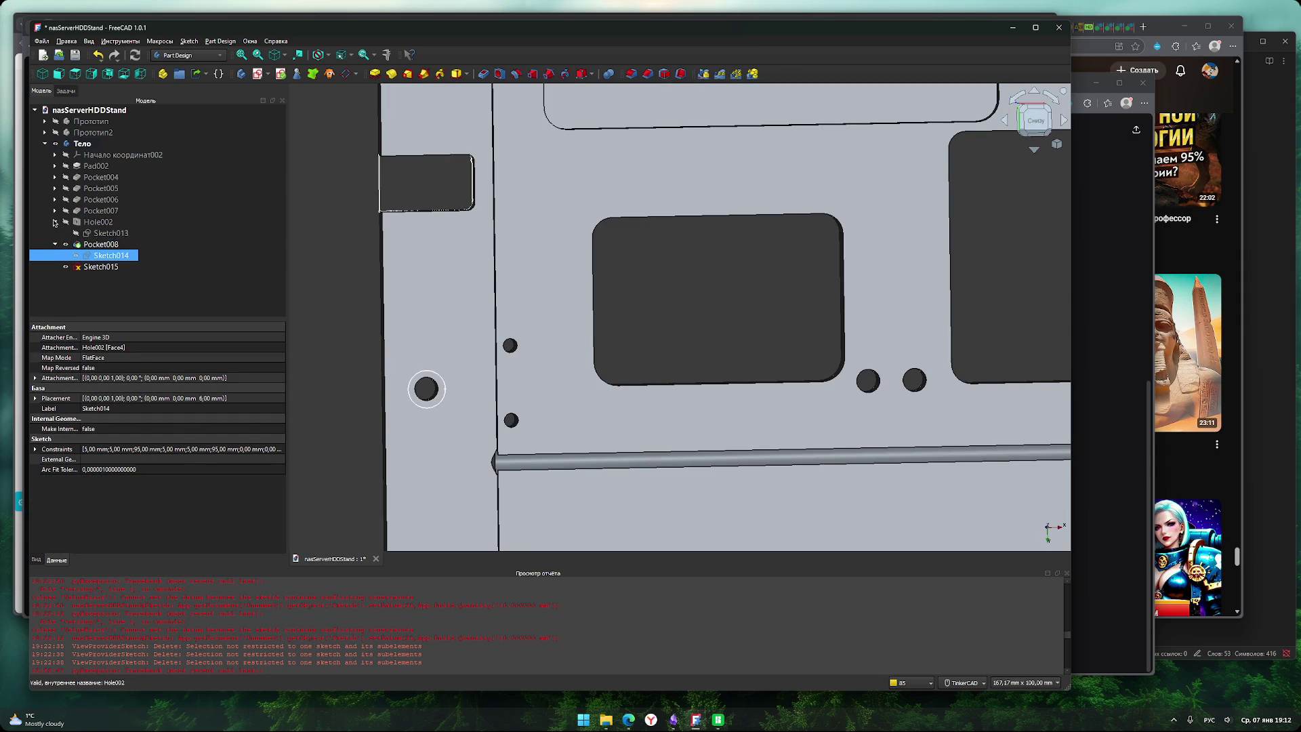
pyautogui.doubleClick(55, 223)
pyautogui.click(180, 119)
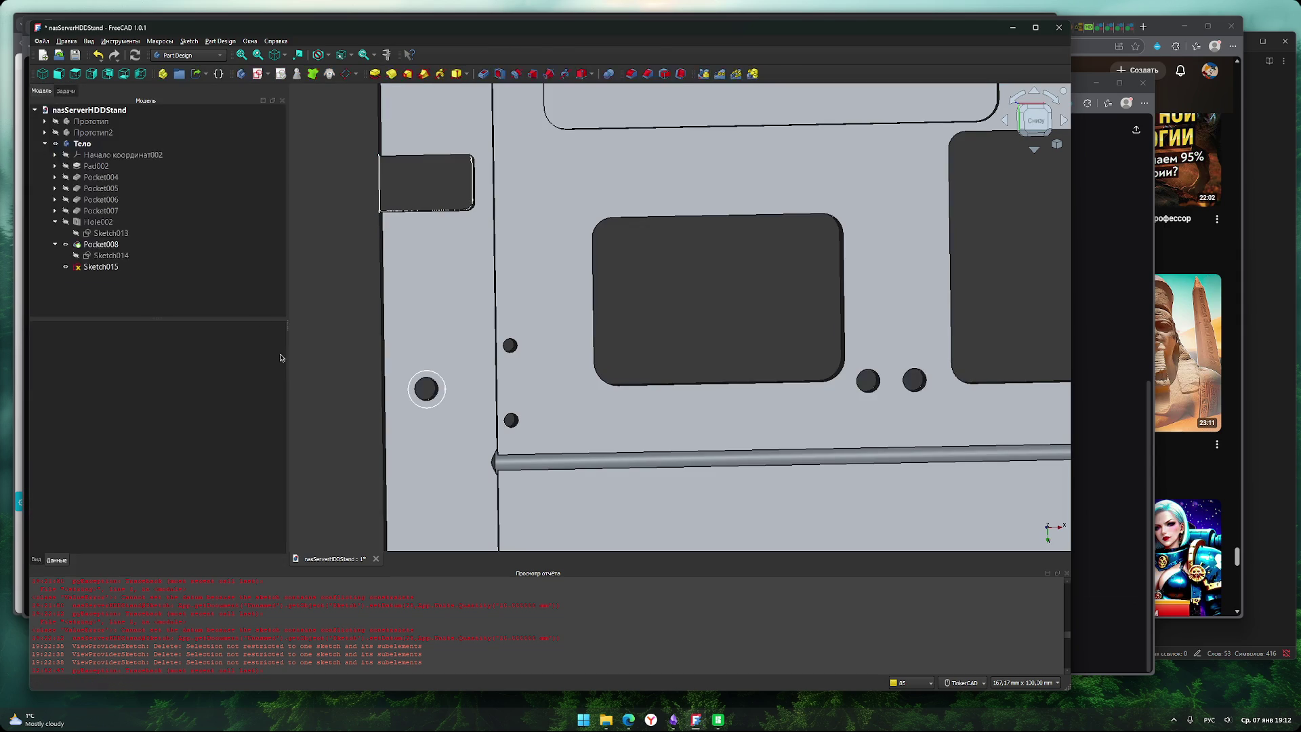
pyautogui.scroll(-4, 336, 413)
pyautogui.moveTo(534, 508); pyautogui.dragTo(579, 527, button='right')
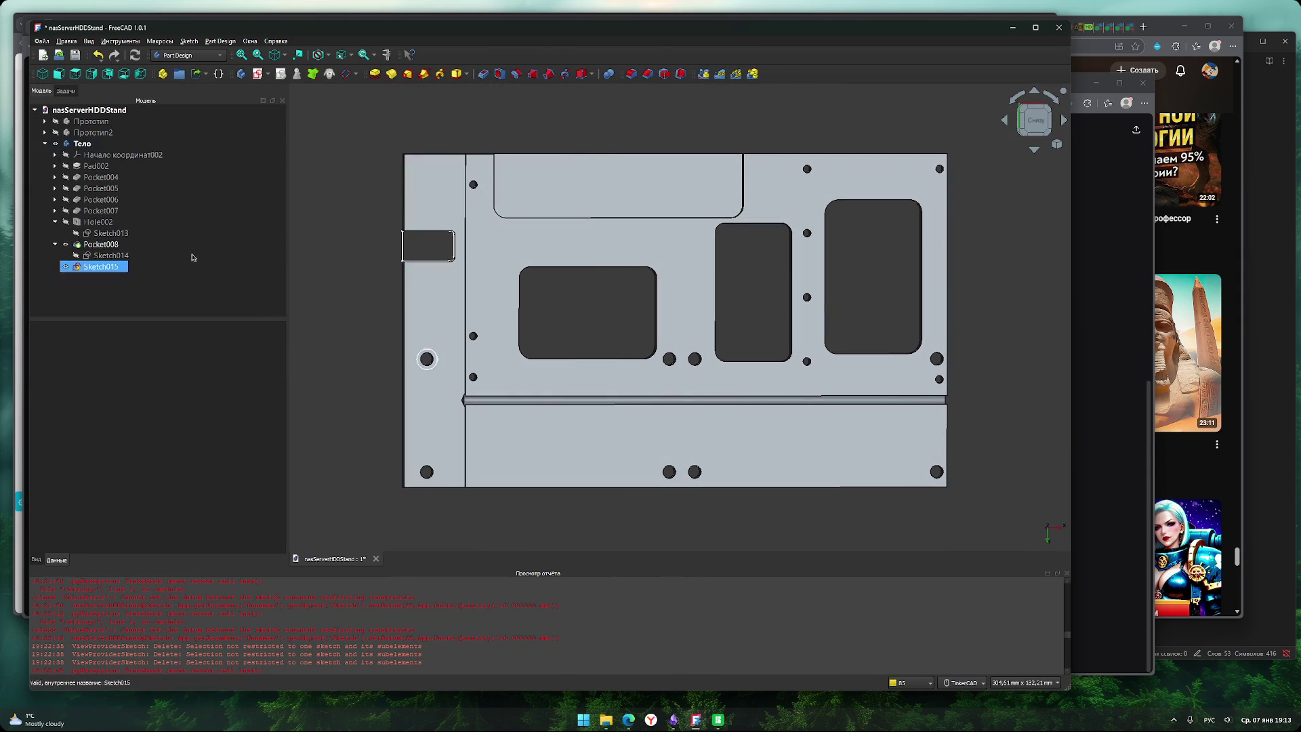
pyautogui.doubleClick(108, 255)
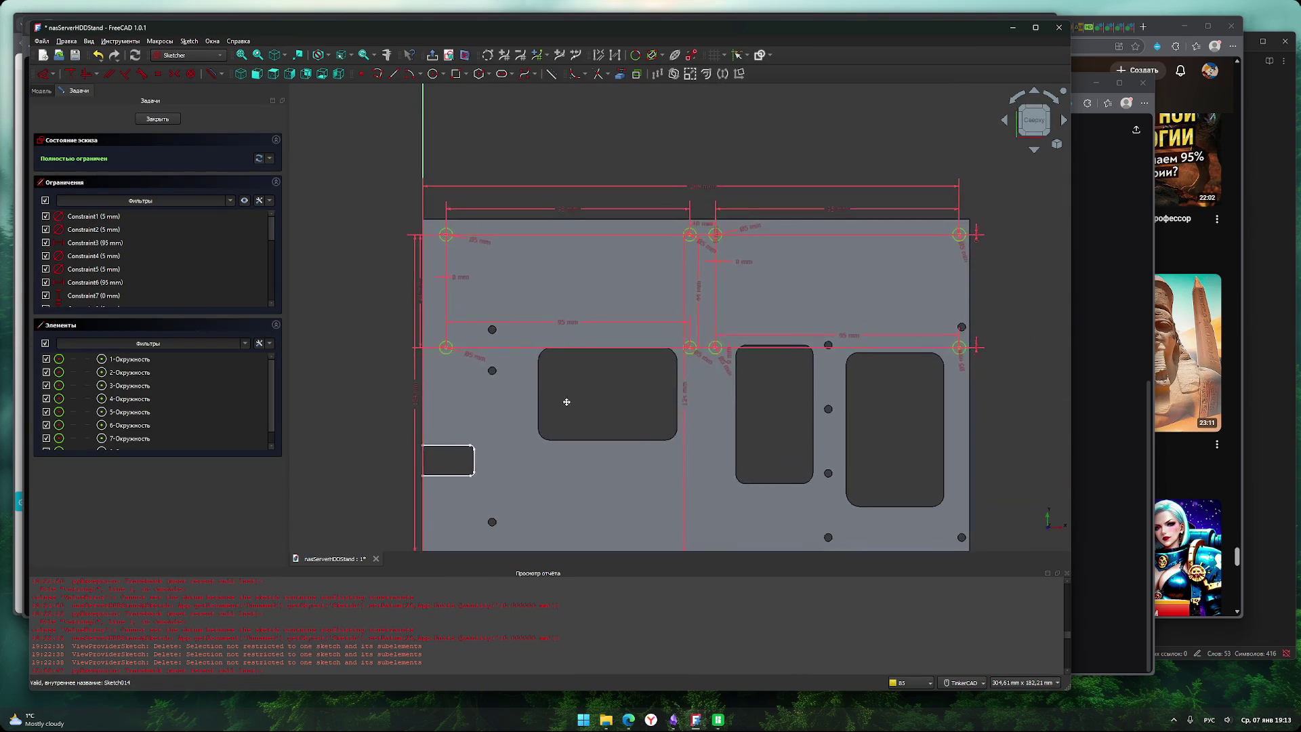
pyautogui.scroll(3, 425, 294)
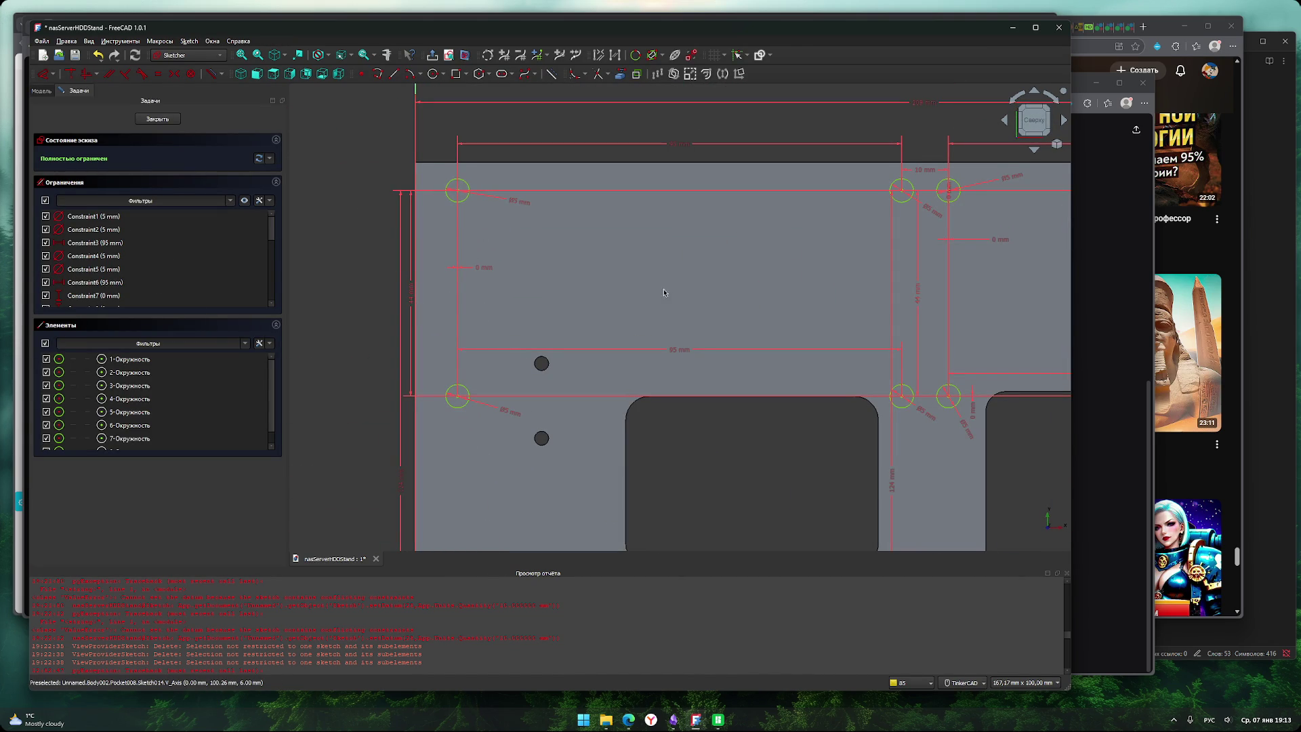
pyautogui.moveTo(655, 293); pyautogui.dragTo(628, 323, button='middle')
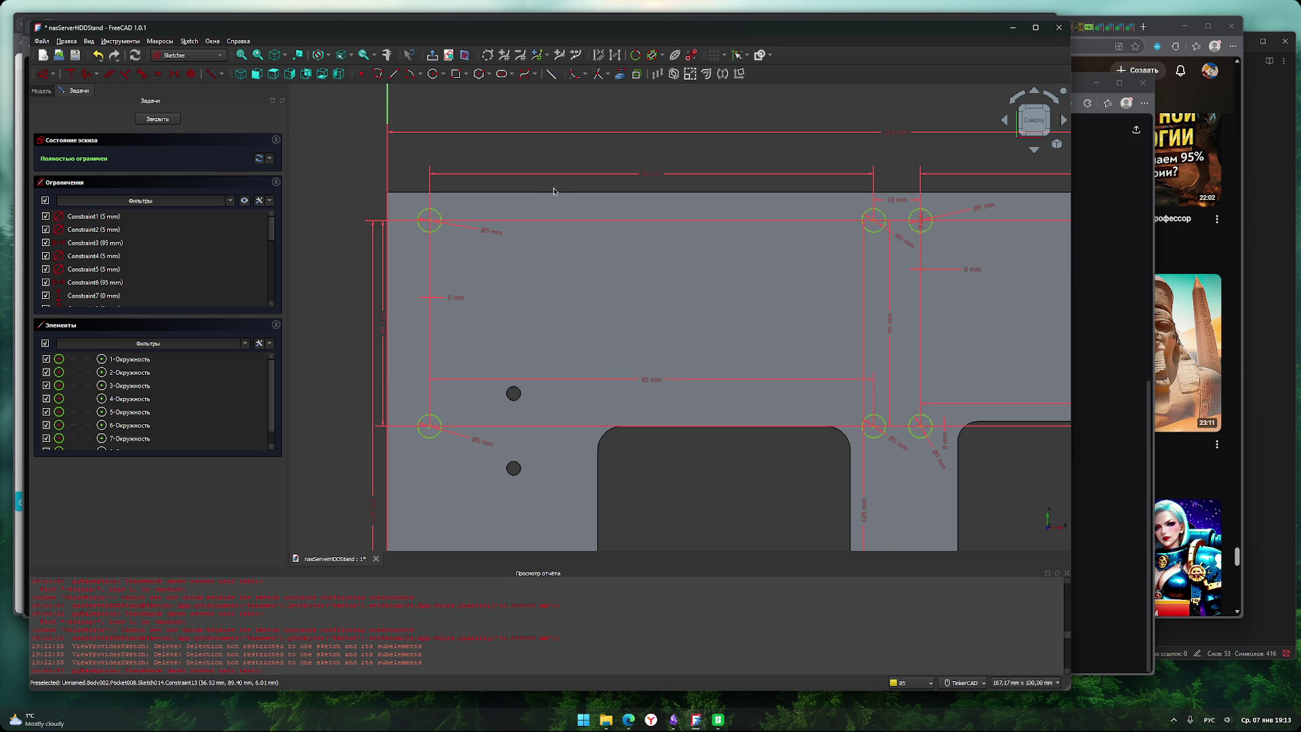
pyautogui.scroll(-5, 435, 329)
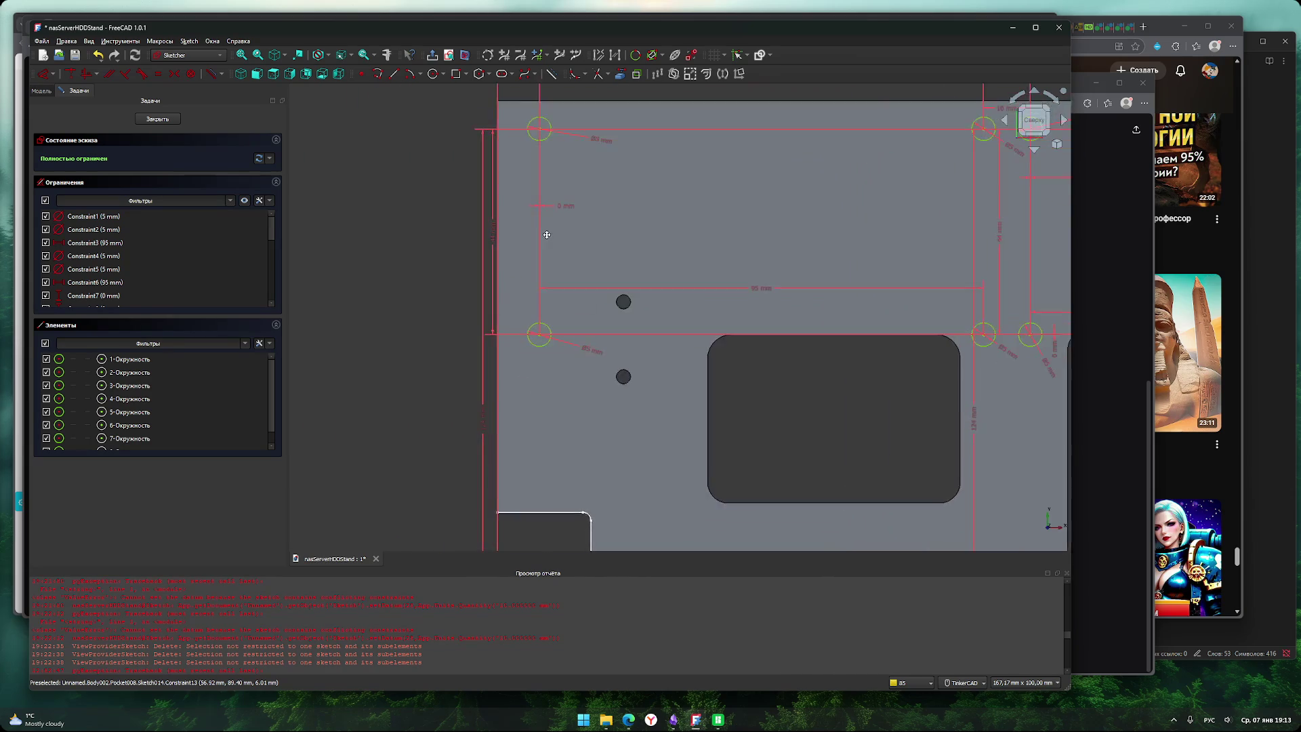
pyautogui.scroll(-3, 526, 325)
pyautogui.scroll(5, 506, 291)
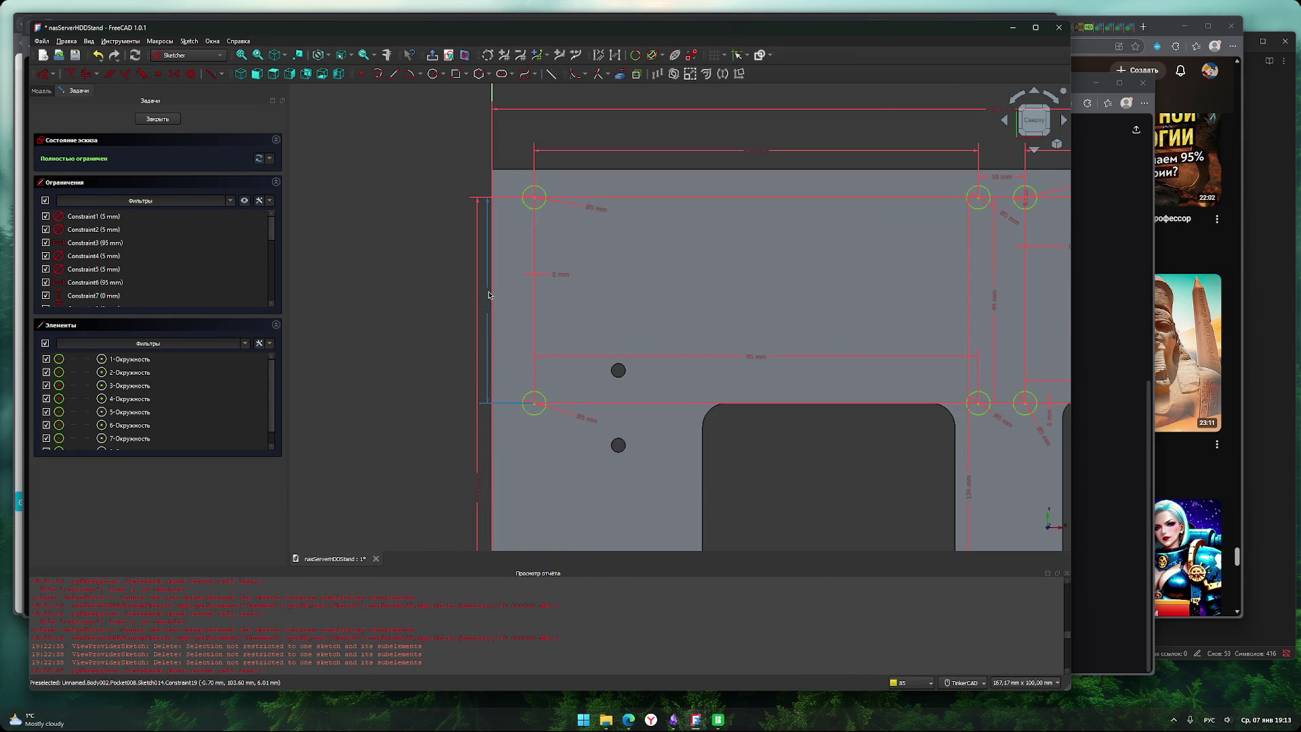
pyautogui.moveTo(576, 319); pyautogui.dragTo(514, 268, button='middle')
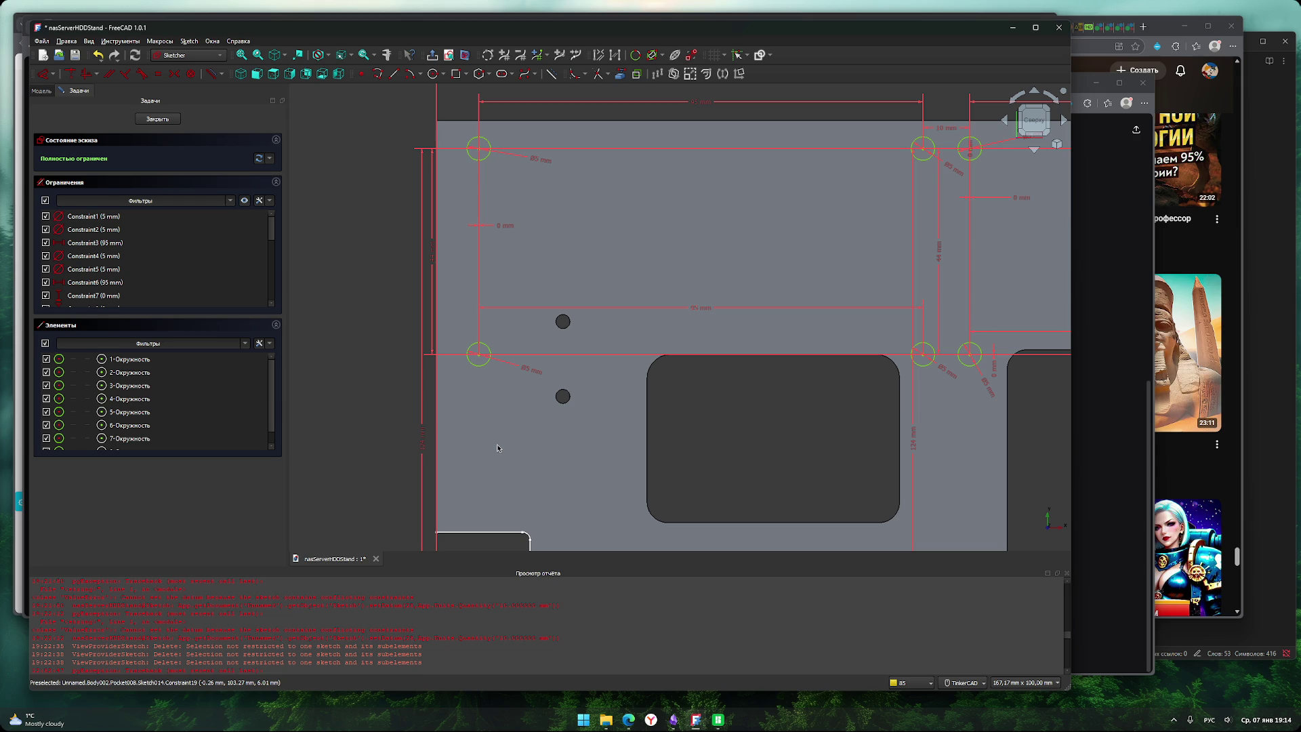
pyautogui.moveTo(515, 388)
pyautogui.mouseDown(button='middle')
pyautogui.moveTo(294, 305)
pyautogui.moveTo(569, 348)
pyautogui.mouseUp(button='middle')
pyautogui.moveTo(421, 357)
pyautogui.mouseDown(button='middle')
pyautogui.moveTo(789, 342)
pyautogui.moveTo(781, 357)
pyautogui.mouseUp(button='middle')
pyautogui.moveTo(567, 412)
pyautogui.mouseDown(button='middle')
pyautogui.moveTo(592, 230)
pyautogui.moveTo(572, 304)
pyautogui.moveTo(470, 391)
pyautogui.mouseUp(button='middle')
pyautogui.moveTo(603, 353); pyautogui.dragTo(609, 419, button='middle')
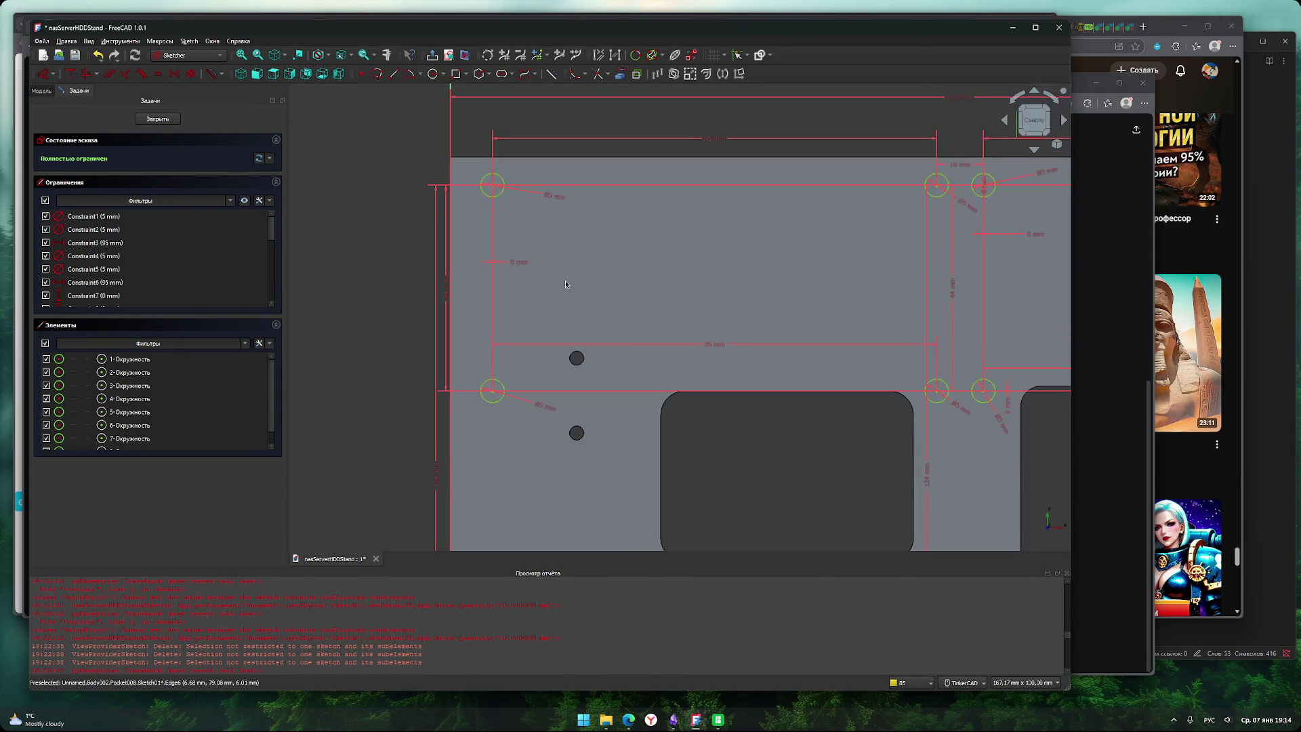
pyautogui.click(159, 118)
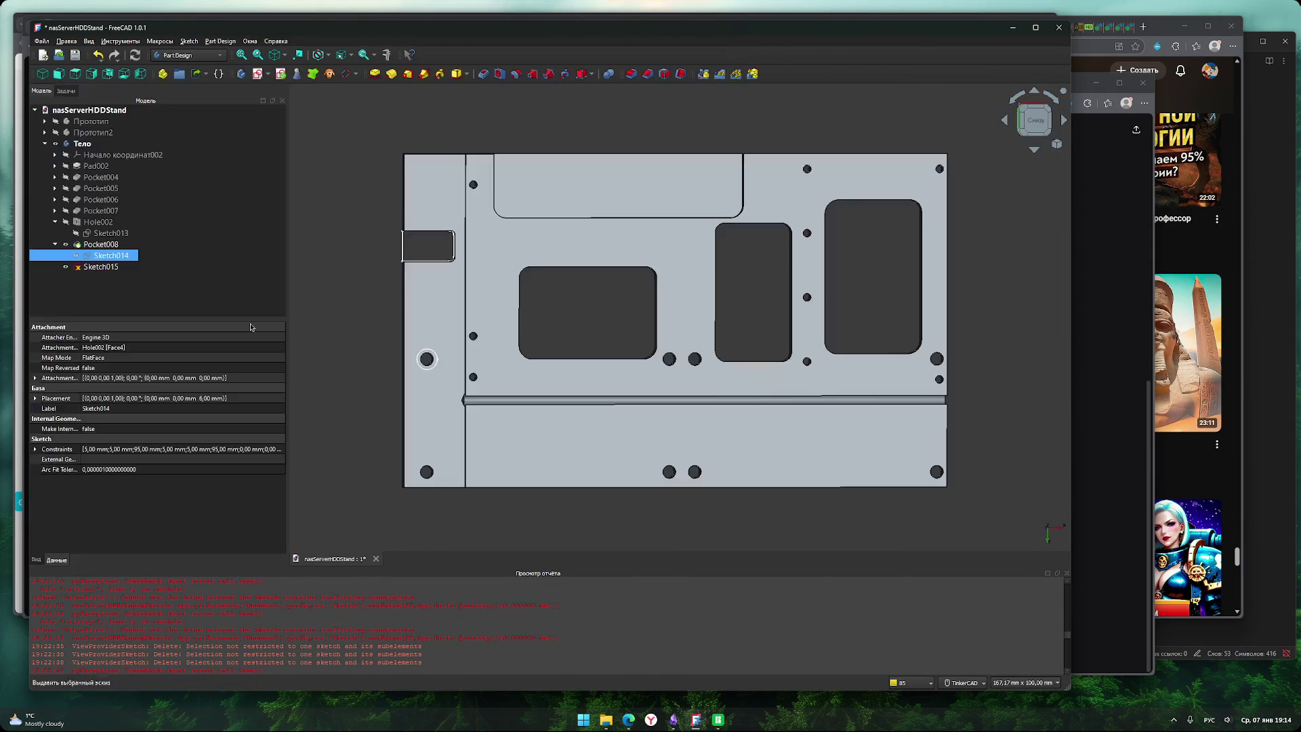
pyautogui.doubleClick(102, 266)
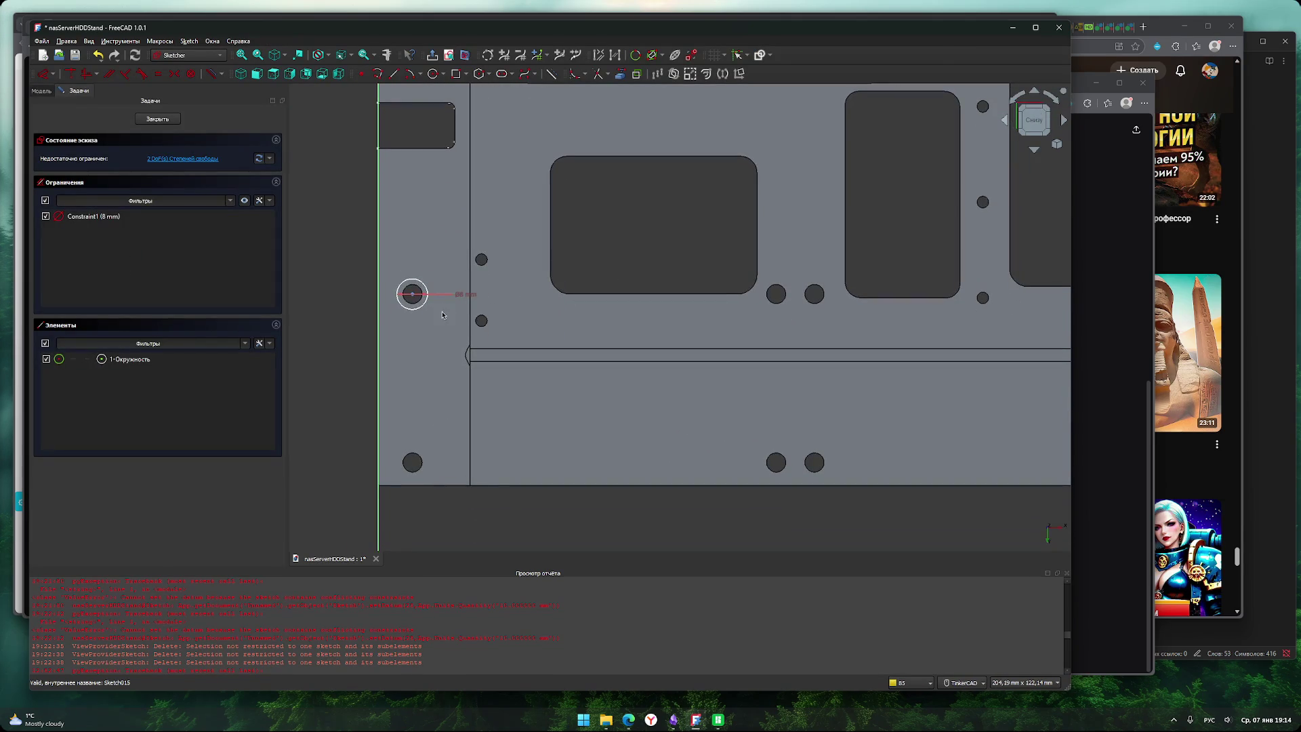
pyautogui.scroll(-3, 440, 318)
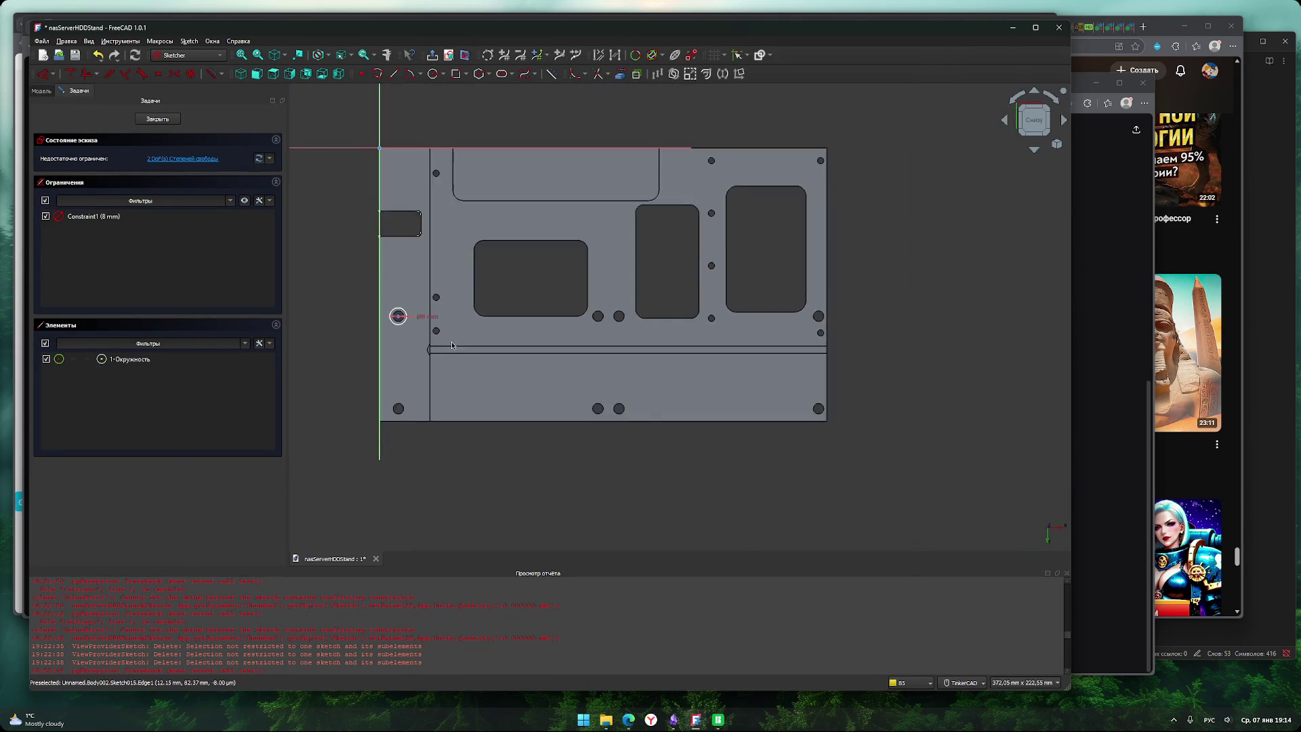
pyautogui.scroll(1, 434, 346)
pyautogui.scroll(-1, 435, 360)
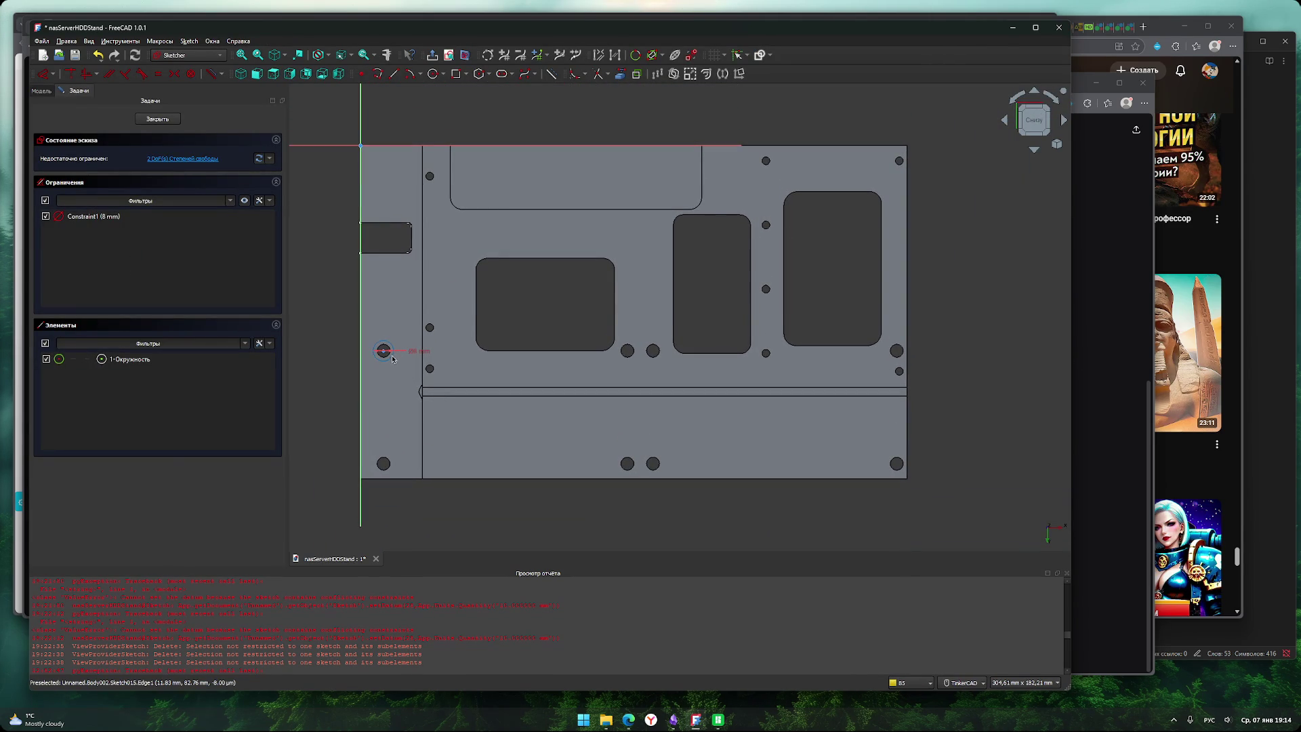
pyautogui.click(383, 351)
pyautogui.click(383, 145)
pyautogui.press('i')
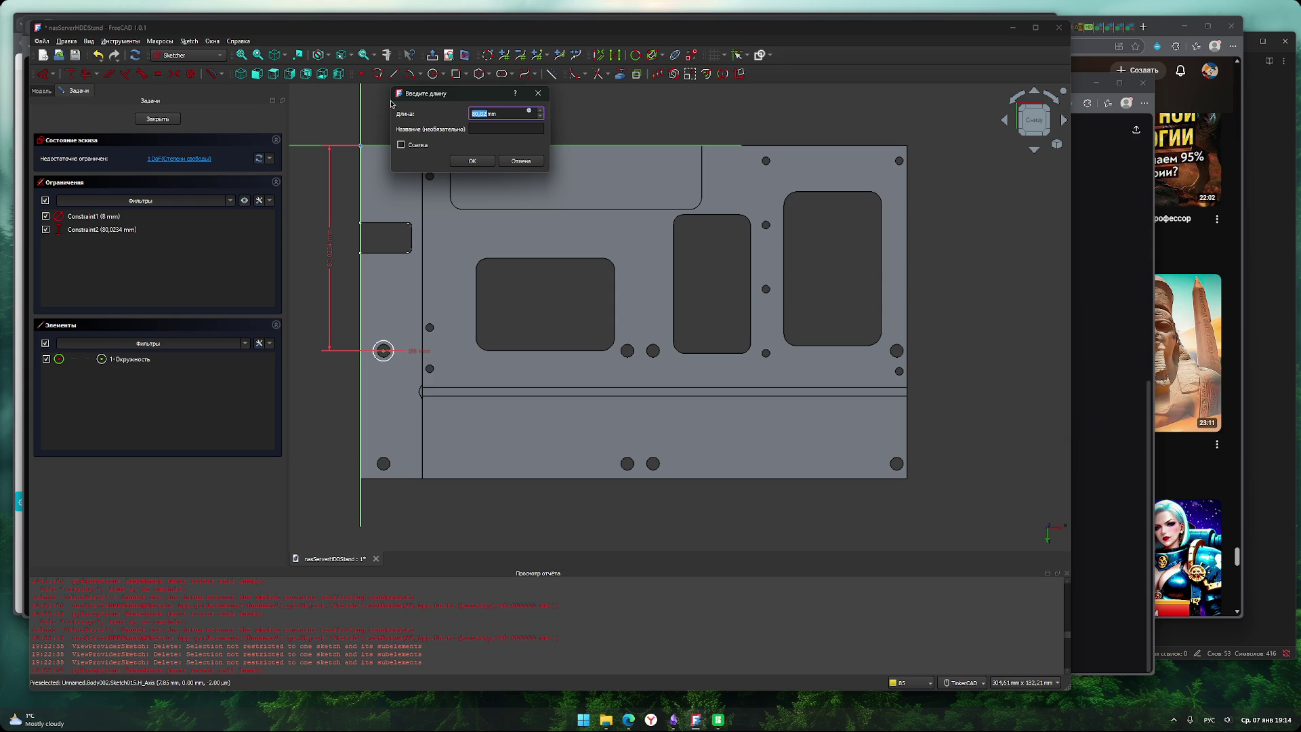
pyautogui.click(521, 162)
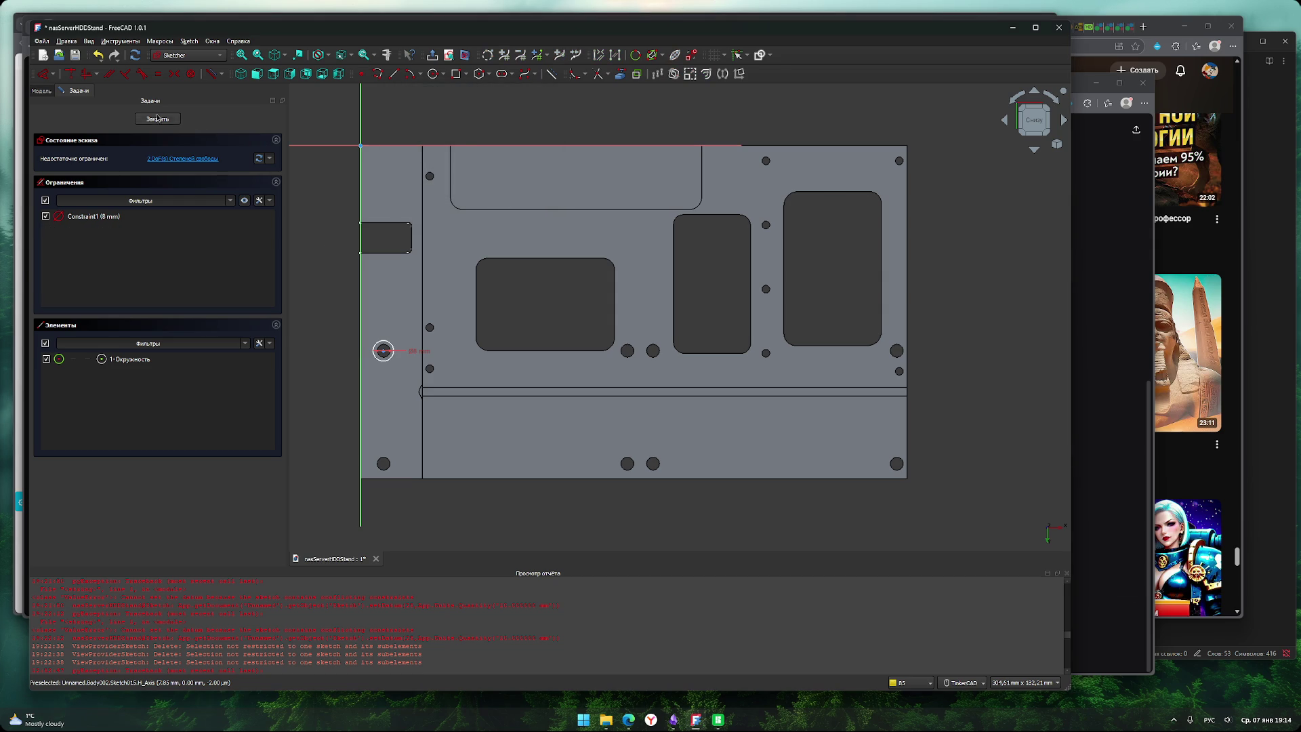
pyautogui.click(157, 119)
pyautogui.doubleClick(111, 255)
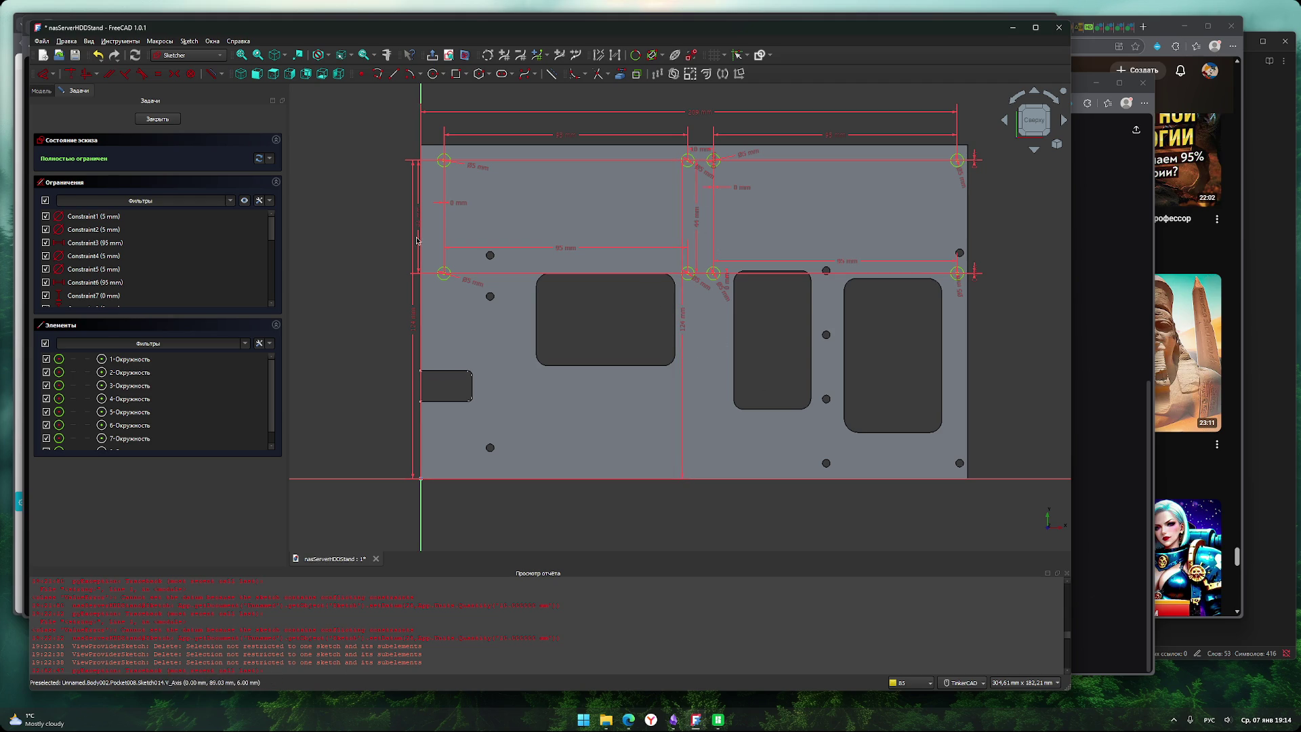
pyautogui.click(158, 118)
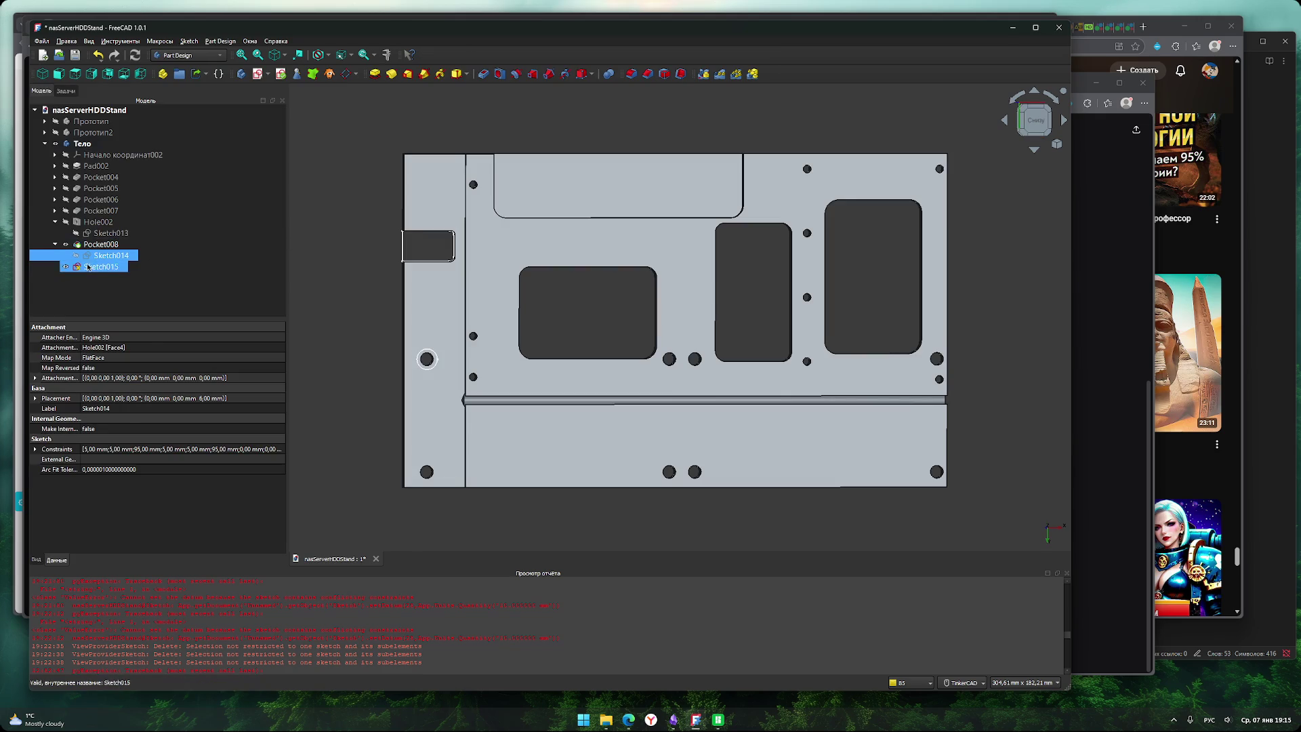
# Step: Reopen Sketch015 and place the circle 124 mm vertically from the horizontal axis
pyautogui.doubleClick(89, 266)
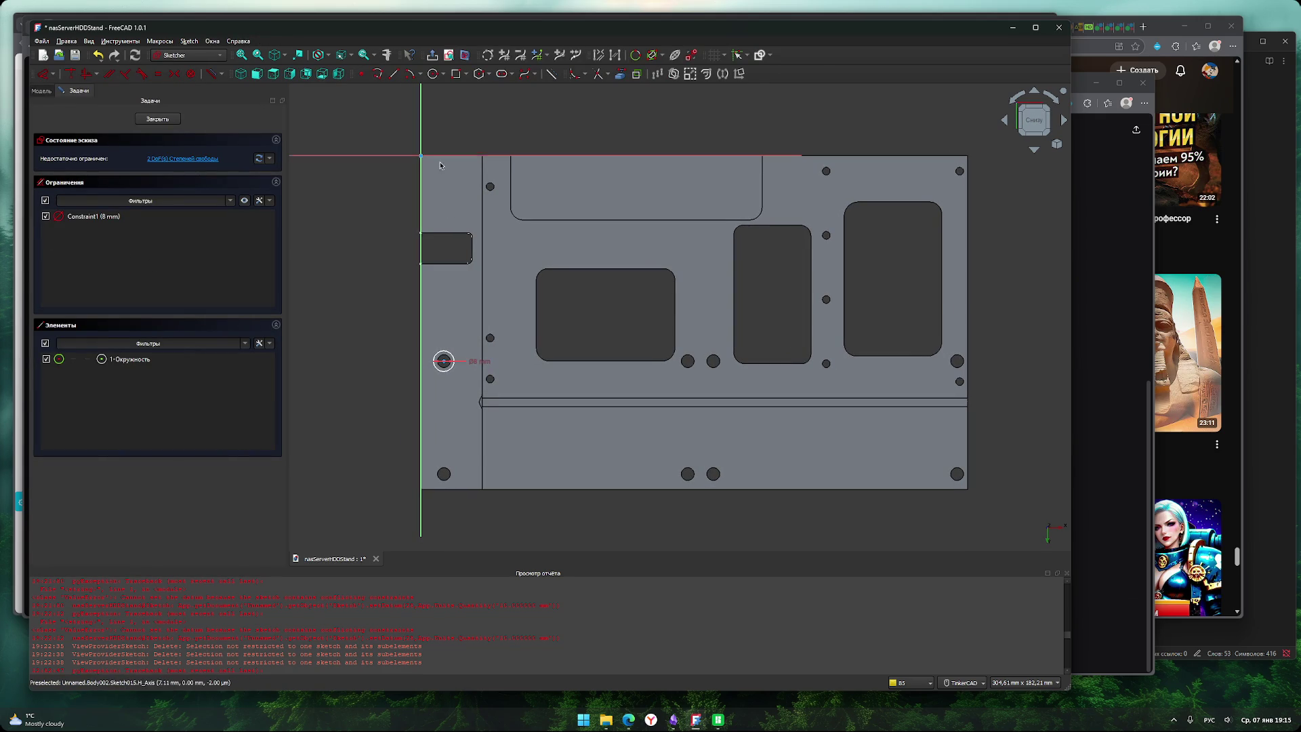
pyautogui.click(444, 361)
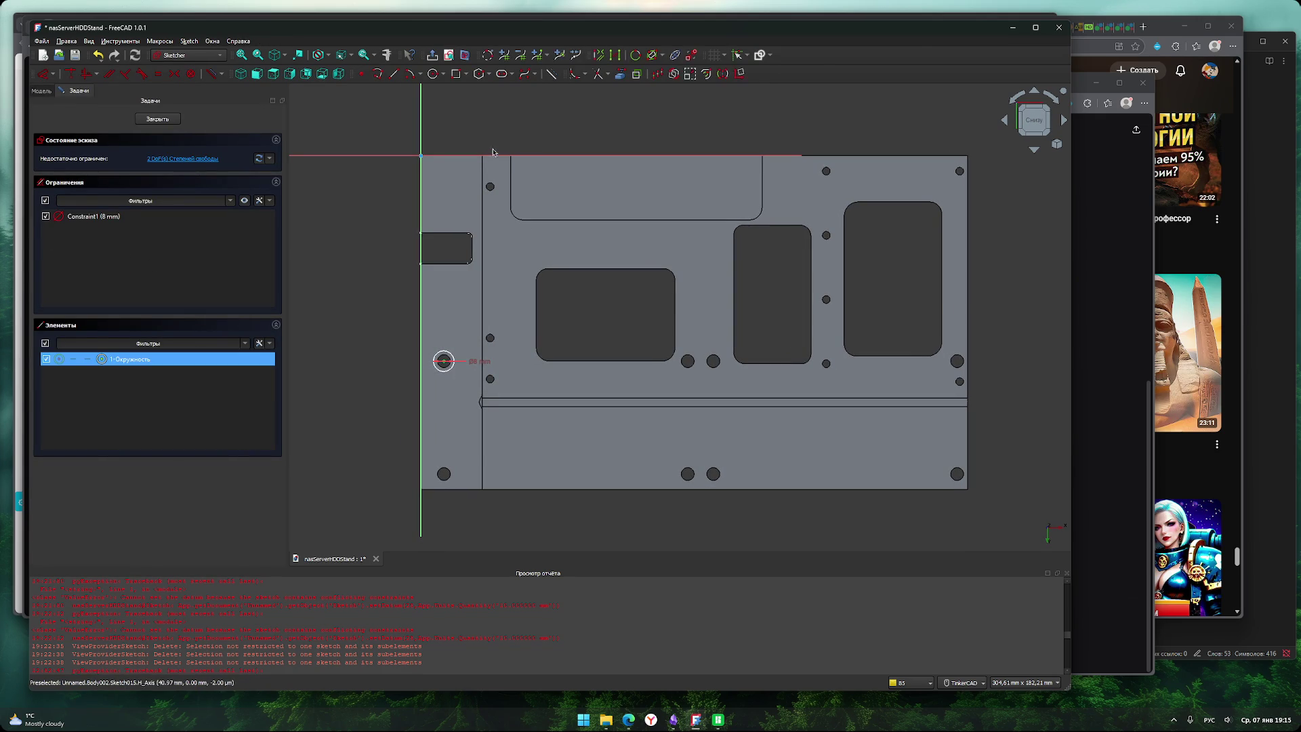
pyautogui.click(490, 155)
pyautogui.write('i124')
pyautogui.press('Return')
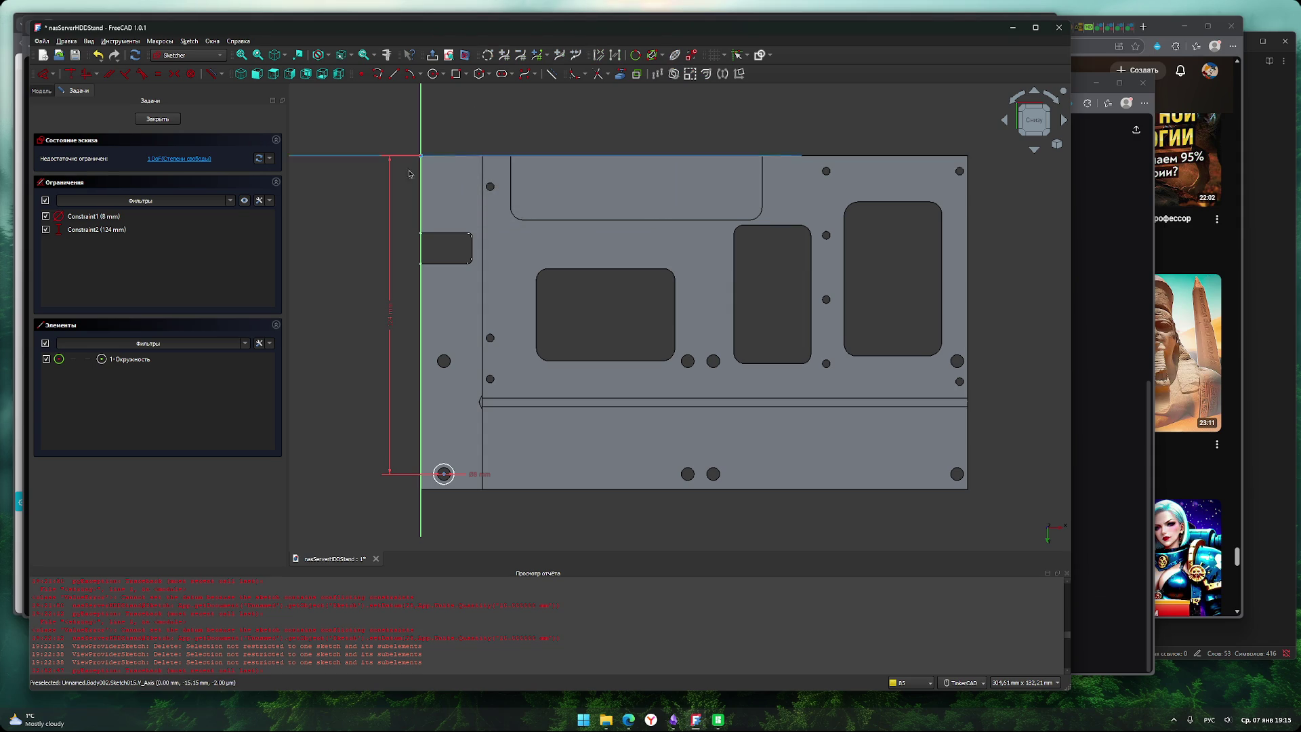
pyautogui.moveTo(473, 523); pyautogui.dragTo(473, 498, button='middle')
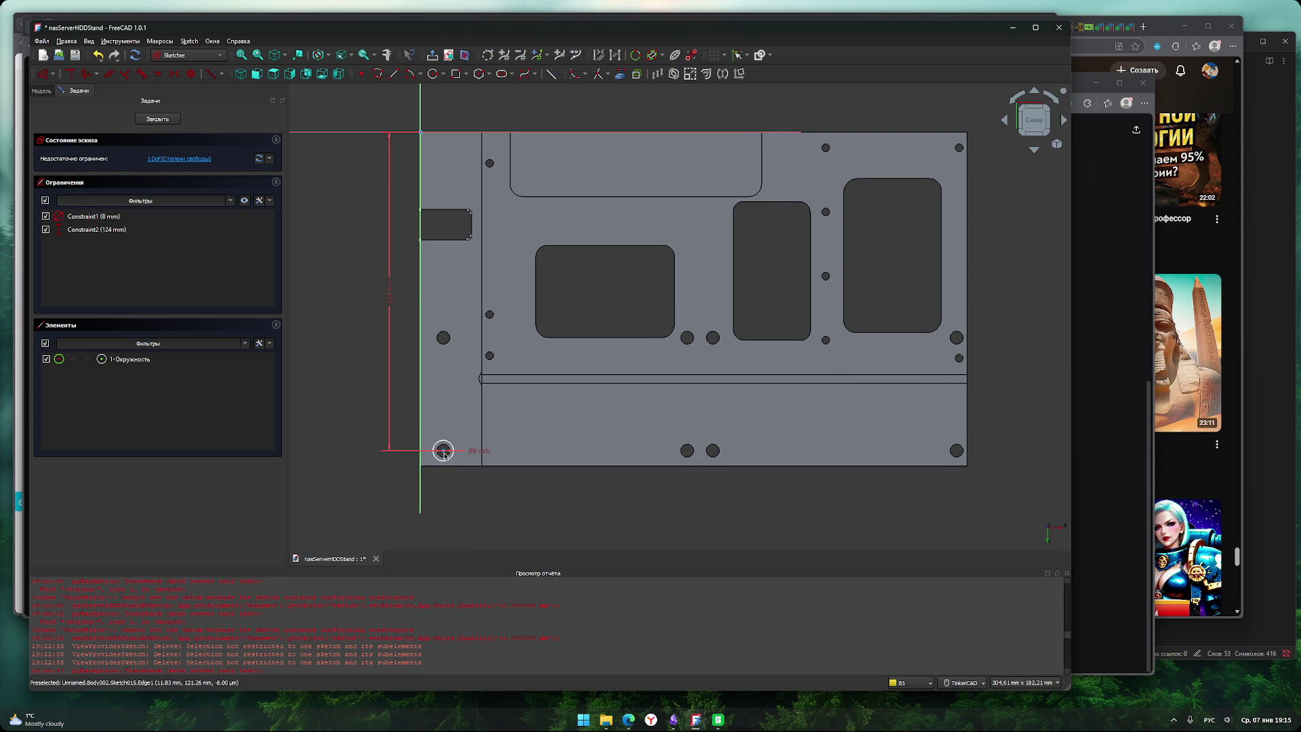
# Step: Locate the circle 209 mm horizontally from the vertical axis
pyautogui.click(443, 453)
pyautogui.click(420, 444)
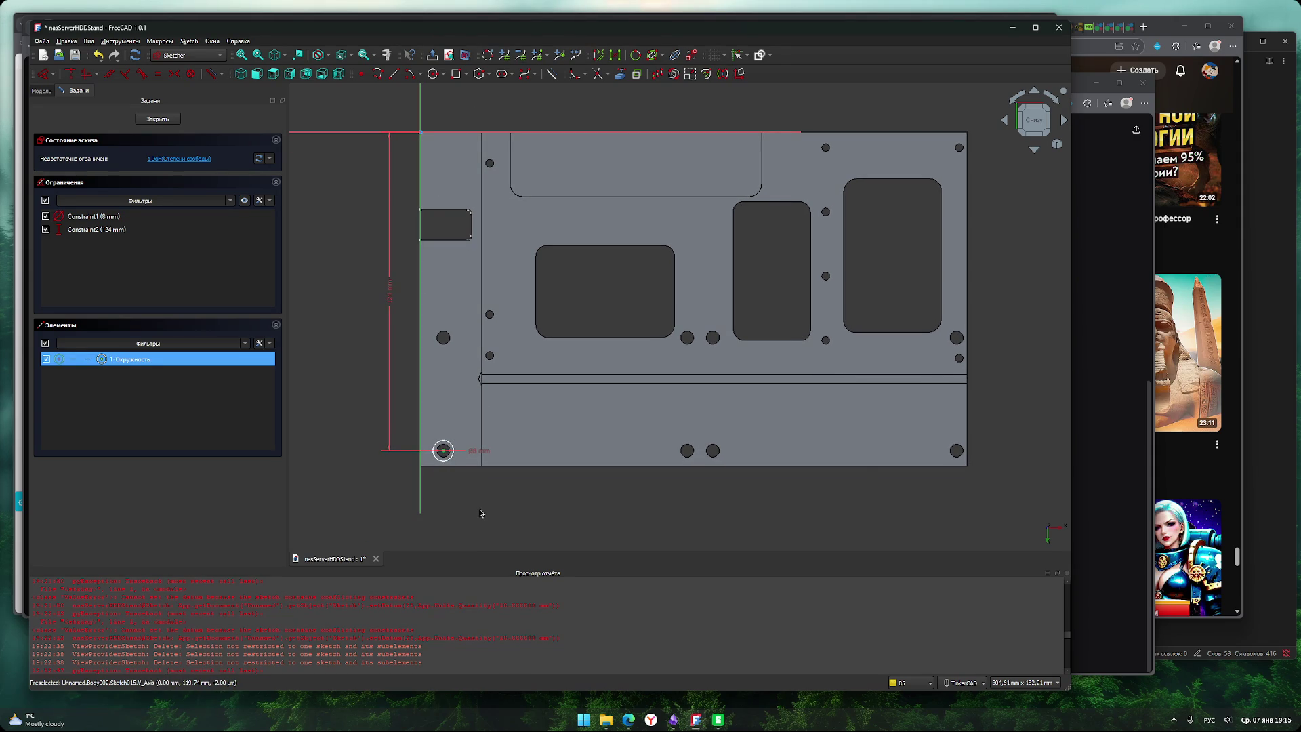
pyautogui.press('l')
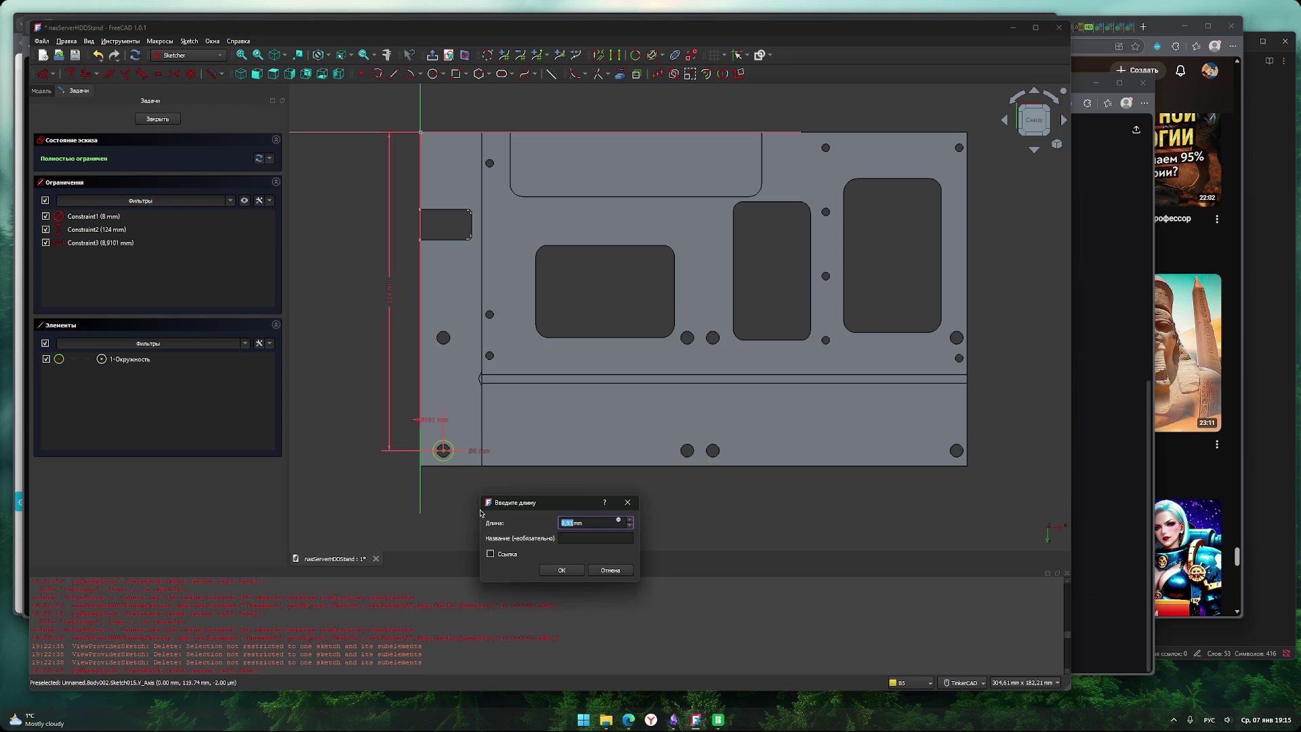
pyautogui.write('209')
pyautogui.press('pageup')
pyautogui.press('Down')
pyautogui.press('Down')
pyautogui.press('Down')
pyautogui.click(561, 569)
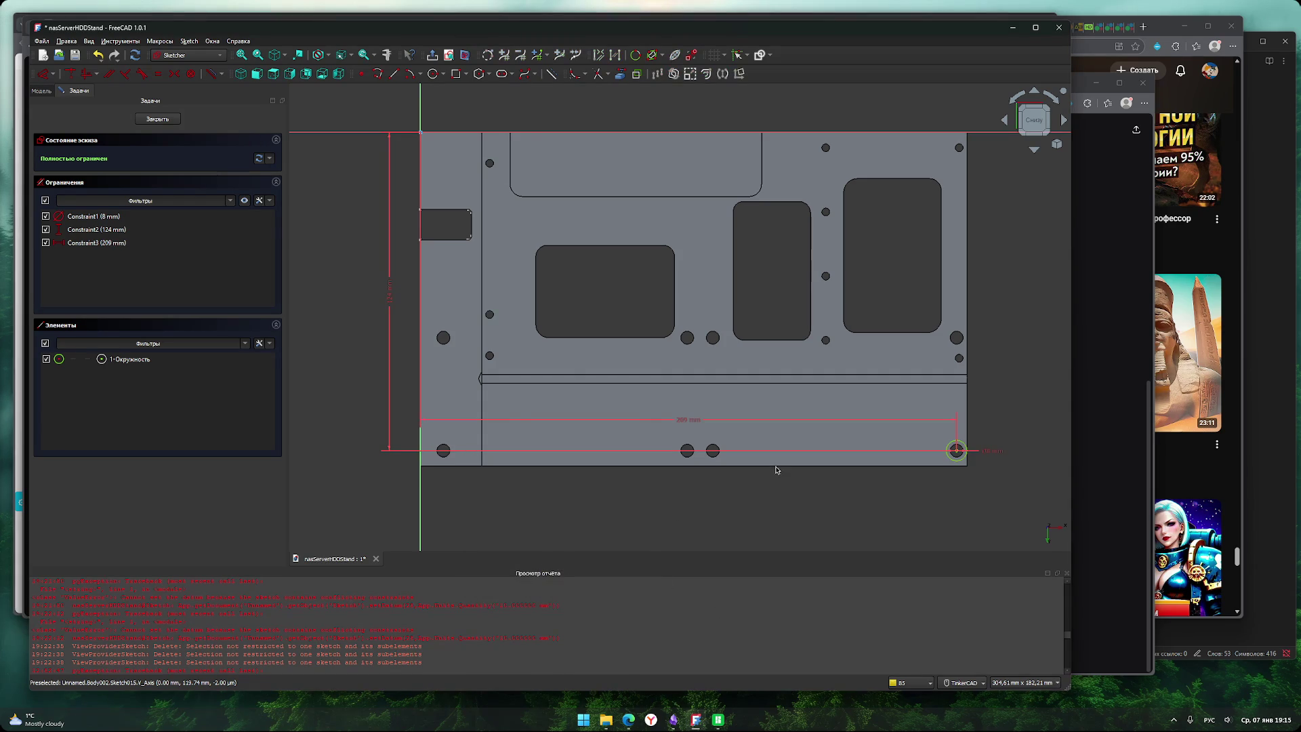
pyautogui.scroll(10, 956, 466)
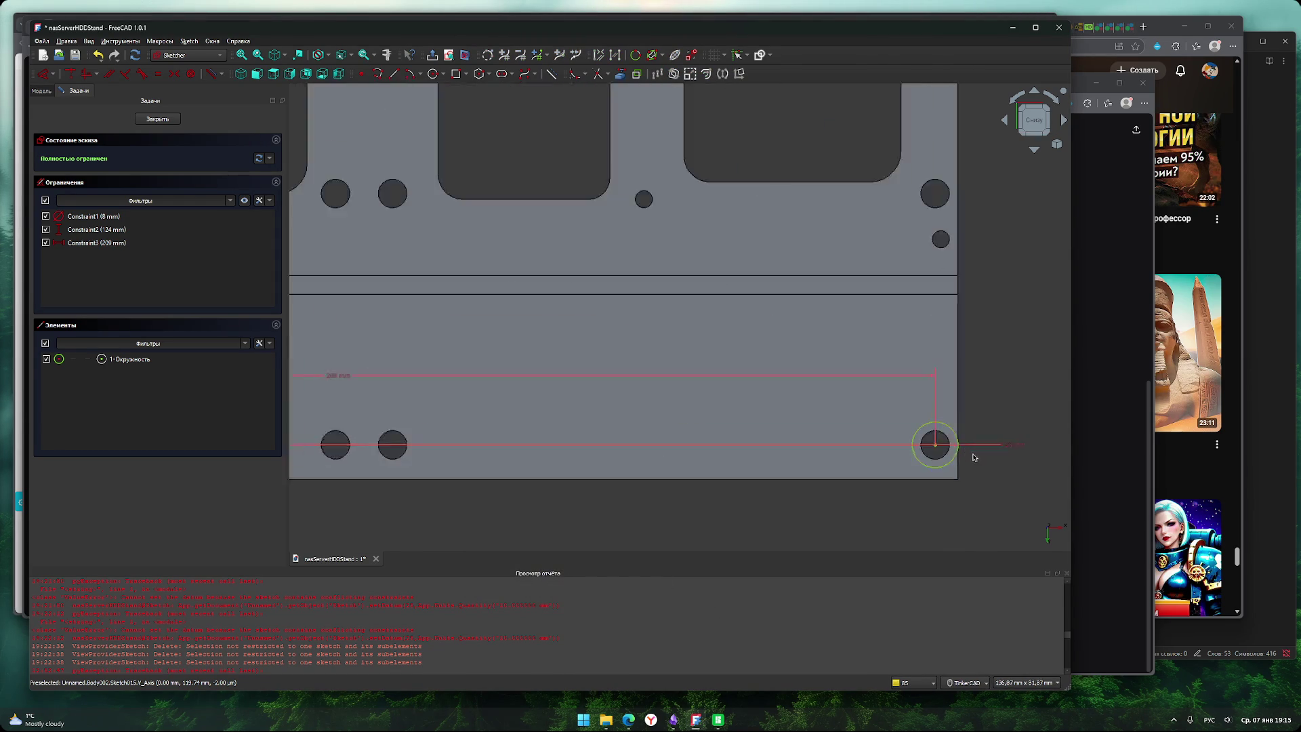
pyautogui.scroll(-7, 874, 420)
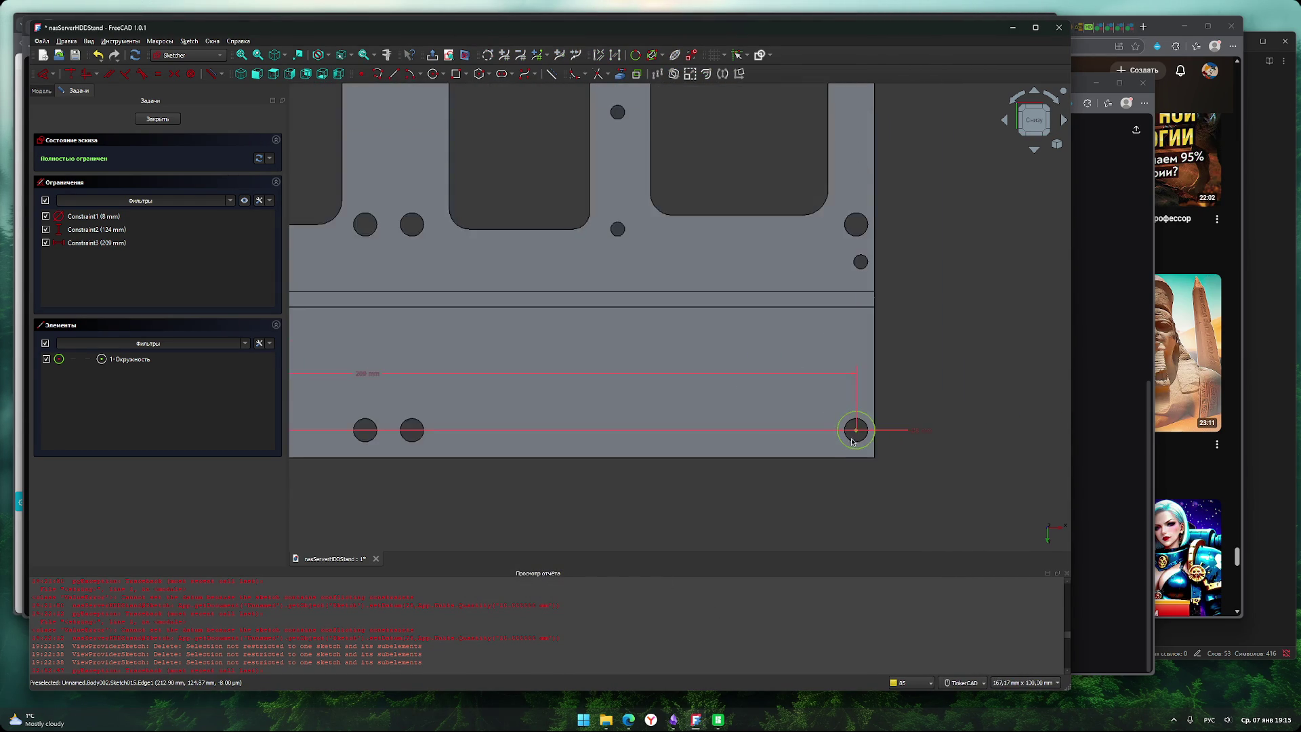
pyautogui.scroll(-3, 622, 456)
pyautogui.moveTo(571, 463)
pyautogui.mouseDown(button='middle')
pyautogui.moveTo(706, 456)
pyautogui.moveTo(678, 464)
pyautogui.mouseUp(button='middle')
pyautogui.scroll(-1, 706, 456)
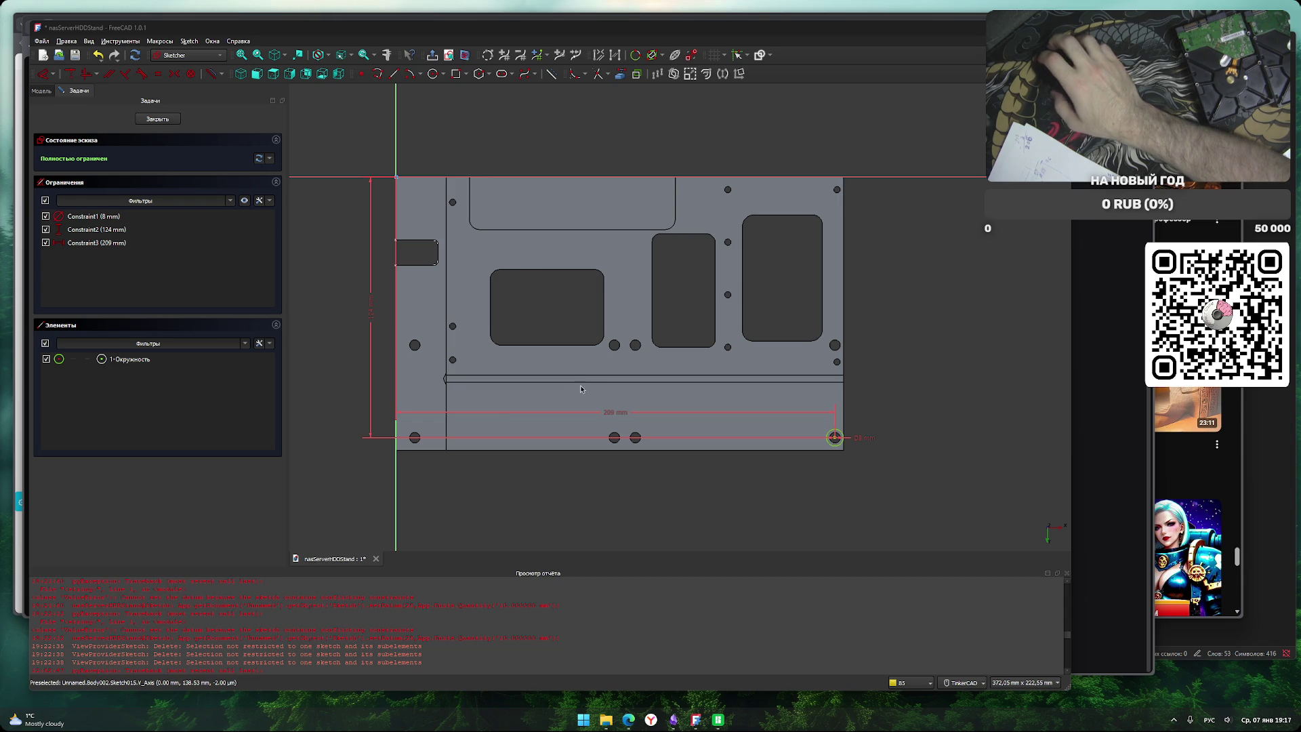
# Step: Draw 8 mm circles on the upper-right, upper-middle and lower-middle mounting holes
pyautogui.moveTo(688, 496); pyautogui.dragTo(710, 498, button='middle')
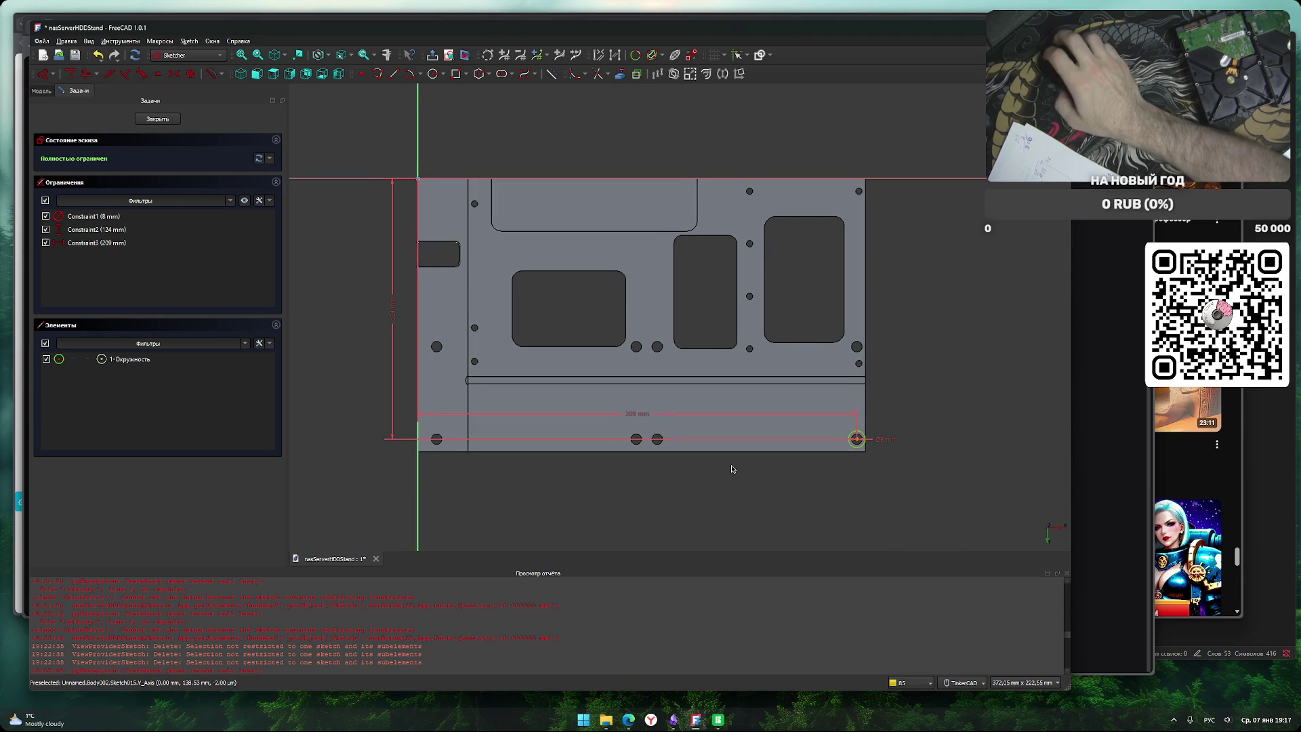
pyautogui.scroll(2, 705, 478)
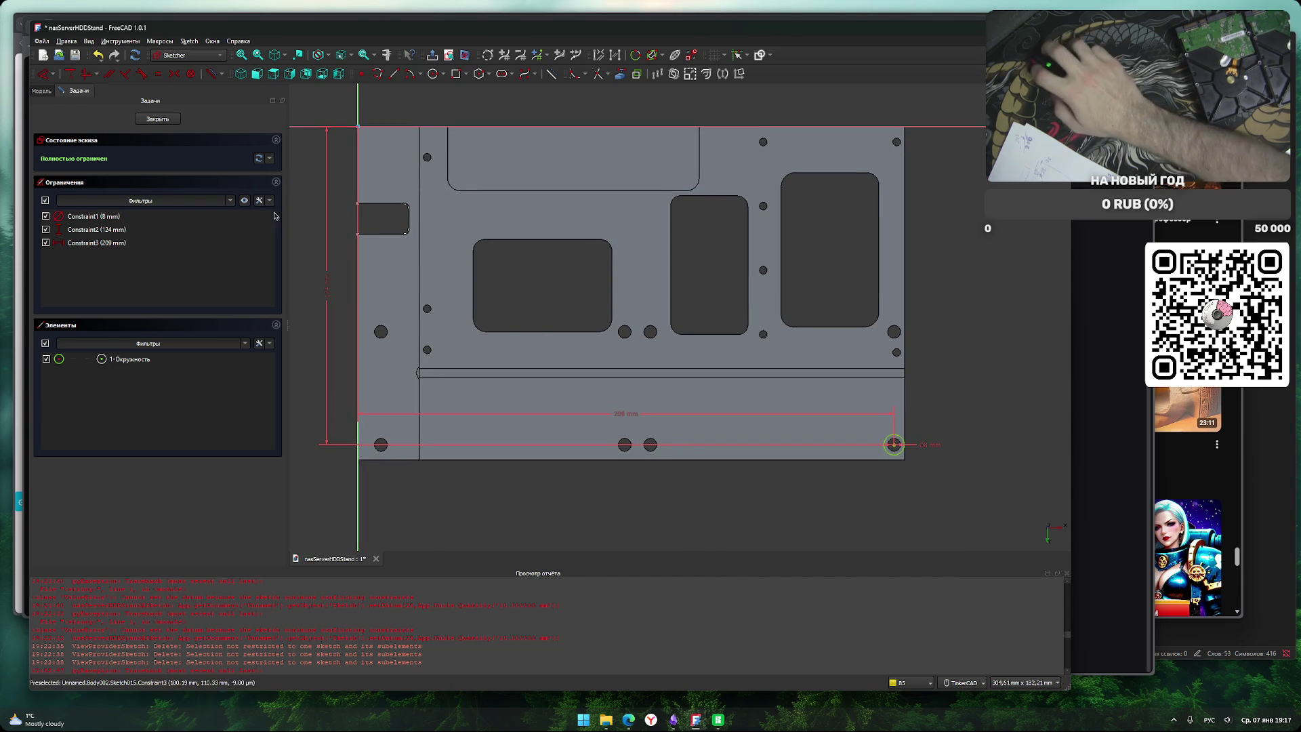
pyautogui.press('g')
pyautogui.press('c')
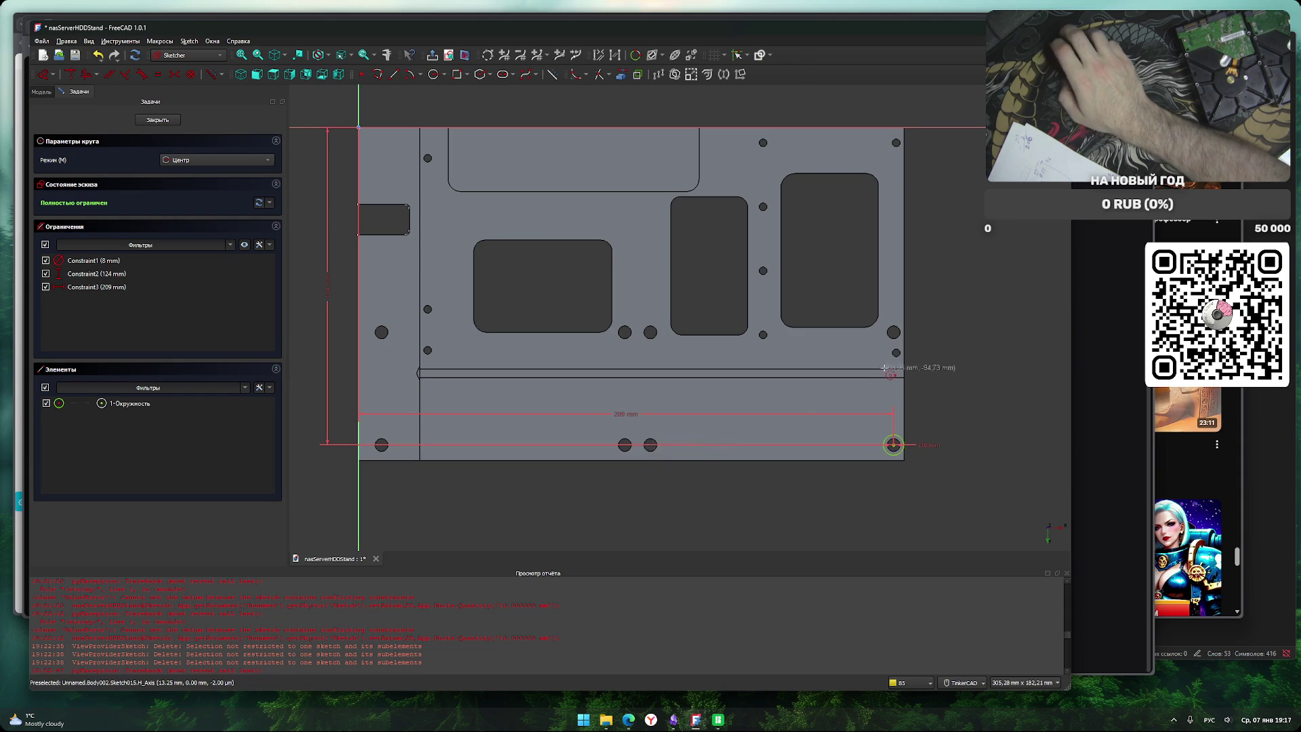
pyautogui.moveTo(812, 401); pyautogui.dragTo(760, 411, button='middle')
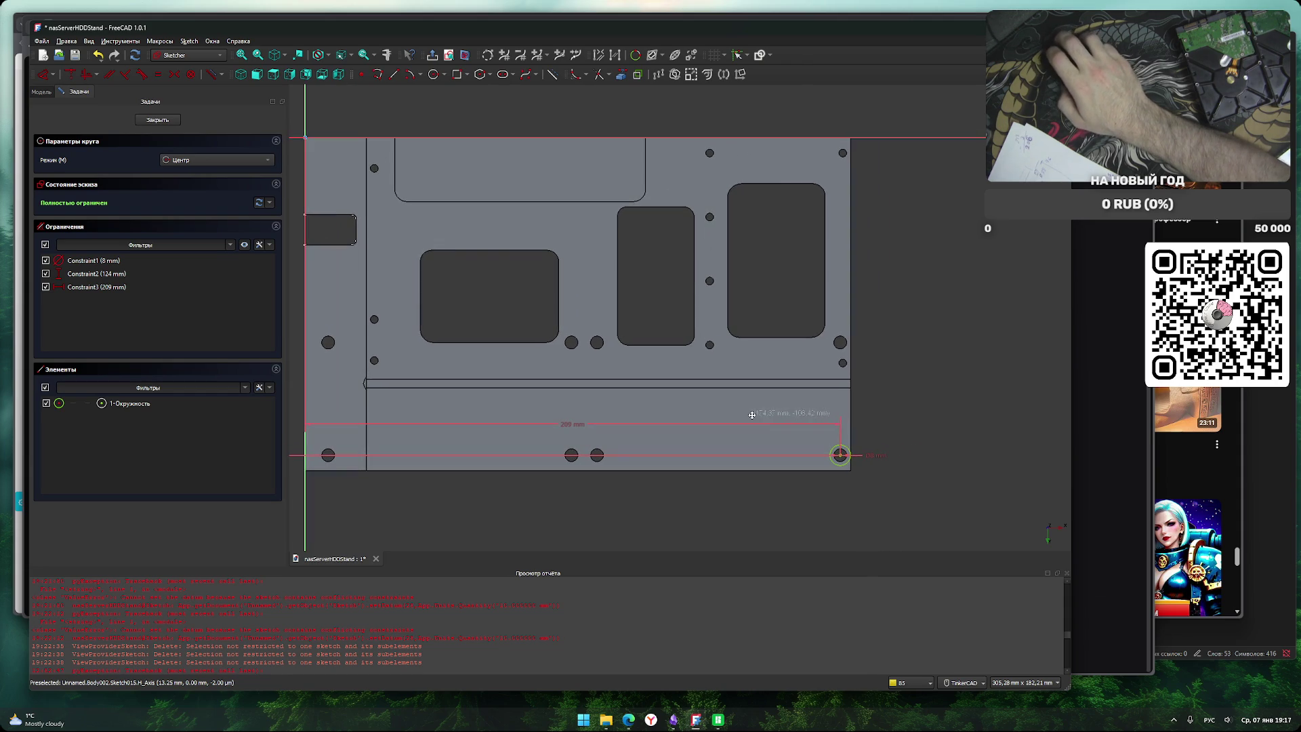
pyautogui.click(840, 342)
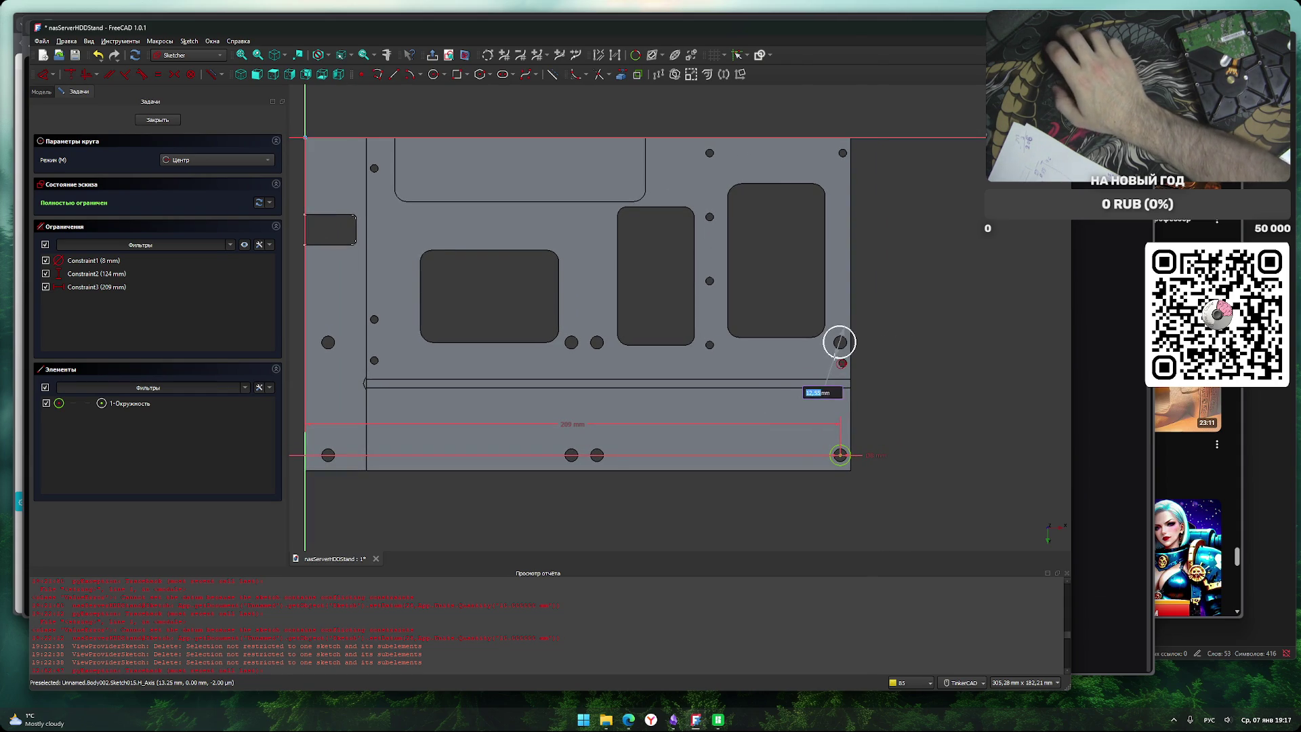
pyautogui.write('8')
pyautogui.press('Return')
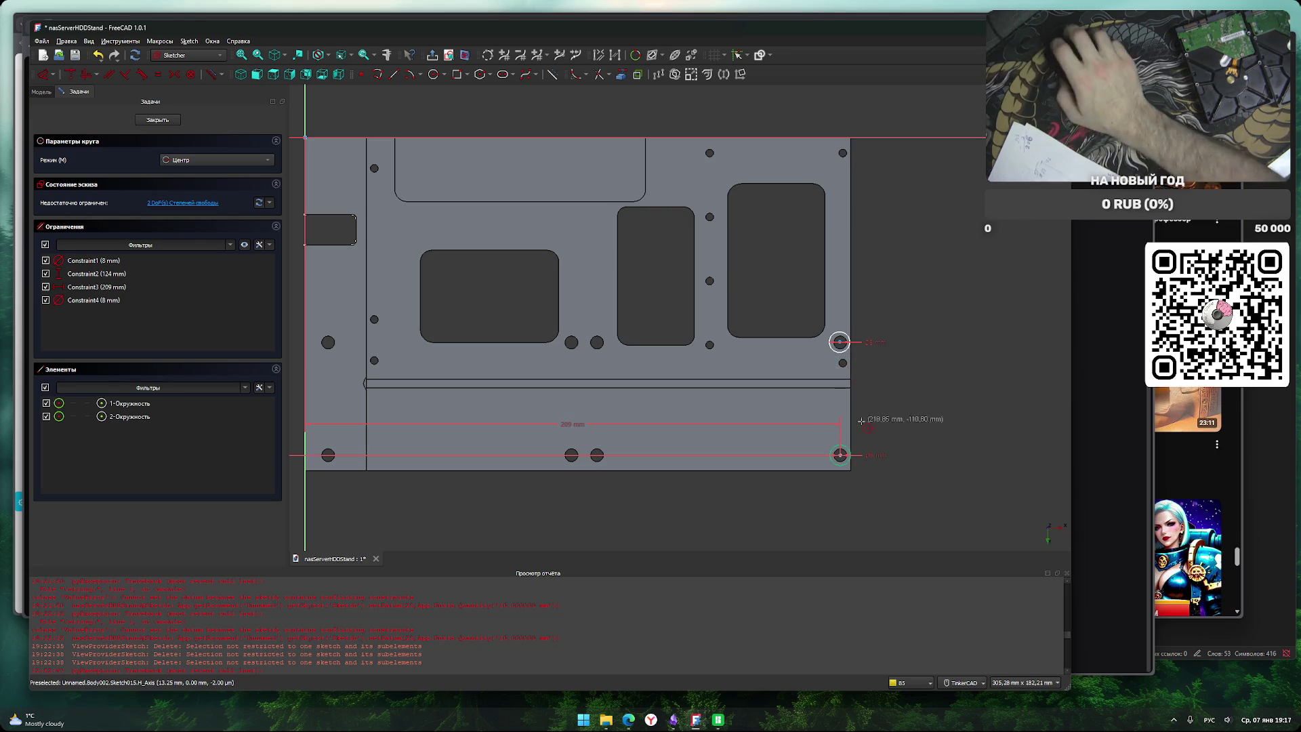
pyautogui.click(596, 342)
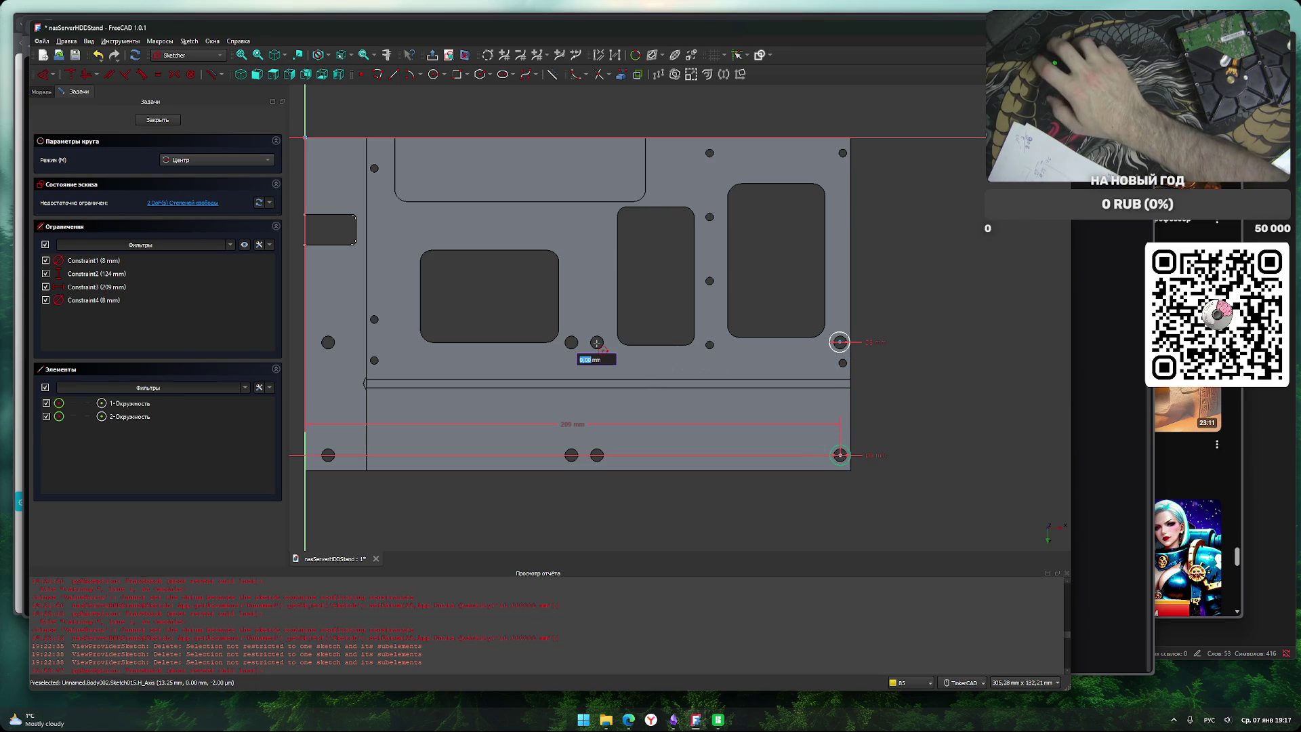
pyautogui.write('8')
pyautogui.press('Return')
pyautogui.click(596, 454)
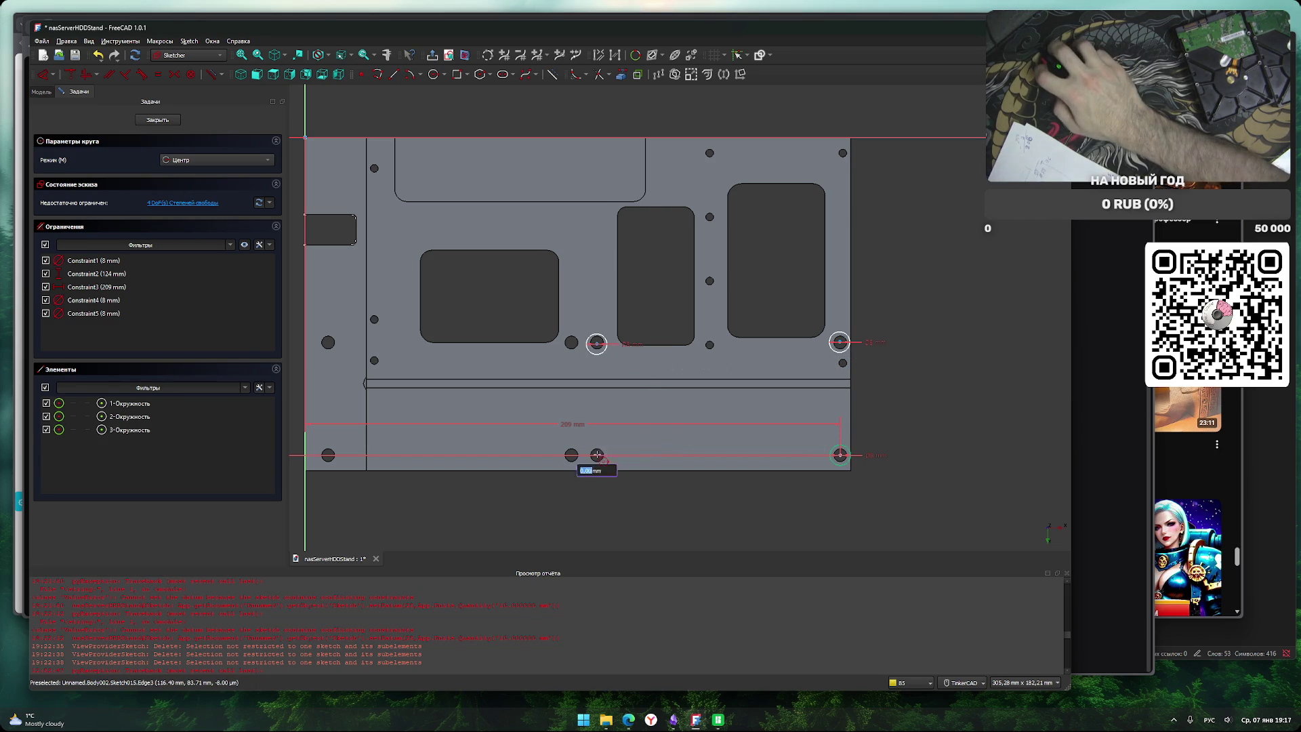
pyautogui.write('8')
pyautogui.press('Return')
# Step: Add 8 mm circles on the remaining upper and lower holes, then exit the Circle tool
pyautogui.click(571, 342)
pyautogui.write('8')
pyautogui.press('Return')
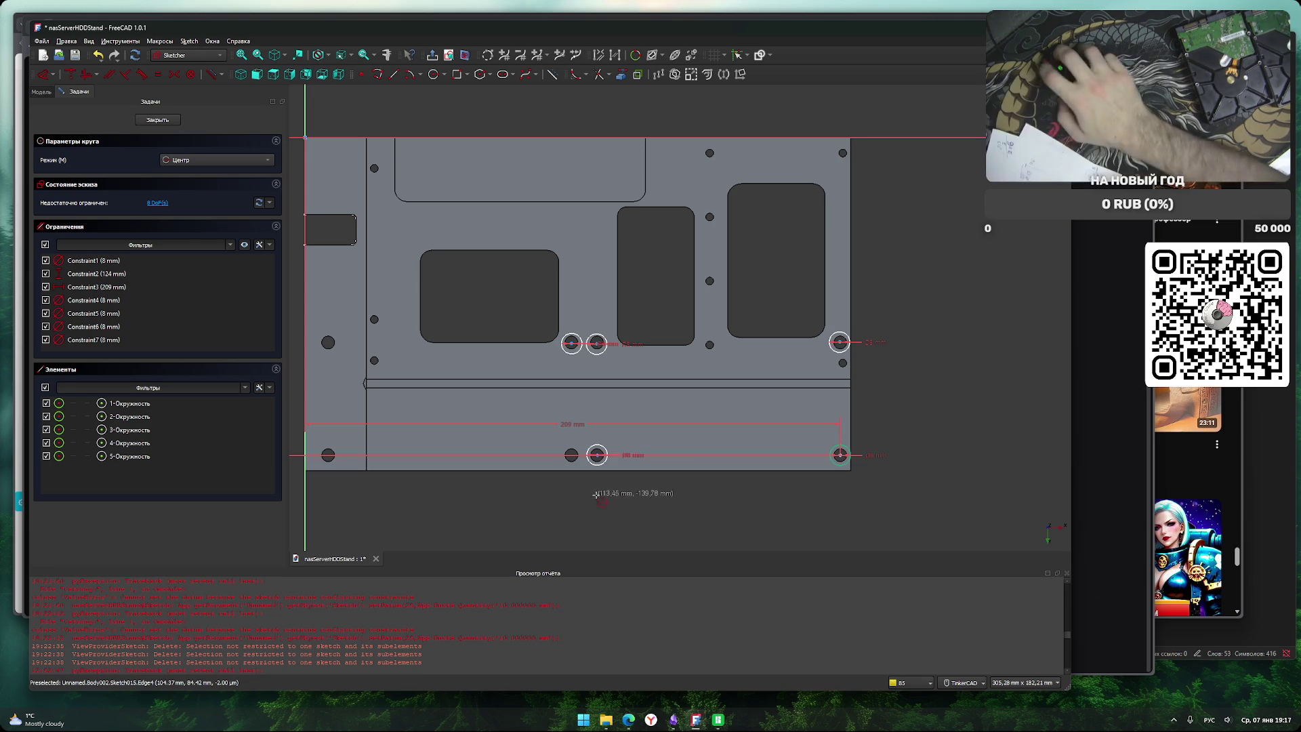
pyautogui.click(571, 455)
pyautogui.write('8')
pyautogui.press('Return')
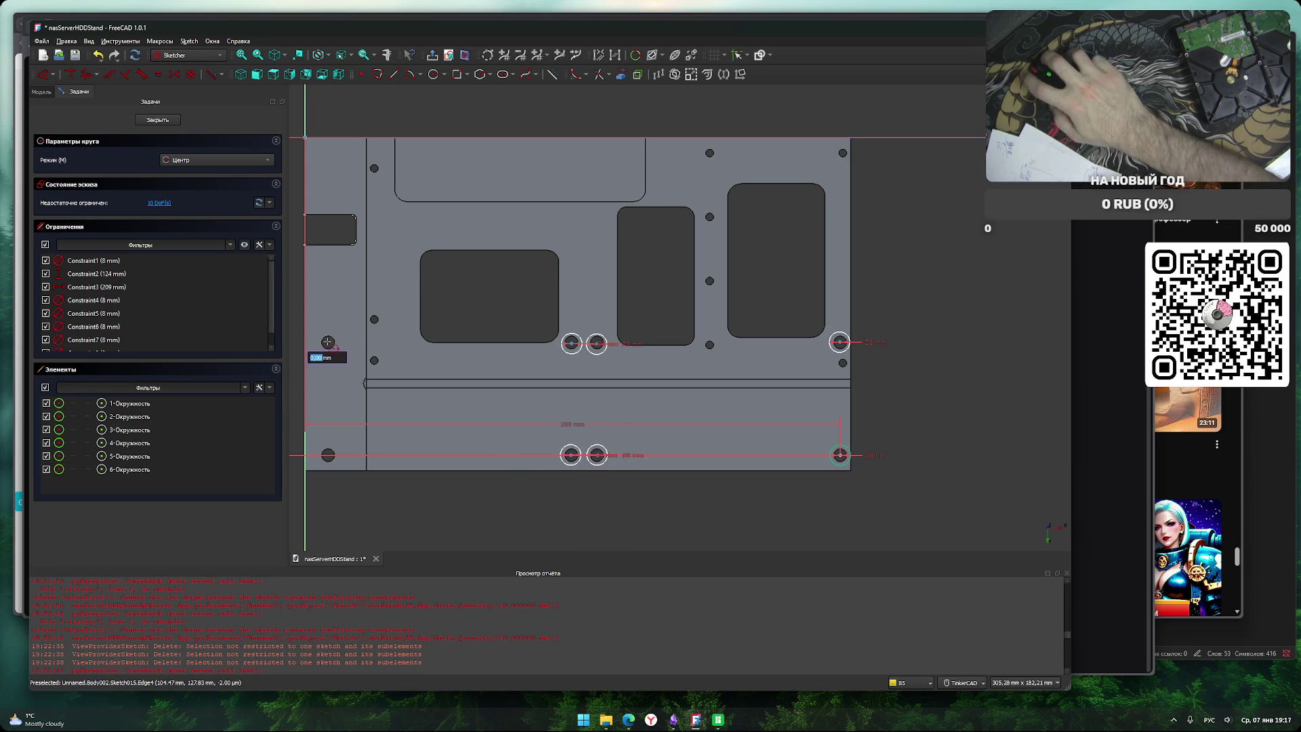
pyautogui.write('8')
pyautogui.press('Return')
pyautogui.click(327, 455)
pyautogui.write('8')
pyautogui.press('Return')
pyautogui.press('Escape')
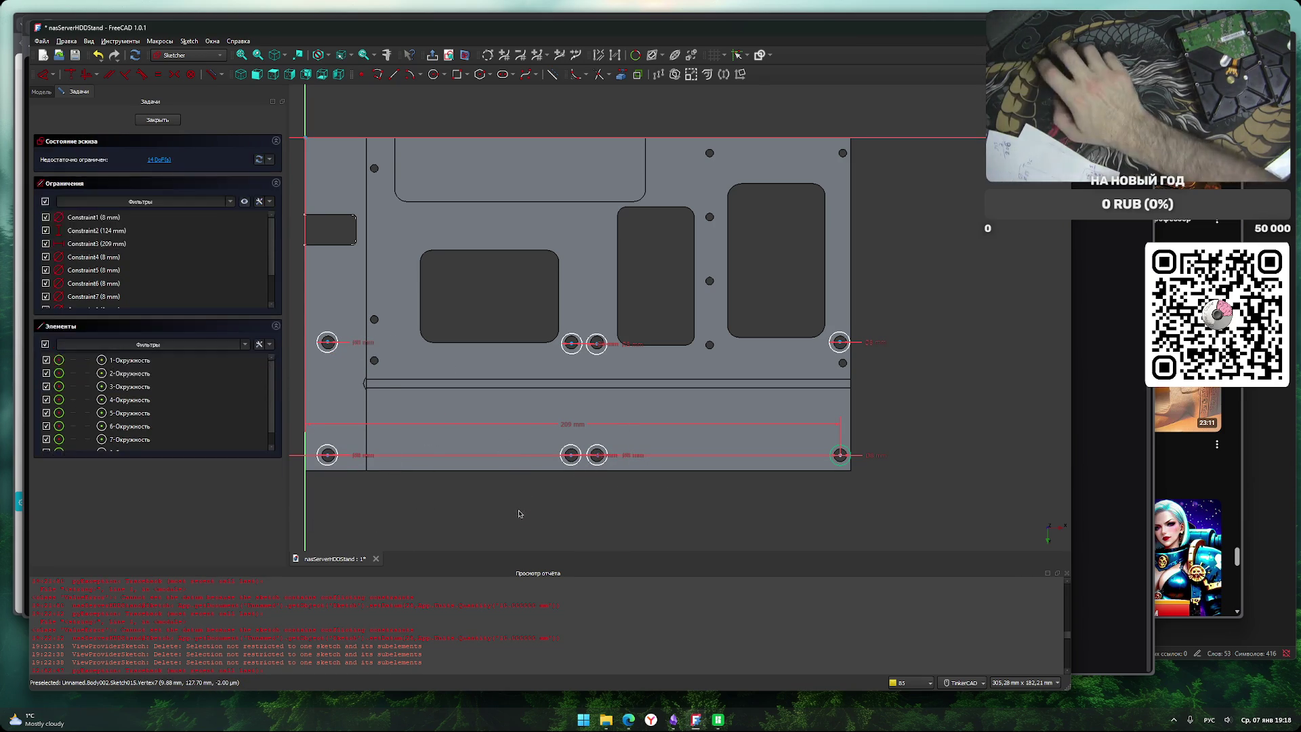
pyautogui.scroll(3, 817, 411)
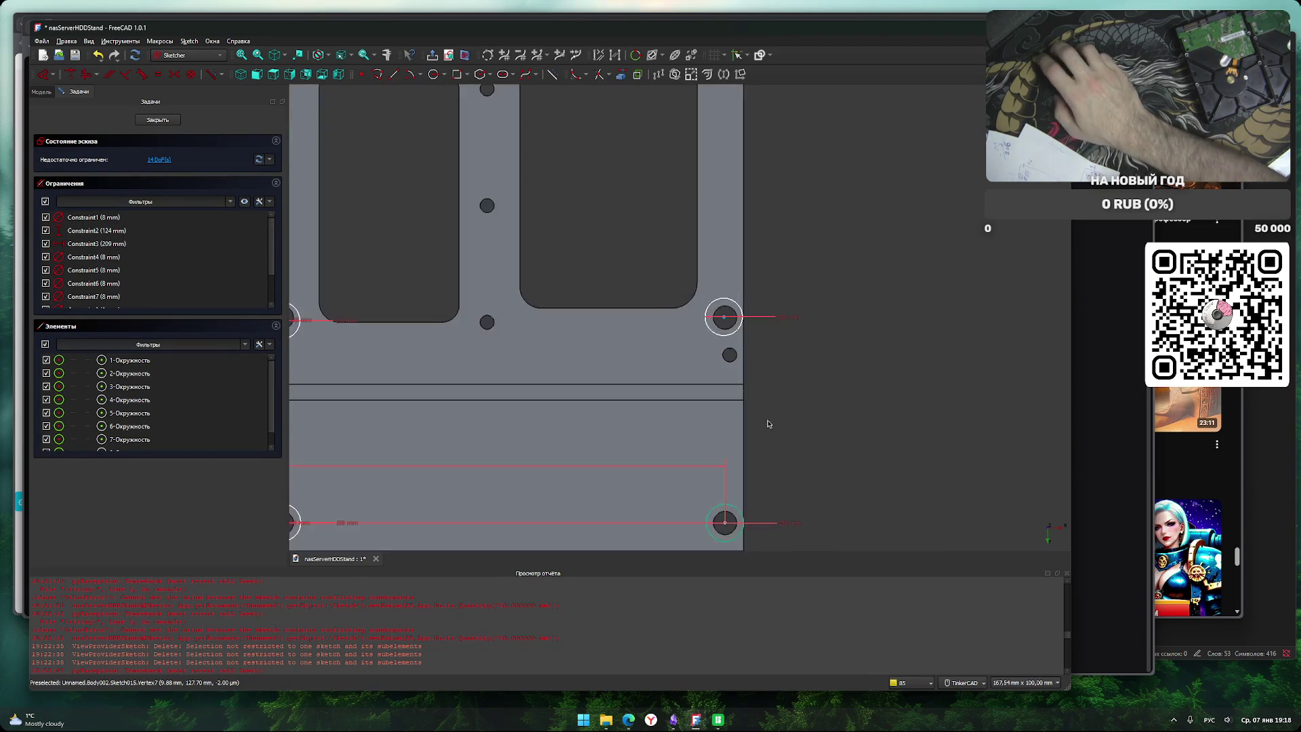
# Step: Space the lower-right and upper-right circles 44 mm apart vertically
pyautogui.click(747, 465)
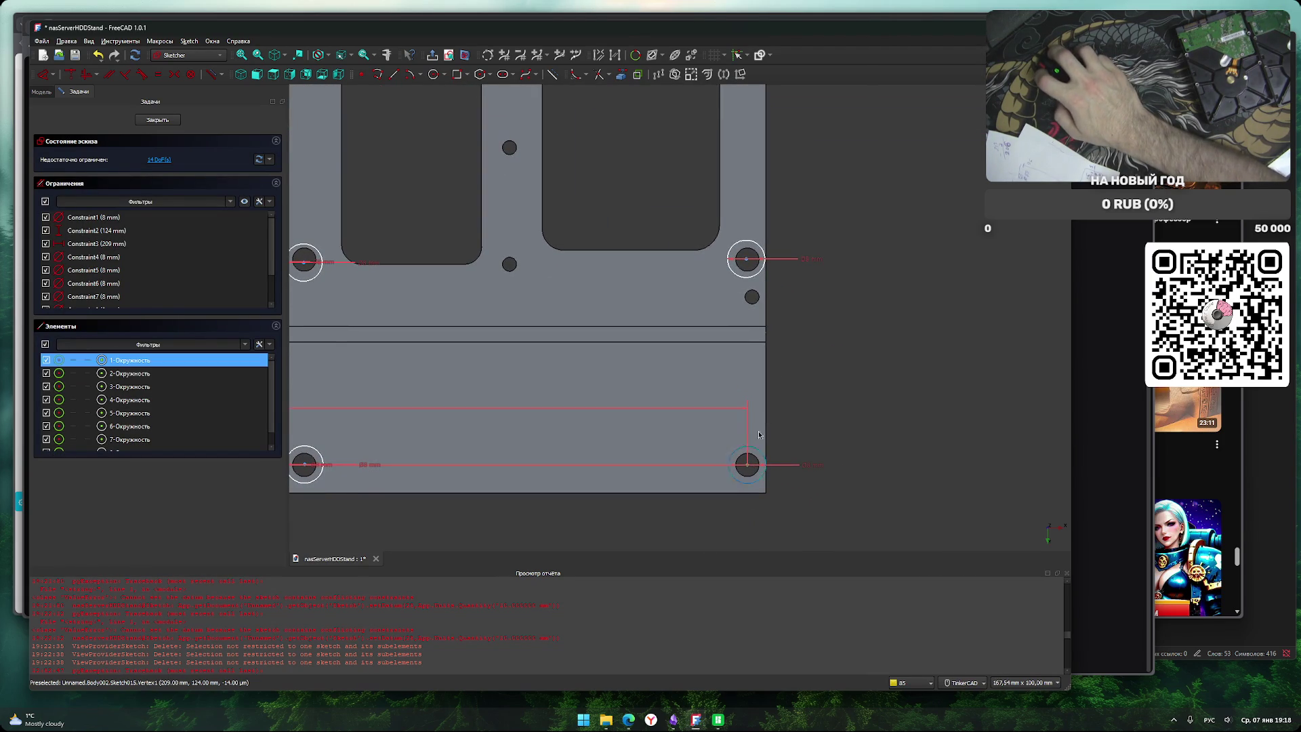
pyautogui.click(746, 259)
pyautogui.press('i')
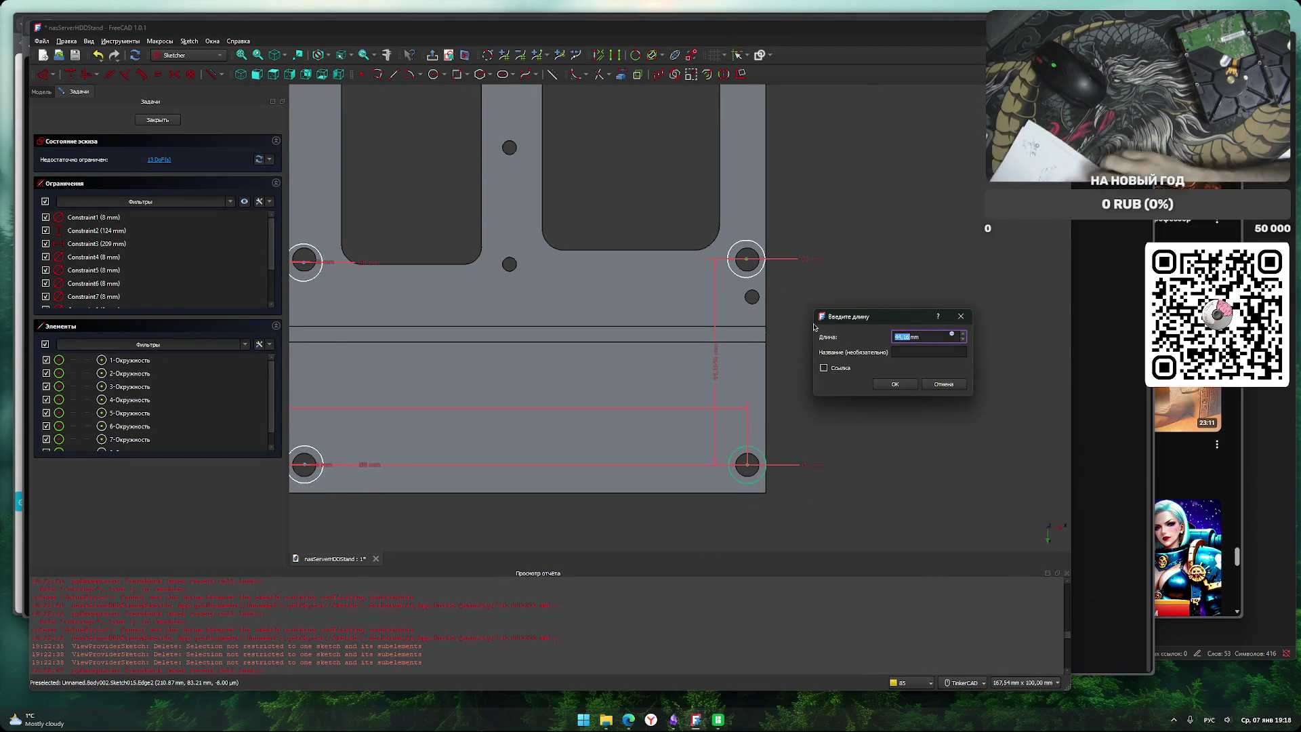
pyautogui.write('44')
pyautogui.press('Return')
# Step: Set a 95 mm horizontal distance between the lower-right and lower-middle circles
pyautogui.moveTo(815, 328)
pyautogui.mouseDown(button='middle')
pyautogui.moveTo(694, 290)
pyautogui.moveTo(761, 463)
pyautogui.mouseUp(button='middle')
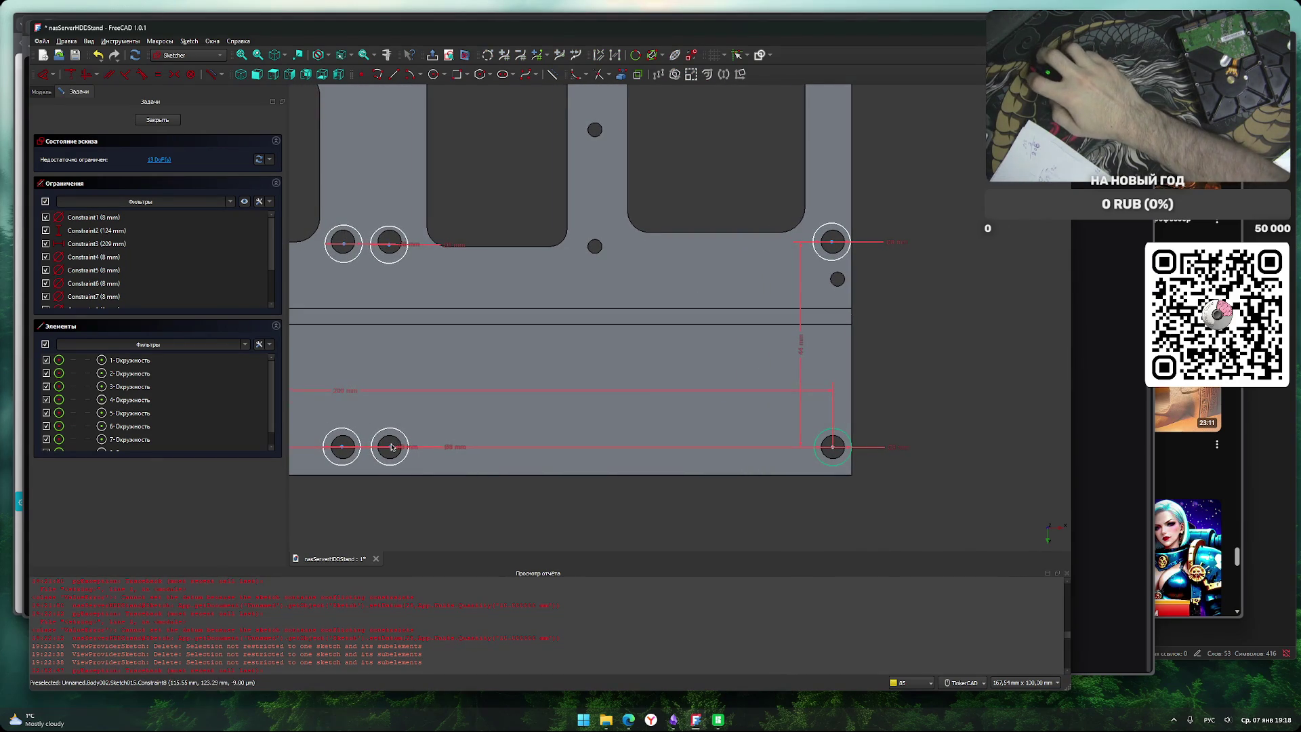
pyautogui.moveTo(401, 460); pyautogui.dragTo(487, 452, button='middle')
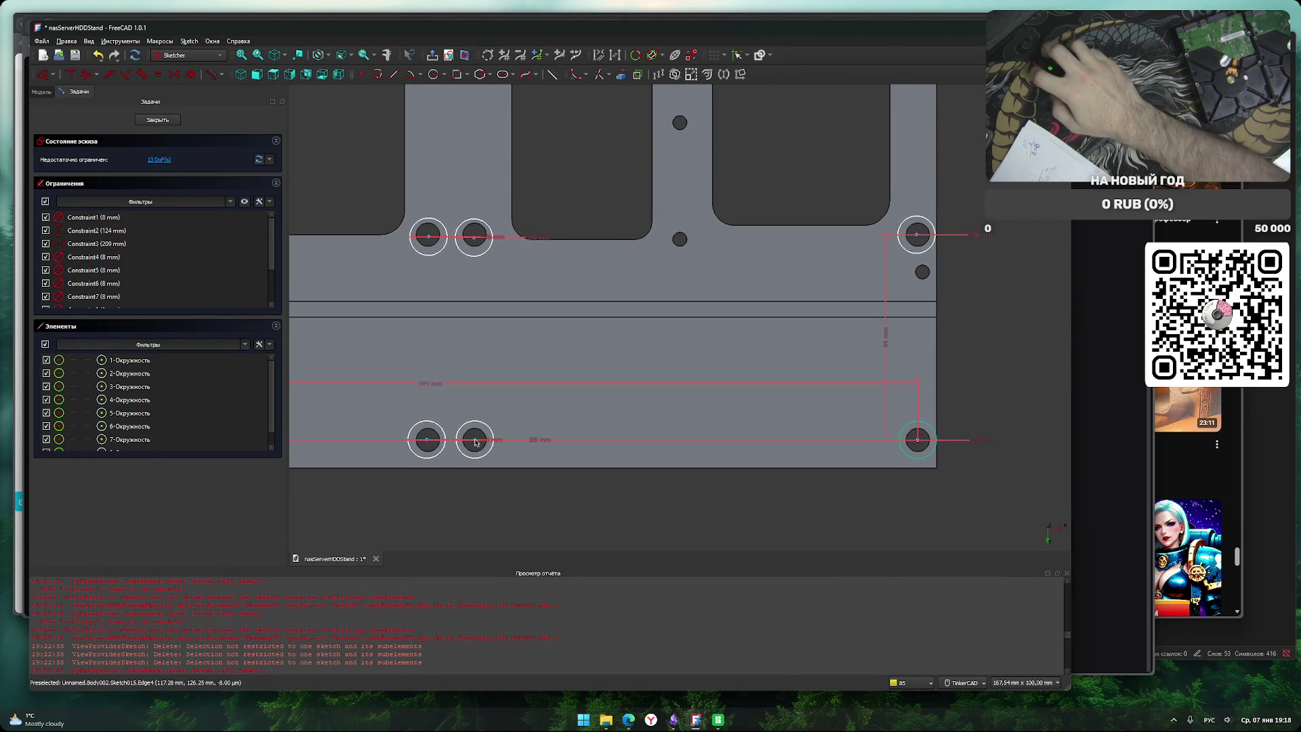
pyautogui.click(918, 441)
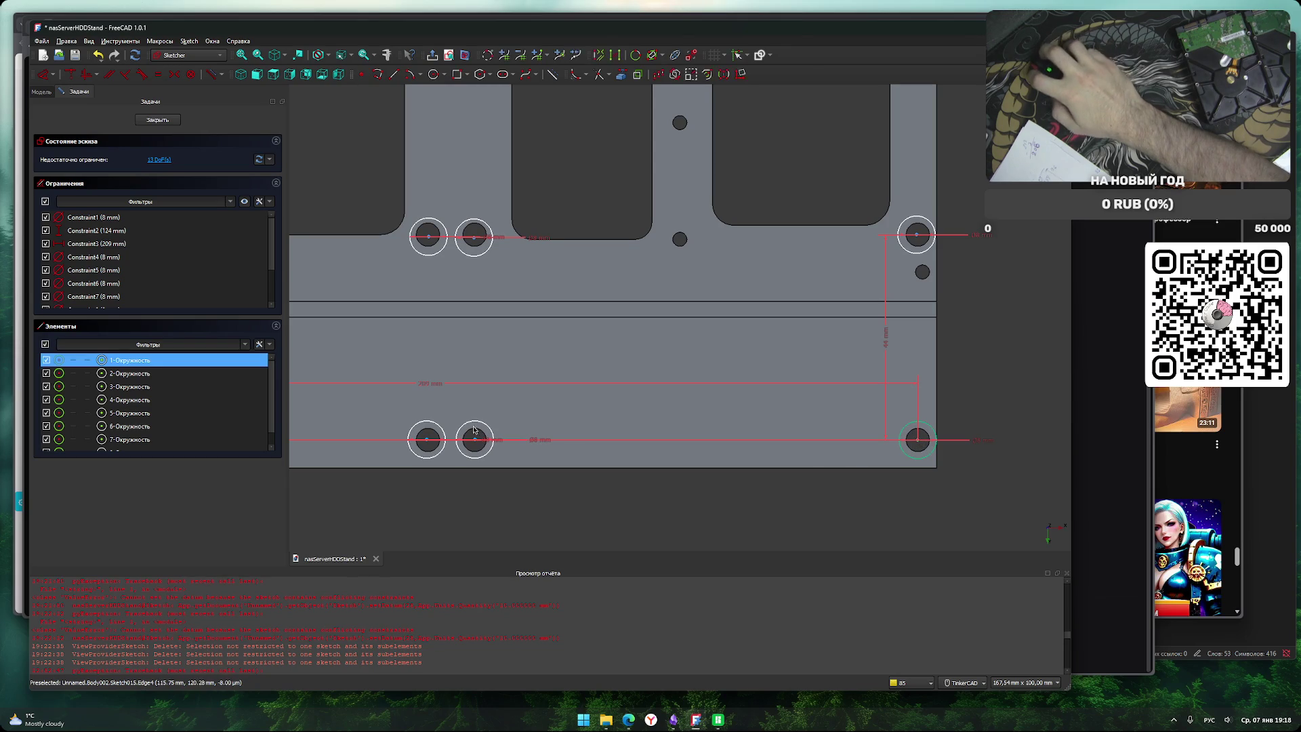
pyautogui.click(474, 439)
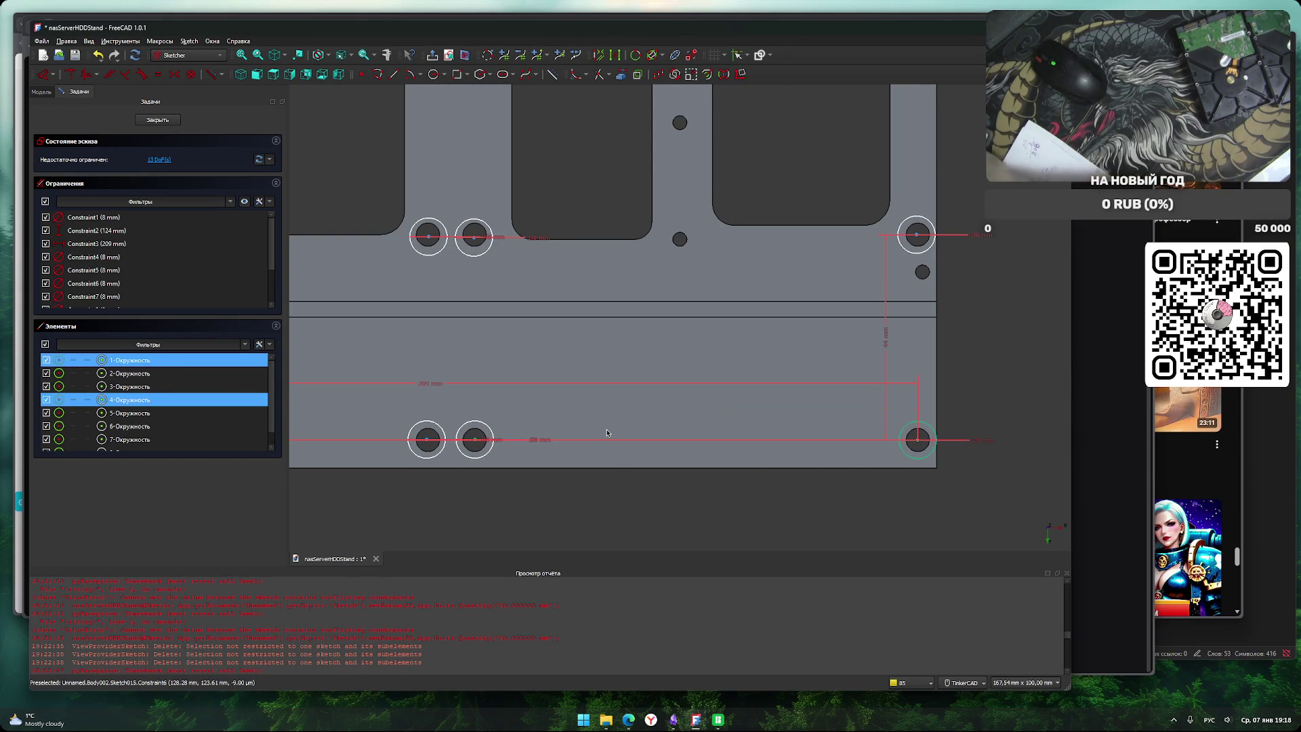
pyautogui.press('l')
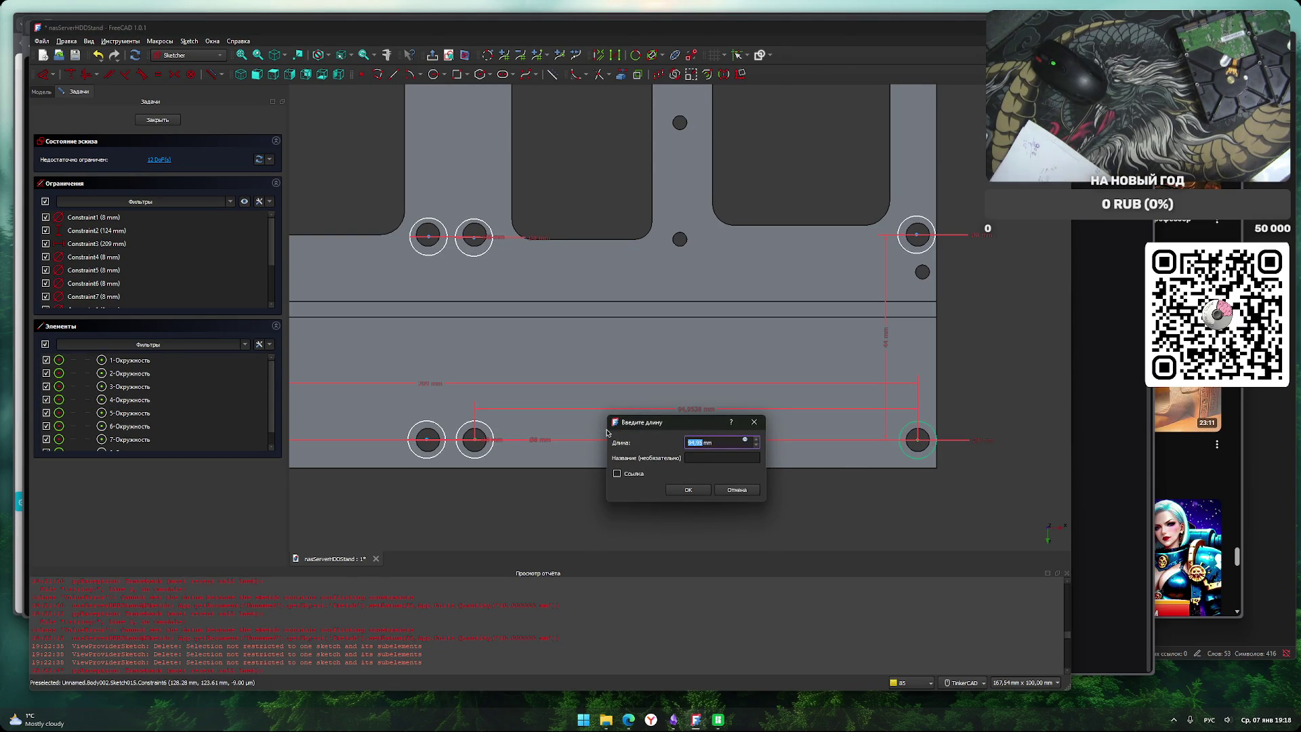
pyautogui.write('95')
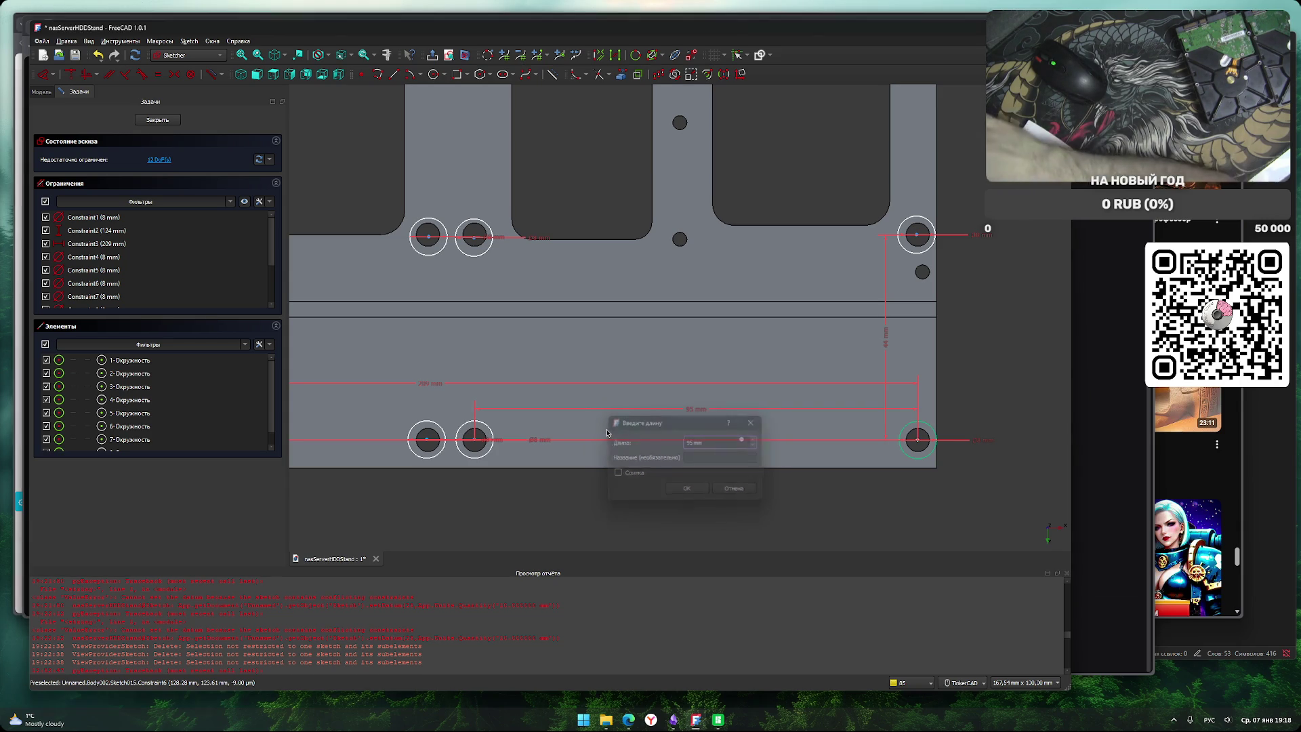
pyautogui.press('Return')
# Step: Add another 95 mm horizontal distance from the lower-right to the upper-middle circle
pyautogui.moveTo(523, 451); pyautogui.dragTo(623, 451, button='middle')
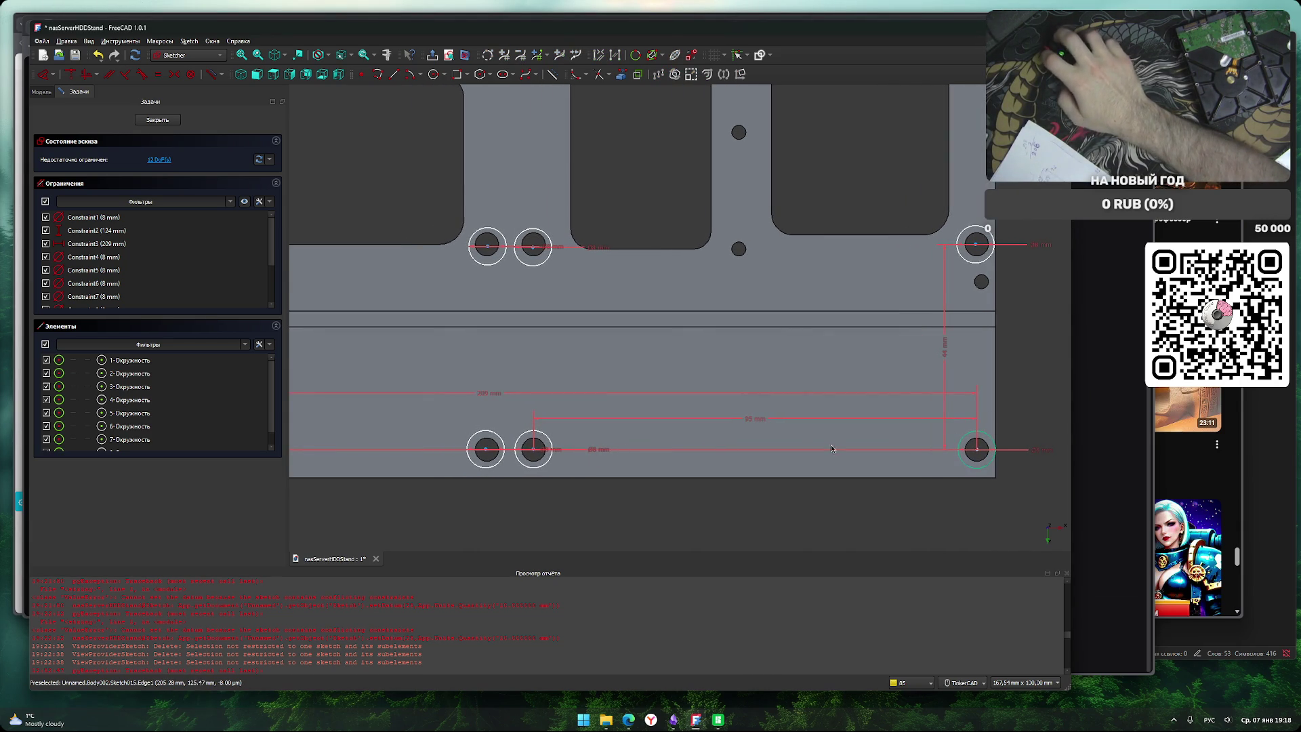
pyautogui.moveTo(617, 374); pyautogui.dragTo(619, 380, button='middle')
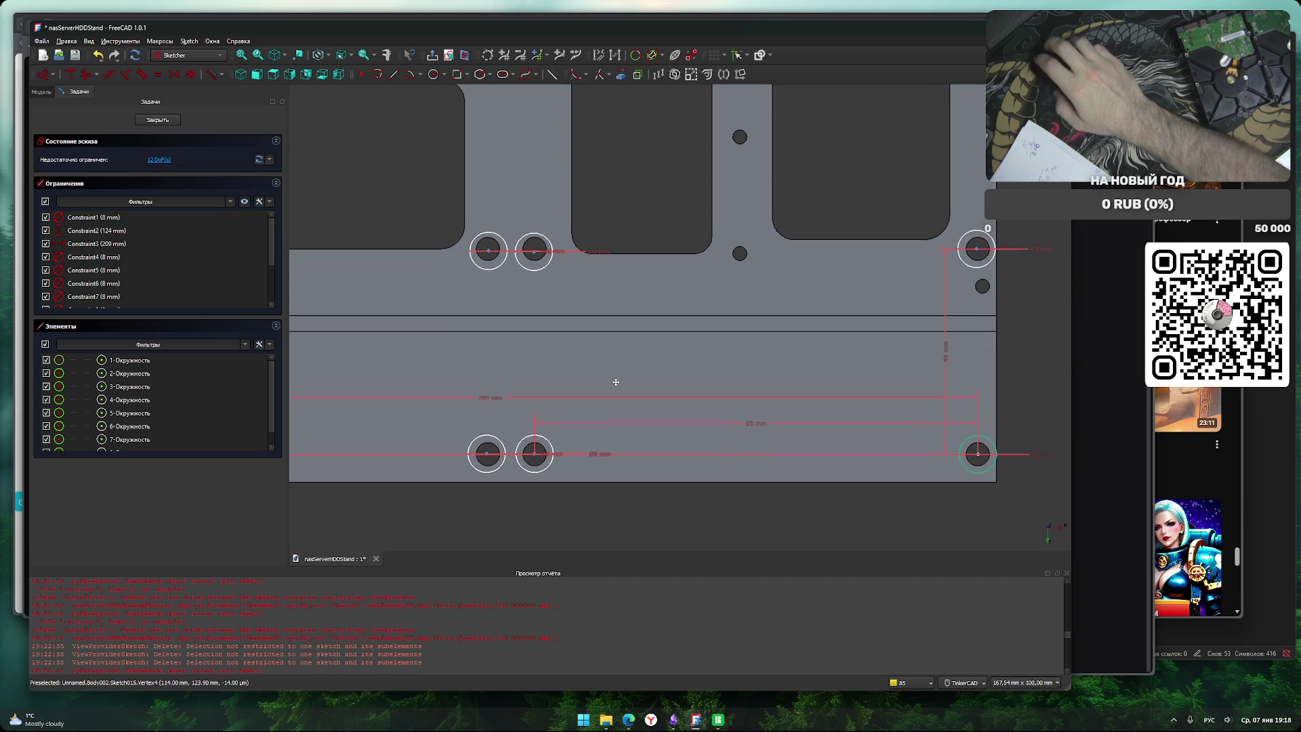
pyautogui.click(976, 254)
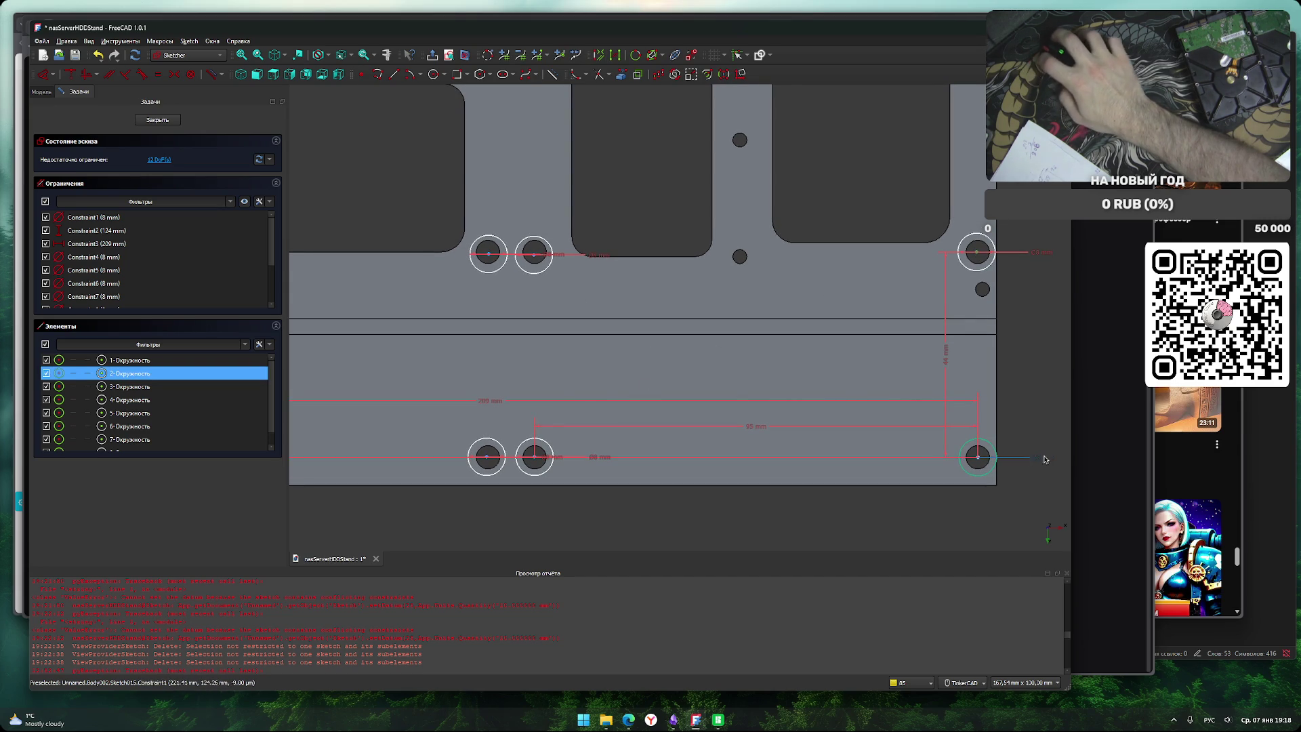
pyautogui.click(1008, 479)
pyautogui.click(976, 456)
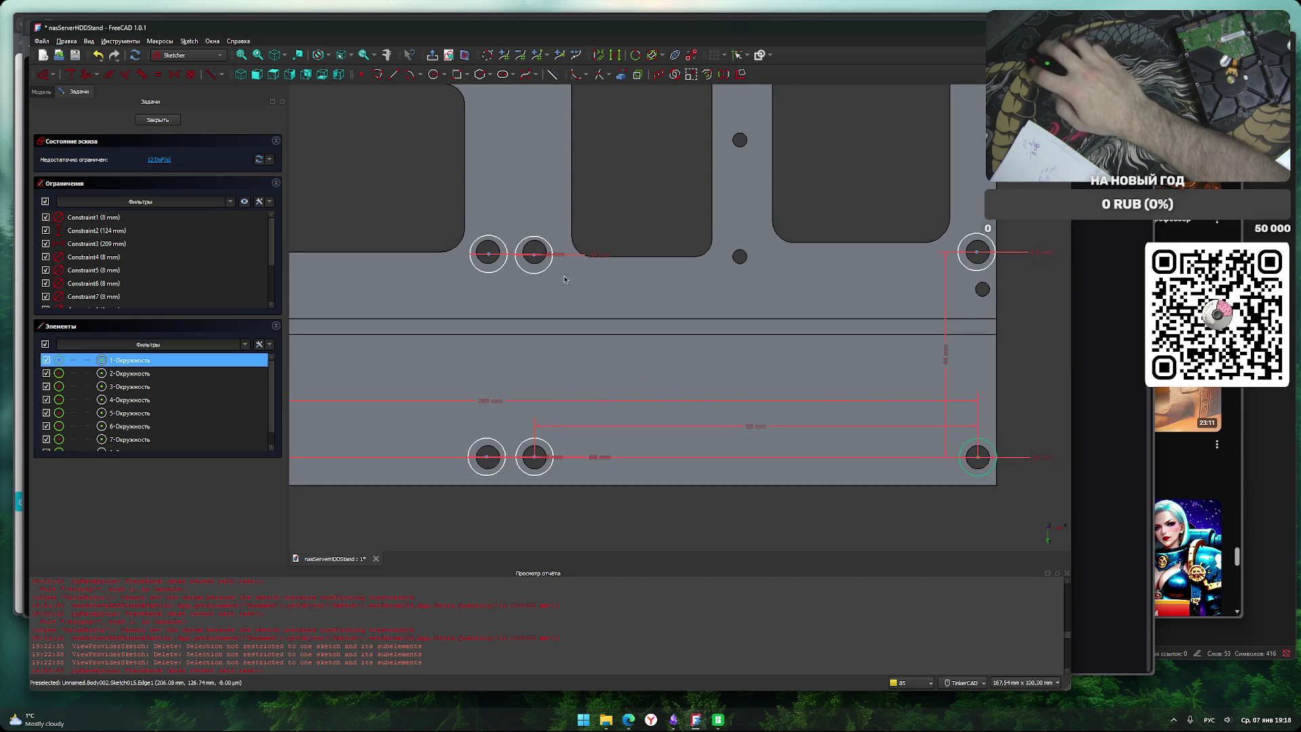
pyautogui.click(535, 259)
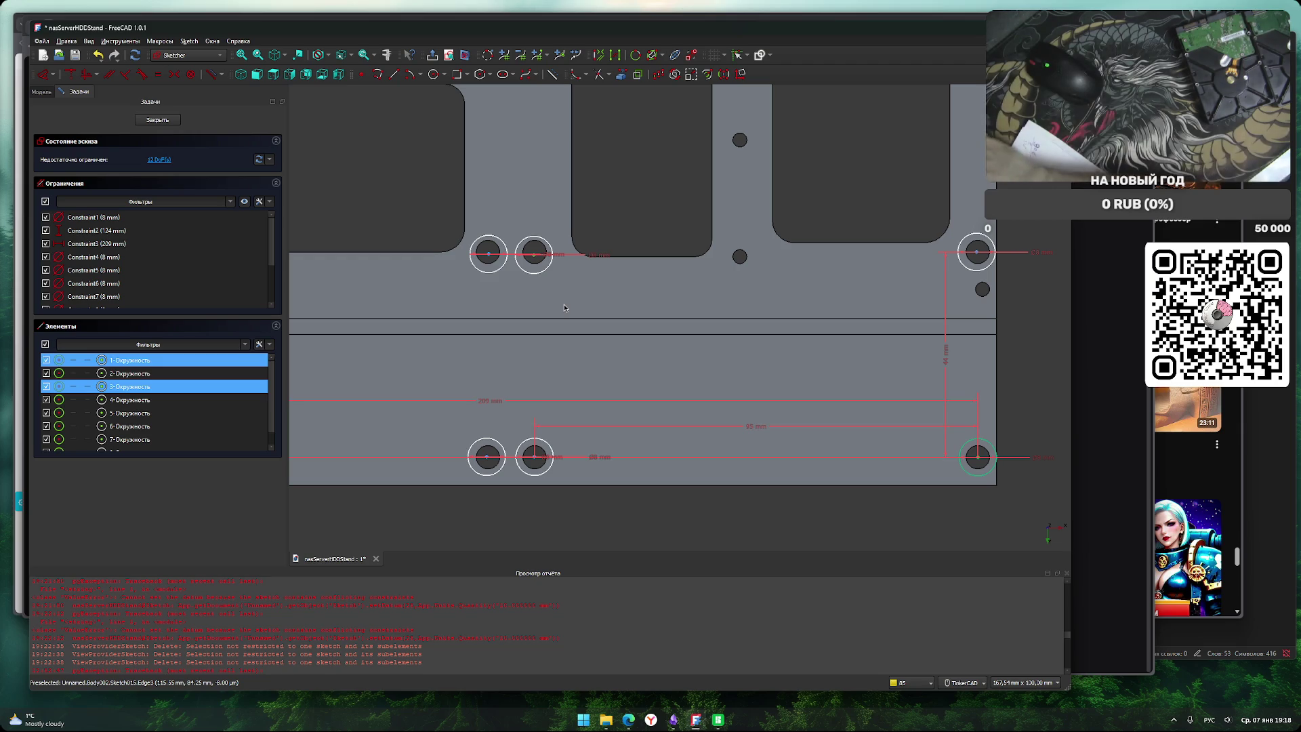
pyautogui.press('l')
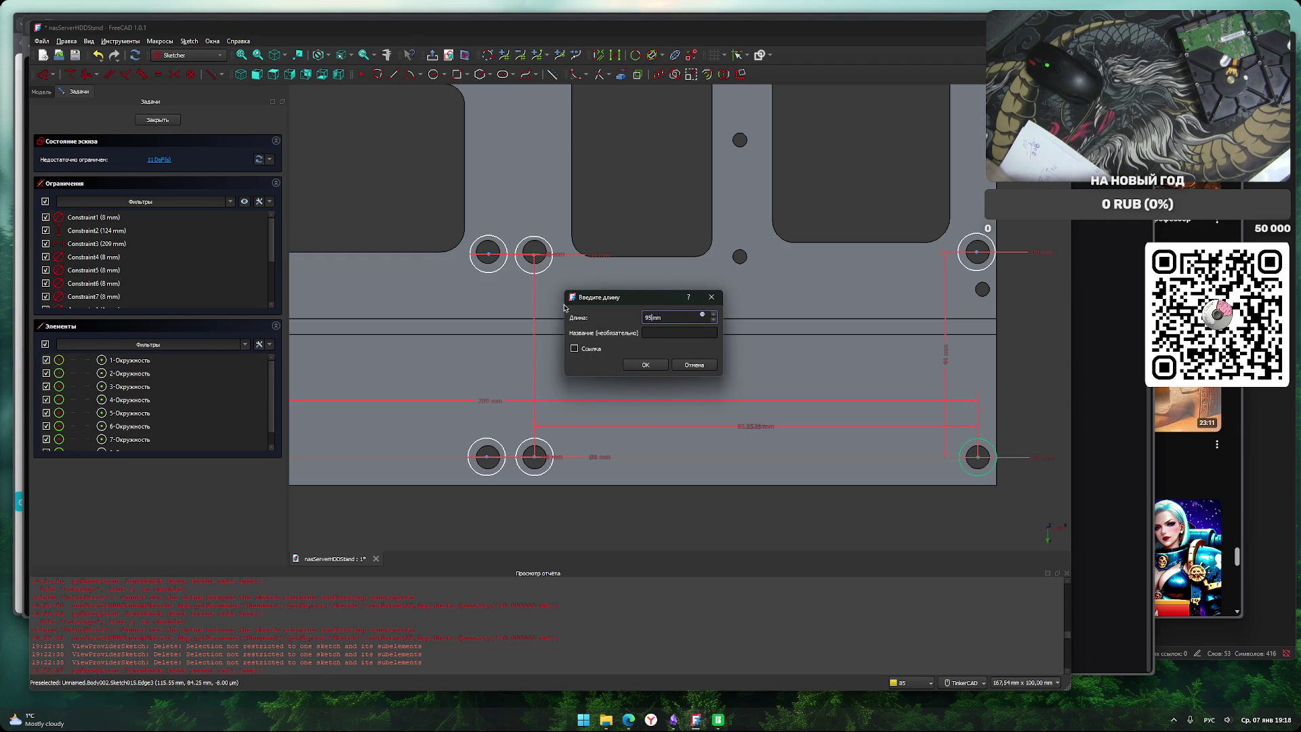
pyautogui.press('Return')
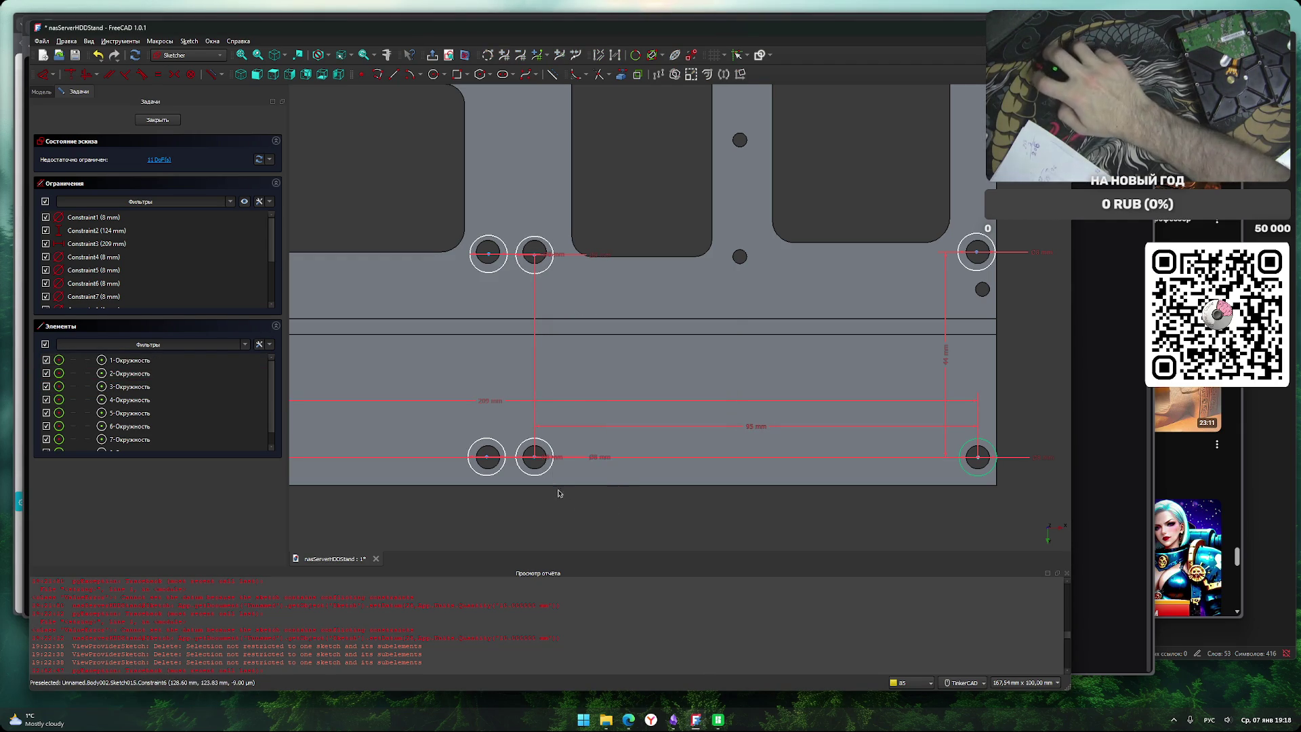
# Step: Space the middle circles 44 mm vertically and dimension the lower-right to lower-middle vertical offset
pyautogui.click(534, 256)
pyautogui.click(534, 458)
pyautogui.write('44')
pyautogui.press('Return')
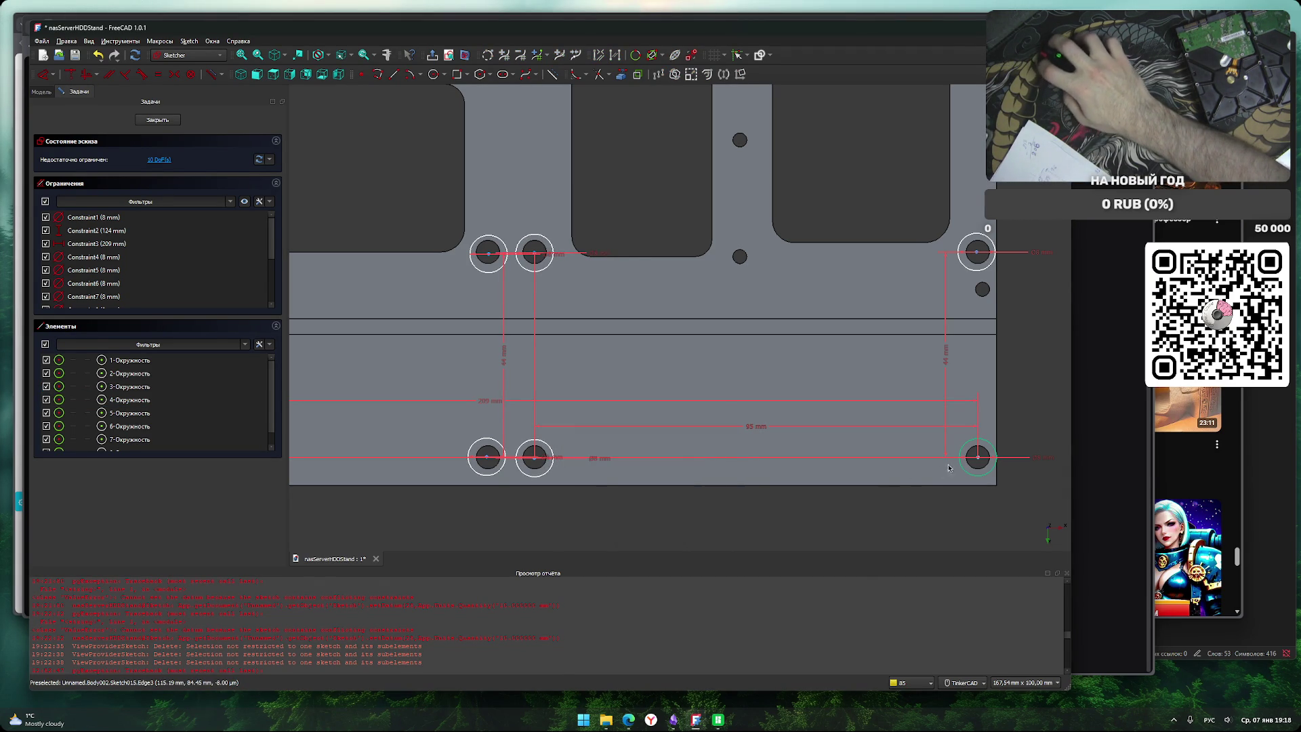
pyautogui.click(978, 460)
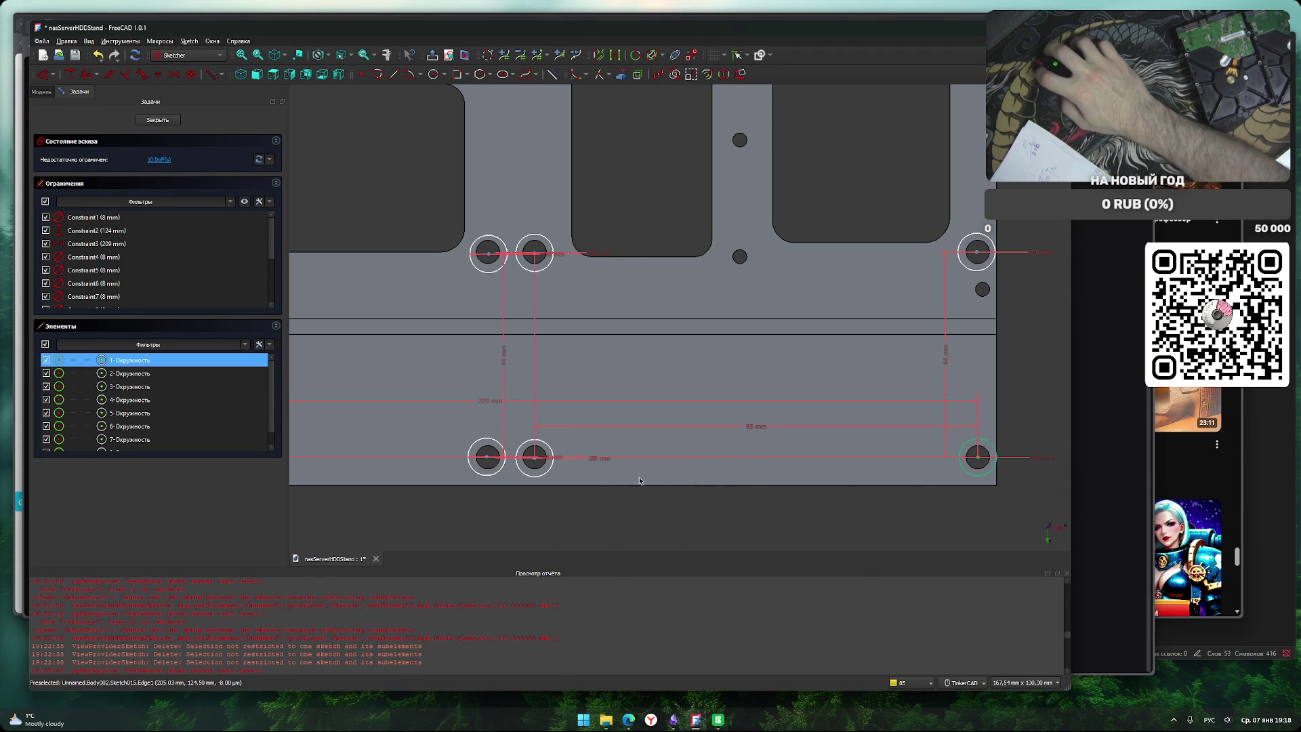
pyautogui.click(537, 463)
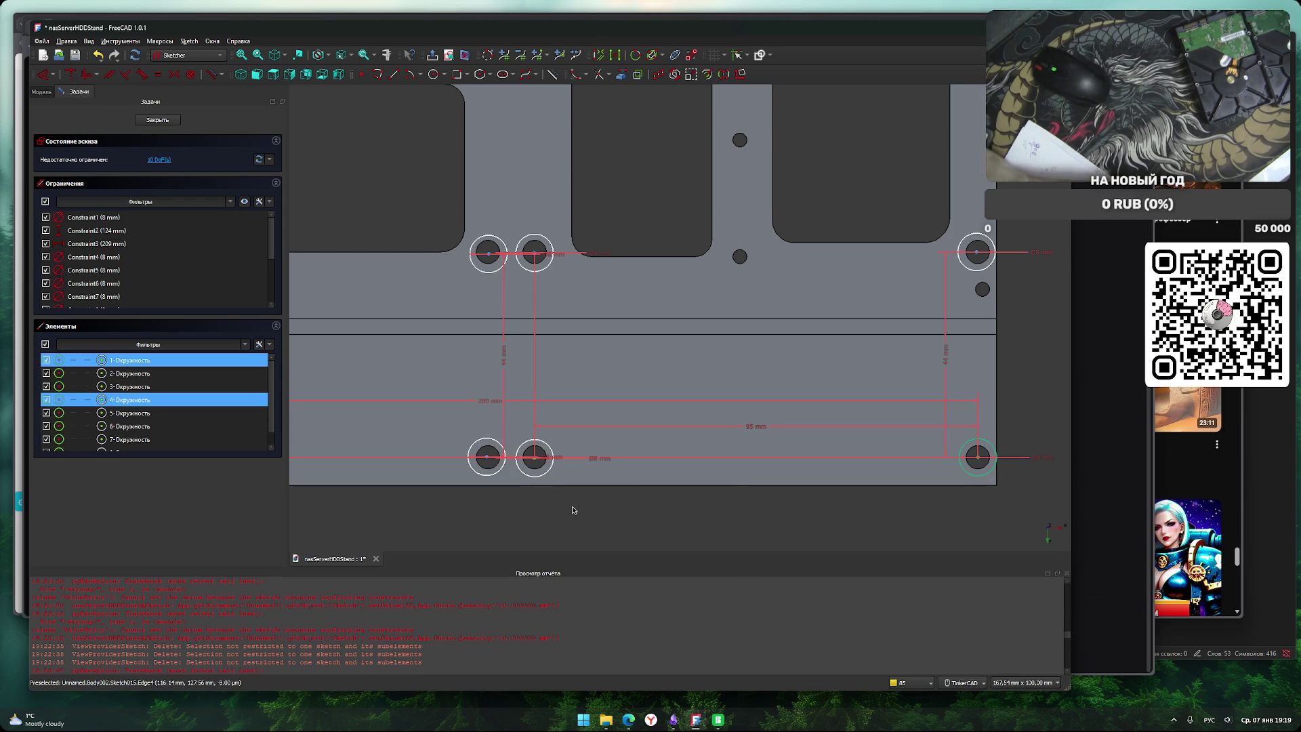
pyautogui.press('i')
pyautogui.press('Return')
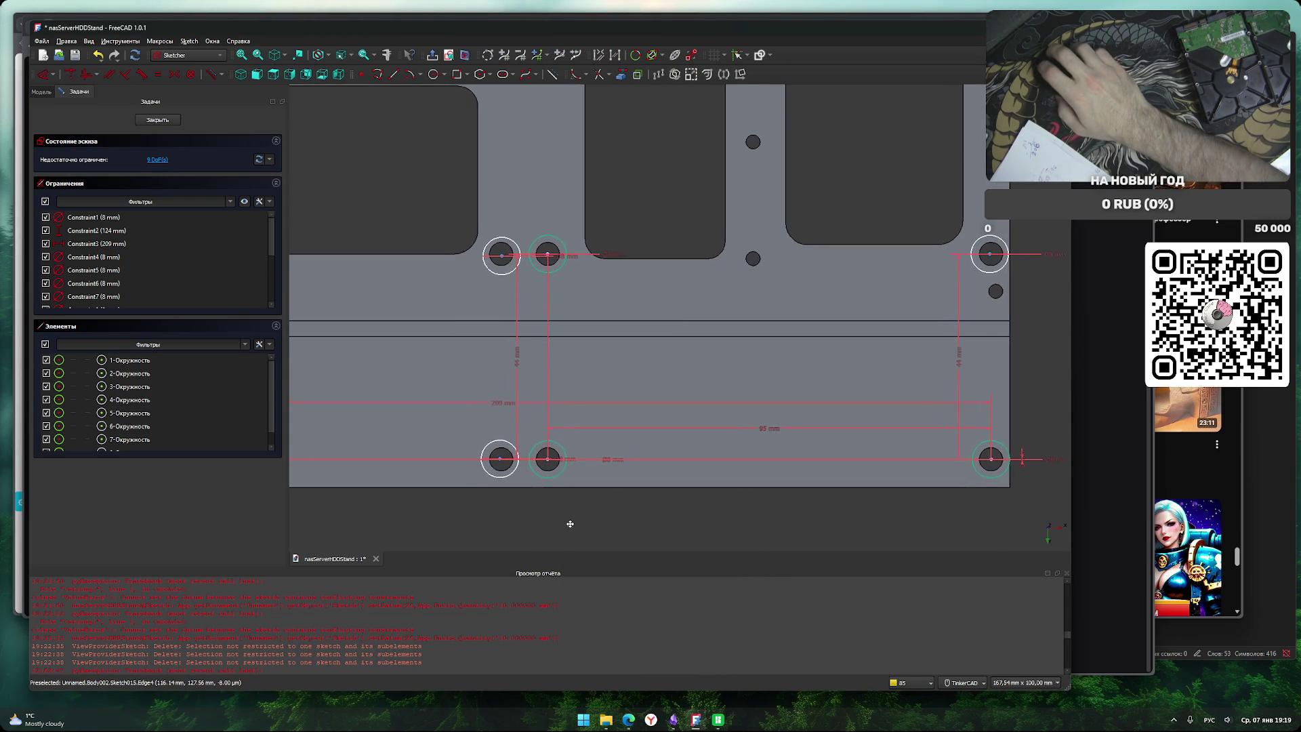
# Step: Space the middle pair of circles 10 mm apart horizontally
pyautogui.moveTo(1017, 361); pyautogui.dragTo(904, 378, button='middle')
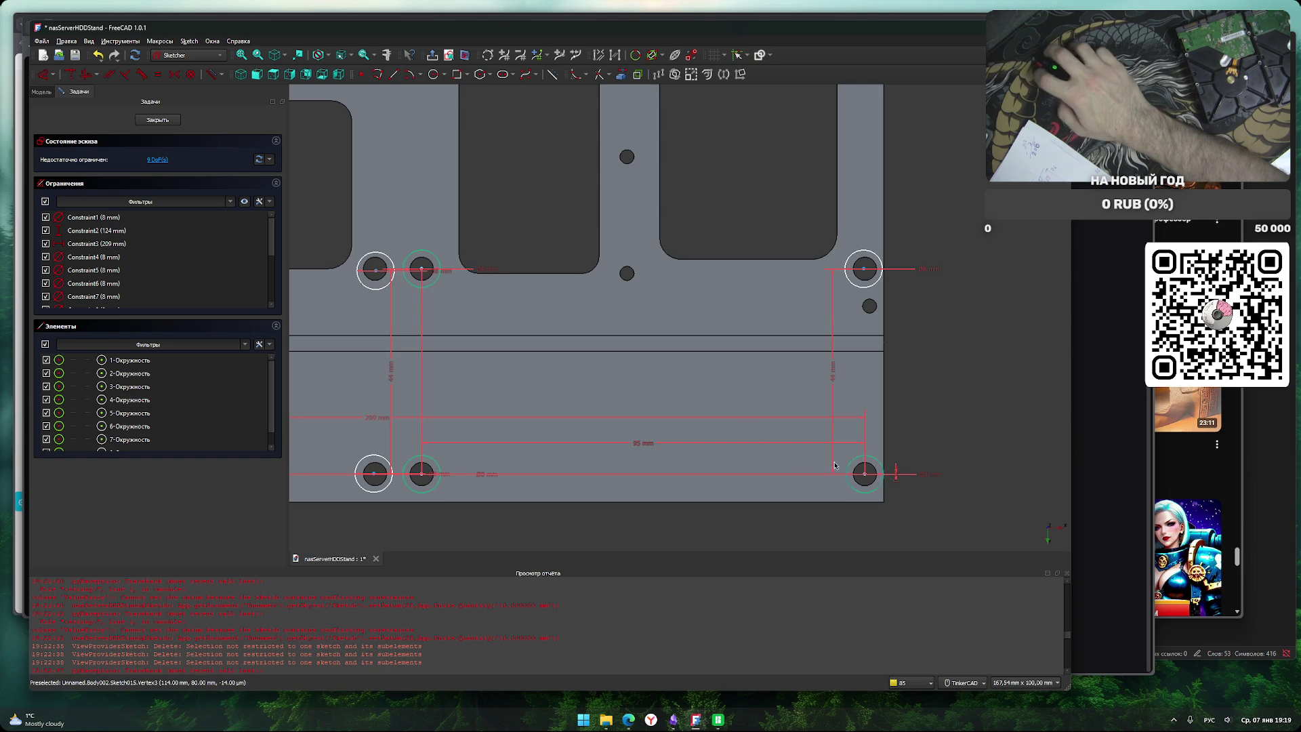
pyautogui.click(866, 474)
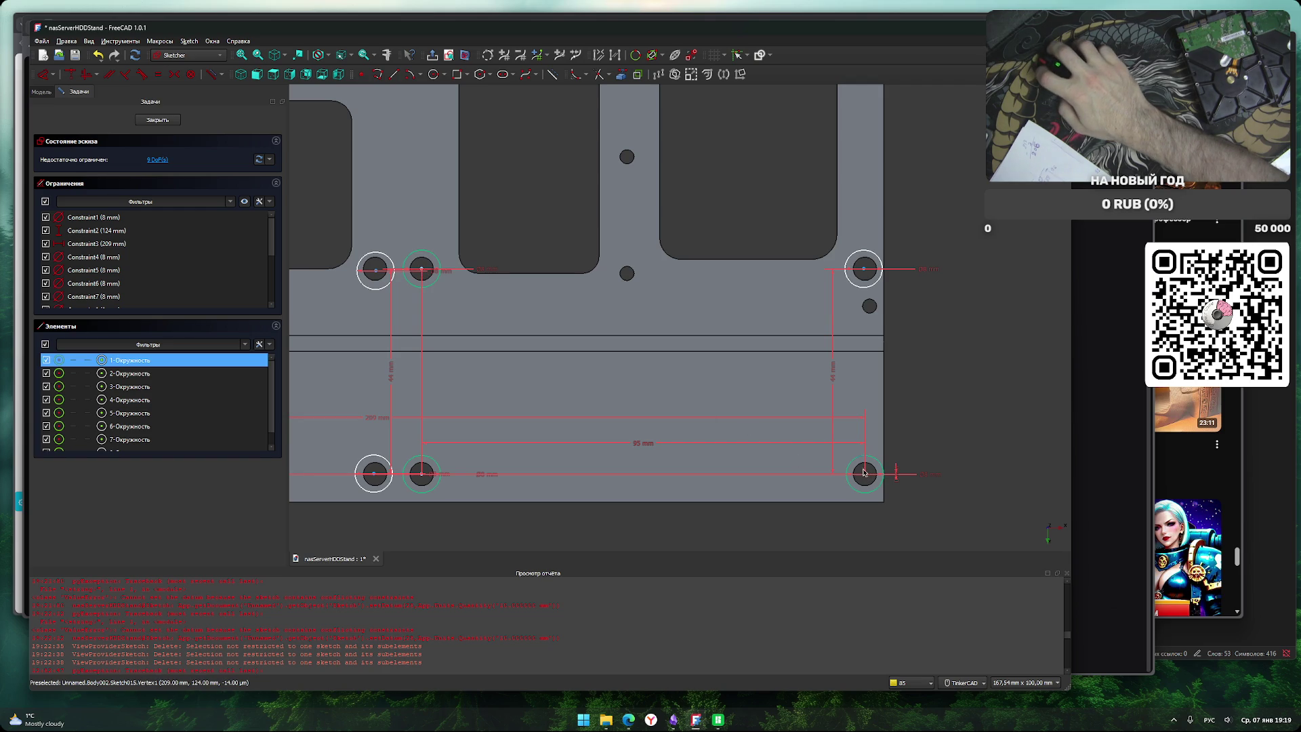
pyautogui.click(864, 272)
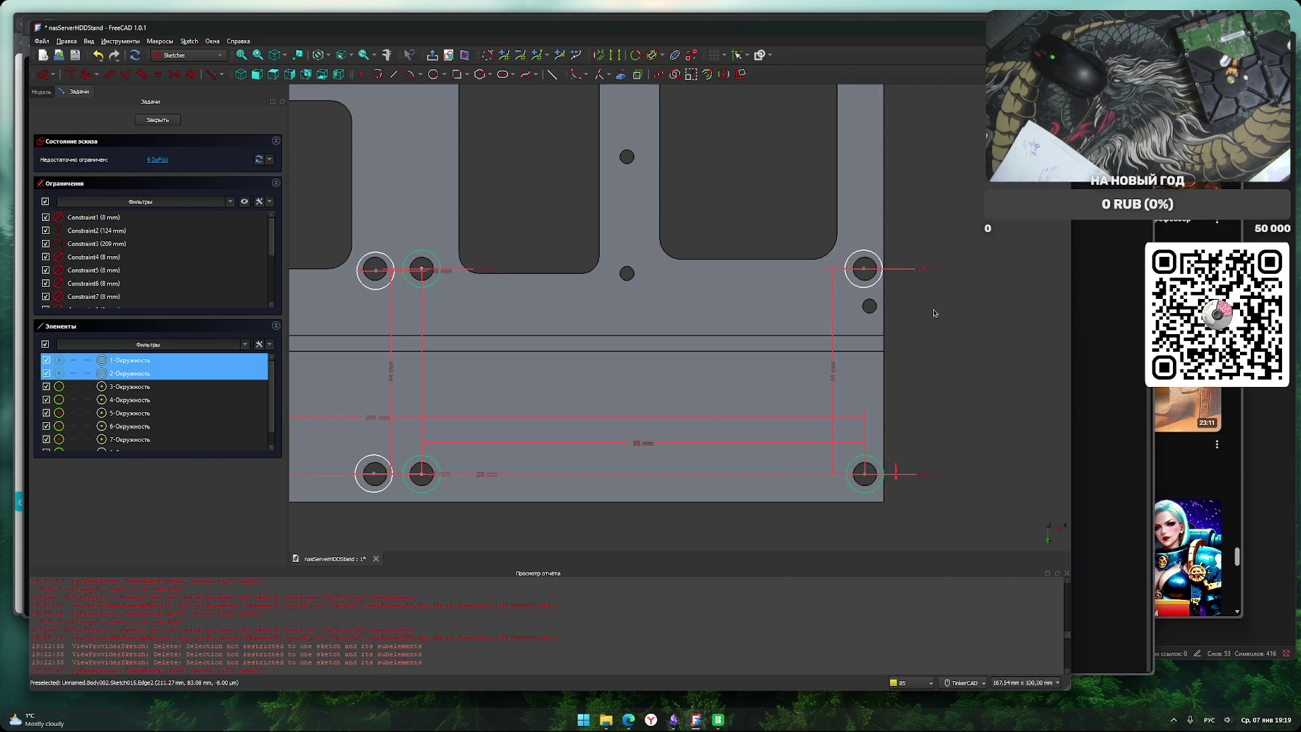
pyautogui.press('l')
pyautogui.press('Escape')
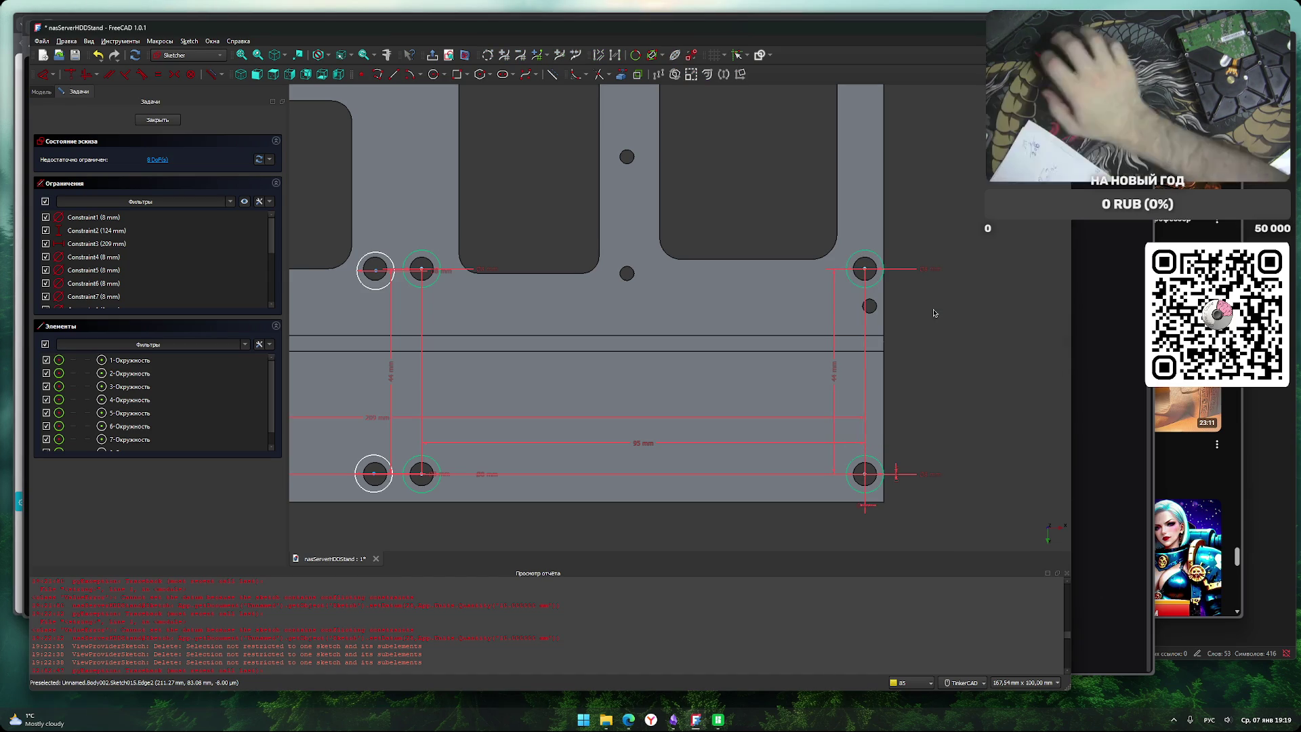
pyautogui.moveTo(549, 452)
pyautogui.mouseDown(button='middle')
pyautogui.moveTo(823, 461)
pyautogui.moveTo(793, 450)
pyautogui.moveTo(863, 450)
pyautogui.mouseUp(button='middle')
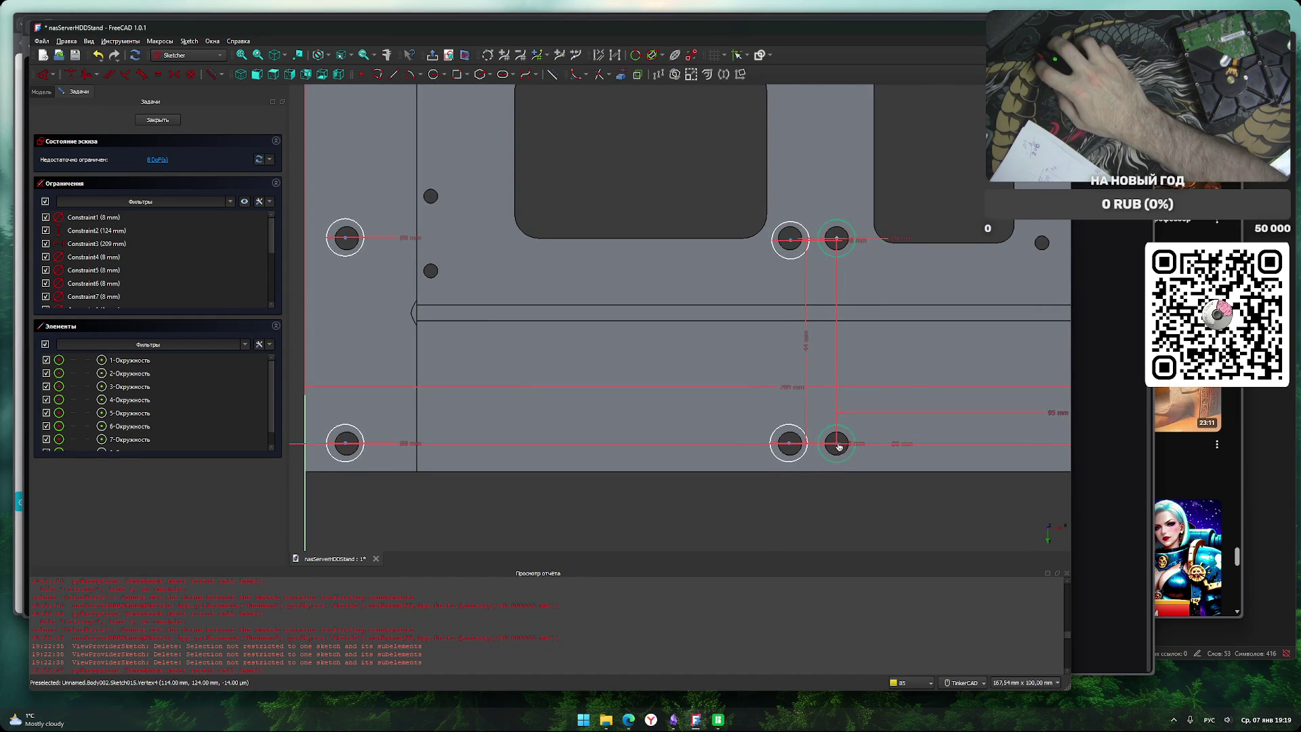
pyautogui.click(838, 445)
pyautogui.click(790, 444)
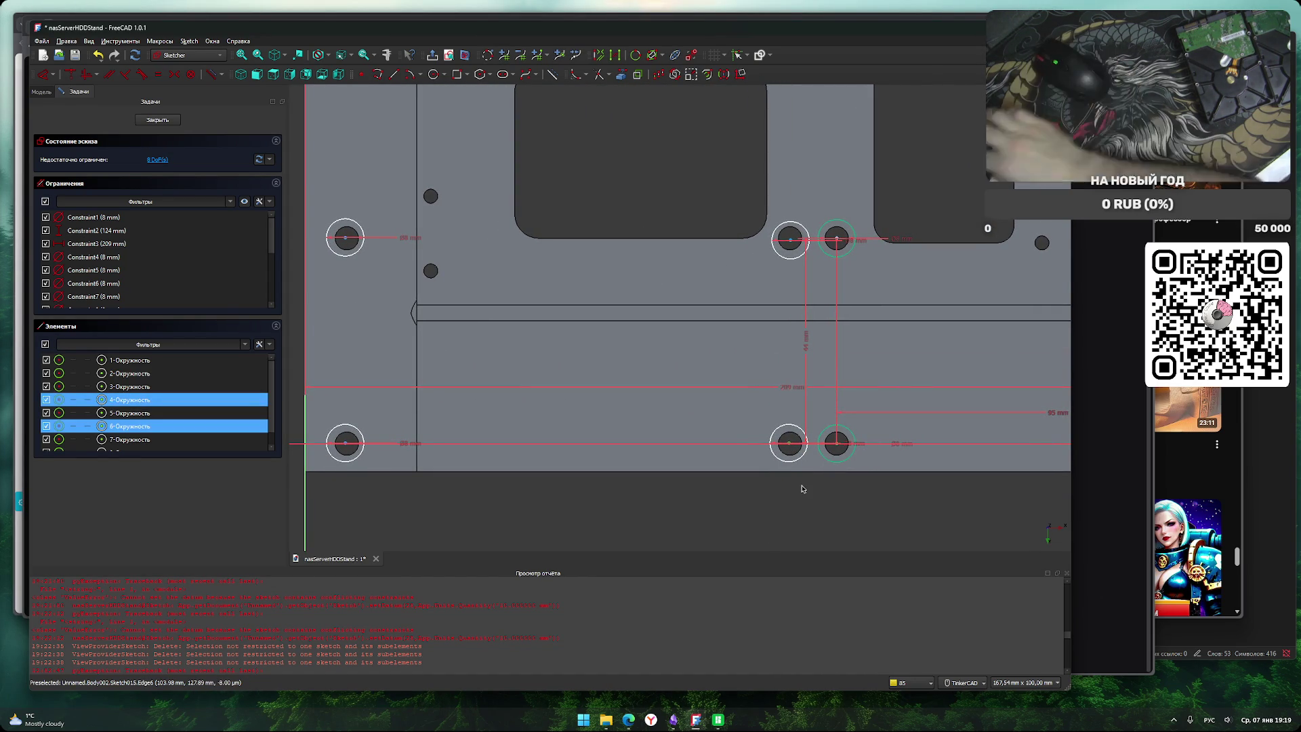
pyautogui.write('l')
pyautogui.write('10')
pyautogui.press('Return')
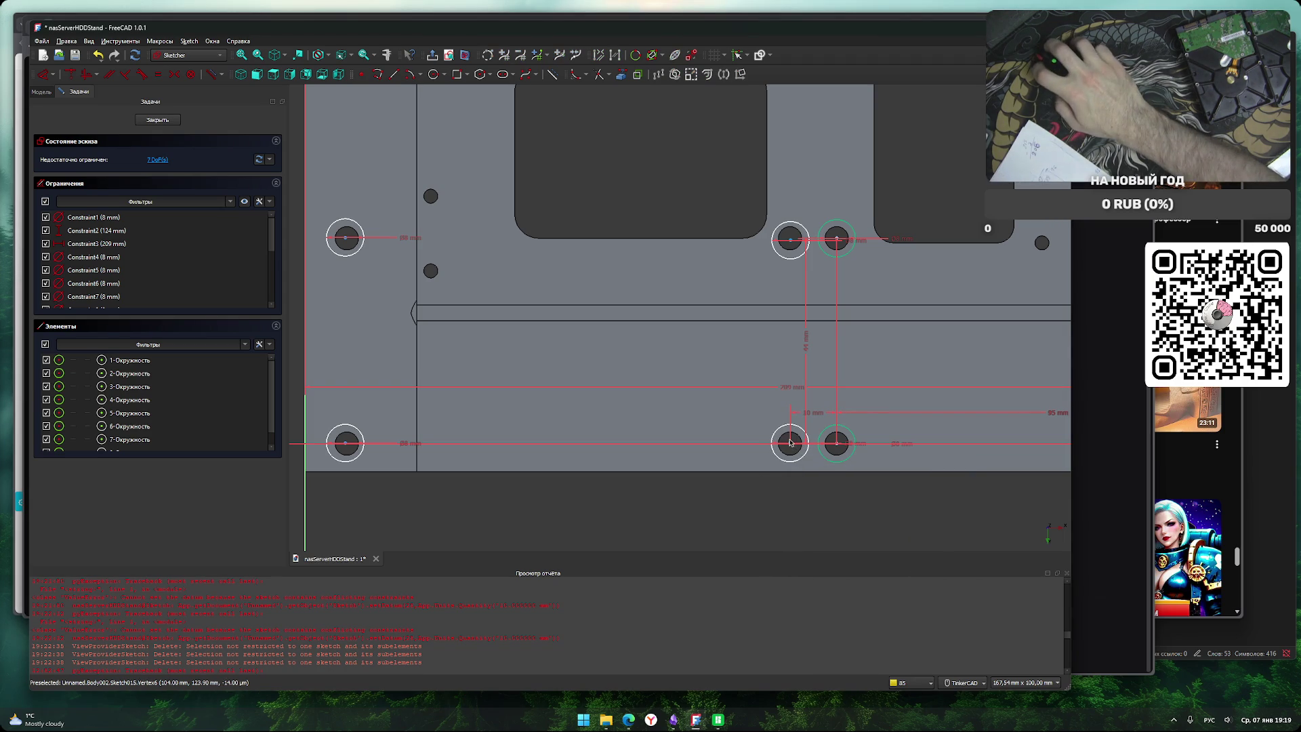
# Step: Level the lower middle pair with 0 mm vertical offset and add a 44 mm vertical spacing
pyautogui.click(791, 446)
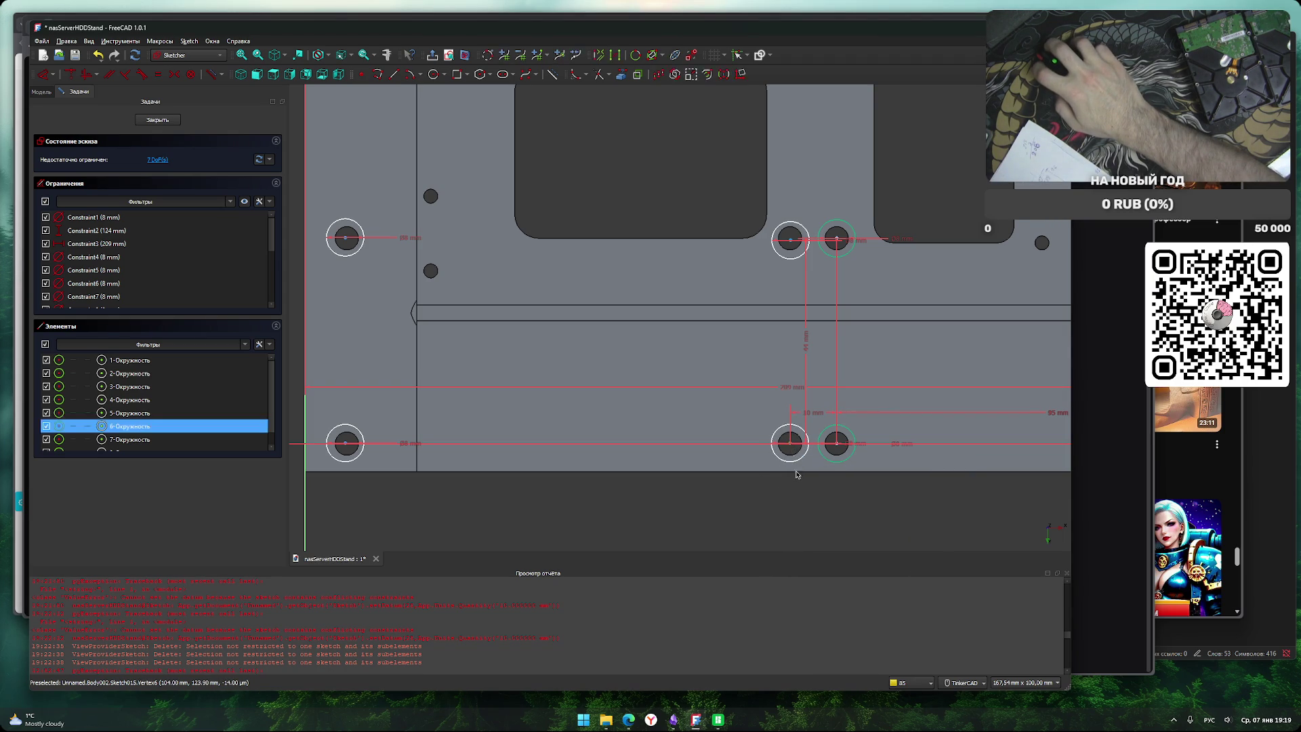
pyautogui.click(837, 443)
pyautogui.write('i')
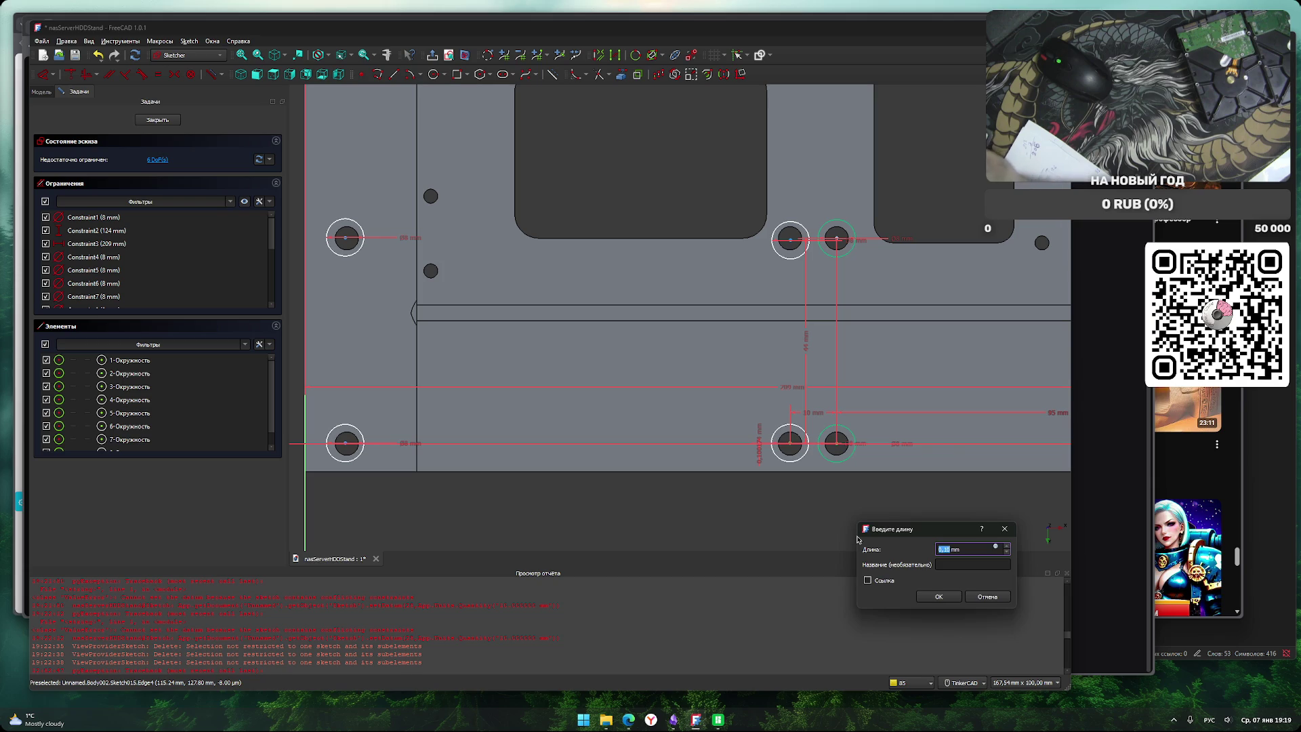
pyautogui.write('0')
pyautogui.press('Return')
pyautogui.moveTo(700, 516); pyautogui.dragTo(700, 519, button='middle')
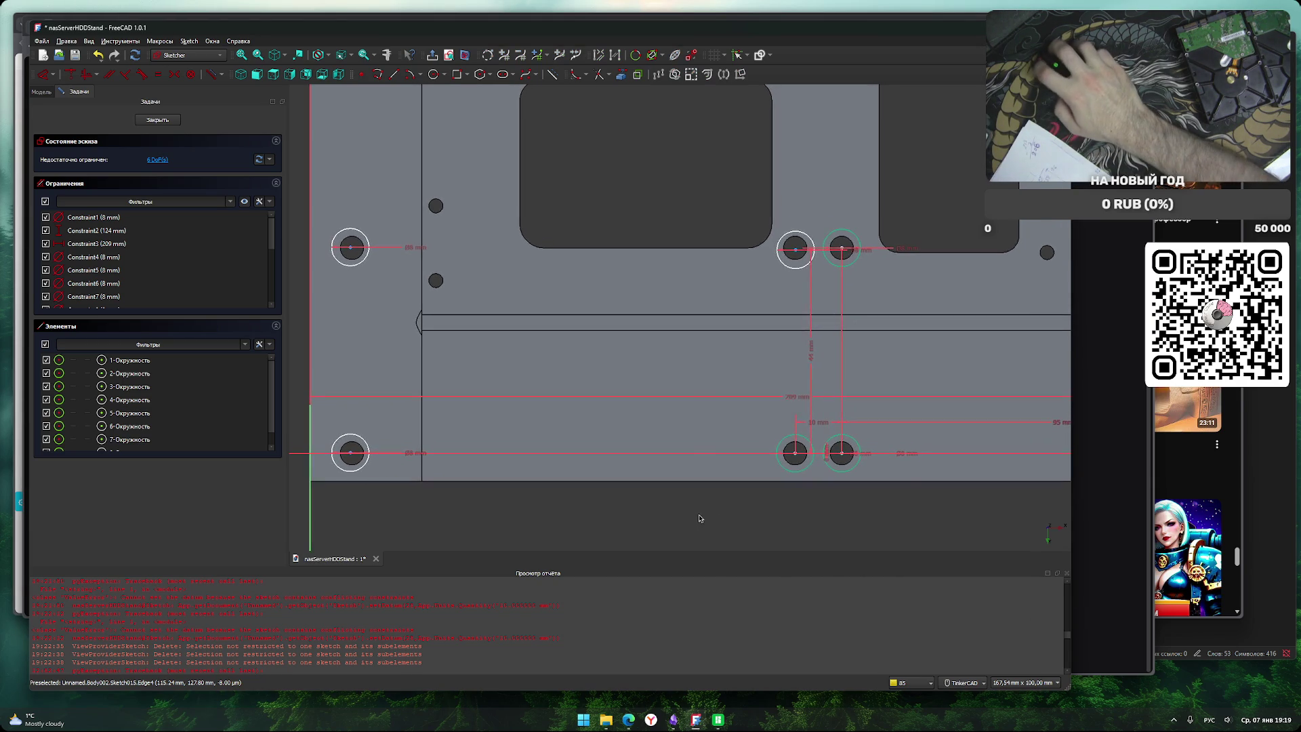
pyautogui.click(796, 254)
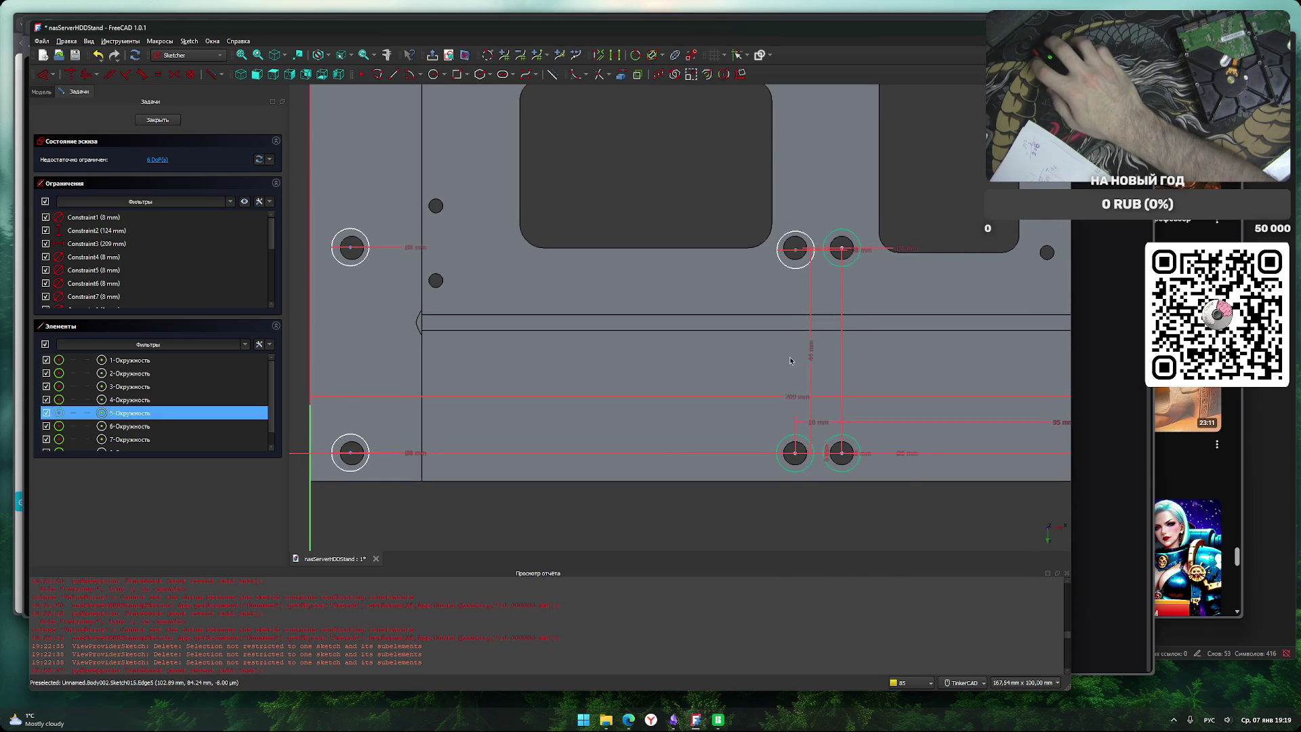
pyautogui.click(796, 454)
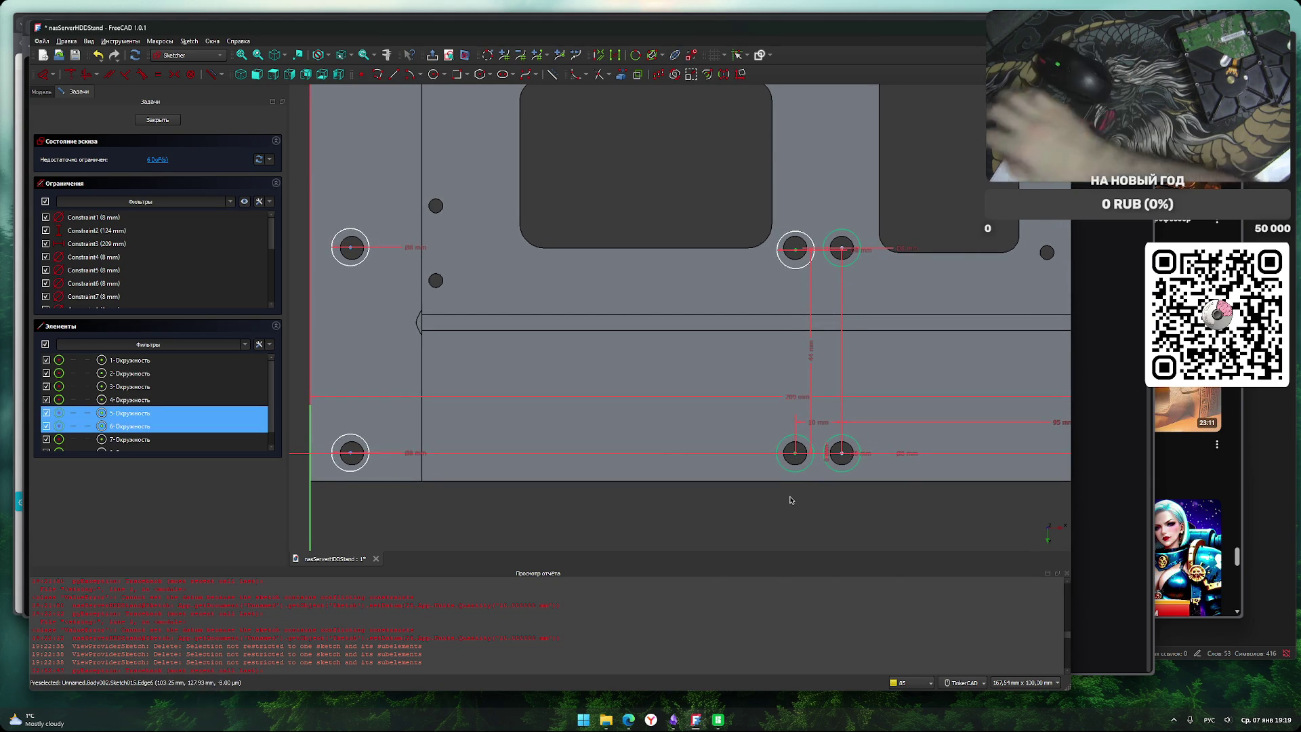
pyautogui.write('i44')
pyautogui.press('Return')
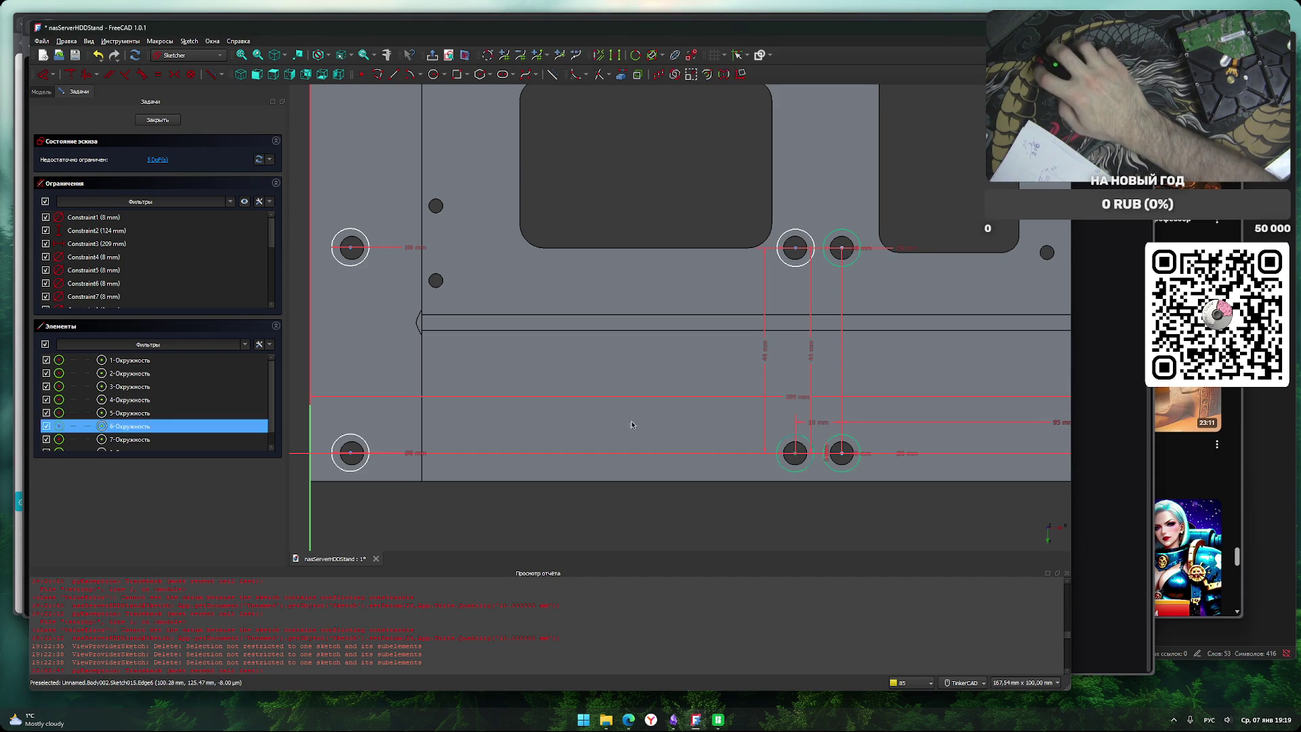
# Step: Space the left holes 44 mm apart vertically and level the lower pair at 0 mm
pyautogui.click(350, 249)
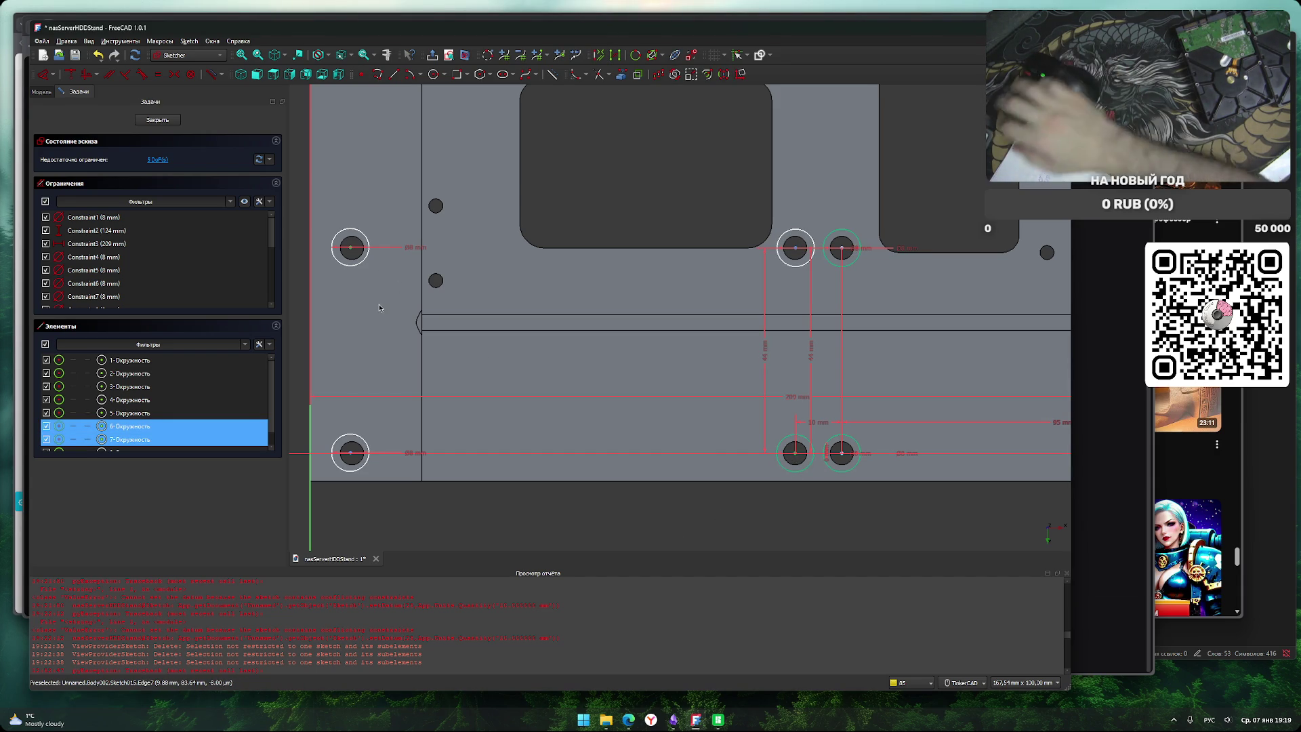
pyautogui.write('i4')
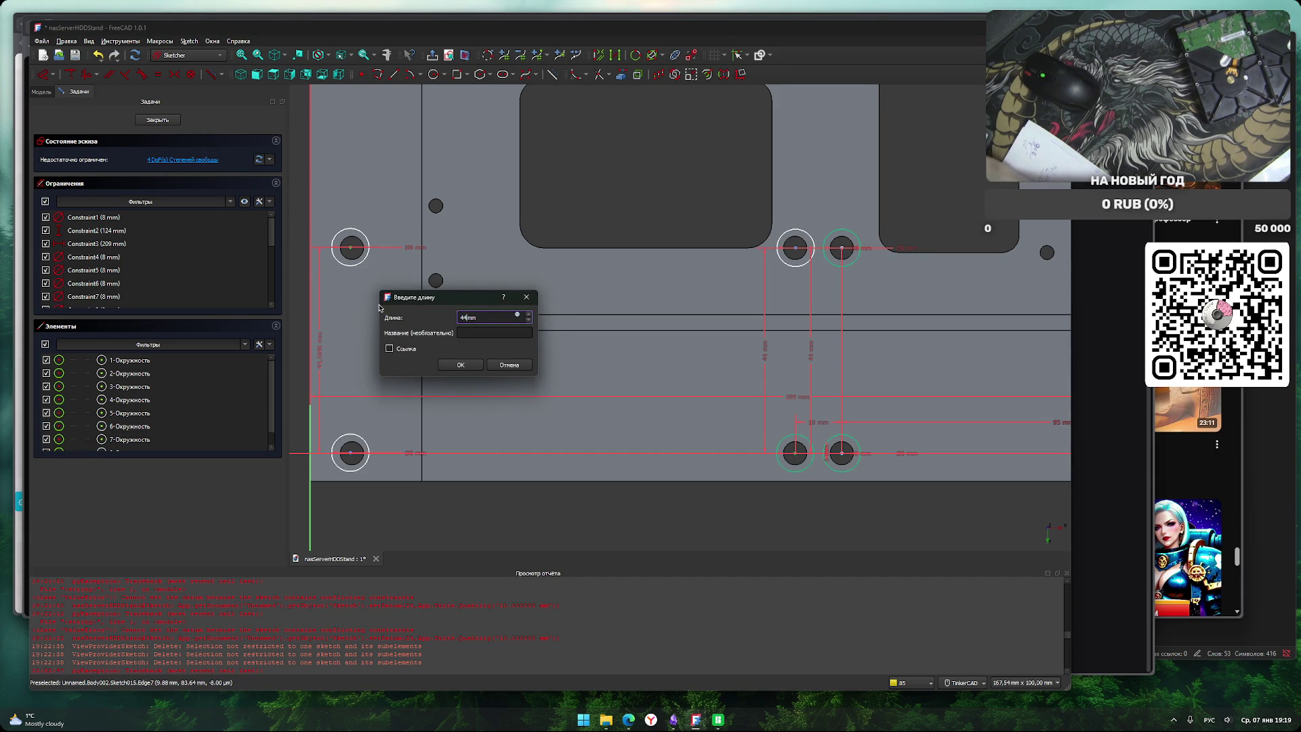
pyautogui.press('Return')
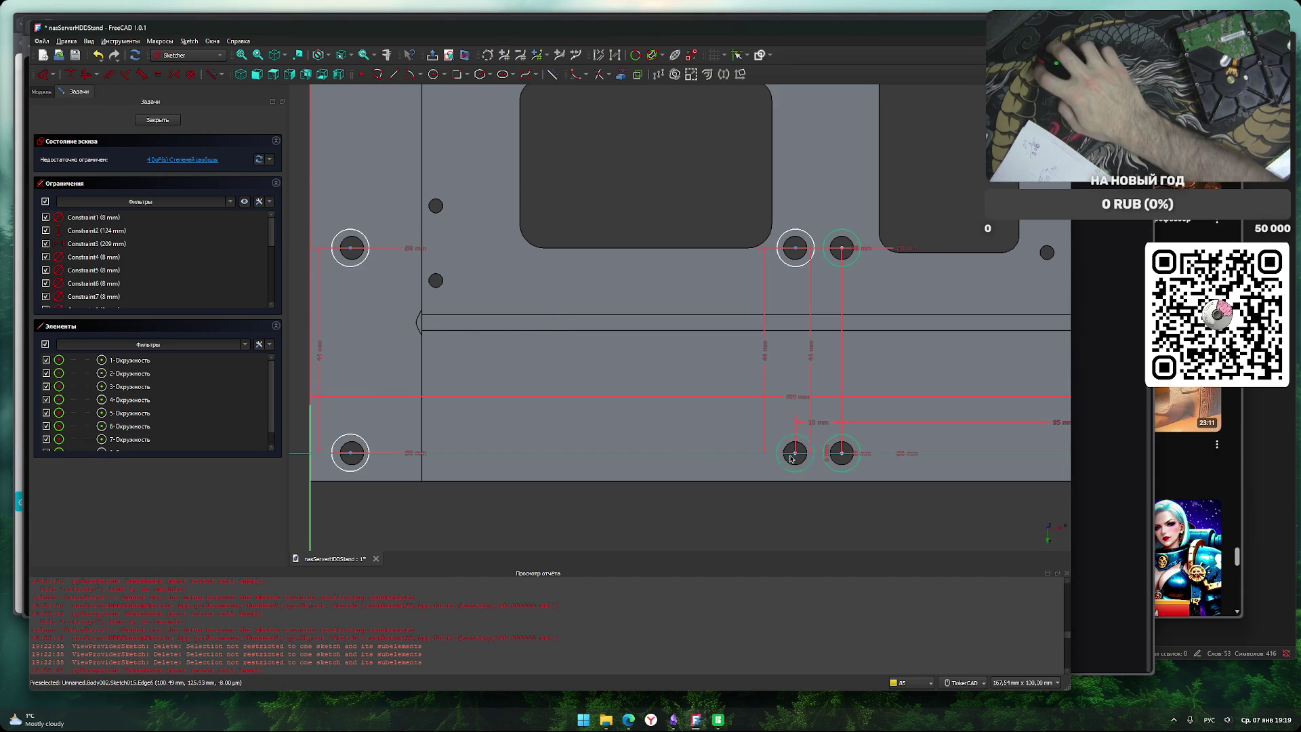
pyautogui.click(794, 454)
pyautogui.click(350, 453)
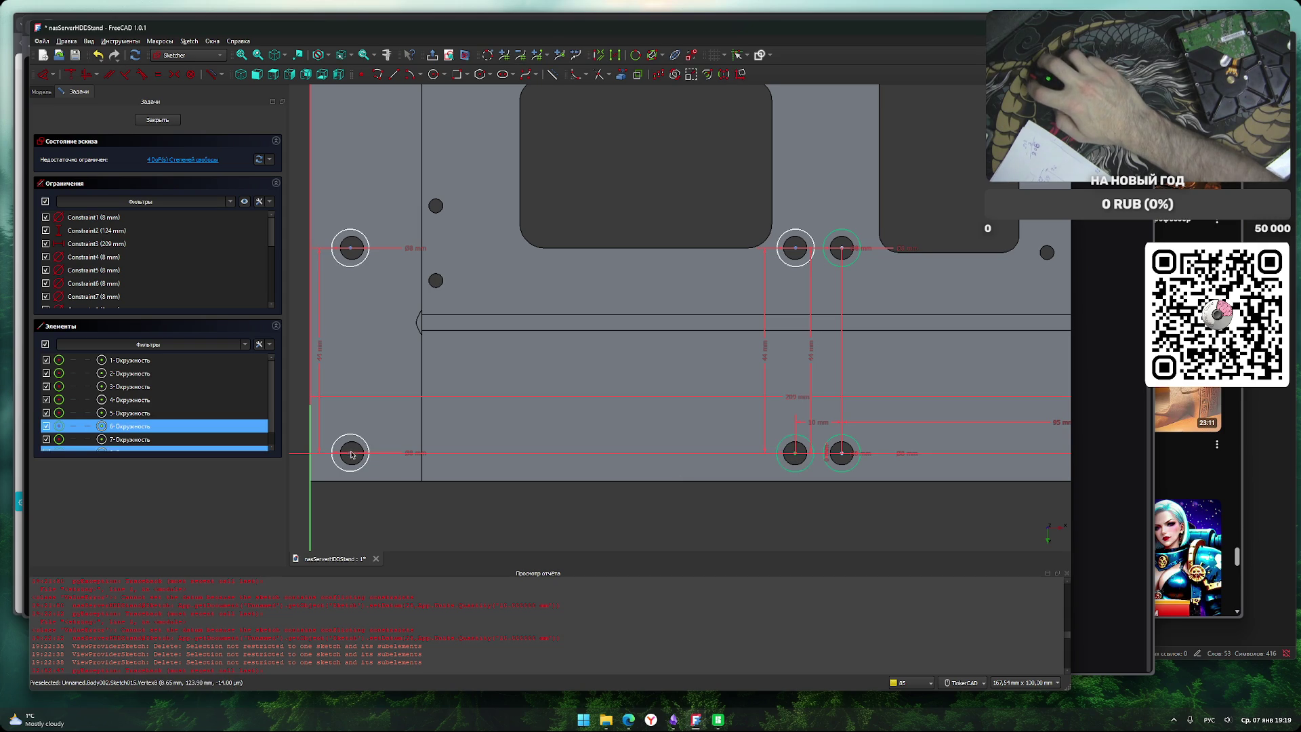
pyautogui.press('i')
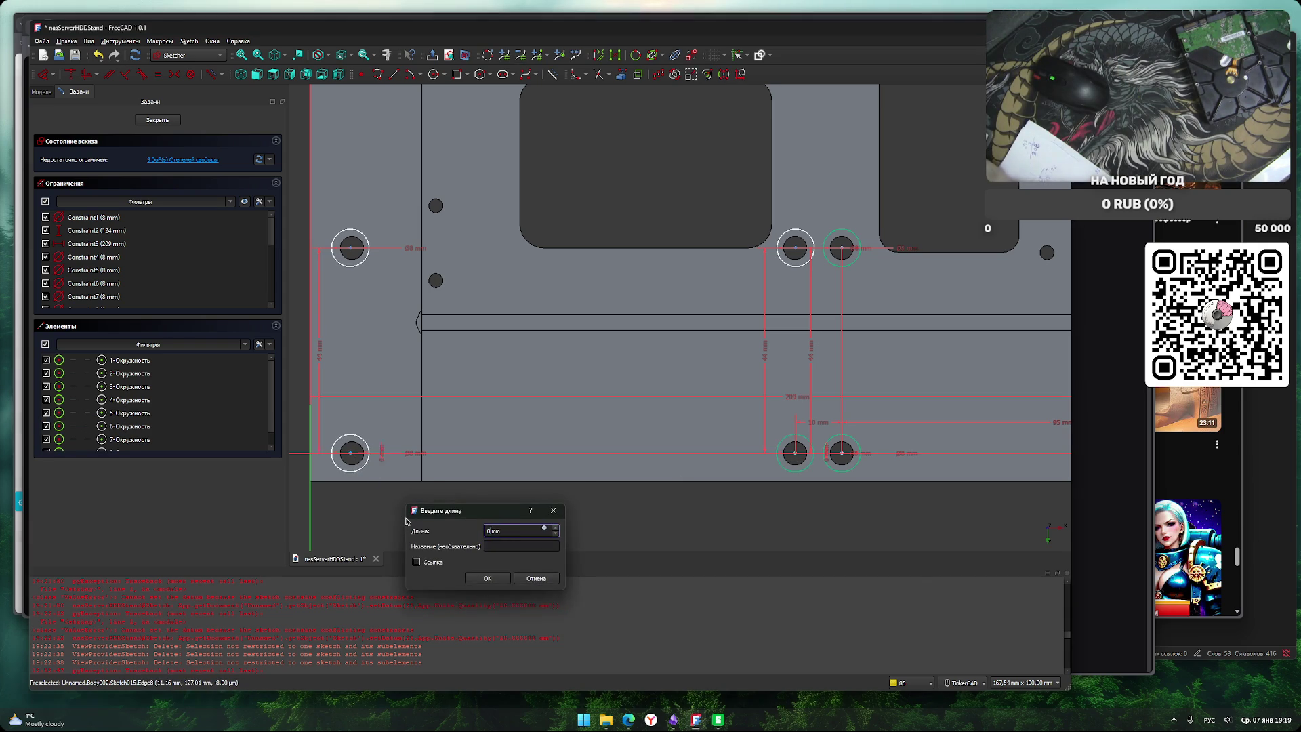
pyautogui.press('Return')
# Step: Set 95 mm horizontal spacing for both the lower and upper circle pairs
pyautogui.click(795, 452)
pyautogui.click(350, 452)
pyautogui.press('l')
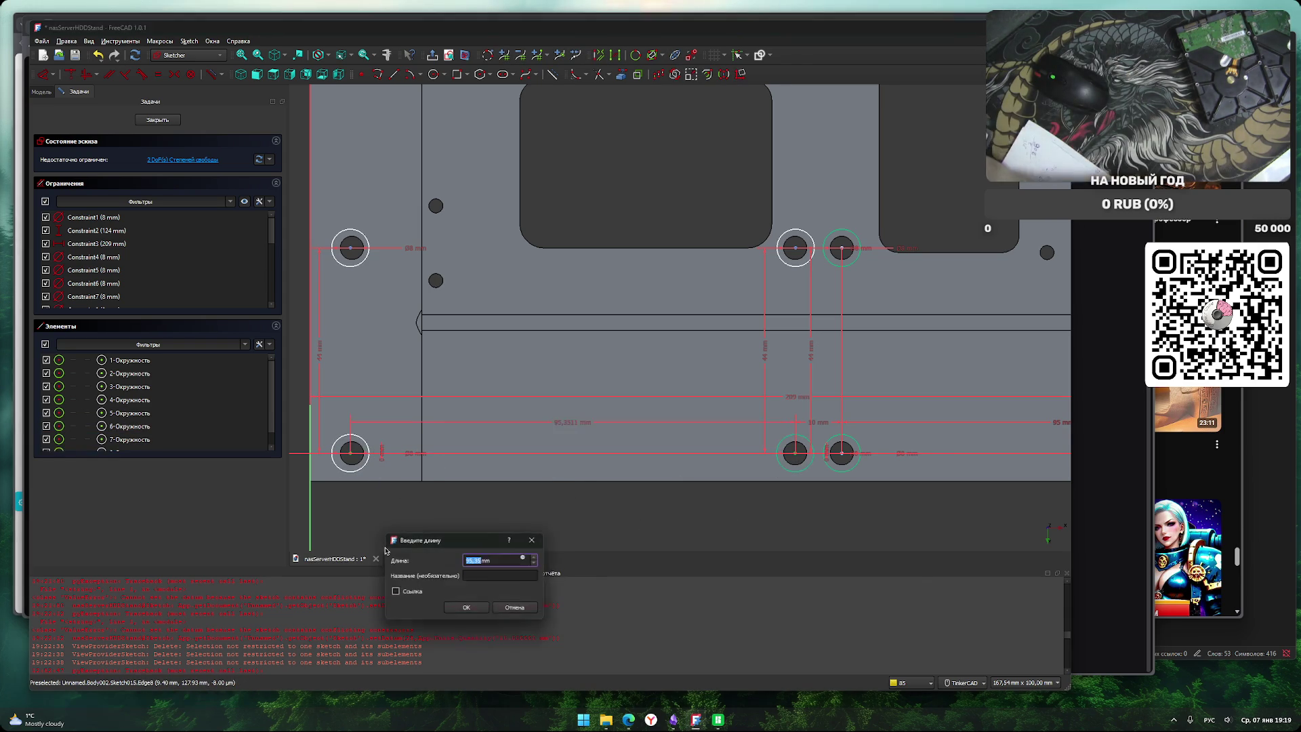
pyautogui.press('Return')
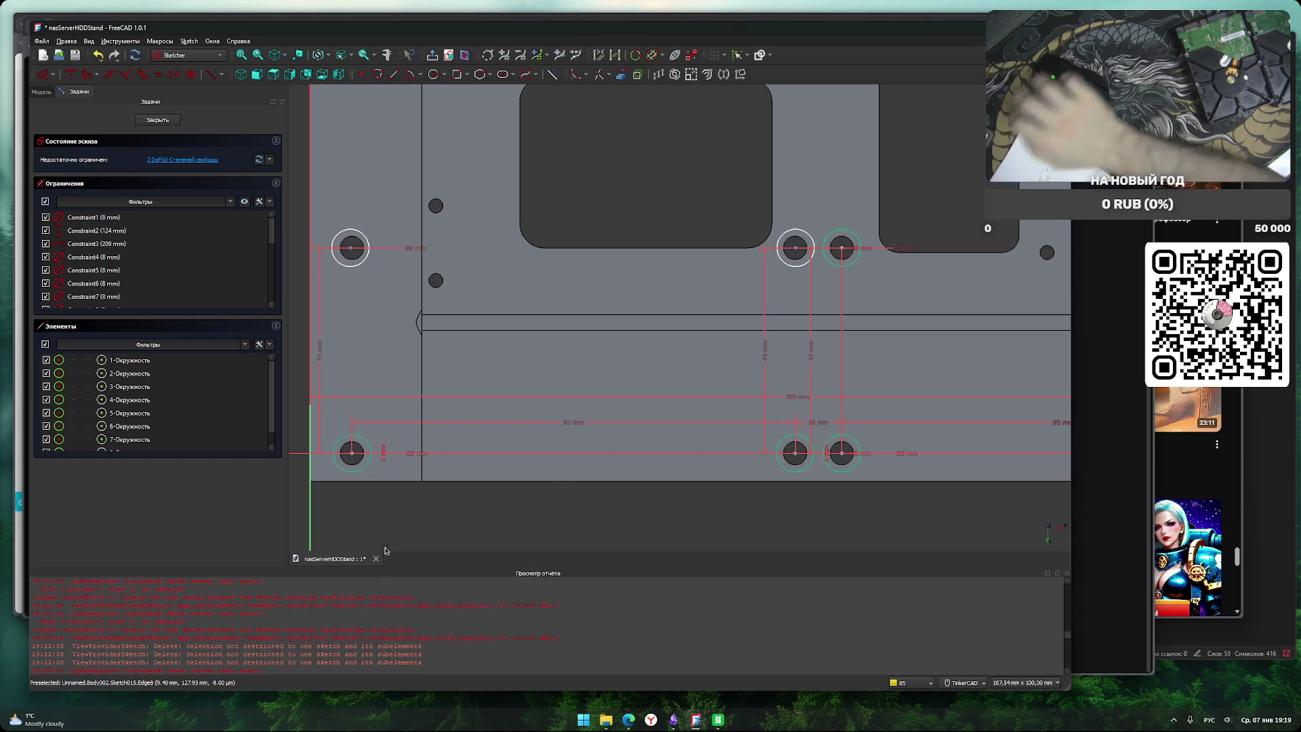
pyautogui.click(796, 253)
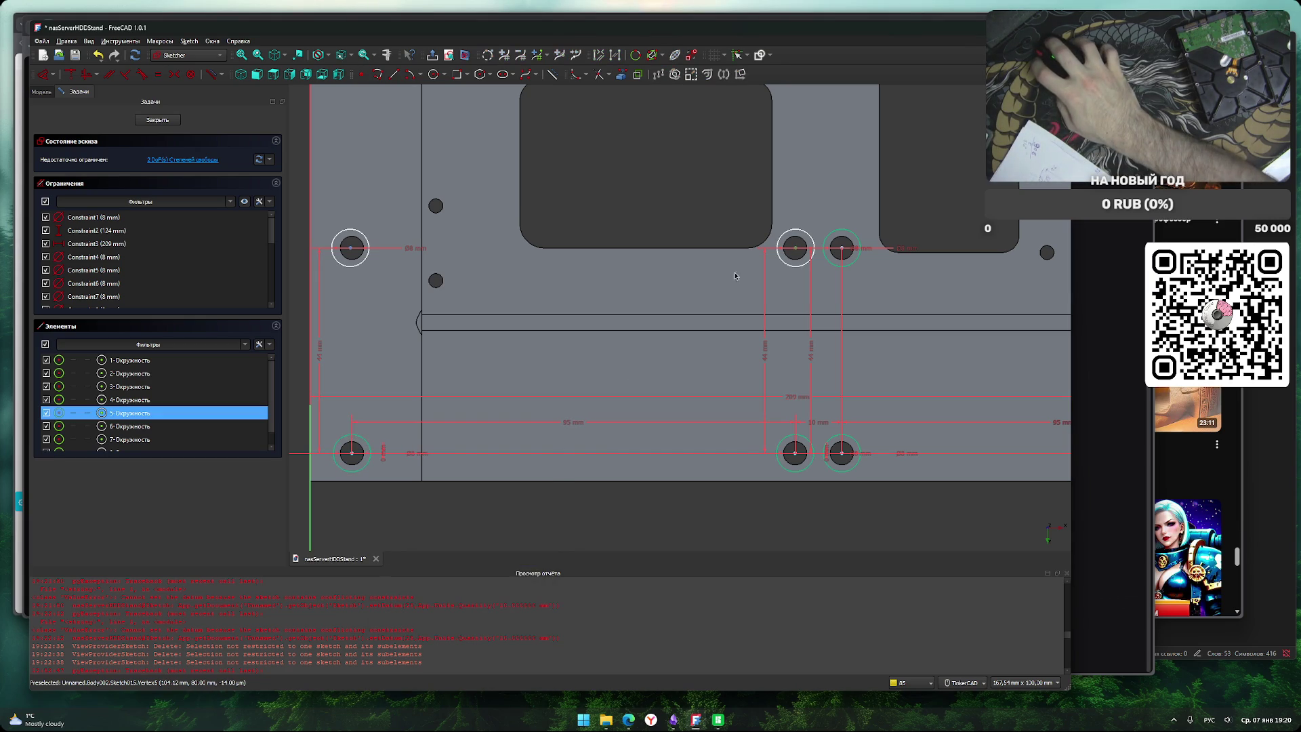
pyautogui.click(351, 249)
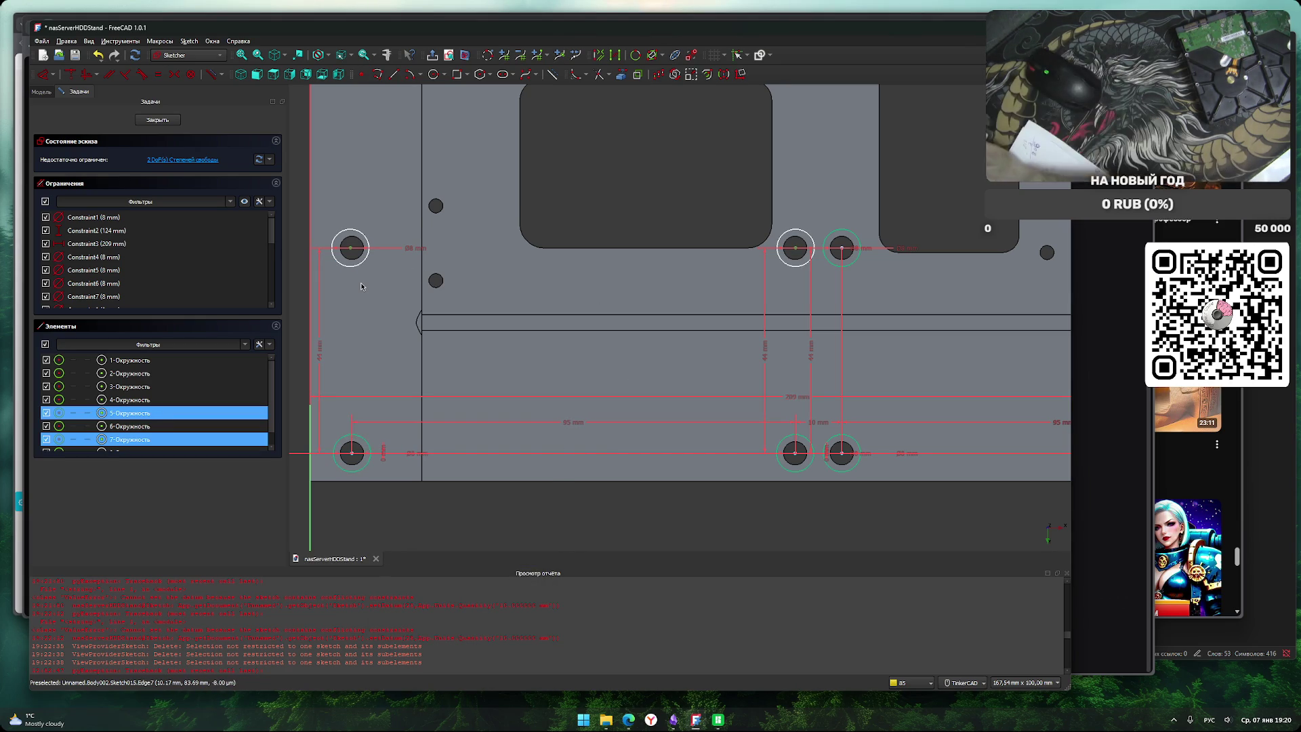
pyautogui.press('l')
pyautogui.press('Return')
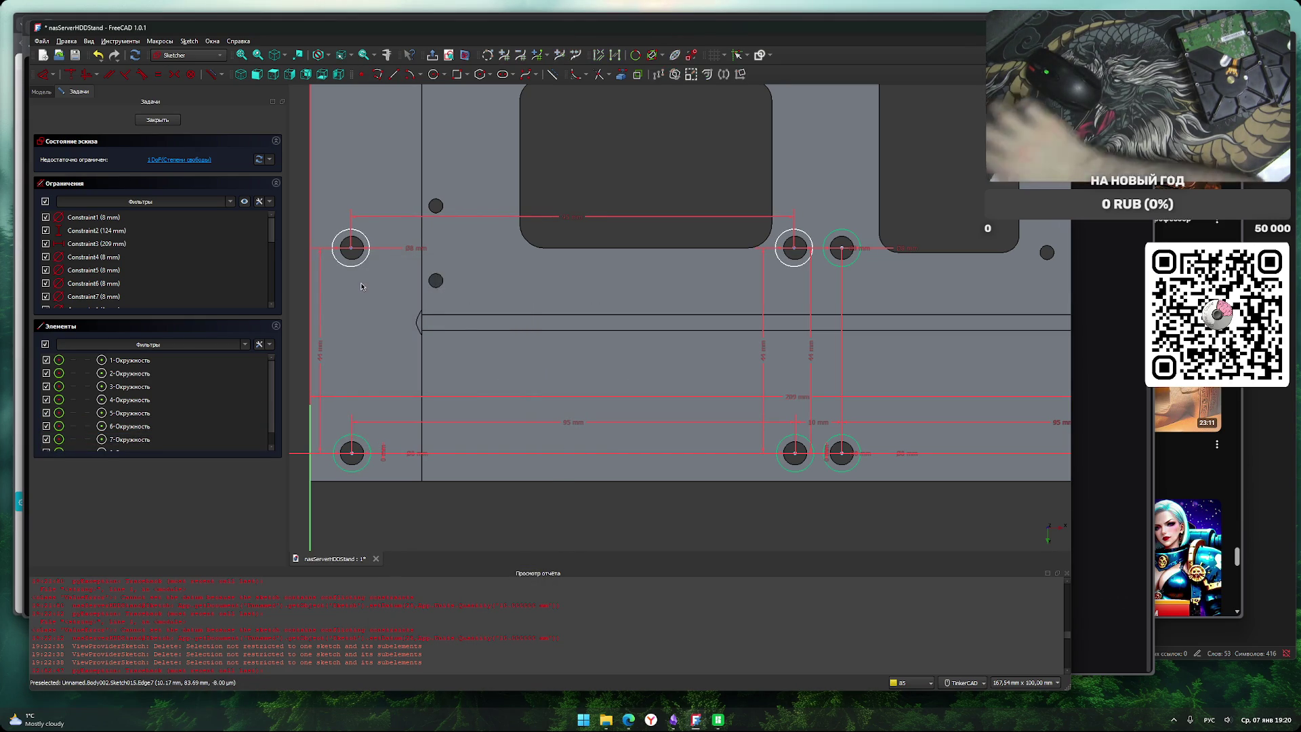
# Step: Attempt a zero vertical dimension between the upper circles, which is rejected, and reselect the upper-left circle
pyautogui.click(795, 251)
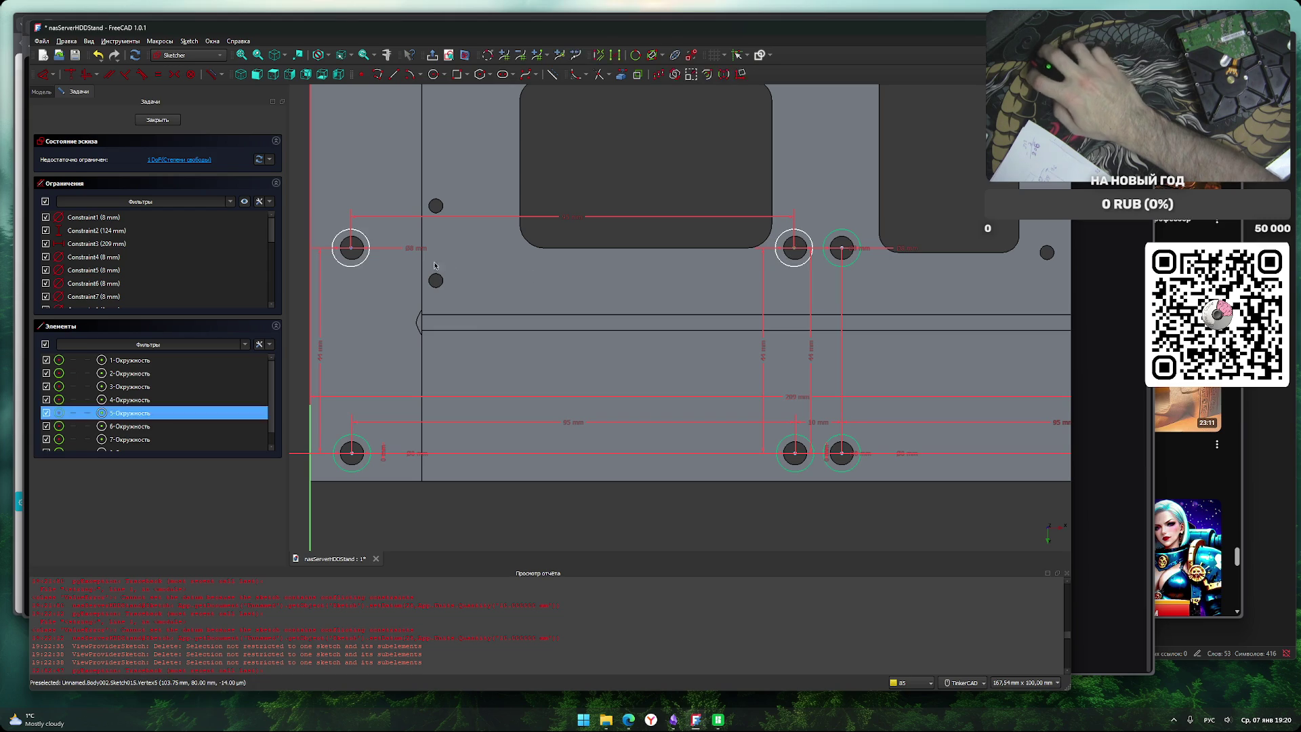
pyautogui.click(350, 249)
pyautogui.press('i')
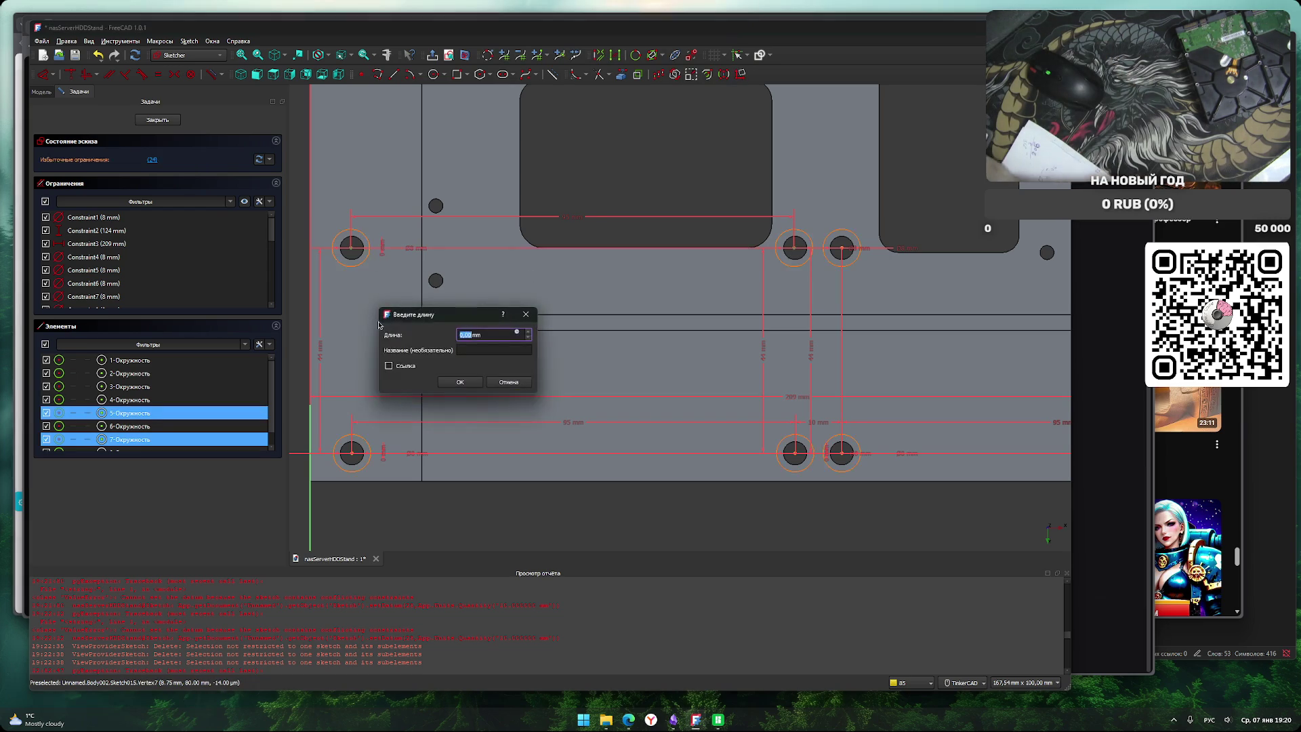
pyautogui.press('Return')
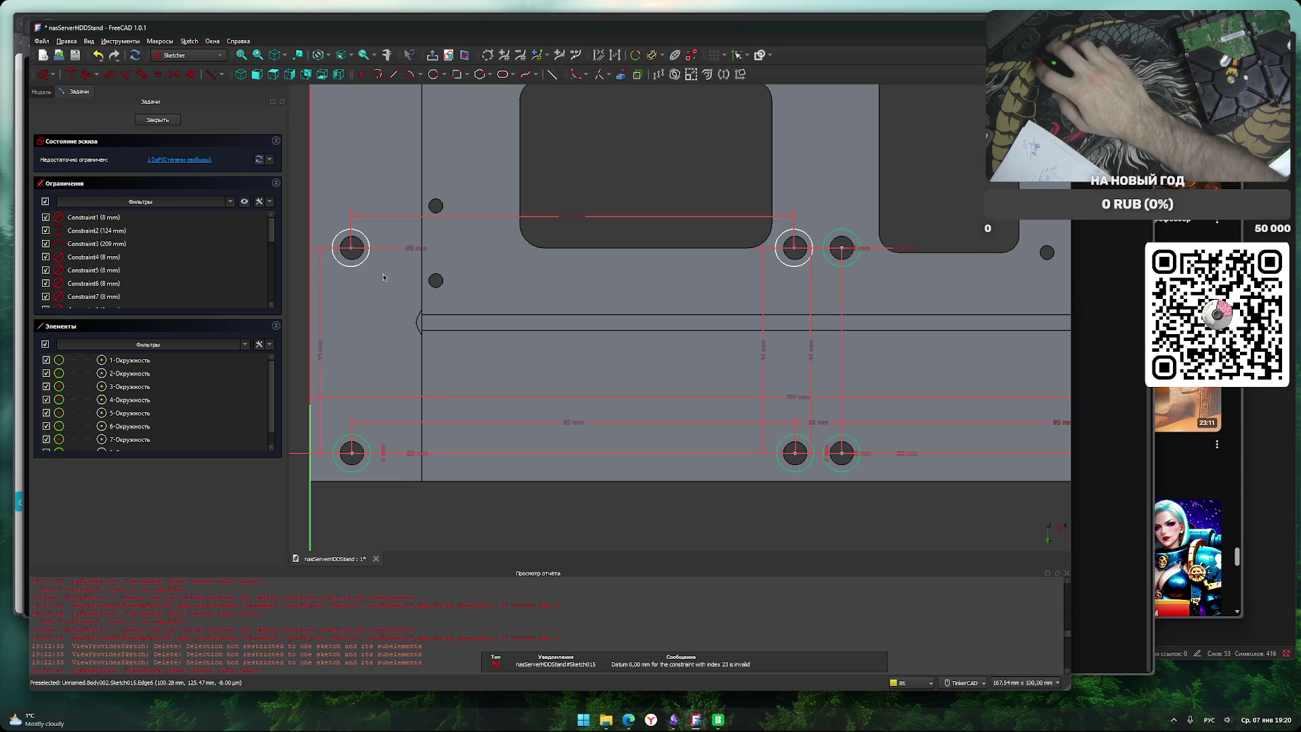
pyautogui.click(363, 252)
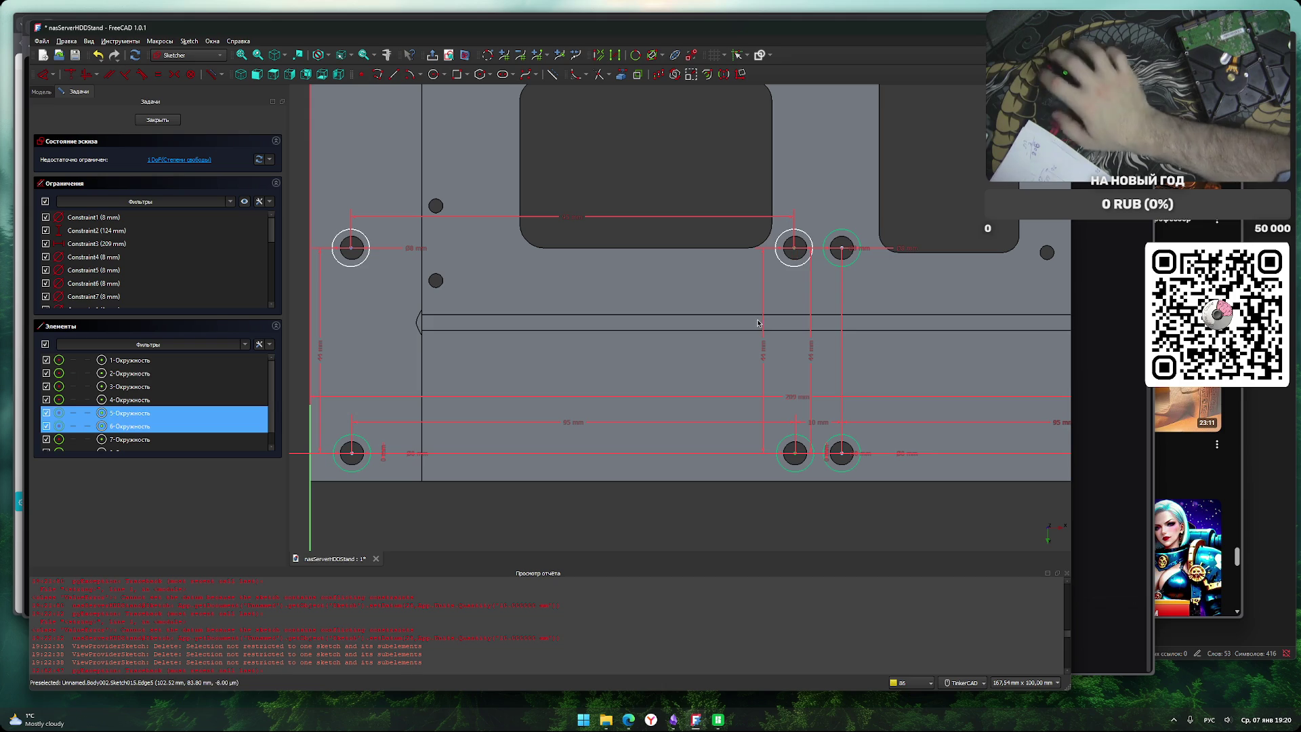
# Step: Add the final horizontal distance to fully constrain Sketch015 and close it
pyautogui.press('l')
pyautogui.press('Return')
pyautogui.scroll(-4, 643, 520)
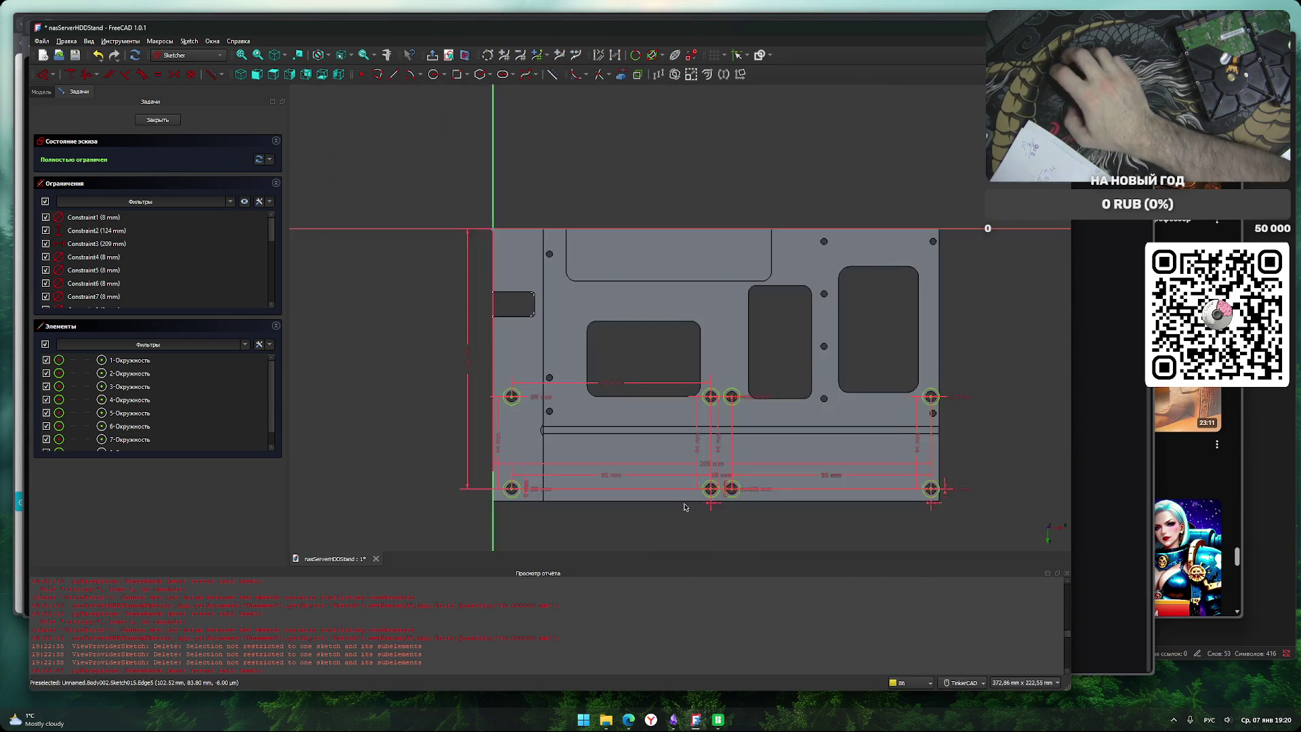
pyautogui.moveTo(647, 519); pyautogui.dragTo(648, 407, button='middle')
pyautogui.scroll(1, 651, 455)
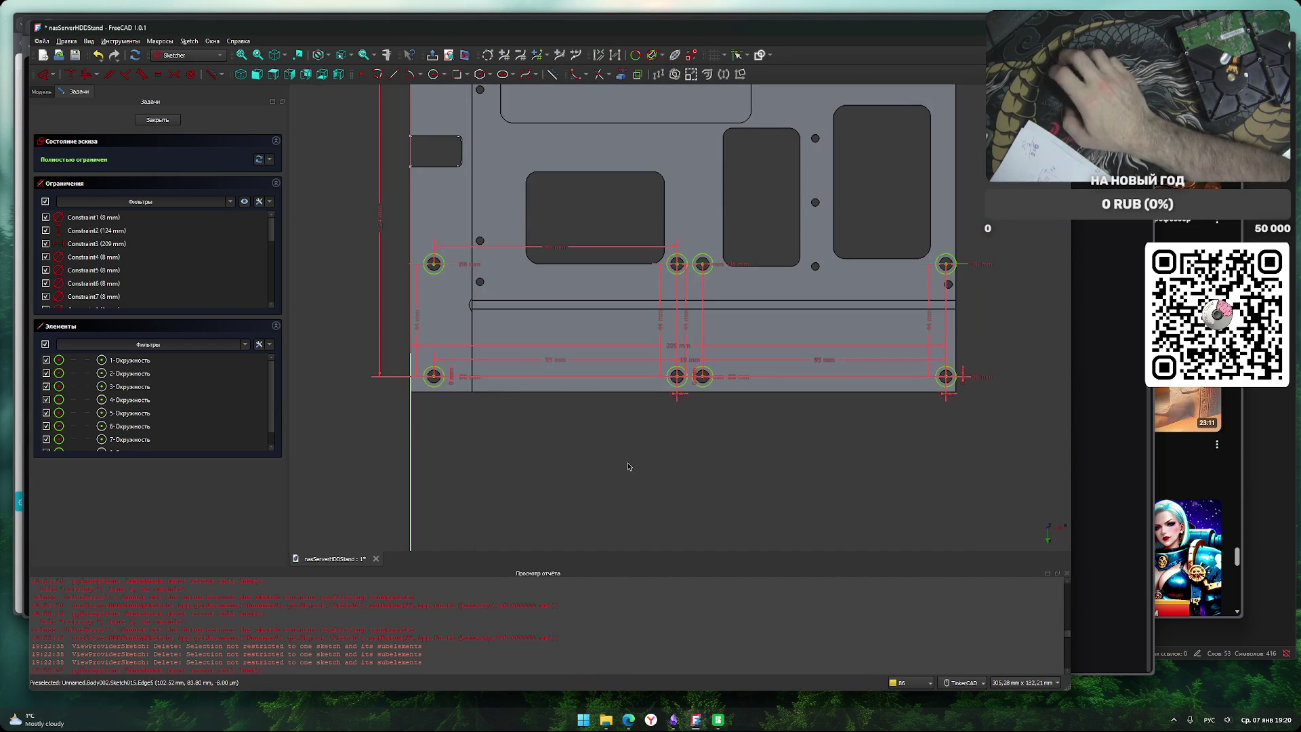
pyautogui.click(158, 119)
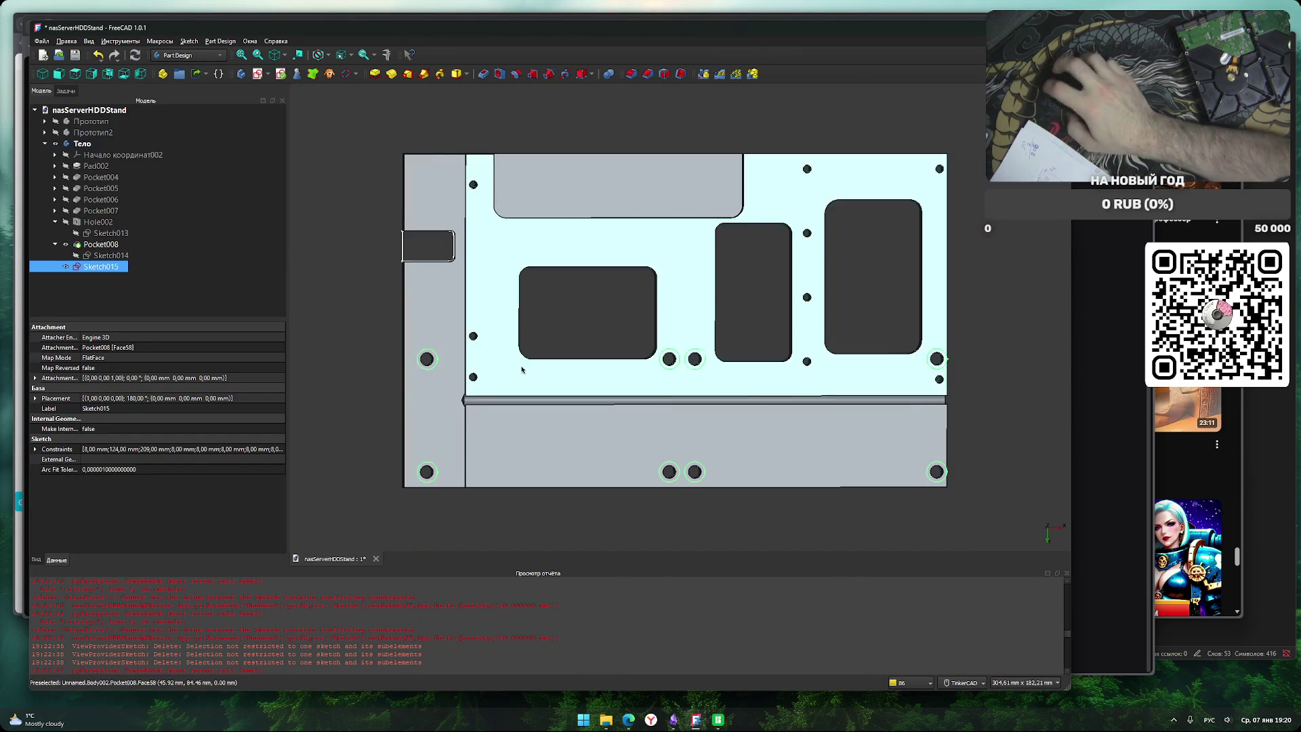
# Step: Create Pocket009 from Sketch015 with a 2 mm depth
pyautogui.moveTo(516, 372); pyautogui.dragTo(488, 332, button='middle')
pyautogui.scroll(1, 491, 339)
pyautogui.scroll(-1, 479, 392)
pyautogui.moveTo(474, 391); pyautogui.dragTo(496, 389, button='middle')
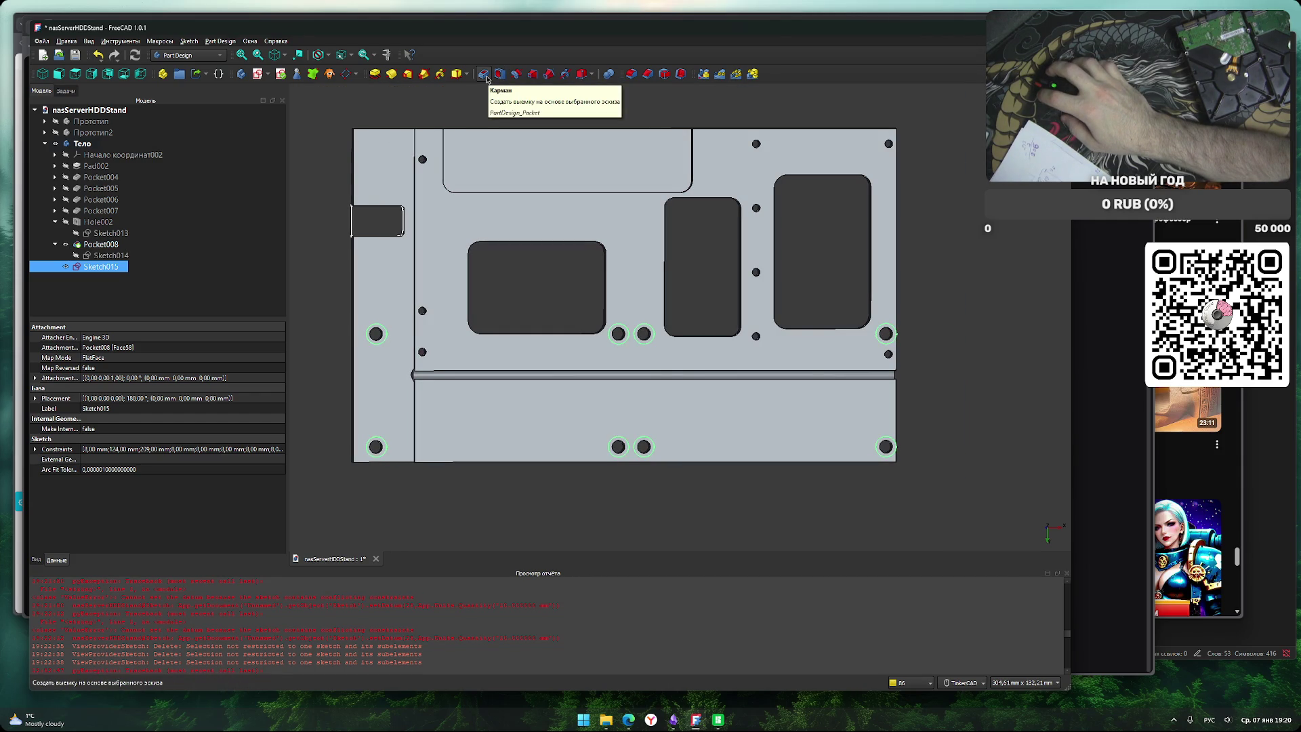
pyautogui.click(484, 74)
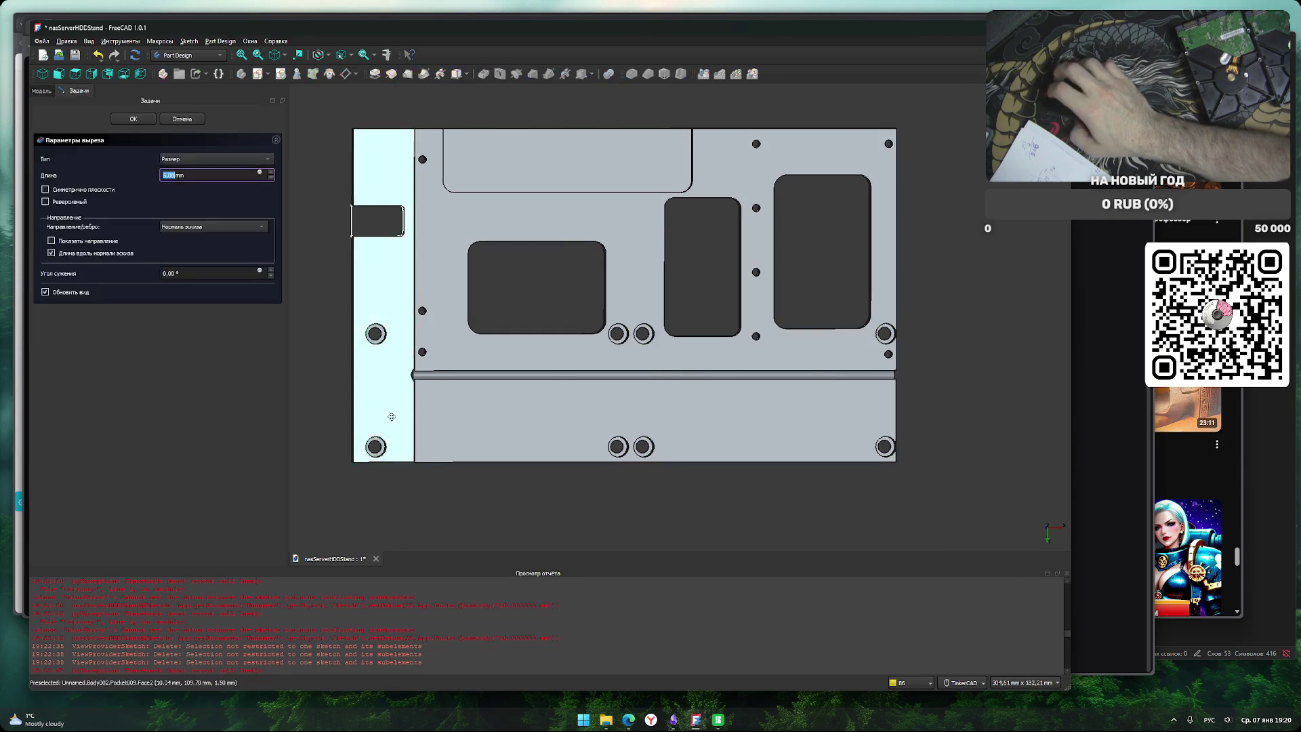
pyautogui.tripleClick(272, 178)
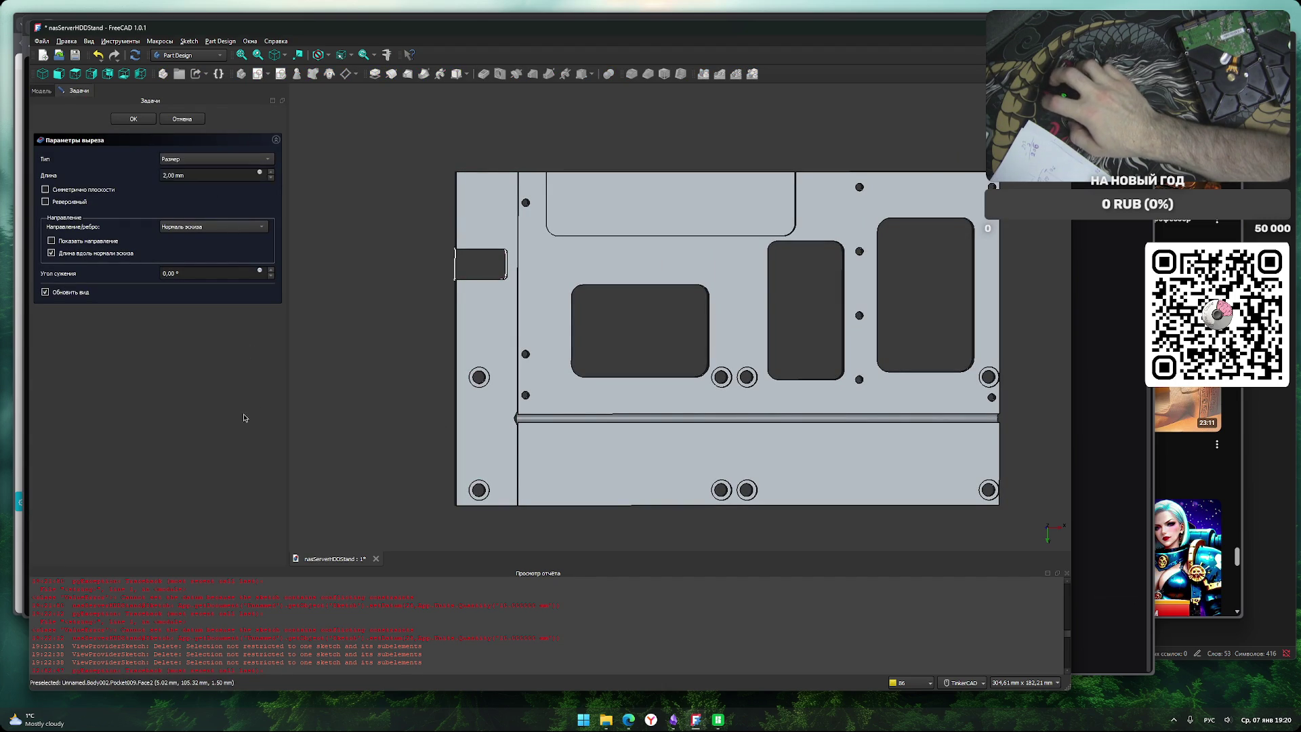
pyautogui.moveTo(384, 482)
pyautogui.mouseDown(button='right')
pyautogui.moveTo(408, 437)
pyautogui.moveTo(540, 414)
pyautogui.moveTo(449, 462)
pyautogui.moveTo(410, 465)
pyautogui.mouseUp(button='right')
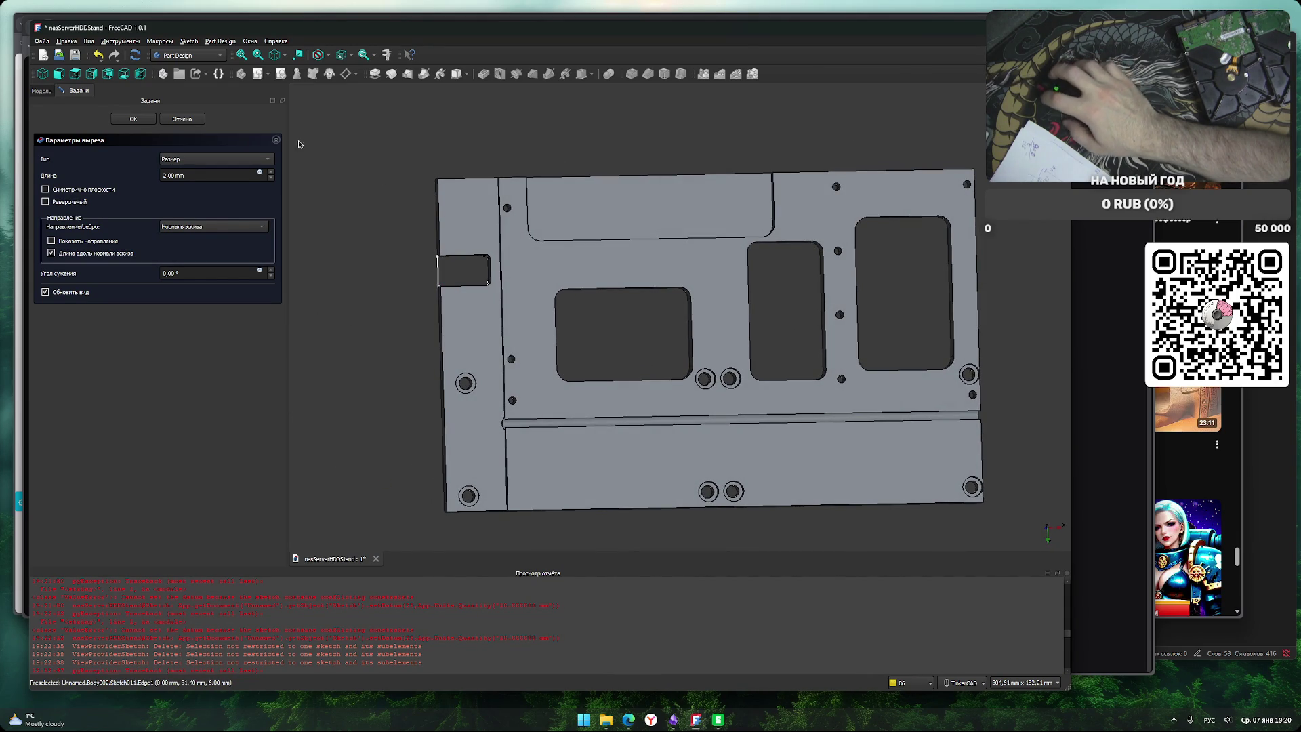
pyautogui.click(135, 119)
pyautogui.moveTo(562, 545)
pyautogui.mouseDown(button='middle')
pyautogui.moveTo(525, 535)
pyautogui.moveTo(505, 484)
pyautogui.mouseUp(button='middle')
pyautogui.moveTo(504, 484)
pyautogui.mouseDown(button='right')
pyautogui.moveTo(590, 500)
pyautogui.moveTo(598, 526)
pyautogui.moveTo(572, 508)
pyautogui.moveTo(583, 497)
pyautogui.moveTo(579, 511)
pyautogui.mouseUp(button='right')
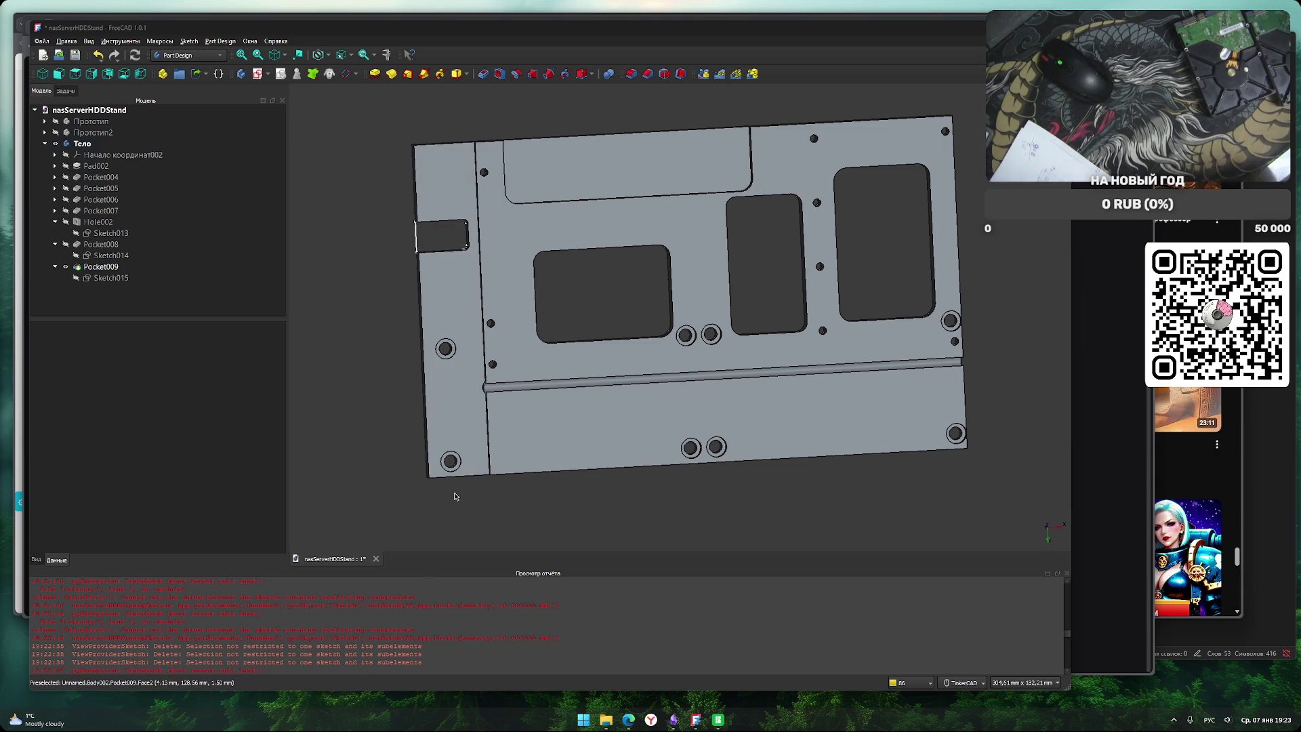
# Step: Bring the plate's left strip into view, select its face and start a new sketch there
pyautogui.scroll(2, 460, 366)
pyautogui.scroll(-4, 460, 381)
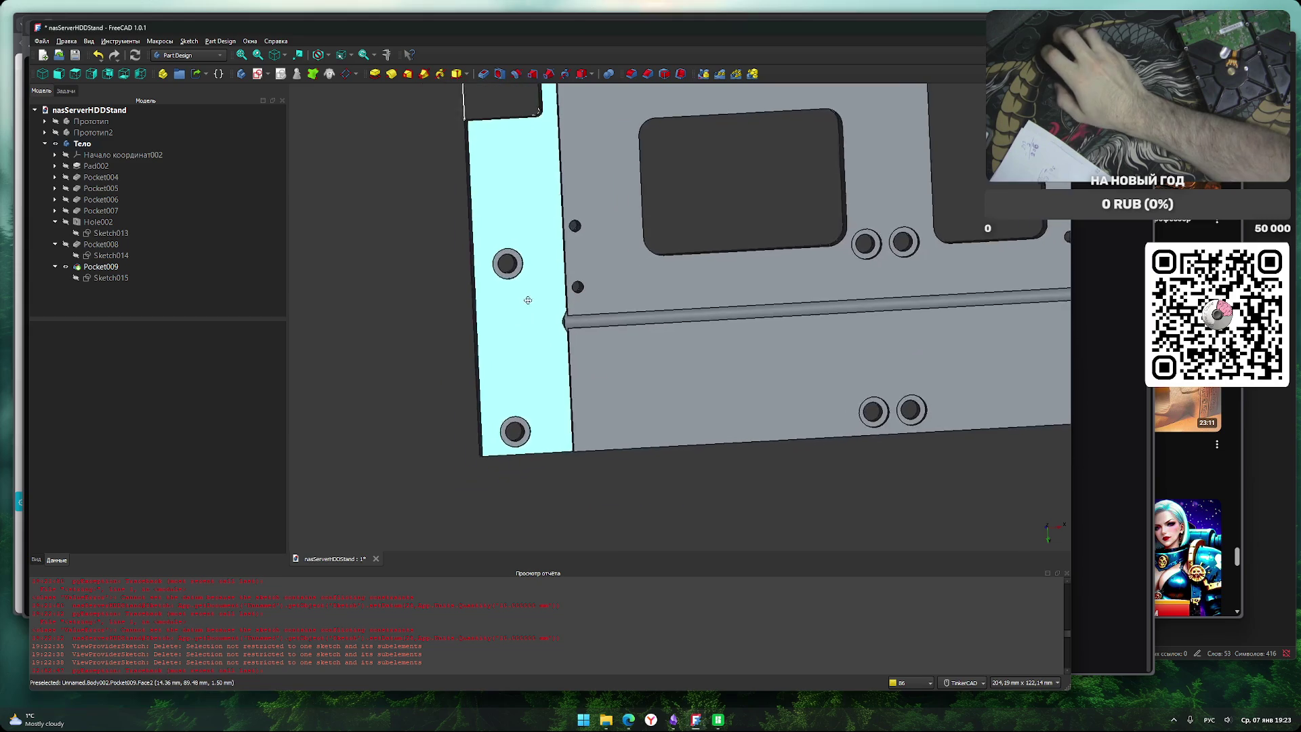
pyautogui.scroll(1, 465, 426)
pyautogui.scroll(-3, 343, 450)
pyautogui.scroll(5, 395, 415)
pyautogui.moveTo(460, 422)
pyautogui.mouseDown(button='middle')
pyautogui.moveTo(414, 401)
pyautogui.moveTo(440, 405)
pyautogui.moveTo(452, 443)
pyautogui.mouseUp(button='middle')
pyautogui.click(429, 327)
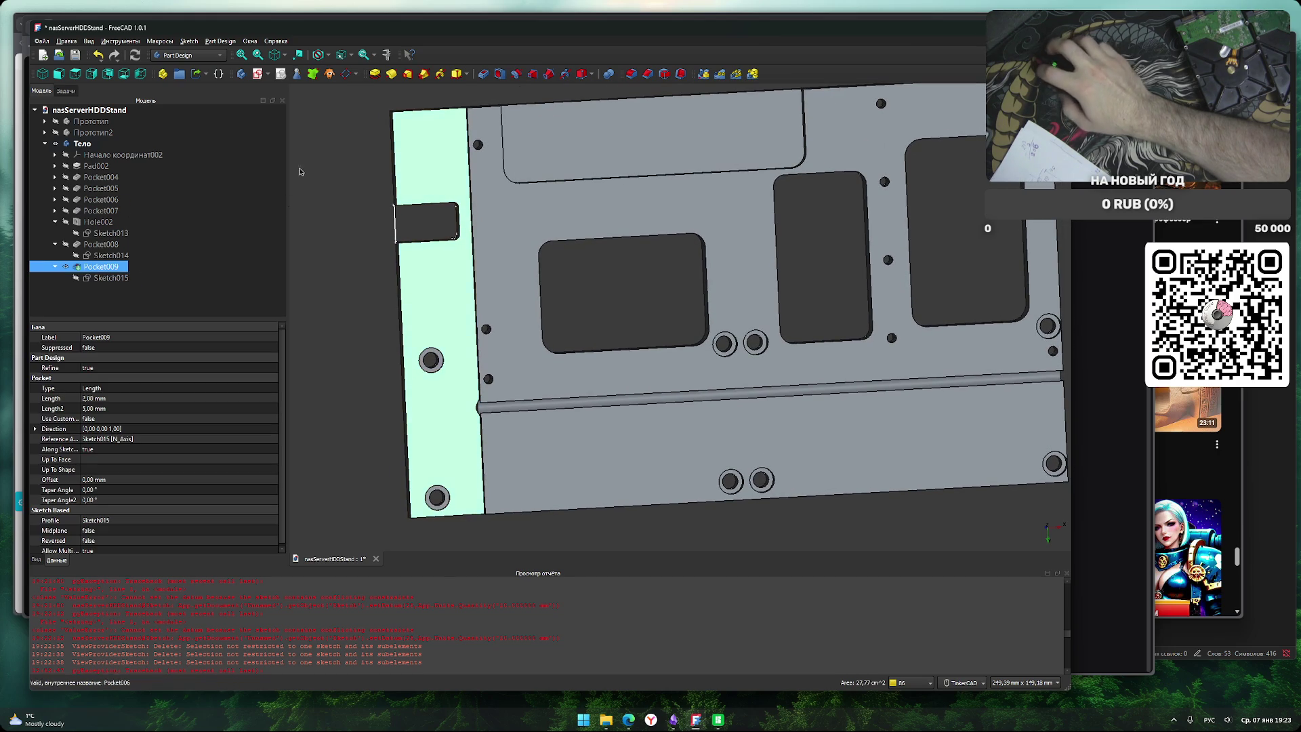
pyautogui.click(258, 74)
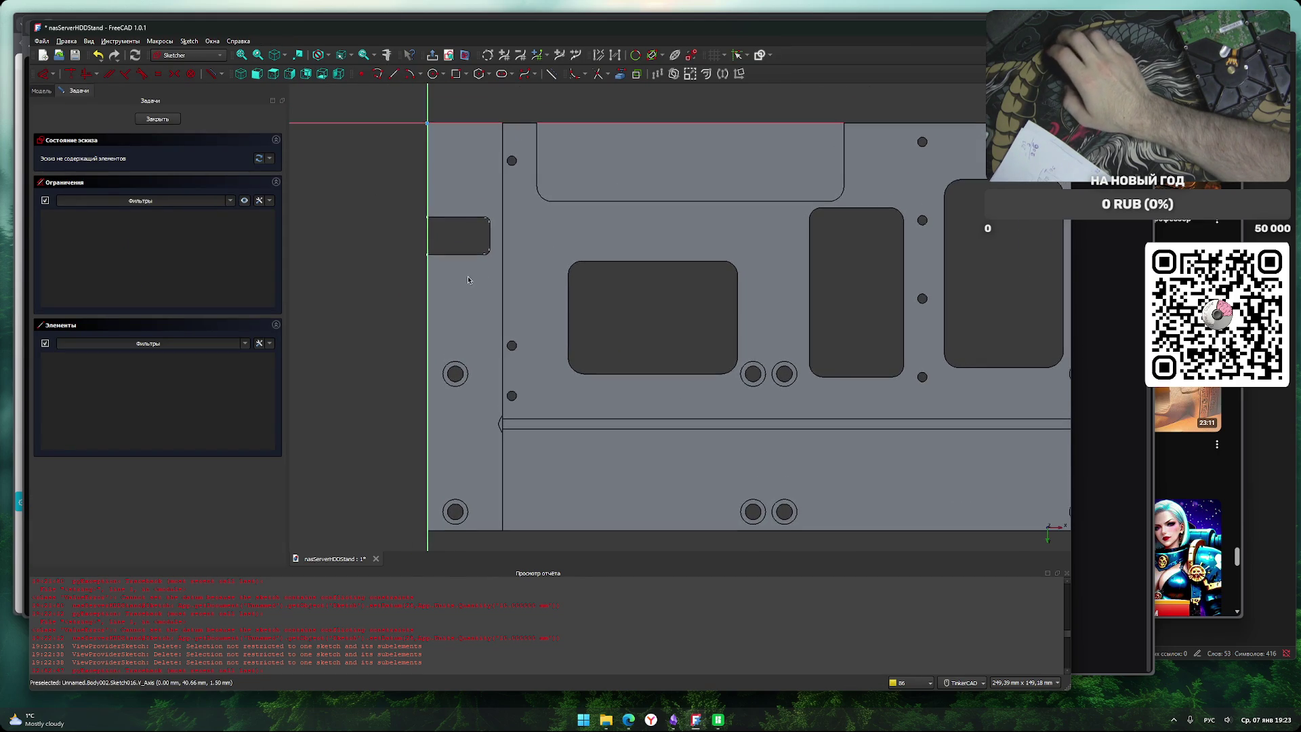
# Step: Cancel the rectangle tool, close the empty sketch and delete Sketch016
pyautogui.click(455, 74)
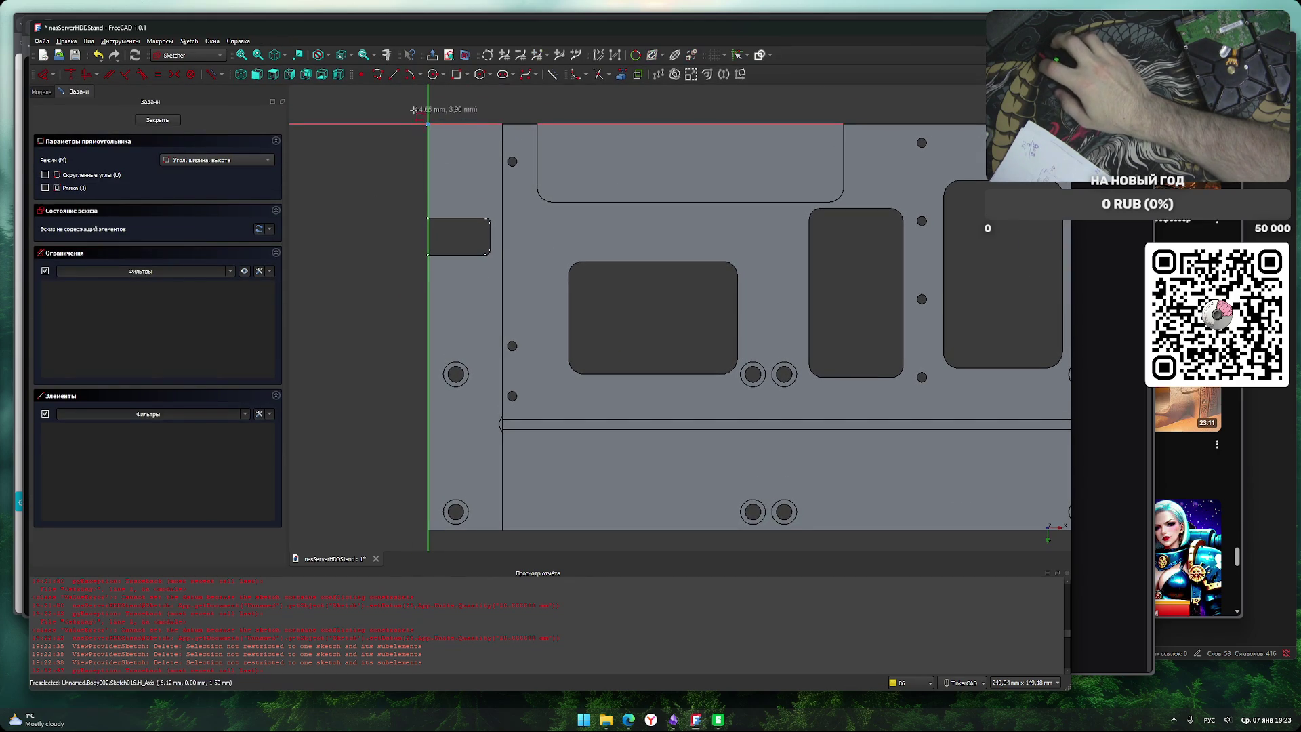
pyautogui.press('Escape')
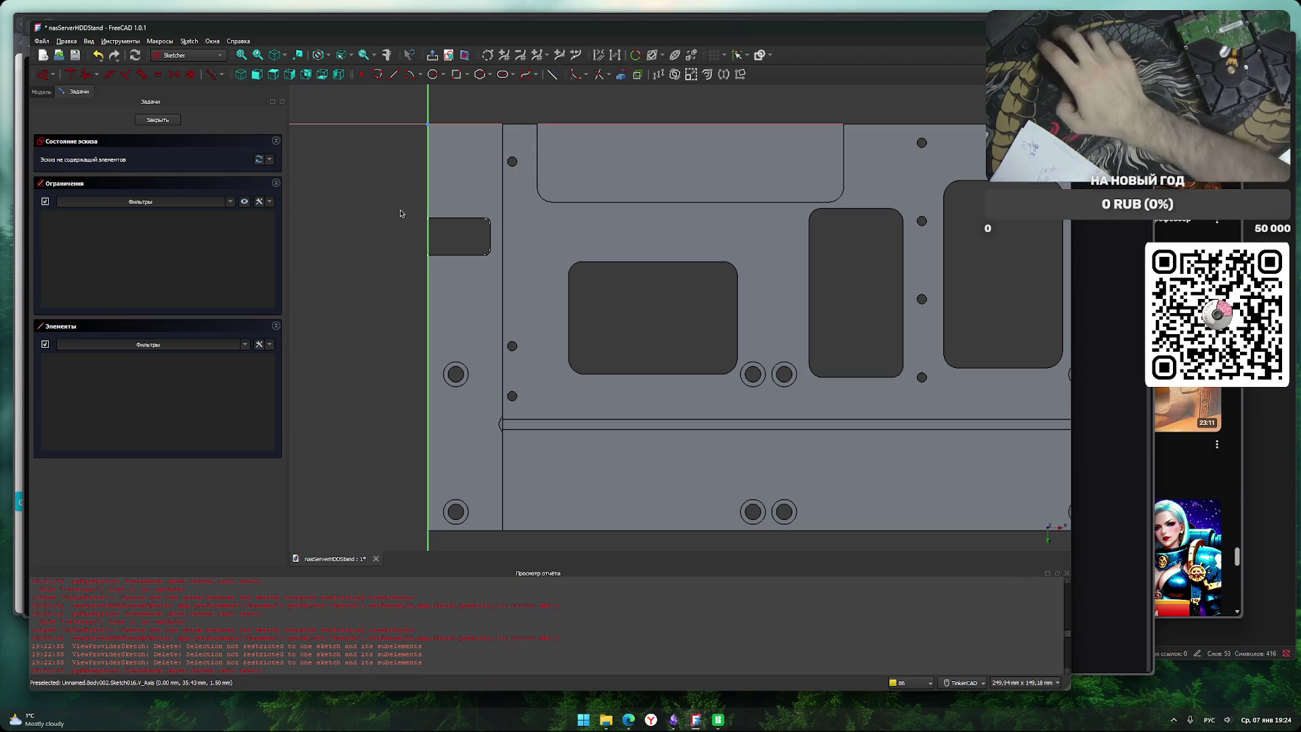
pyautogui.click(156, 121)
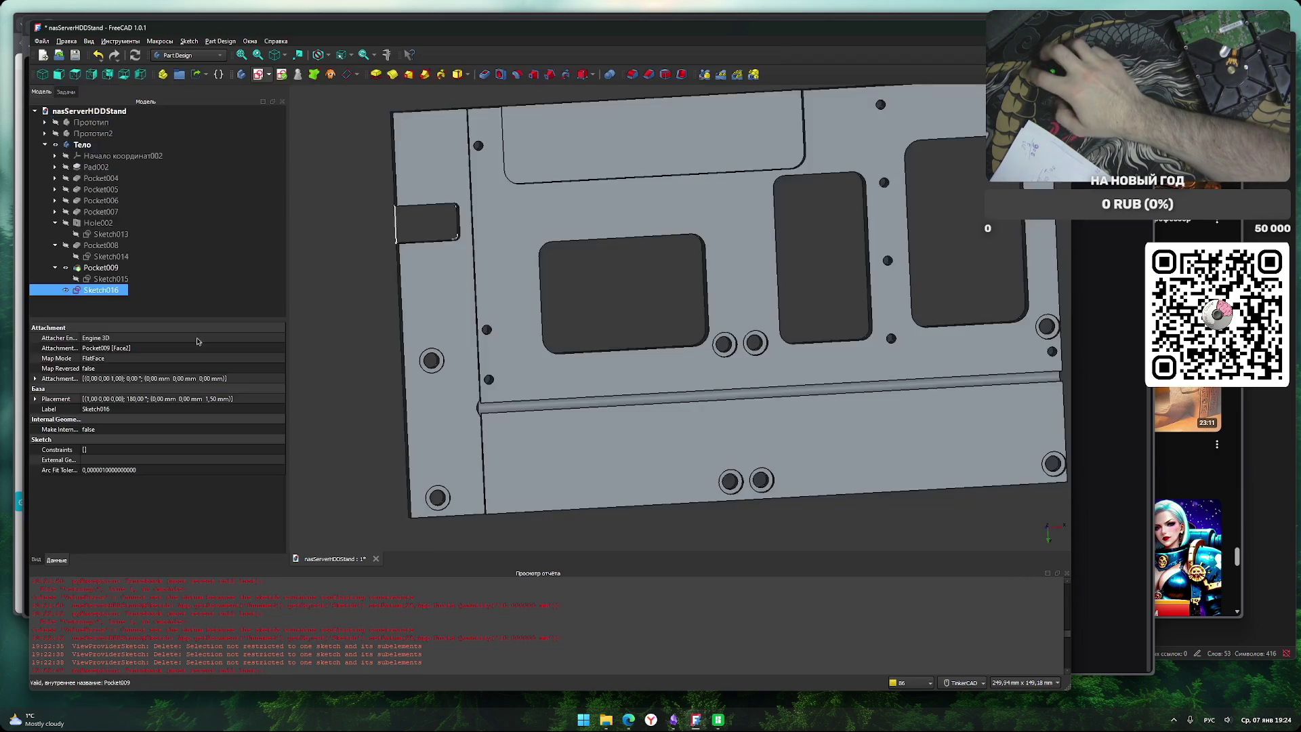
pyautogui.press('Delete')
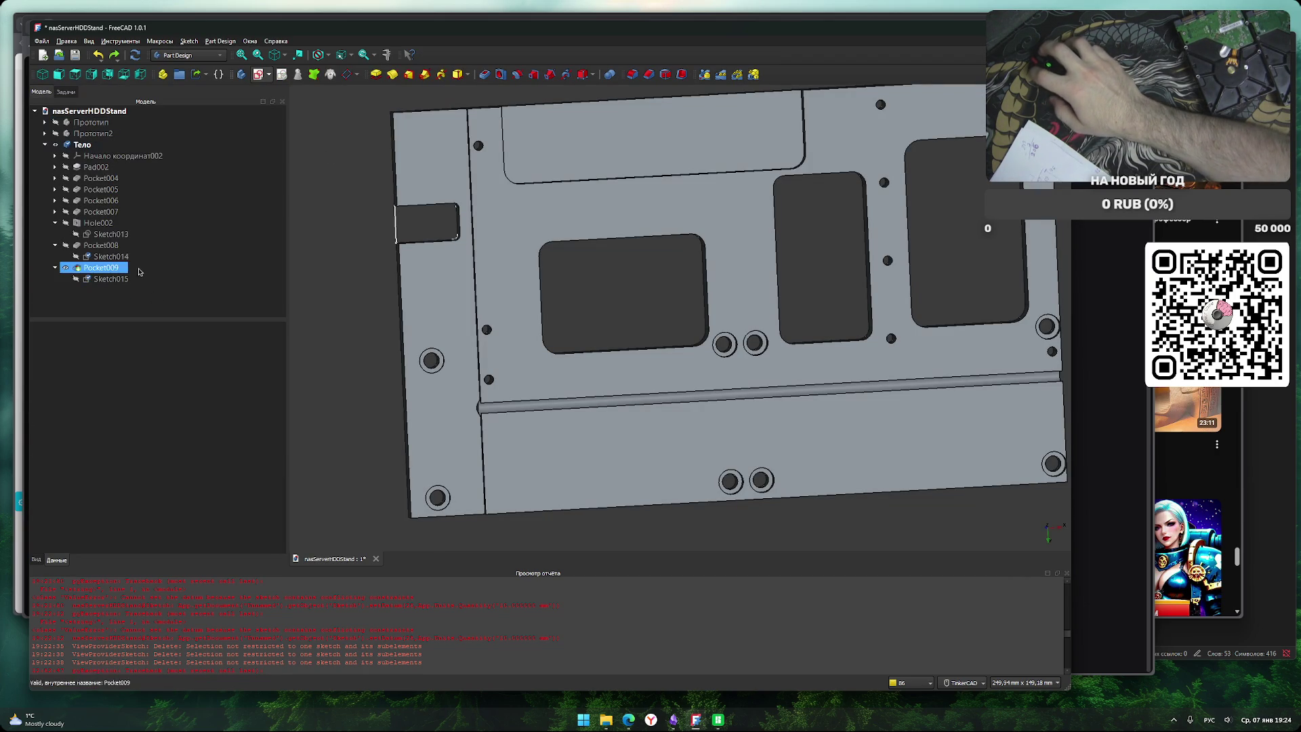
# Step: Collapse Hole002 and expand Pocket007 in the model tree to select Sketch012
pyautogui.click(77, 235)
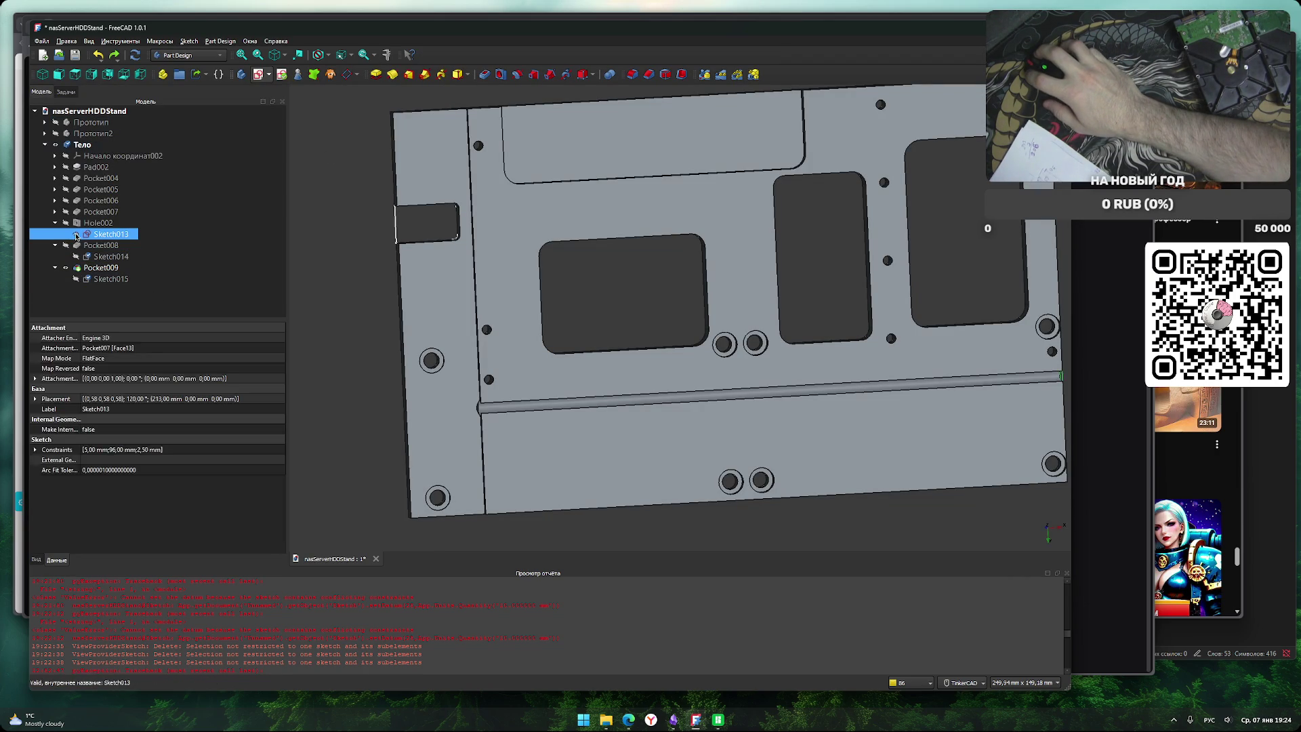
pyautogui.click(55, 222)
pyautogui.click(56, 212)
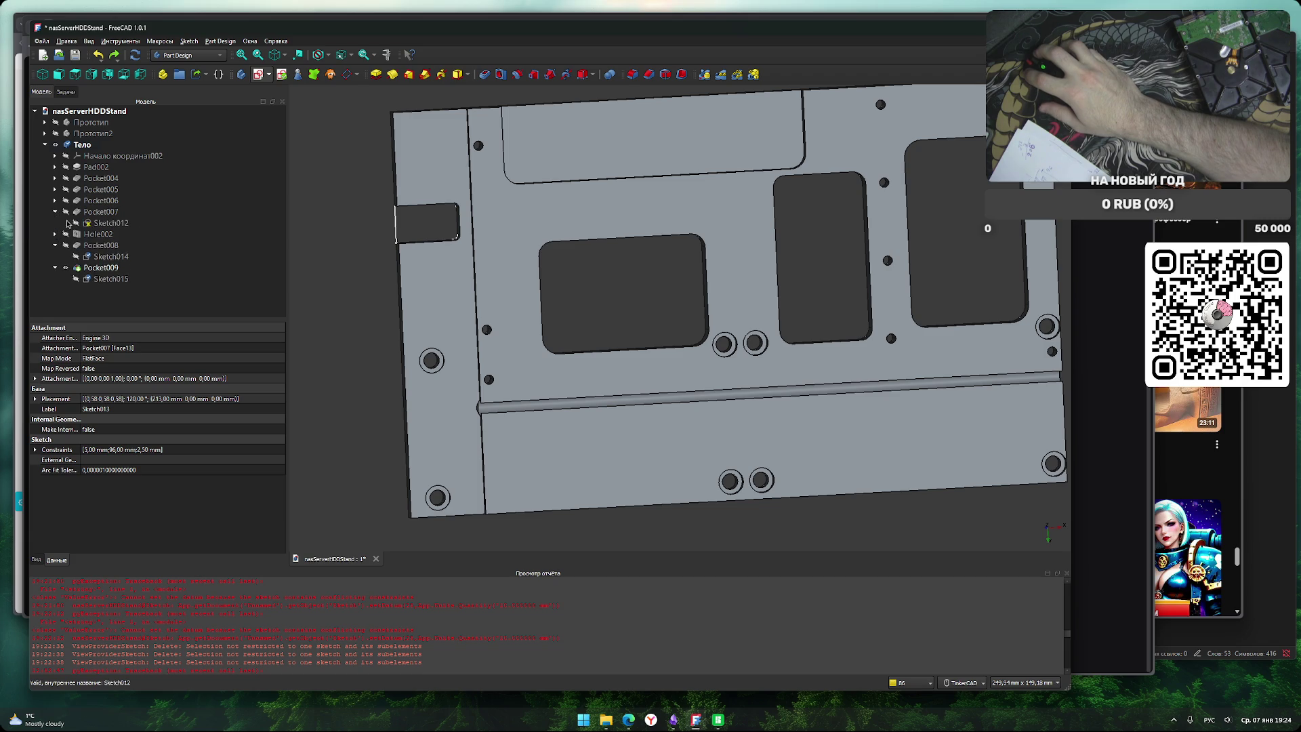
pyautogui.click(77, 223)
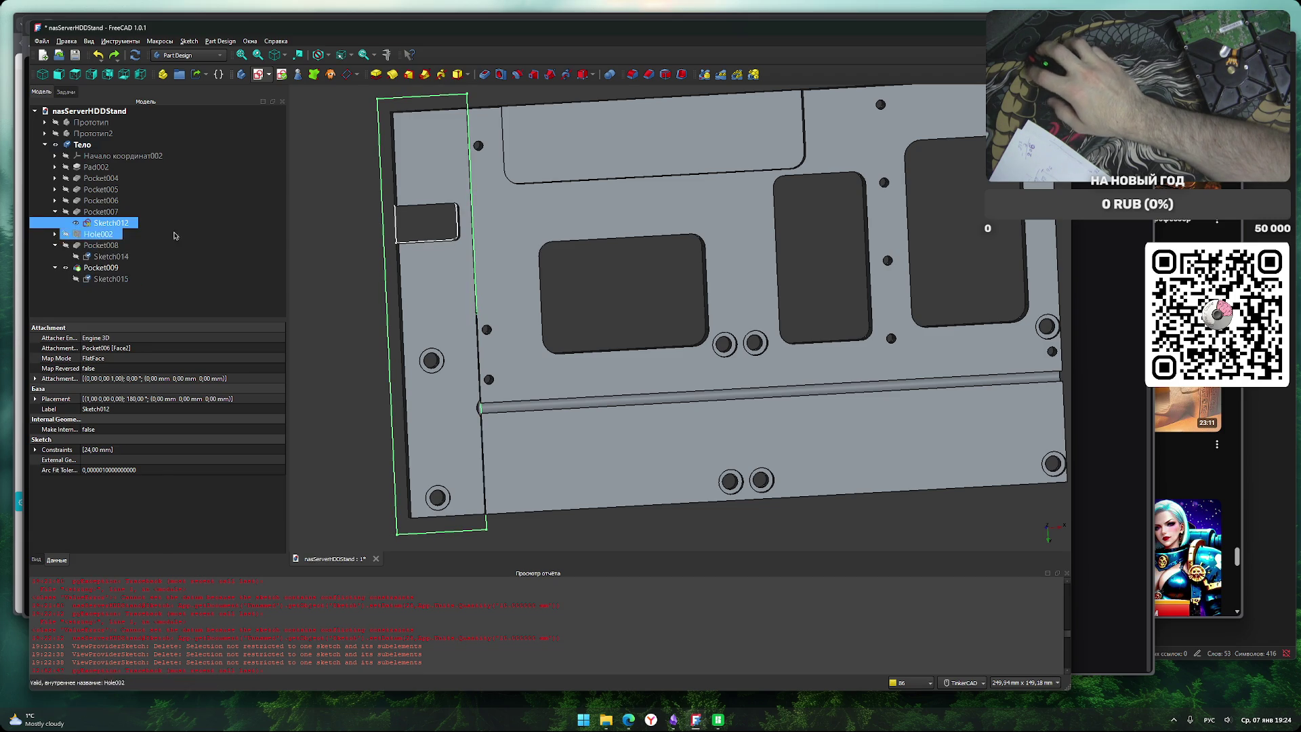
# Step: Open Sketch012 and change the strip's 24 mm top dimension to 20 mm
pyautogui.doubleClick(100, 226)
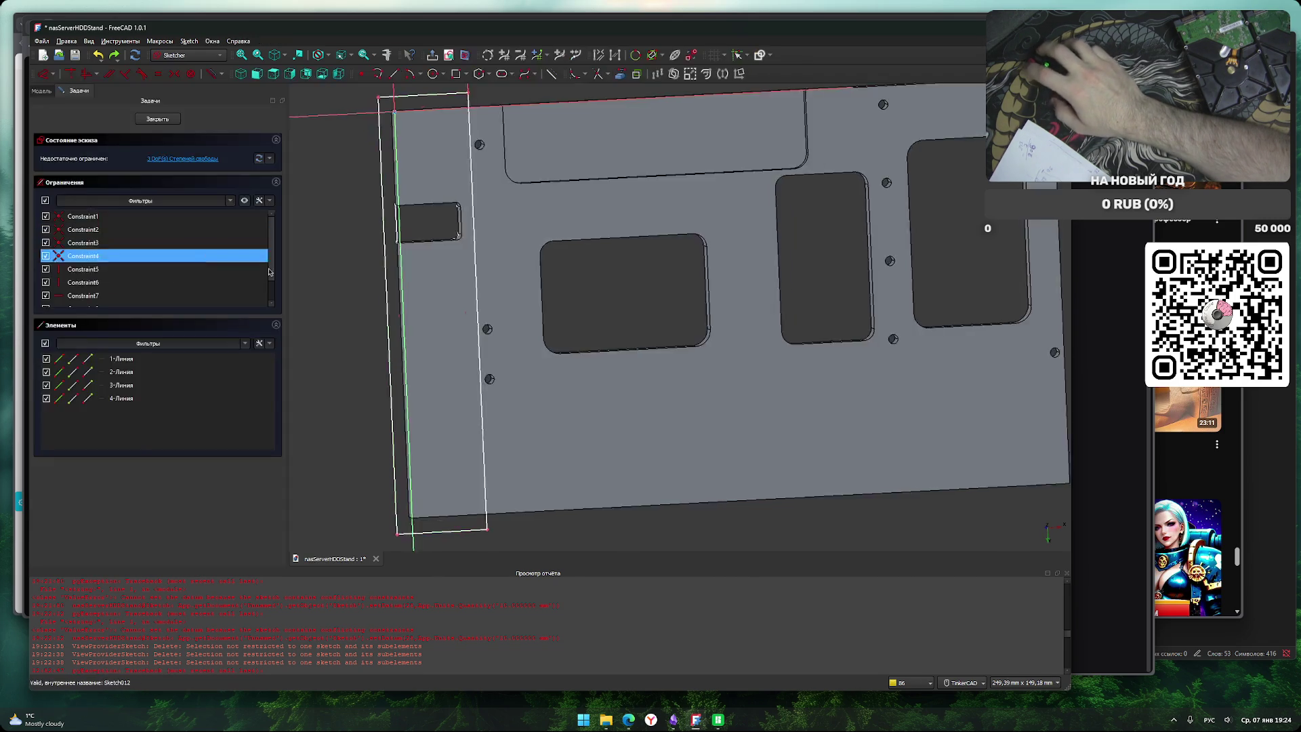
pyautogui.moveTo(479, 348)
pyautogui.mouseDown(button='middle')
pyautogui.moveTo(470, 313)
pyautogui.moveTo(469, 344)
pyautogui.moveTo(456, 327)
pyautogui.mouseUp(button='middle')
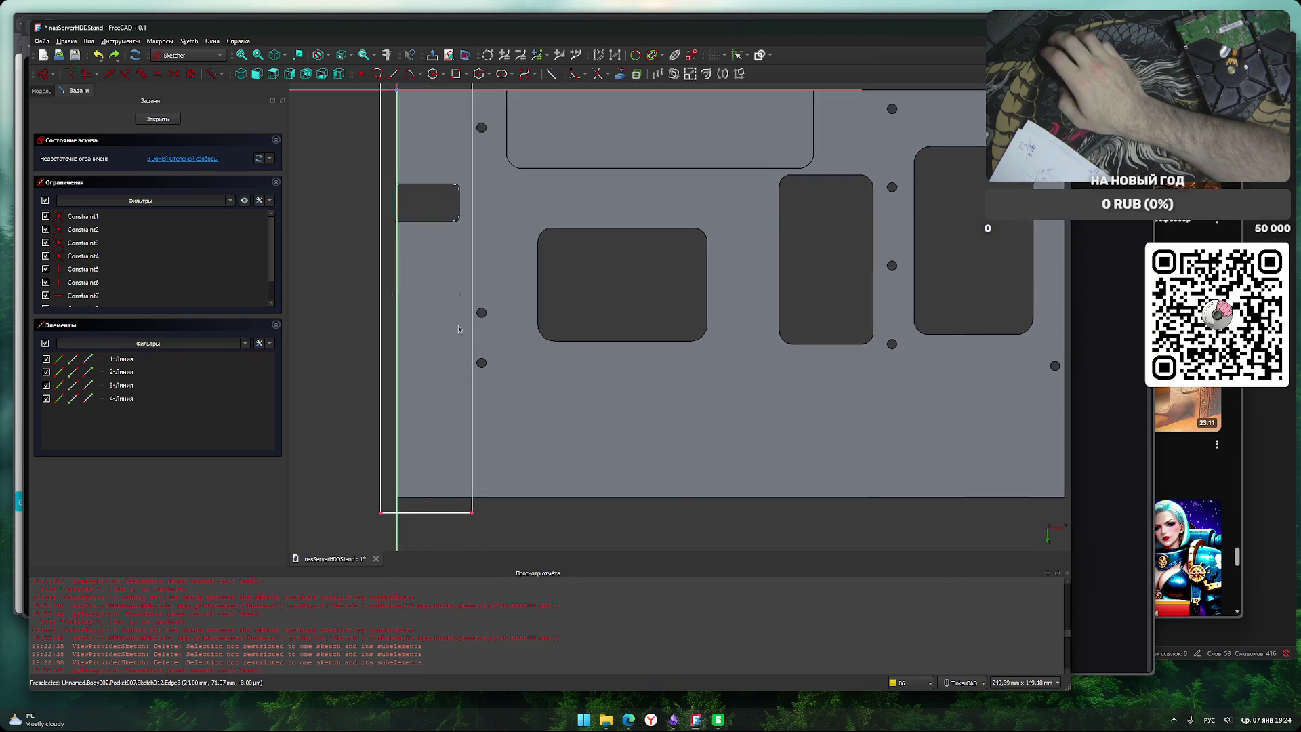
pyautogui.moveTo(468, 249)
pyautogui.mouseDown(button='middle')
pyautogui.moveTo(449, 319)
pyautogui.moveTo(500, 365)
pyautogui.mouseUp(button='middle')
pyautogui.doubleClick(469, 156)
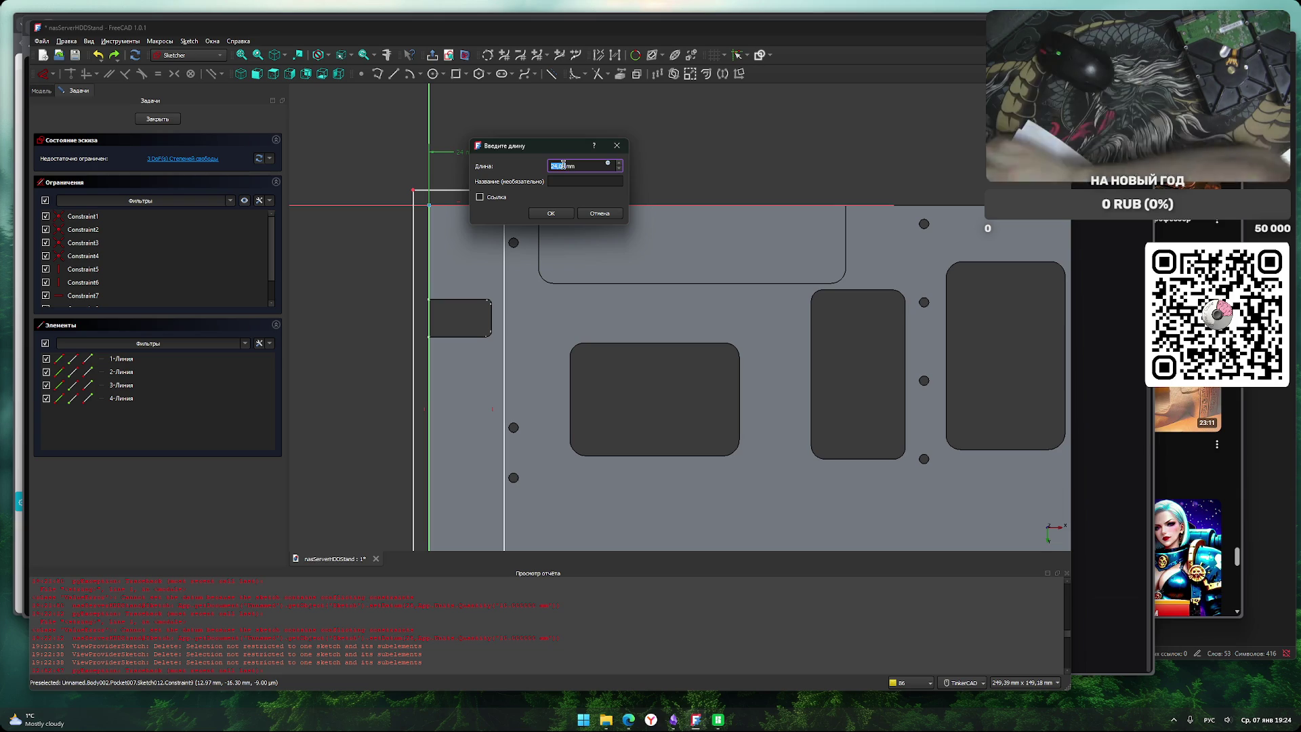
pyautogui.write('20')
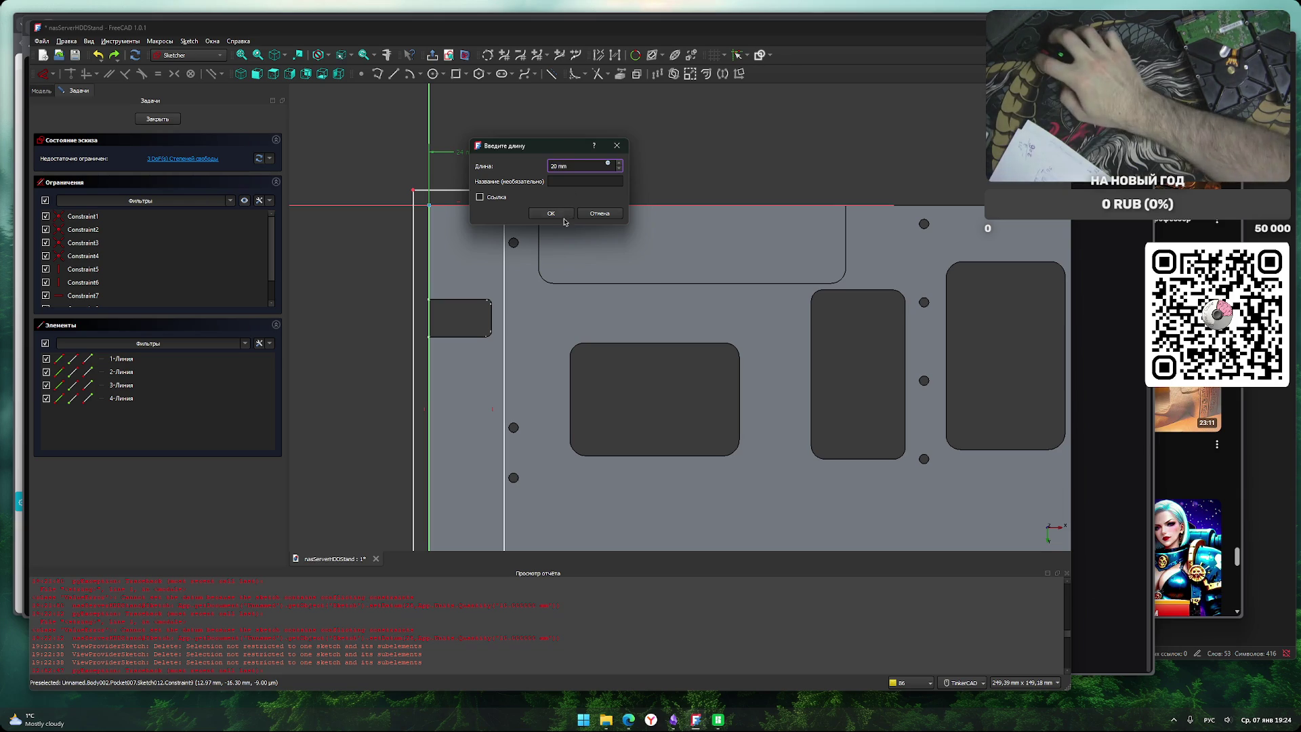
pyautogui.click(550, 212)
# Step: Leave Sketch012, then pan and orbit the part to check the narrowed strip
pyautogui.scroll(-2, 366, 279)
pyautogui.moveTo(357, 339); pyautogui.dragTo(381, 300, button='middle')
pyautogui.press('Escape')
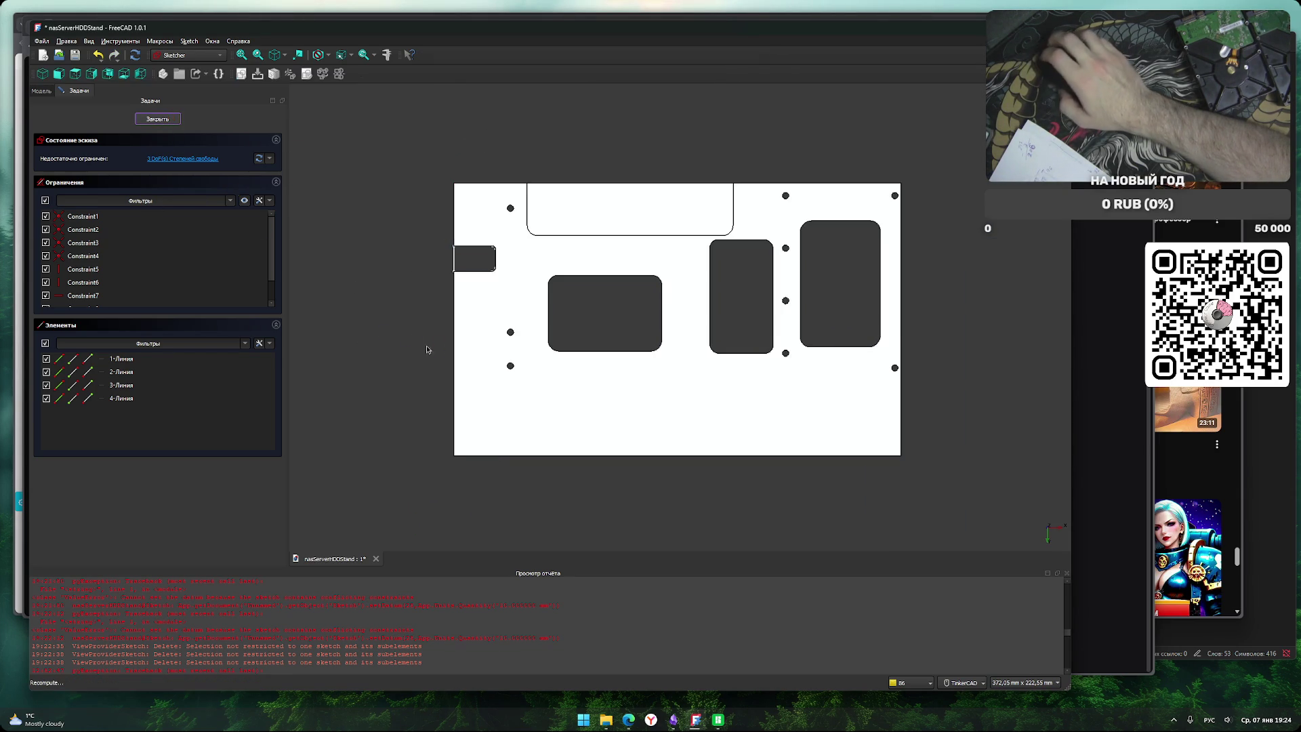
pyautogui.click(345, 376)
pyautogui.moveTo(344, 376); pyautogui.dragTo(425, 387, button='middle')
pyautogui.moveTo(377, 392)
pyautogui.mouseDown(button='right')
pyautogui.moveTo(393, 370)
pyautogui.moveTo(430, 374)
pyautogui.mouseUp(button='right')
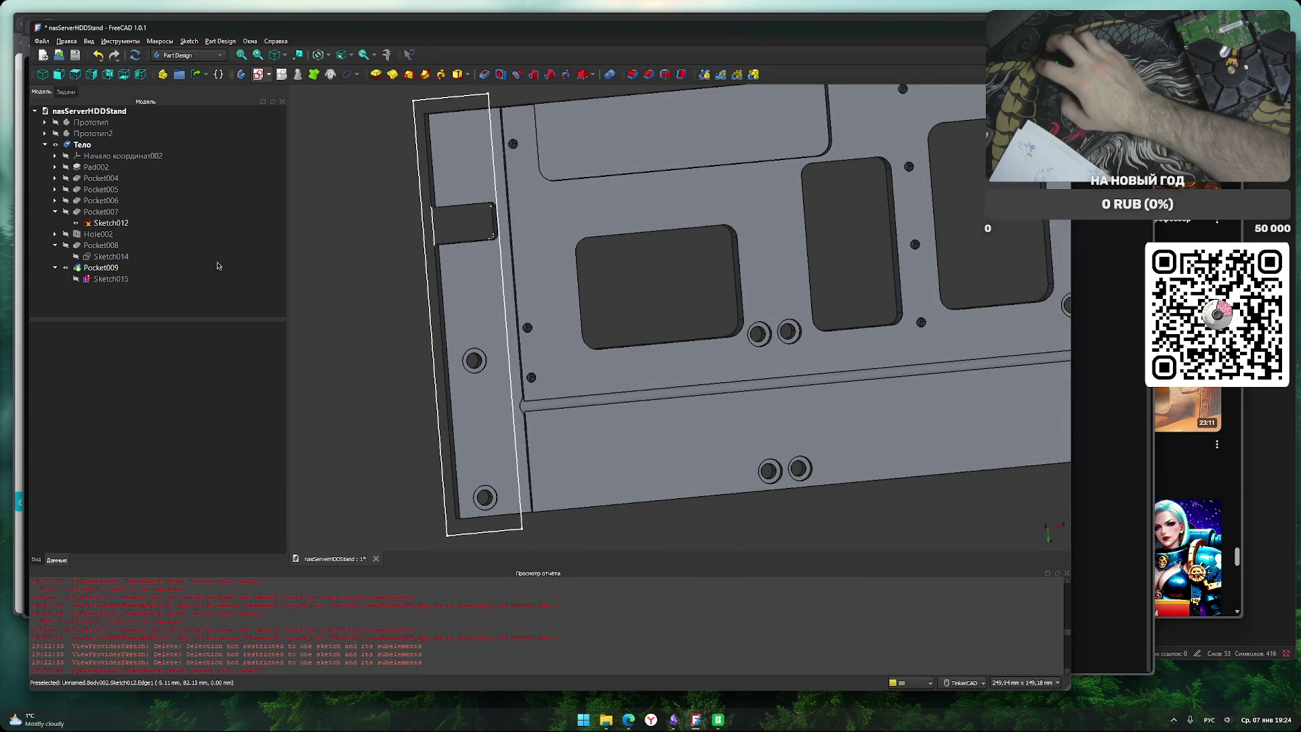
# Step: Reopen and close Sketch012, then check Sketch013 under Hole002 and reselect Sketch012
pyautogui.click(108, 222)
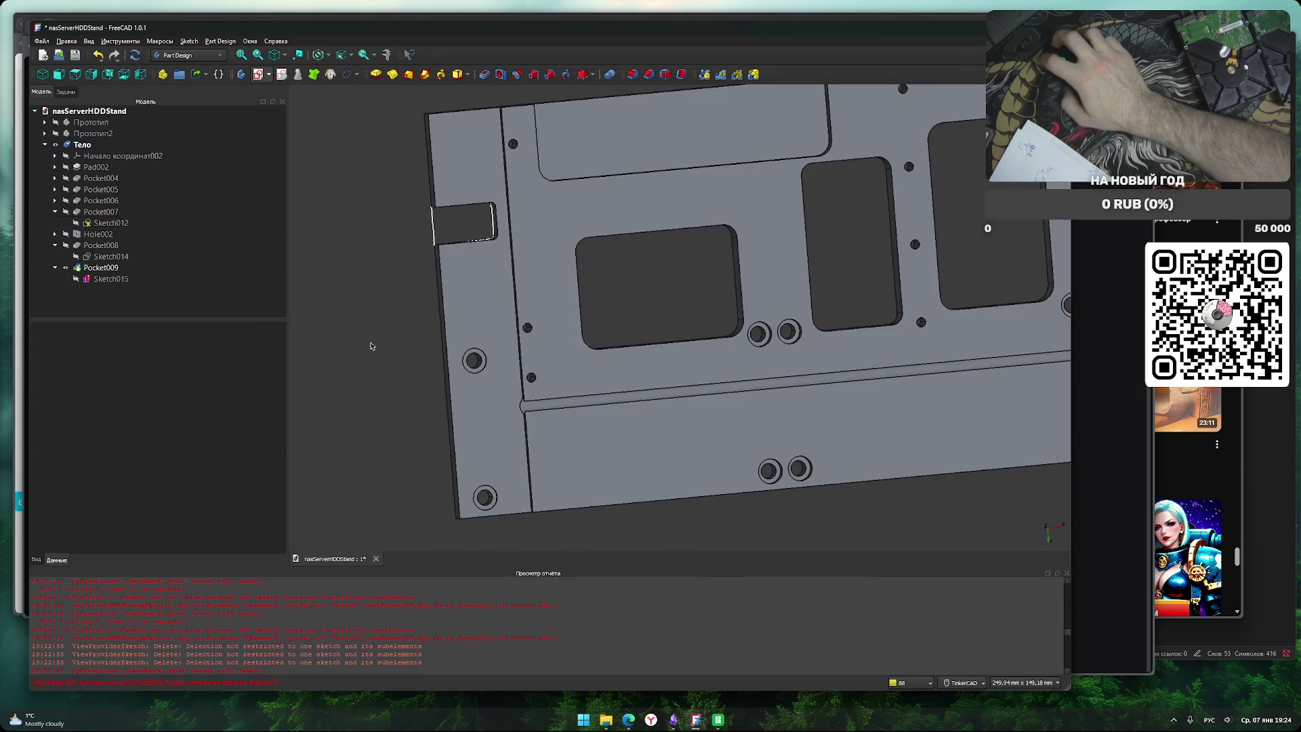
pyautogui.doubleClick(118, 224)
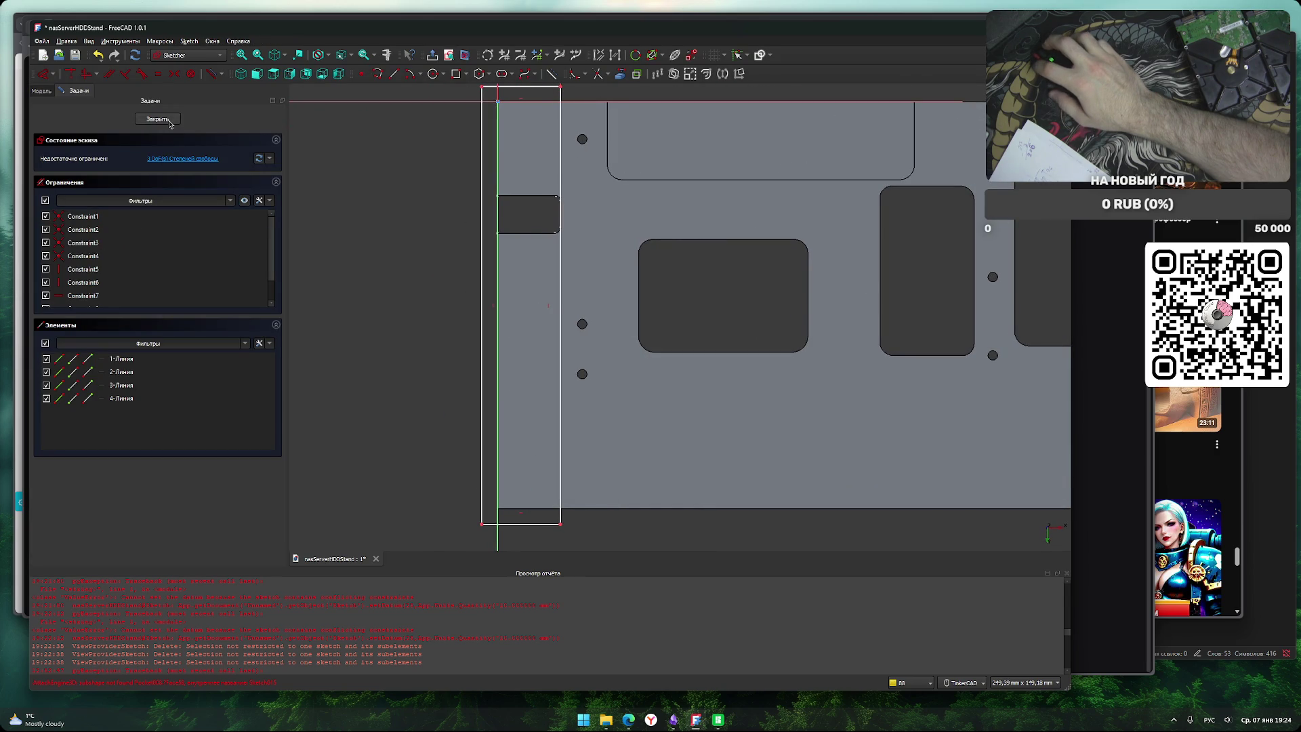
pyautogui.click(170, 122)
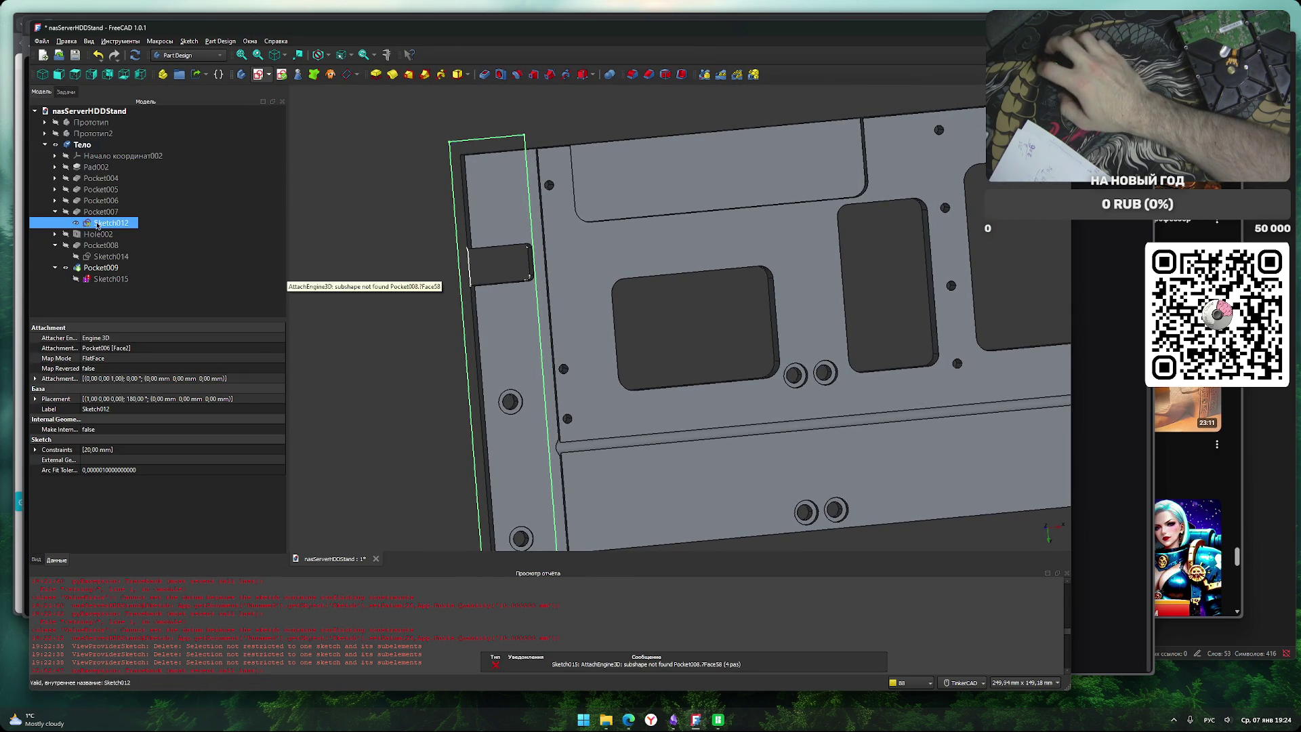
pyautogui.click(114, 246)
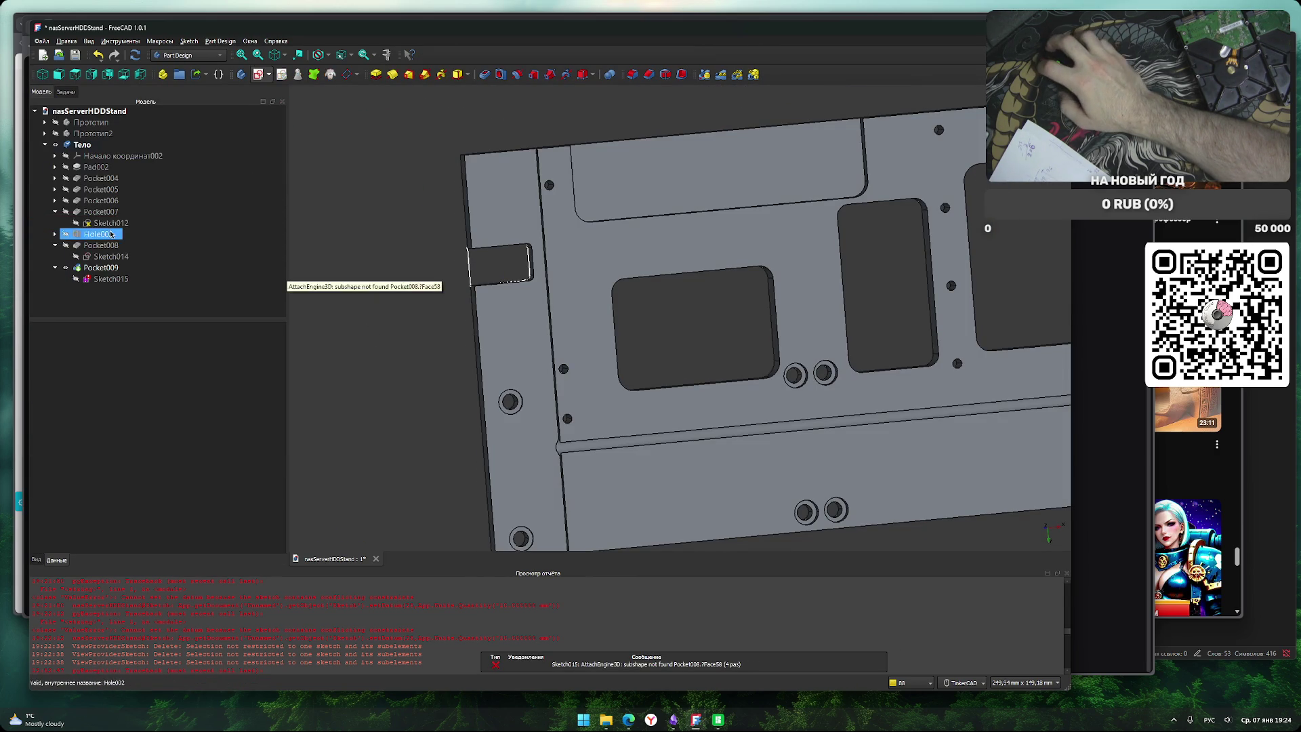
pyautogui.click(55, 234)
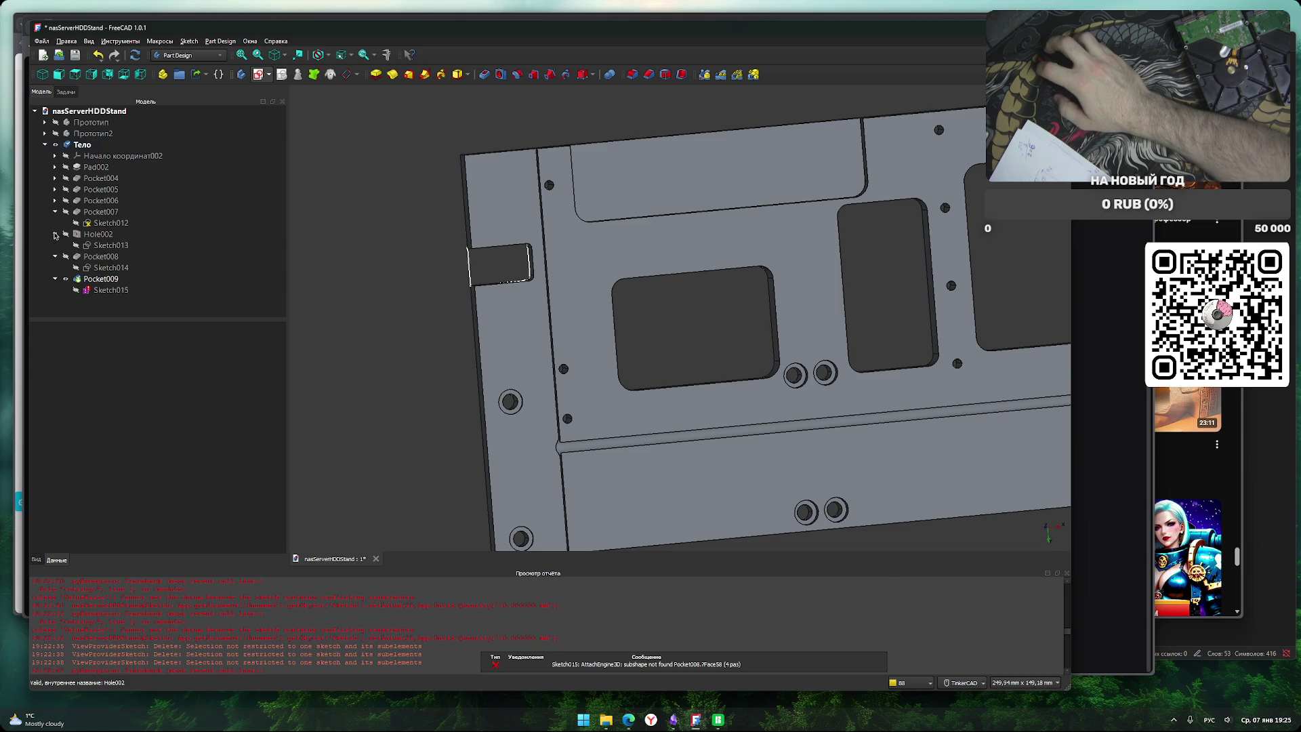
pyautogui.click(107, 246)
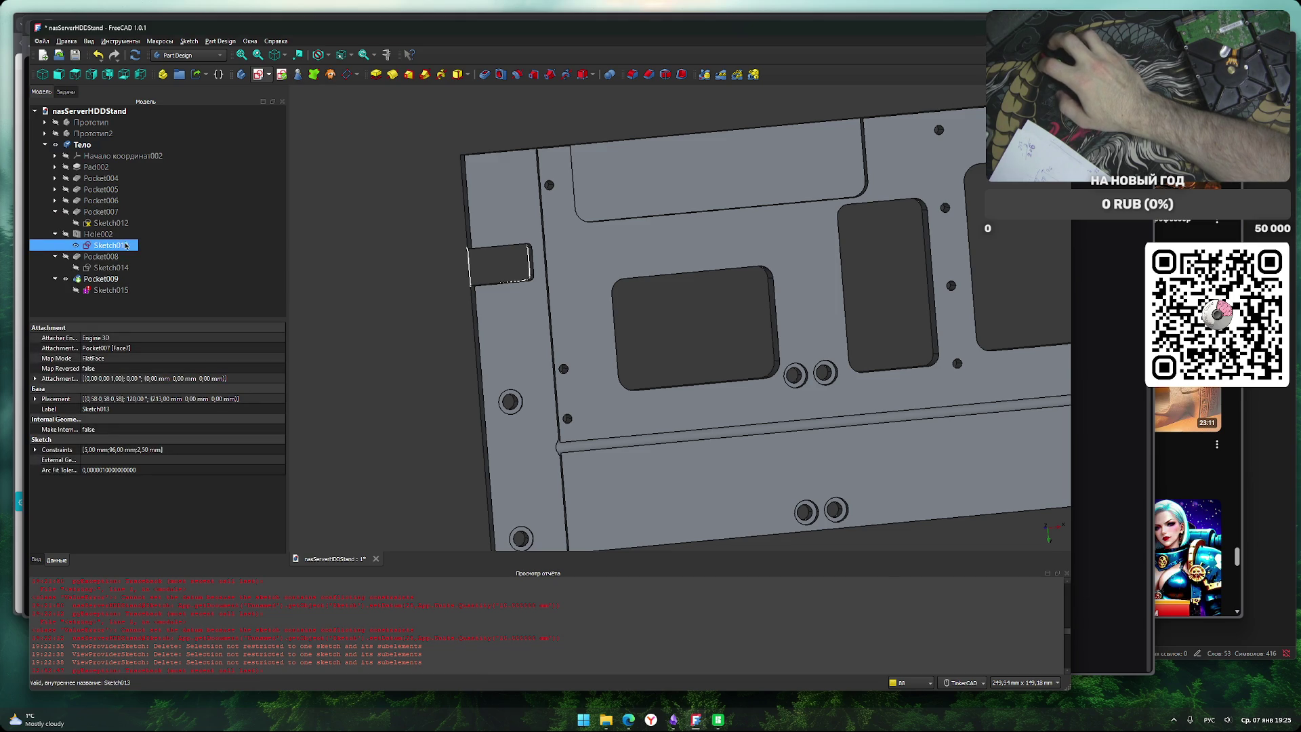
pyautogui.click(57, 234)
pyautogui.click(77, 224)
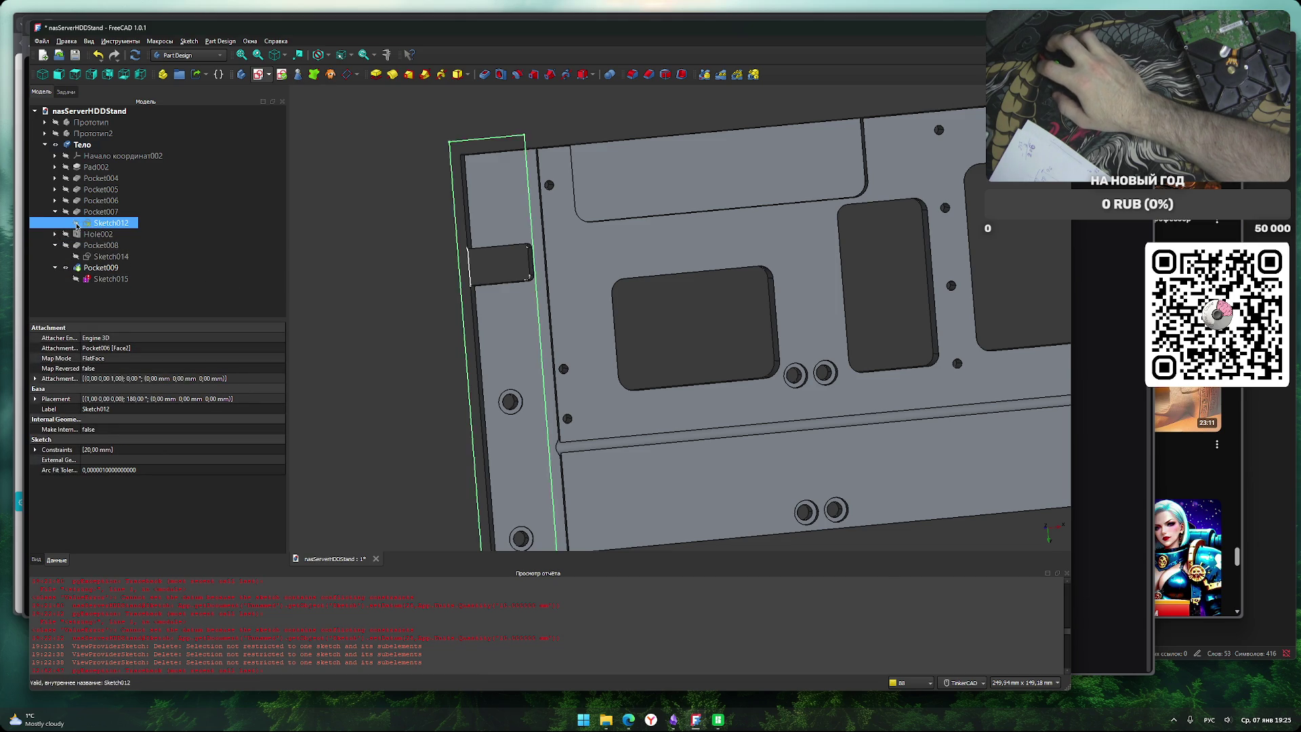
# Step: Reopen Sketch012, close it again, and pan toward the plate's left edge
pyautogui.doubleClick(109, 222)
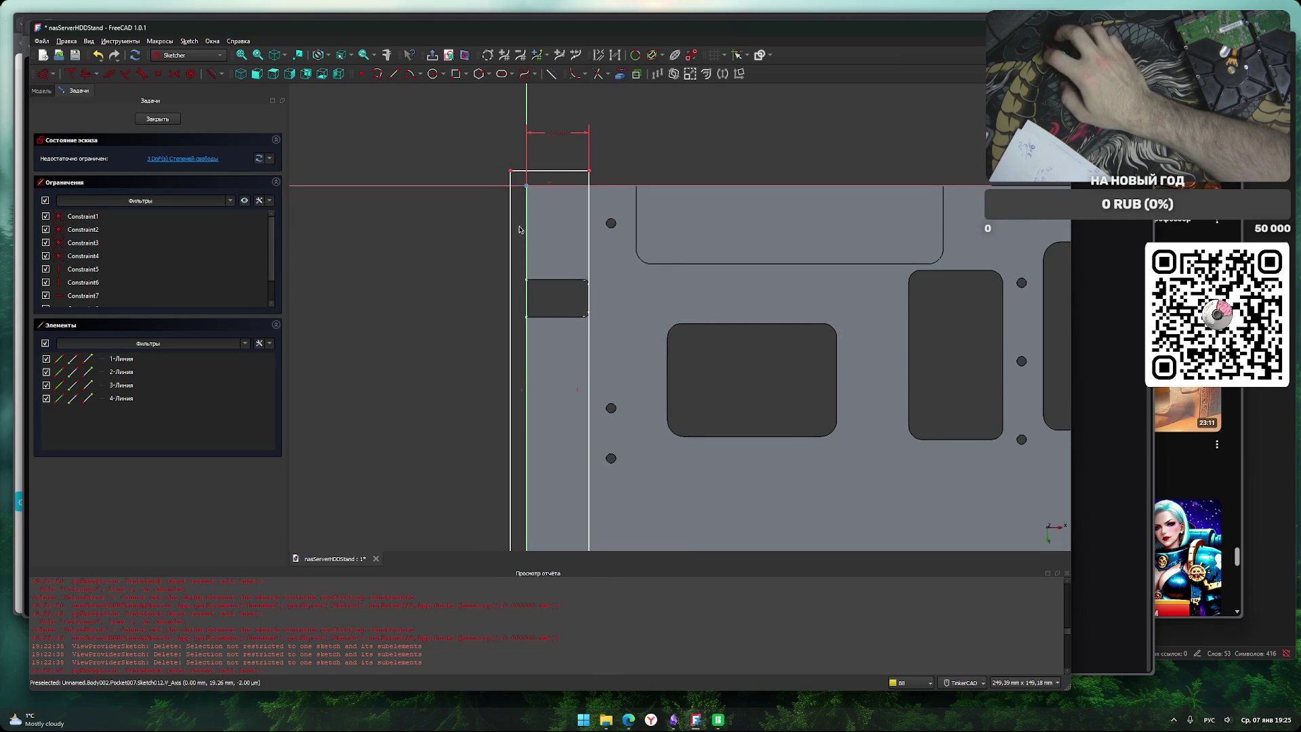
pyautogui.scroll(-3, 479, 285)
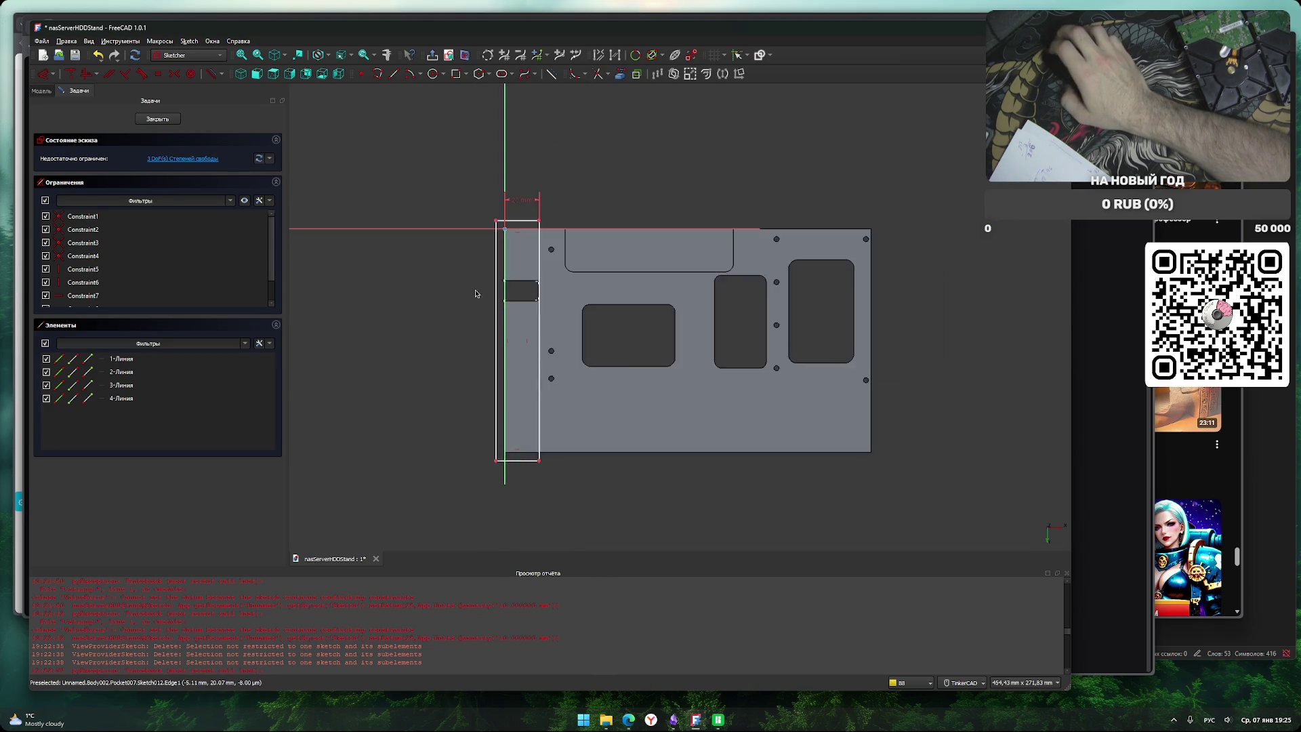
pyautogui.scroll(3, 433, 334)
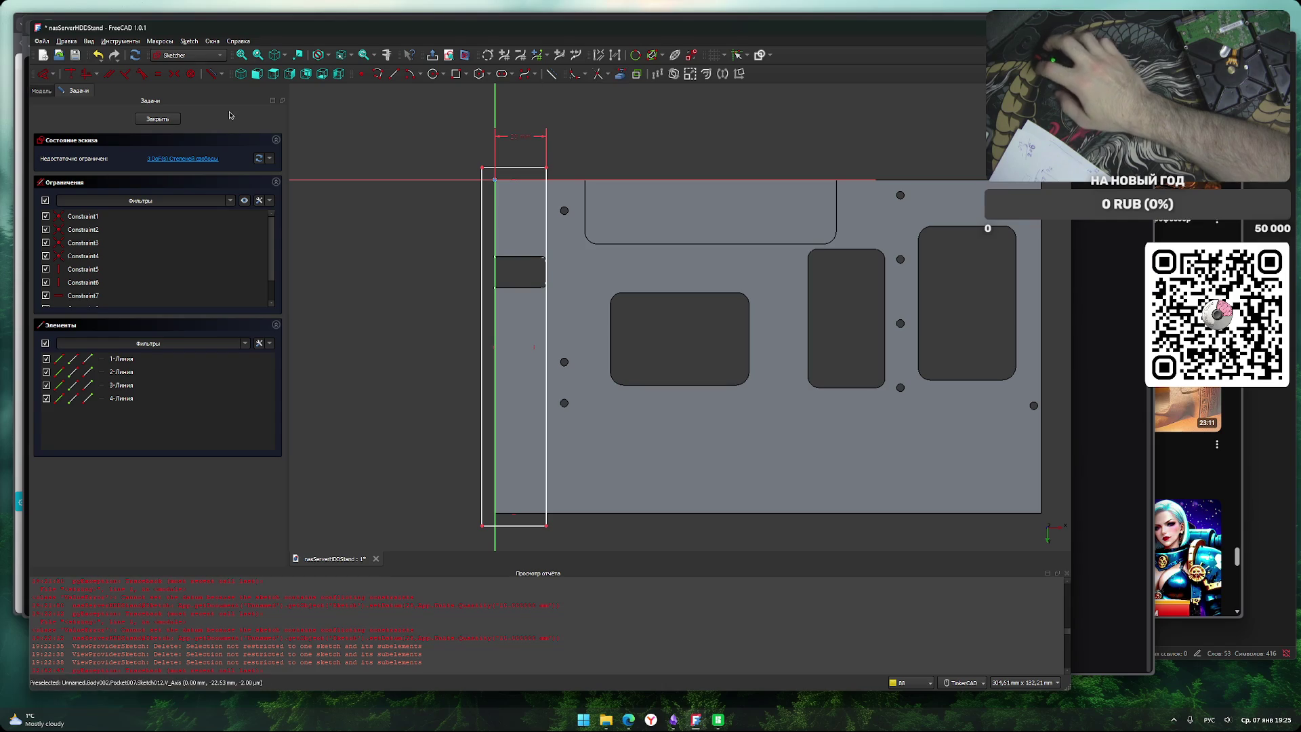
pyautogui.click(157, 118)
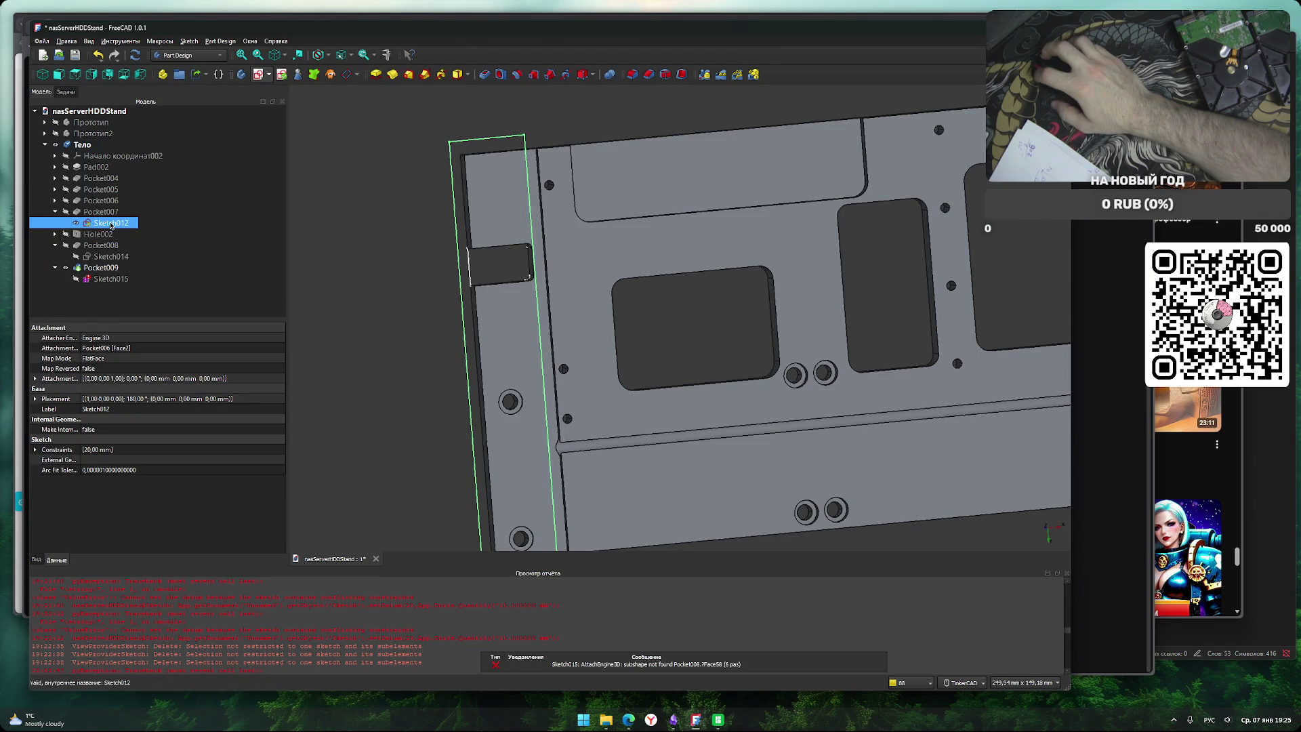
pyautogui.moveTo(380, 284); pyautogui.dragTo(430, 242, button='middle')
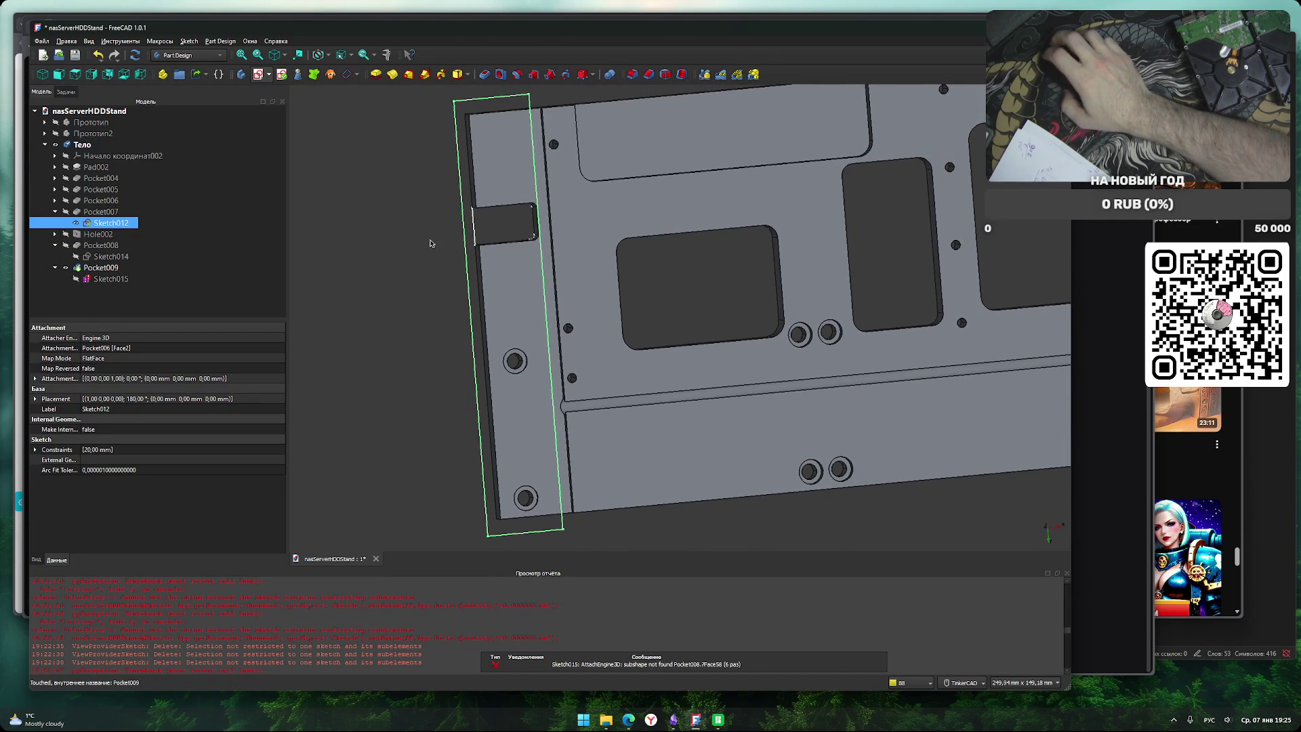
pyautogui.click(484, 79)
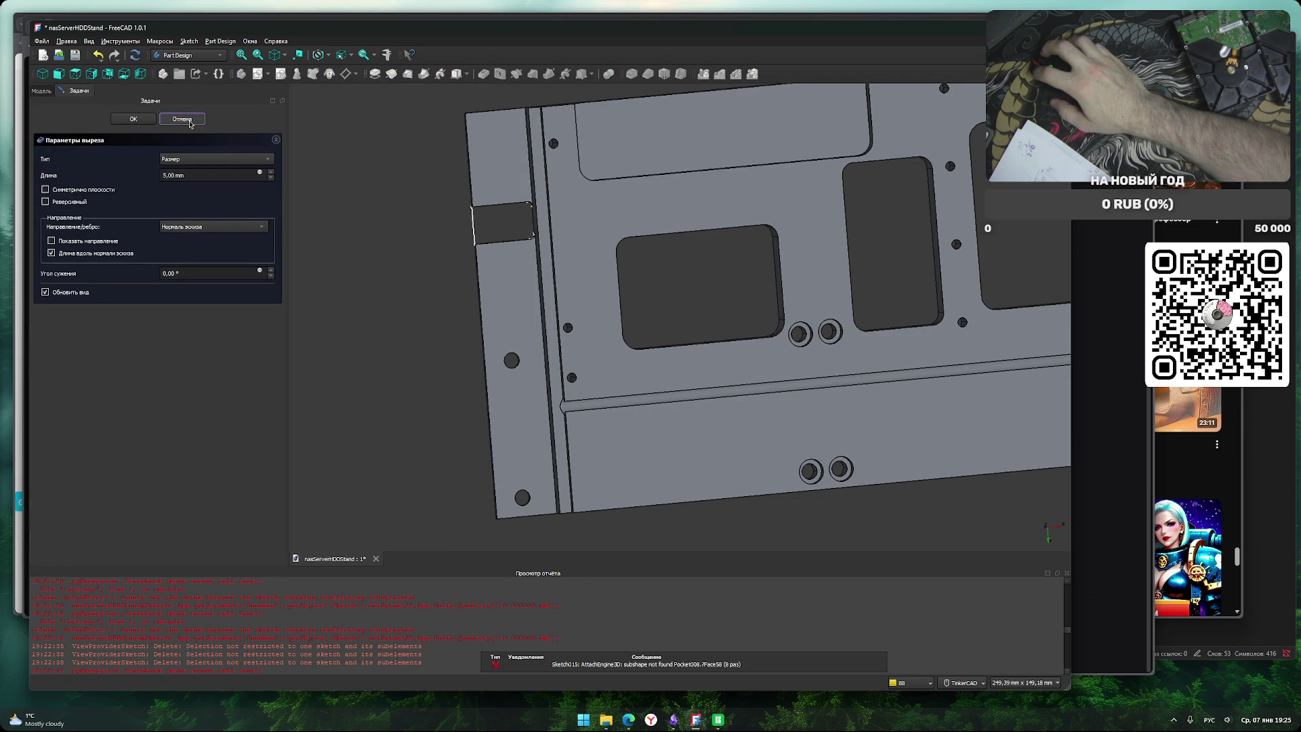
pyautogui.click(134, 118)
pyautogui.click(111, 222)
pyautogui.keyDown('ctrl'); pyautogui.click(110, 256); pyautogui.keyUp('ctrl')
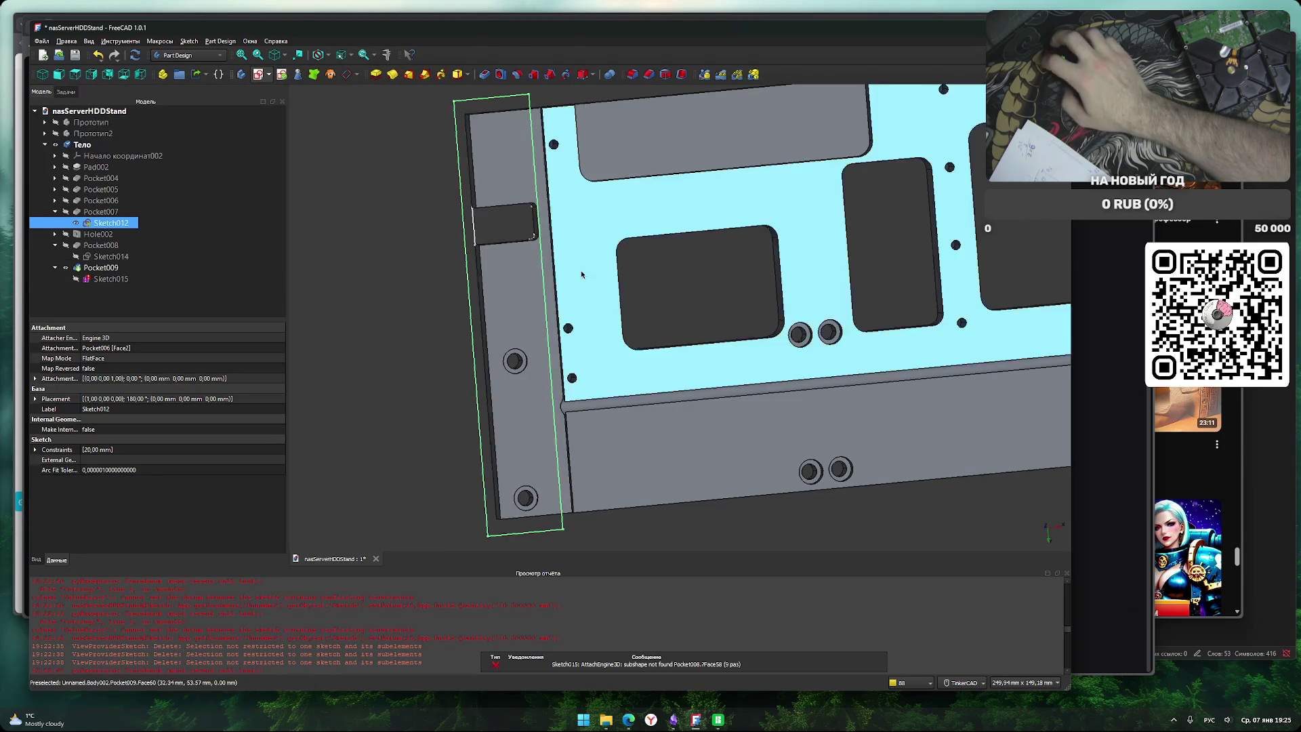
pyautogui.keyDown('ctrl'); pyautogui.click(220, 255); pyautogui.keyUp('ctrl')
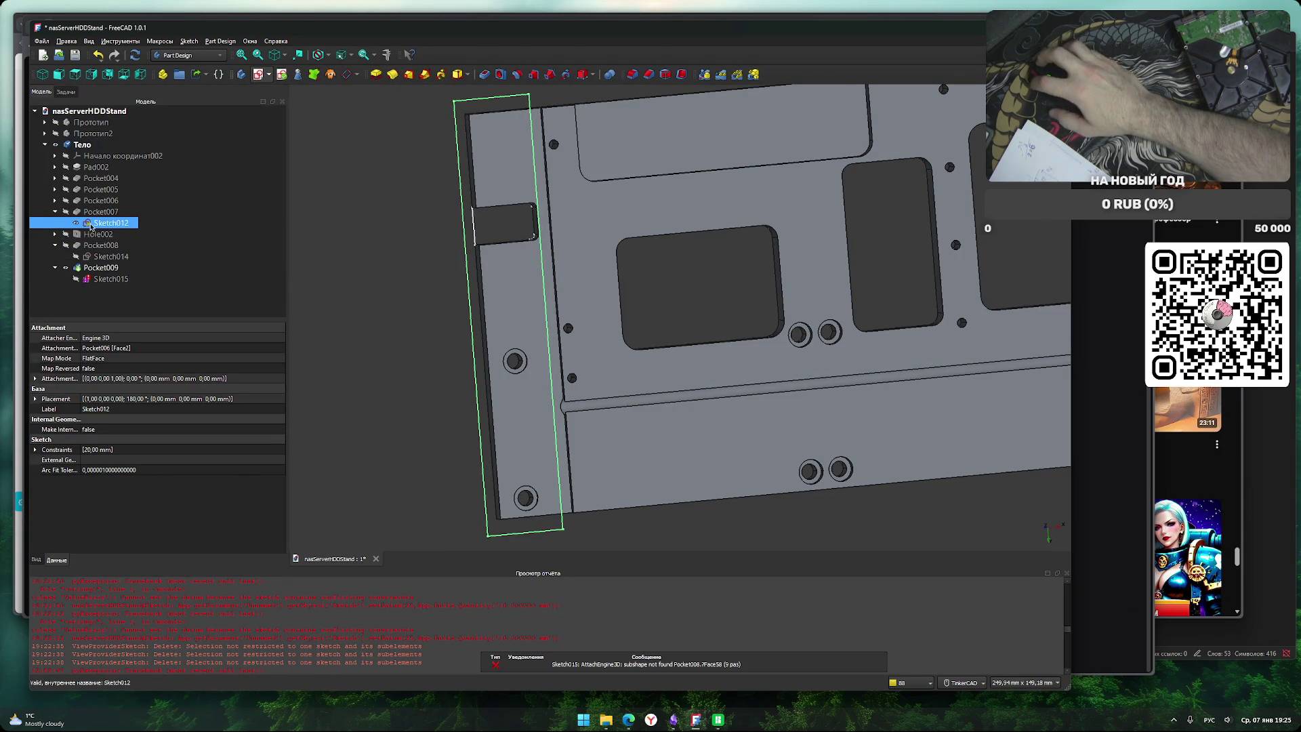
pyautogui.keyDown('ctrl'); pyautogui.click(116, 279); pyautogui.keyUp('ctrl')
pyautogui.click(83, 280)
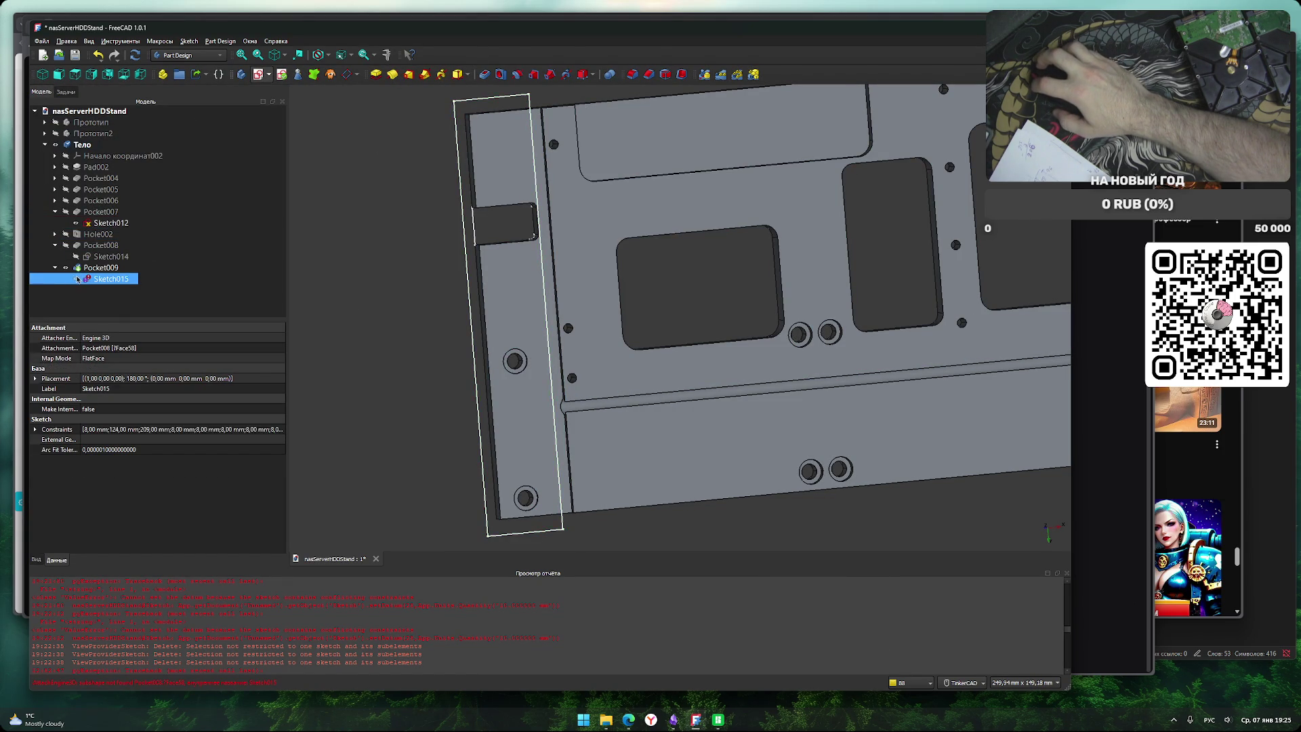
pyautogui.click(103, 310)
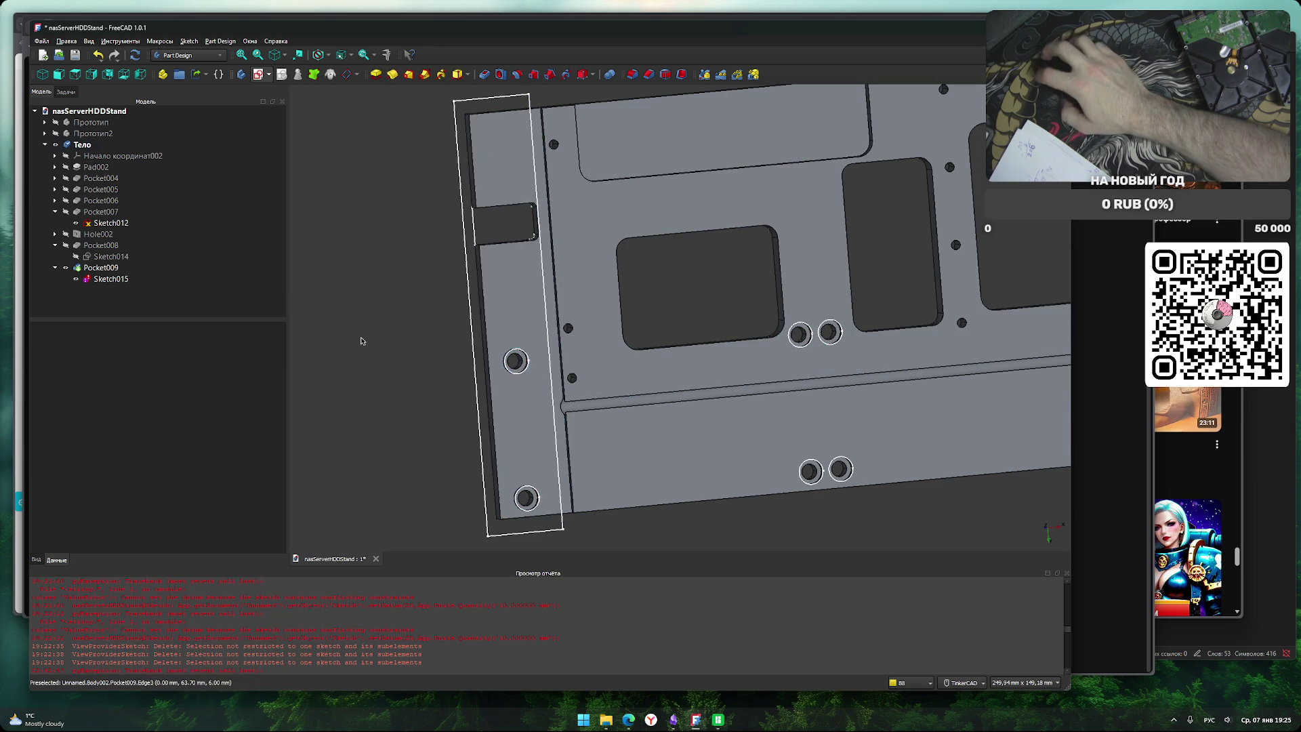
pyautogui.click(98, 215)
pyautogui.click(103, 224)
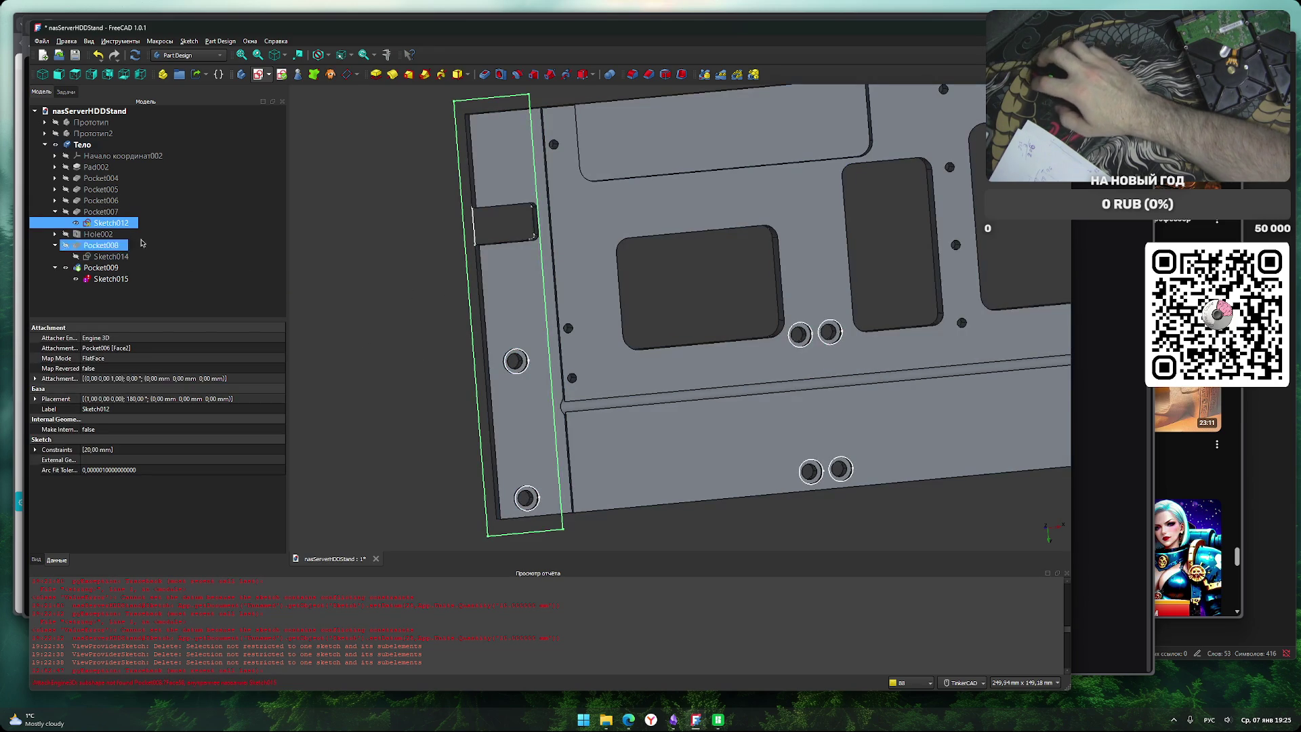
pyautogui.click(419, 242)
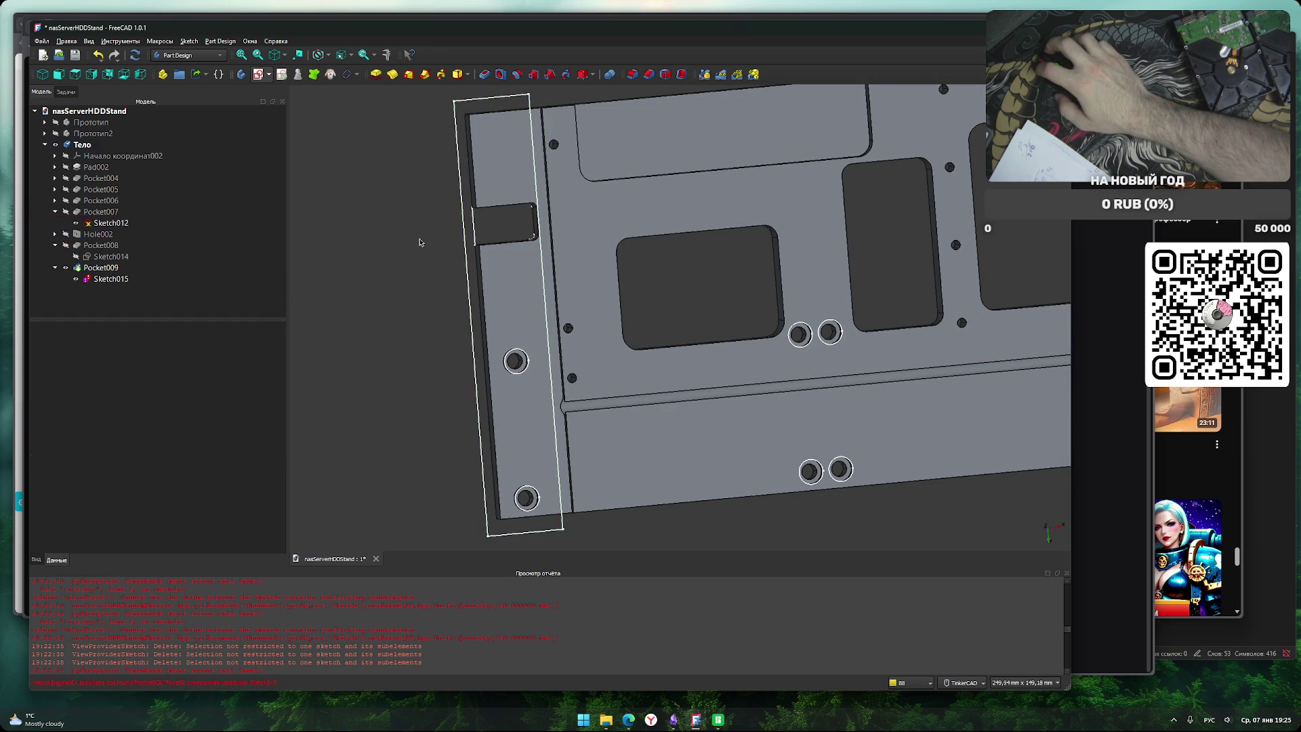
pyautogui.click(116, 226)
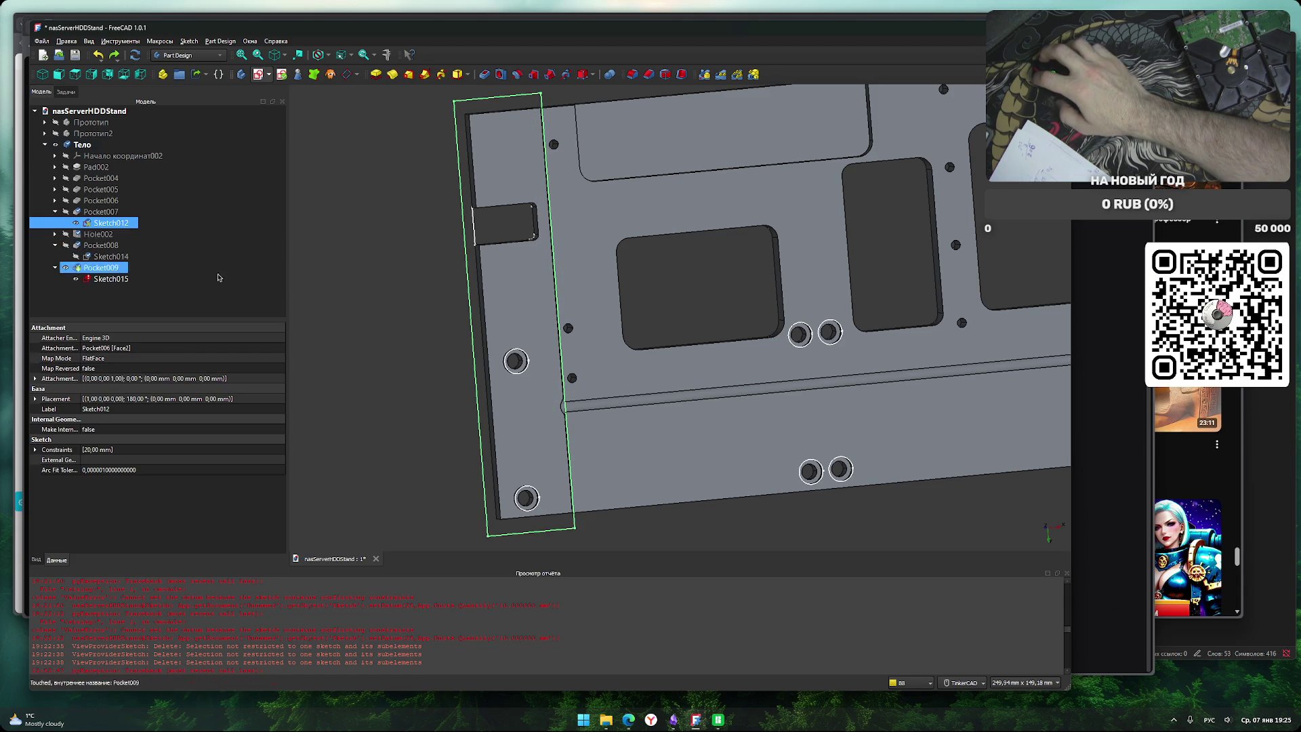
pyautogui.click(342, 318)
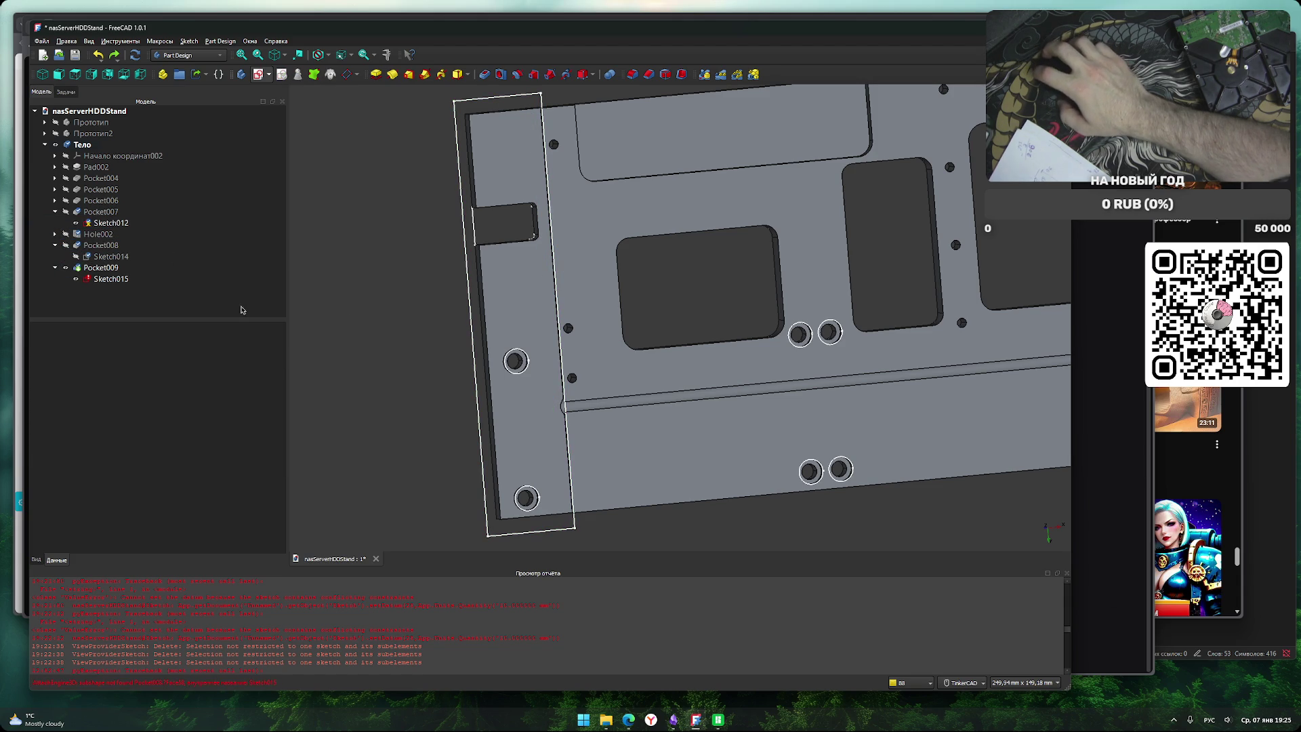
pyautogui.click(88, 224)
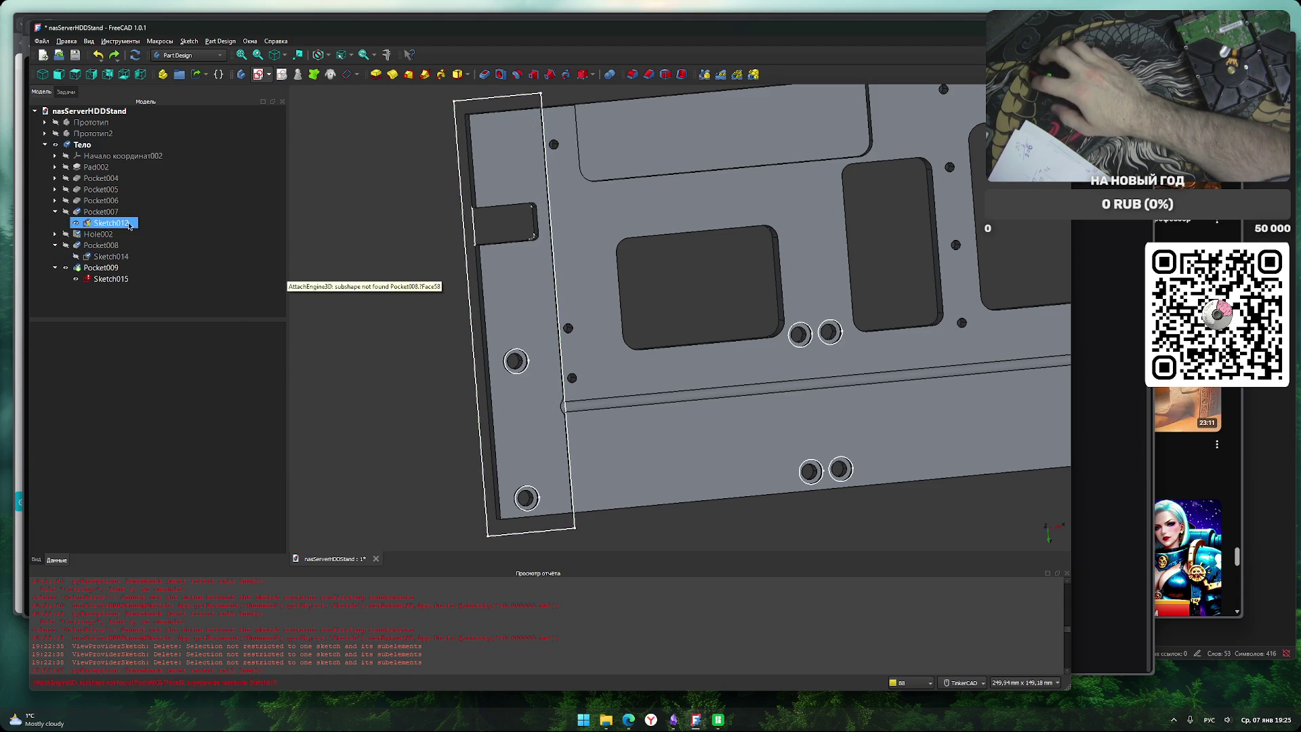
pyautogui.click(88, 224)
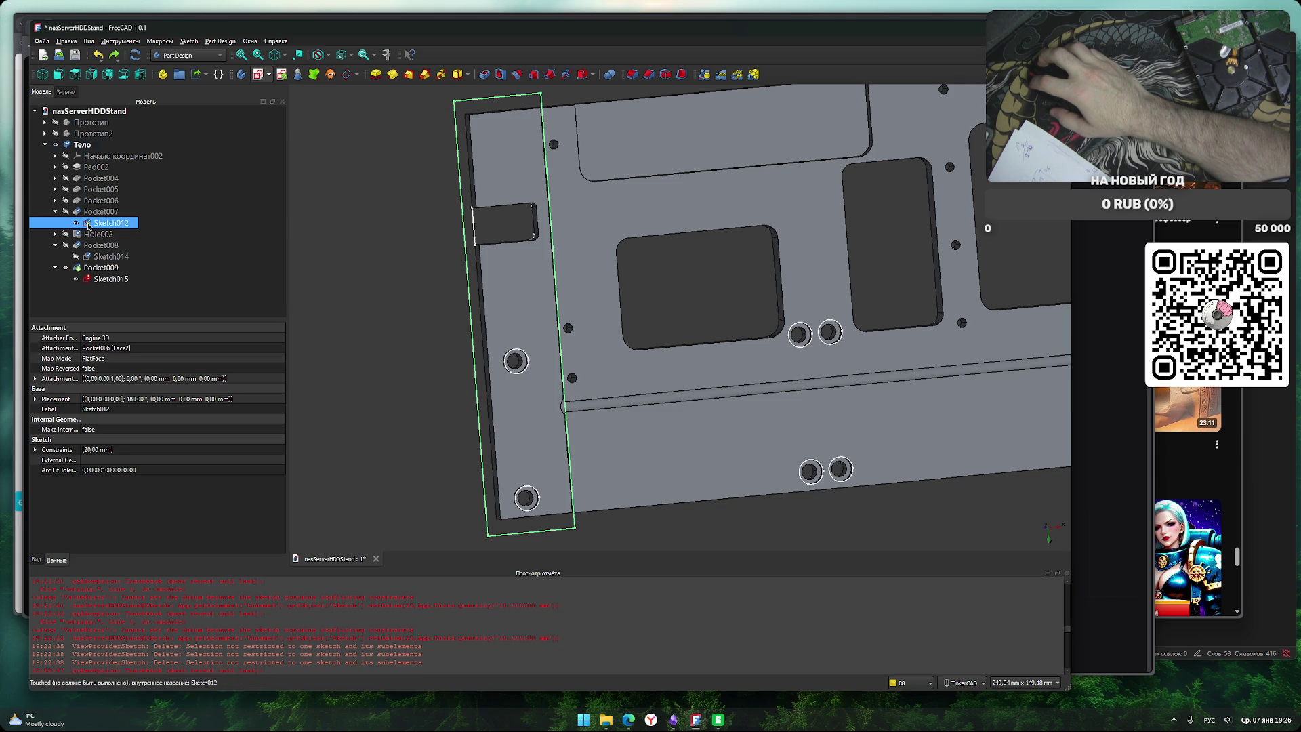
pyautogui.keyDown('ctrl'); pyautogui.click(100, 189); pyautogui.keyUp('ctrl')
# Step: Set Sketch012's Placement X offset to -8 mm, apply it and close the dialog
pyautogui.rightClick(114, 224)
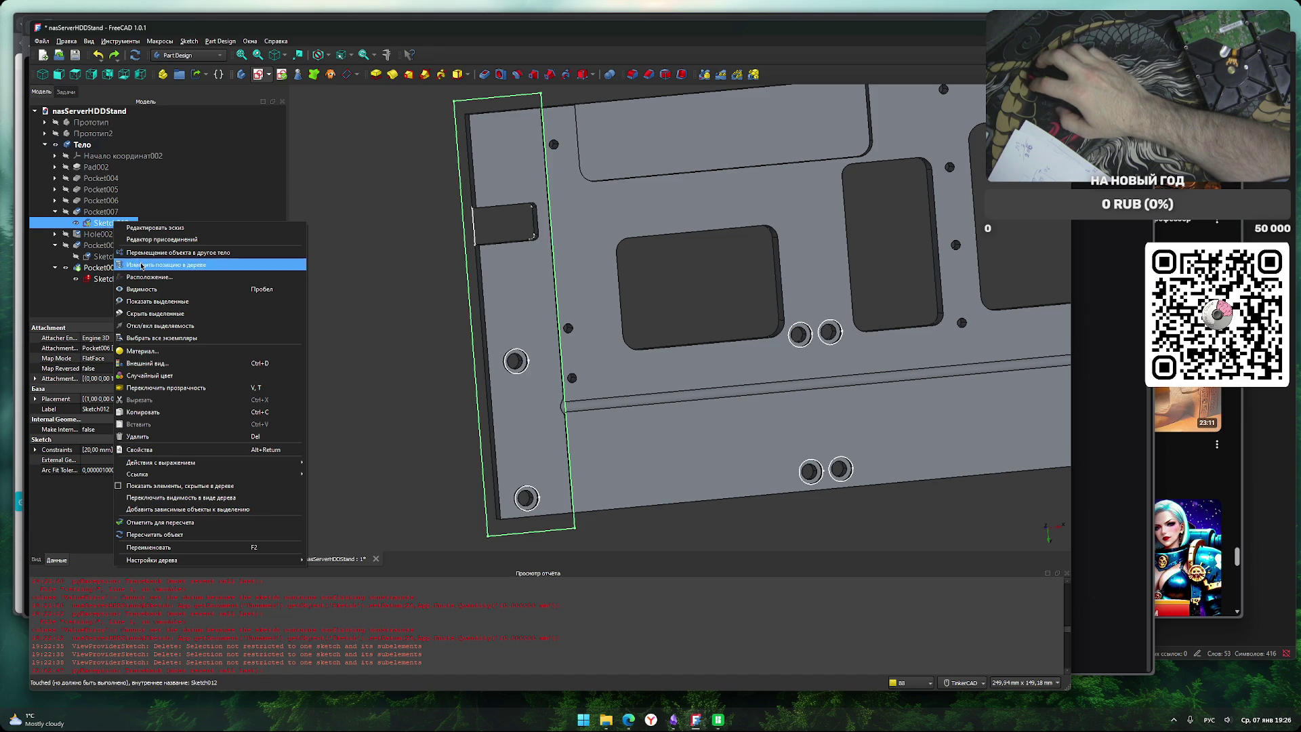
pyautogui.click(154, 284)
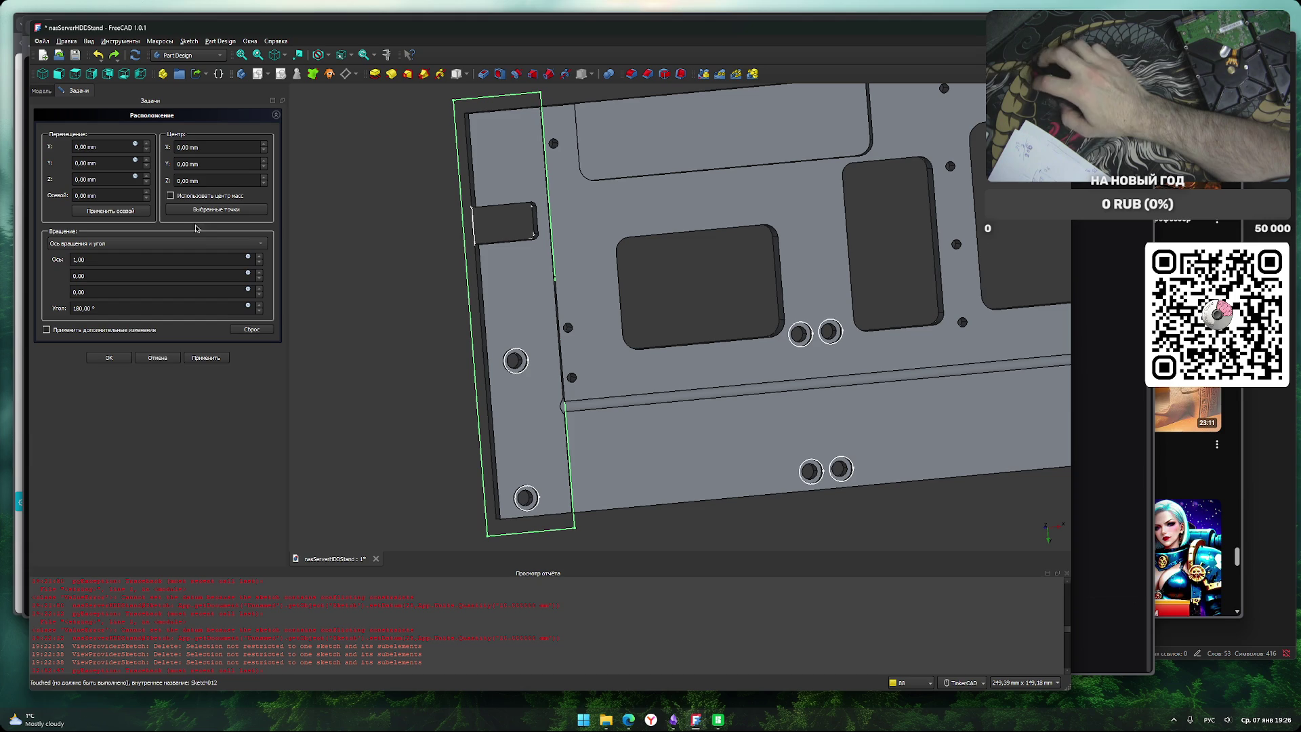
pyautogui.click(147, 151)
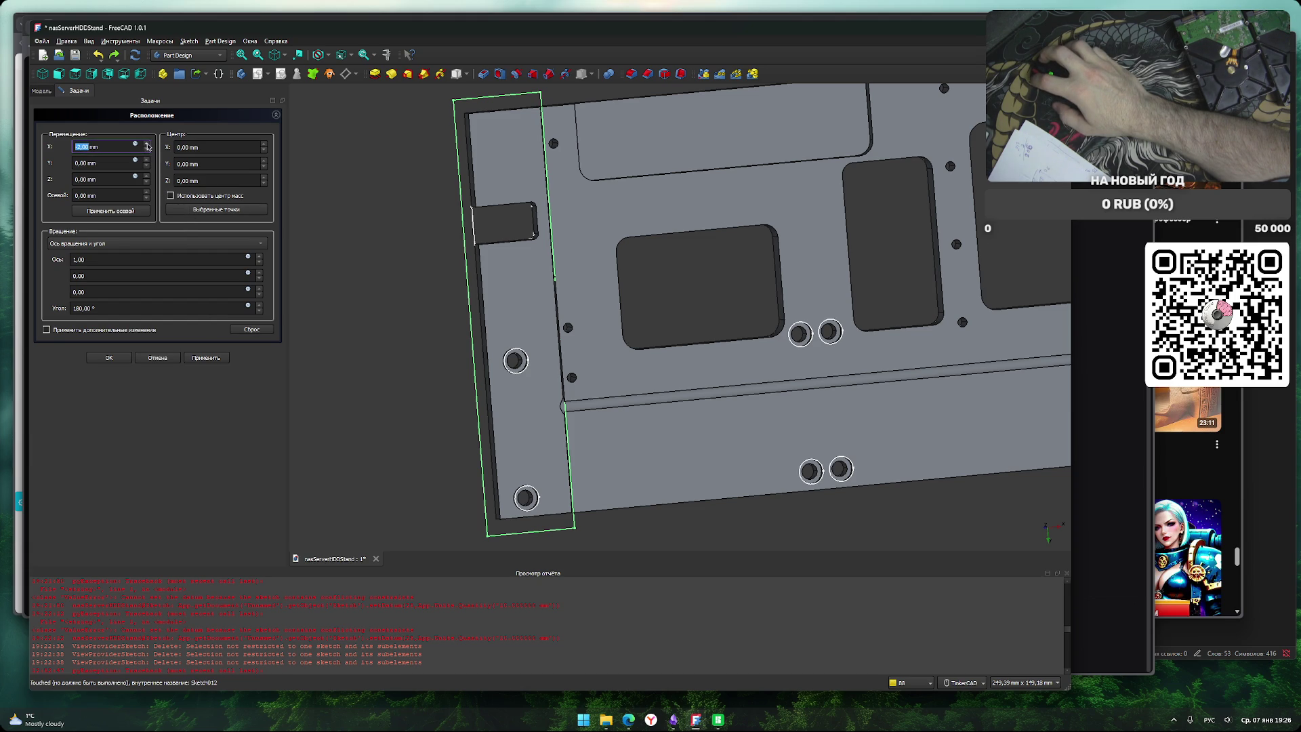
pyautogui.click(147, 144)
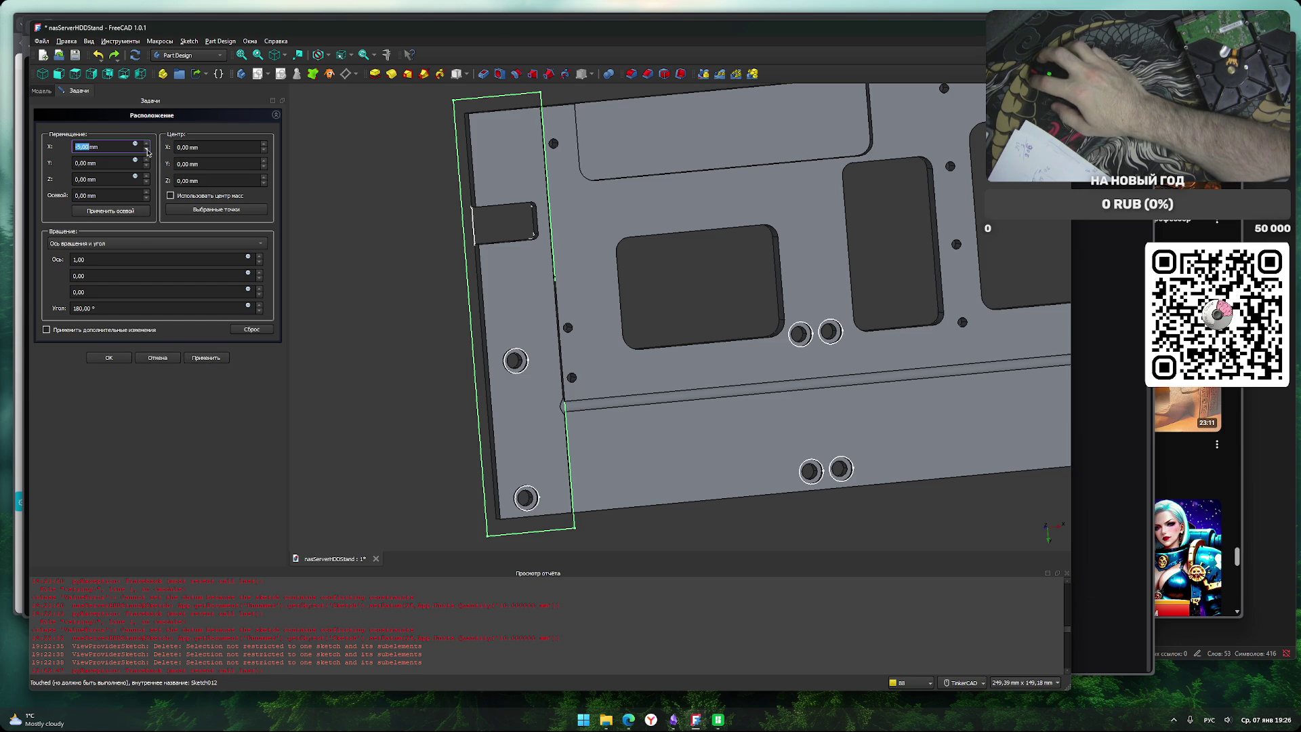
pyautogui.click(202, 359)
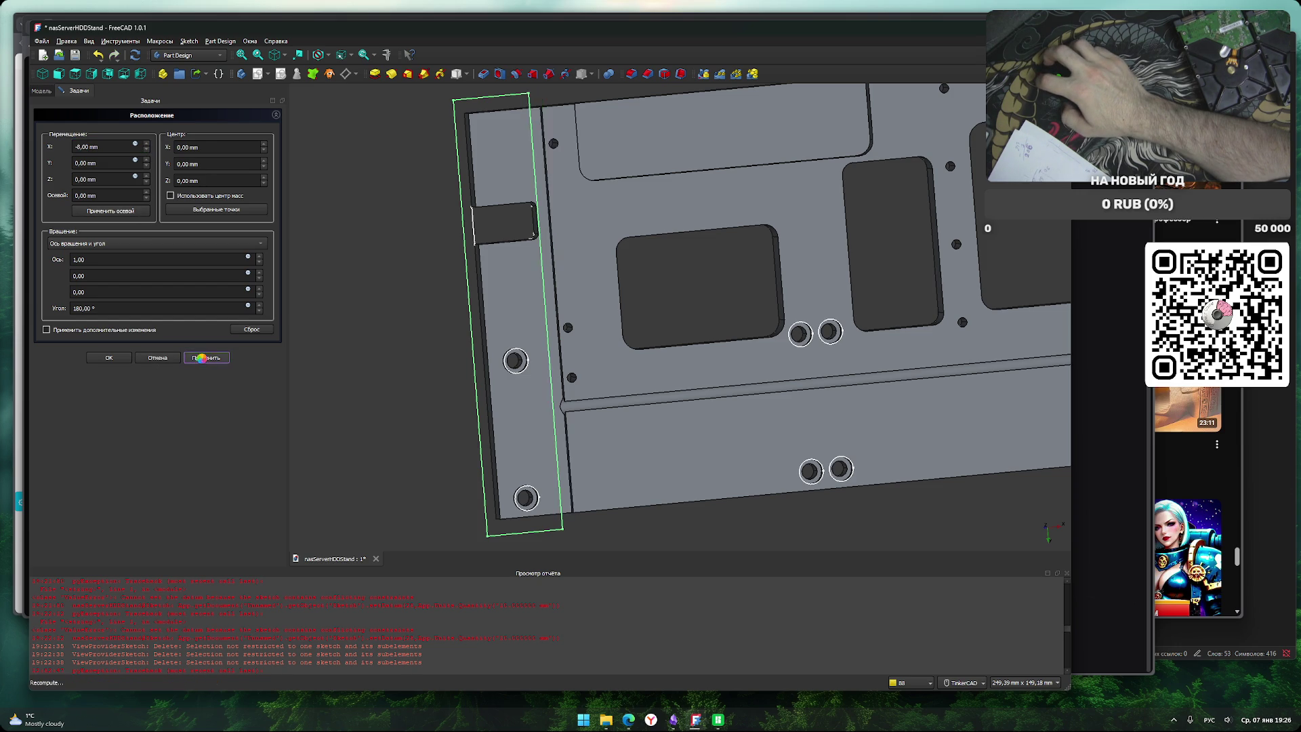
pyautogui.click(160, 358)
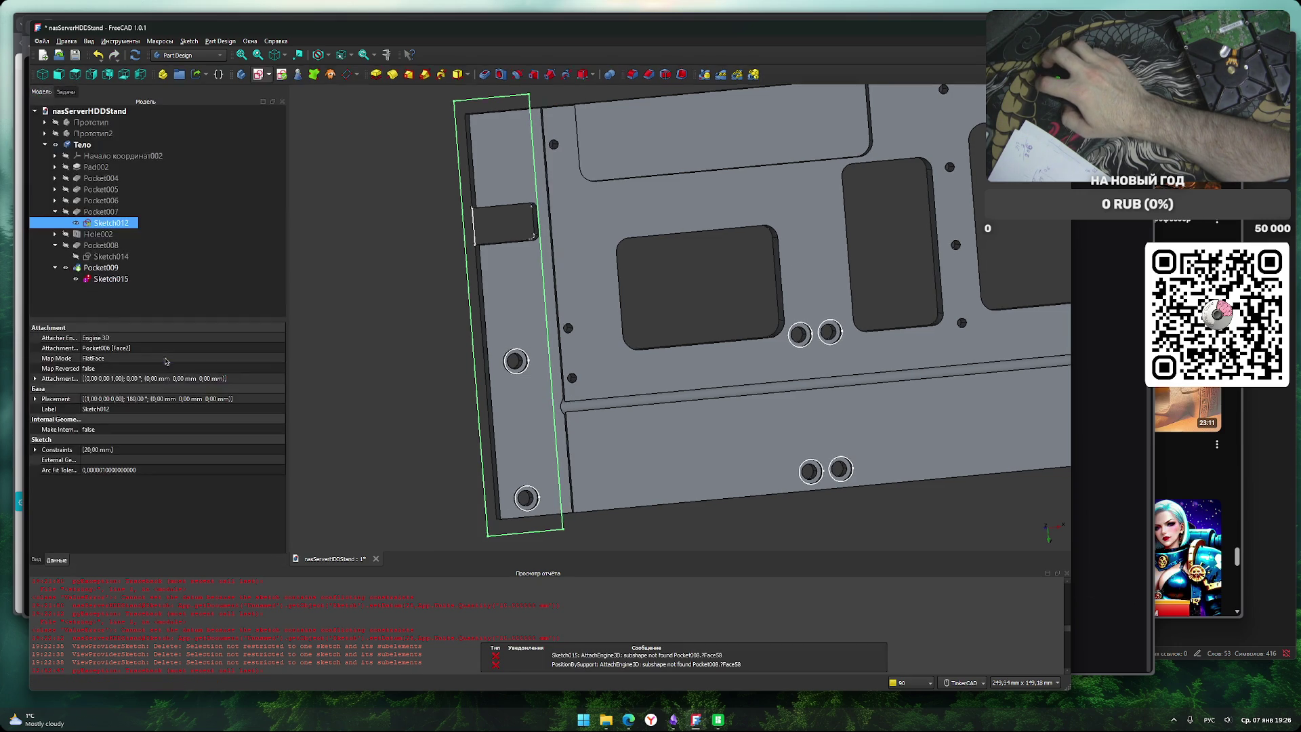
# Step: Undo the -8 mm placement shift on Sketch012 and reselect the sketch
pyautogui.hotkey('ctrl', 'z')
pyautogui.click(399, 287)
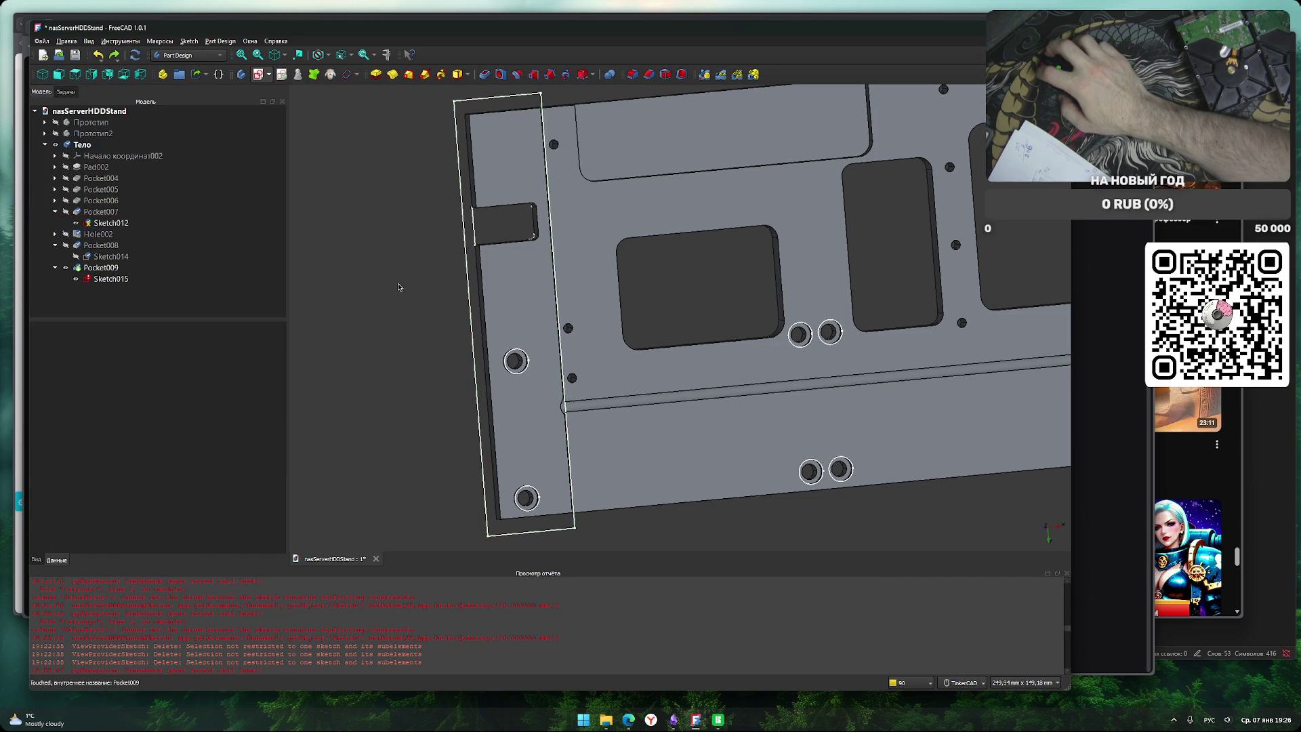
pyautogui.click(92, 226)
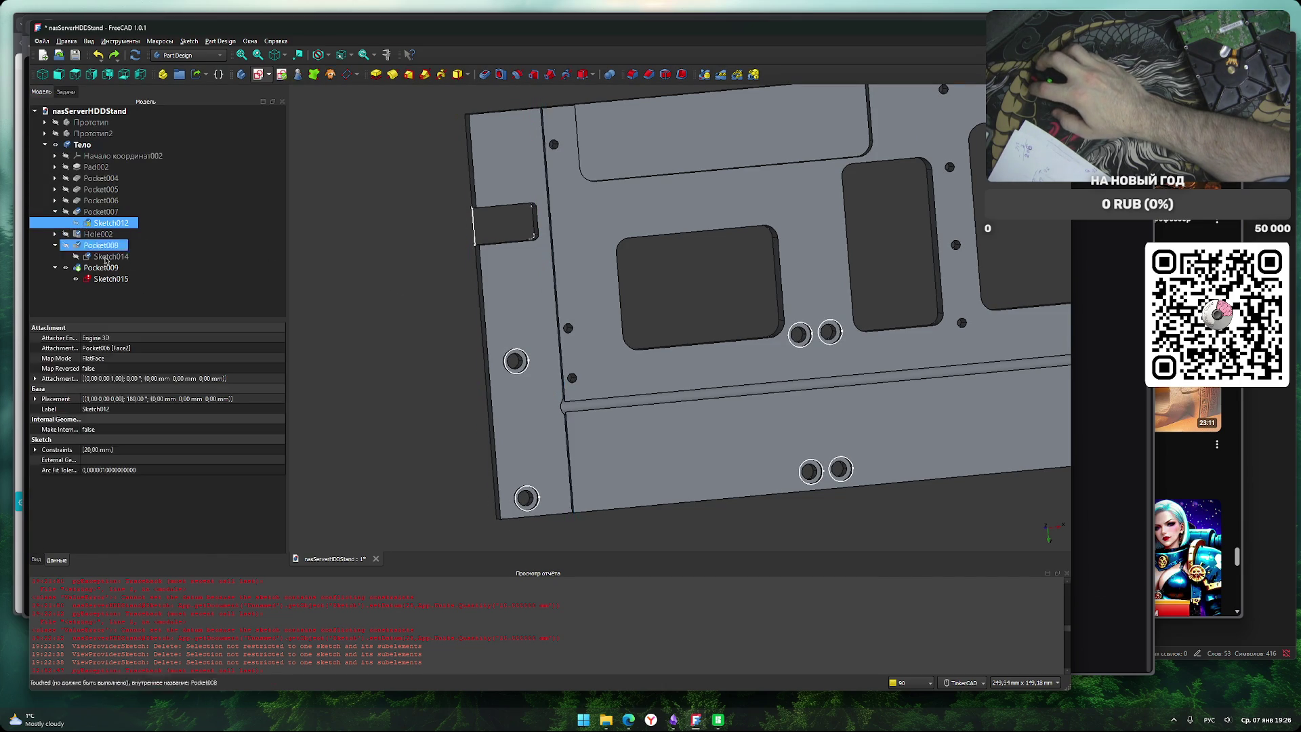
pyautogui.click(406, 339)
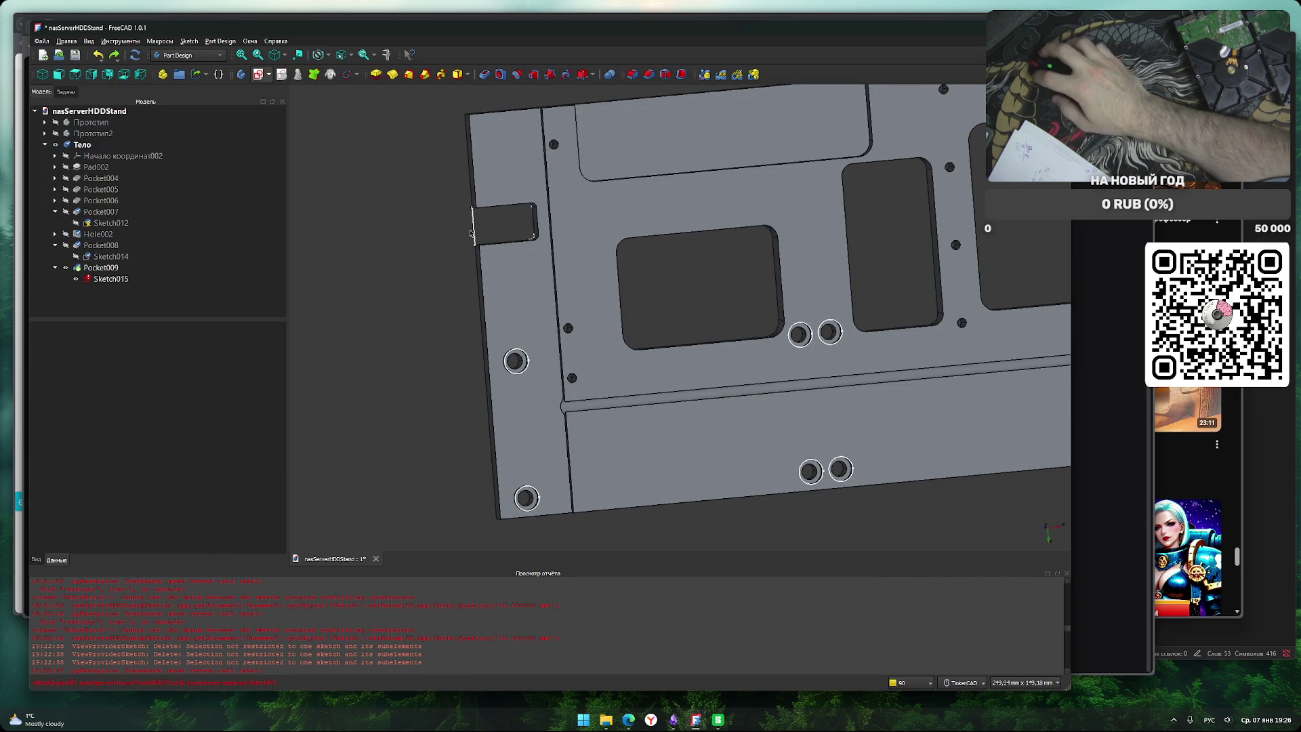
# Step: Inspect Sketch011 under Pocket006, then Sketch012 and Sketch015 in the model tree
pyautogui.click(406, 329)
pyautogui.click(55, 201)
pyautogui.click(77, 212)
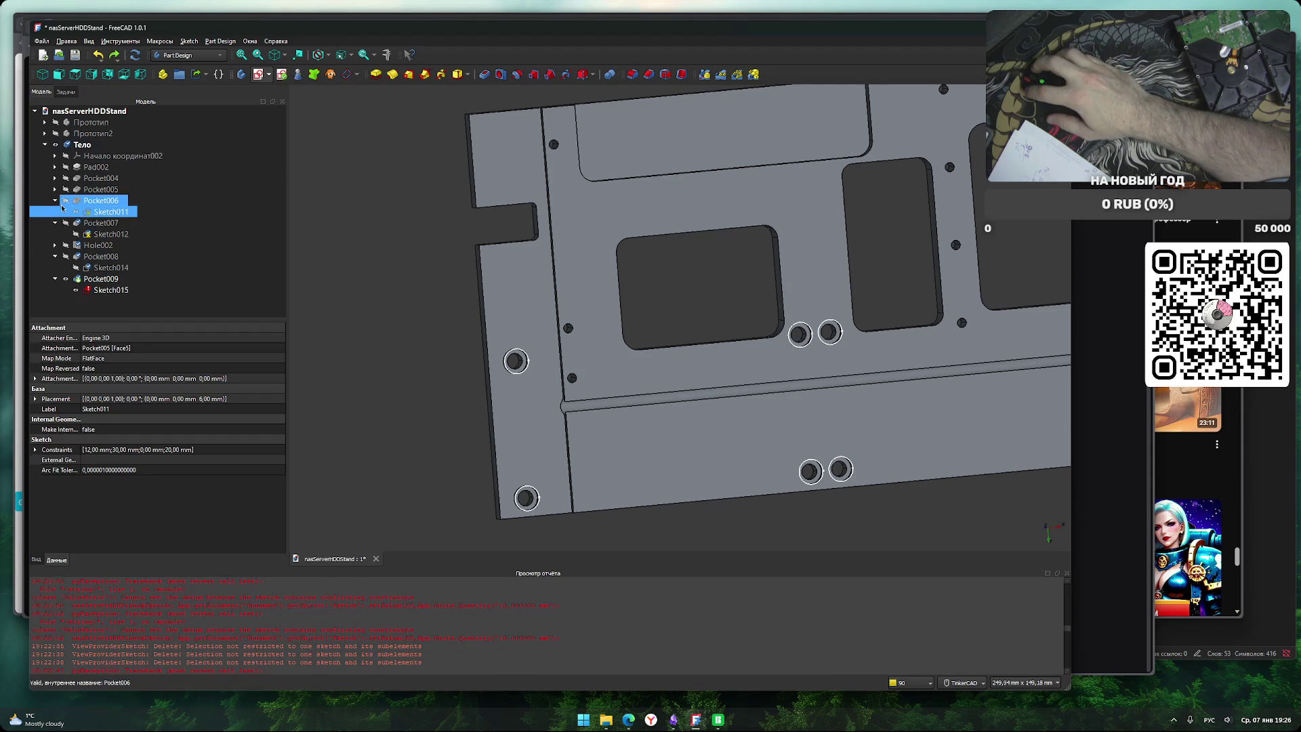
pyautogui.click(55, 201)
pyautogui.click(118, 224)
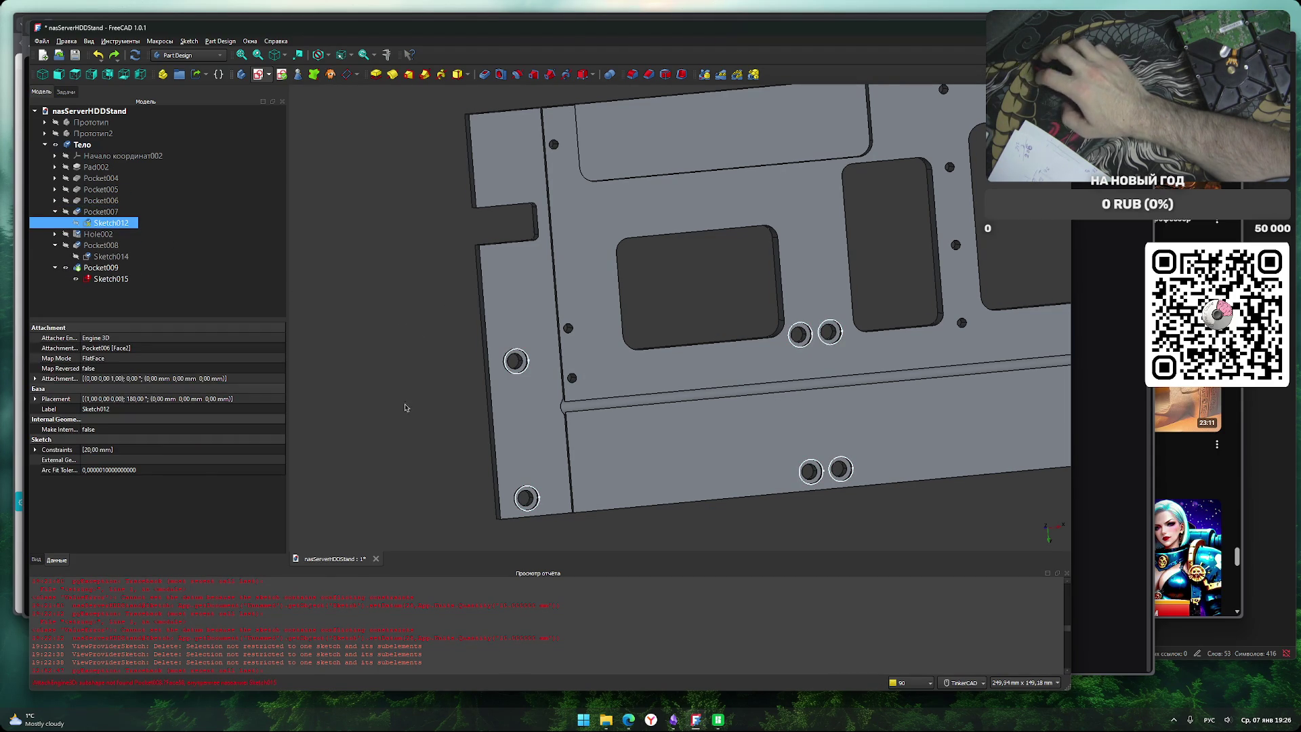
pyautogui.click(377, 422)
pyautogui.click(108, 278)
pyautogui.click(386, 369)
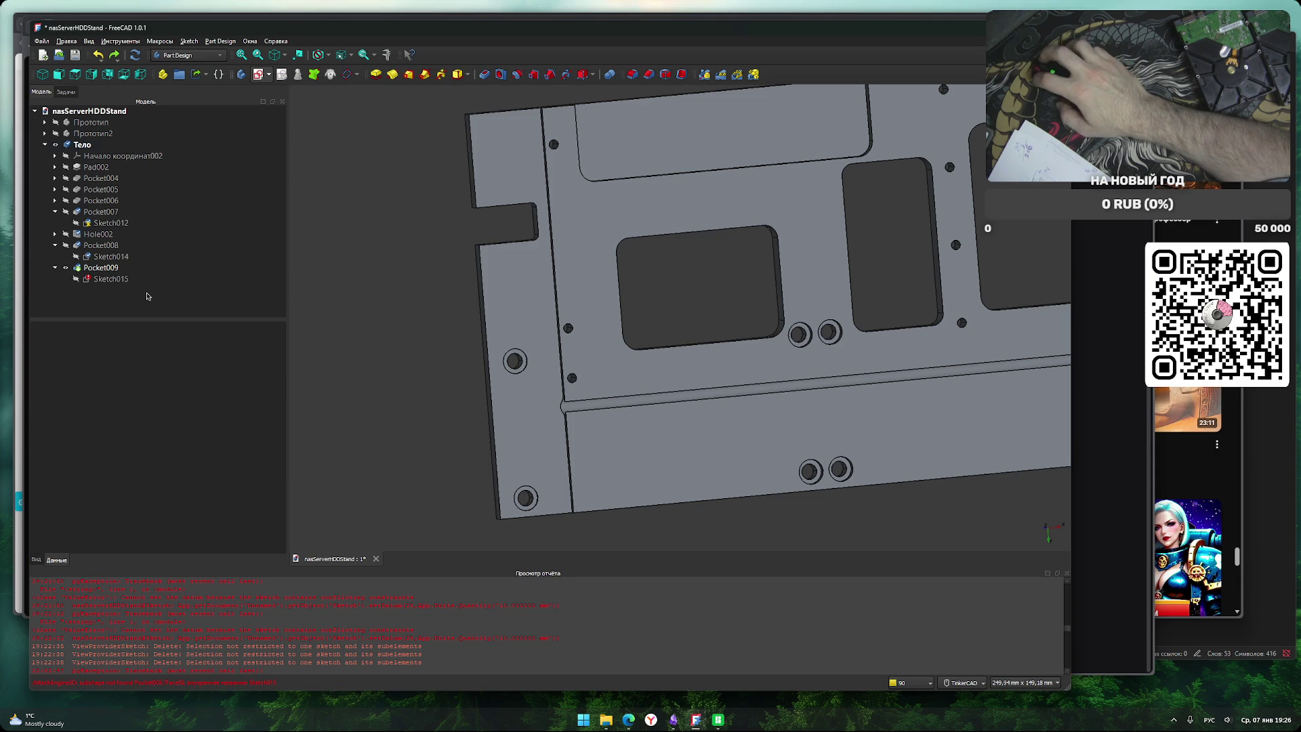
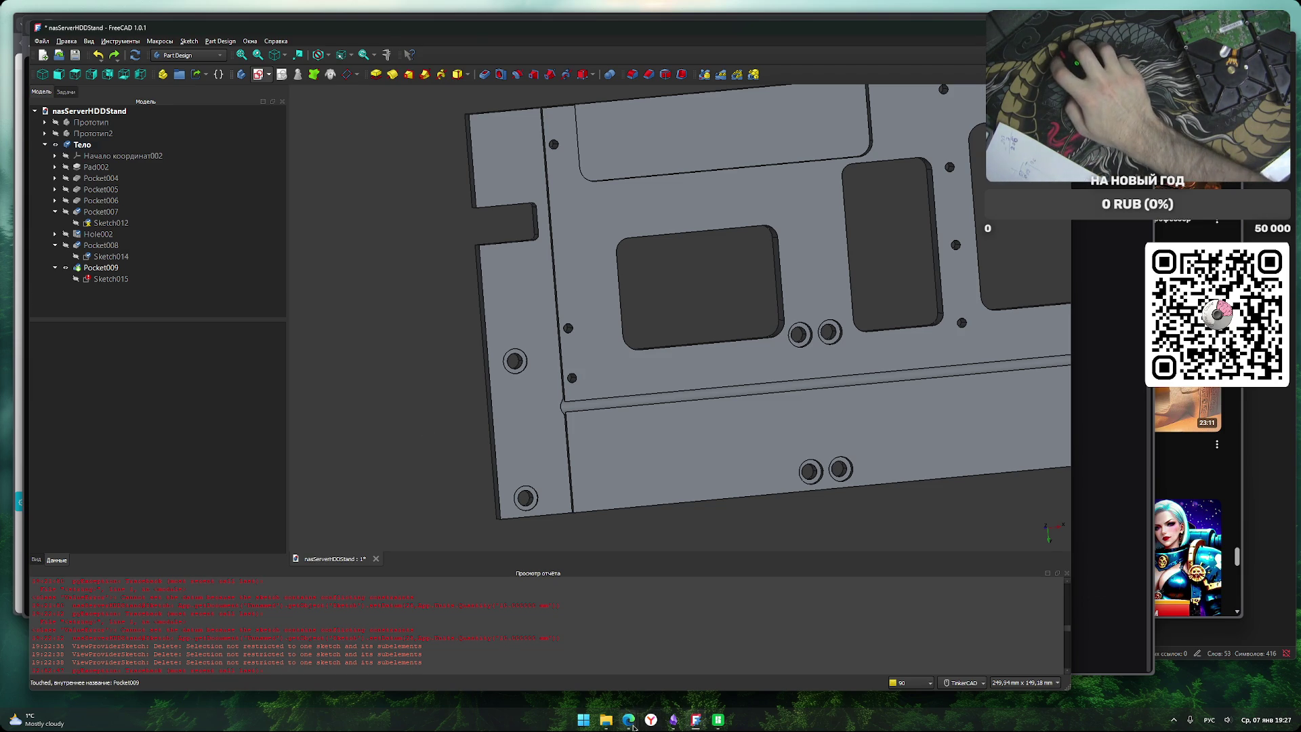
# Step: Delete the earlier drive-mounting chat in DeepSeek
pyautogui.moveTo(635, 726)
pyautogui.click(594, 671)
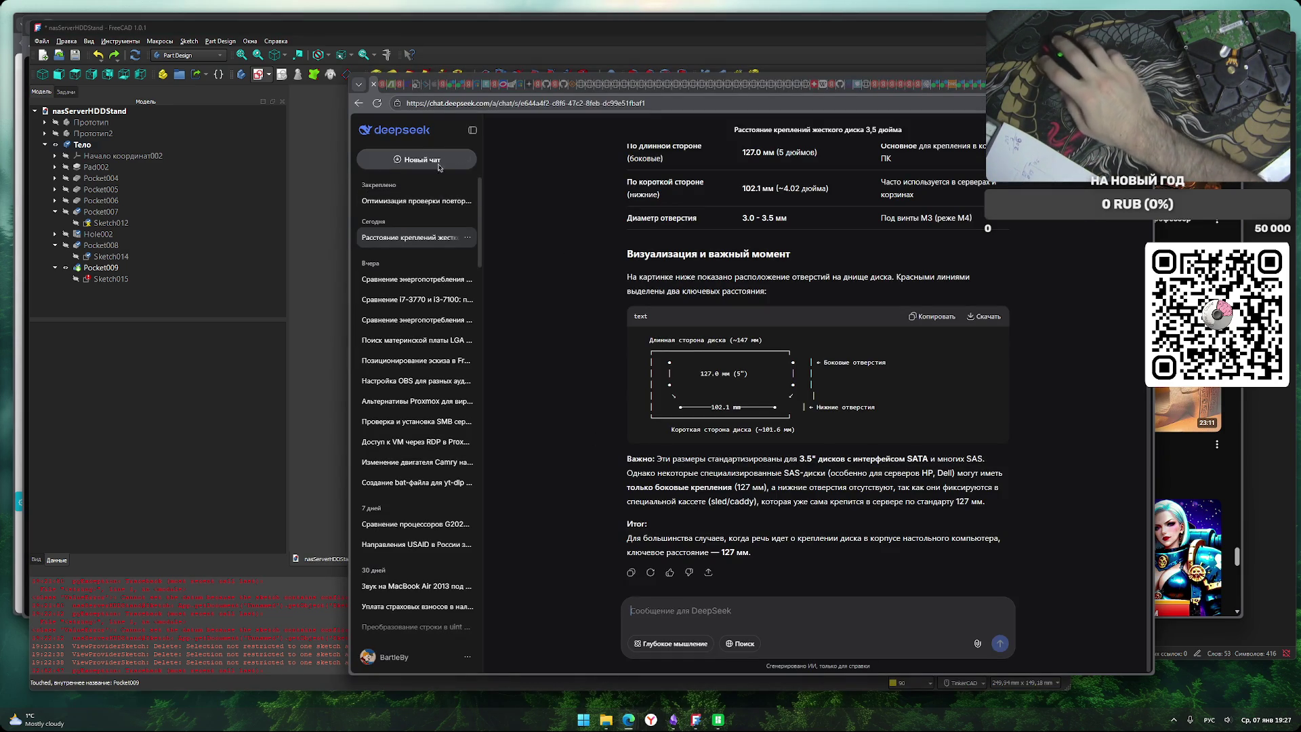
pyautogui.click(420, 159)
pyautogui.click(469, 238)
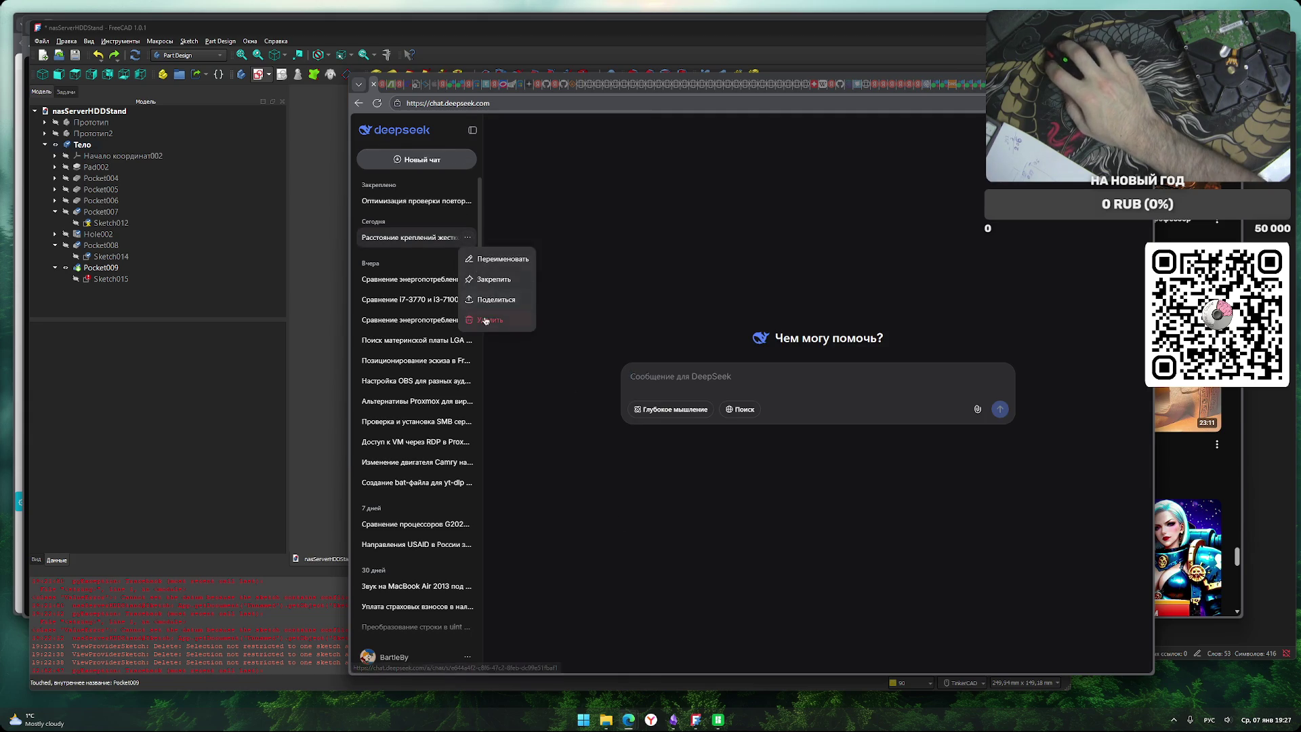
pyautogui.click(477, 315)
pyautogui.click(815, 414)
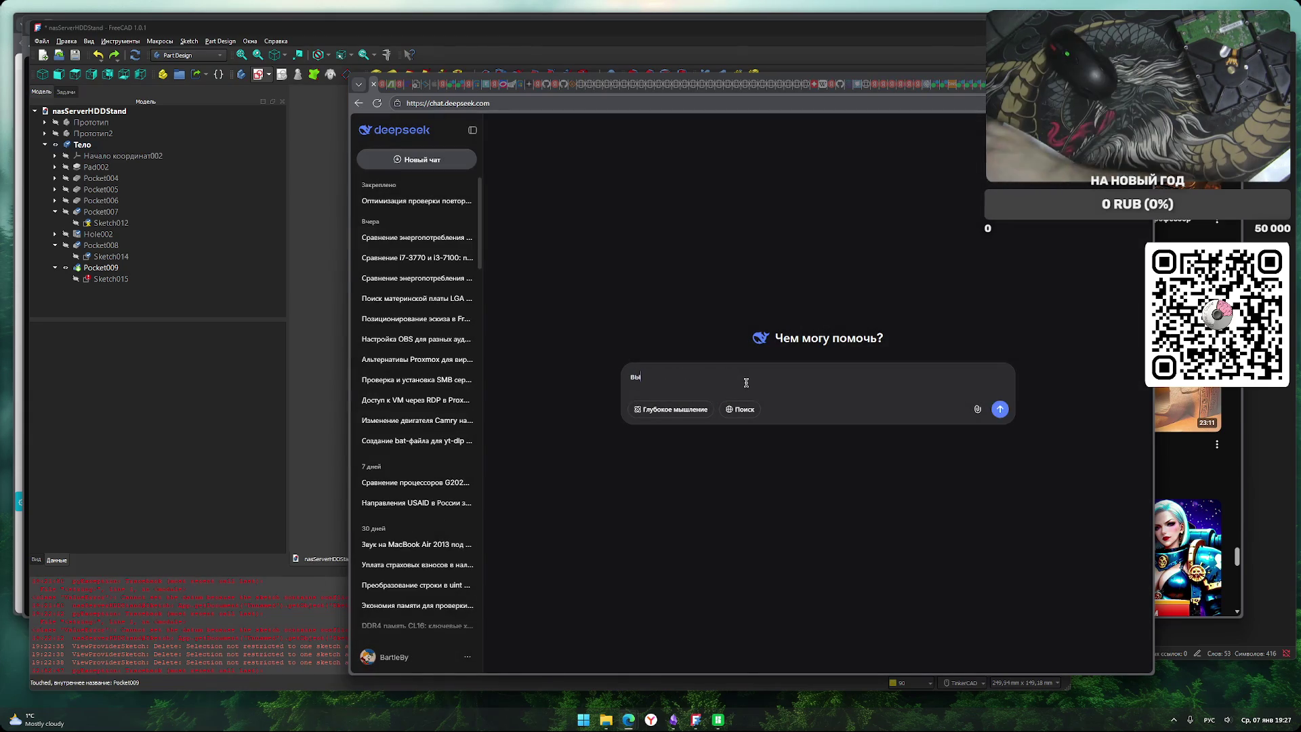
# Step: Ask DeepSeek why FreeCAD sketch dimension changes don't apply, read the reply, and return to FreeCAD
pyautogui.hotkey('alt', 'shift')
pyautogui.write('freecad')
pyautogui.hotkey('alt', 'shift')
pyautogui.write('почему не применяются изменение')
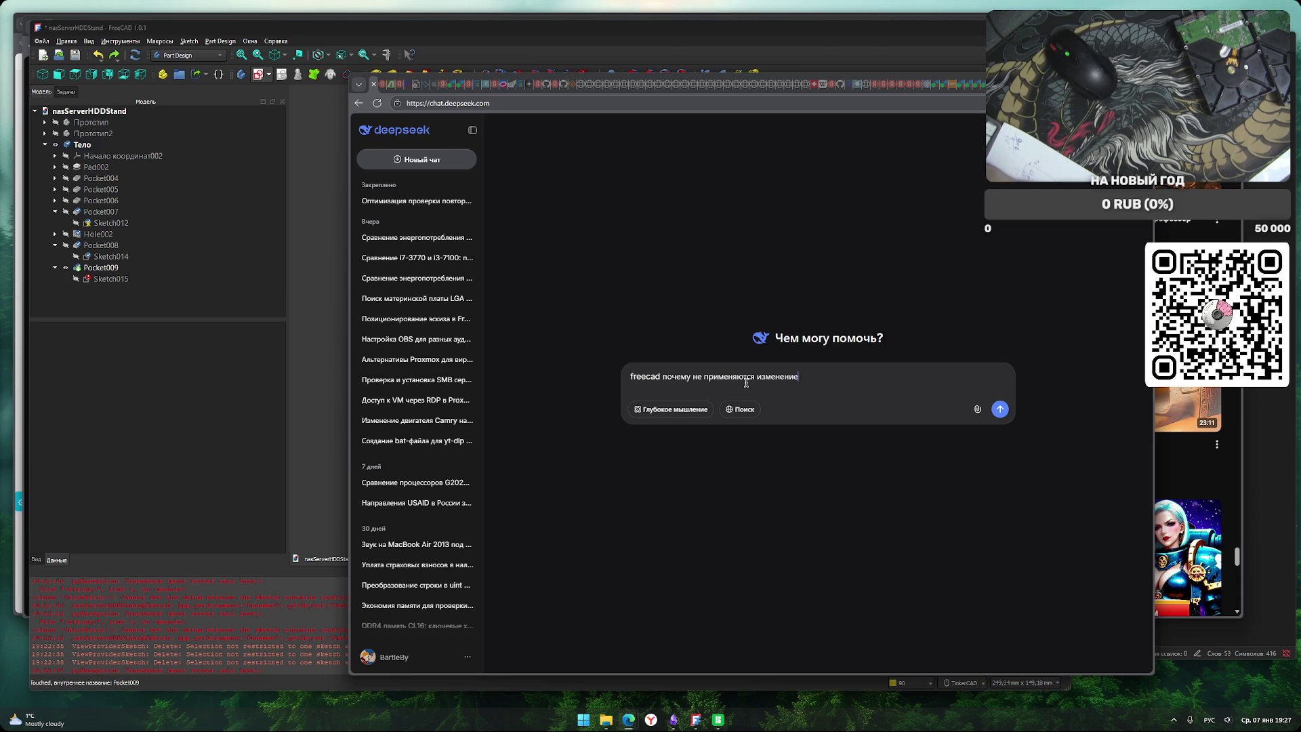
pyautogui.press('BackSpace')
pyautogui.press('BackSpace')
pyautogui.write(', если я м')
pyautogui.write('еняю значение в эски')
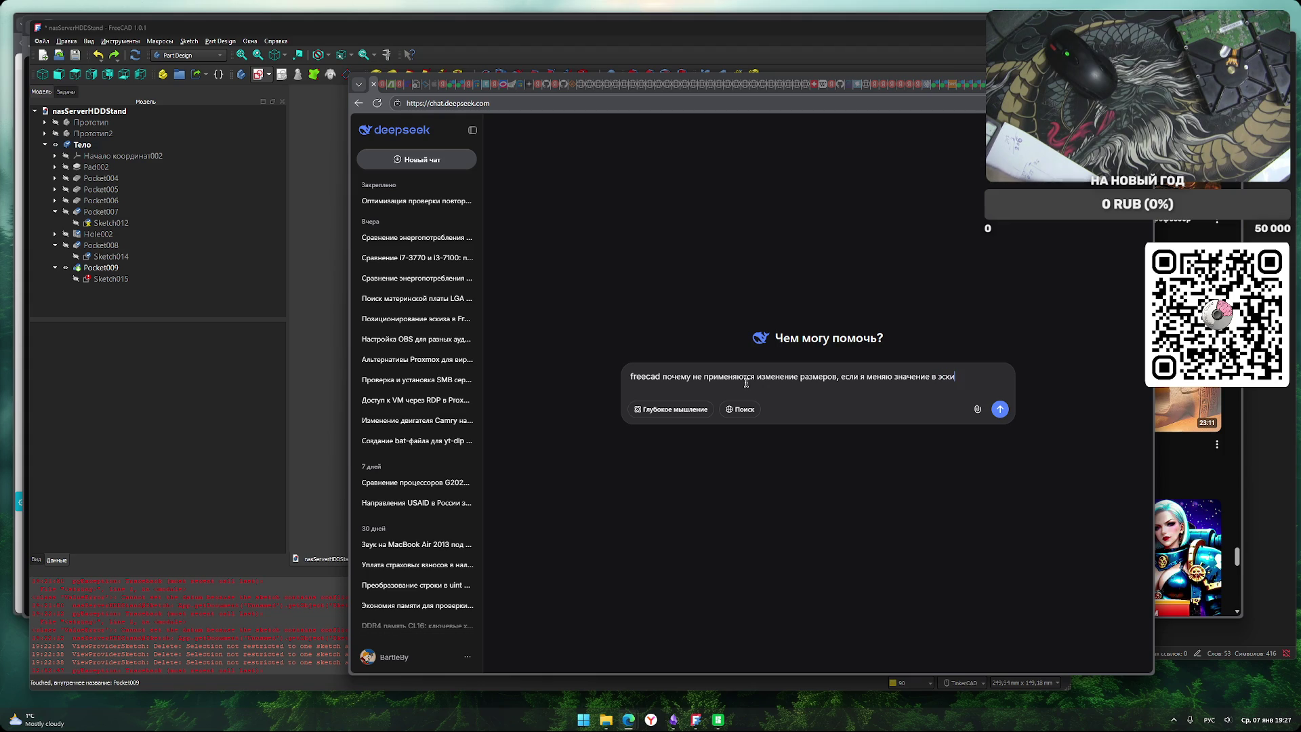
pyautogui.press('BackSpace')
pyautogui.press('BackSpace')
pyautogui.write('дере')
pyautogui.press('Return')
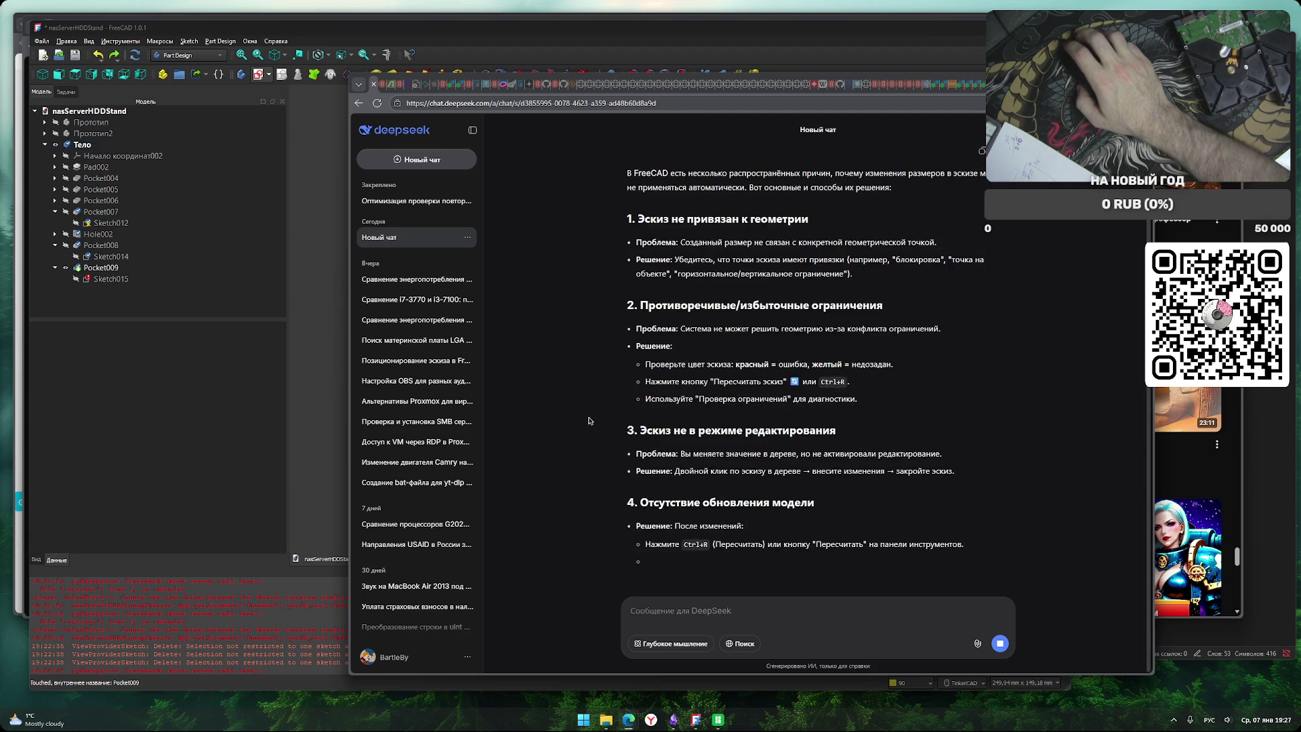
pyautogui.scroll(1, 588, 421)
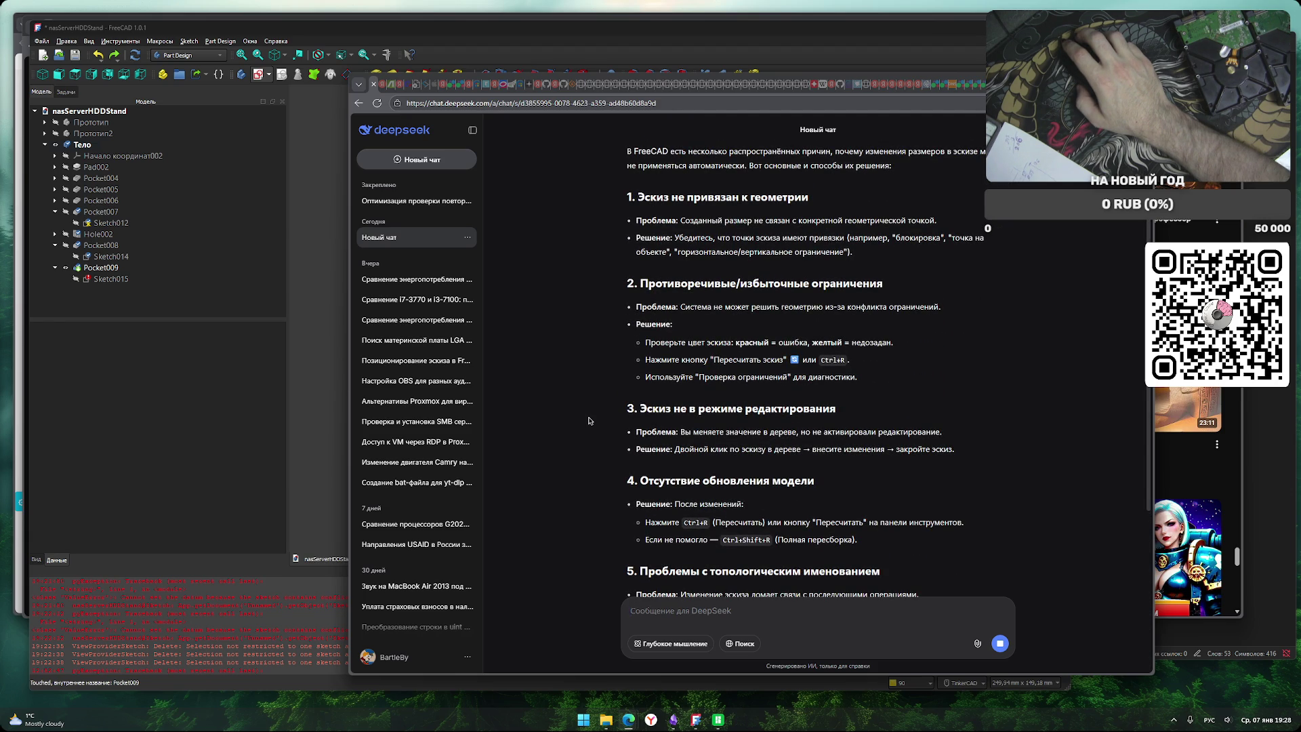
pyautogui.scroll(-3, 589, 421)
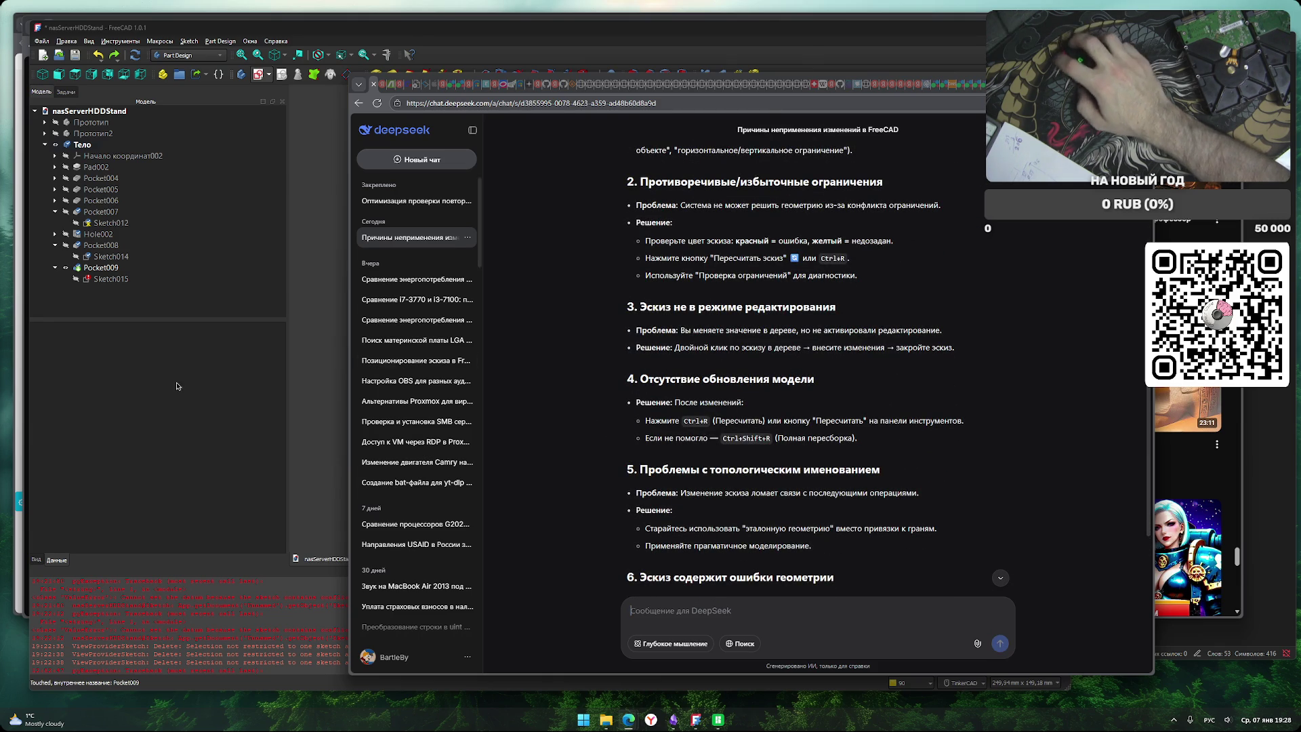
pyautogui.click(226, 281)
pyautogui.click(226, 281)
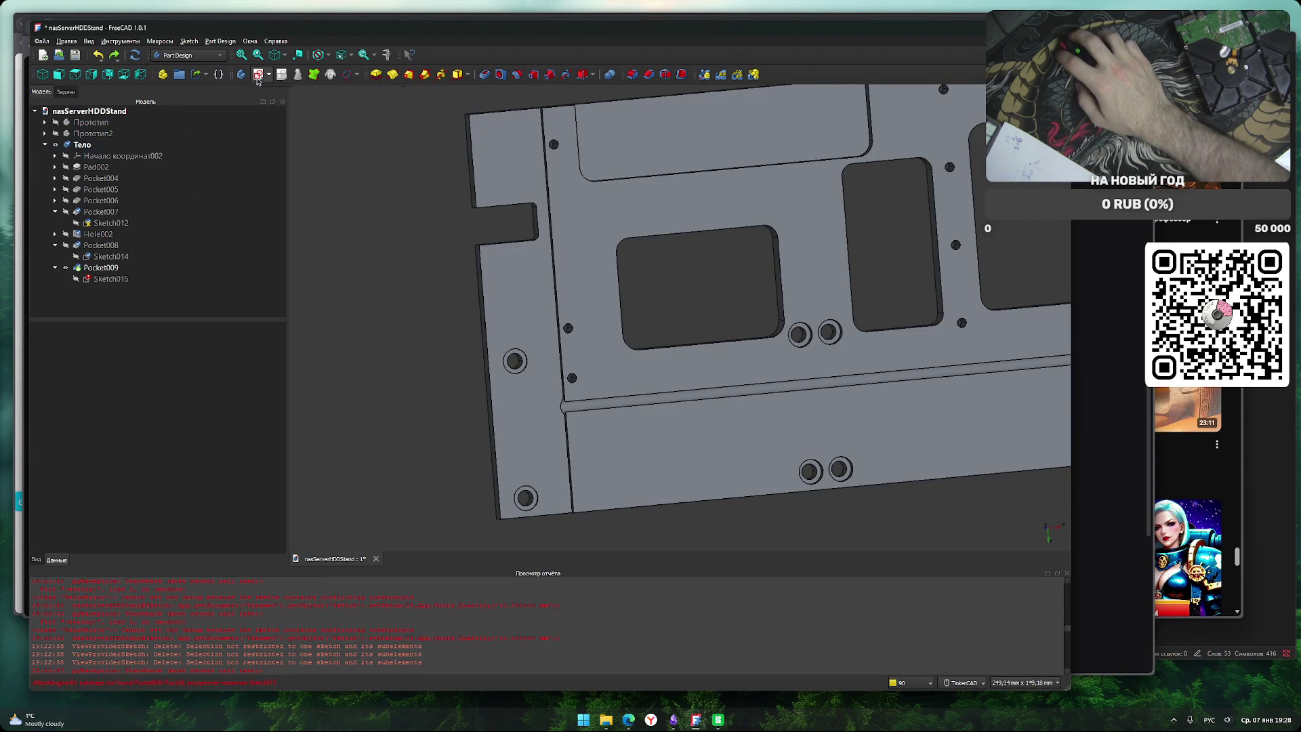
# Step: Set both width dimensions of the Sketch012 notch to 20 mm, then close the sketch
pyautogui.click(113, 225)
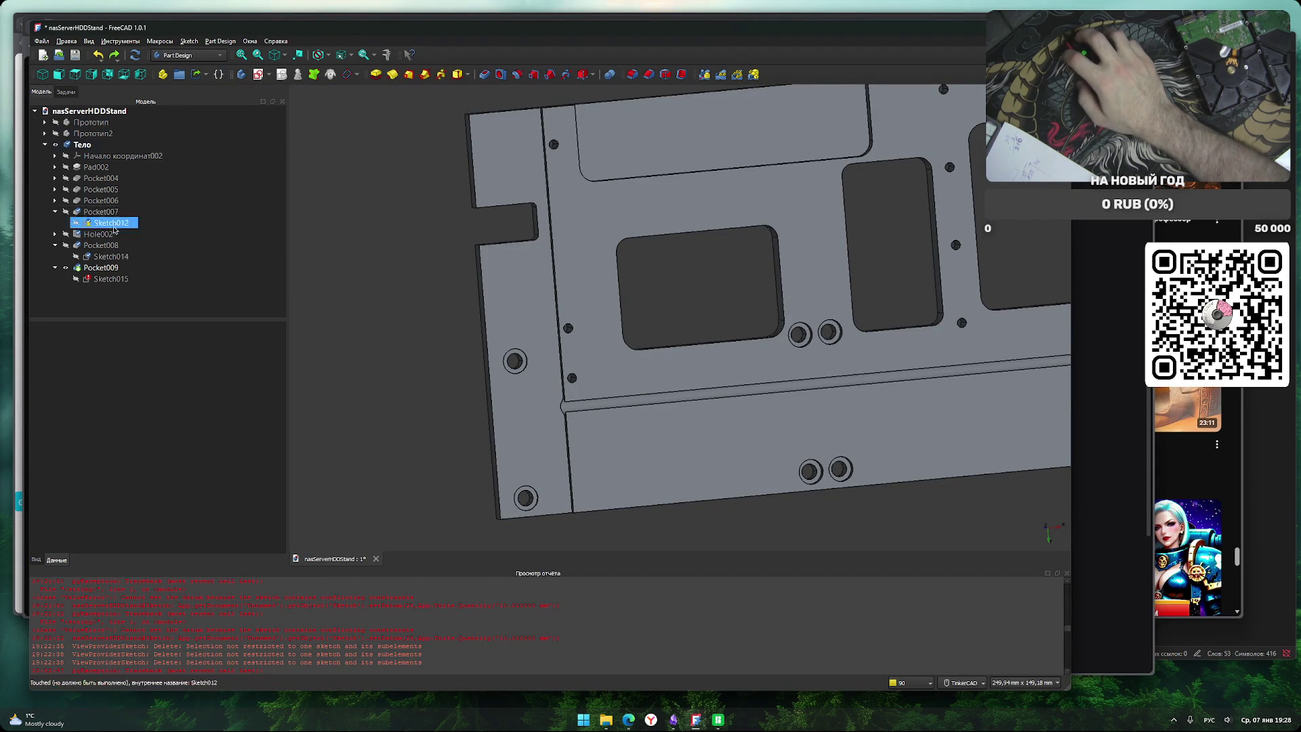
pyautogui.click(76, 223)
pyautogui.doubleClick(77, 225)
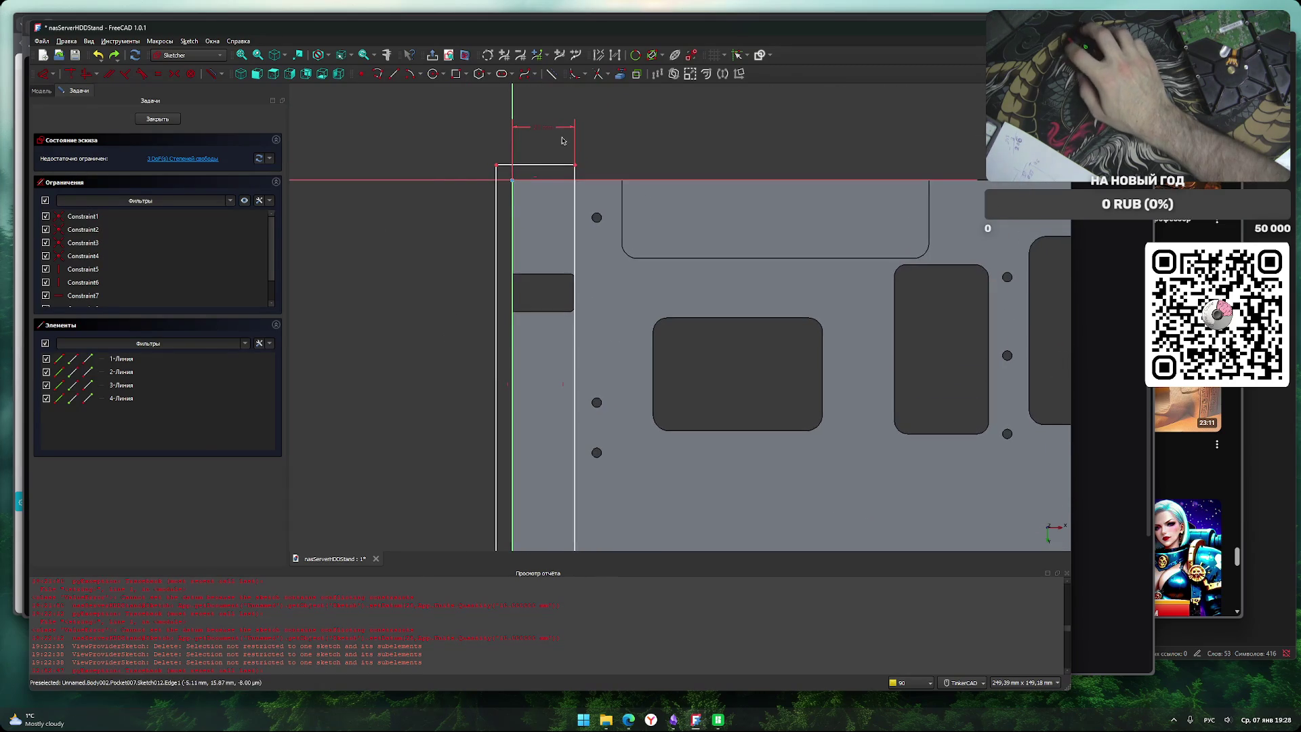
pyautogui.doubleClick(548, 128)
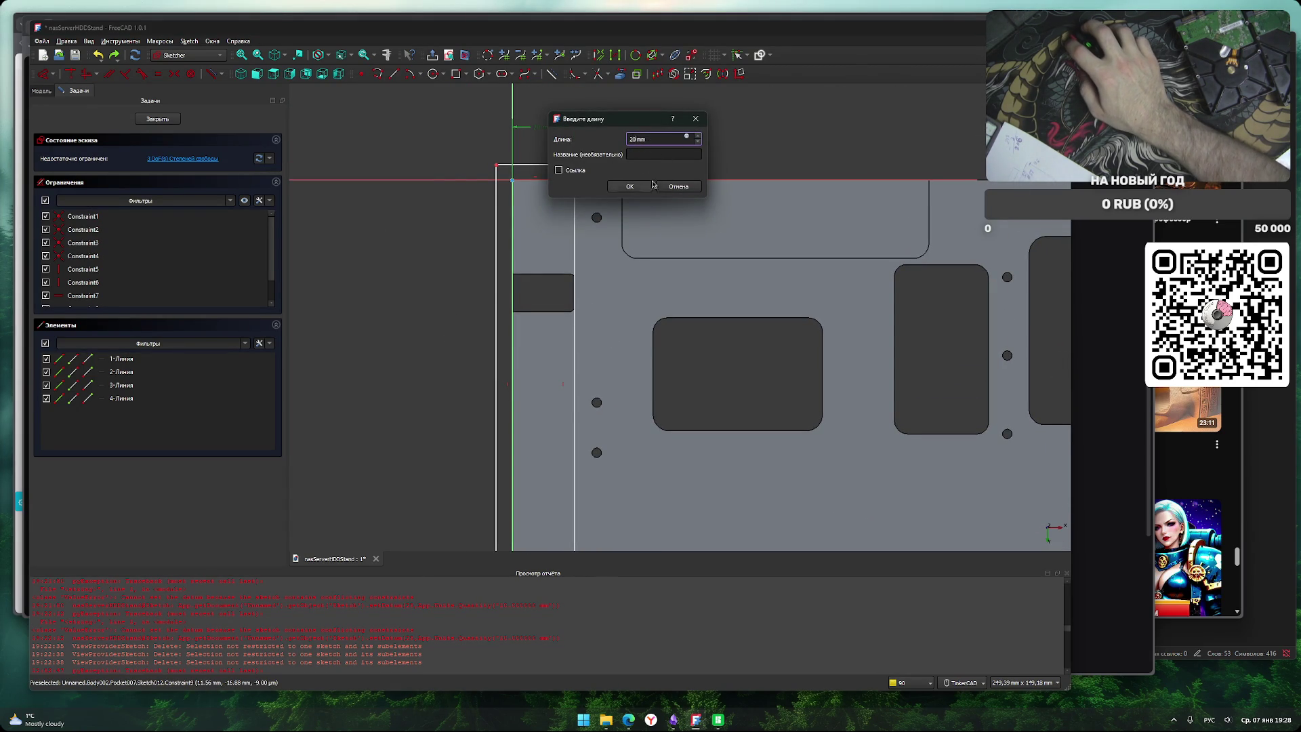
pyautogui.click(631, 187)
pyautogui.scroll(2, 446, 215)
pyautogui.moveTo(449, 213); pyautogui.dragTo(414, 306, button='middle')
pyautogui.scroll(-2, 415, 306)
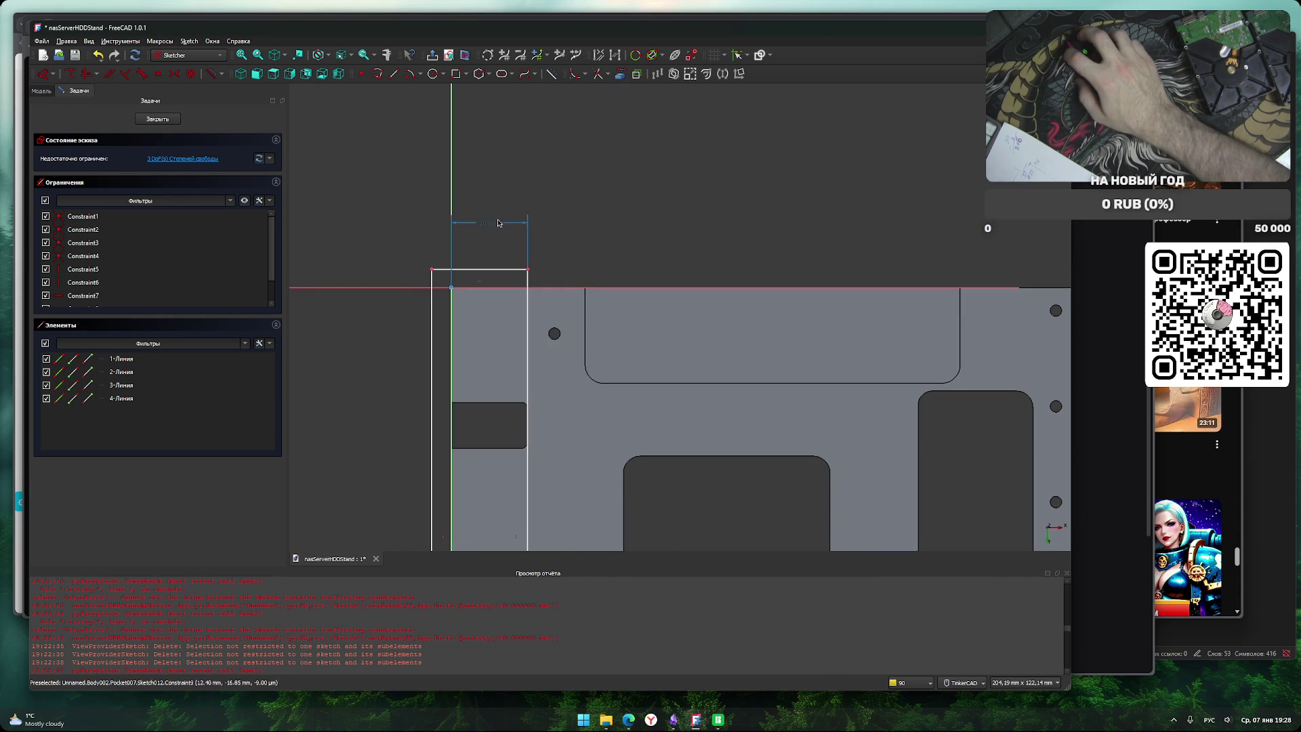
pyautogui.scroll(-2, 379, 379)
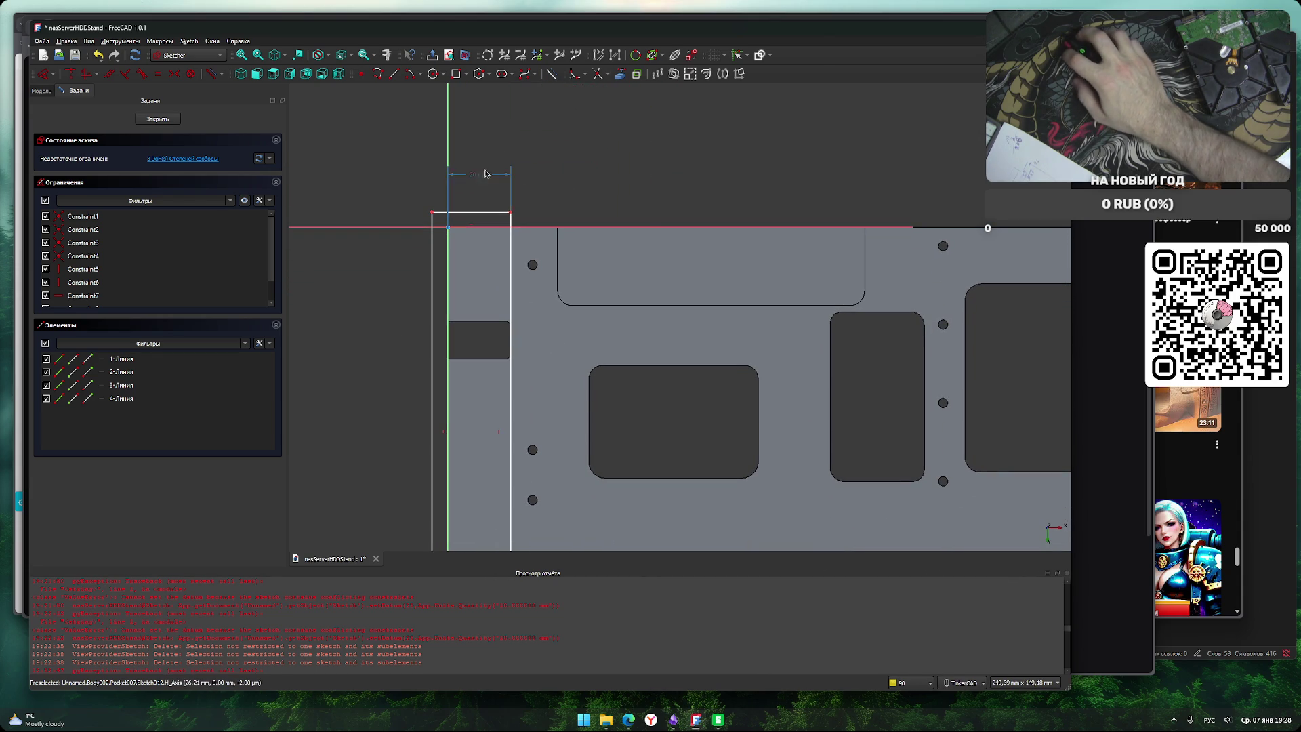
pyautogui.doubleClick(497, 175)
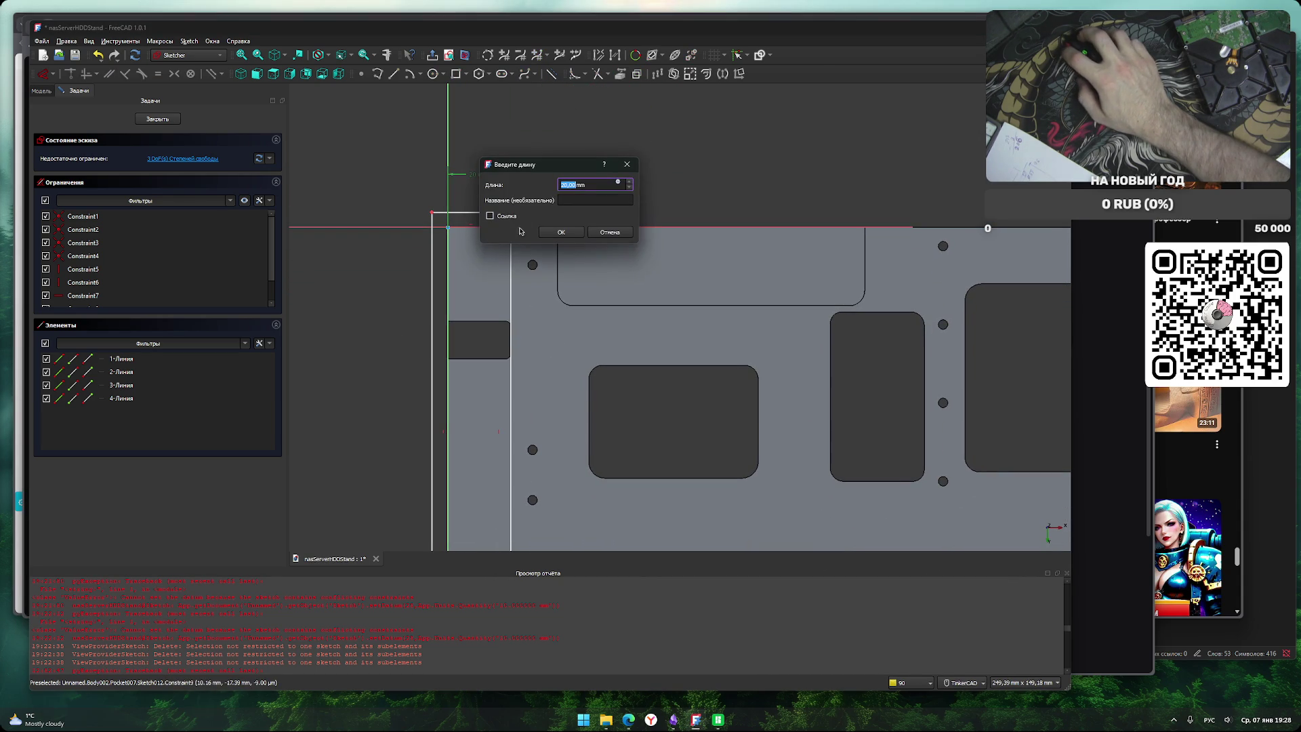
pyautogui.click(562, 232)
pyautogui.click(157, 118)
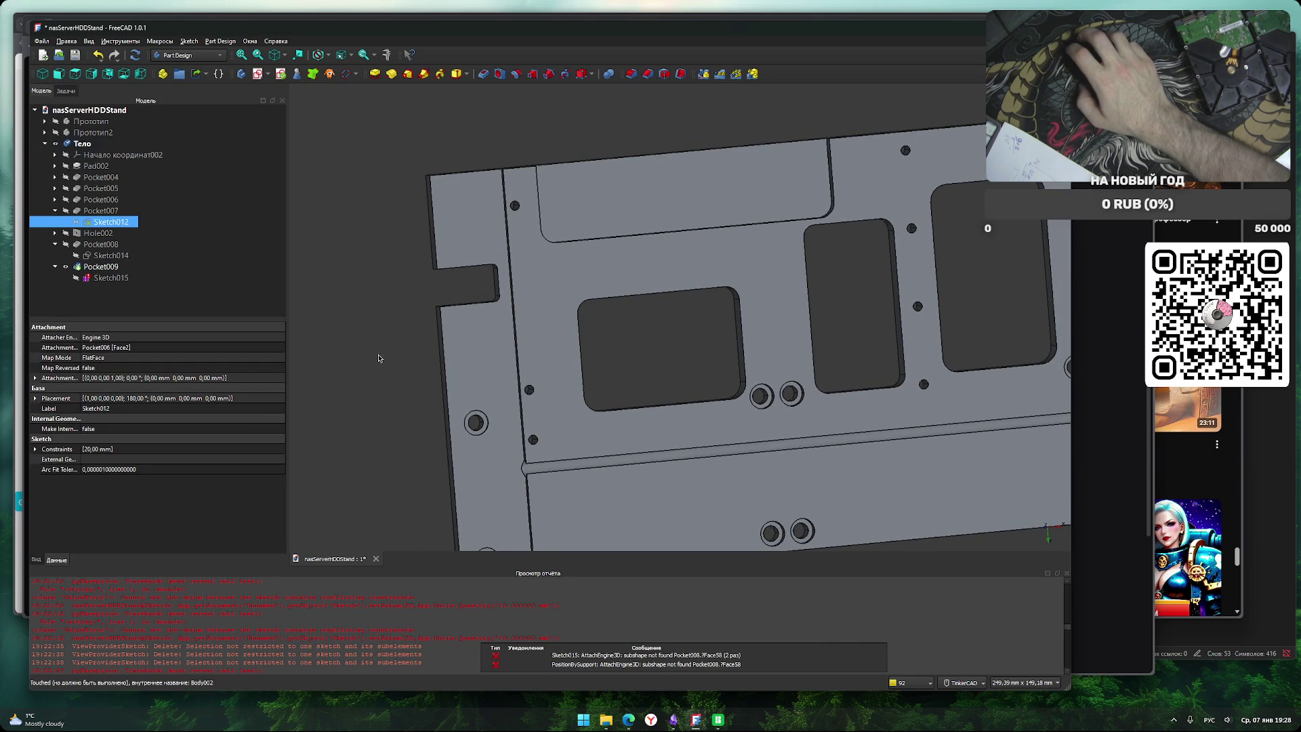
# Step: Change the notch width in Sketch012 to 24 mm and close the sketch
pyautogui.click(114, 268)
pyautogui.click(298, 285)
pyautogui.click(83, 144)
pyautogui.click(82, 144)
pyautogui.click(348, 343)
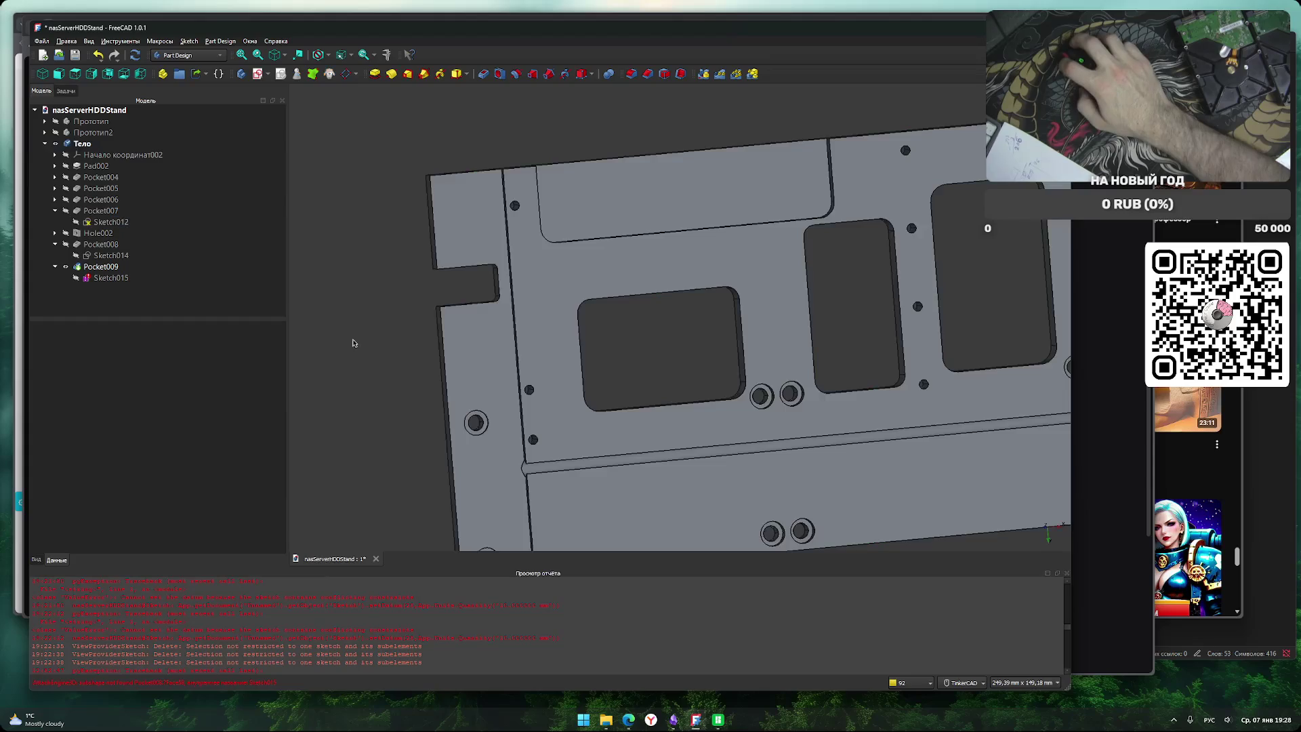
pyautogui.click(95, 223)
pyautogui.doubleClick(105, 224)
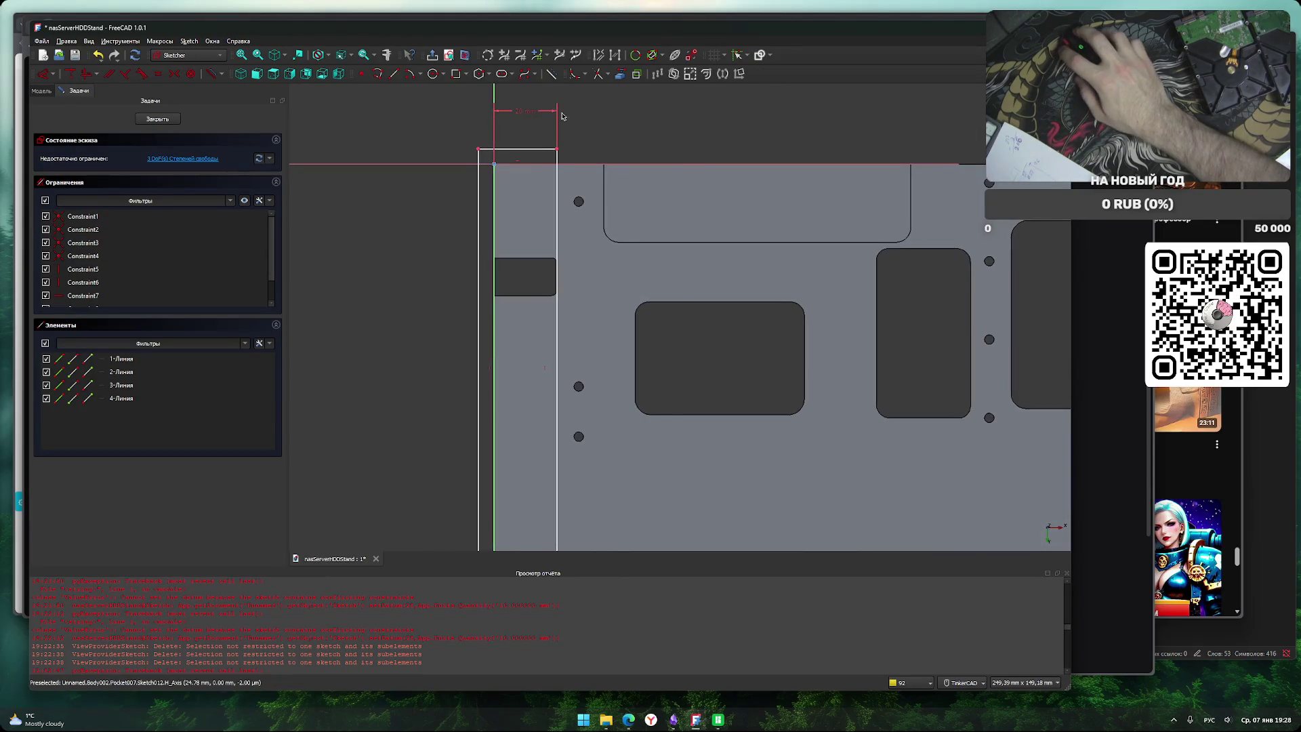
pyautogui.doubleClick(524, 115)
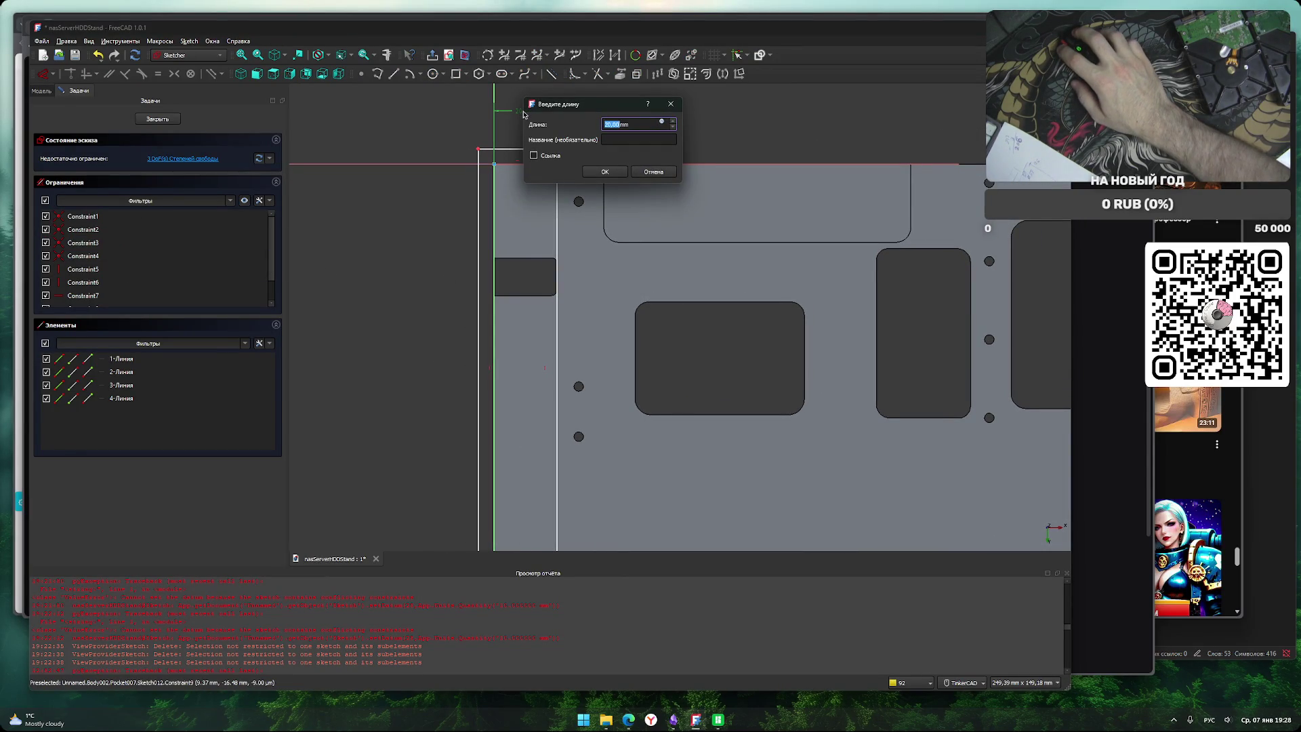
pyautogui.write('24')
pyautogui.click(604, 171)
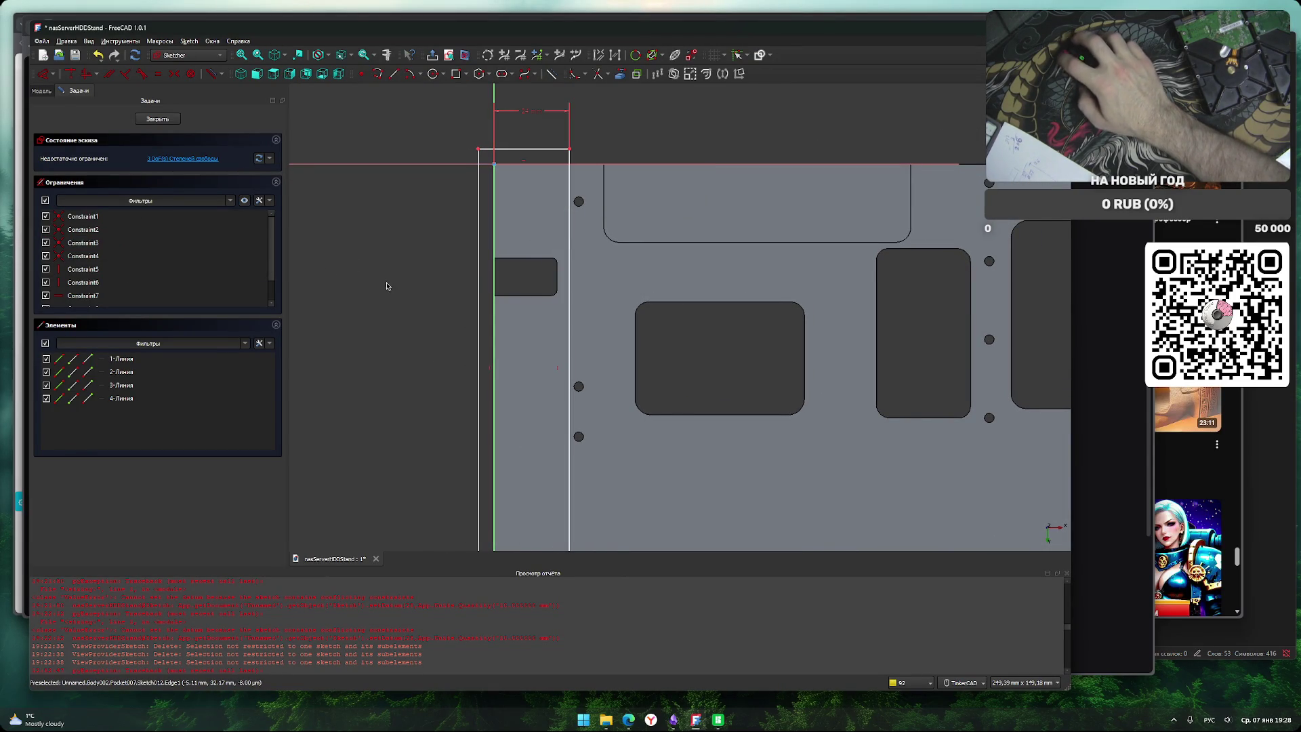
pyautogui.click(166, 118)
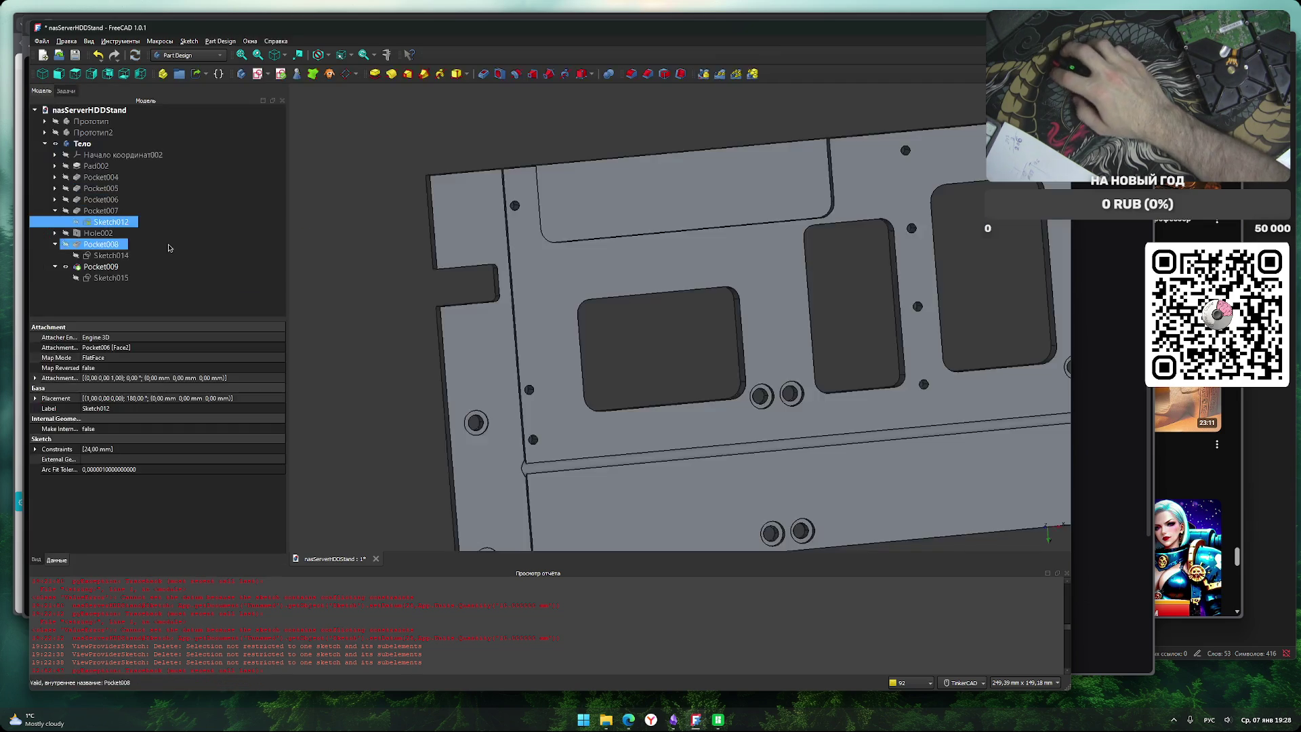
# Step: Recompute the body Тело and reopen Sketch012
pyautogui.moveTo(416, 307); pyautogui.dragTo(415, 276, button='middle')
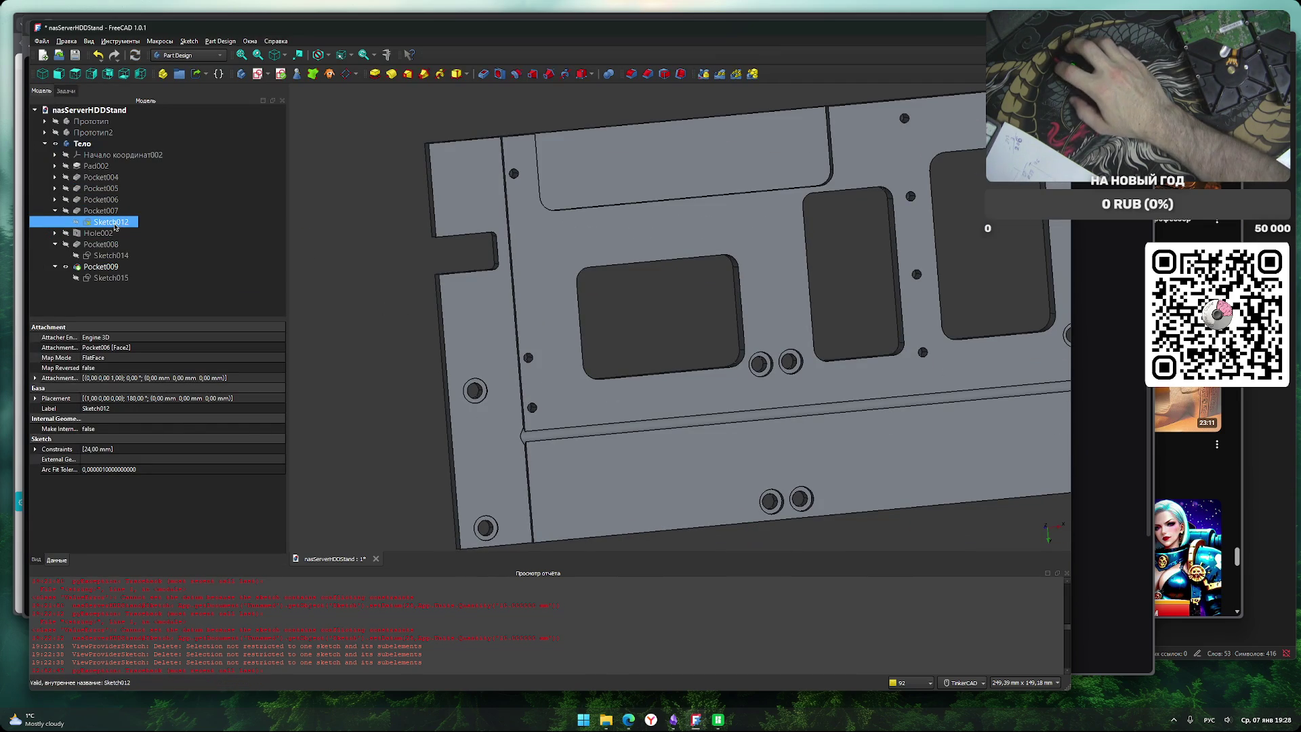
pyautogui.rightClick(114, 226)
pyautogui.press('Escape')
pyautogui.rightClick(99, 223)
pyautogui.click(86, 146)
pyautogui.rightClick(87, 146)
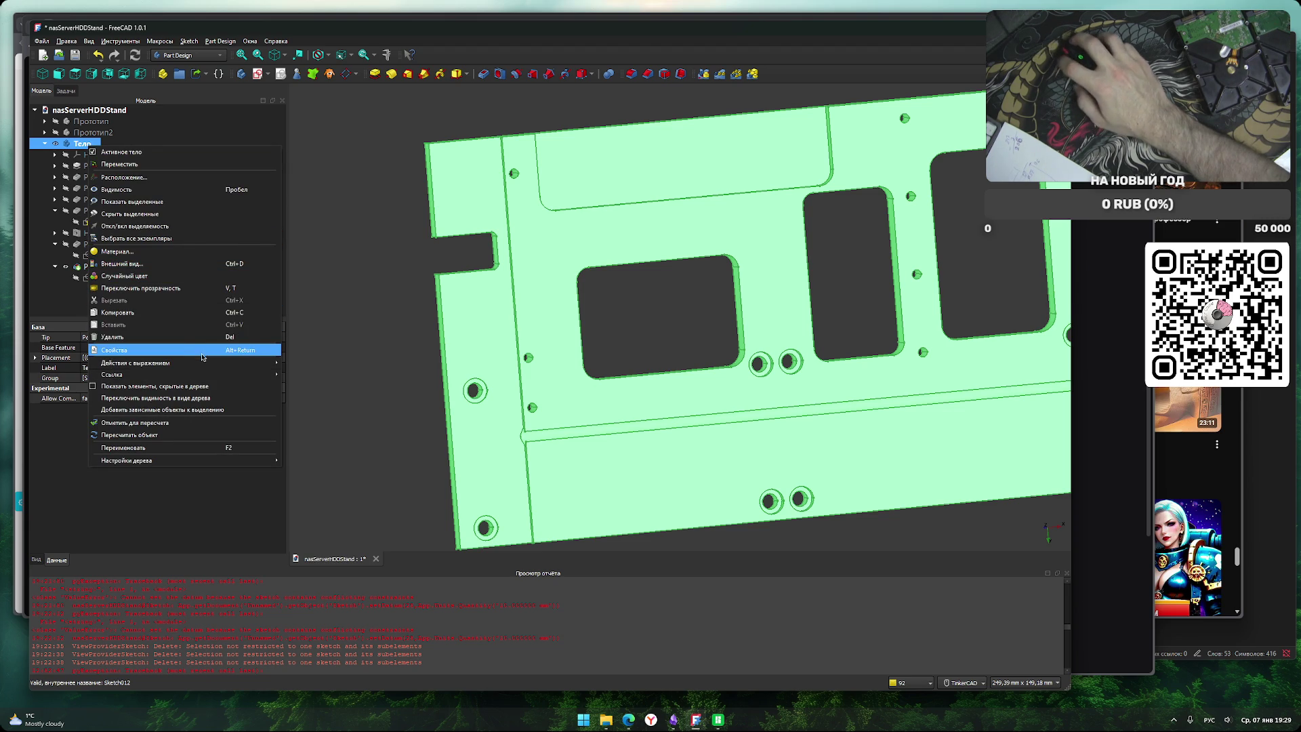
pyautogui.moveTo(200, 375)
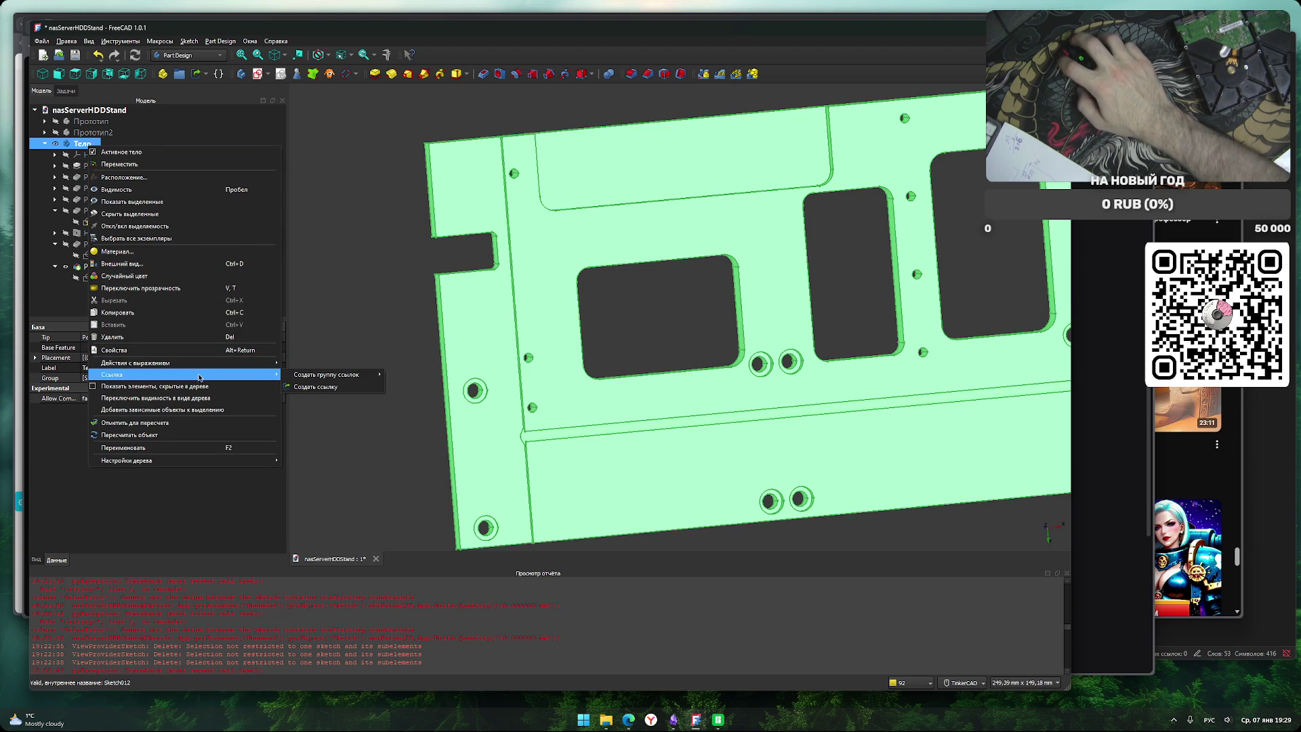
pyautogui.click(195, 435)
pyautogui.doubleClick(175, 221)
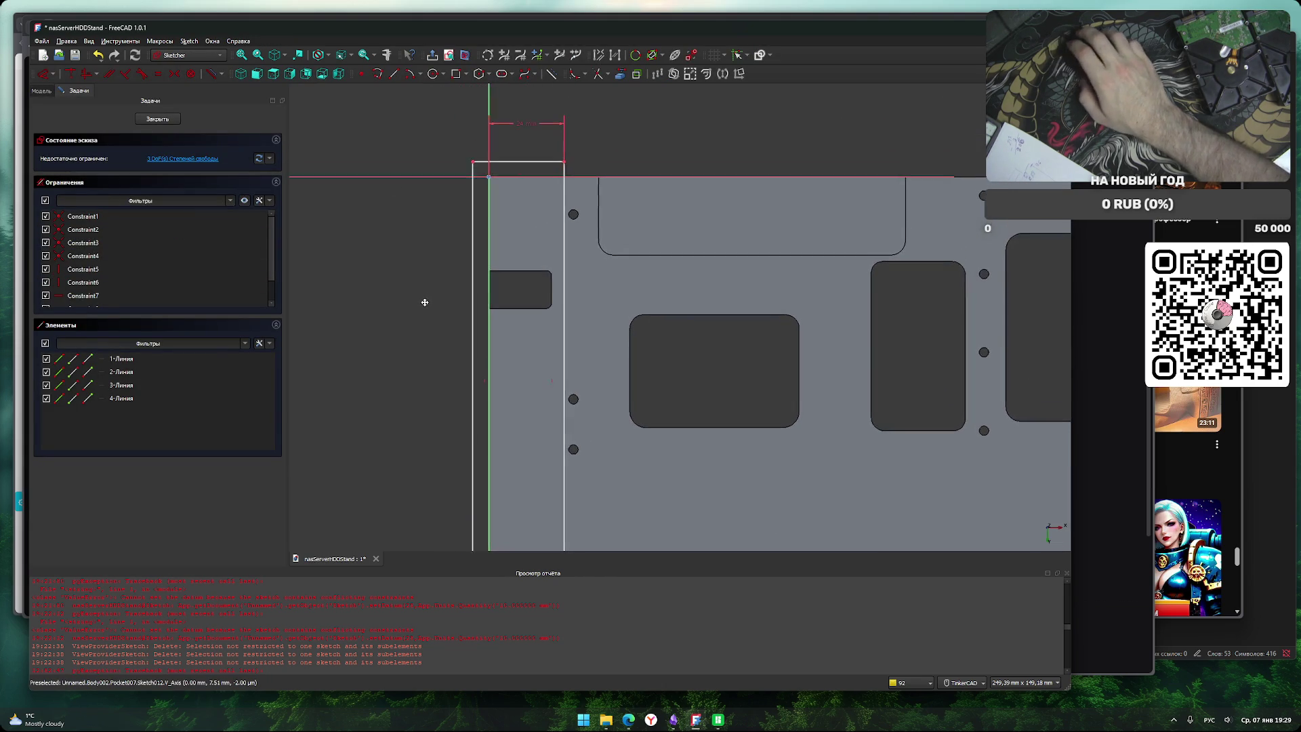
# Step: Set the notch width back to 20 mm and close Sketch012
pyautogui.doubleClick(526, 129)
pyautogui.write('20')
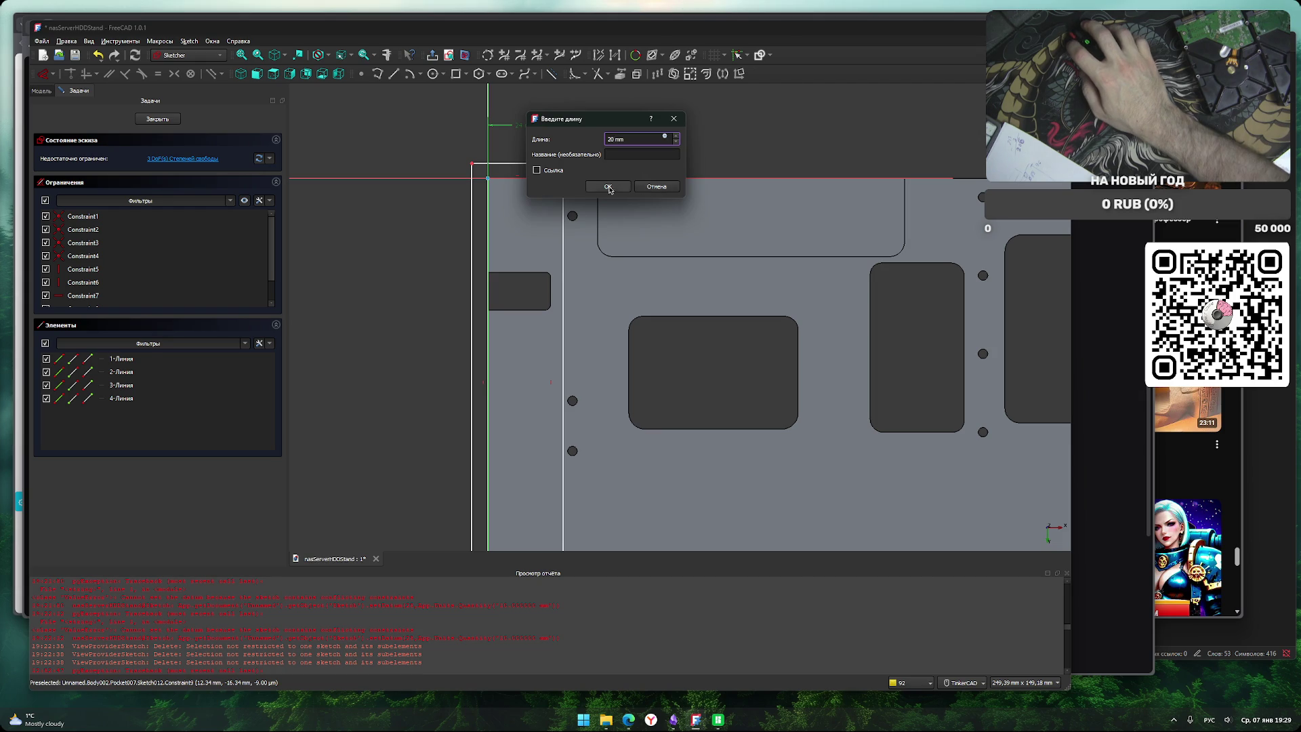
pyautogui.click(608, 187)
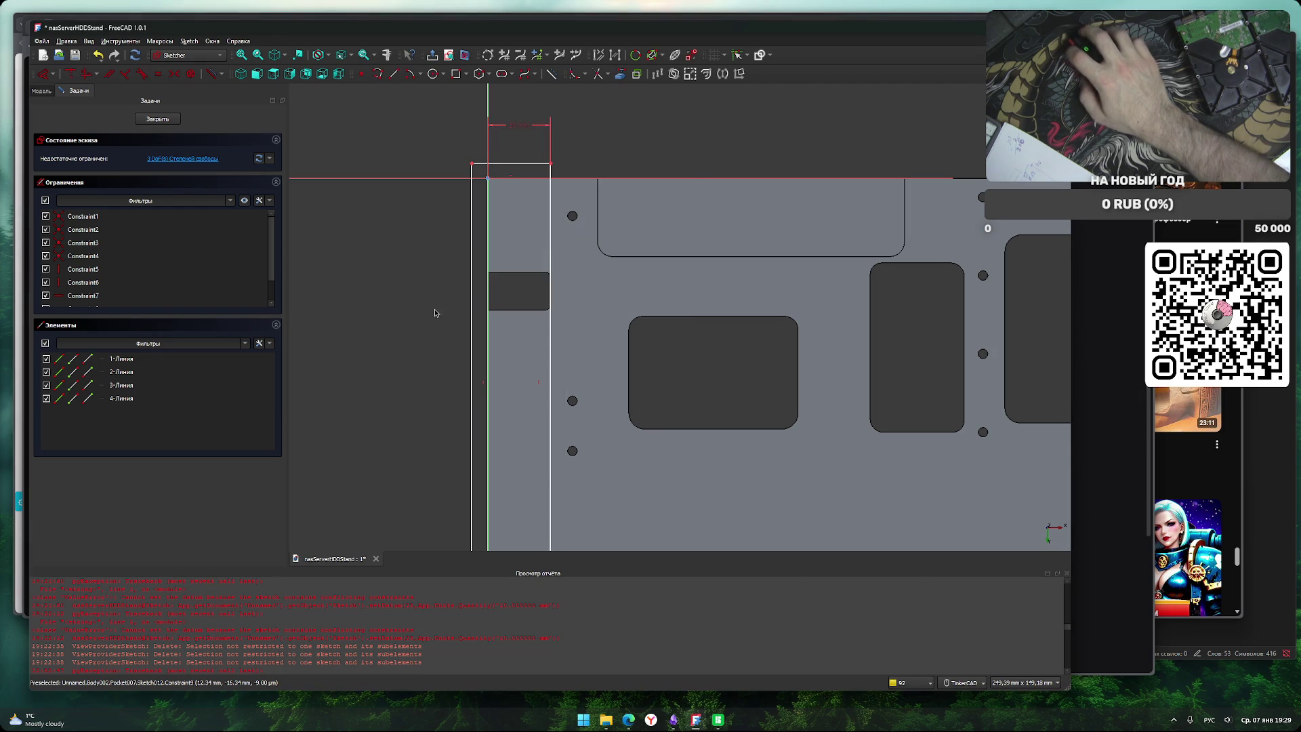
pyautogui.click(158, 120)
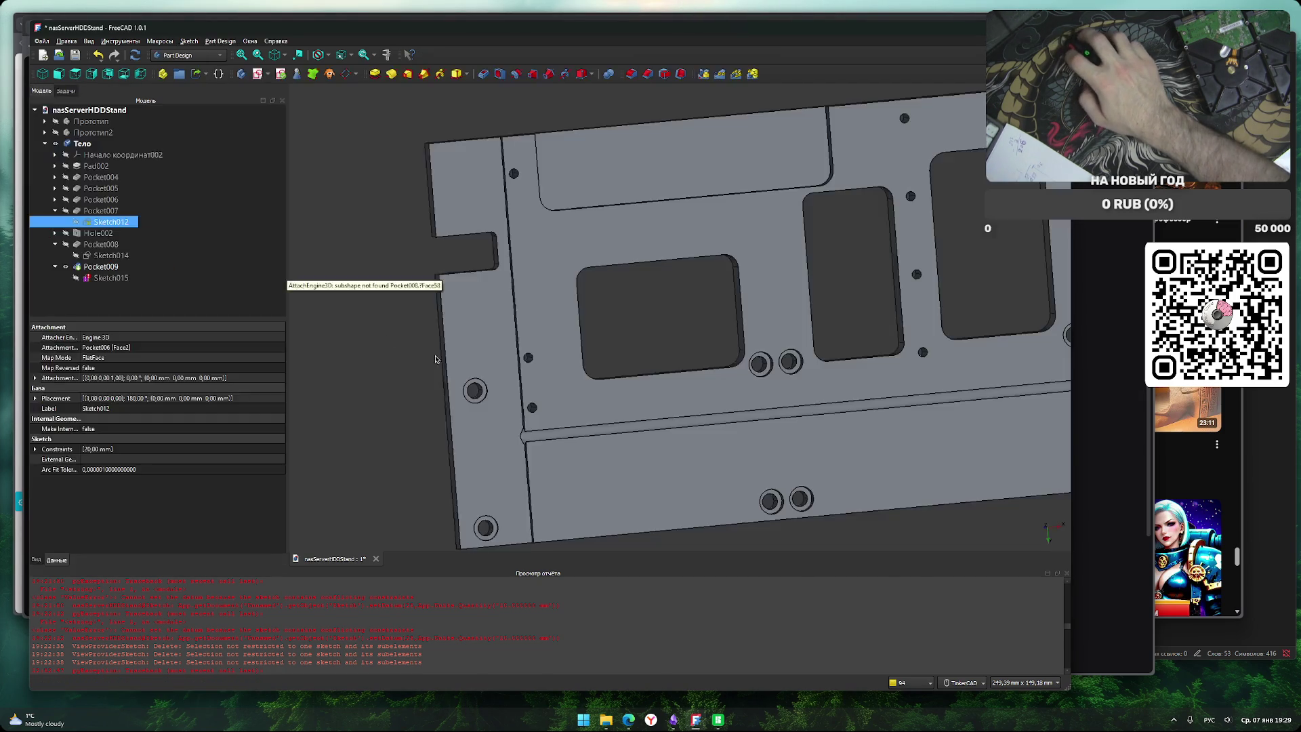
# Step: Recompute the body Тело
pyautogui.rightClick(86, 144)
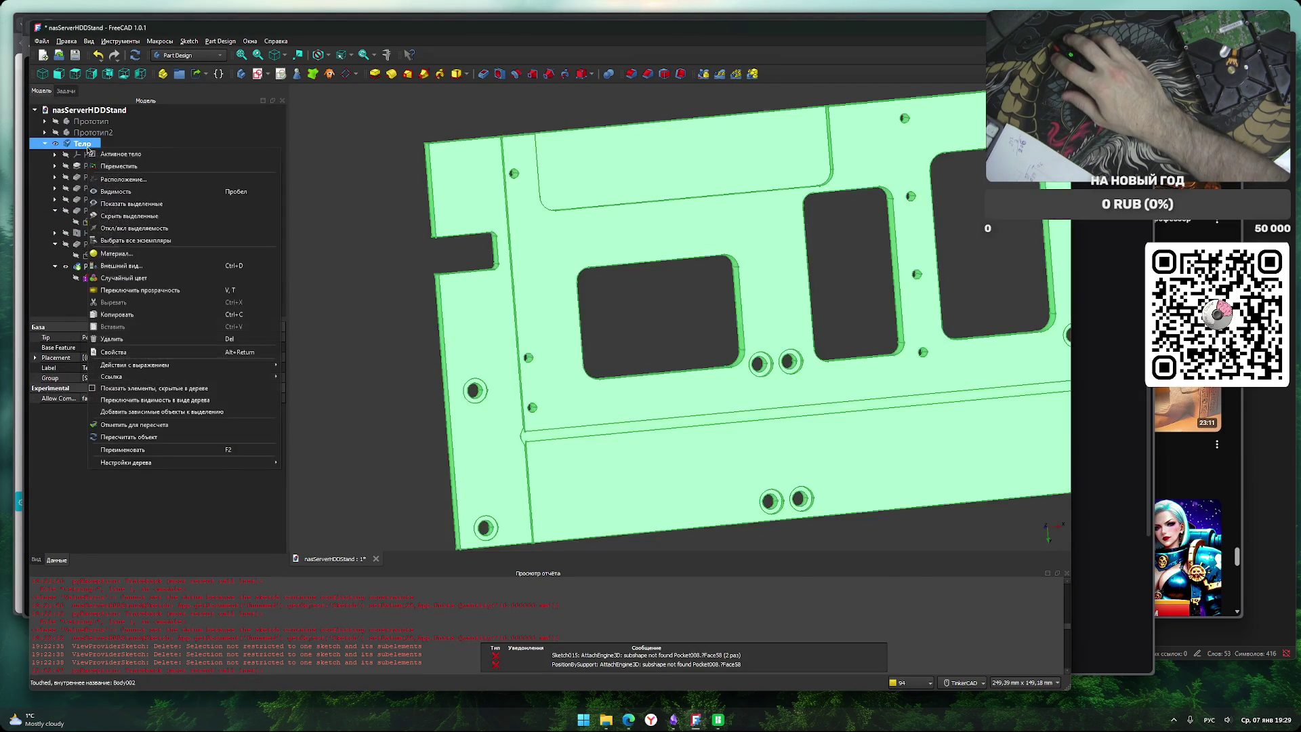
pyautogui.click(146, 436)
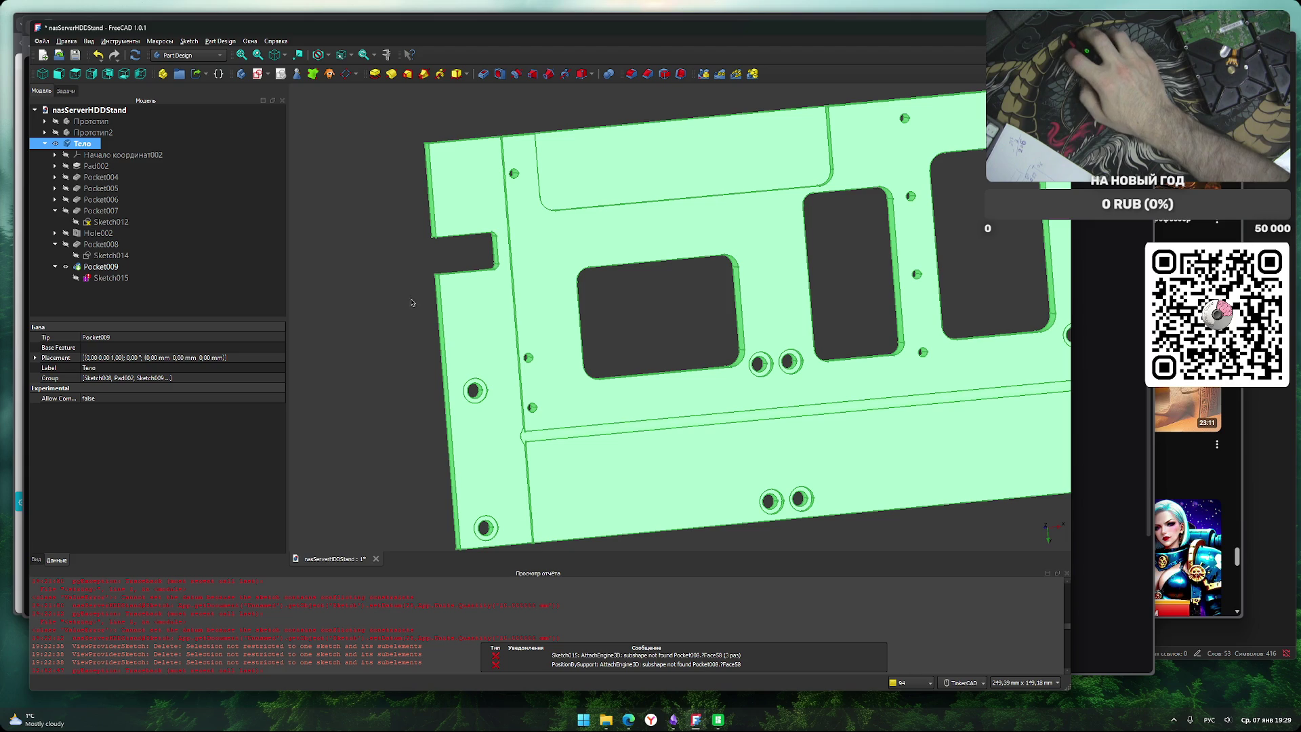
pyautogui.click(310, 285)
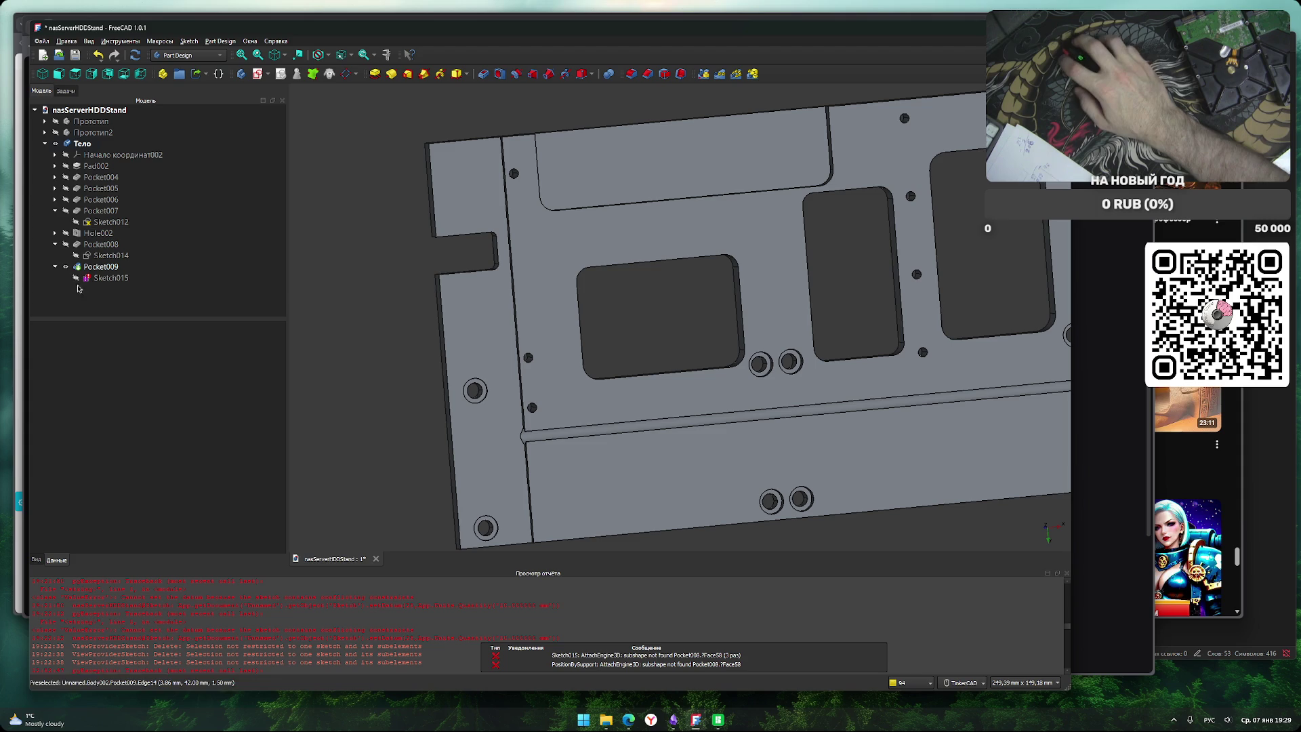
# Step: Check Pocket009, Sketch015 and Sketch014 for the missing attachment face error, then switch to DeepSeek
pyautogui.click(96, 268)
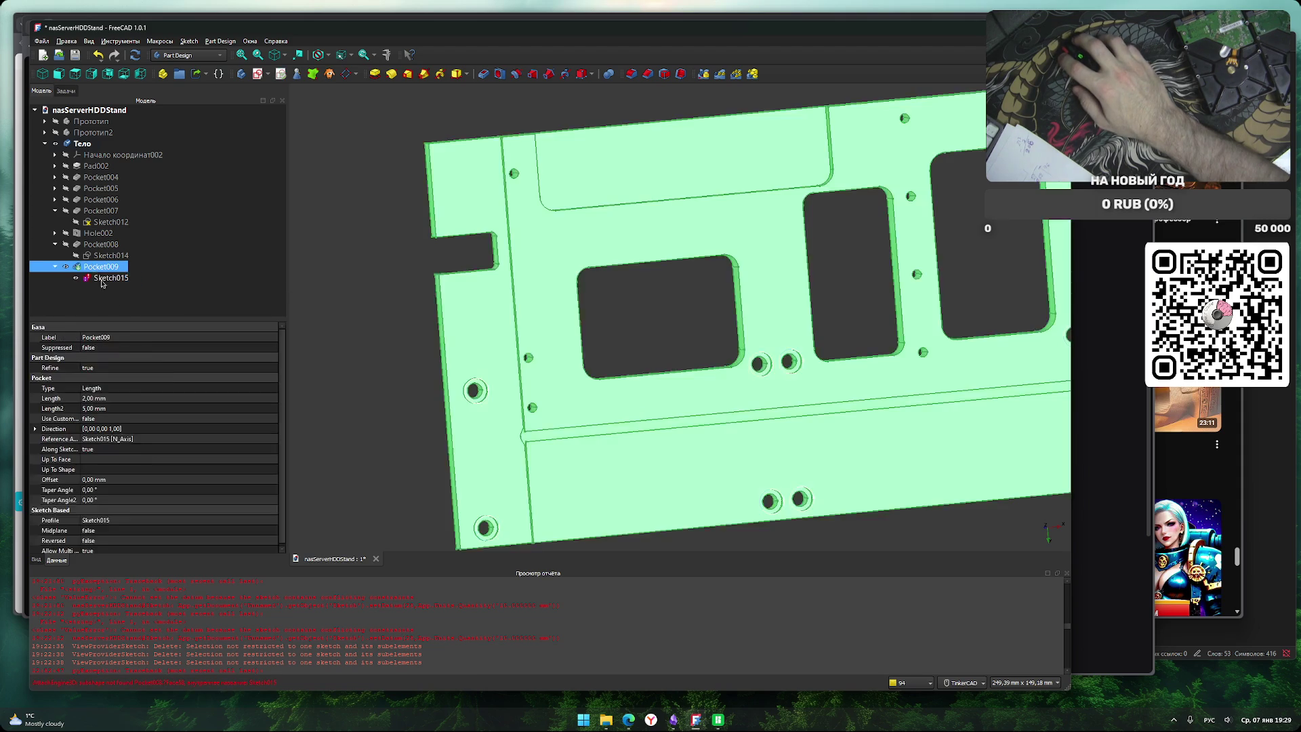
pyautogui.click(371, 427)
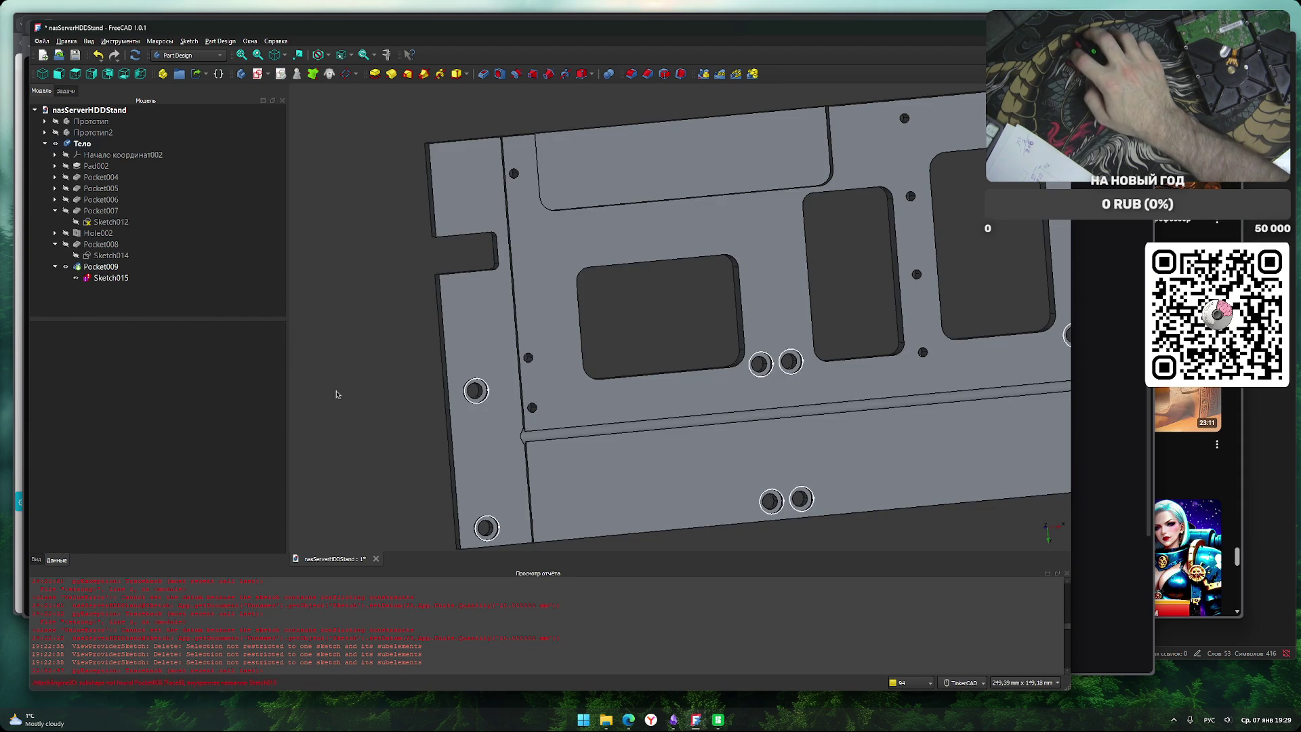
pyautogui.click(115, 277)
pyautogui.click(115, 300)
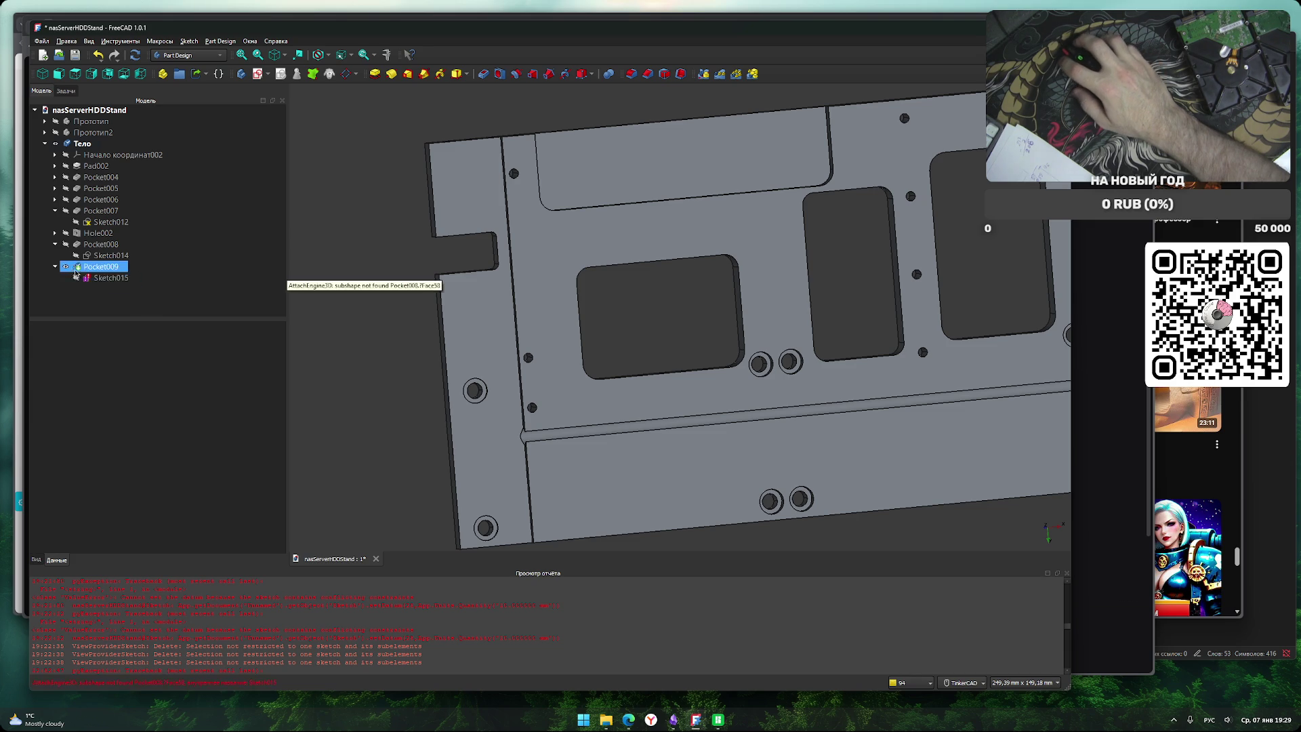
pyautogui.click(98, 255)
pyautogui.moveTo(75, 256)
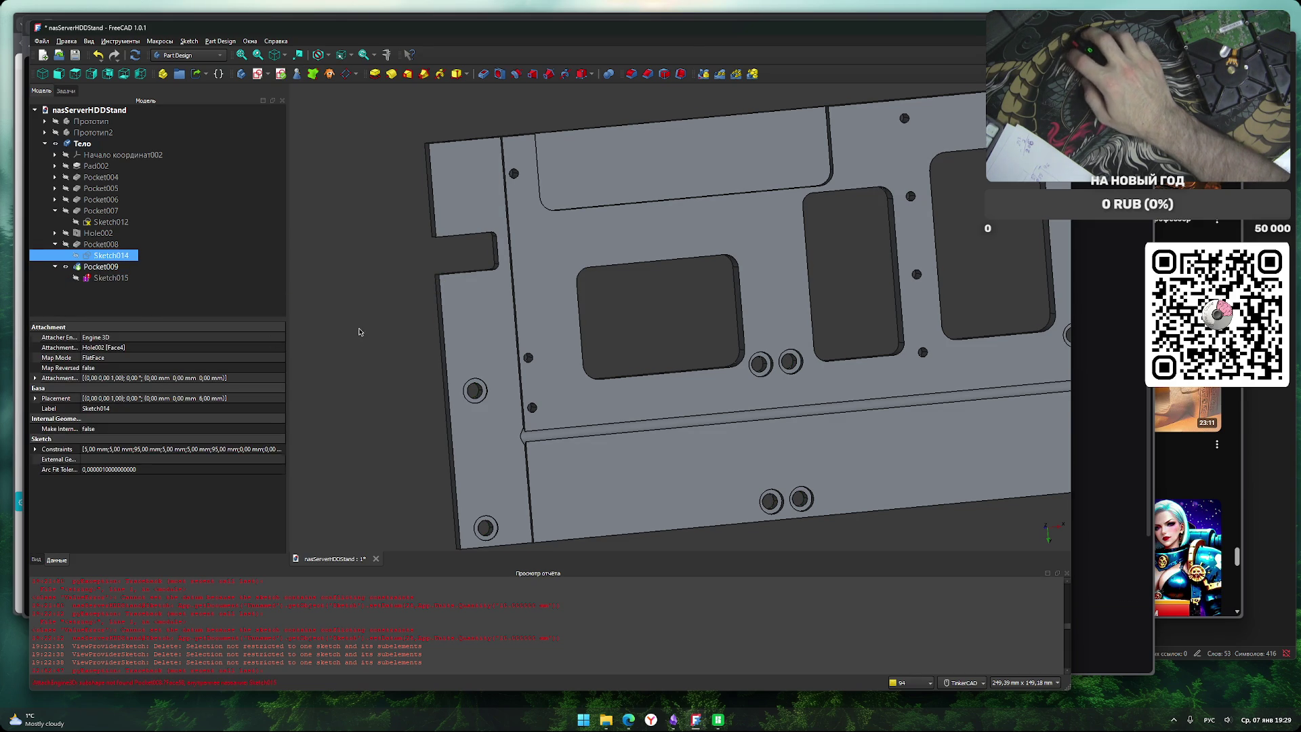
pyautogui.click(177, 301)
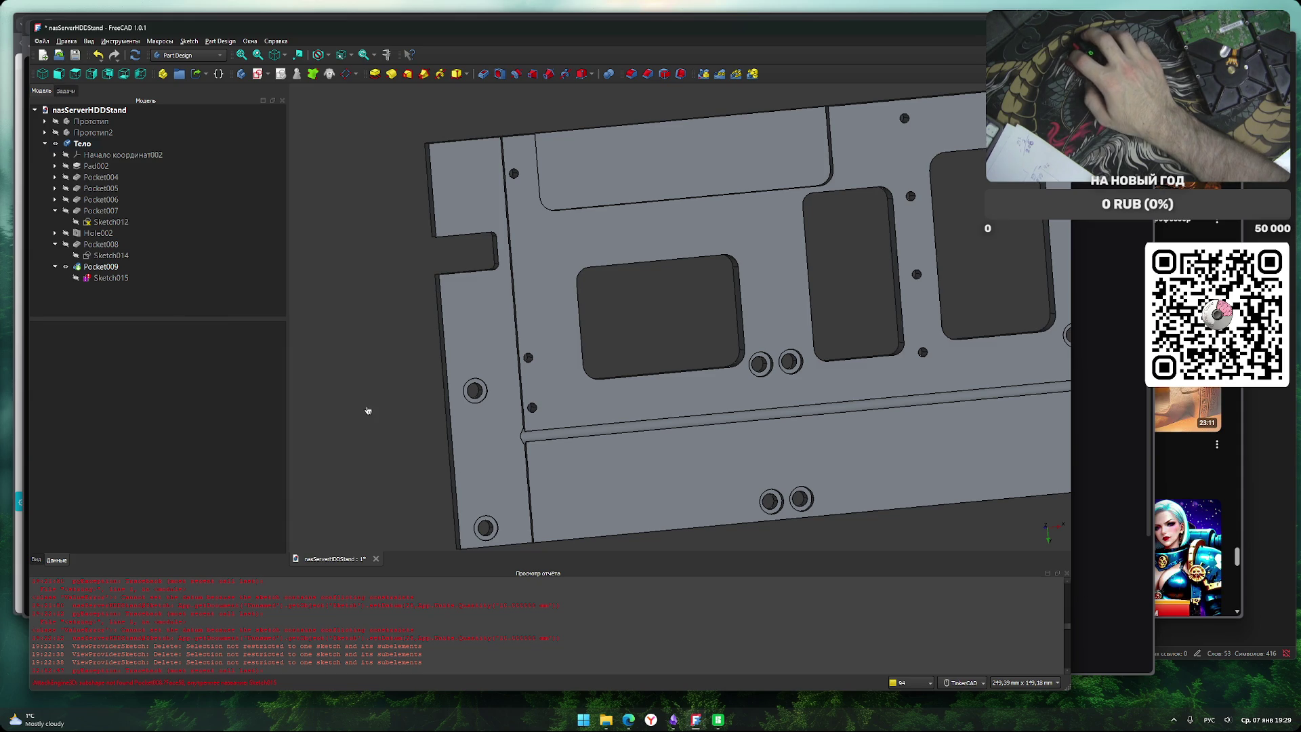
pyautogui.click(673, 719)
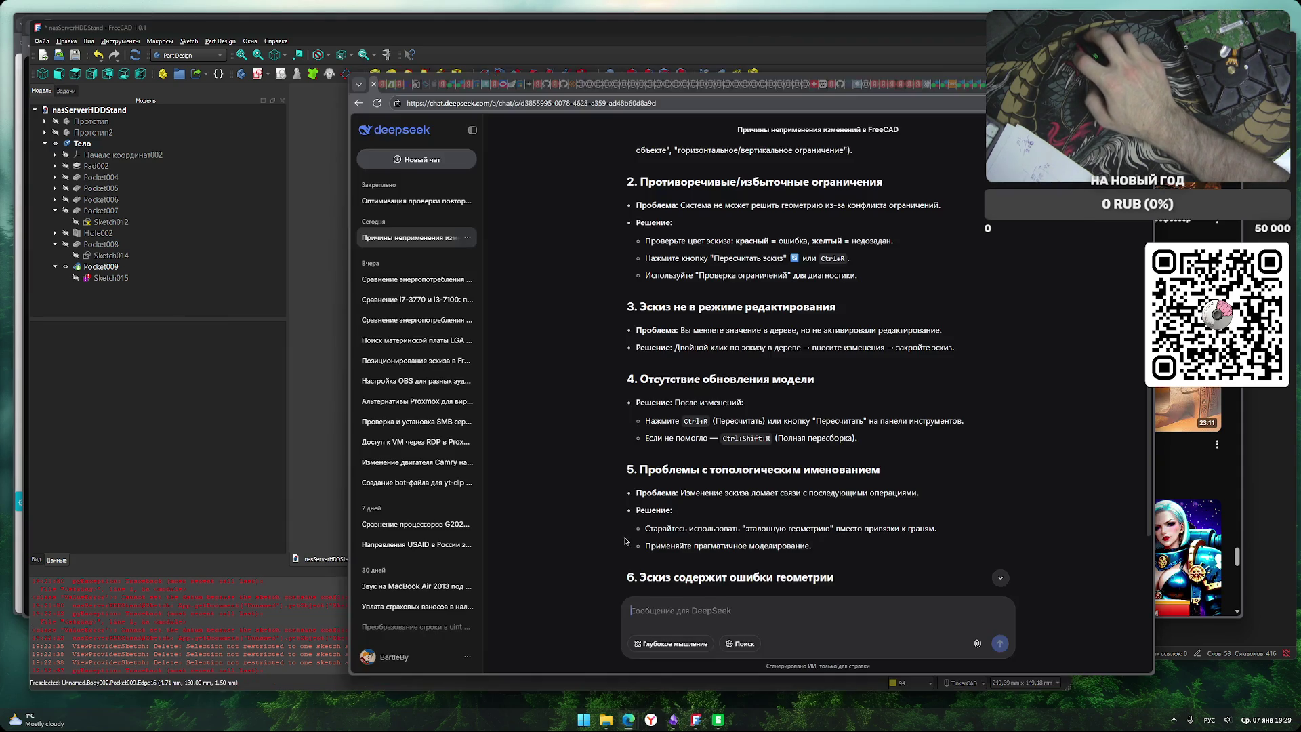
# Step: Scroll to DeepSeek's quick checklist, then return to FreeCAD and select Sketch012
pyautogui.scroll(-2, 561, 531)
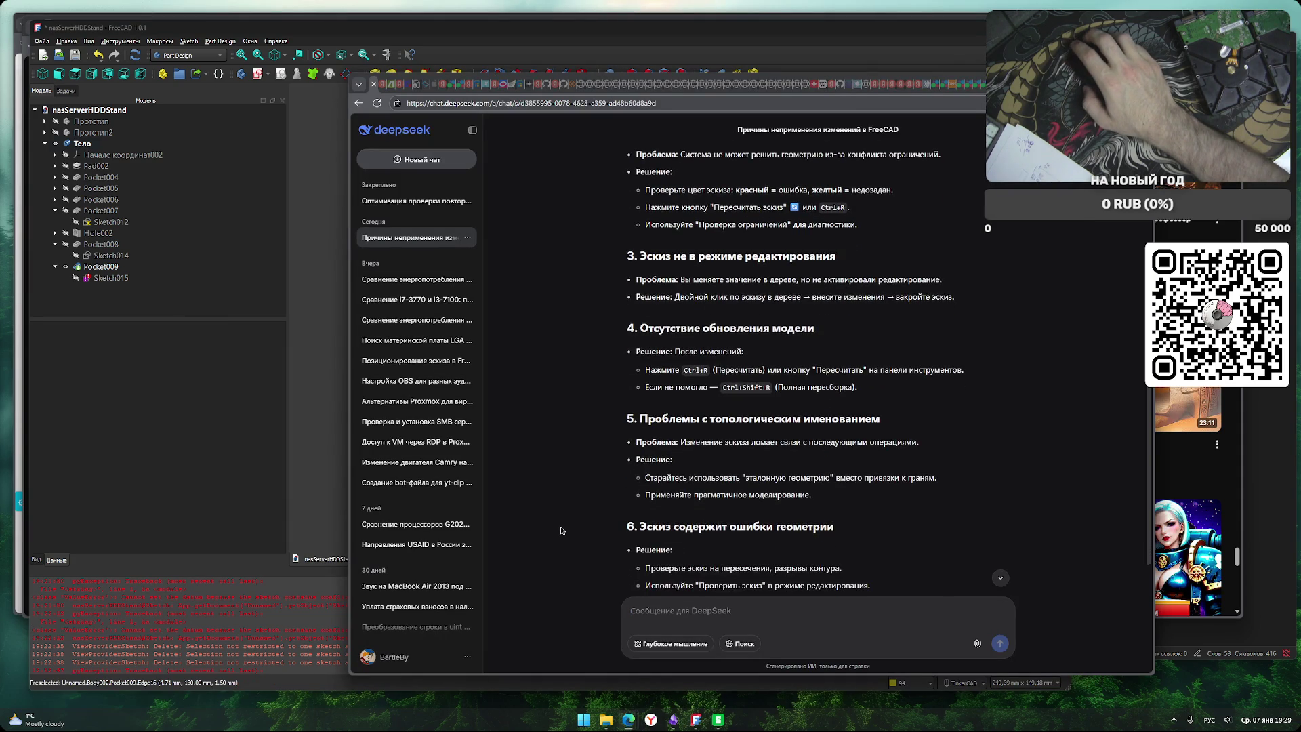
pyautogui.scroll(-2, 561, 530)
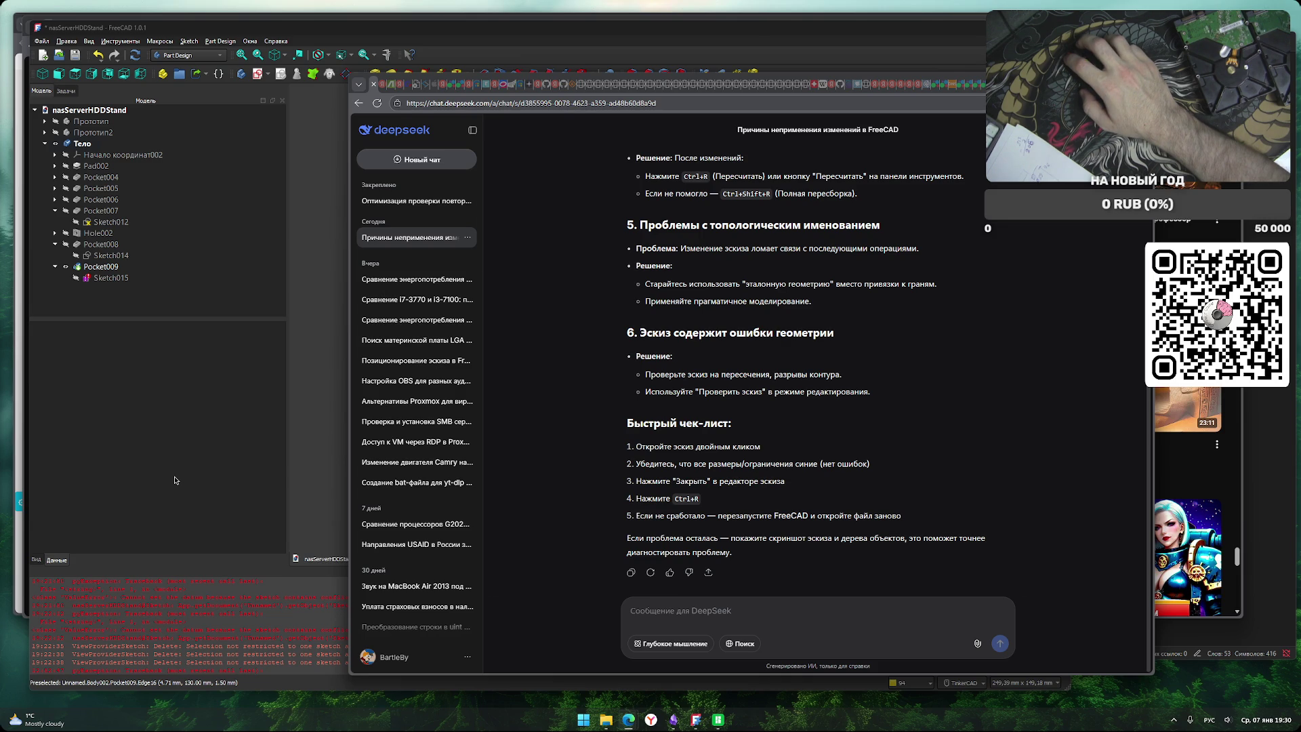
pyautogui.click(119, 454)
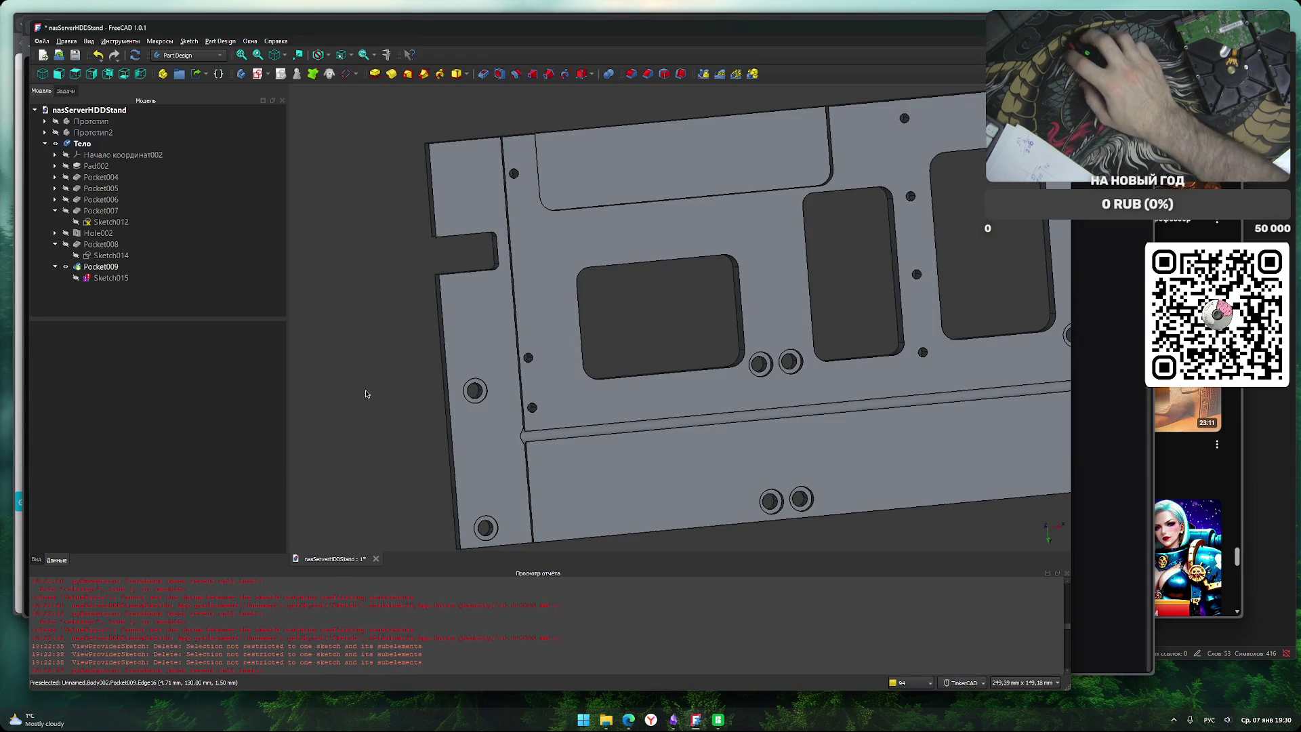
pyautogui.click(107, 223)
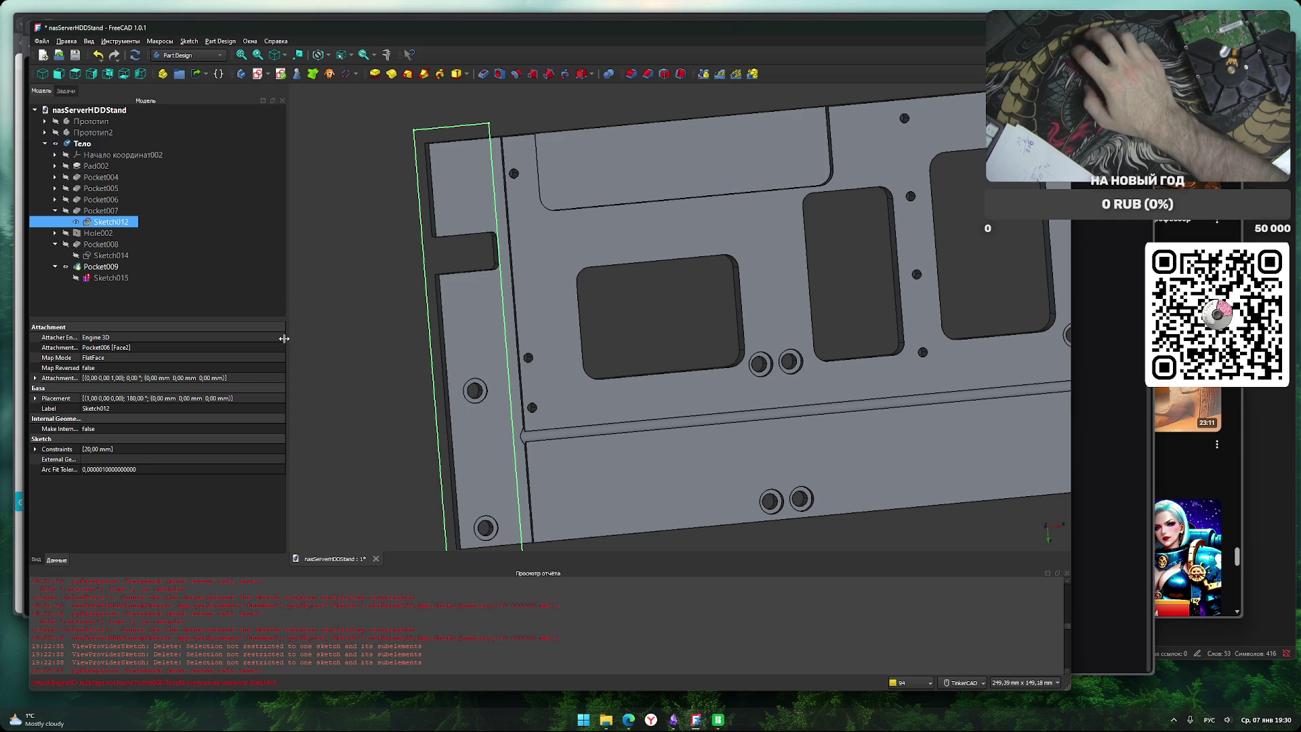
# Step: Preview a pocket from Sketch012 with depth lowered from 5 mm to 1 mm, then cancel it
pyautogui.click(482, 76)
pyautogui.click(269, 178)
pyautogui.click(269, 178)
pyautogui.click(270, 178)
pyautogui.click(271, 178)
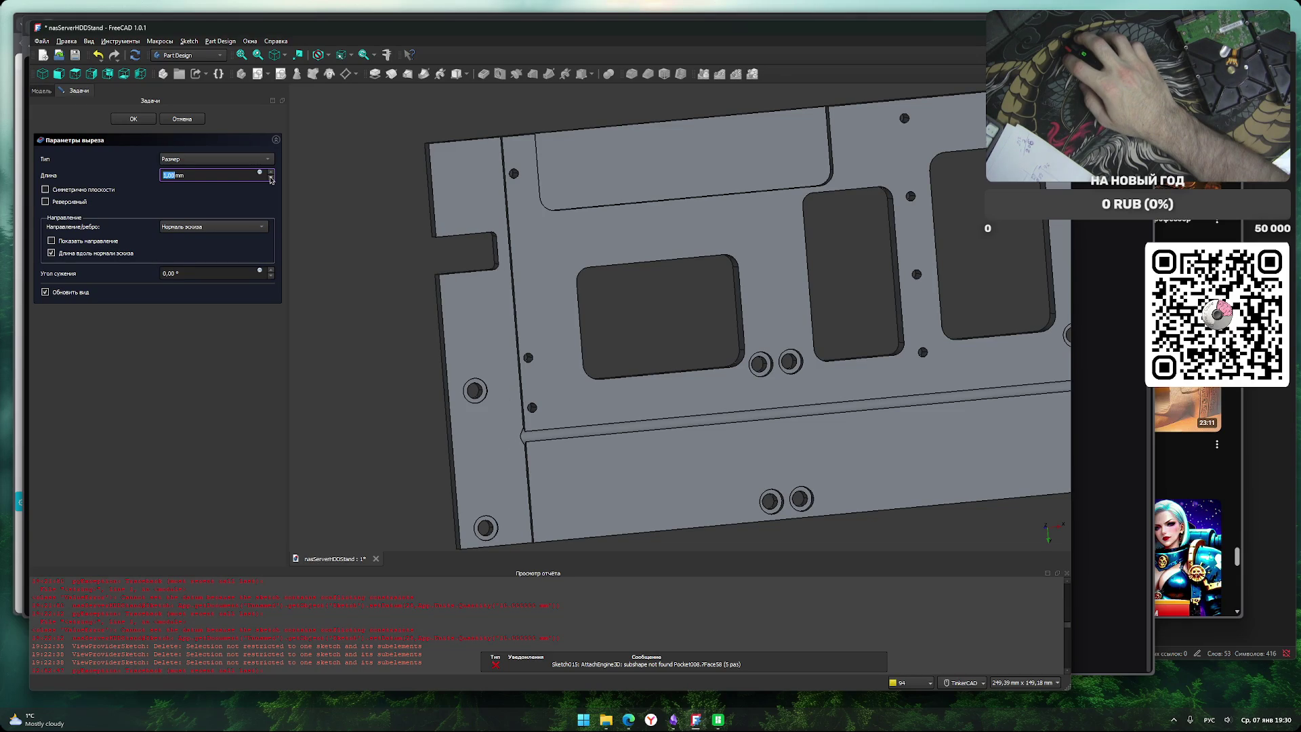
pyautogui.moveTo(399, 448)
pyautogui.mouseDown(button='right')
pyautogui.moveTo(532, 418)
pyautogui.moveTo(435, 435)
pyautogui.mouseUp(button='right')
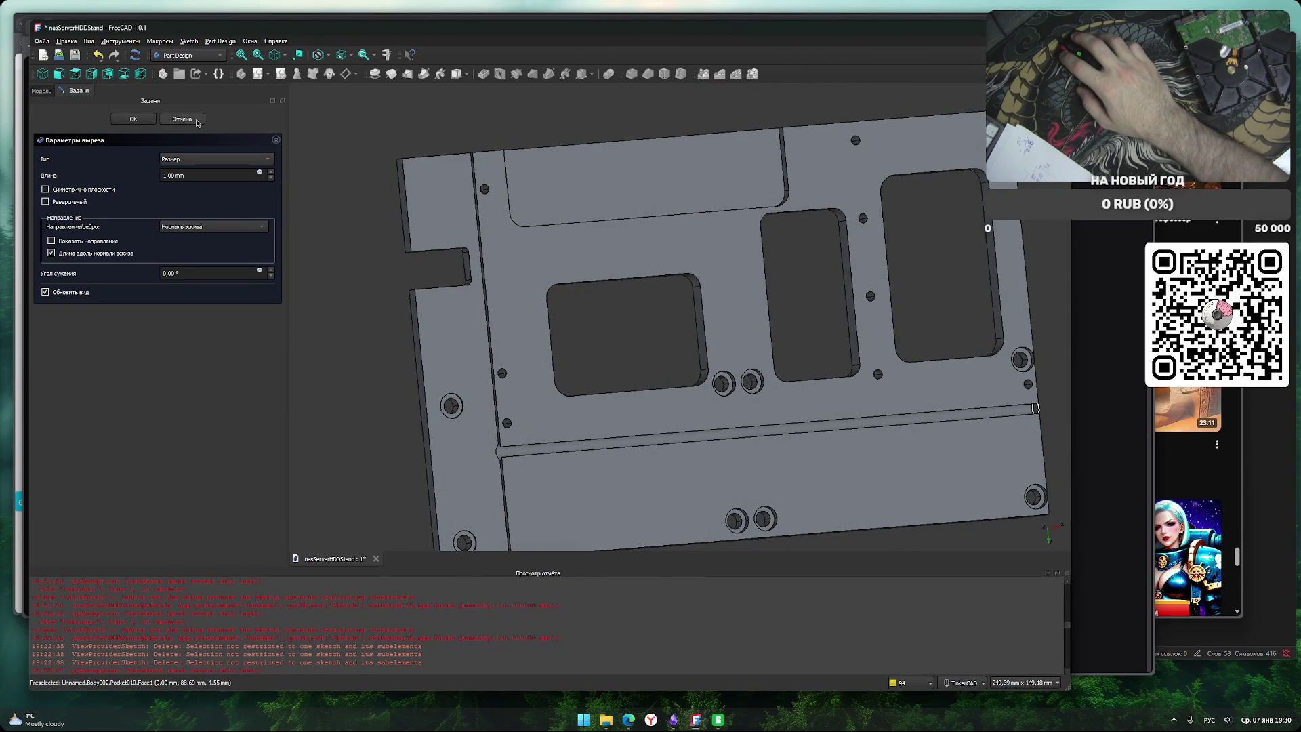
pyautogui.click(271, 179)
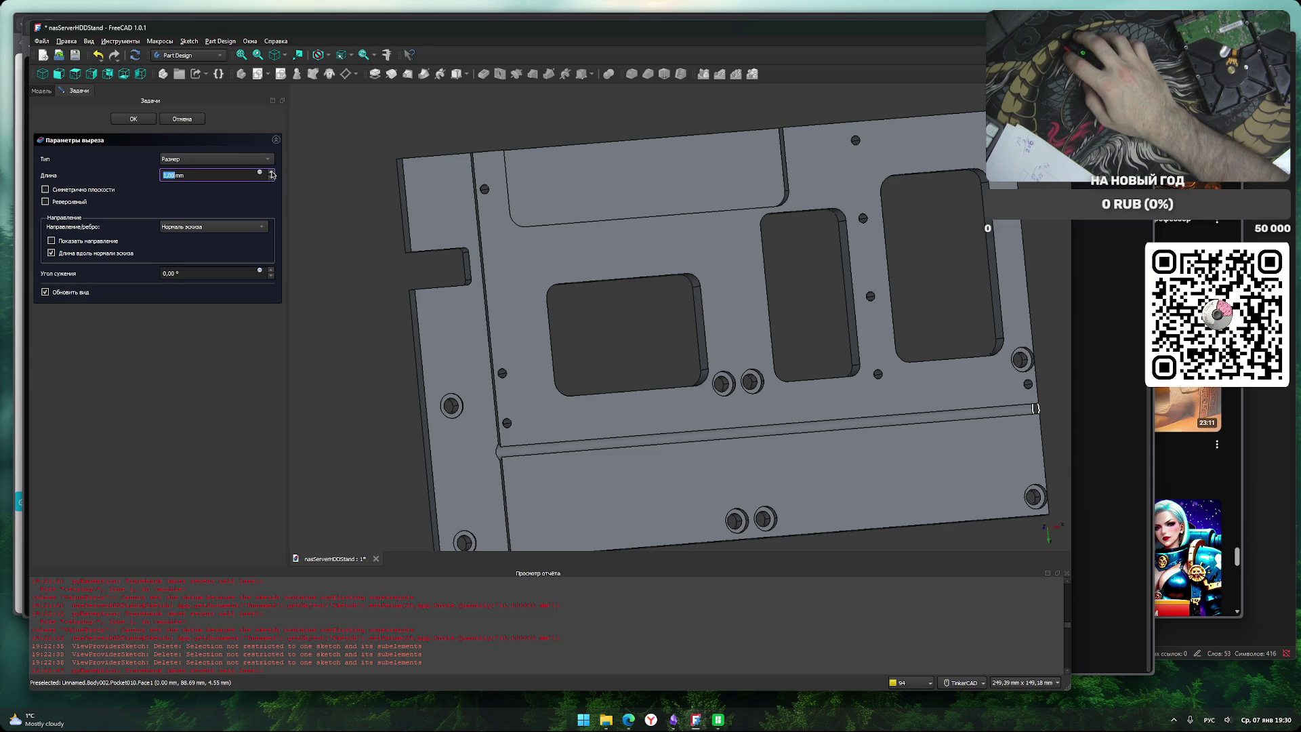
pyautogui.click(183, 122)
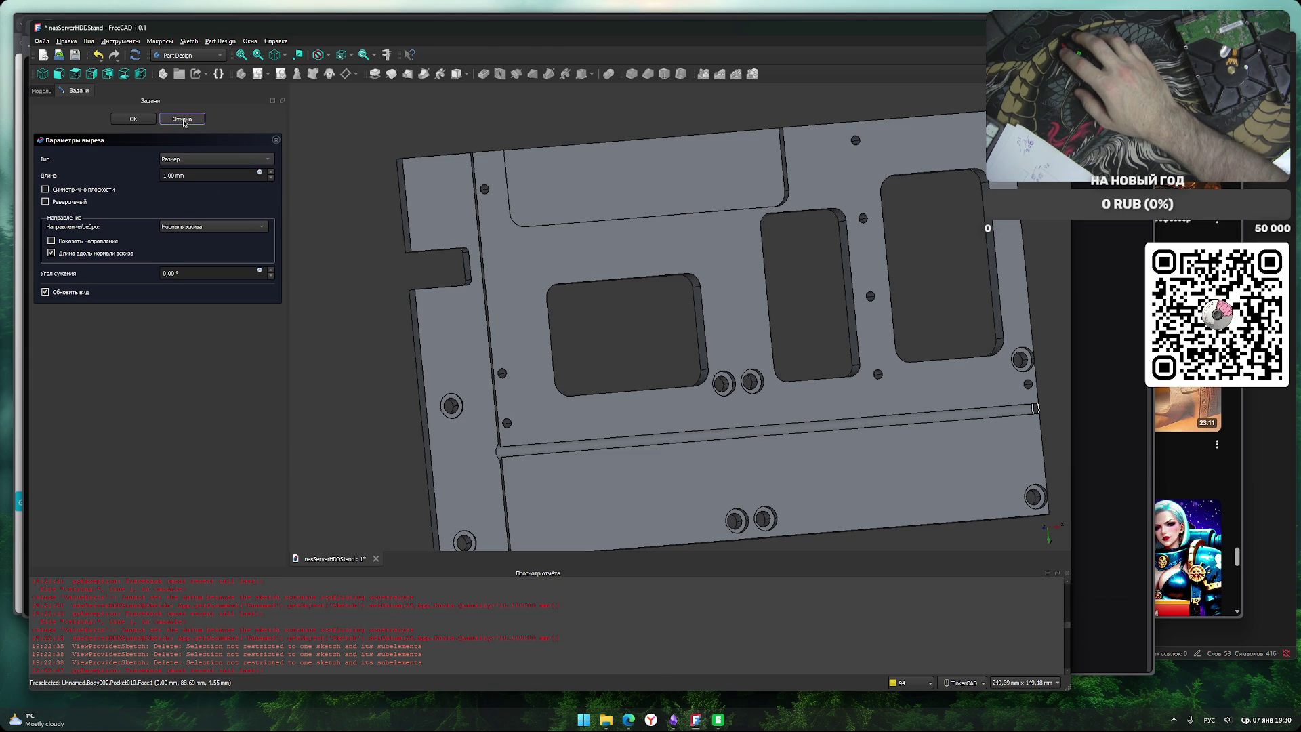
pyautogui.doubleClick(110, 222)
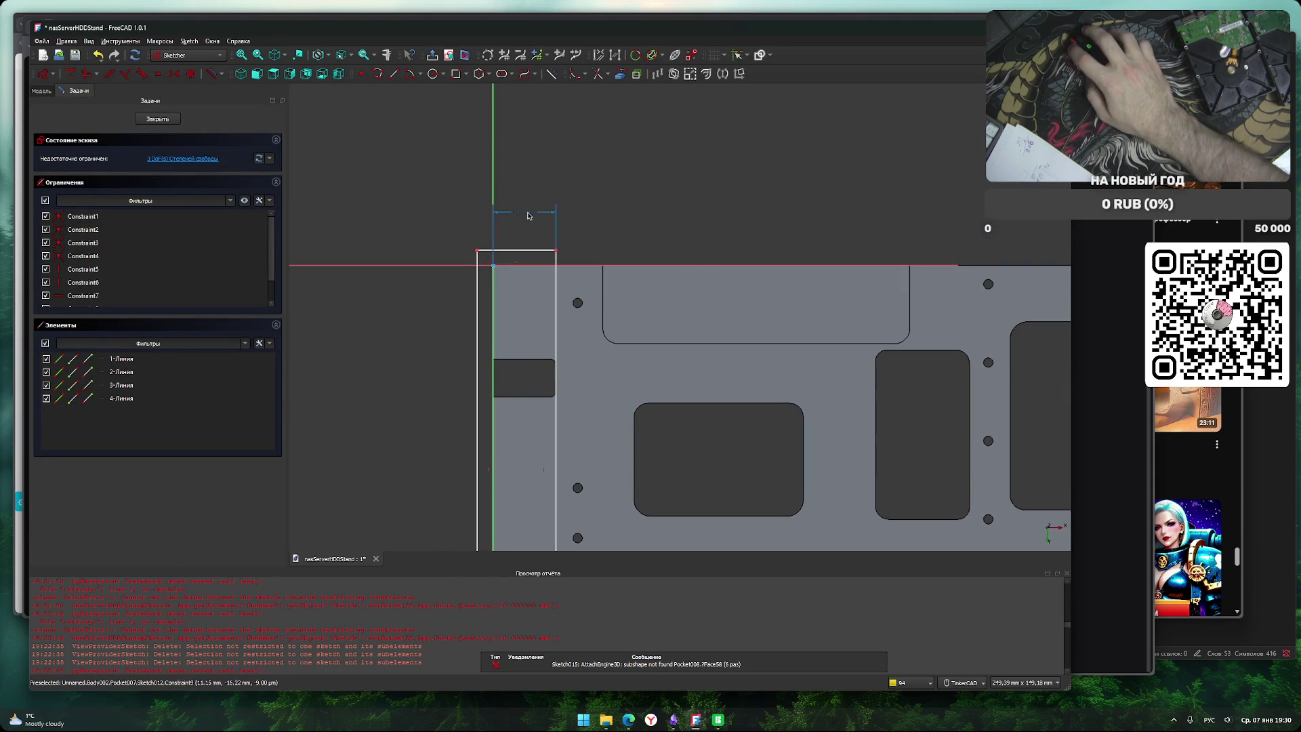
# Step: Set Sketch012's rectangle width to 24 mm and close the sketch to inspect the cut
pyautogui.doubleClick(525, 212)
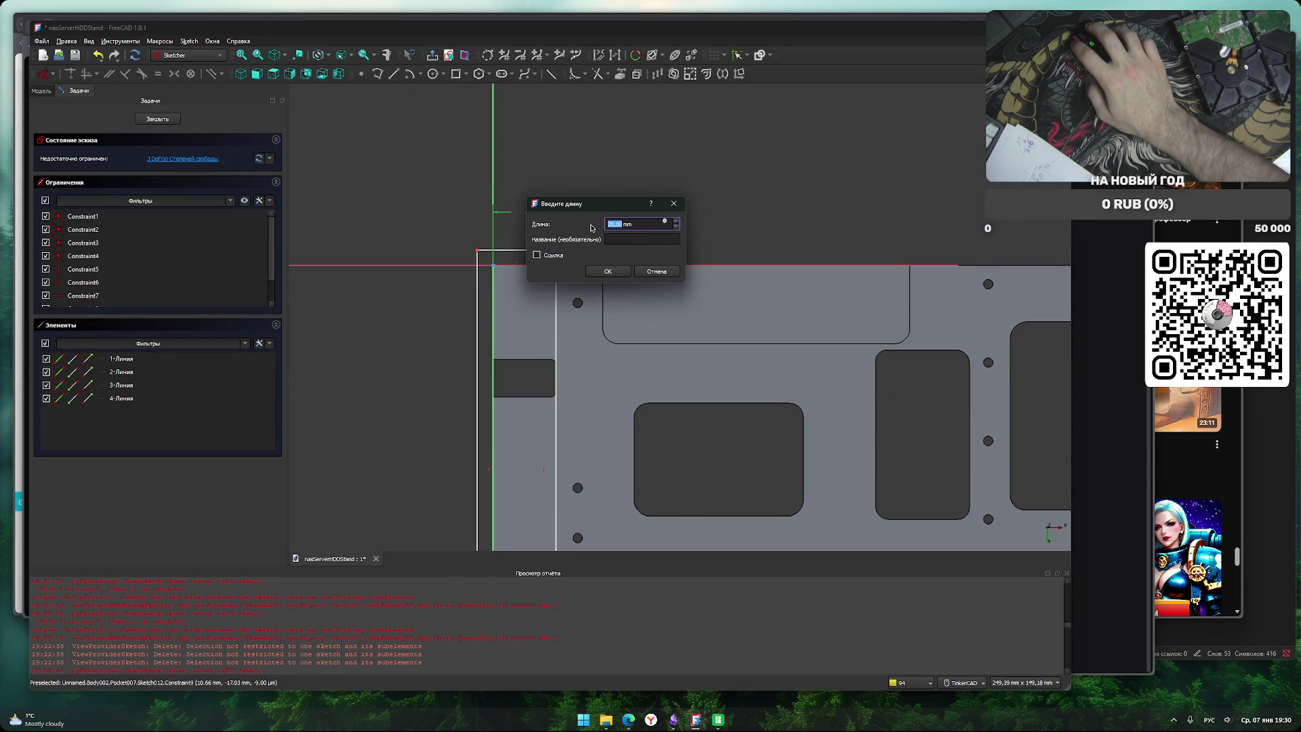
pyautogui.click(610, 271)
pyautogui.moveTo(406, 412)
pyautogui.mouseDown(button='middle')
pyautogui.moveTo(386, 267)
pyautogui.moveTo(383, 336)
pyautogui.moveTo(401, 373)
pyautogui.mouseUp(button='middle')
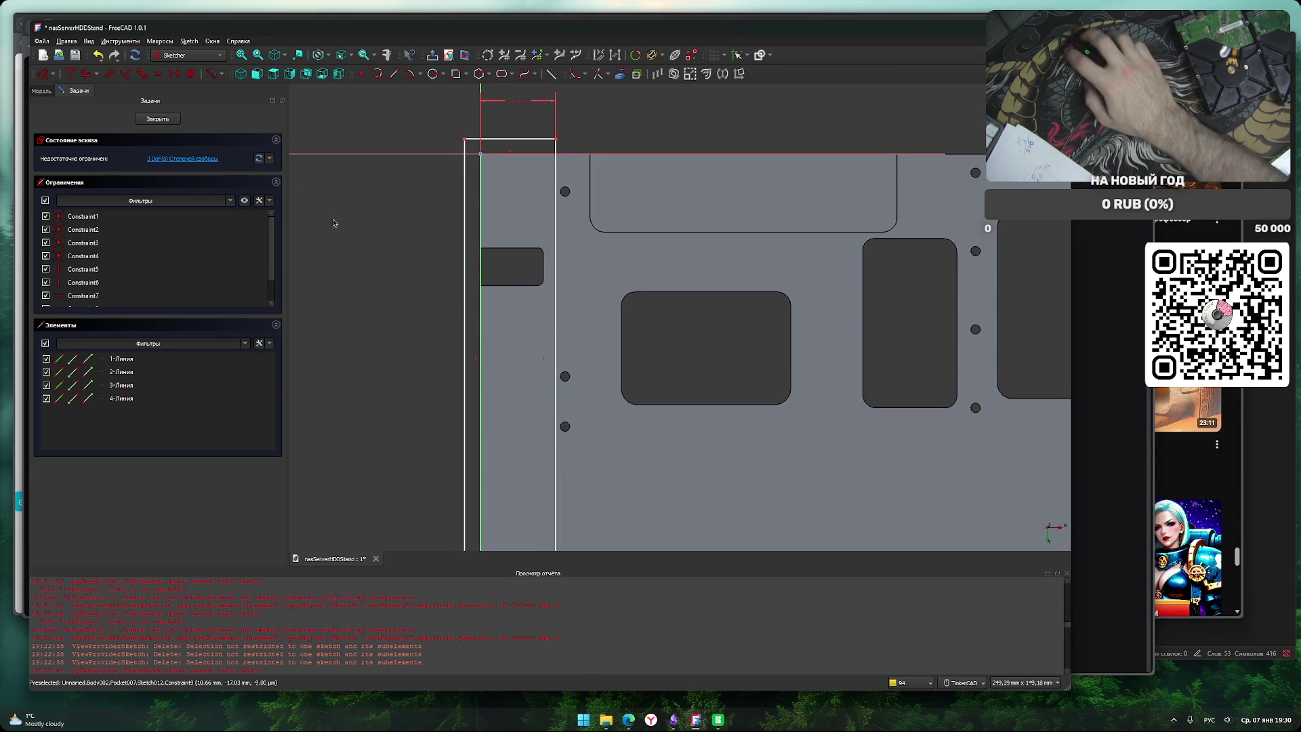
pyautogui.click(174, 120)
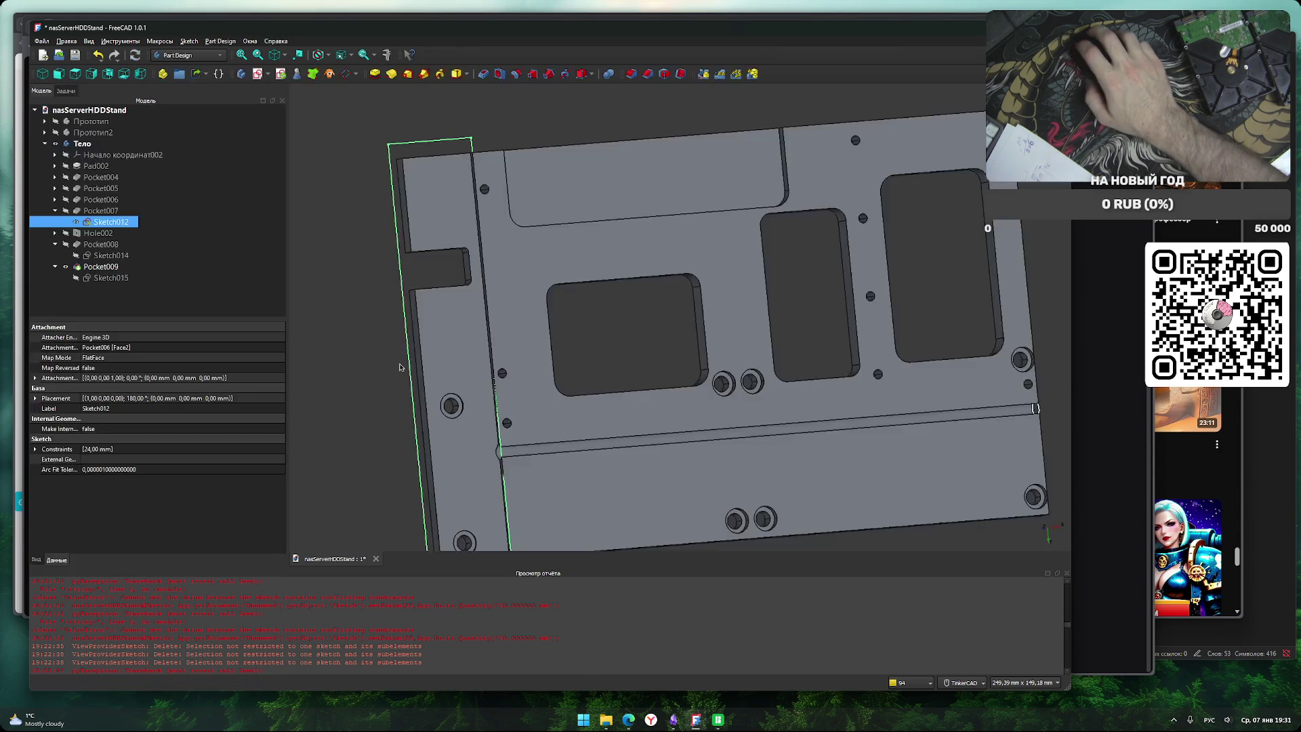
pyautogui.moveTo(400, 353)
pyautogui.mouseDown(button='right')
pyautogui.moveTo(415, 342)
pyautogui.moveTo(383, 339)
pyautogui.moveTo(366, 357)
pyautogui.mouseUp(button='right')
pyautogui.moveTo(366, 357)
pyautogui.mouseDown(button='middle')
pyautogui.moveTo(385, 360)
pyautogui.moveTo(380, 204)
pyautogui.mouseUp(button='middle')
pyautogui.click(465, 165)
pyautogui.click(426, 224)
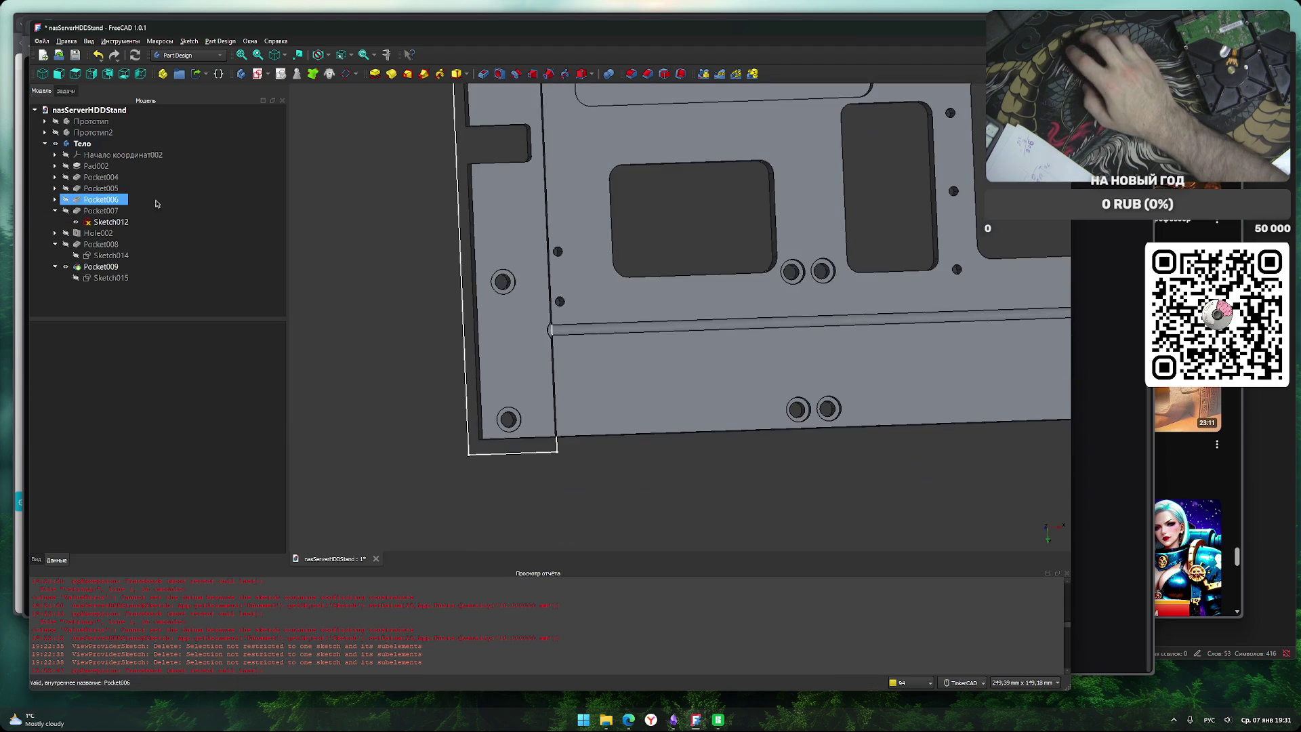
# Step: Mark Sketch012 to recompute and recompute it
pyautogui.rightClick(117, 222)
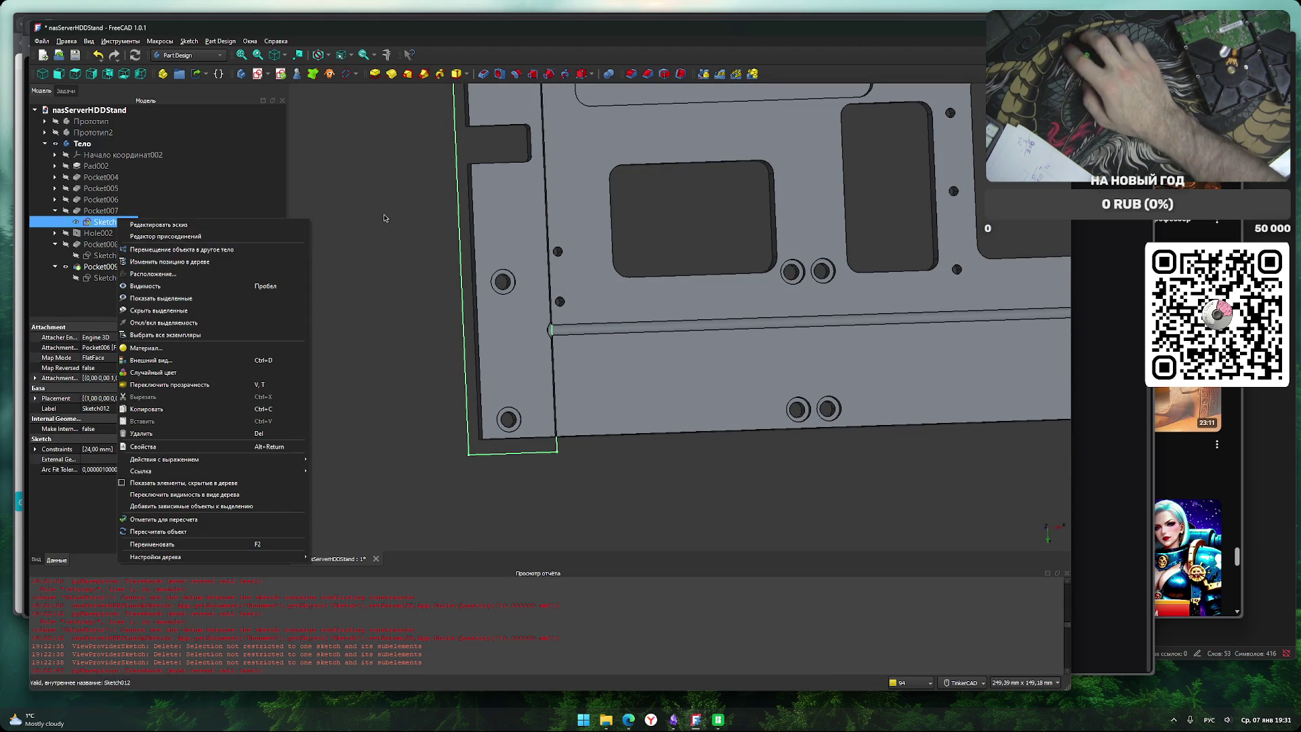
pyautogui.moveTo(414, 212); pyautogui.dragTo(400, 382, button='middle')
pyautogui.moveTo(319, 262); pyautogui.dragTo(305, 152, button='middle')
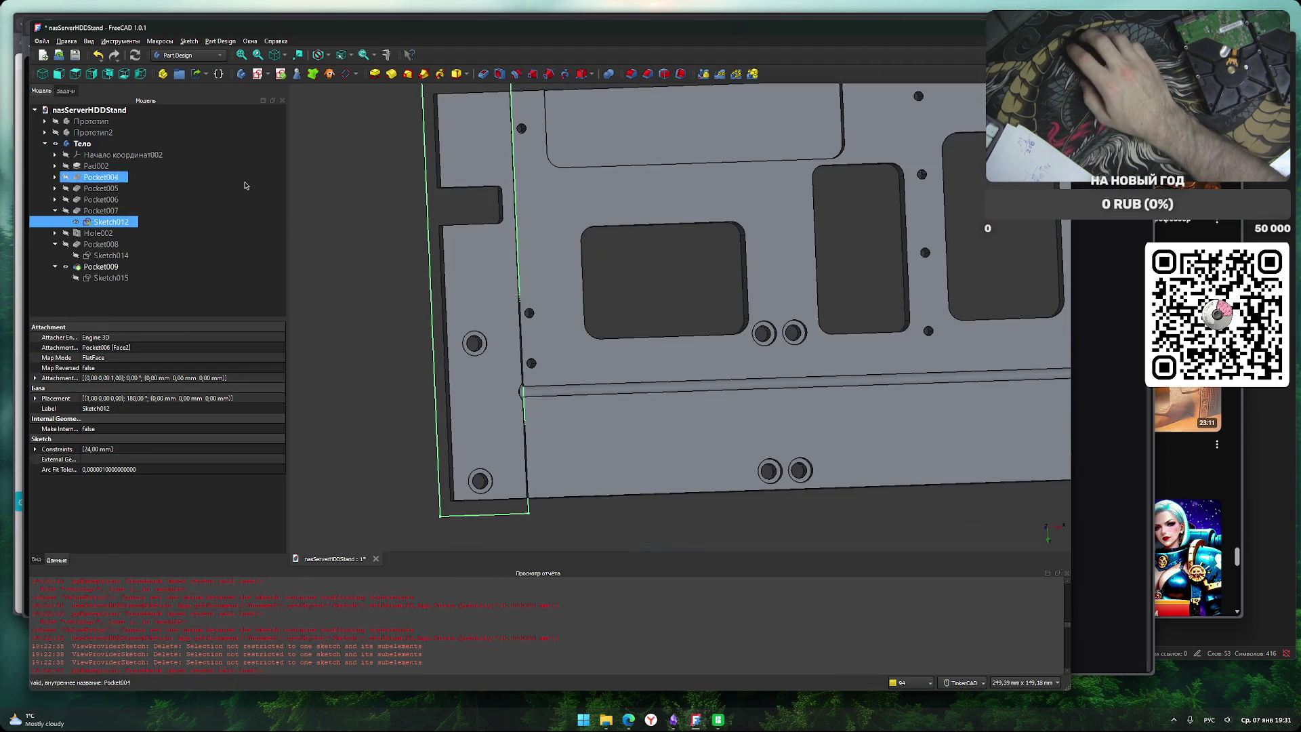
pyautogui.rightClick(105, 223)
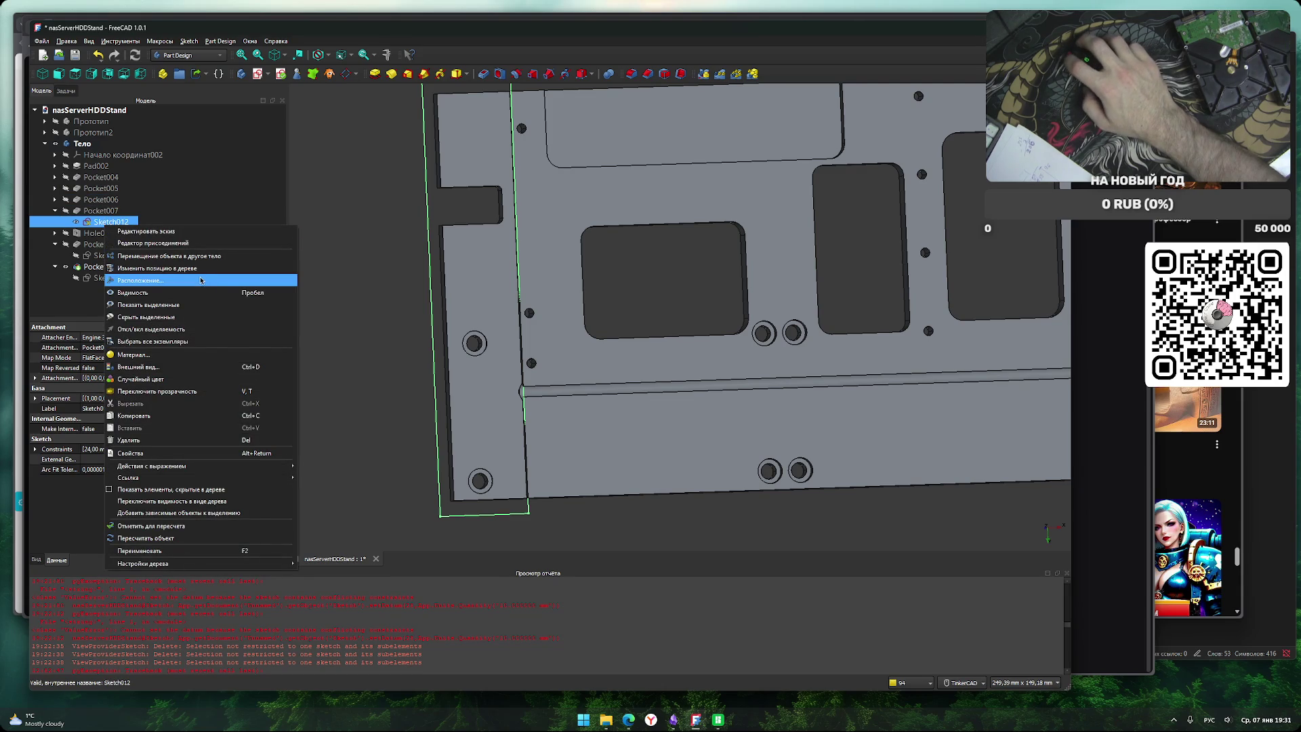
pyautogui.moveTo(218, 465)
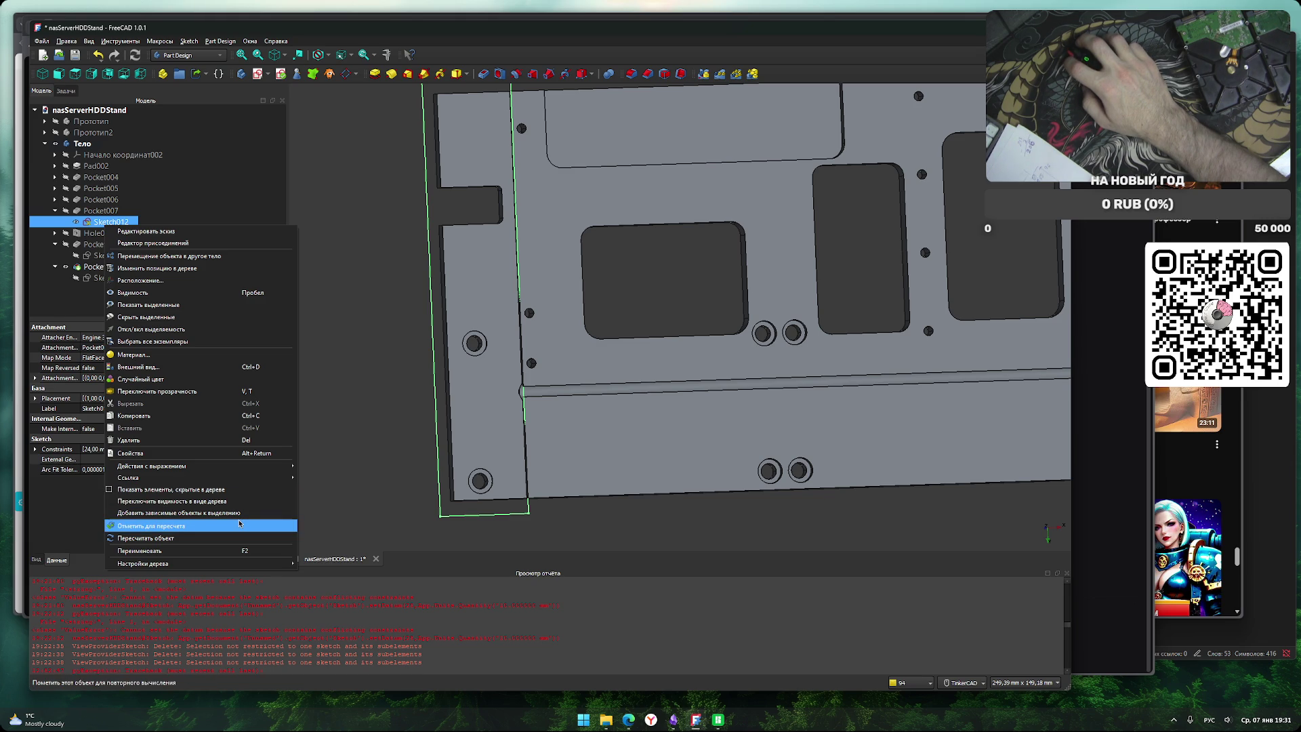
pyautogui.click(239, 524)
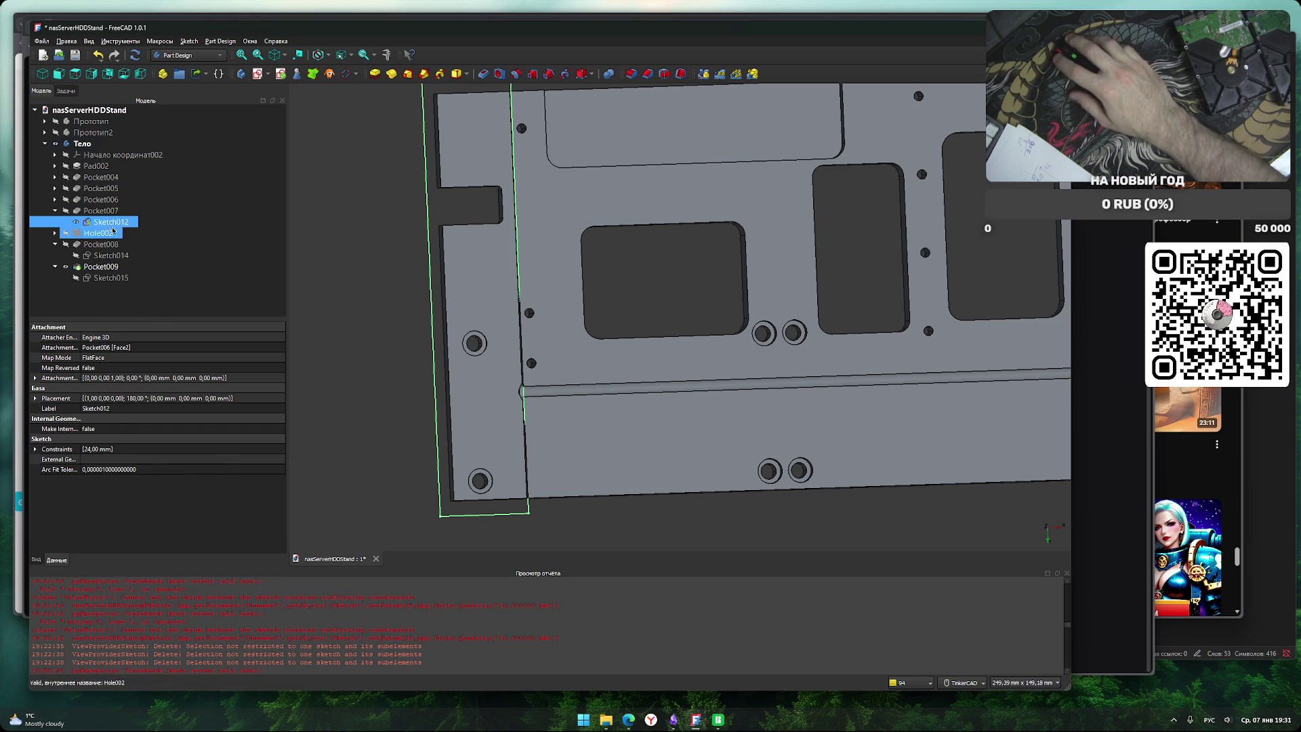
pyautogui.rightClick(112, 221)
pyautogui.click(130, 533)
# Step: Set Sketch012's rectangle width back to 20 mm and close the sketch
pyautogui.moveTo(345, 352); pyautogui.dragTo(351, 415, button='middle')
pyautogui.doubleClick(112, 222)
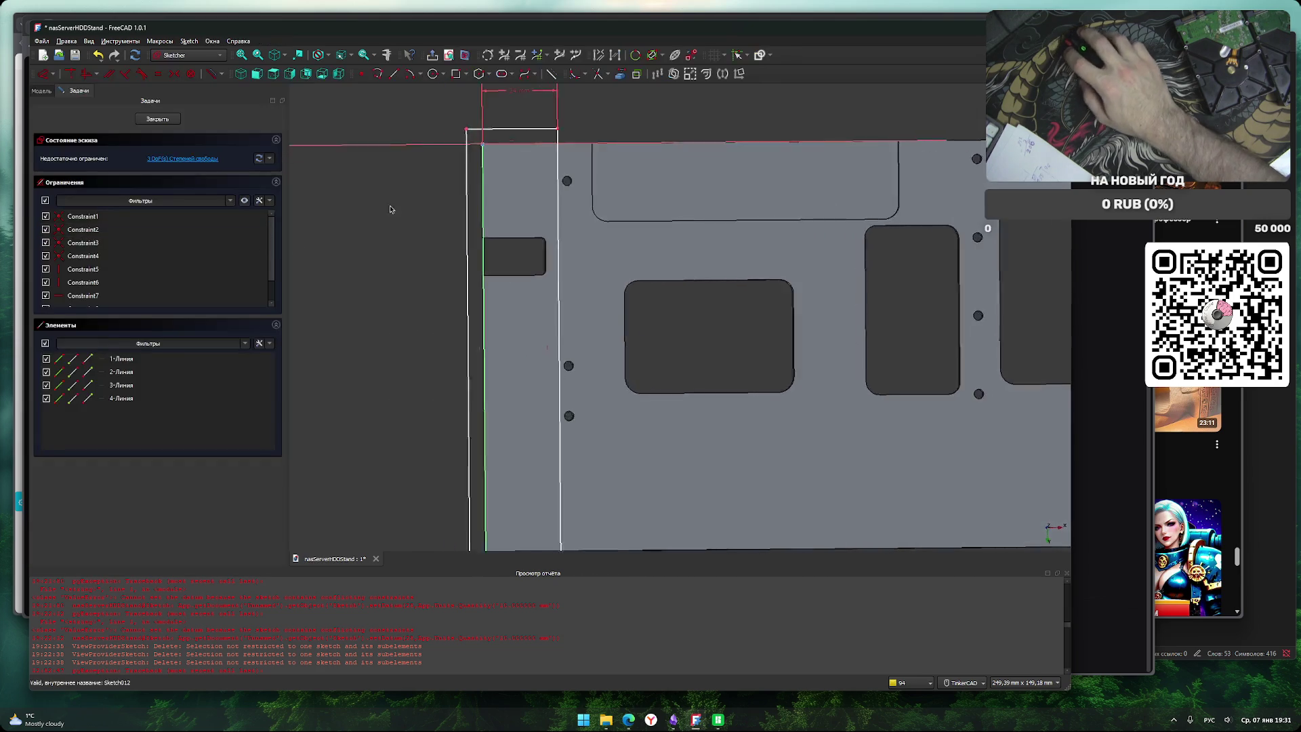
pyautogui.moveTo(519, 199); pyautogui.dragTo(519, 264, button='middle')
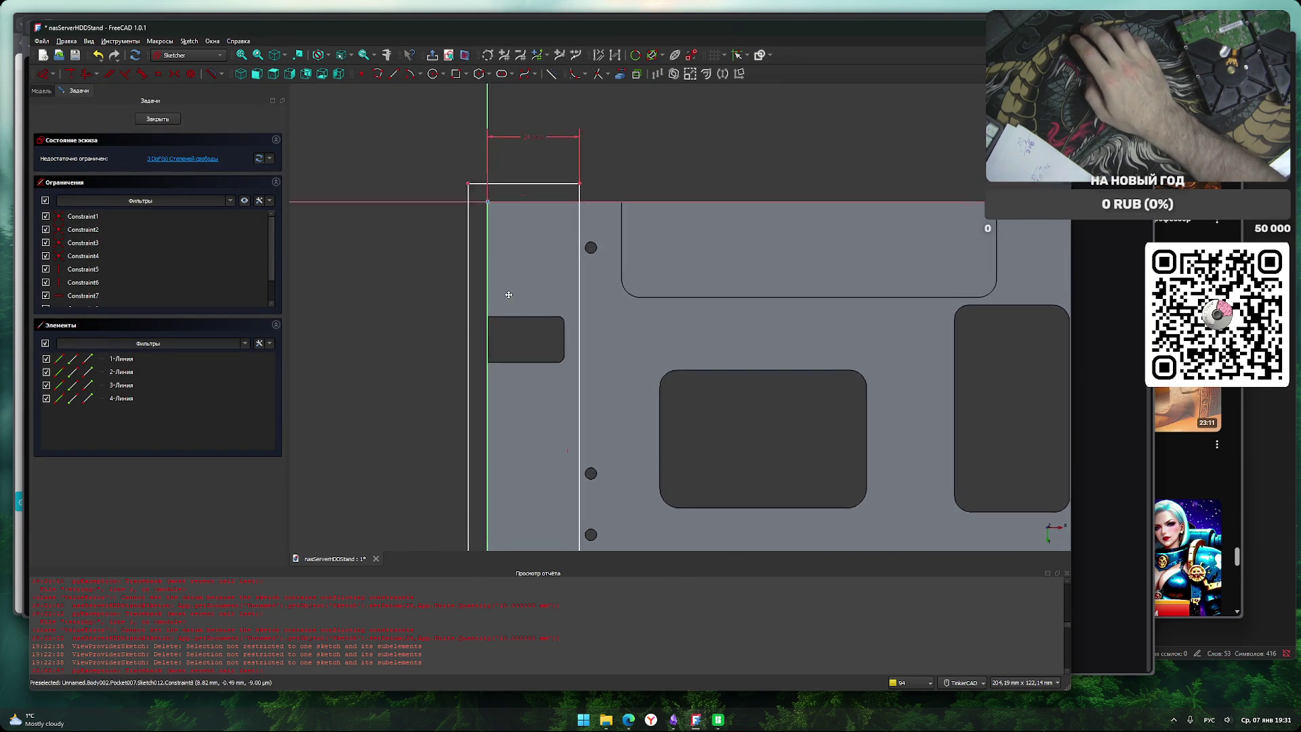
pyautogui.press('d')
pyautogui.click(518, 165)
pyautogui.click(535, 119)
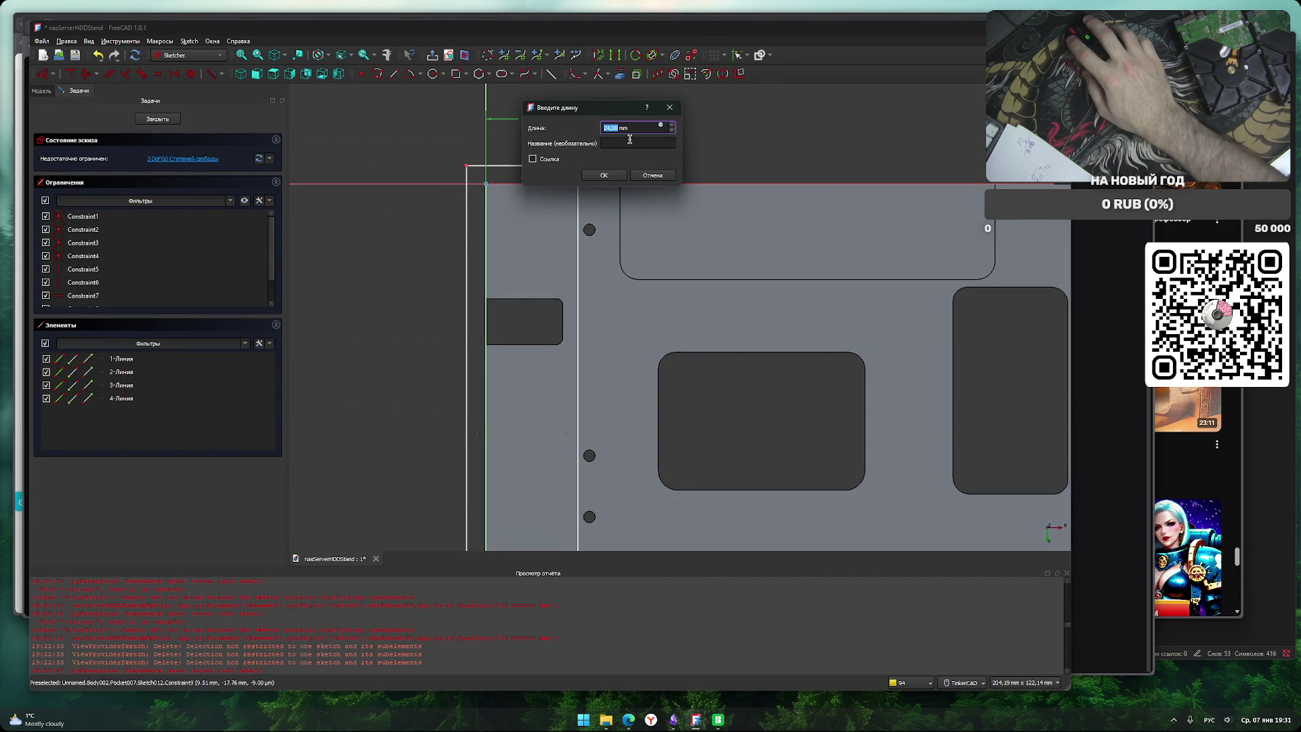
pyautogui.click(603, 175)
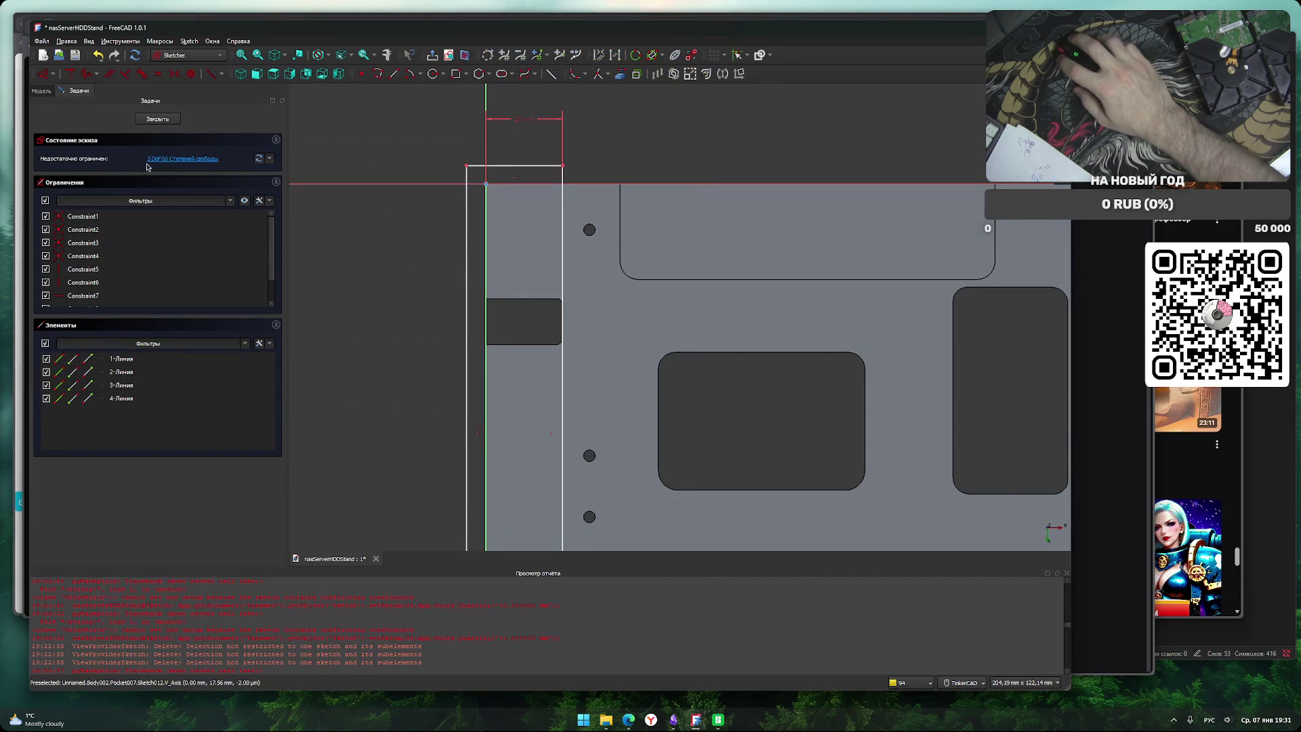
pyautogui.click(155, 119)
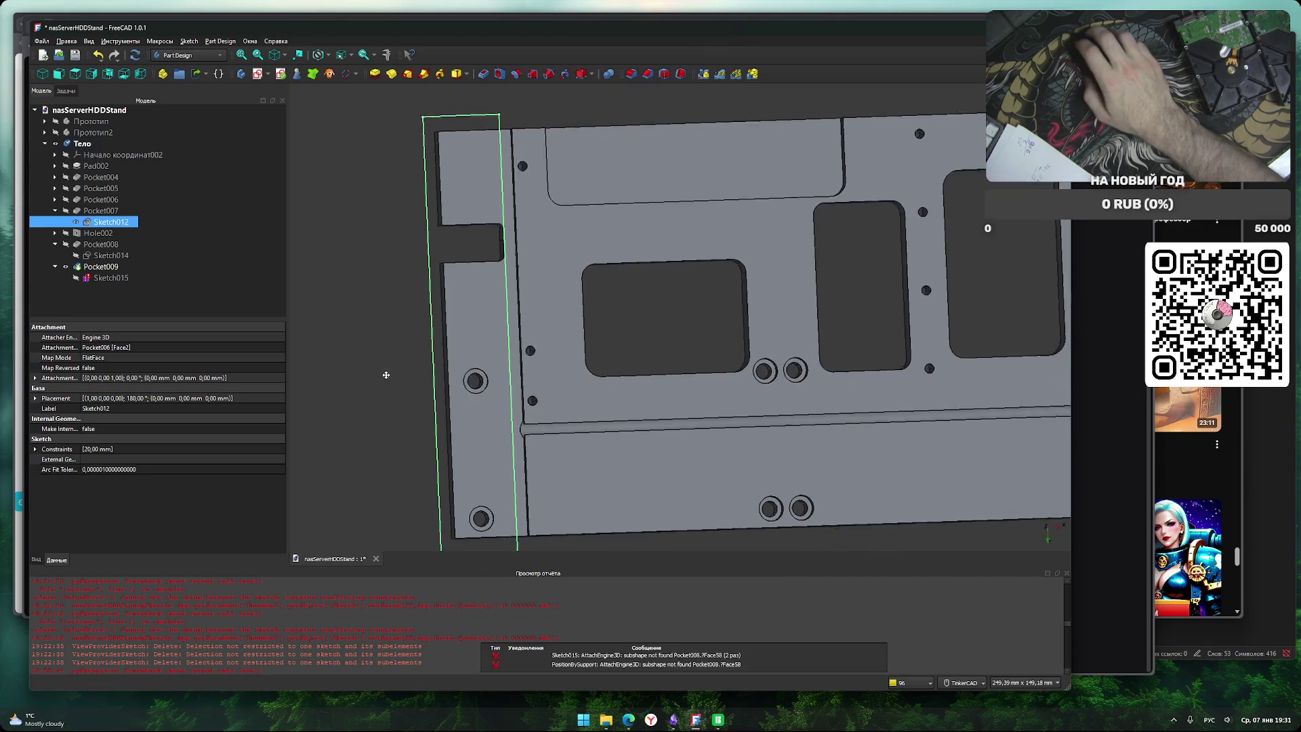
# Step: Recompute Sketch012 and drag it onto the Hole002 feature in the tree
pyautogui.rightClick(115, 222)
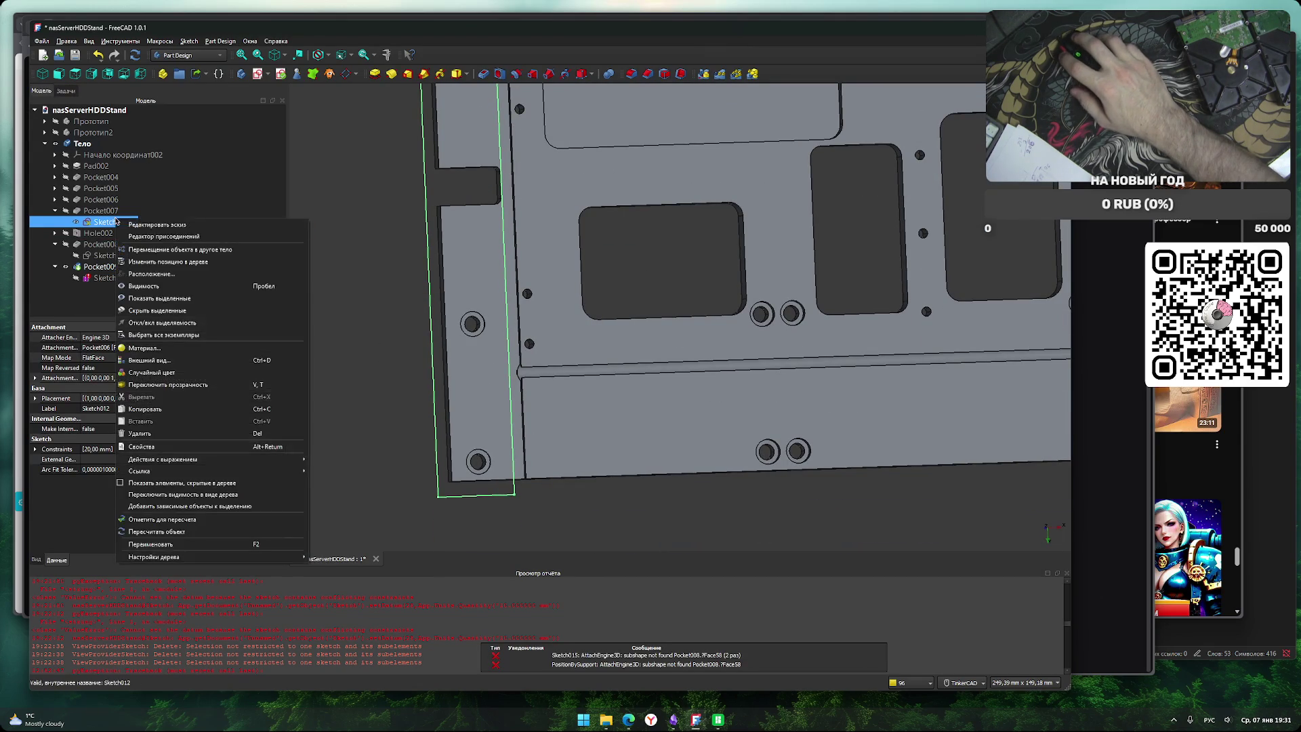
pyautogui.press('Escape')
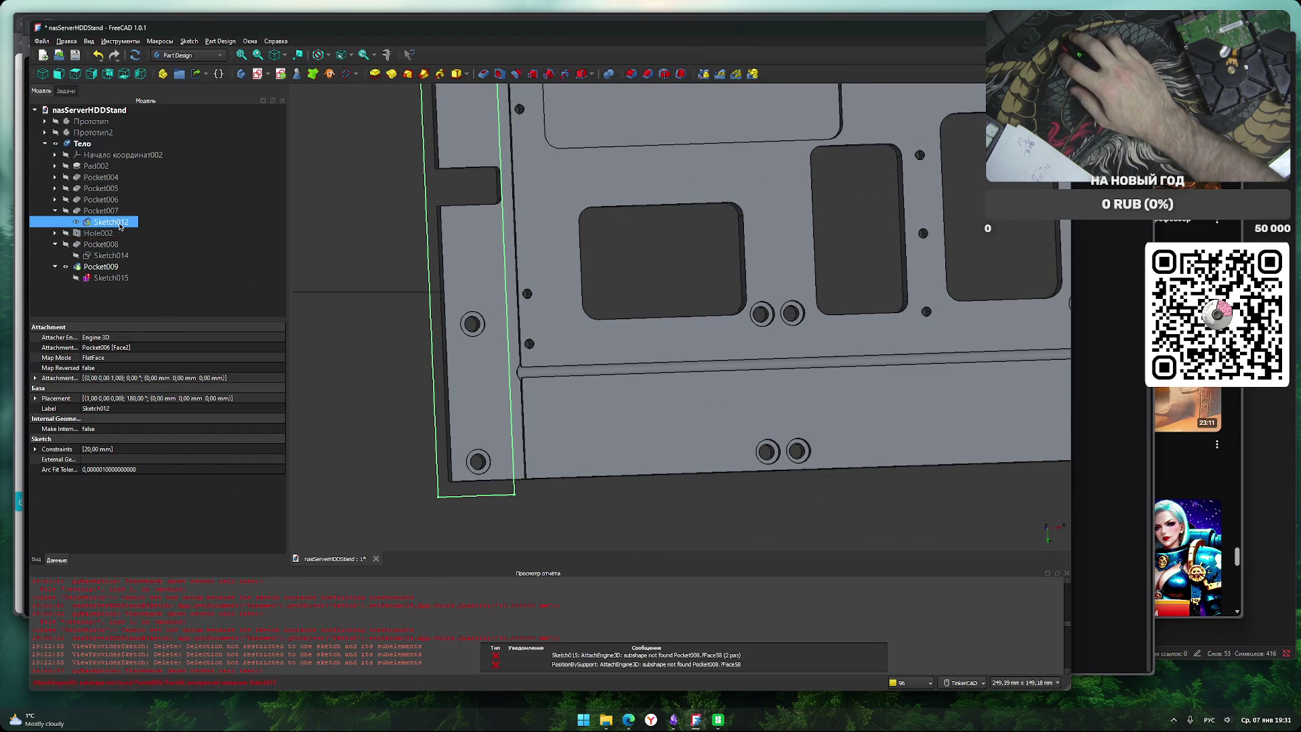
pyautogui.rightClick(120, 223)
pyautogui.click(212, 537)
pyautogui.moveTo(391, 285); pyautogui.dragTo(402, 271, button='middle')
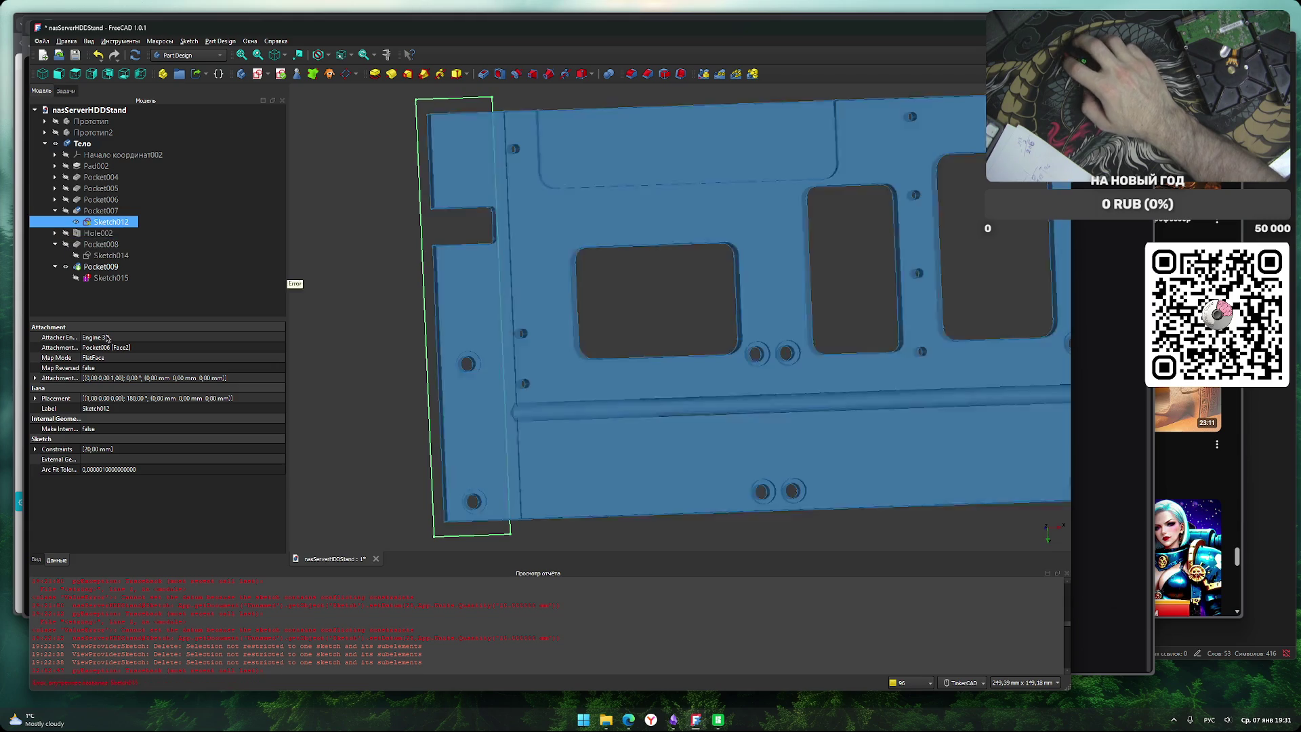
pyautogui.moveTo(107, 224)
pyautogui.mouseDown()
pyautogui.moveTo(101, 267)
pyautogui.moveTo(102, 235)
pyautogui.moveTo(98, 267)
pyautogui.moveTo(98, 245)
pyautogui.moveTo(67, 235)
pyautogui.mouseUp()
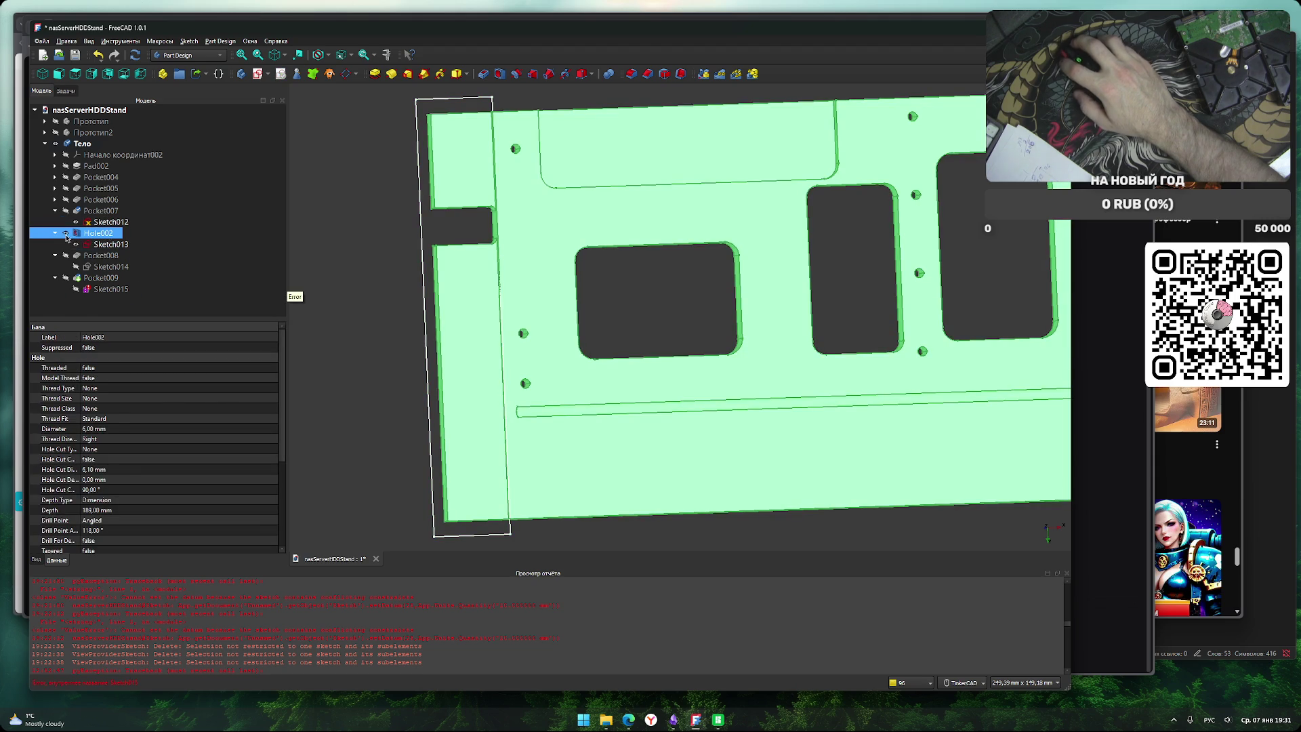
pyautogui.click(102, 221)
pyautogui.keyDown('ctrl'); pyautogui.click(101, 244); pyautogui.keyUp('ctrl')
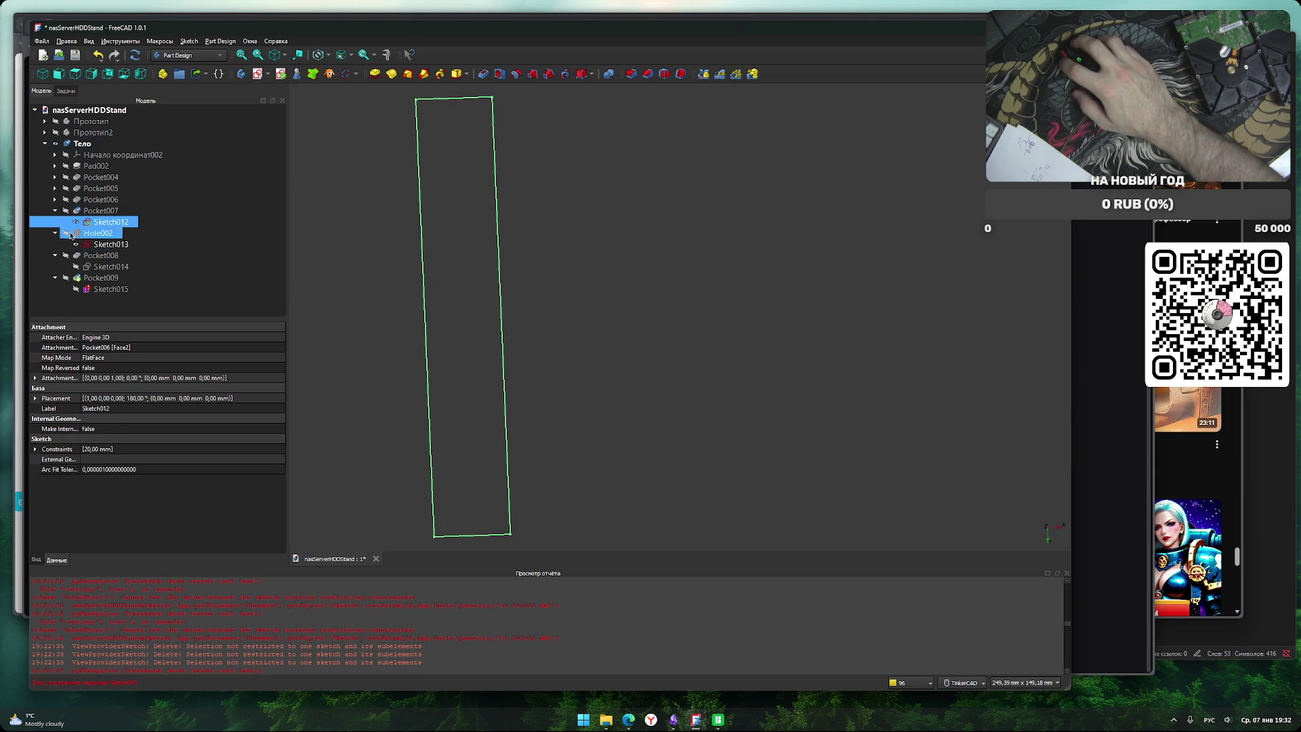
pyautogui.keyDown('ctrl'); pyautogui.click(101, 246); pyautogui.keyUp('ctrl')
pyautogui.keyDown('ctrl'); pyautogui.click(105, 278); pyautogui.keyUp('ctrl')
pyautogui.click(65, 279)
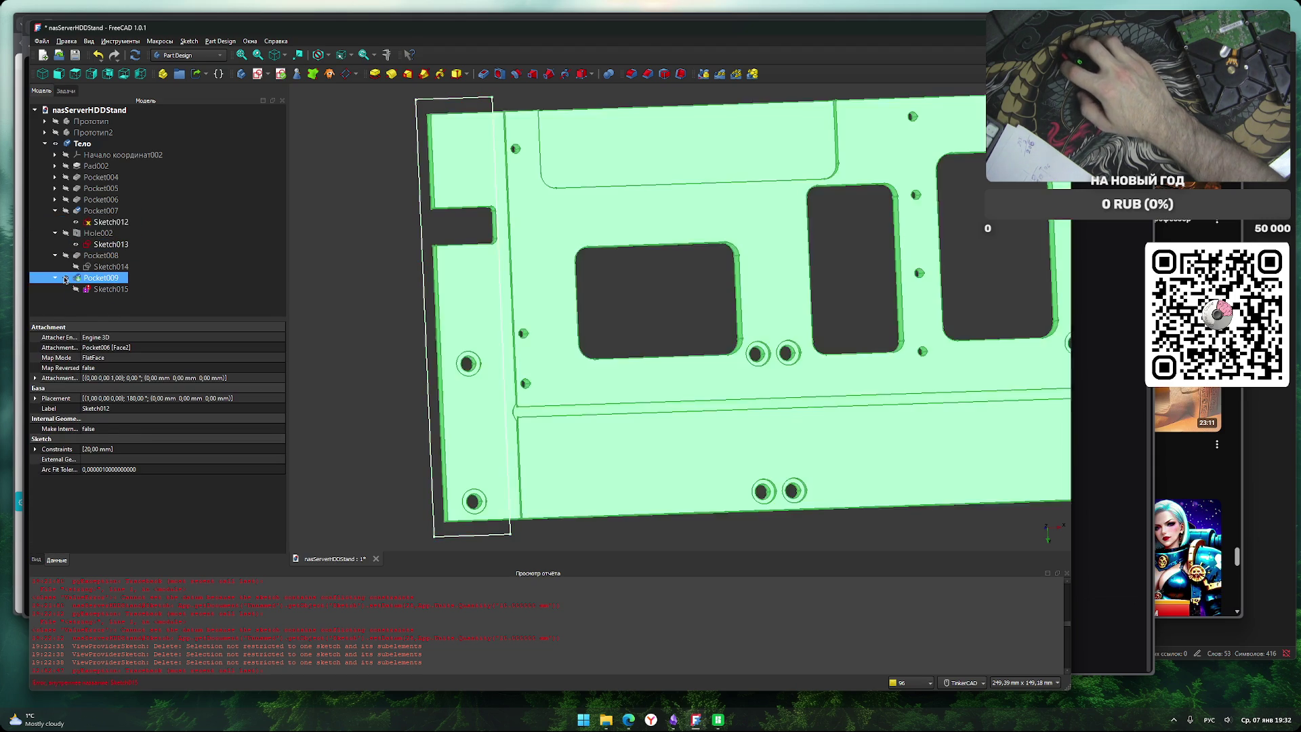
pyautogui.click(395, 278)
pyautogui.click(126, 257)
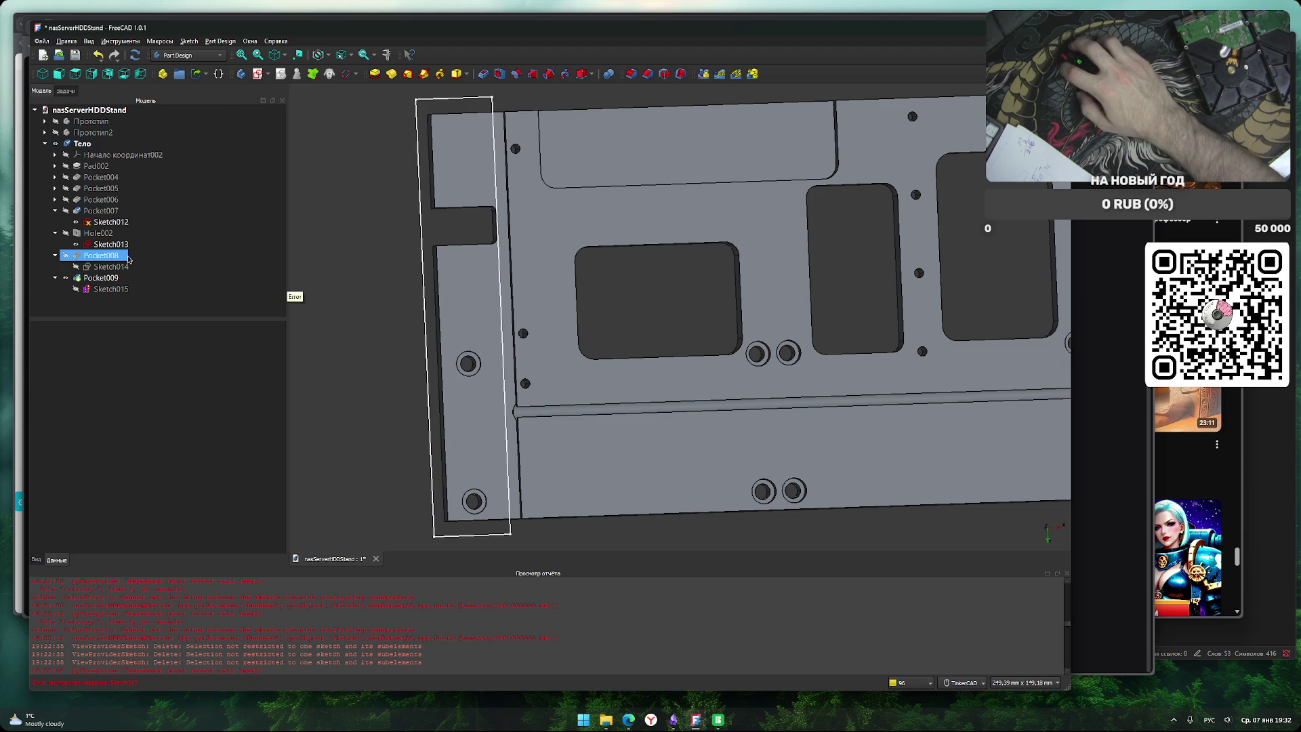
pyautogui.click(86, 224)
pyautogui.click(99, 233)
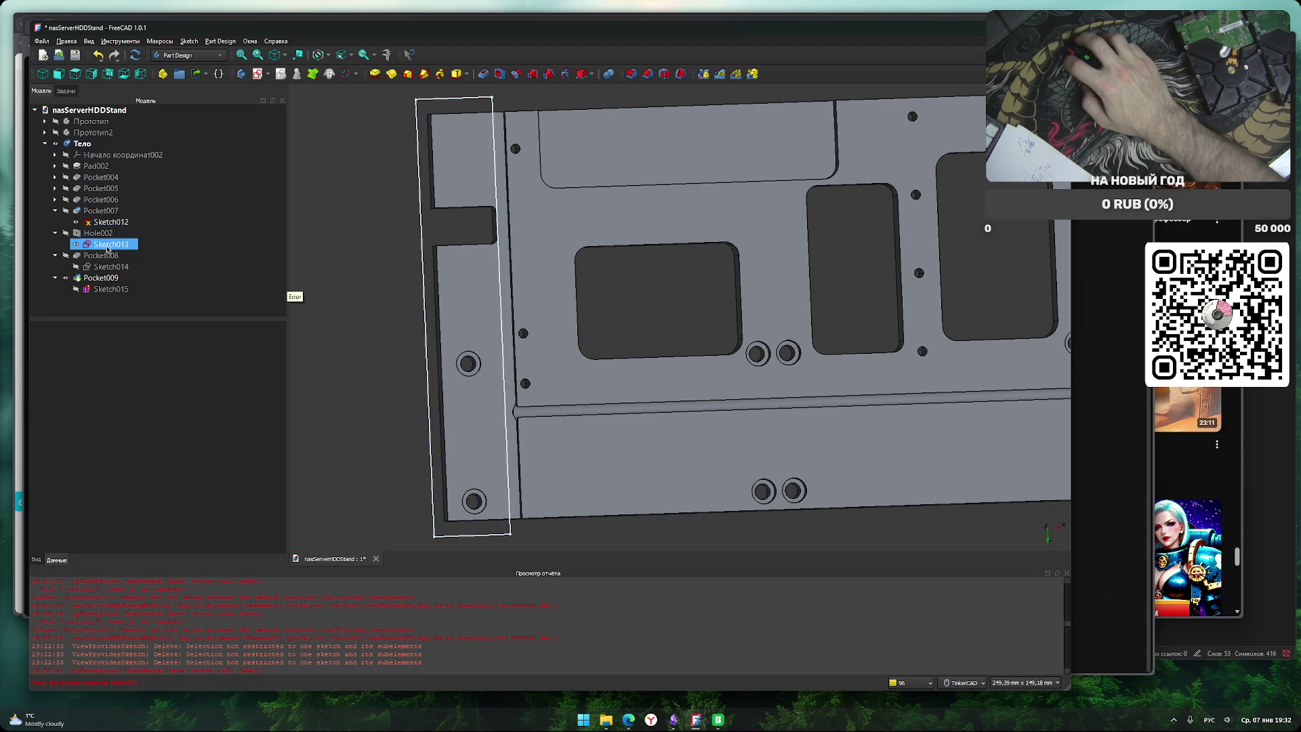
pyautogui.rightClick(103, 233)
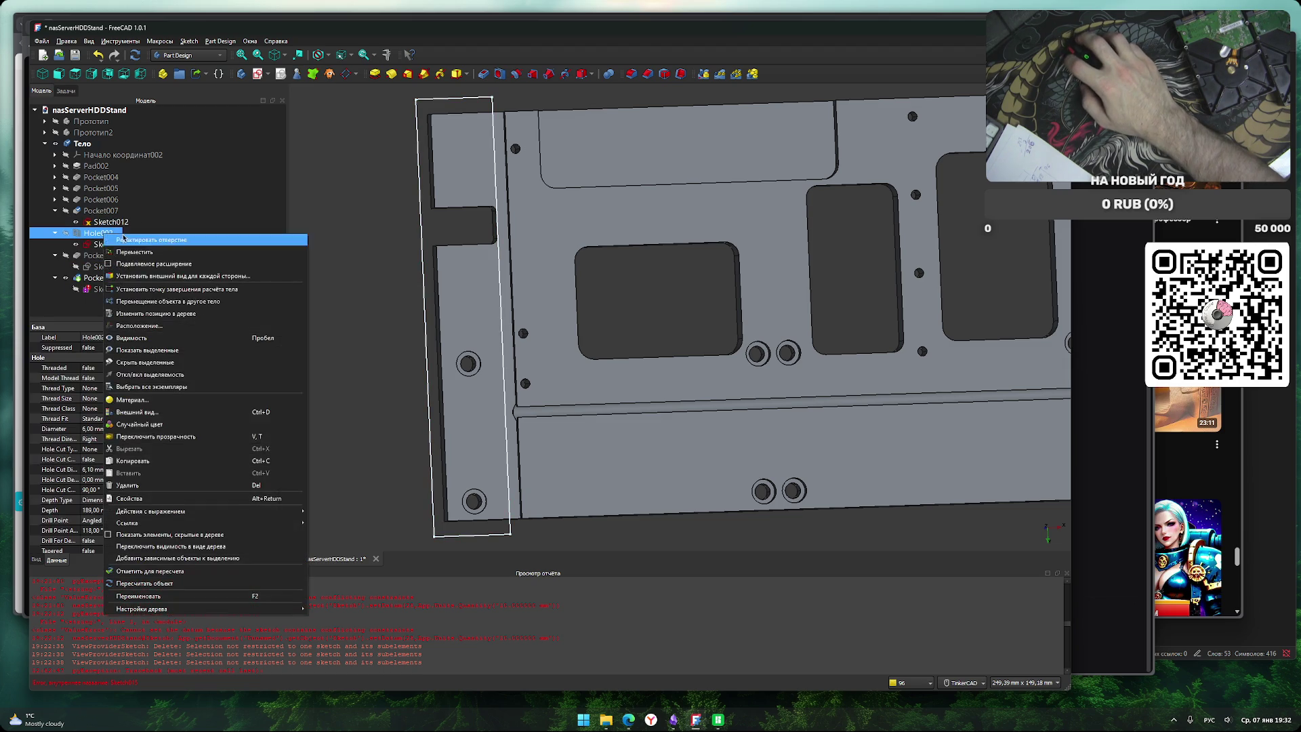
pyautogui.click(188, 582)
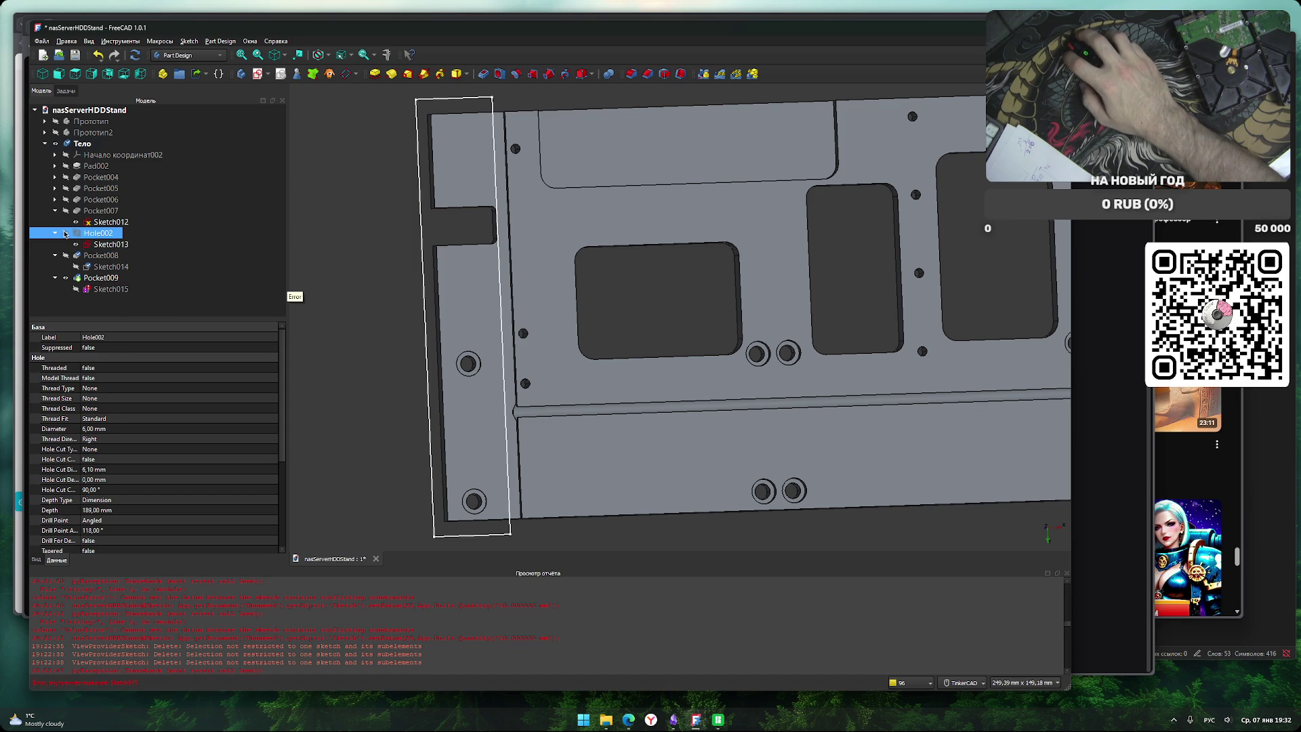
pyautogui.press('space')
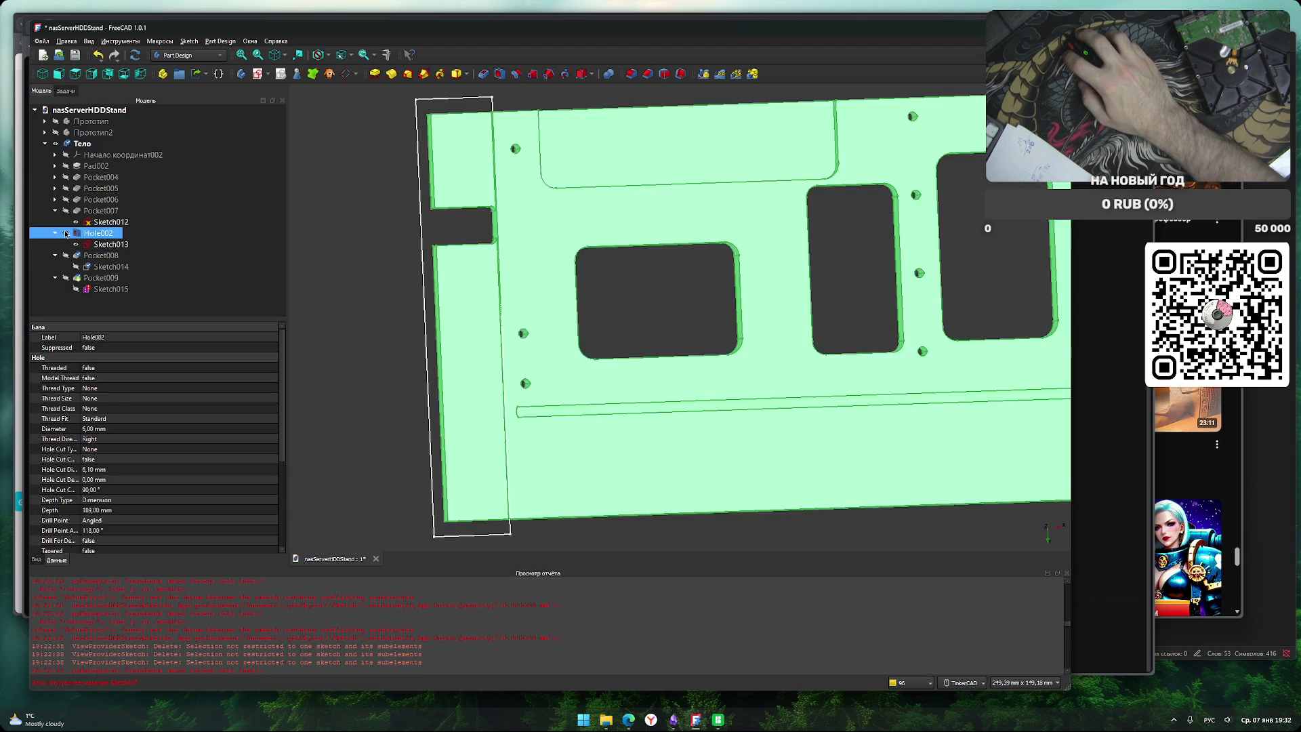
pyautogui.click(348, 311)
pyautogui.moveTo(357, 334); pyautogui.dragTo(362, 342, button='middle')
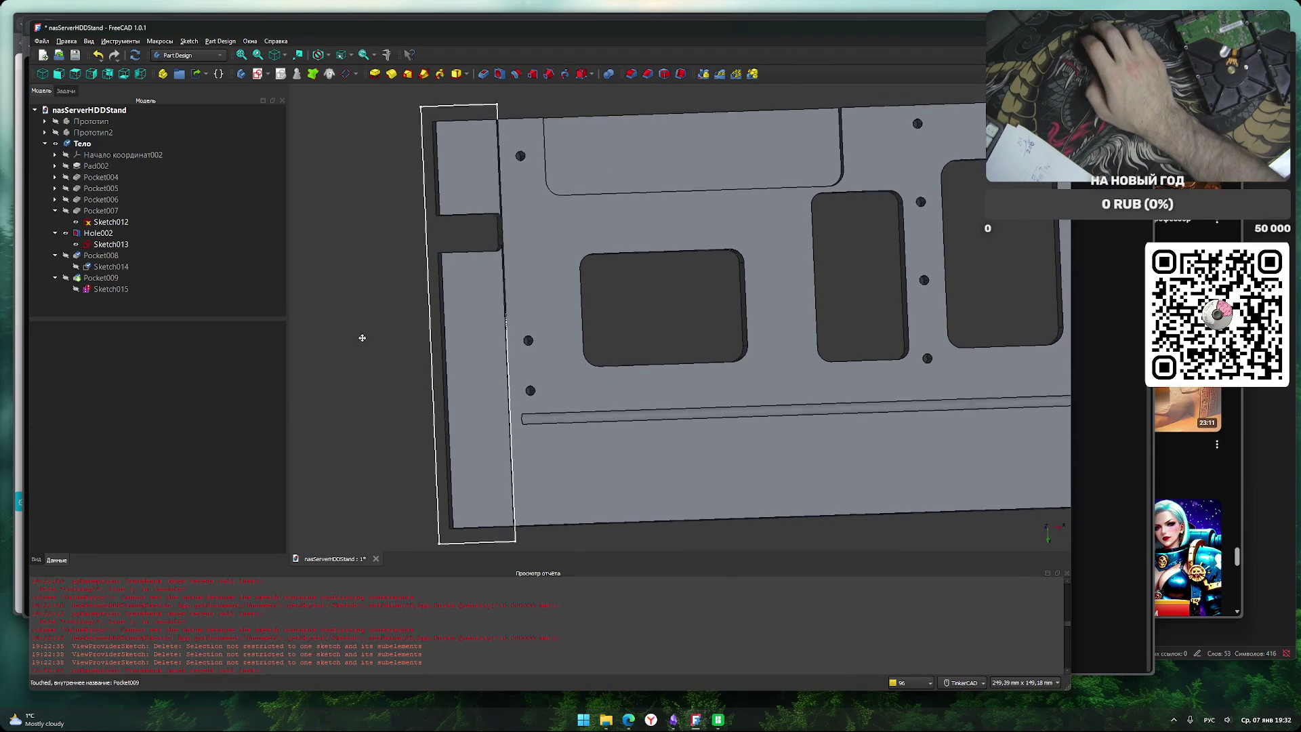
pyautogui.click(85, 223)
pyautogui.keyDown('ctrl'); pyautogui.click(78, 233); pyautogui.keyUp('ctrl')
pyautogui.keyDown('ctrl'); pyautogui.click(79, 234); pyautogui.keyUp('ctrl')
pyautogui.click(76, 223)
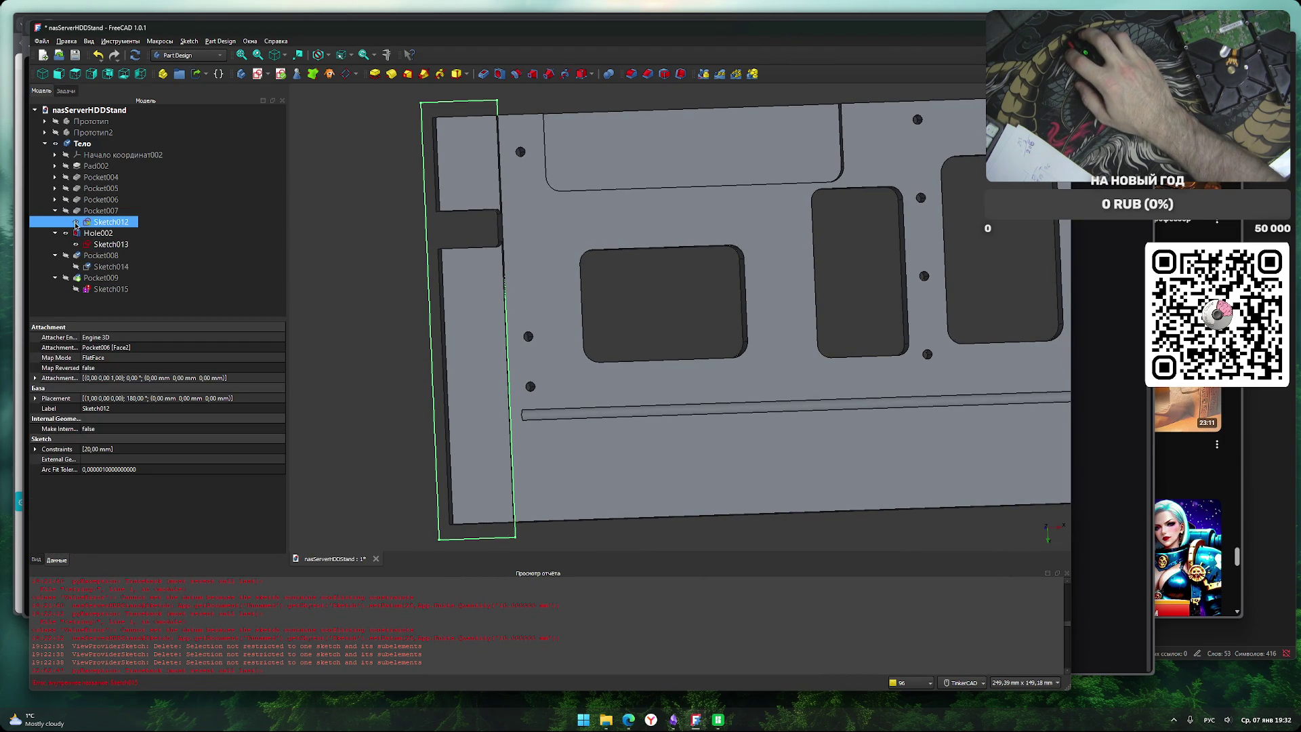
pyautogui.click(370, 319)
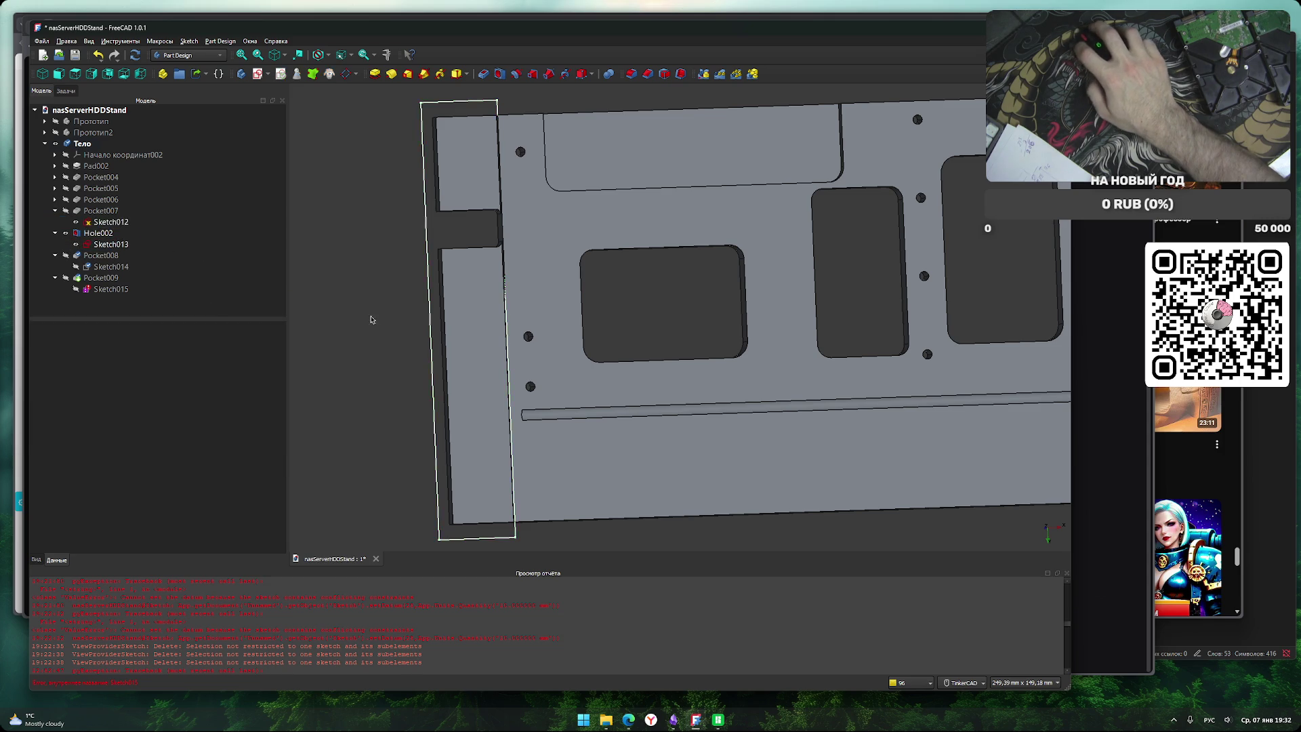
pyautogui.click(76, 222)
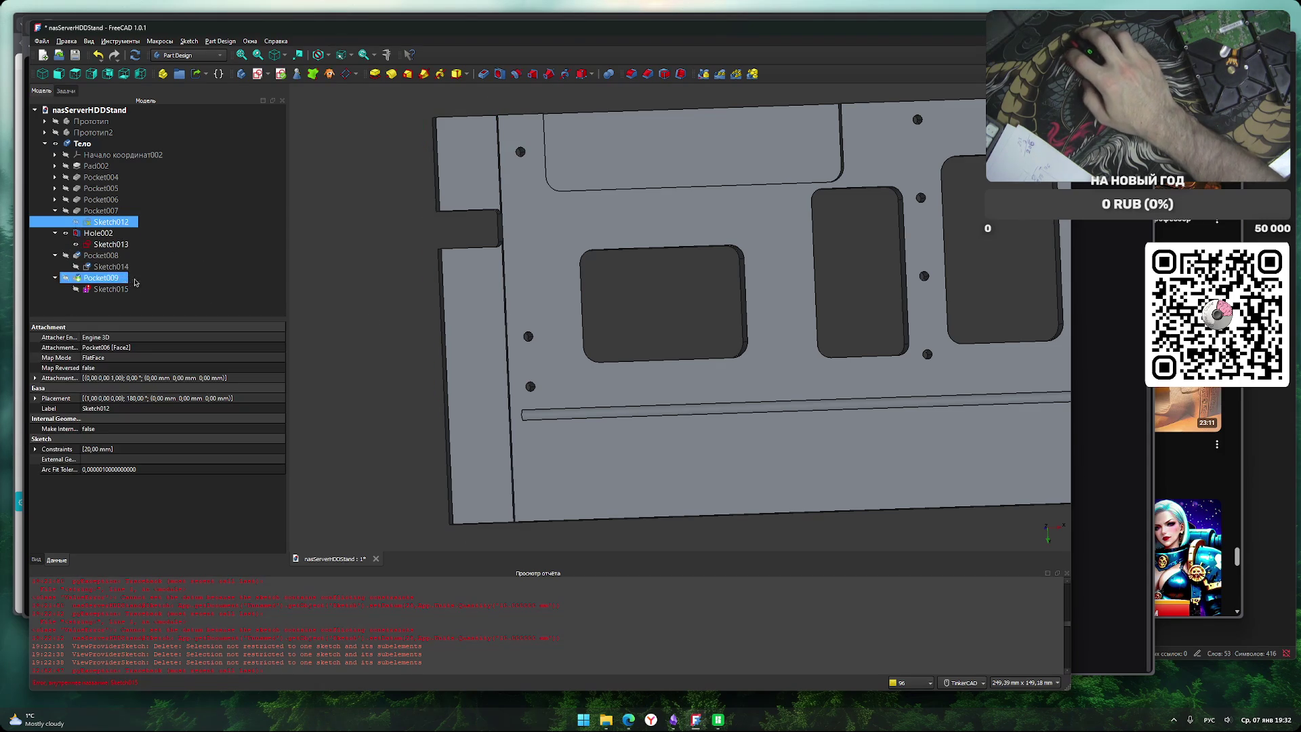
pyautogui.click(392, 384)
pyautogui.click(84, 244)
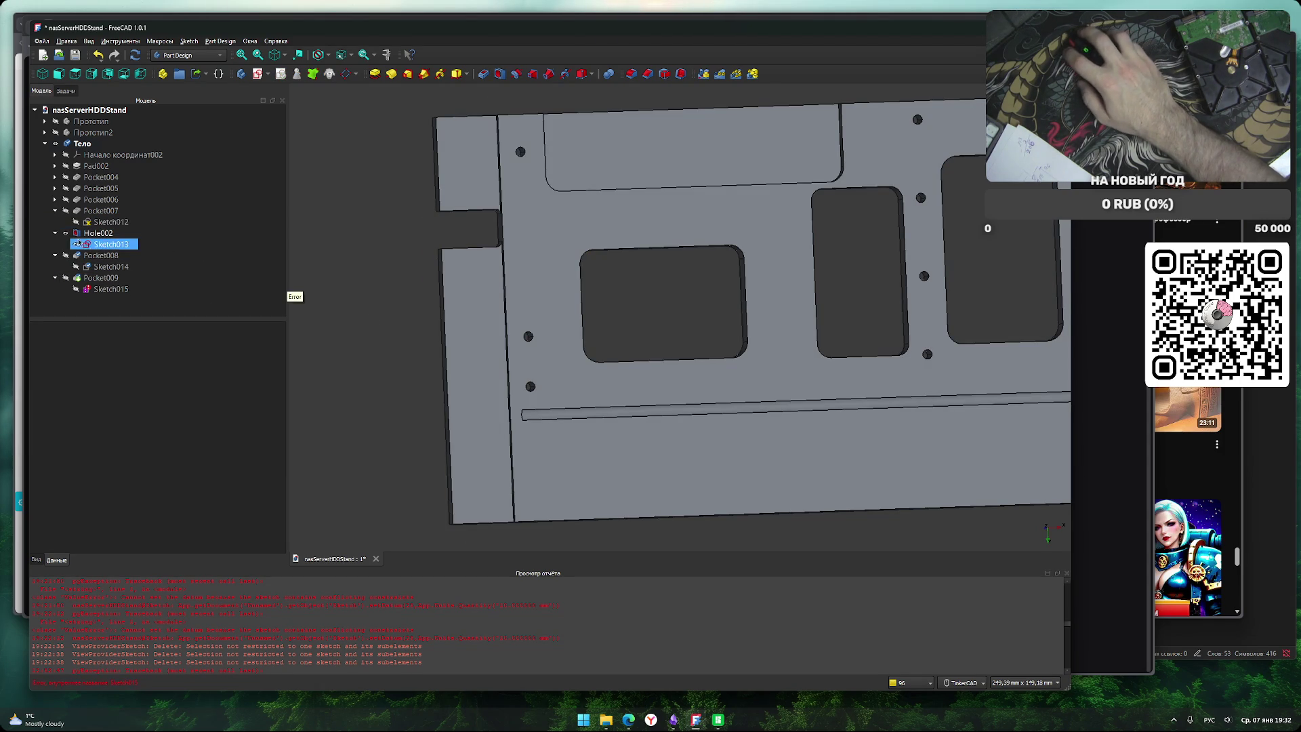
pyautogui.click(69, 234)
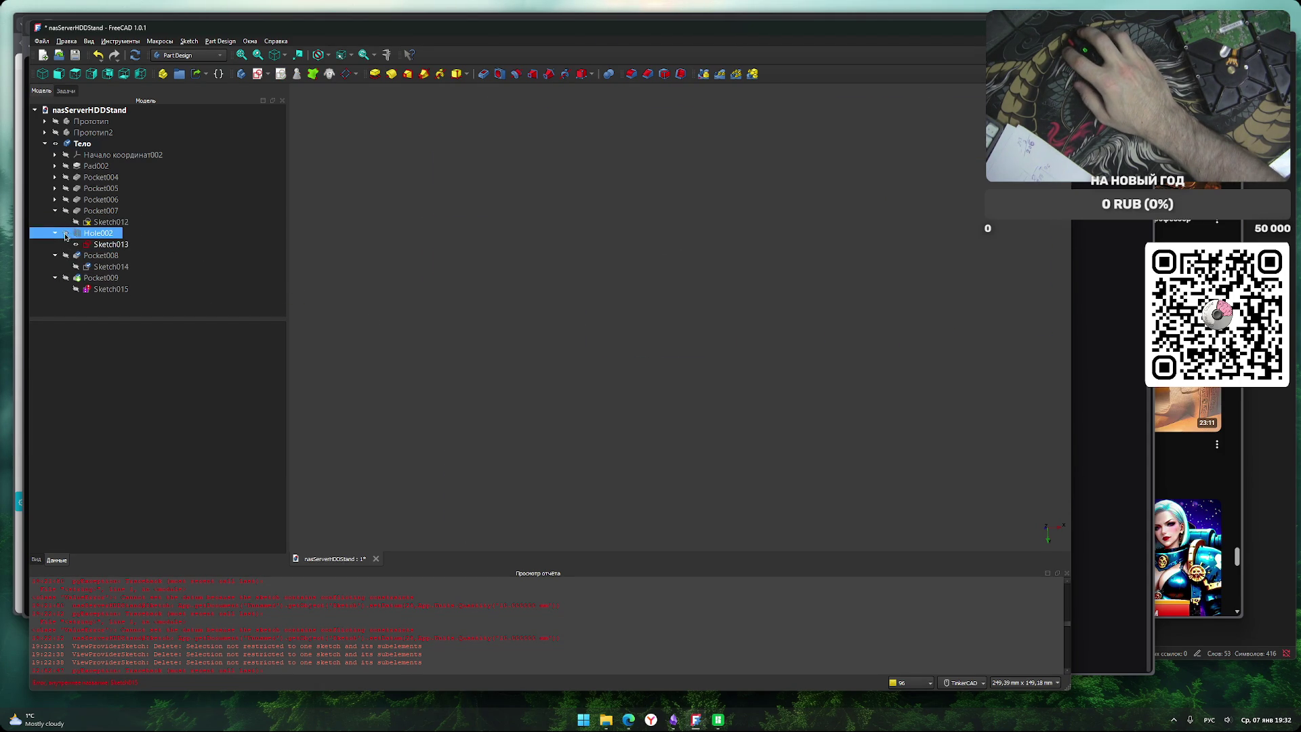
pyautogui.click(66, 257)
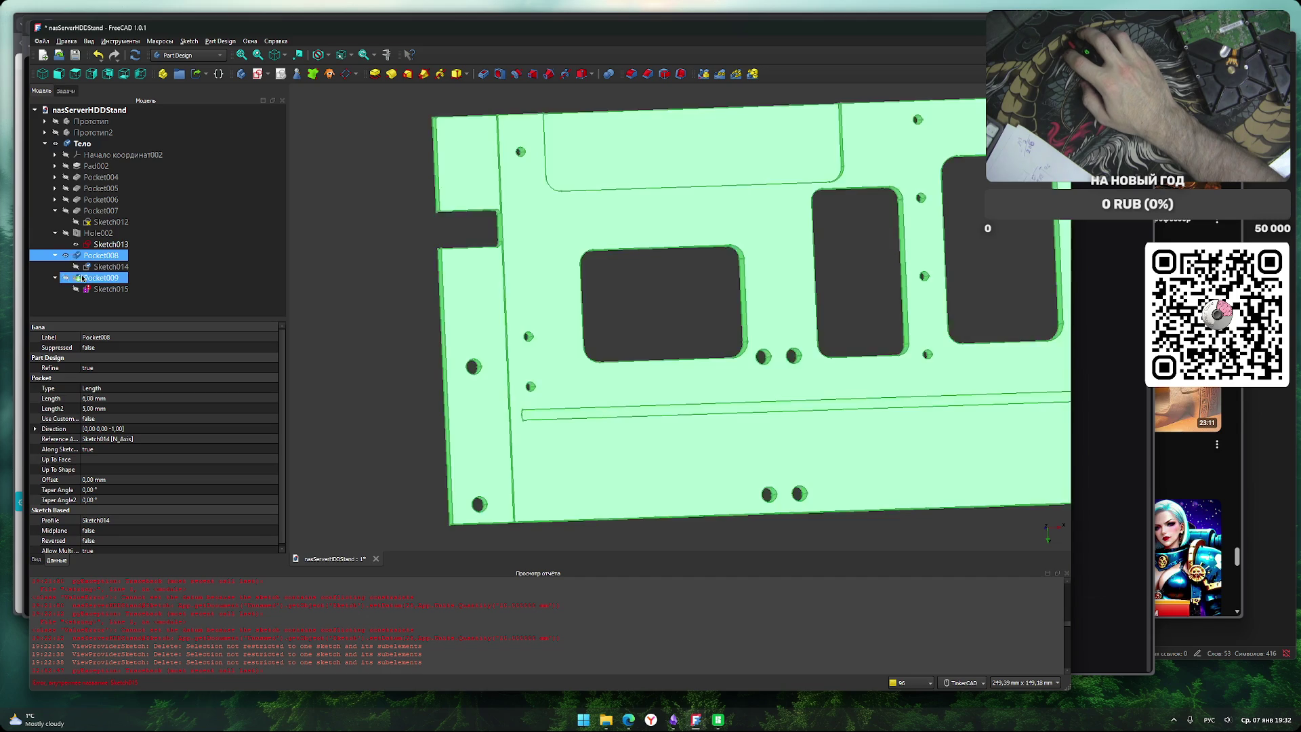
pyautogui.click(68, 278)
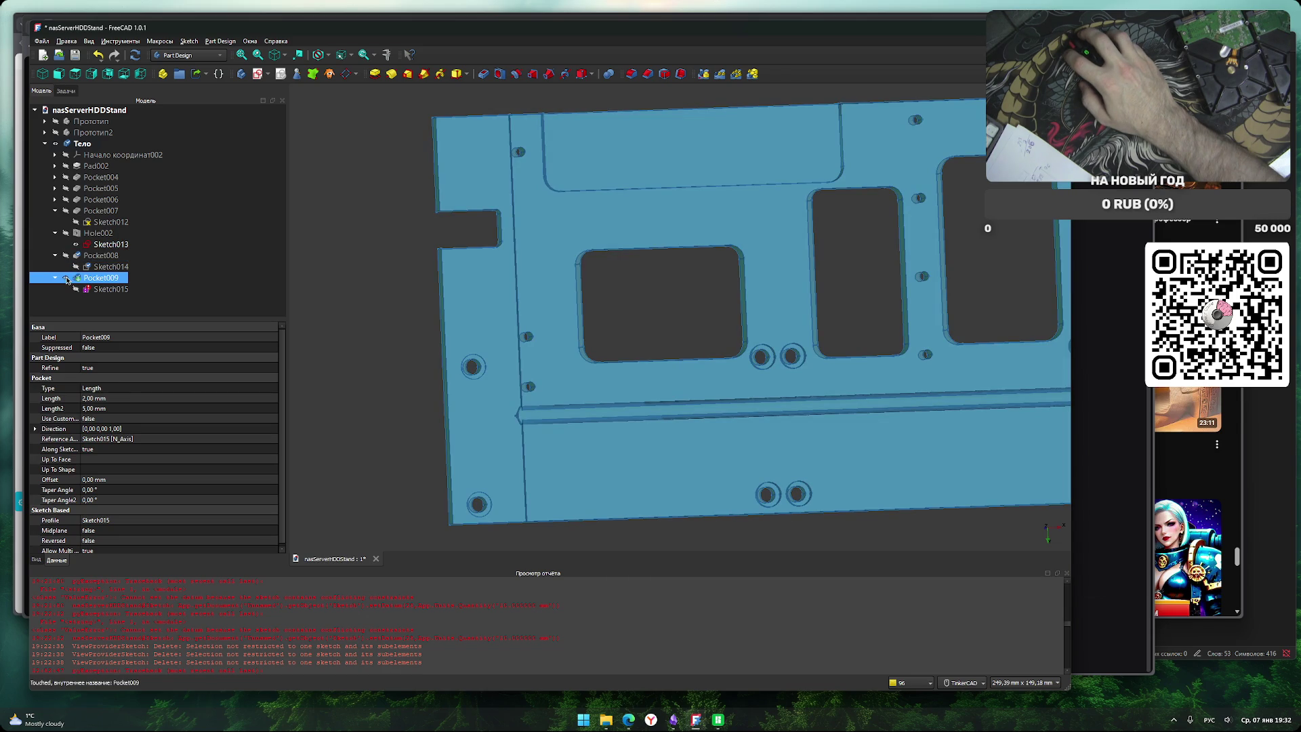
pyautogui.click(66, 278)
pyautogui.click(66, 255)
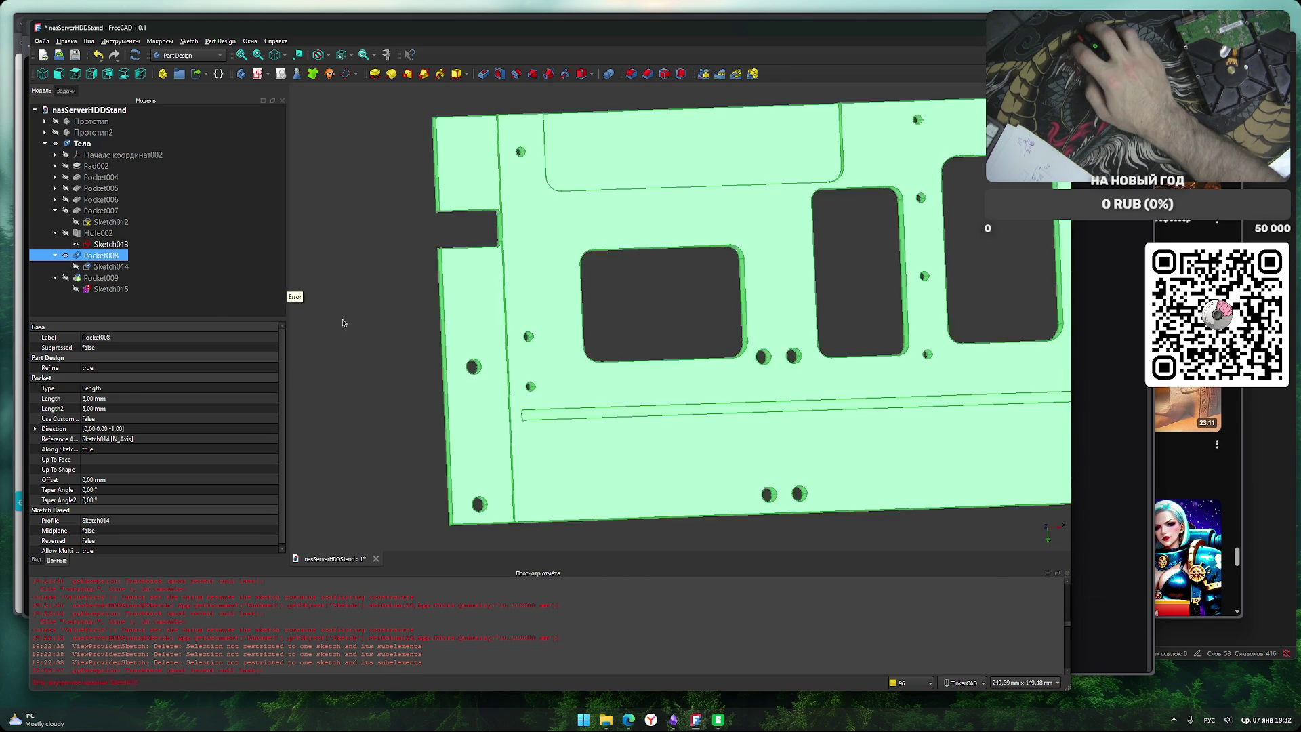
pyautogui.click(331, 313)
pyautogui.moveTo(331, 312)
pyautogui.mouseDown(button='right')
pyautogui.moveTo(383, 348)
pyautogui.moveTo(430, 328)
pyautogui.moveTo(566, 322)
pyautogui.moveTo(422, 328)
pyautogui.mouseUp(button='right')
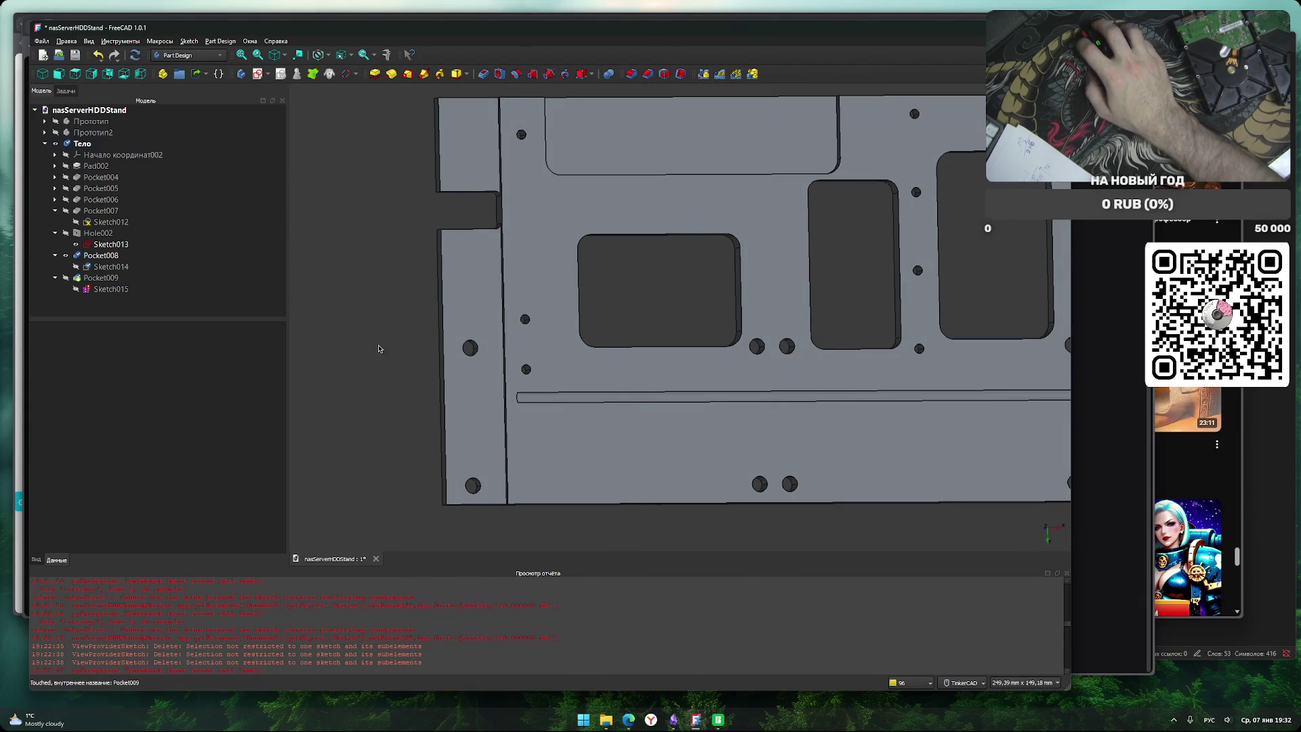
pyautogui.click(75, 245)
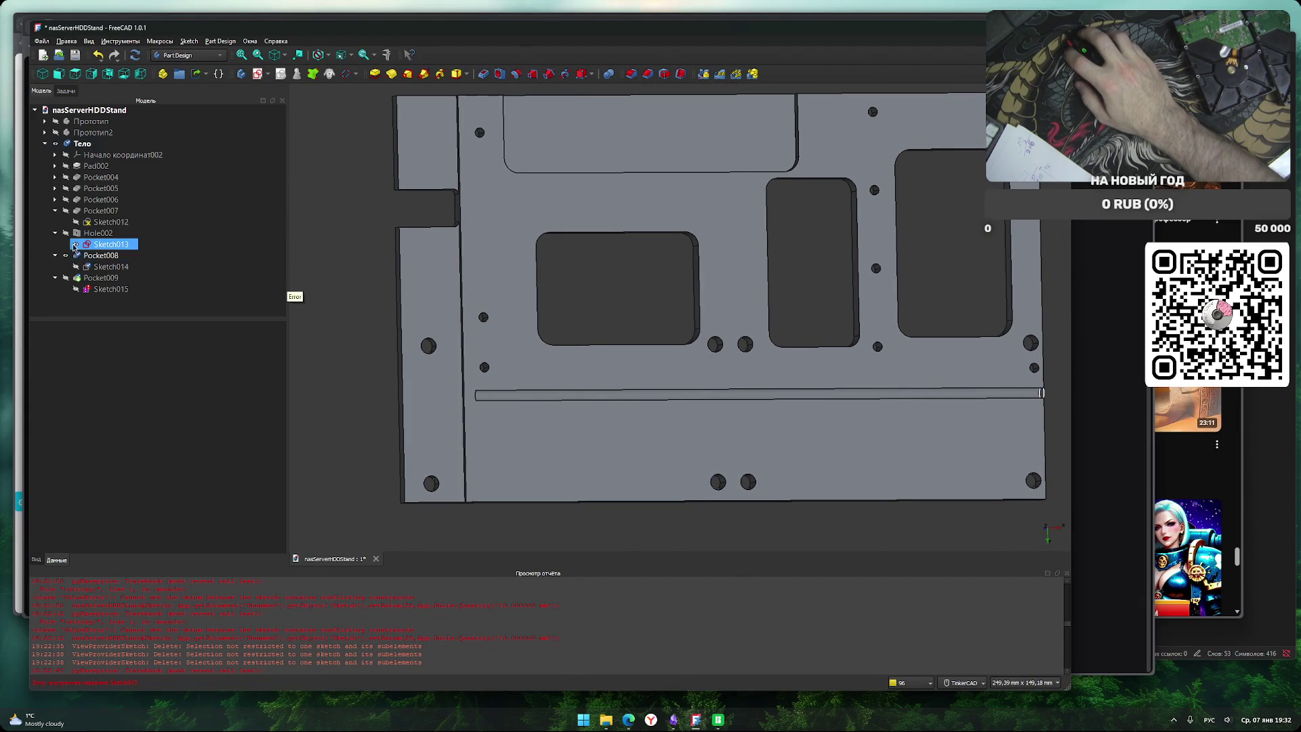
pyautogui.click(76, 246)
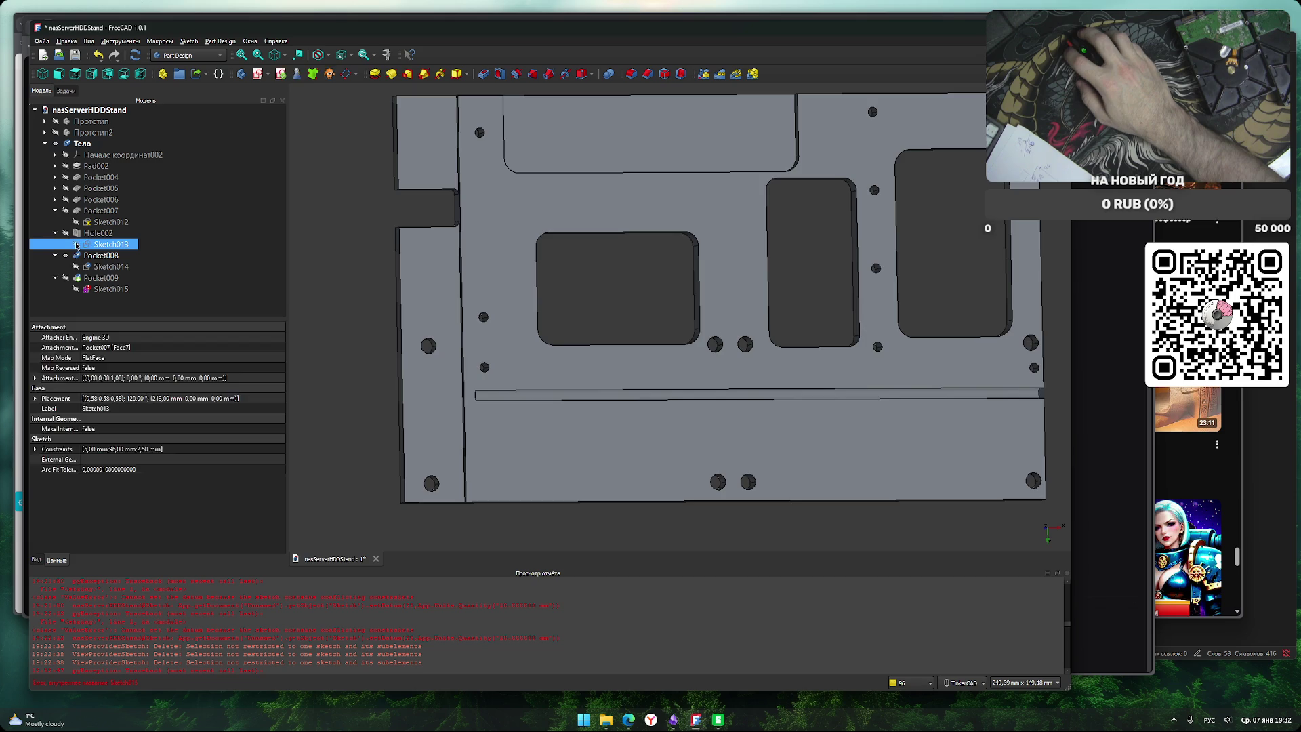
pyautogui.click(66, 278)
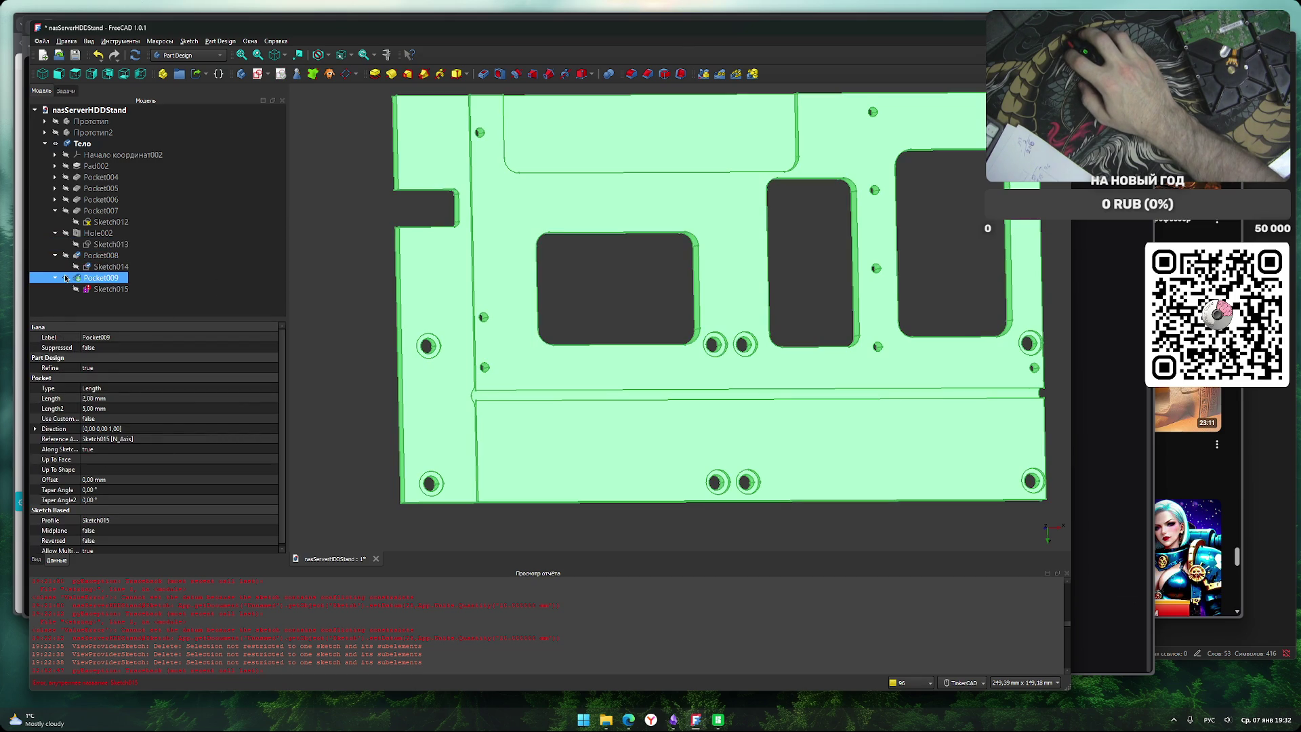
pyautogui.click(66, 278)
pyautogui.click(66, 278)
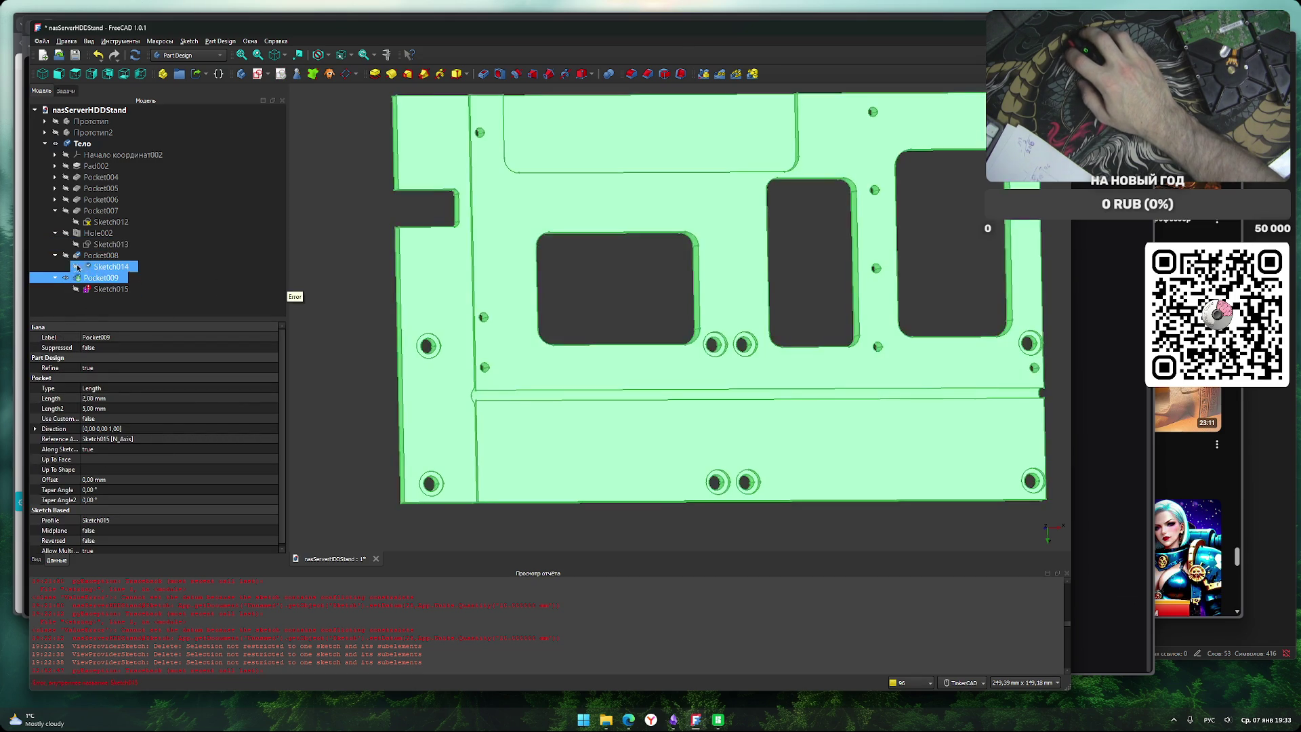
pyautogui.click(76, 269)
pyautogui.click(66, 255)
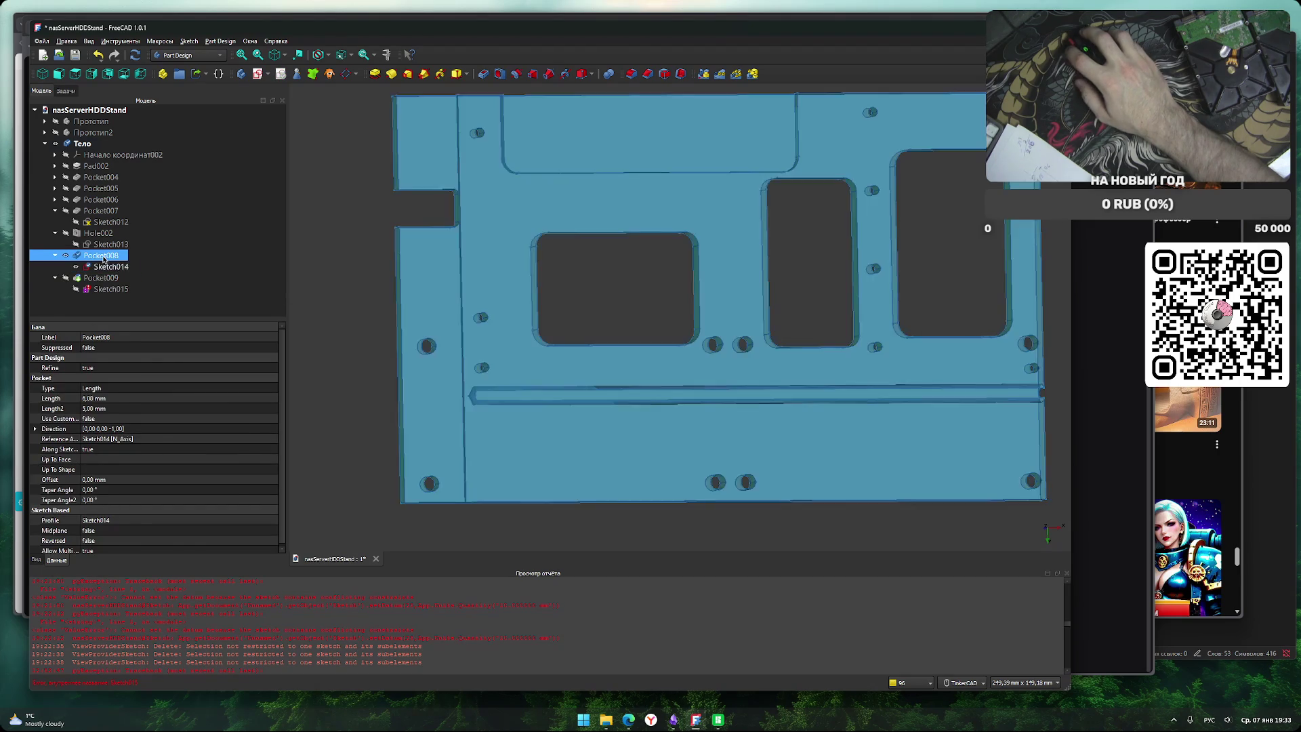
pyautogui.rightClick(103, 257)
pyautogui.click(167, 595)
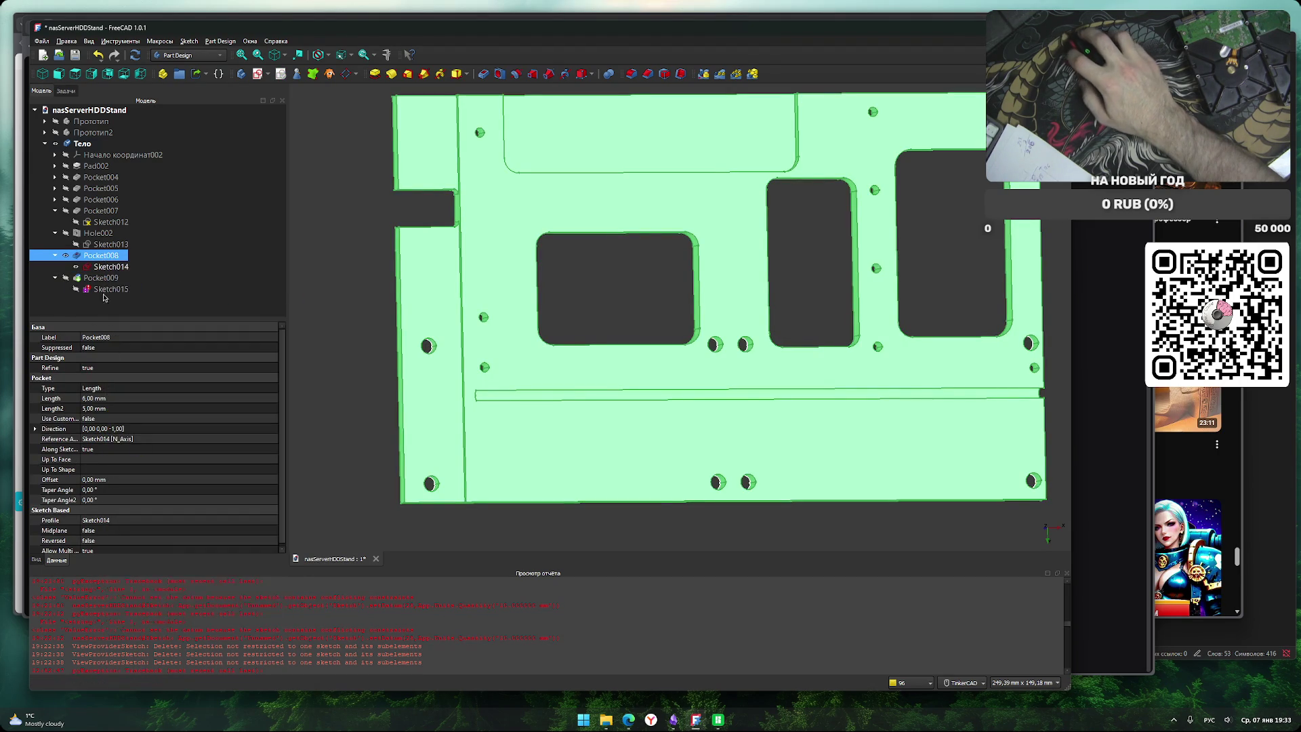
pyautogui.click(108, 267)
pyautogui.rightClick(111, 268)
pyautogui.click(178, 582)
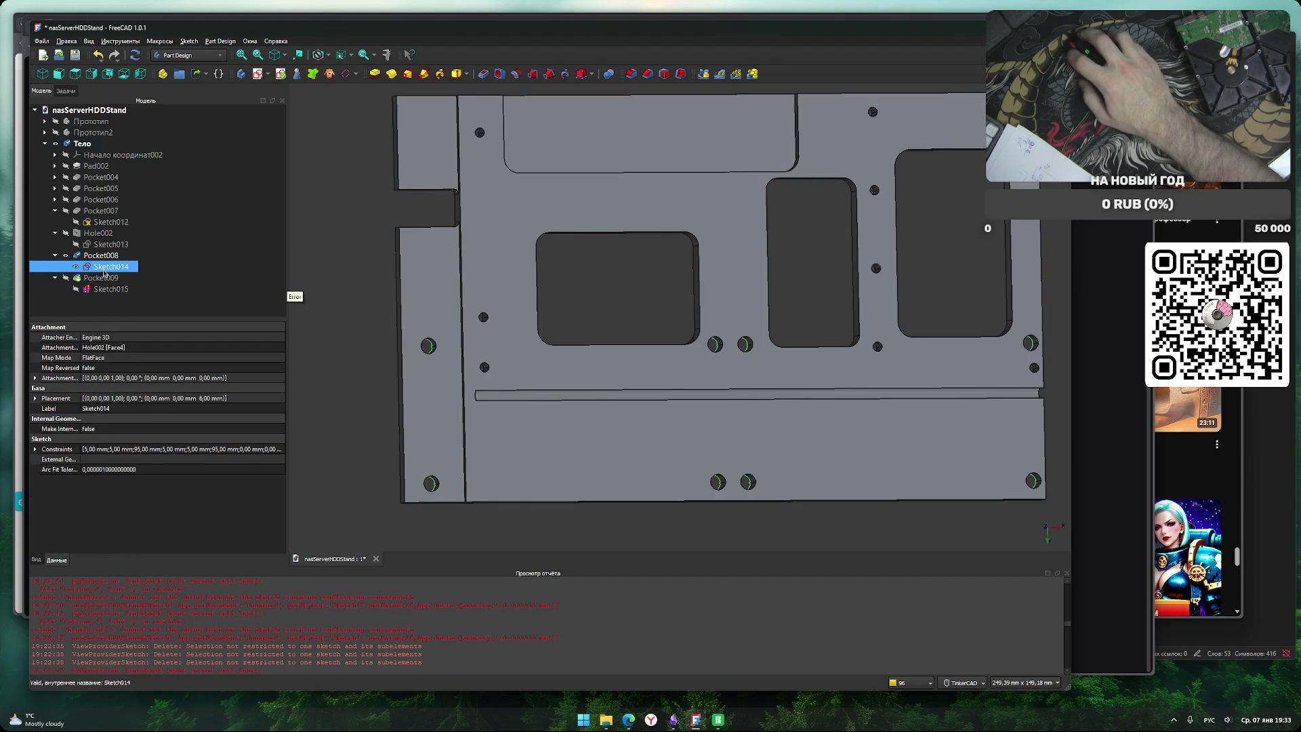
pyautogui.rightClick(103, 277)
pyautogui.click(166, 611)
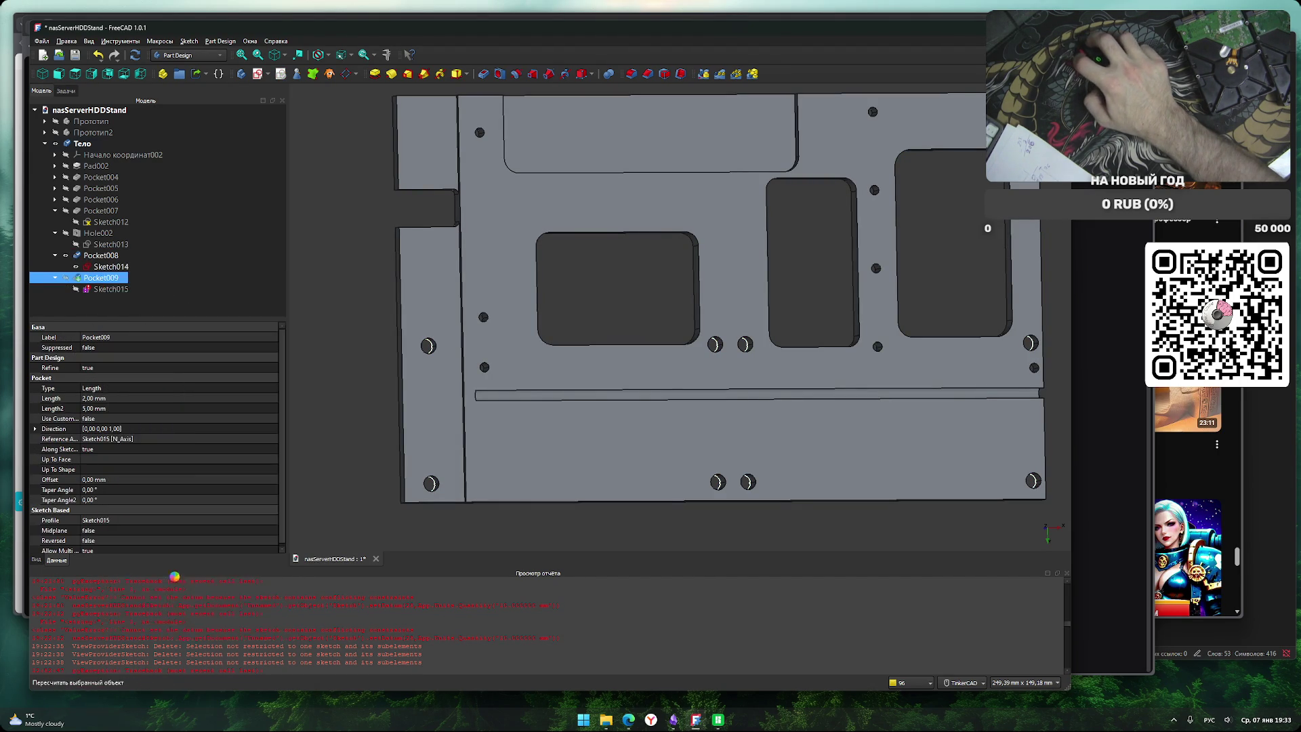
pyautogui.click(108, 288)
pyautogui.rightClick(103, 289)
pyautogui.click(143, 603)
pyautogui.click(65, 278)
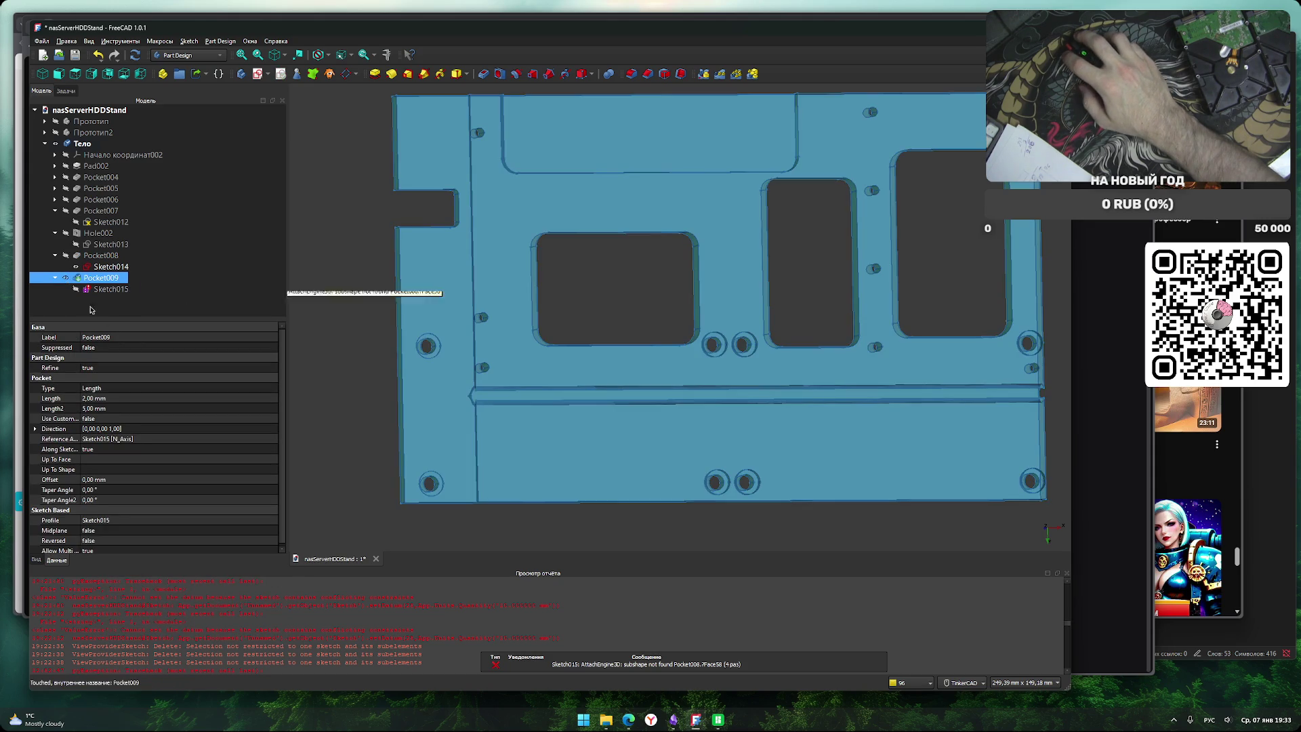
pyautogui.click(65, 278)
pyautogui.keyDown('ctrl'); pyautogui.click(111, 289); pyautogui.keyUp('ctrl')
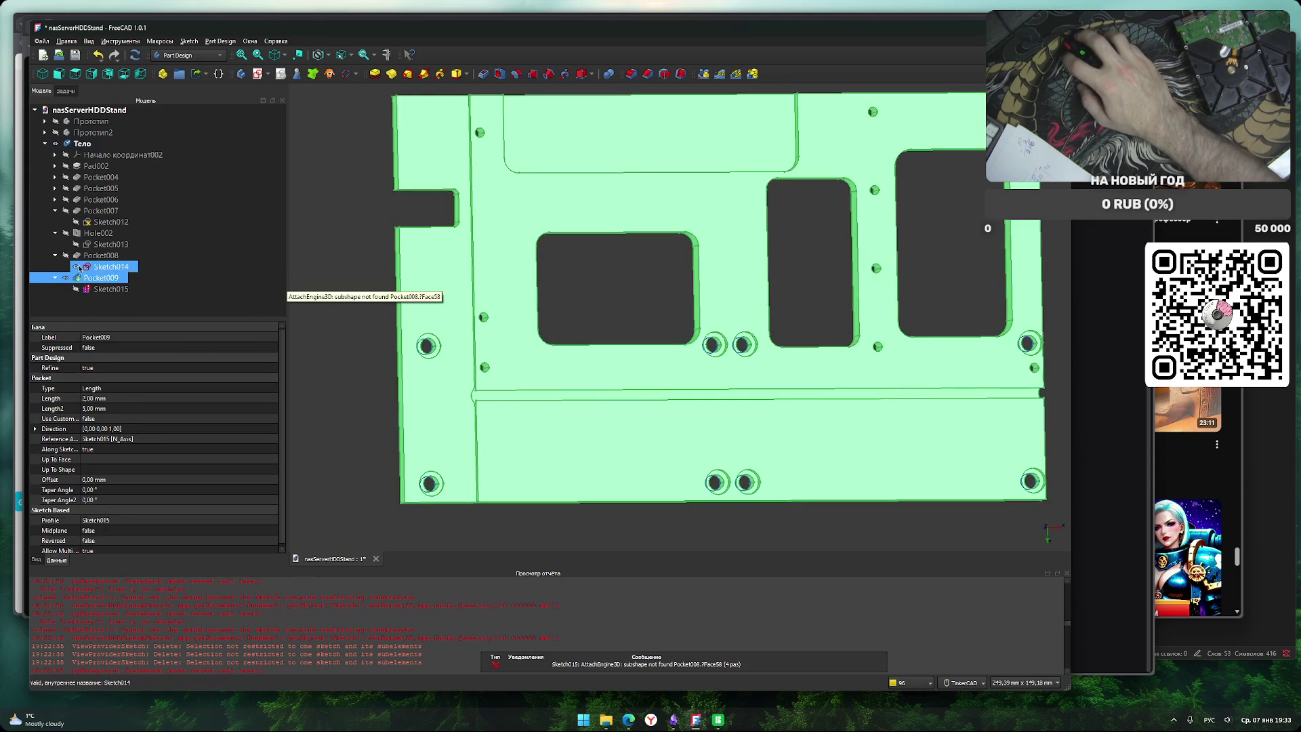
pyautogui.click(109, 289)
pyautogui.click(102, 278)
pyautogui.click(298, 340)
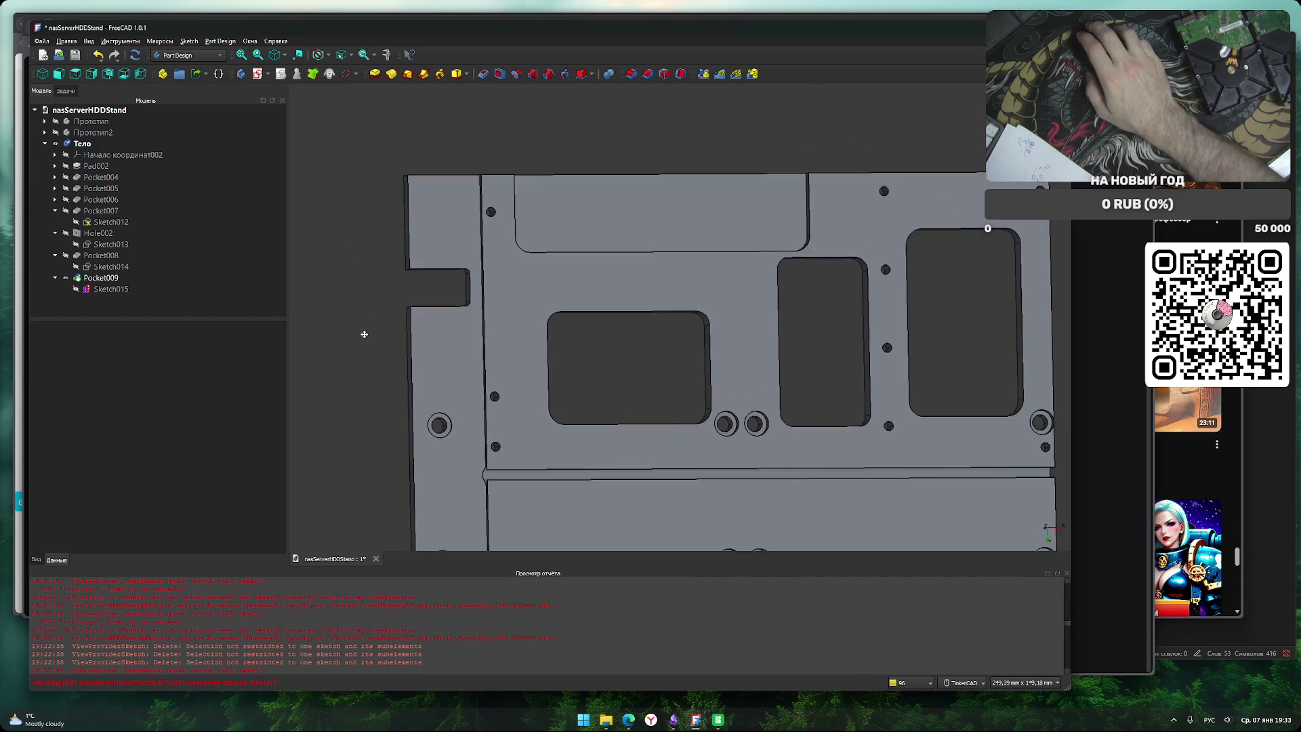
pyautogui.click(75, 267)
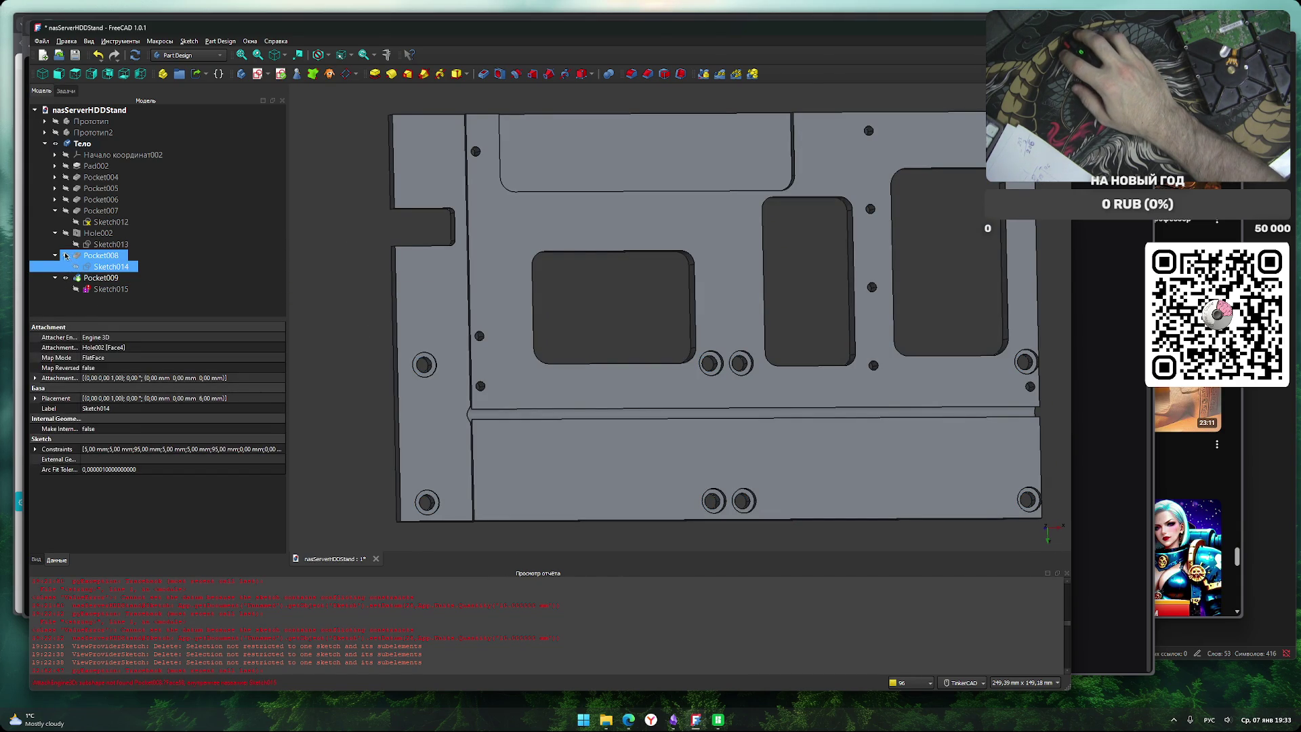
pyautogui.click(66, 255)
pyautogui.click(356, 348)
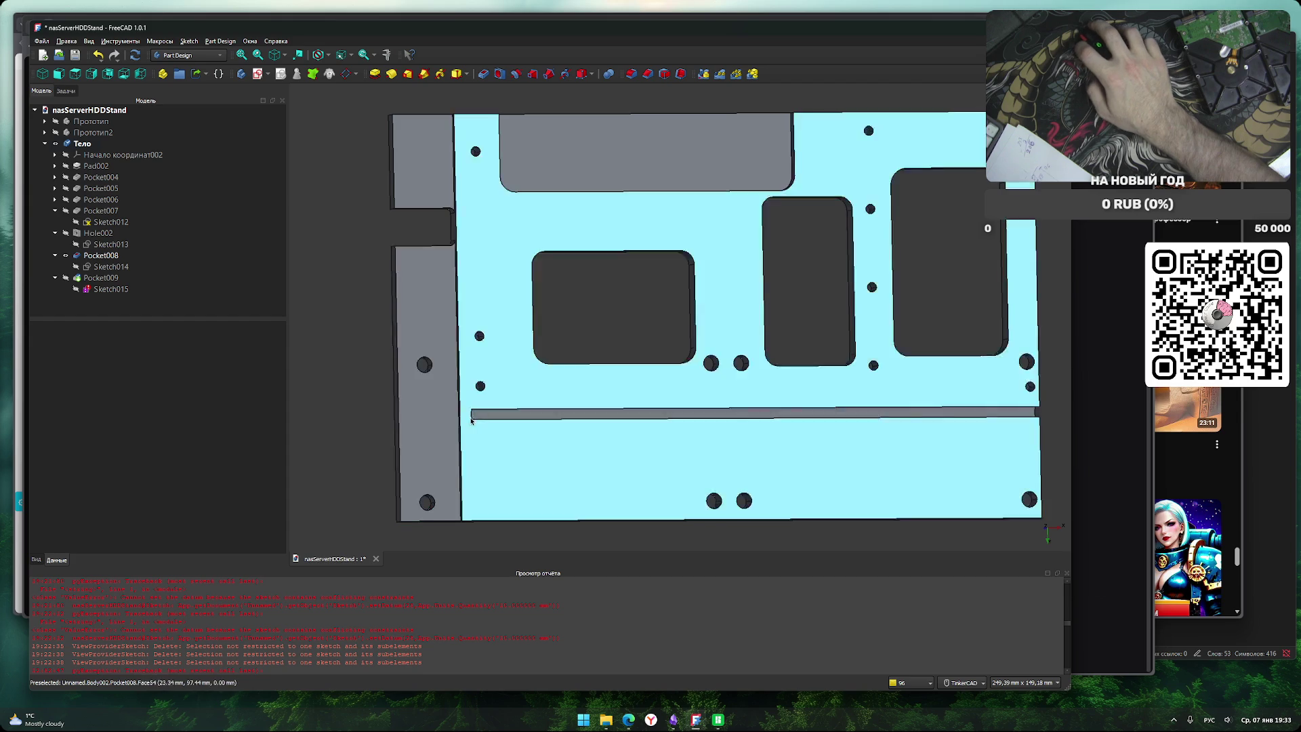
pyautogui.click(84, 223)
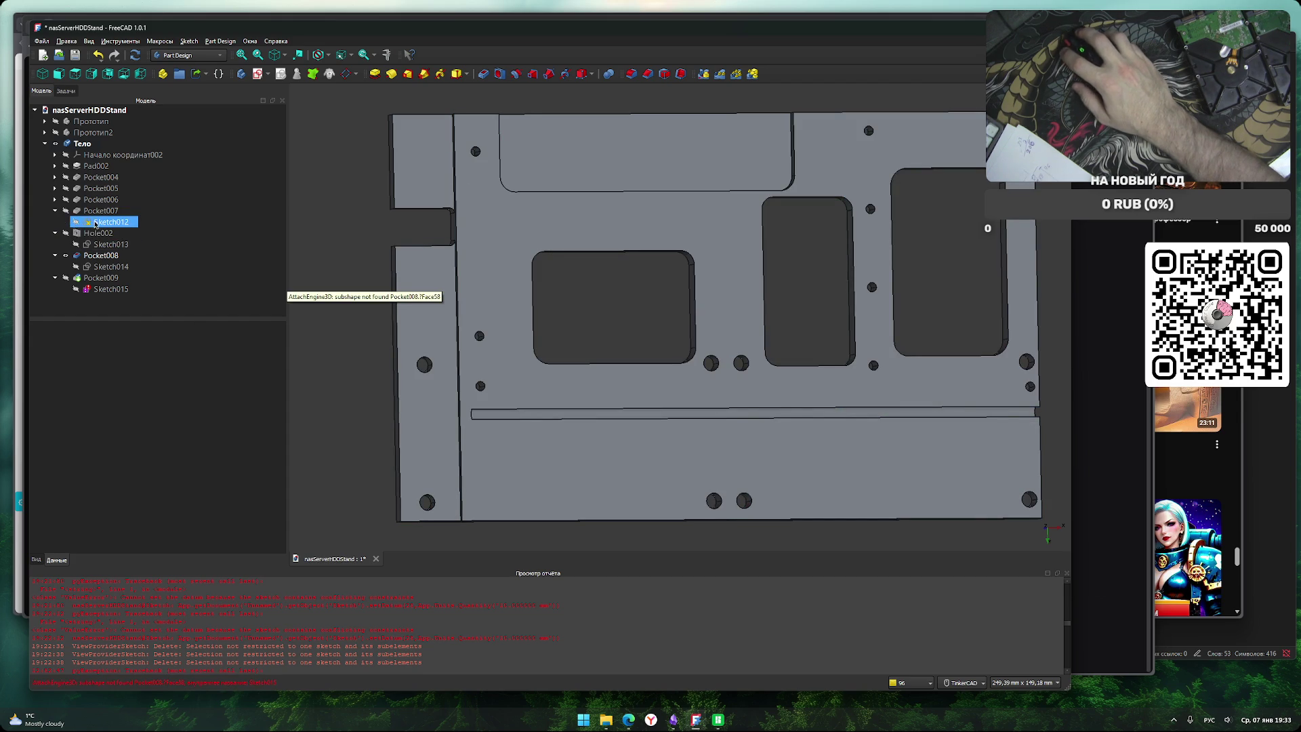
# Step: Change Sketch012's rectangle width to 22 mm and close the Sketcher
pyautogui.doubleClick(95, 222)
pyautogui.moveTo(471, 85); pyautogui.dragTo(458, 159, button='middle')
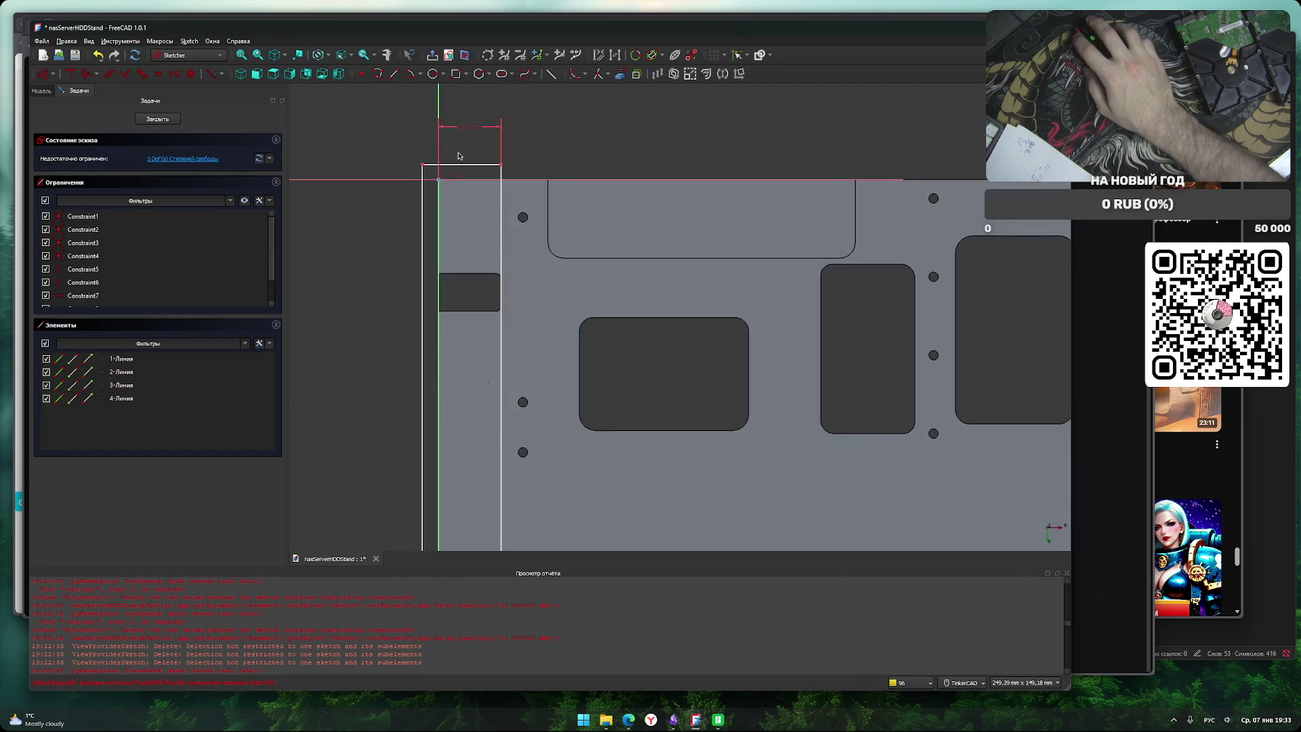
pyautogui.click(469, 131)
pyautogui.write('22')
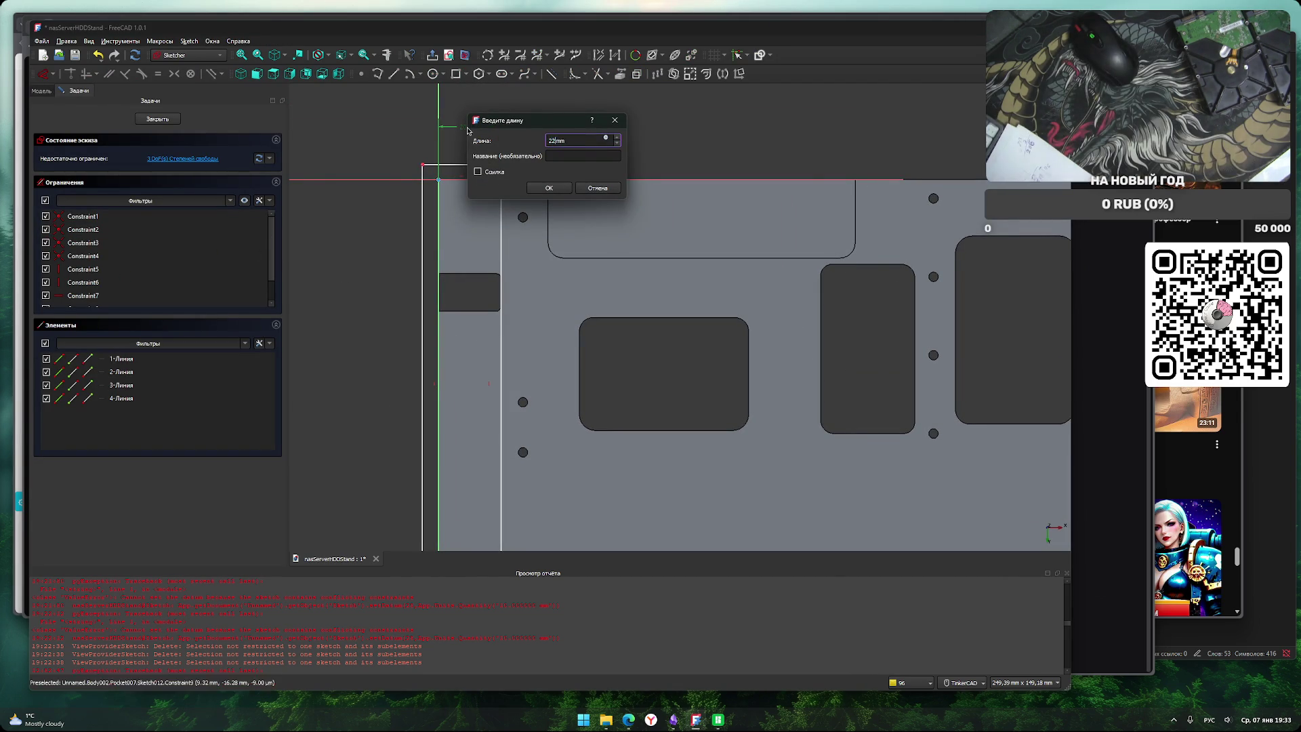
pyautogui.click(549, 188)
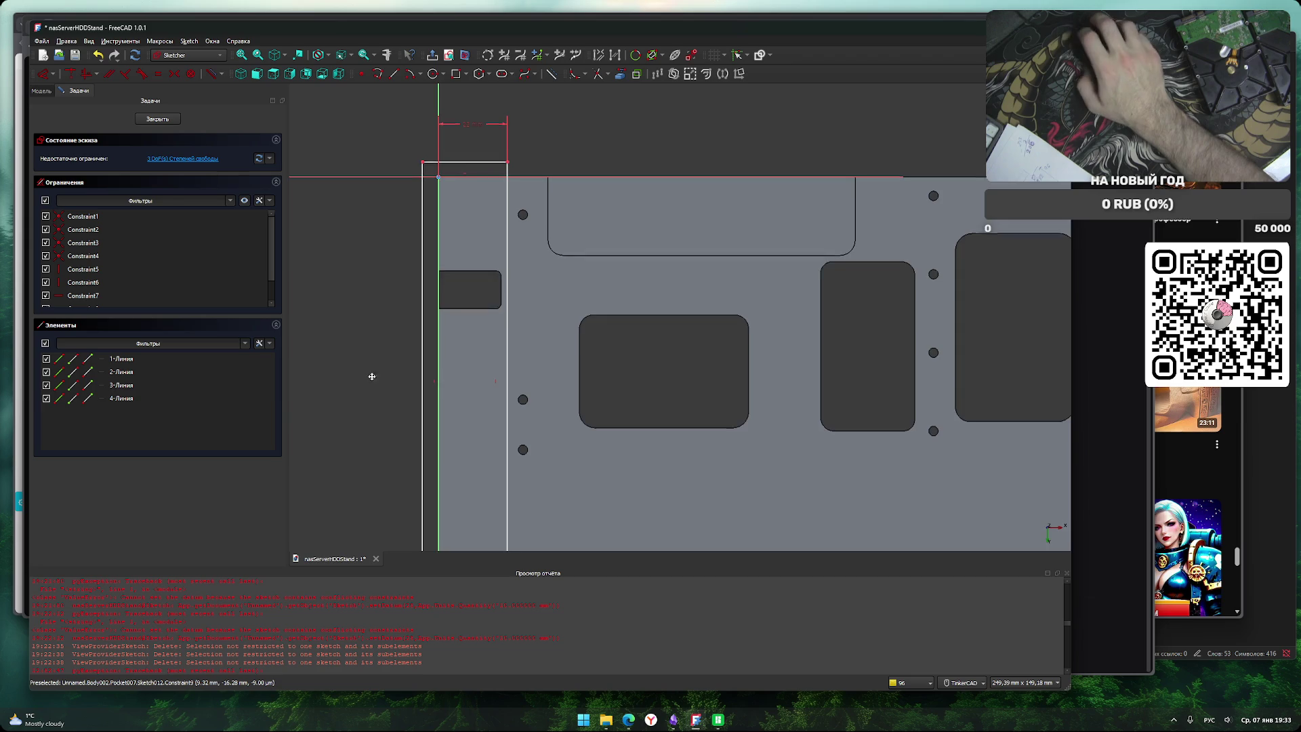
pyautogui.moveTo(372, 390); pyautogui.dragTo(363, 274, button='middle')
pyautogui.click(161, 120)
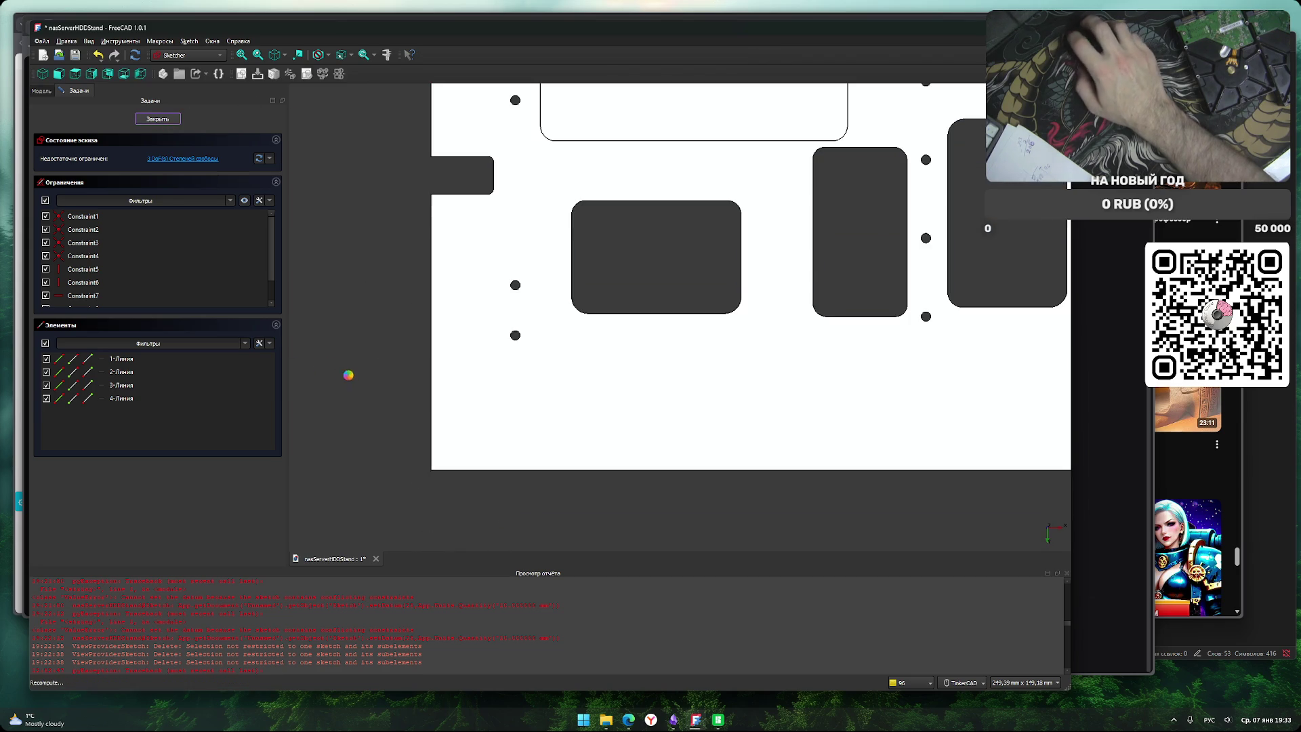
pyautogui.moveTo(360, 456)
pyautogui.mouseDown(button='middle')
pyautogui.moveTo(358, 385)
pyautogui.moveTo(396, 440)
pyautogui.moveTo(371, 444)
pyautogui.mouseUp(button='middle')
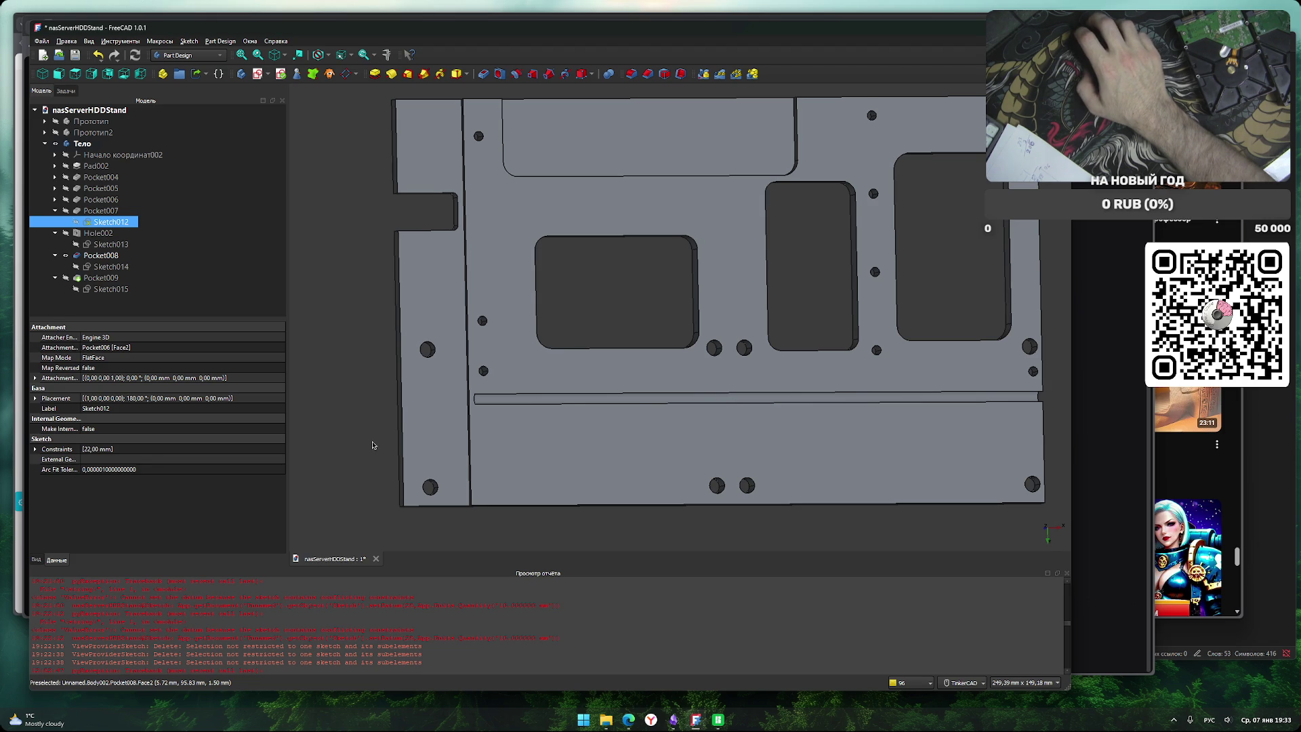
pyautogui.keyDown('ctrl'); pyautogui.click(111, 267); pyautogui.keyUp('ctrl')
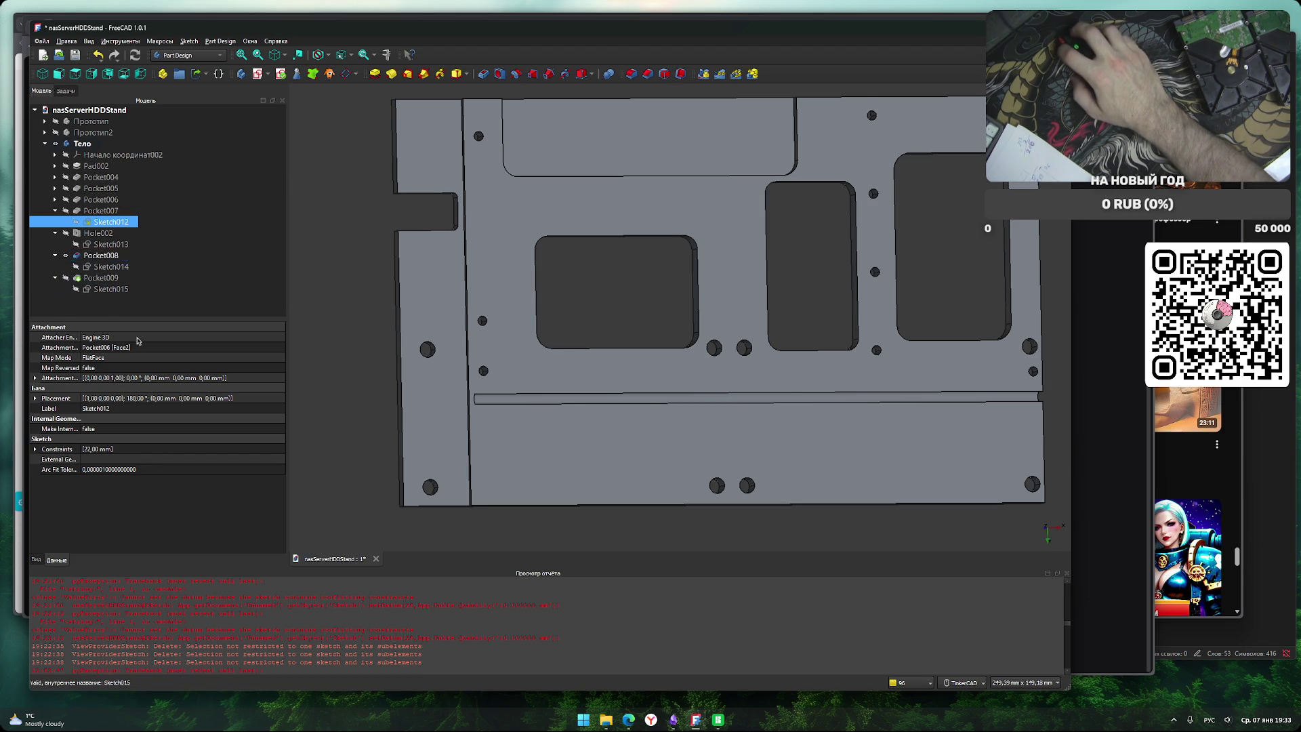
pyautogui.click(66, 278)
pyautogui.click(65, 277)
pyautogui.click(66, 277)
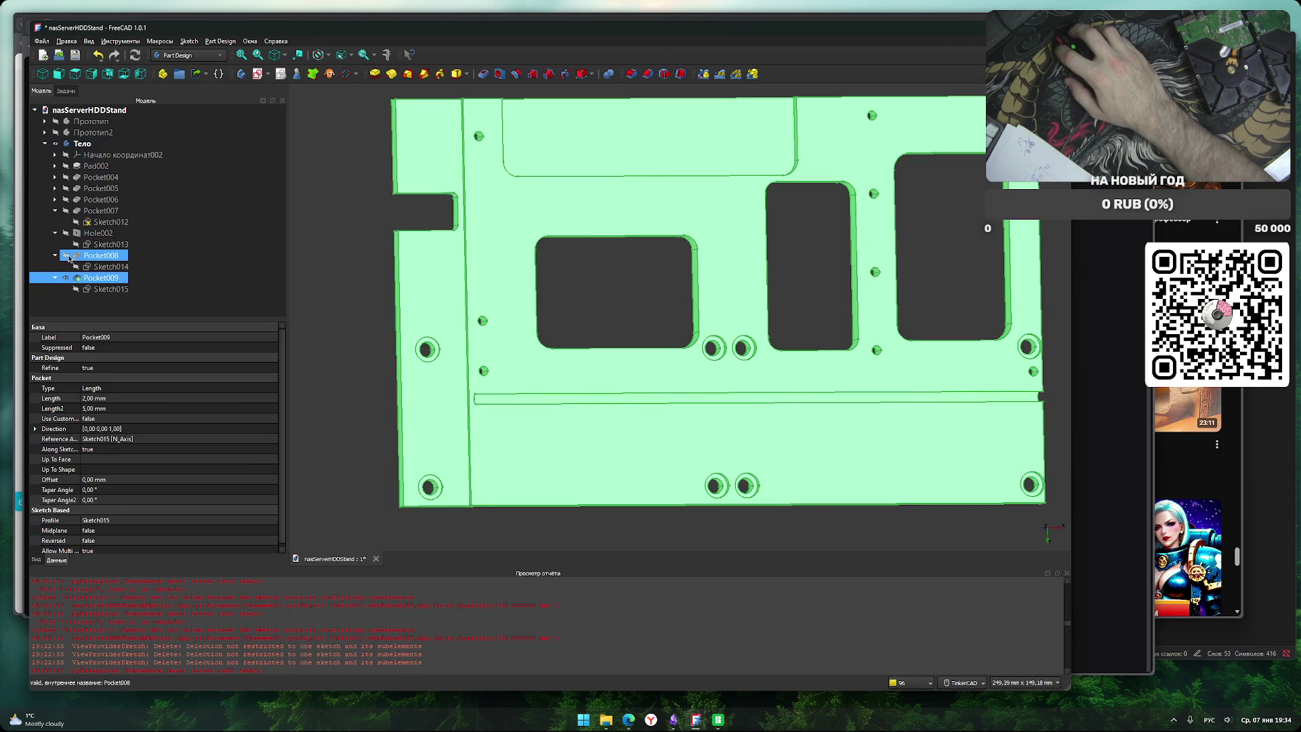
pyautogui.click(66, 256)
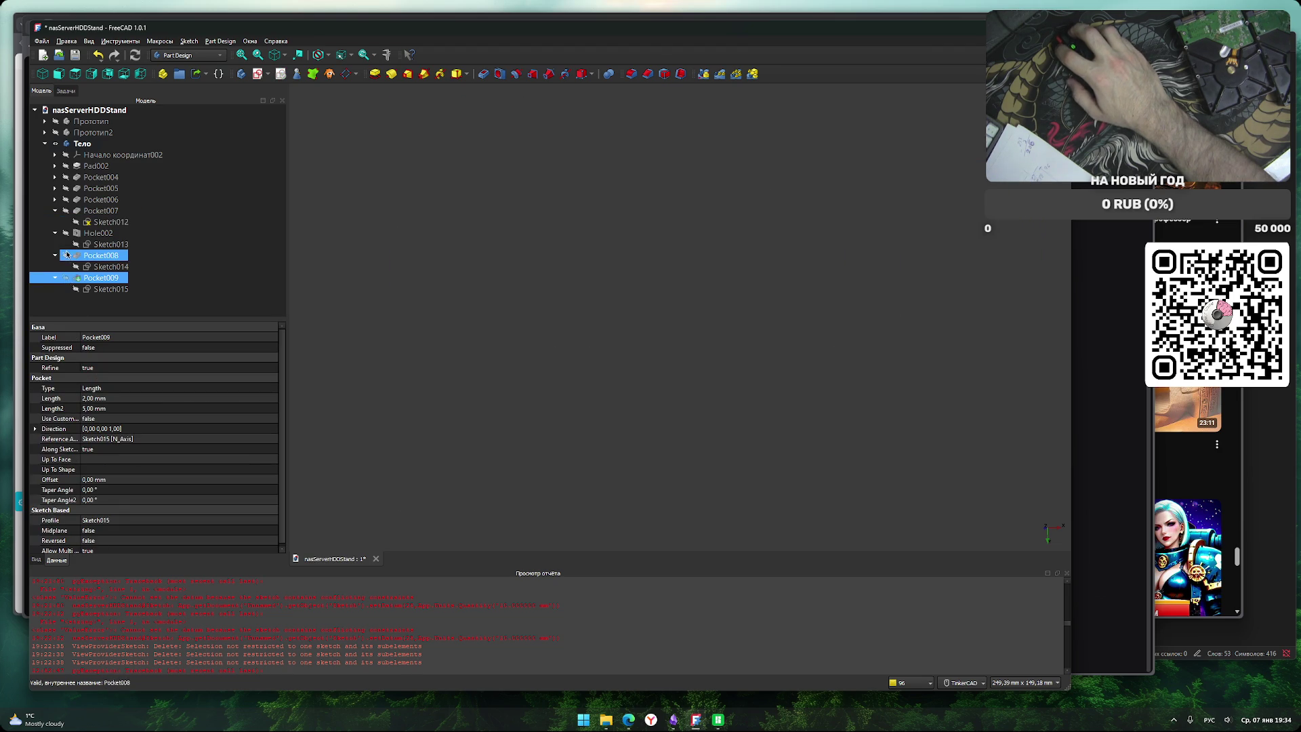
pyautogui.click(65, 257)
pyautogui.click(67, 278)
pyautogui.click(325, 450)
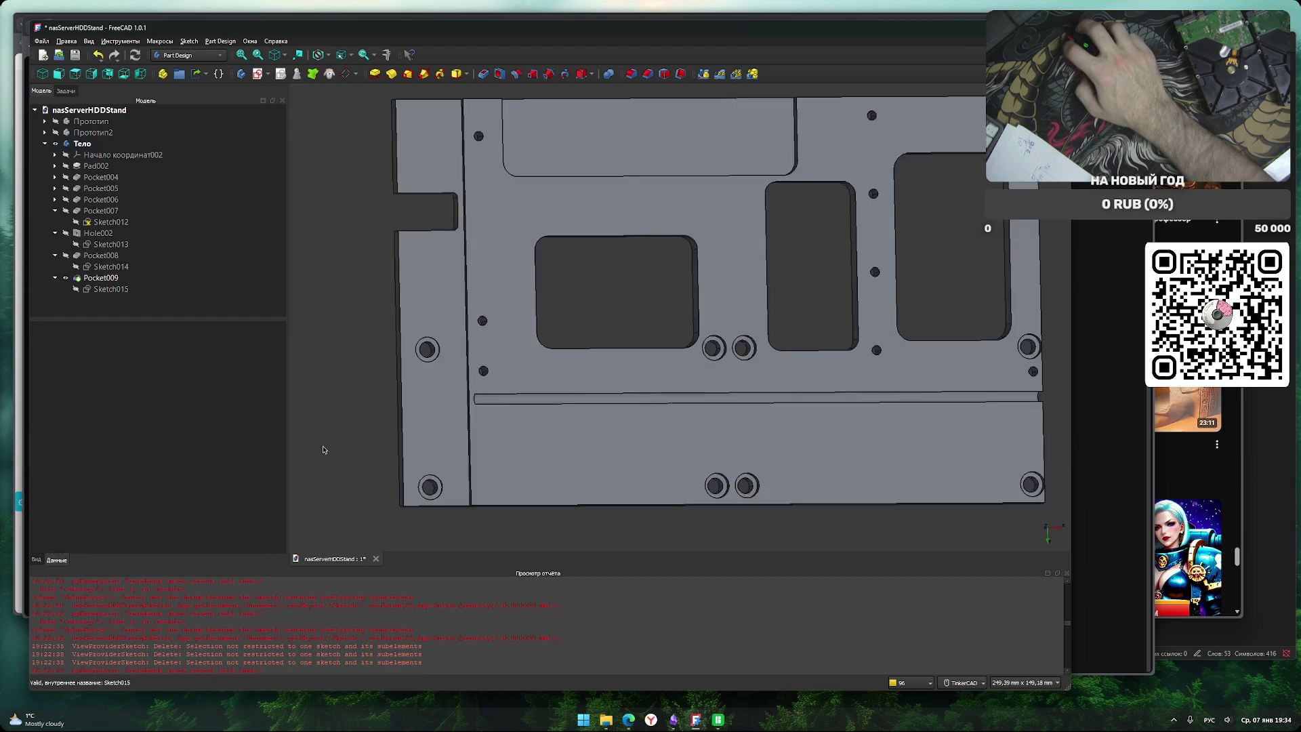
pyautogui.moveTo(325, 450); pyautogui.dragTo(301, 457, button='middle')
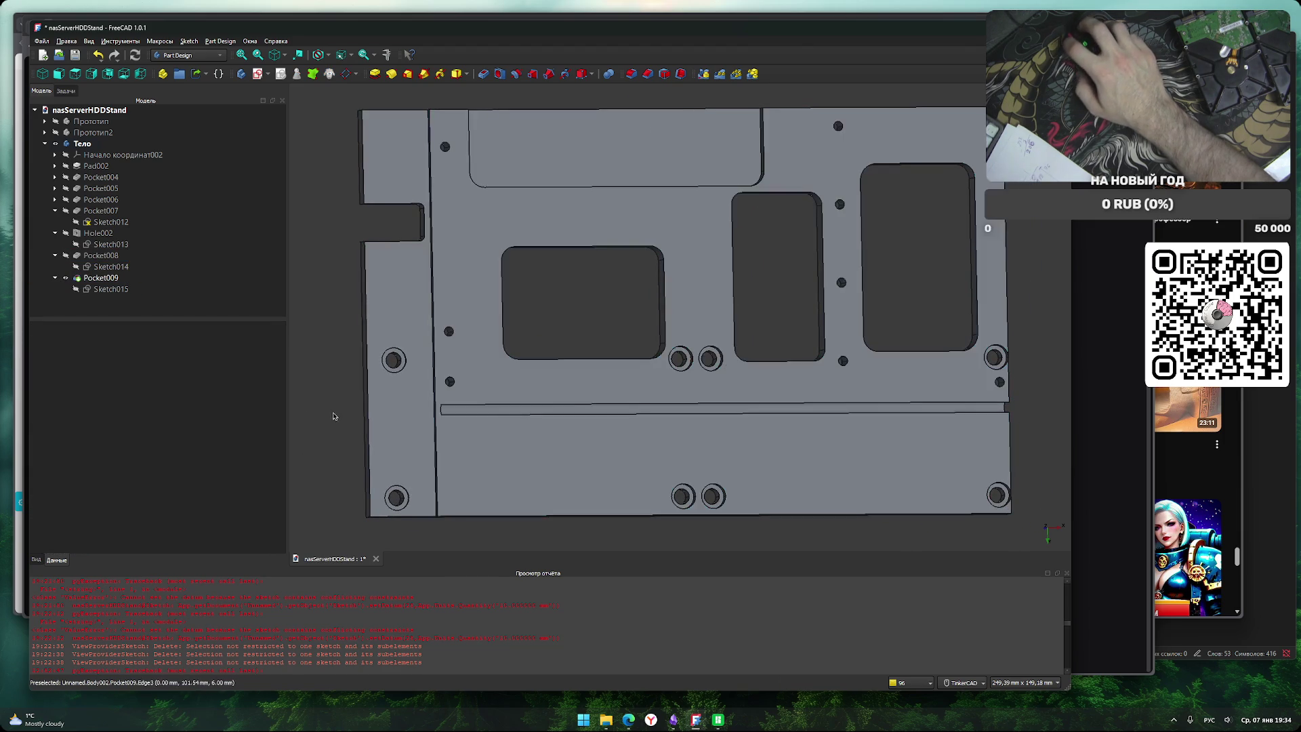
pyautogui.moveTo(339, 427); pyautogui.dragTo(334, 441, button='middle')
pyautogui.click(111, 222)
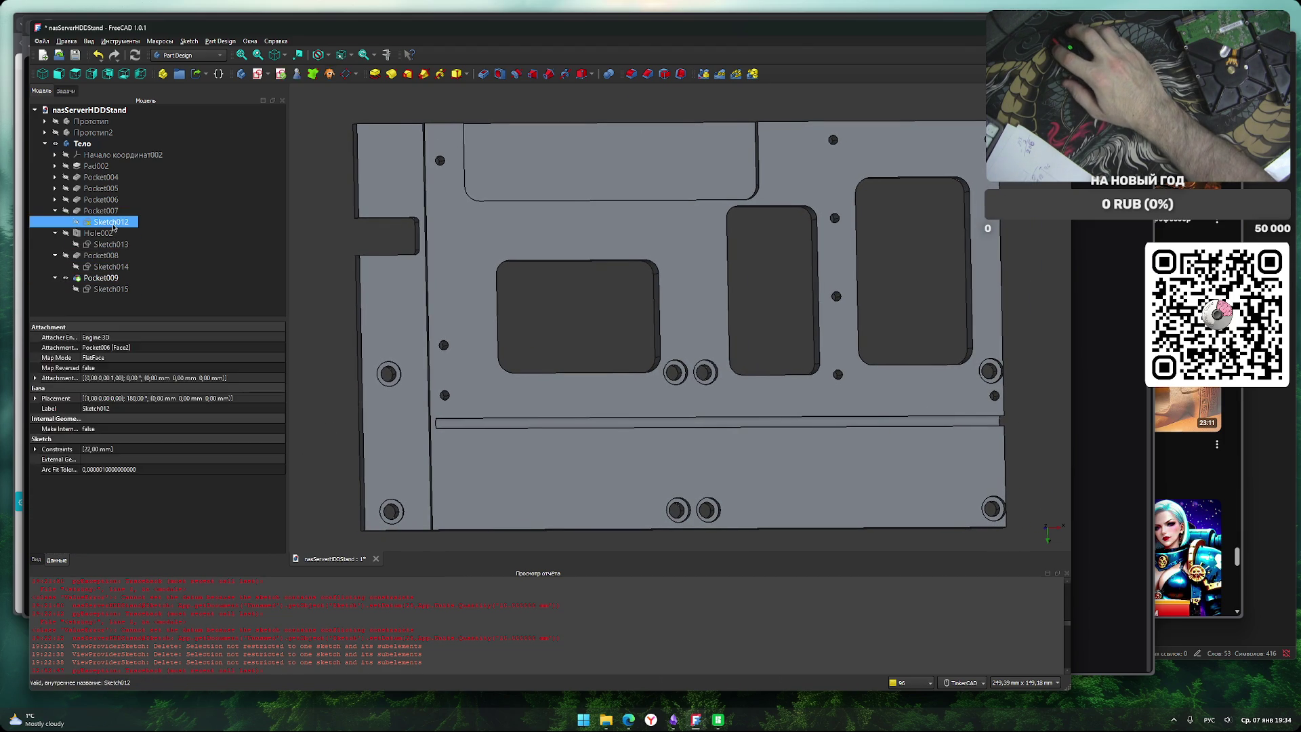
pyautogui.click(97, 235)
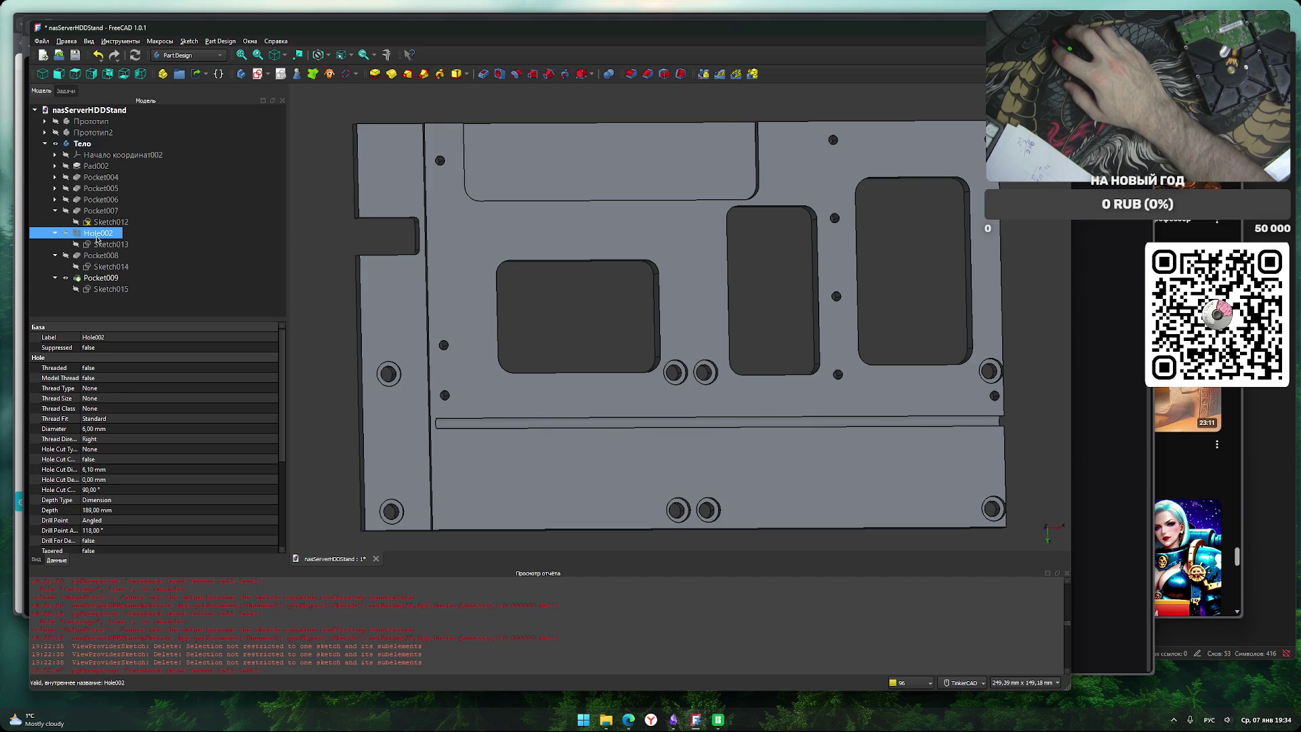
pyautogui.doubleClick(97, 233)
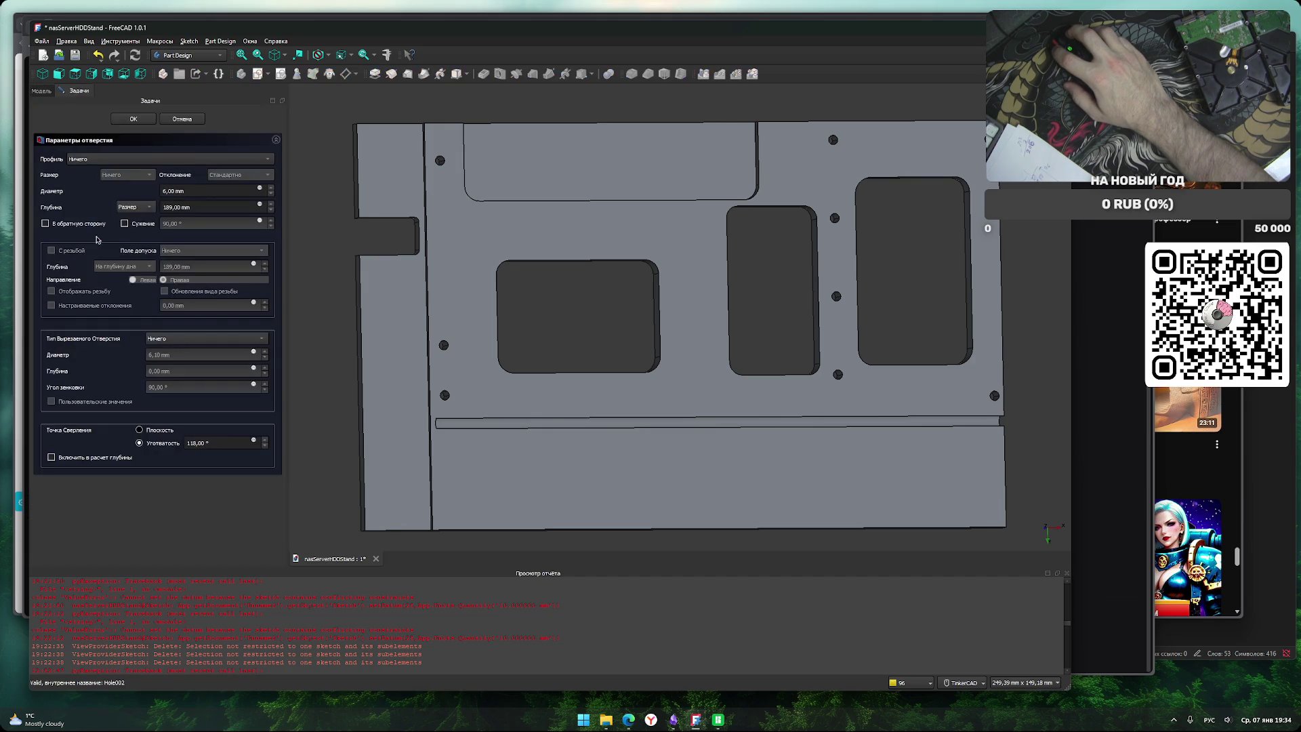
pyautogui.click(183, 120)
pyautogui.scroll(-3, 345, 380)
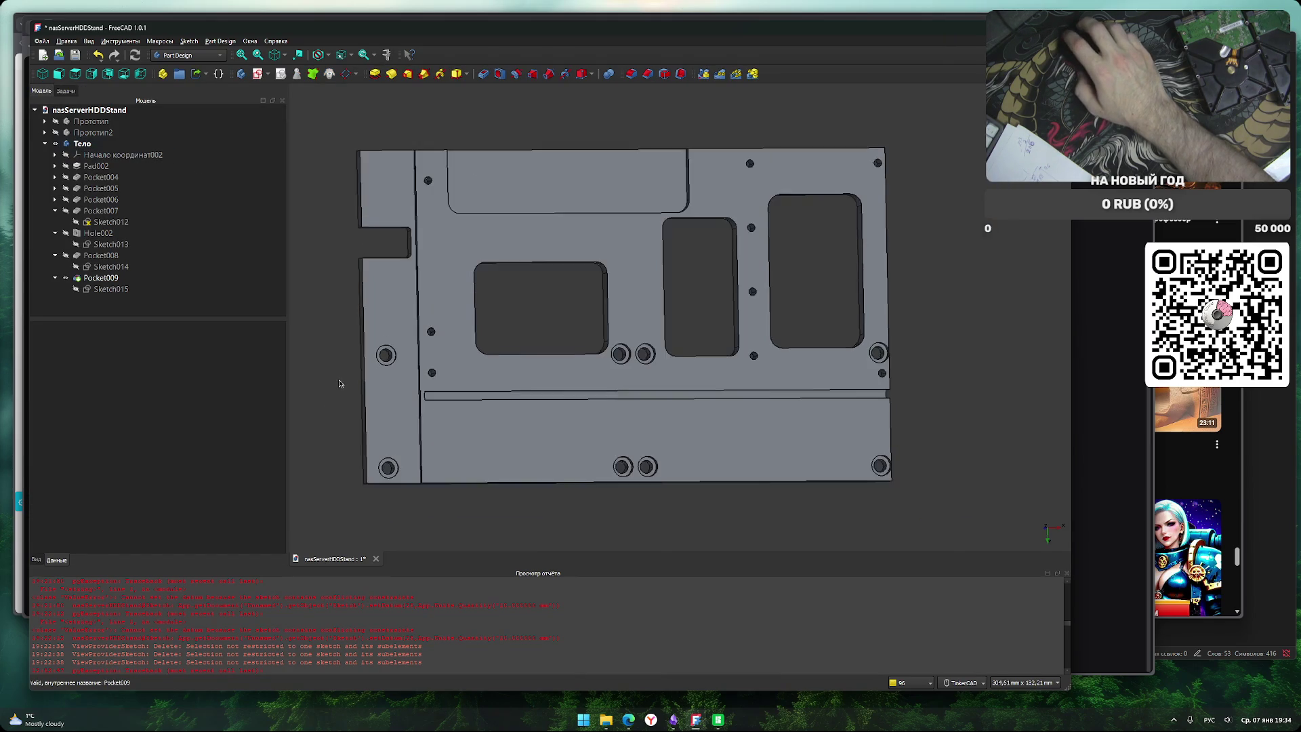
pyautogui.moveTo(332, 445)
pyautogui.mouseDown(button='right')
pyautogui.moveTo(444, 429)
pyautogui.moveTo(328, 444)
pyautogui.moveTo(383, 433)
pyautogui.mouseUp(button='right')
pyautogui.click(101, 233)
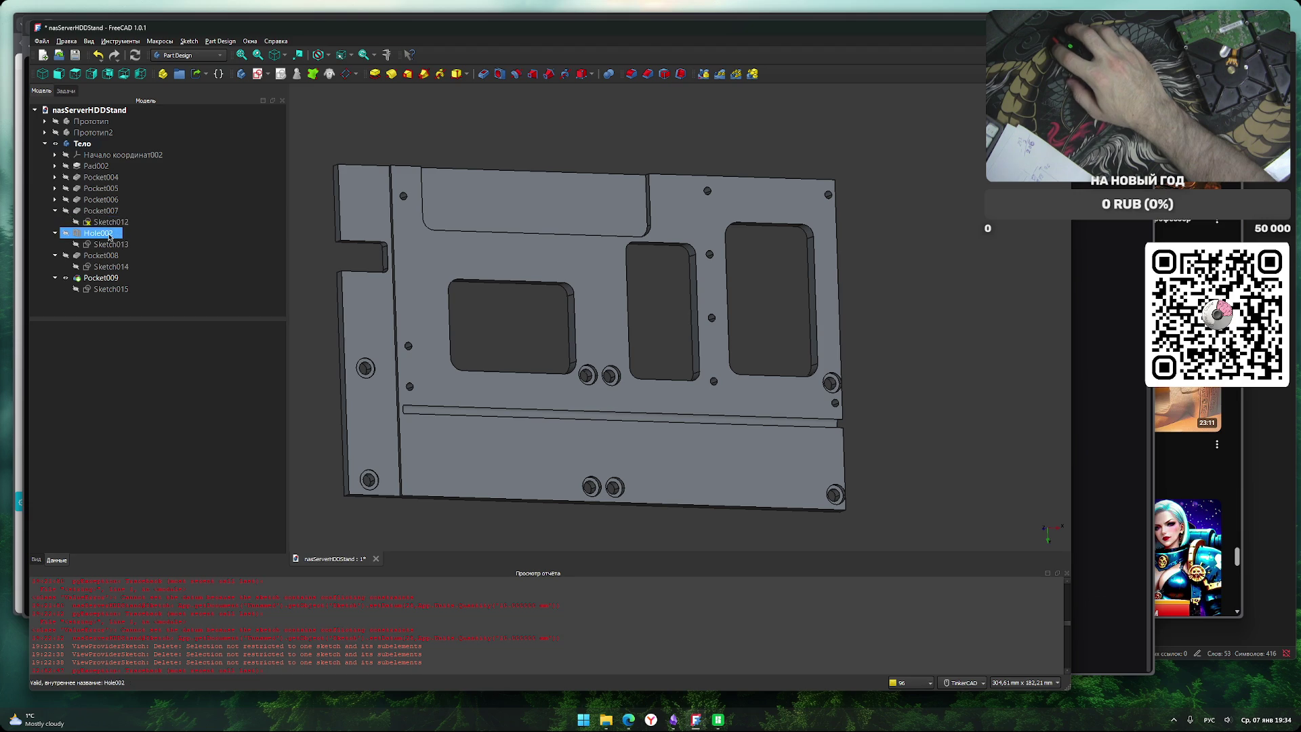
pyautogui.click(78, 234)
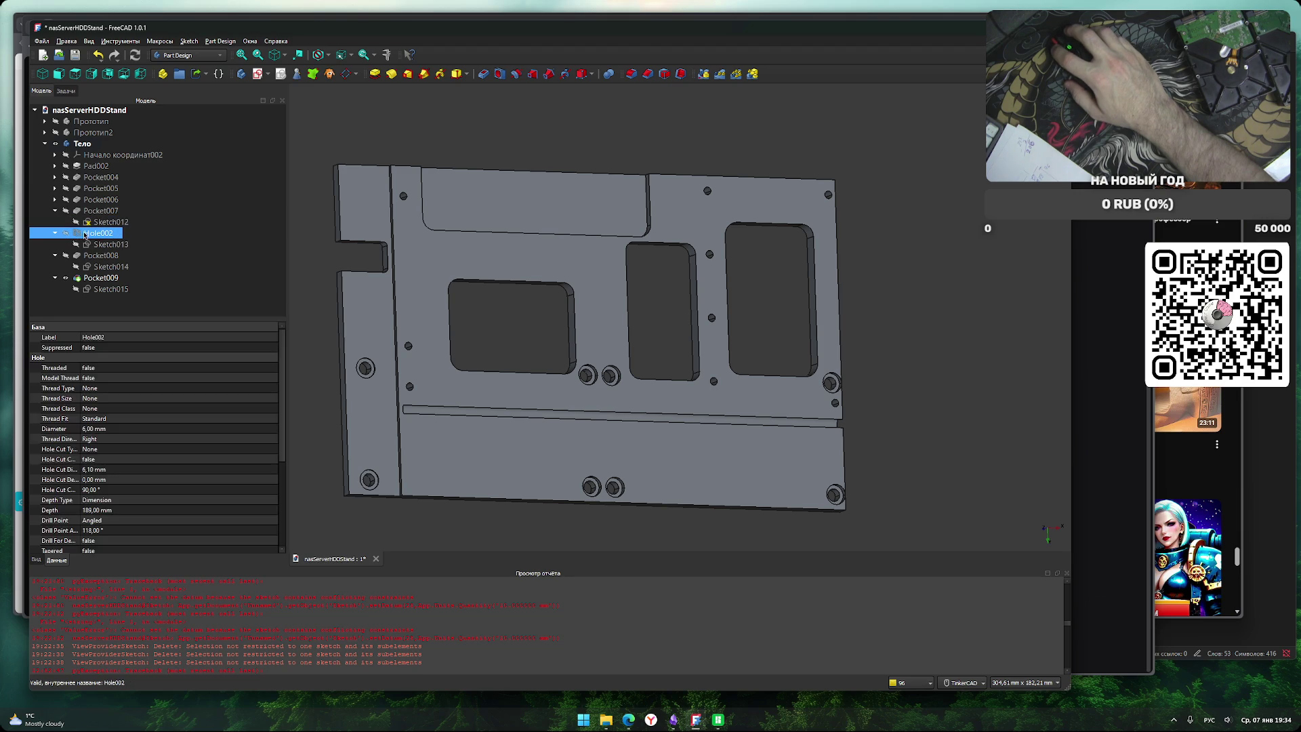
pyautogui.doubleClick(79, 234)
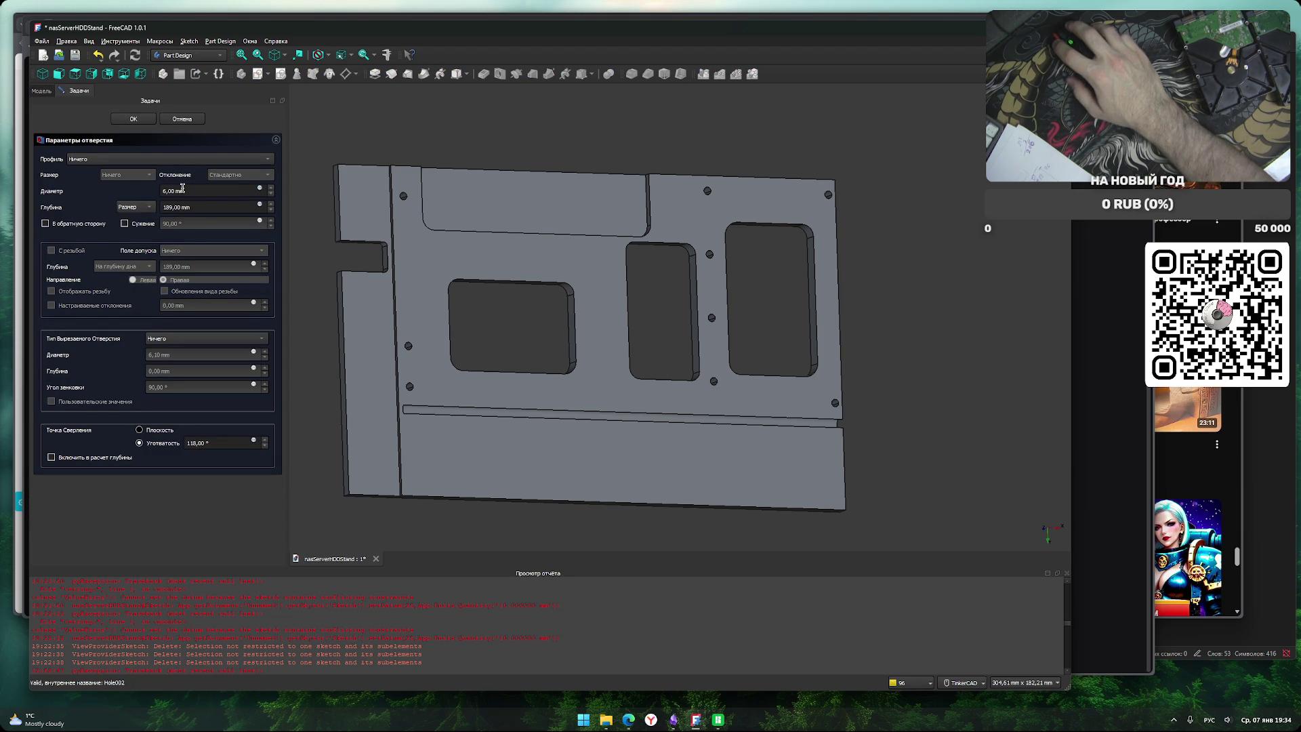
pyautogui.click(190, 120)
pyautogui.click(77, 225)
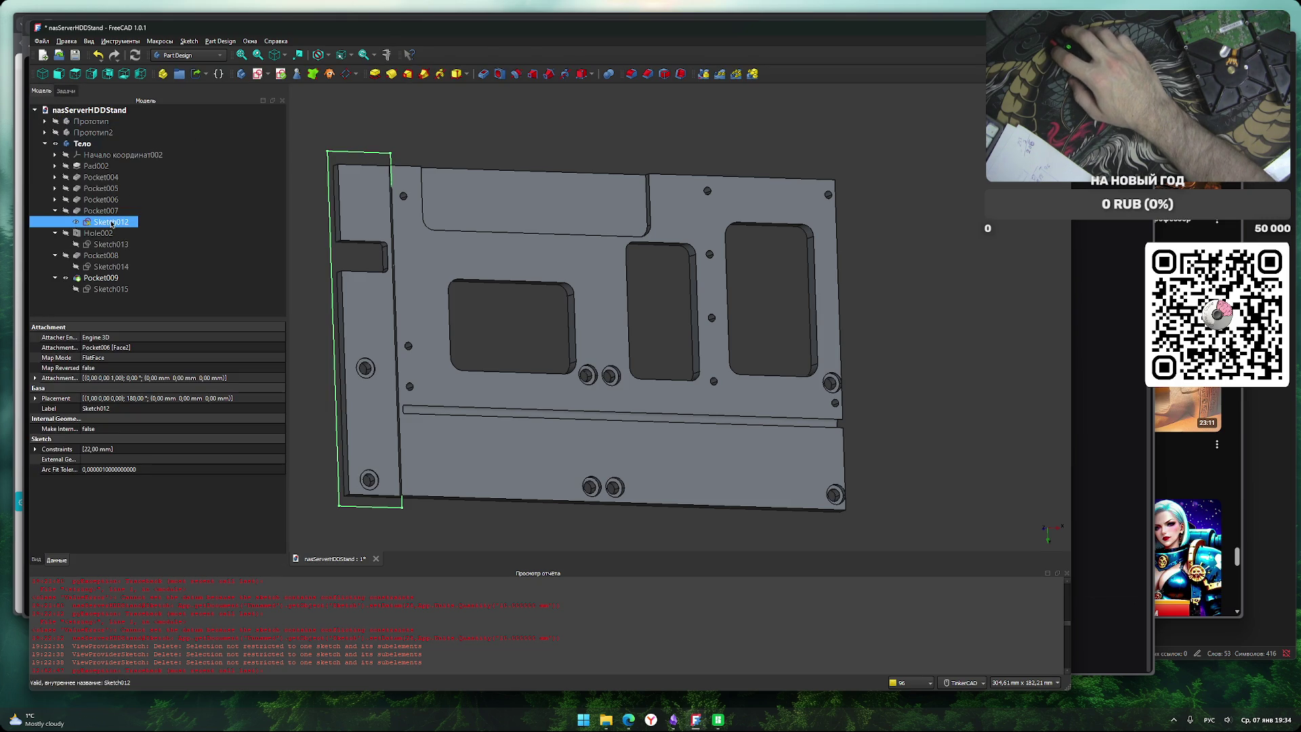
pyautogui.doubleClick(112, 225)
pyautogui.moveTo(380, 206); pyautogui.dragTo(405, 316, button='middle')
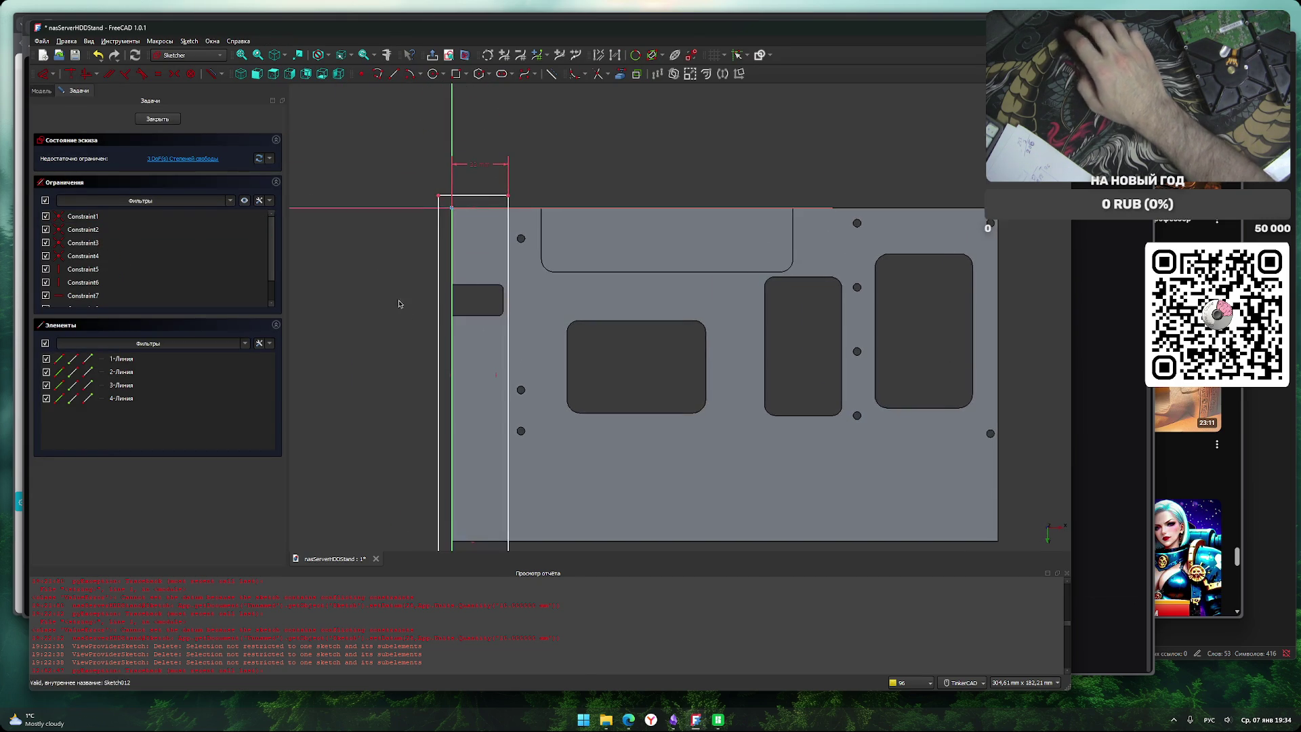
pyautogui.click(157, 119)
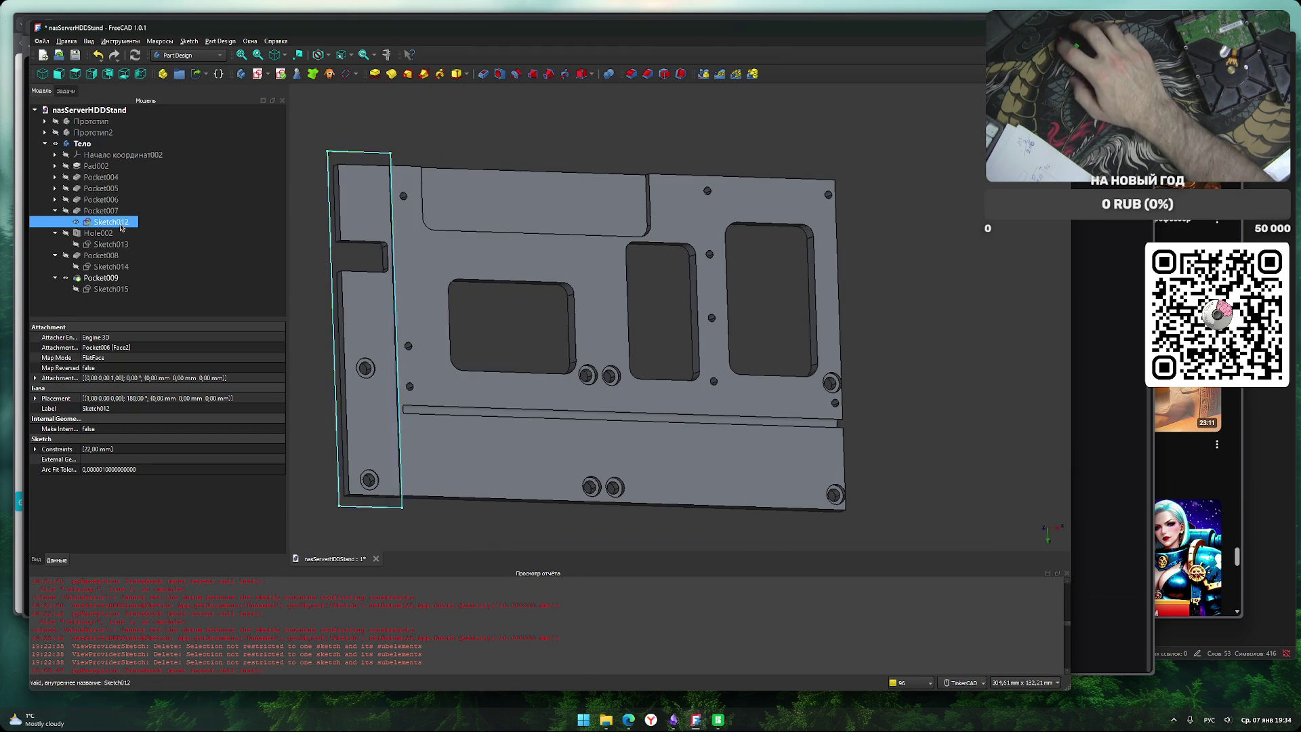
pyautogui.click(55, 211)
pyautogui.click(74, 223)
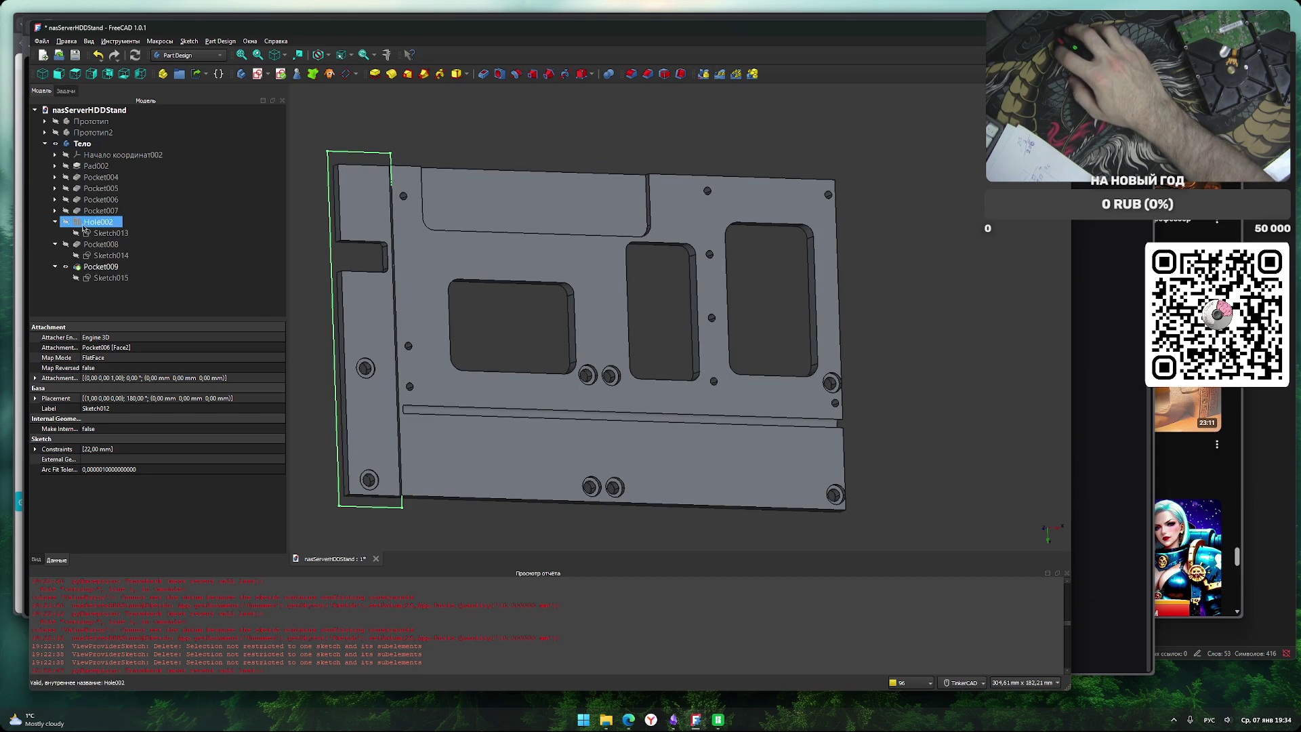
pyautogui.click(94, 223)
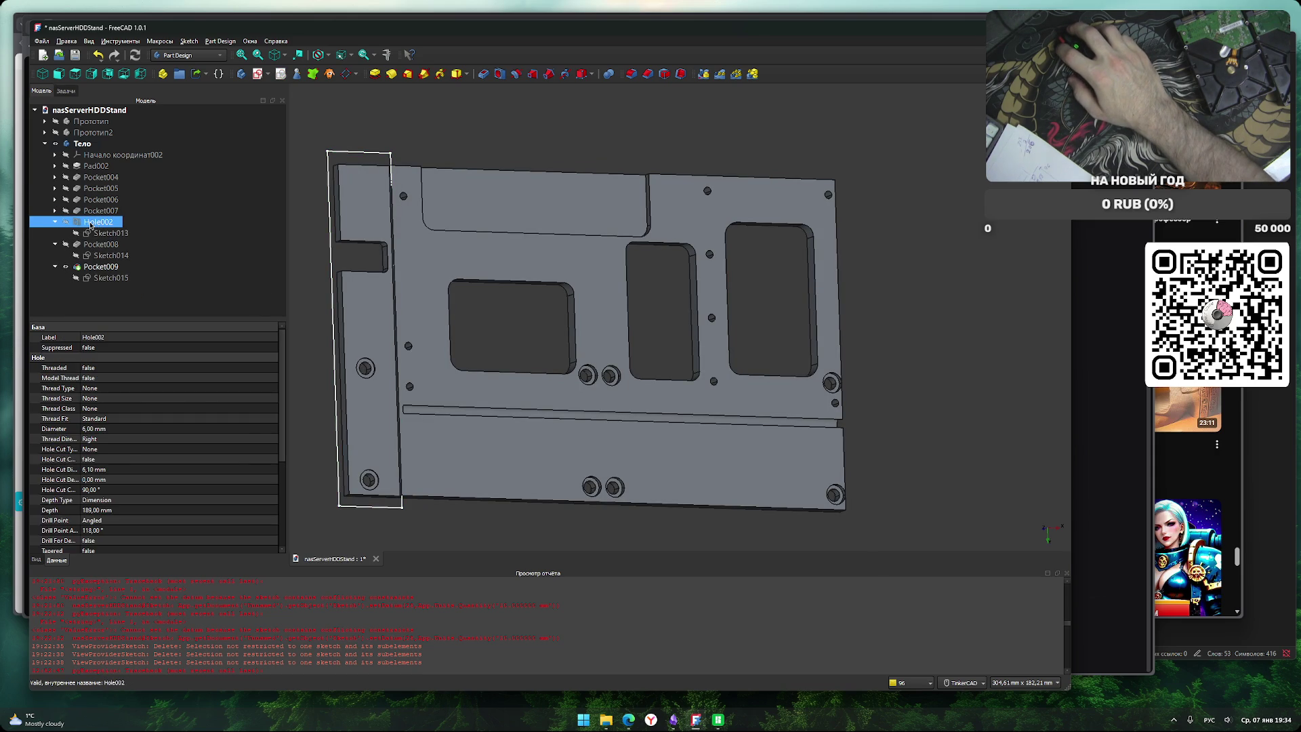
pyautogui.rightClick(92, 224)
pyautogui.press('Escape')
pyautogui.doubleClick(77, 222)
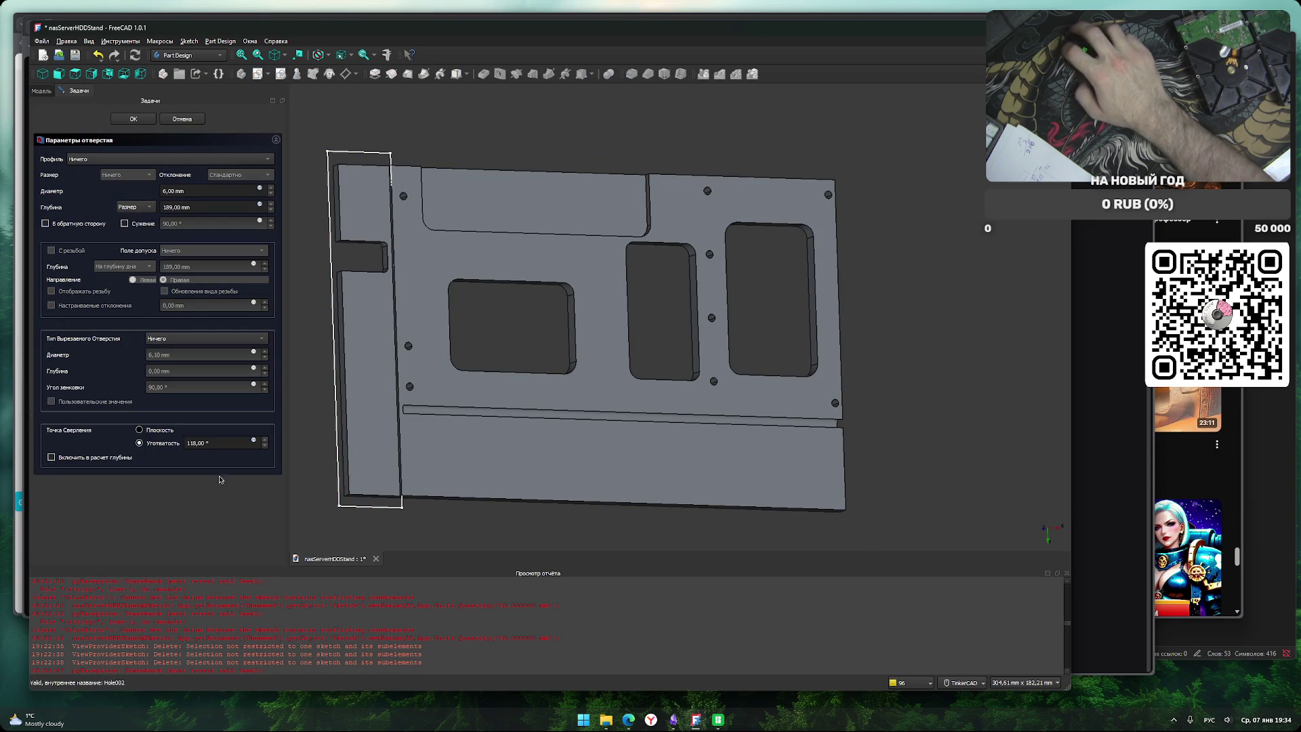
pyautogui.click(269, 197)
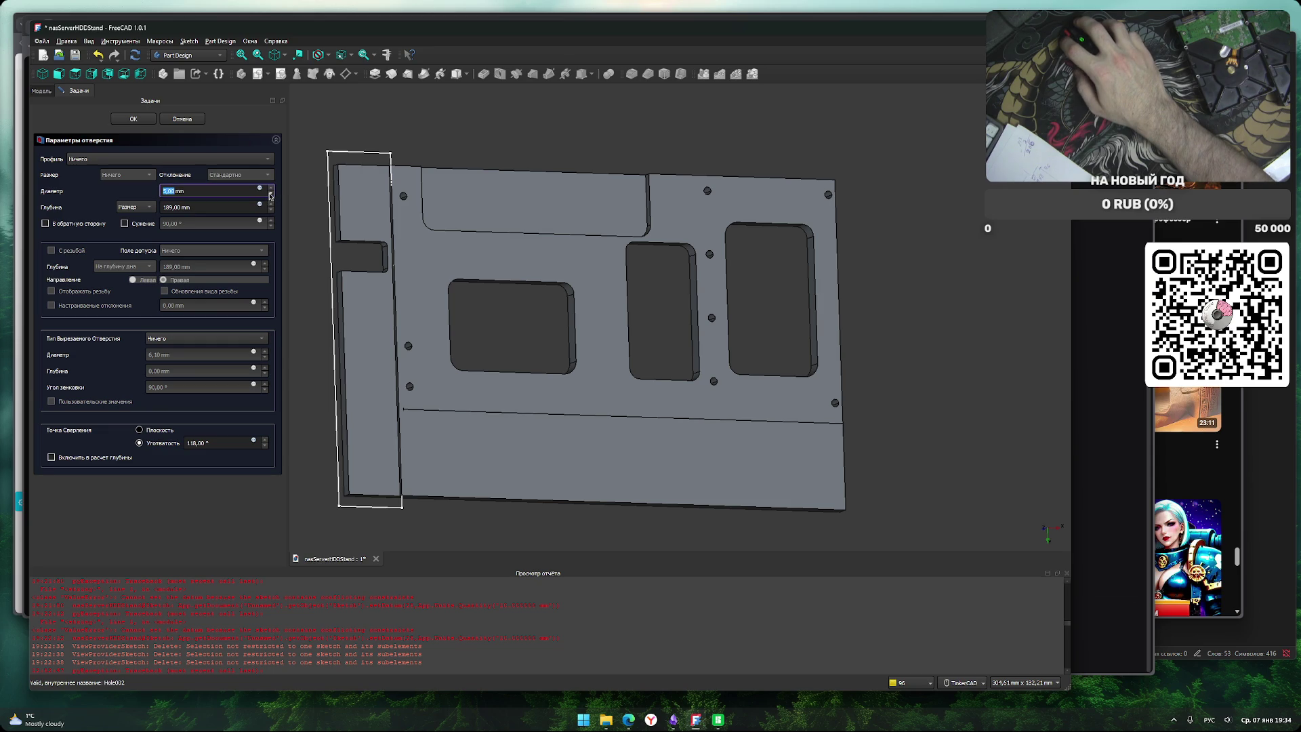
pyautogui.click(270, 189)
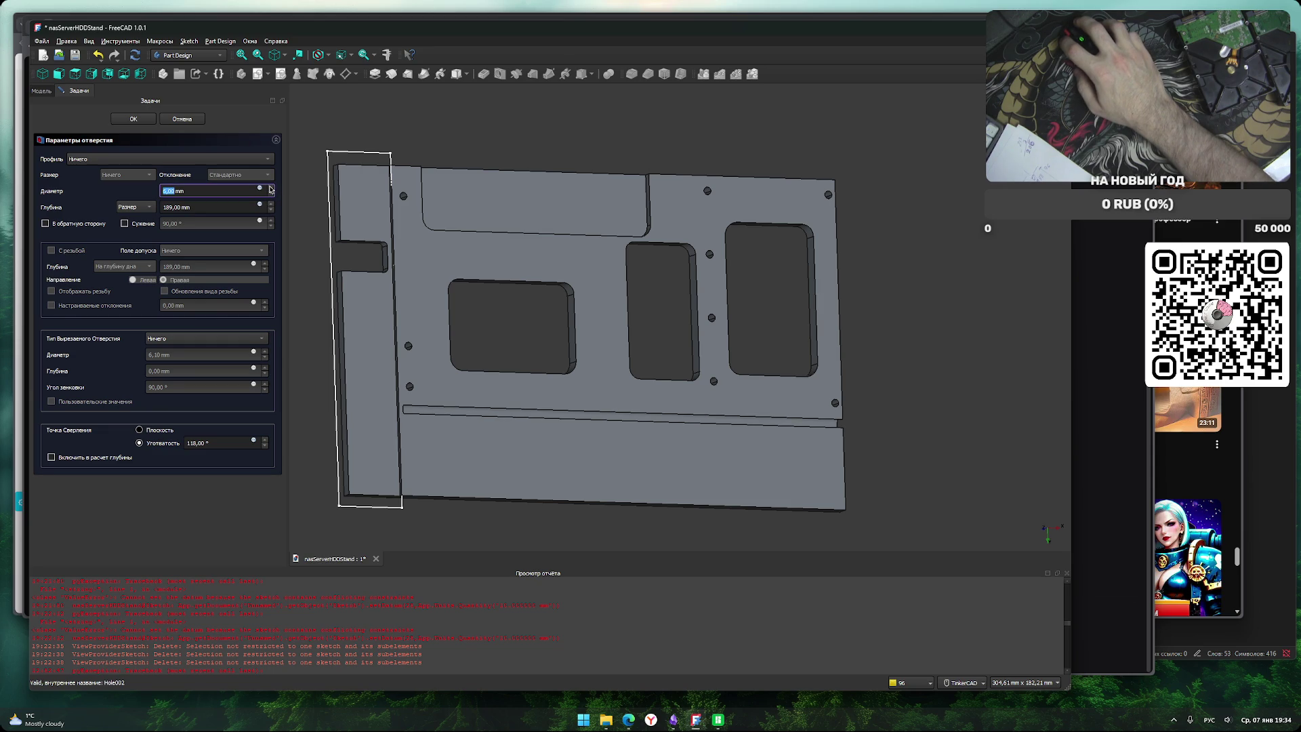
pyautogui.click(188, 120)
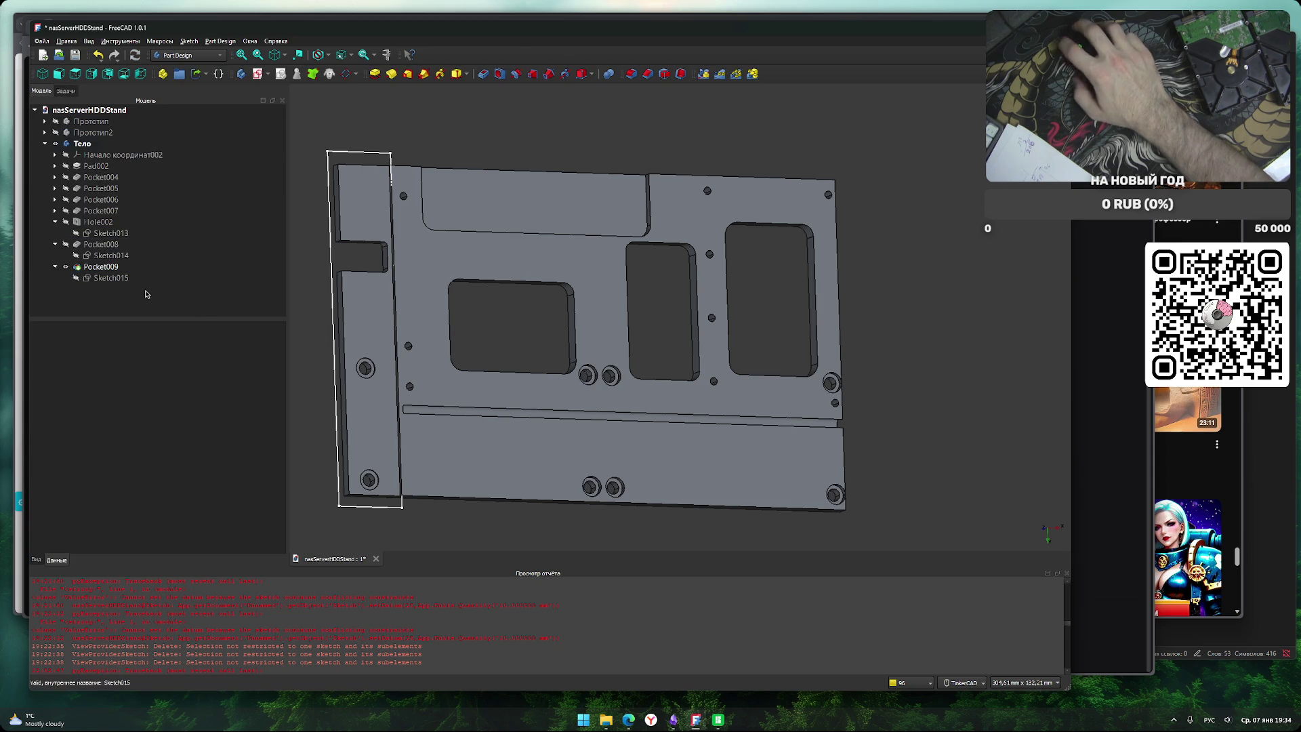
pyautogui.click(56, 222)
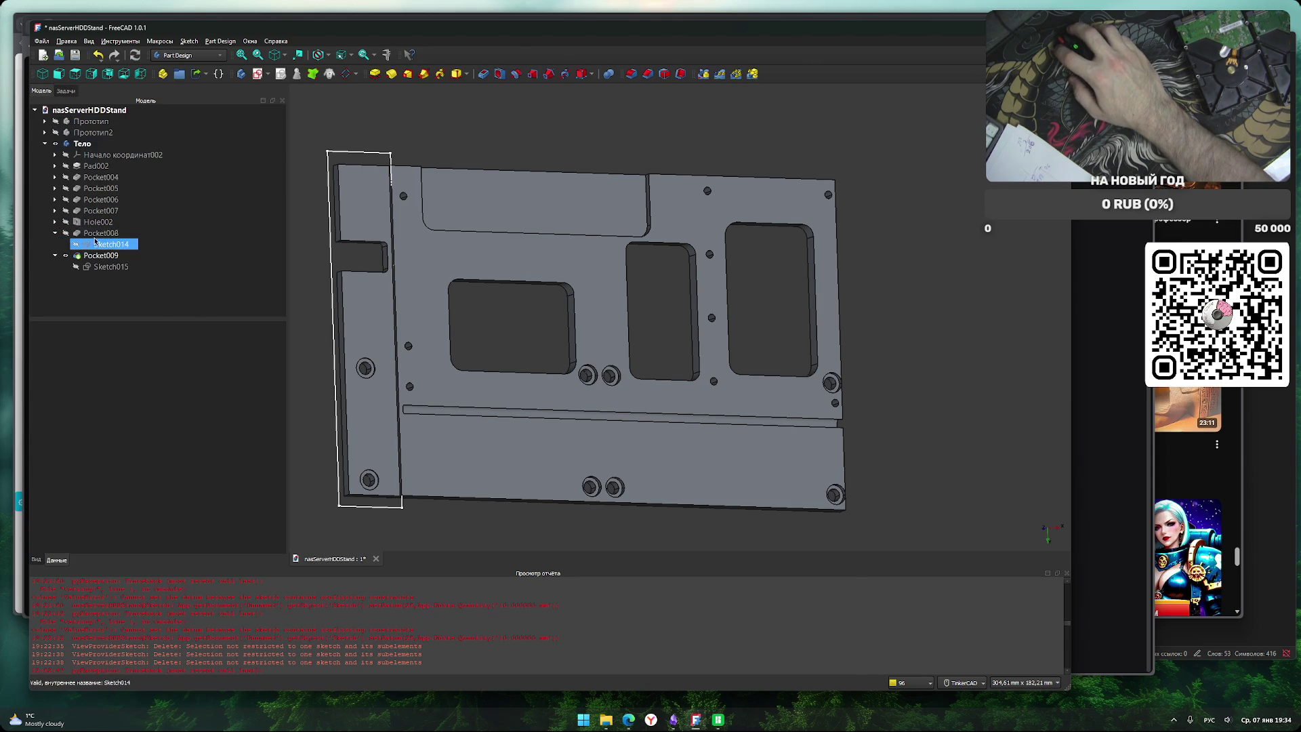
pyautogui.click(65, 233)
pyautogui.click(66, 234)
# Step: Open Pocket008's settings, try a 6 mm depth, and discard the change
pyautogui.click(65, 234)
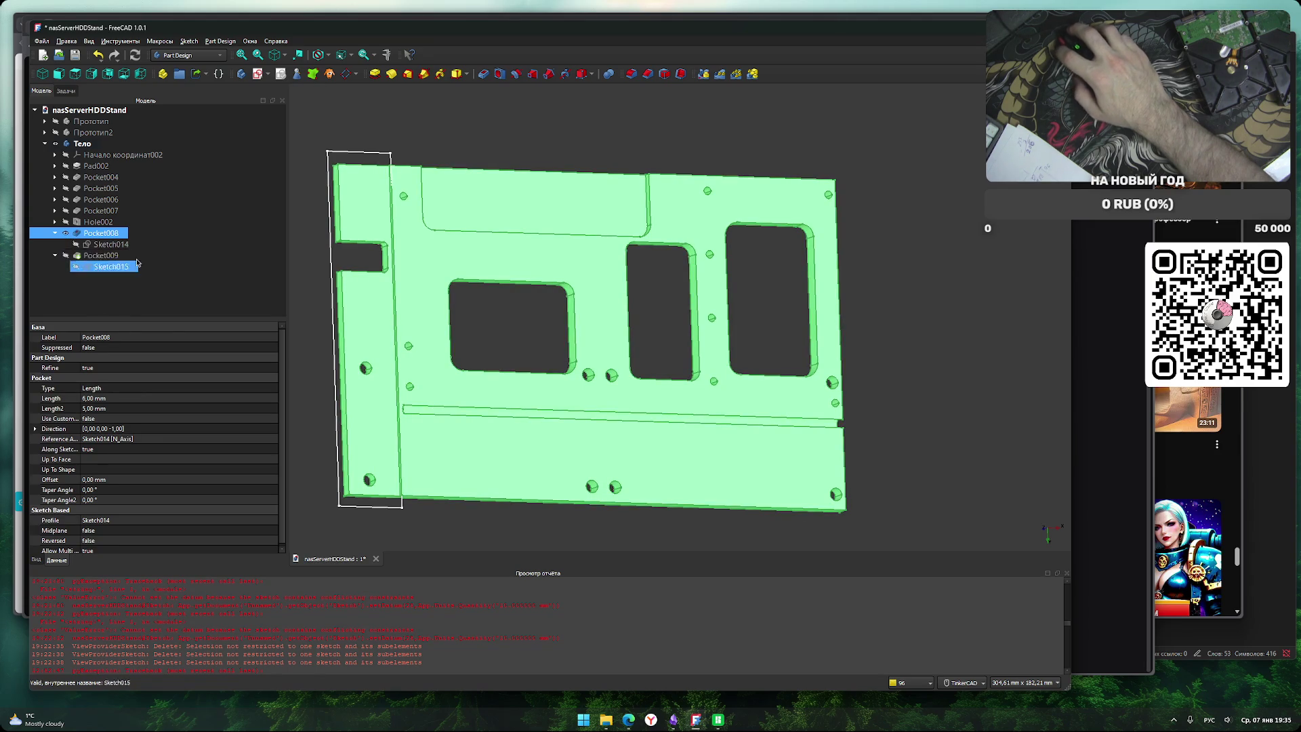
pyautogui.click(76, 235)
pyautogui.doubleClick(76, 235)
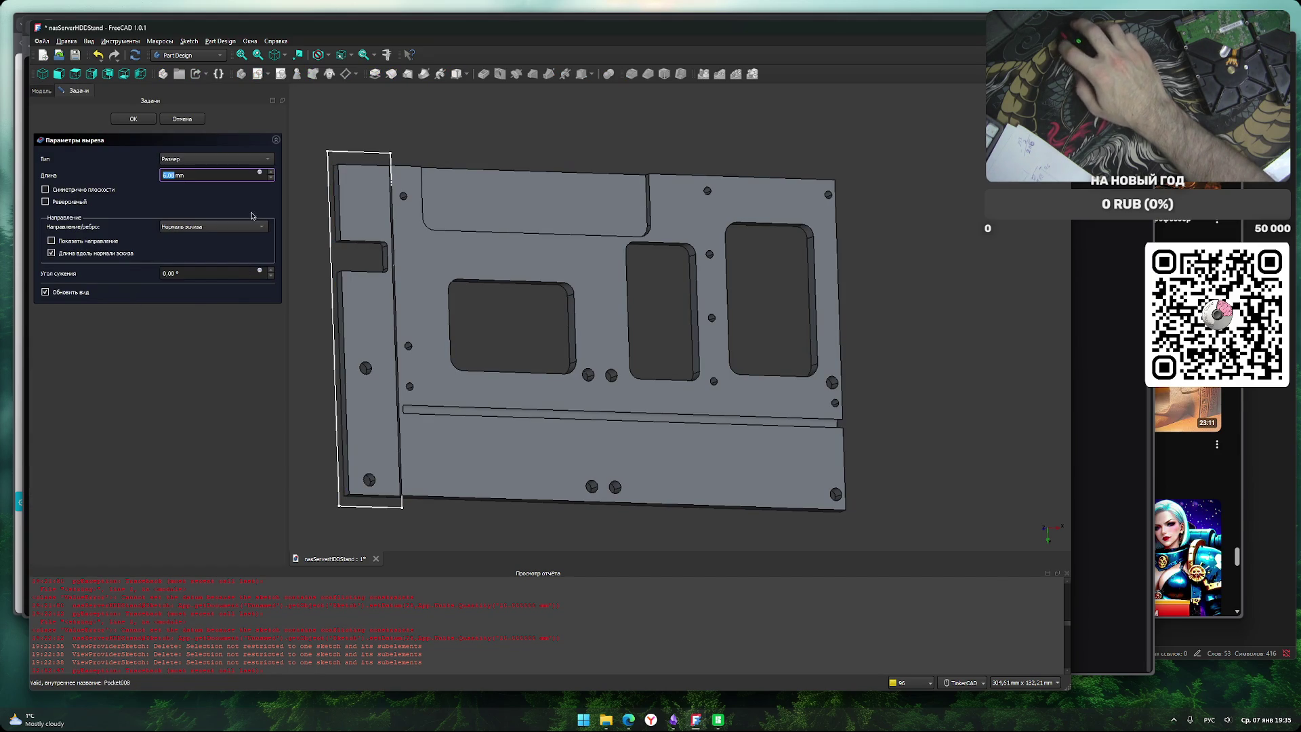
pyautogui.click(272, 172)
pyautogui.click(193, 121)
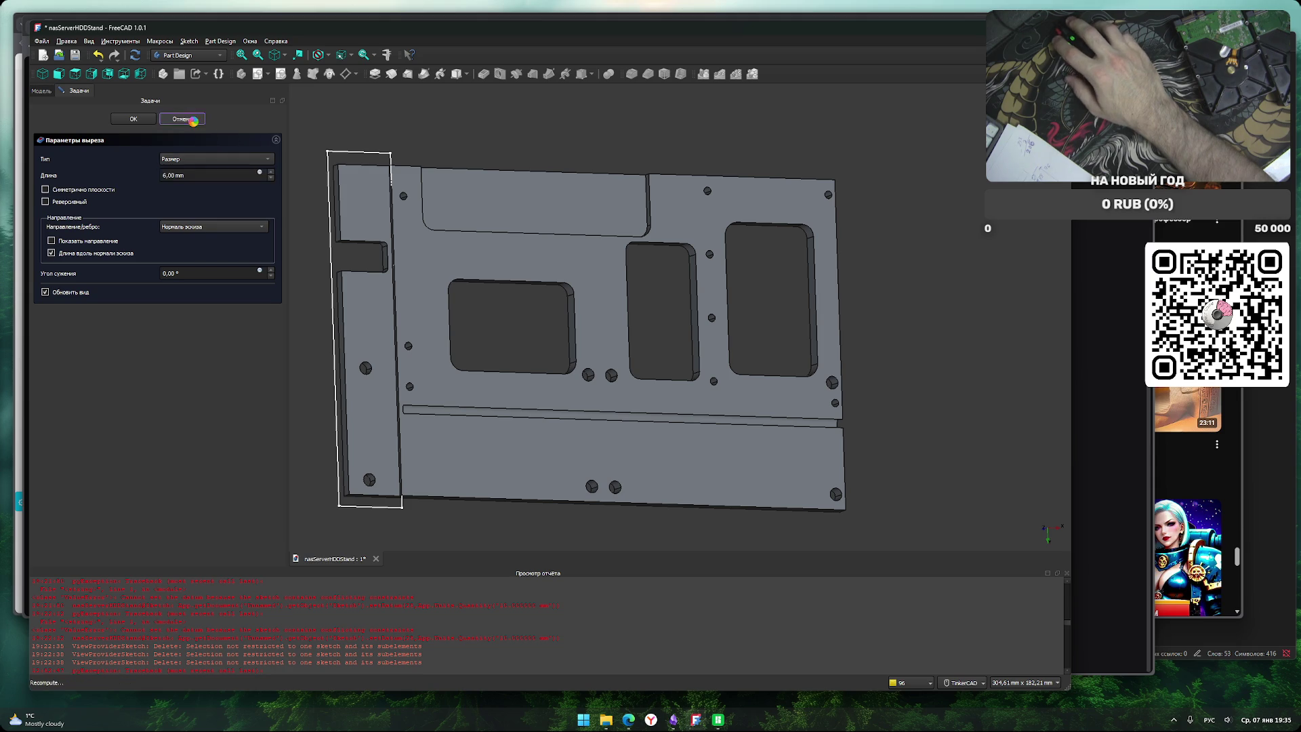
pyautogui.click(55, 232)
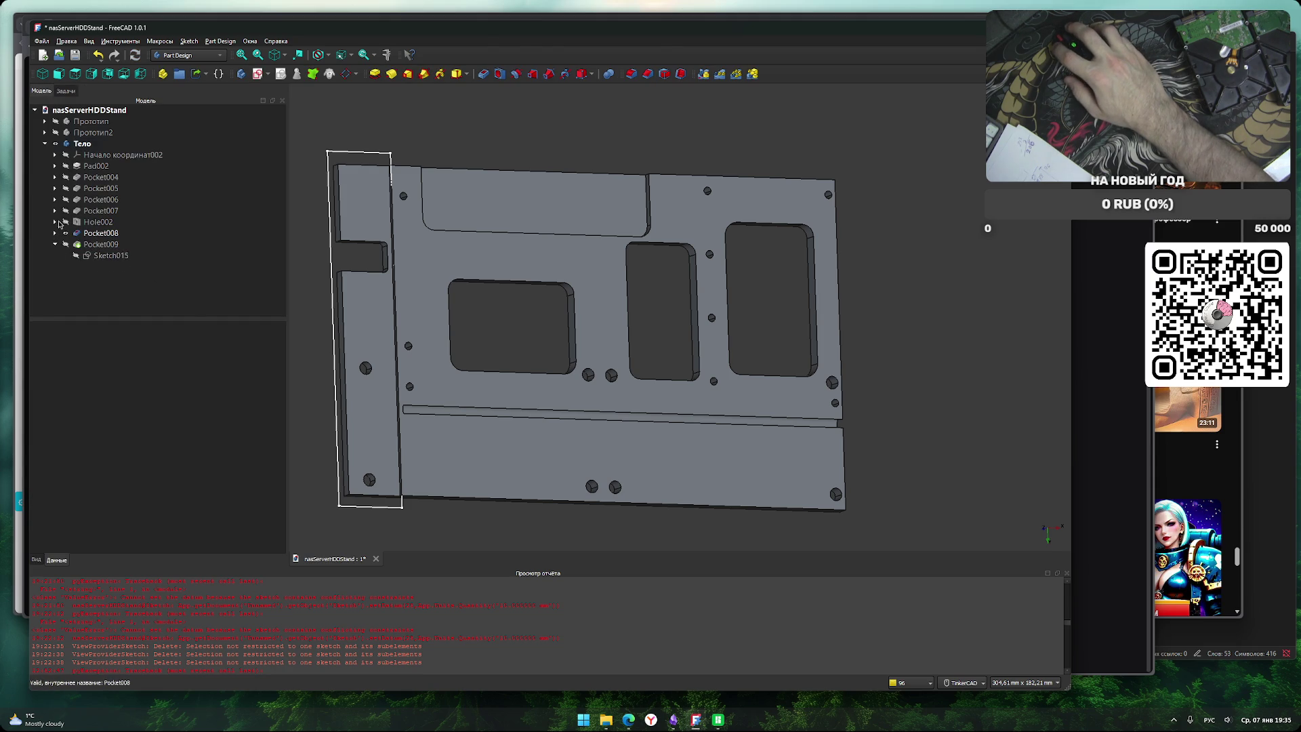
# Step: Show the model at the Pocket007 stage and review Sketch012, closing it unchanged
pyautogui.click(100, 211)
pyautogui.click(66, 210)
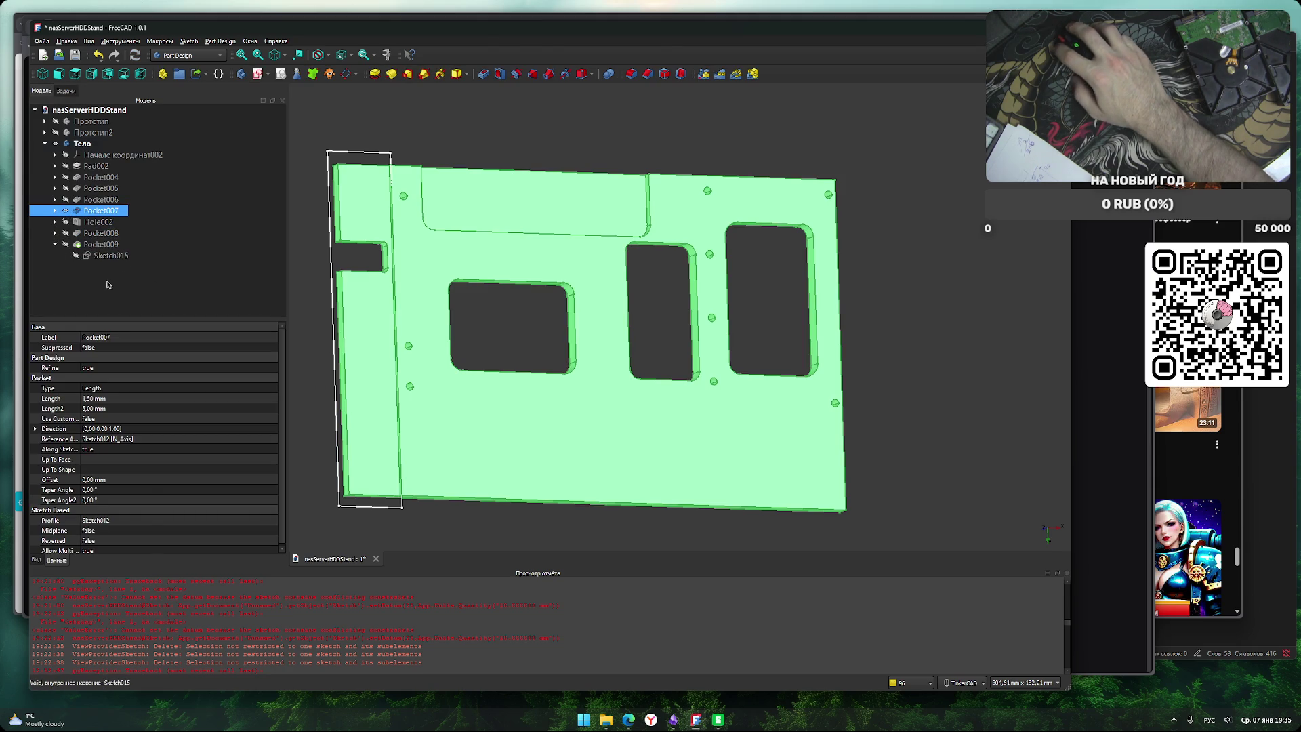
pyautogui.click(54, 211)
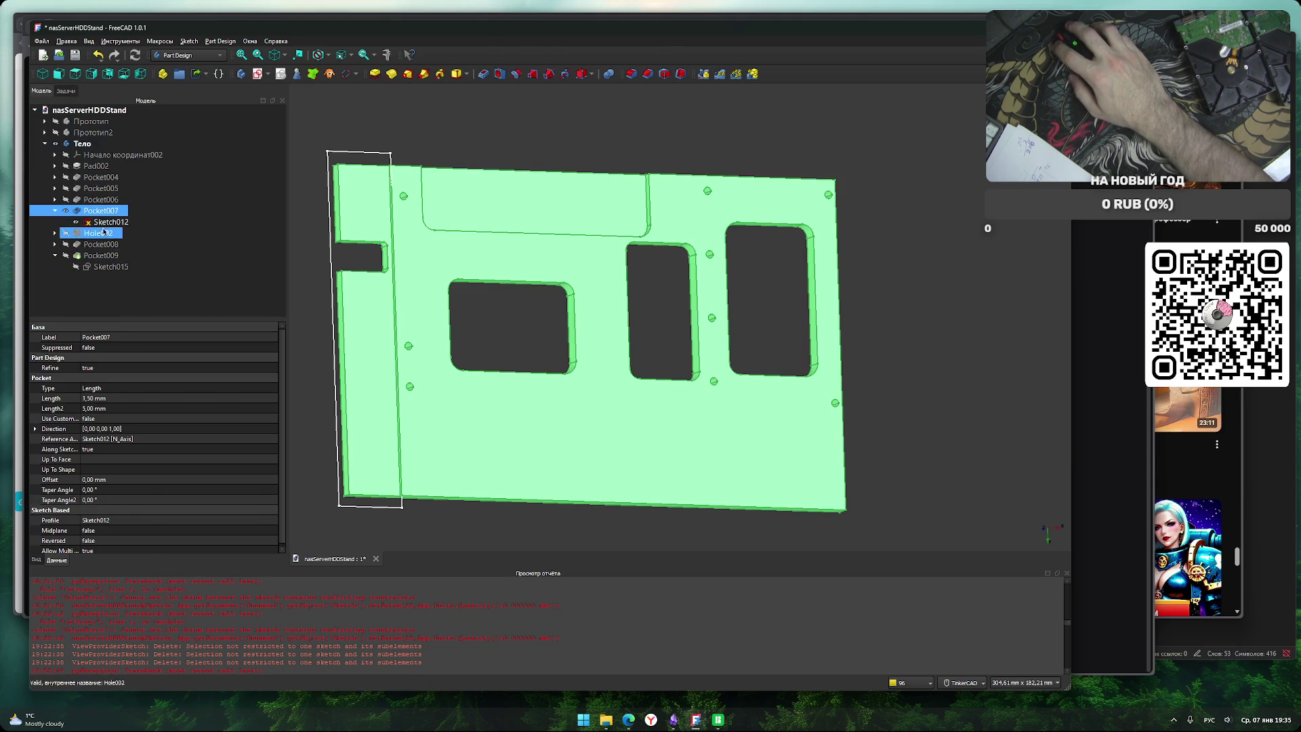
pyautogui.click(106, 223)
pyautogui.doubleClick(106, 223)
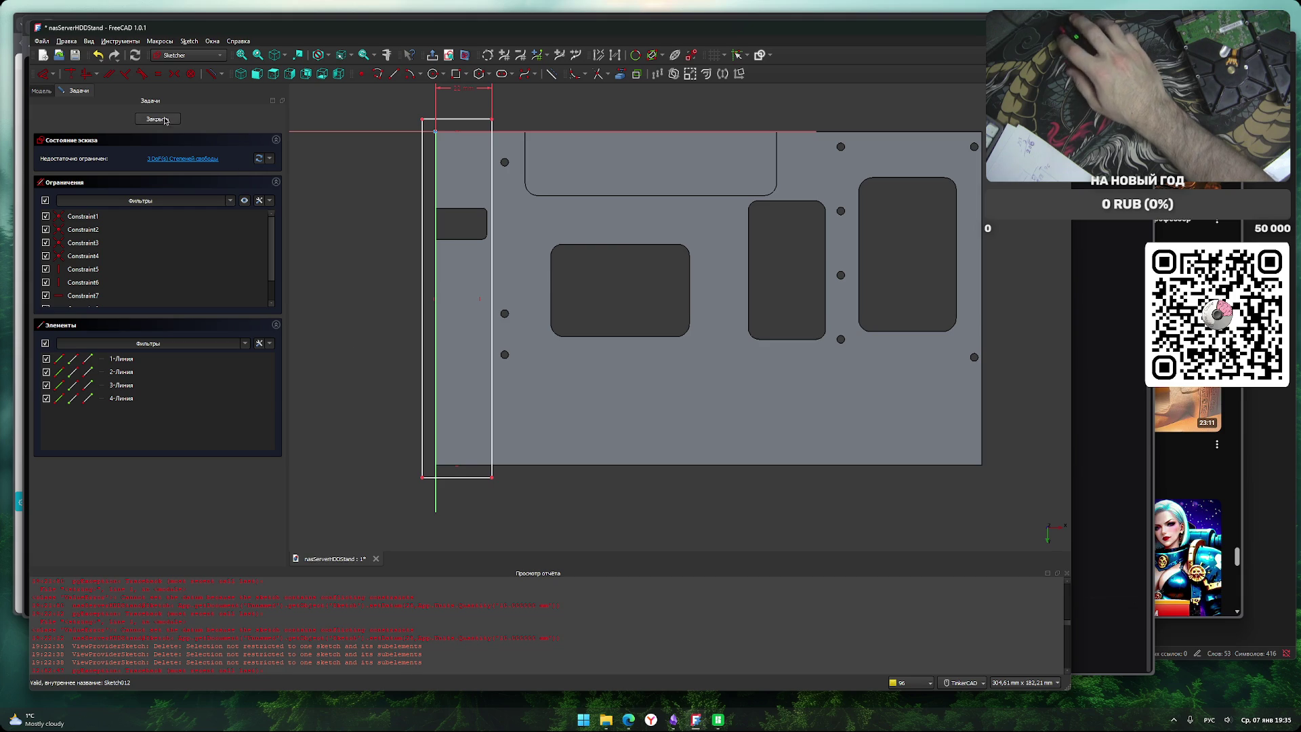
pyautogui.click(164, 120)
# Step: Edit Pocket007, changing its depth to 0.50 mm and back to 1.50 mm
pyautogui.click(96, 212)
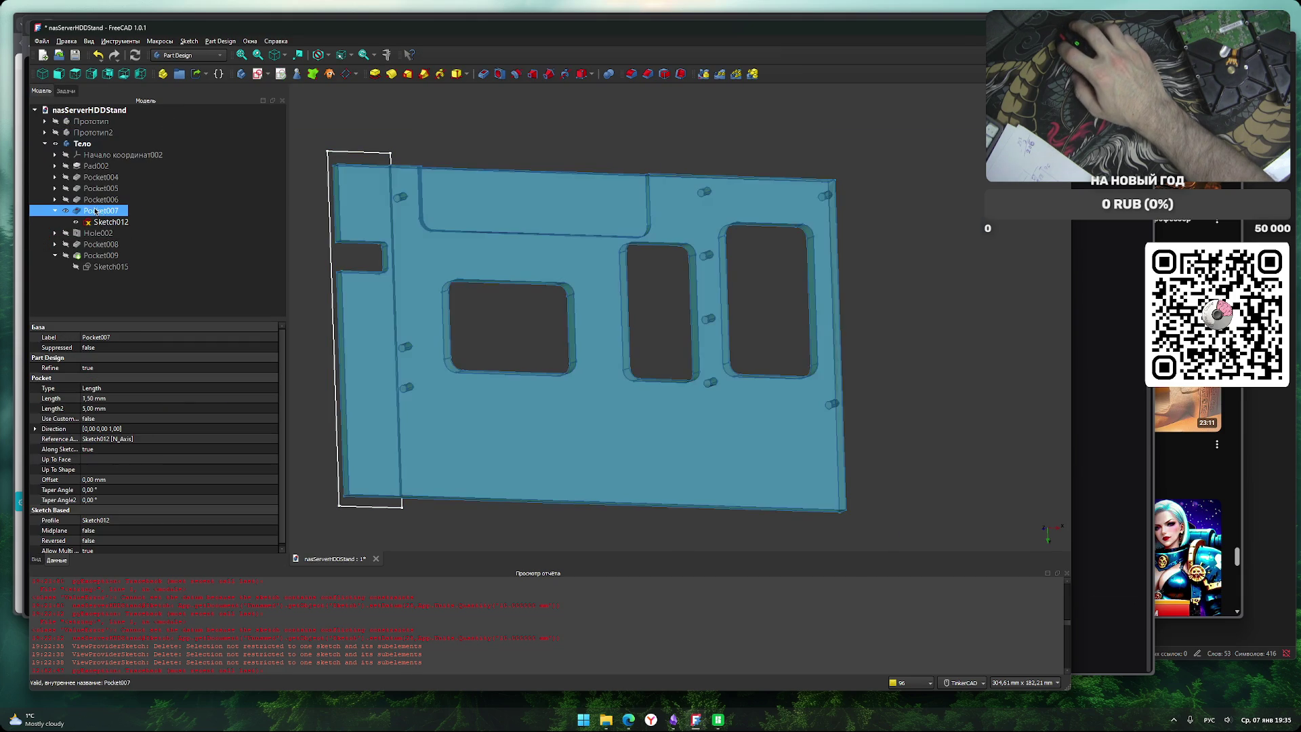
pyautogui.doubleClick(102, 211)
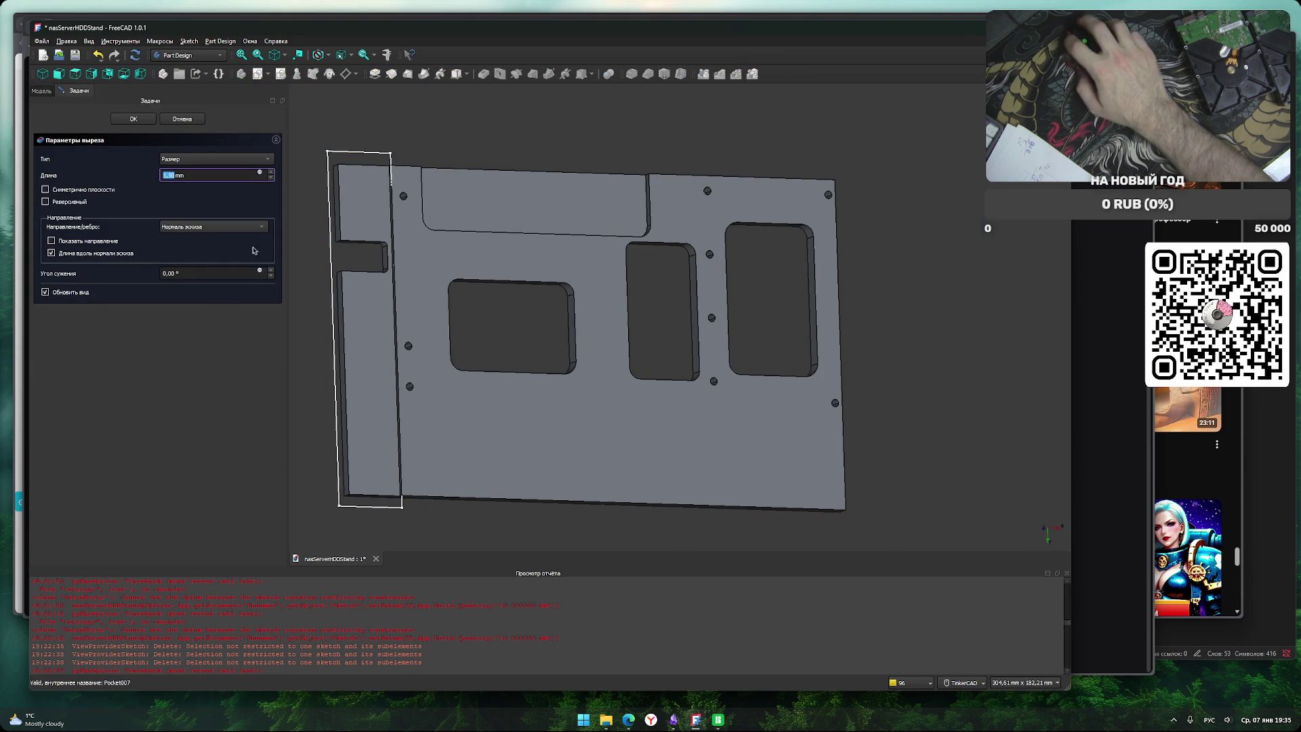
pyautogui.click(271, 178)
pyautogui.click(271, 172)
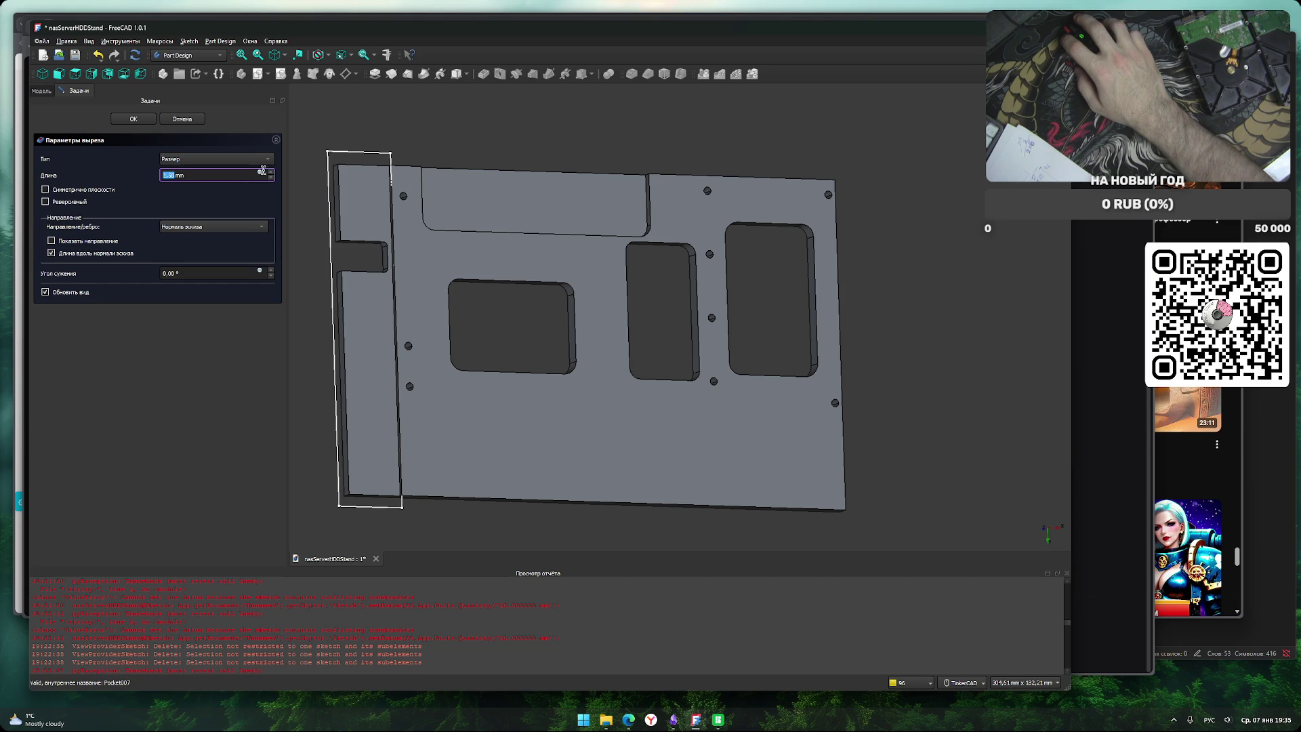
pyautogui.click(302, 410)
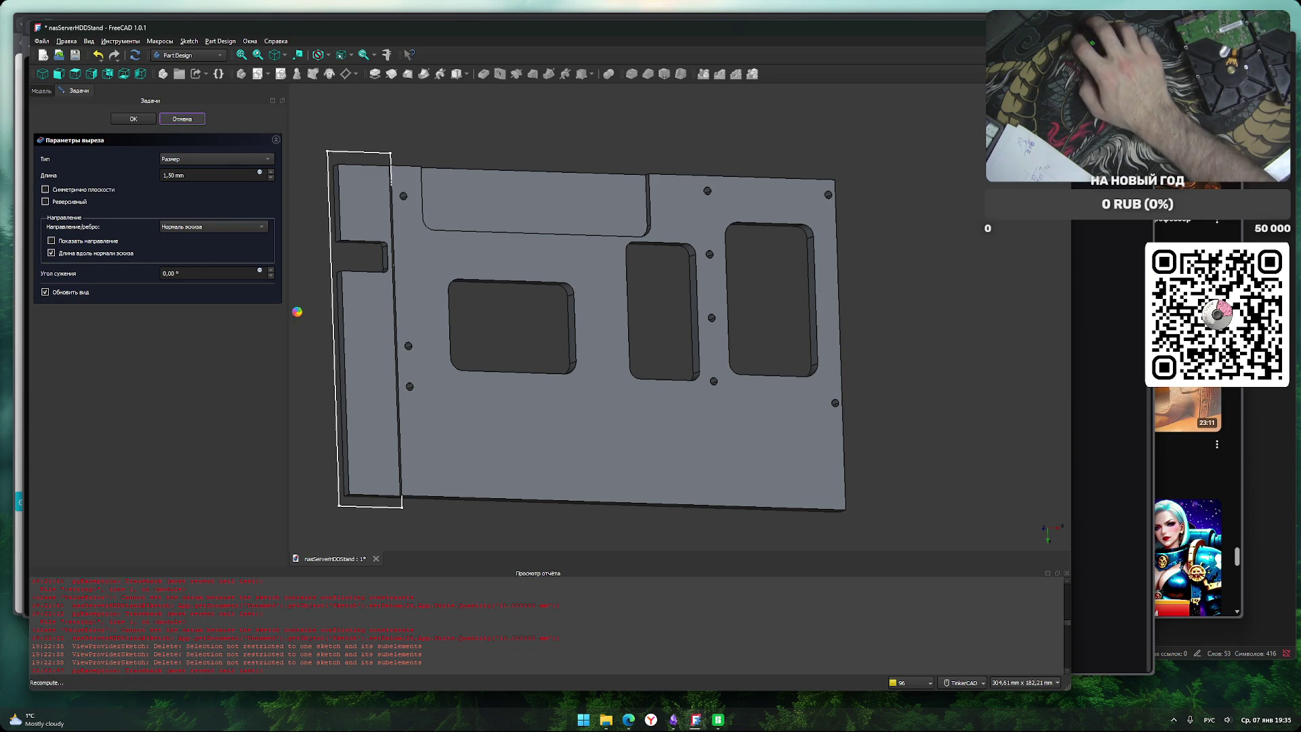
# Step: Cancel the Pocket007 edit and switch the display to the final Pocket009 result
pyautogui.click(181, 118)
pyautogui.click(66, 212)
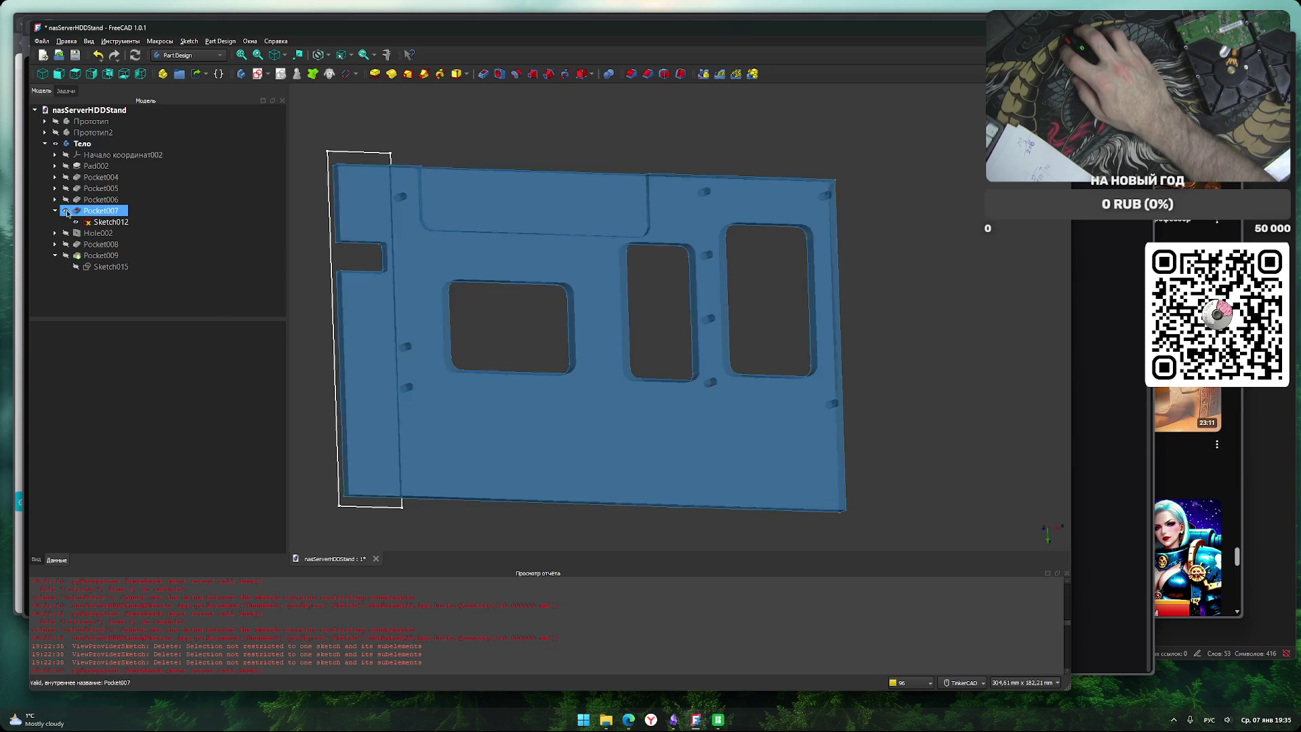
pyautogui.click(66, 212)
pyautogui.click(65, 212)
pyautogui.click(65, 255)
pyautogui.click(66, 255)
pyautogui.click(315, 343)
pyautogui.moveTo(315, 343)
pyautogui.mouseDown(button='right')
pyautogui.moveTo(328, 389)
pyautogui.moveTo(316, 389)
pyautogui.moveTo(351, 365)
pyautogui.moveTo(331, 348)
pyautogui.mouseUp(button='right')
pyautogui.click(222, 236)
# Step: Review the notch's Sketch011 under Pocket006, then close it unchanged
pyautogui.click(55, 211)
pyautogui.click(55, 200)
pyautogui.doubleClick(95, 212)
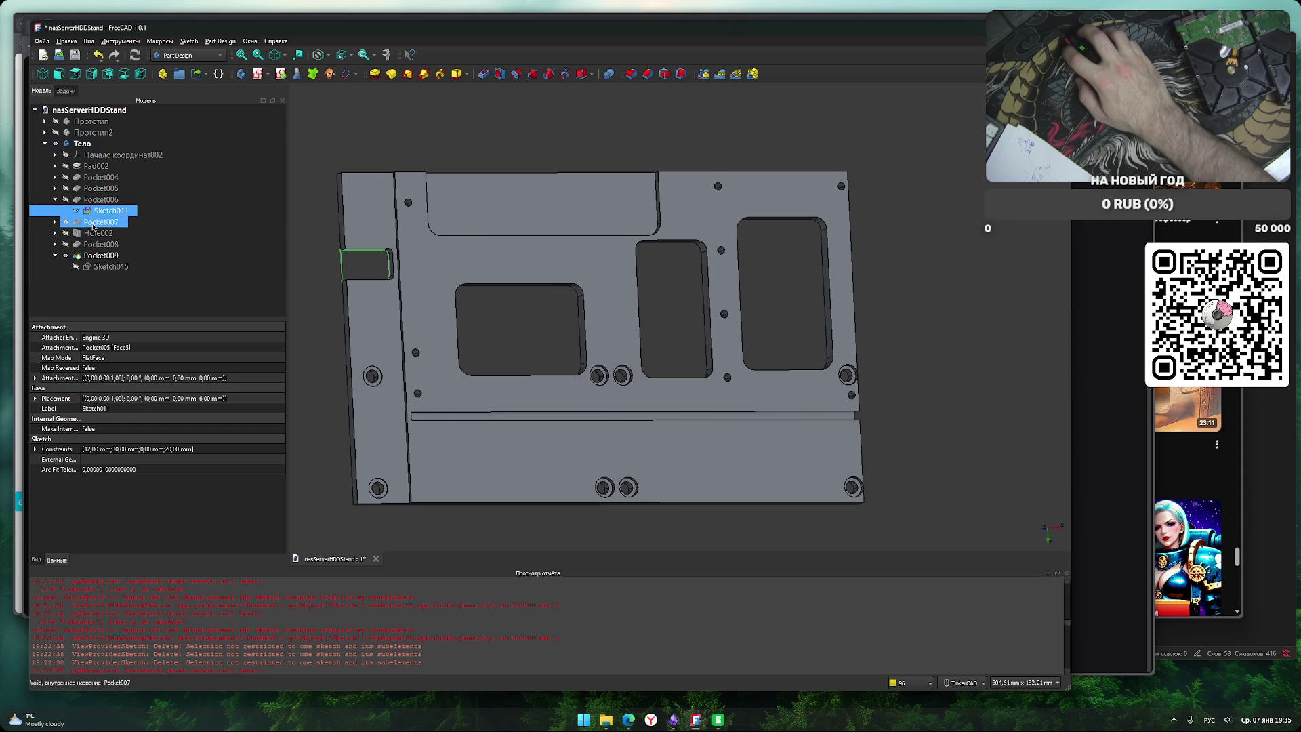
pyautogui.scroll(5, 379, 345)
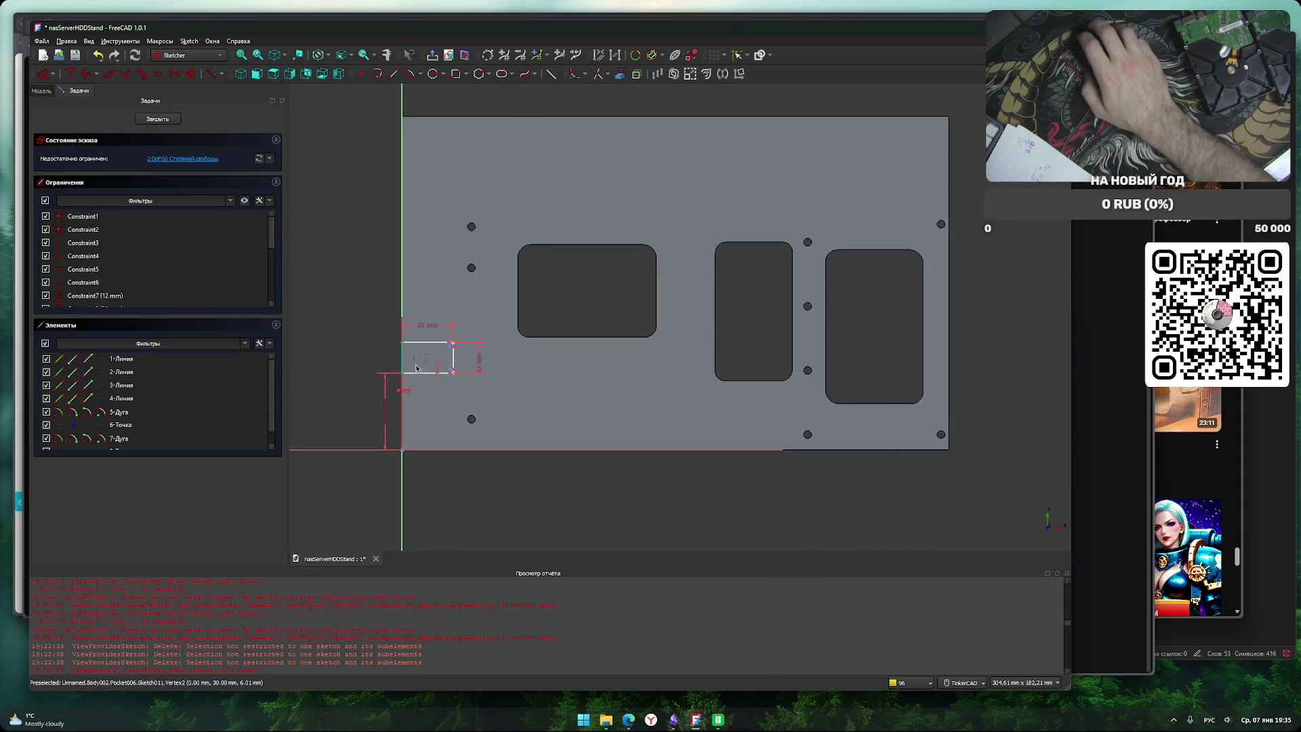
pyautogui.scroll(-4, 380, 344)
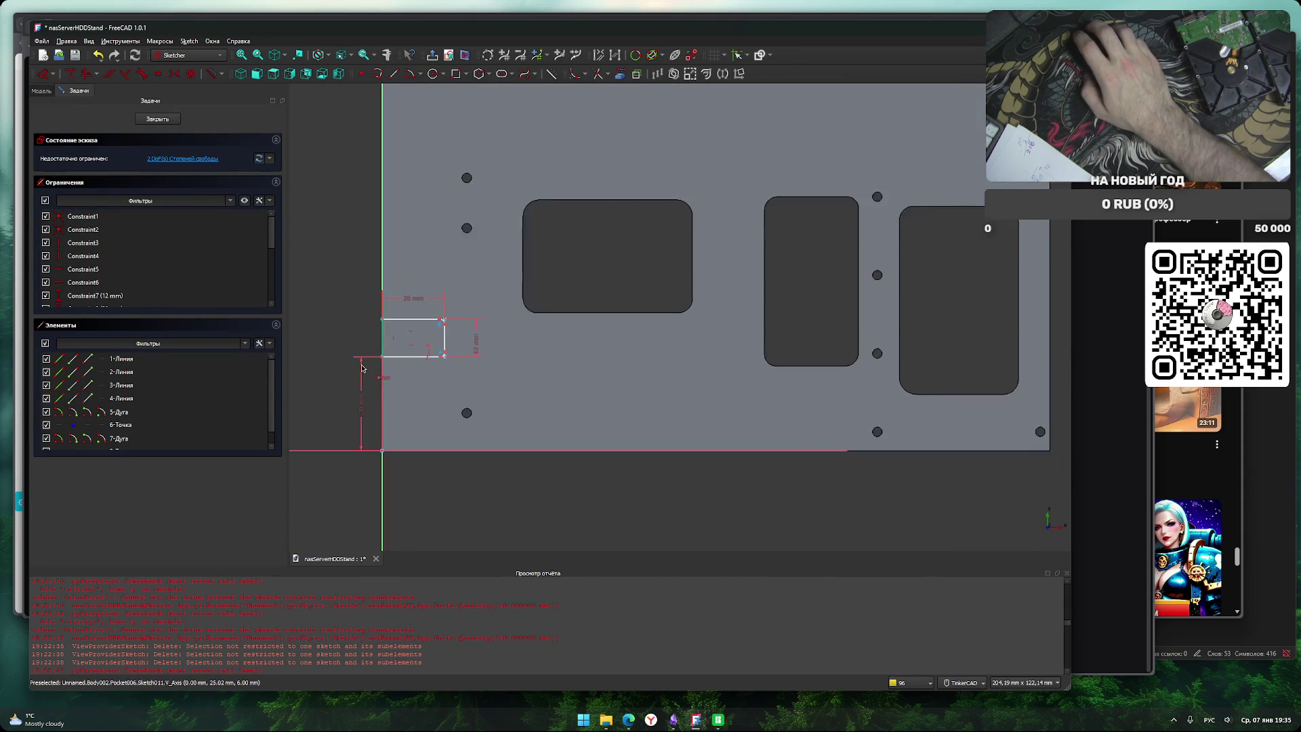
pyautogui.click(162, 117)
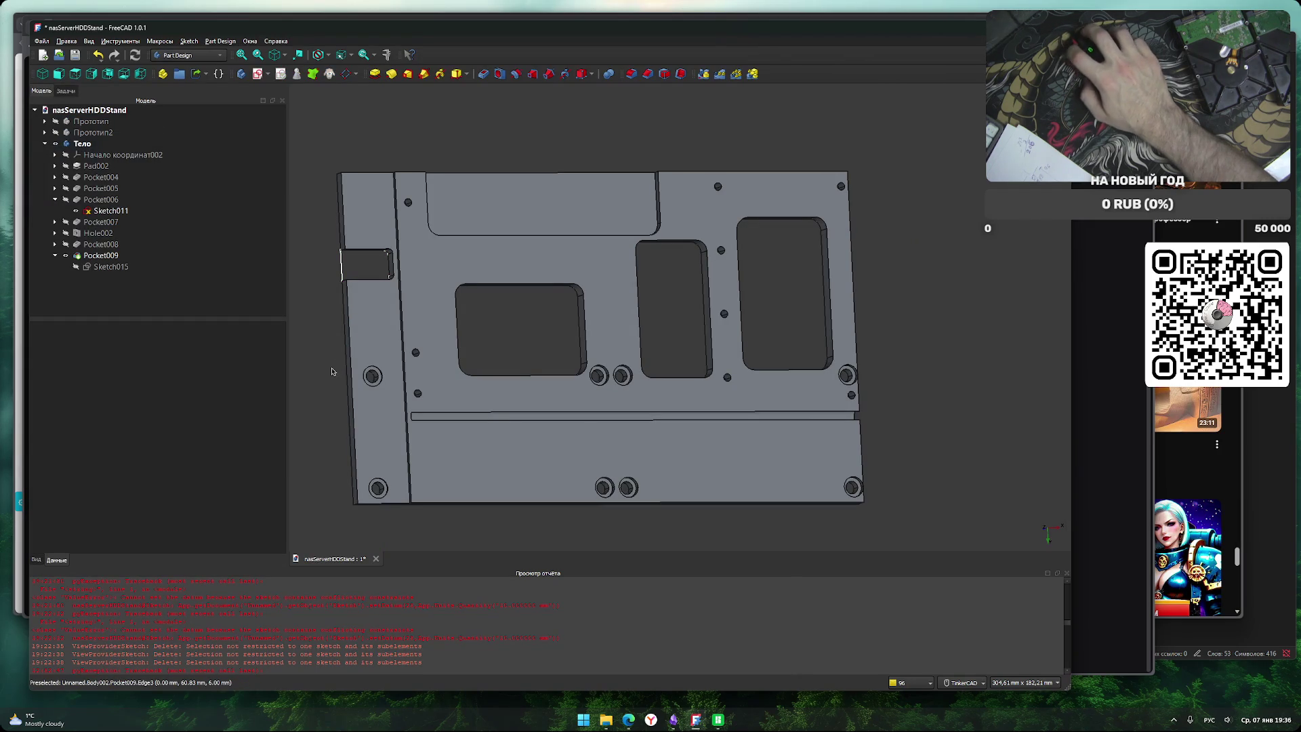
# Step: Briefly show Sketch015's circles on the model, then hide them again
pyautogui.click(57, 199)
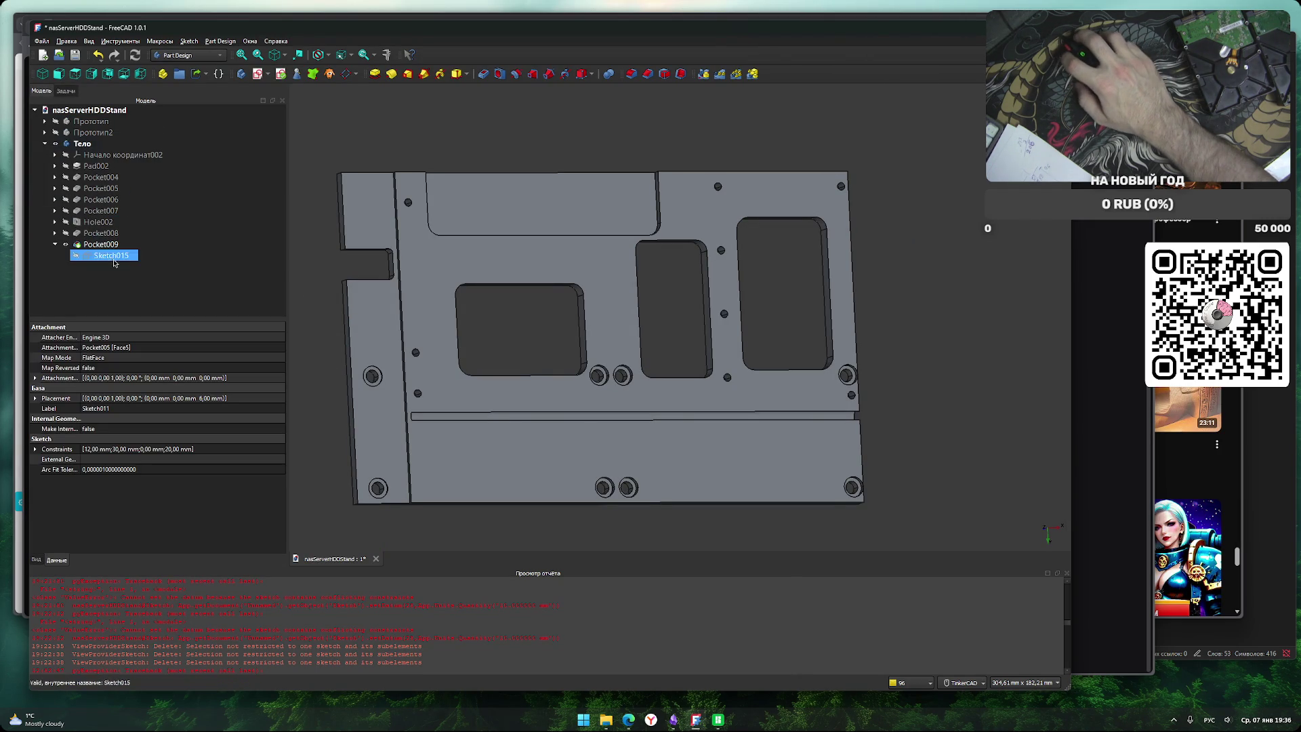
pyautogui.click(105, 258)
pyautogui.click(77, 256)
pyautogui.click(303, 359)
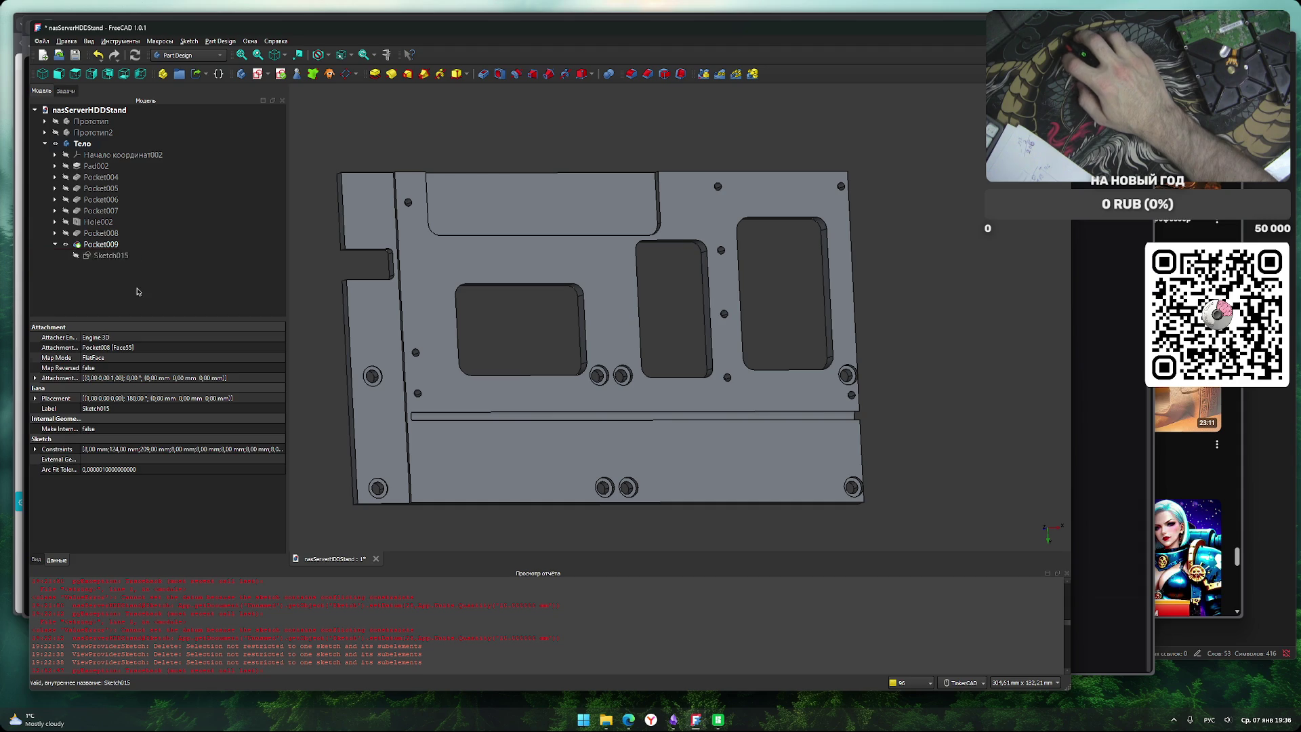
# Step: Select the narrow strip face along the plate's left edge and start a sketch on it
pyautogui.scroll(10, 311, 376)
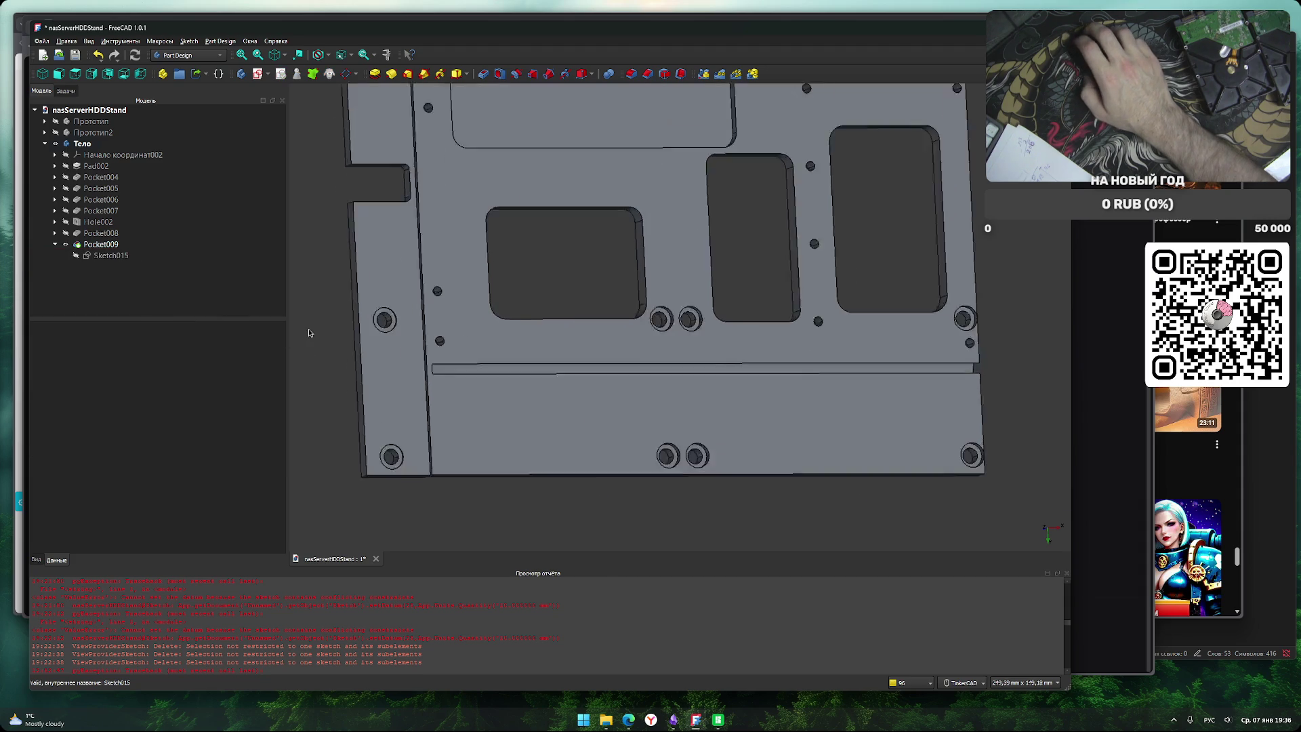
pyautogui.scroll(-5, 374, 441)
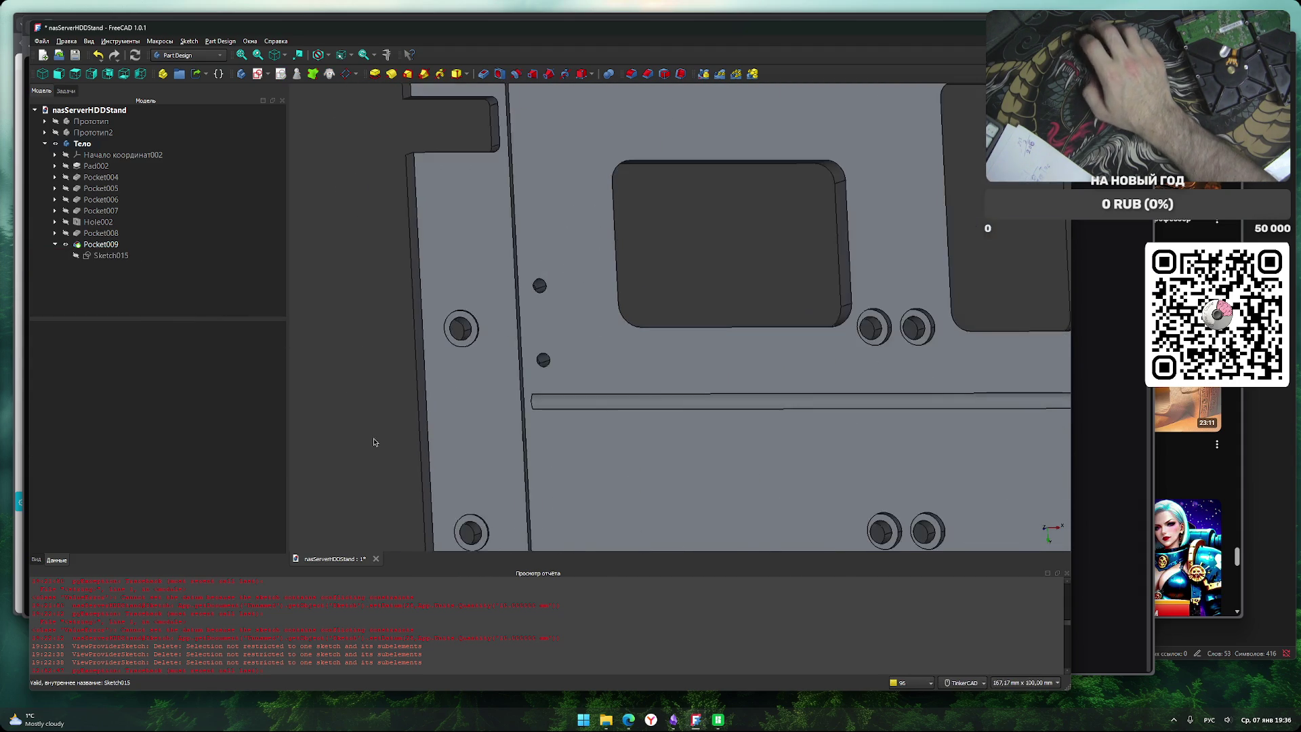
pyautogui.scroll(-5, 371, 437)
pyautogui.moveTo(367, 372)
pyautogui.mouseDown(button='middle')
pyautogui.moveTo(362, 414)
pyautogui.moveTo(361, 392)
pyautogui.mouseUp(button='middle')
pyautogui.scroll(-4, 357, 393)
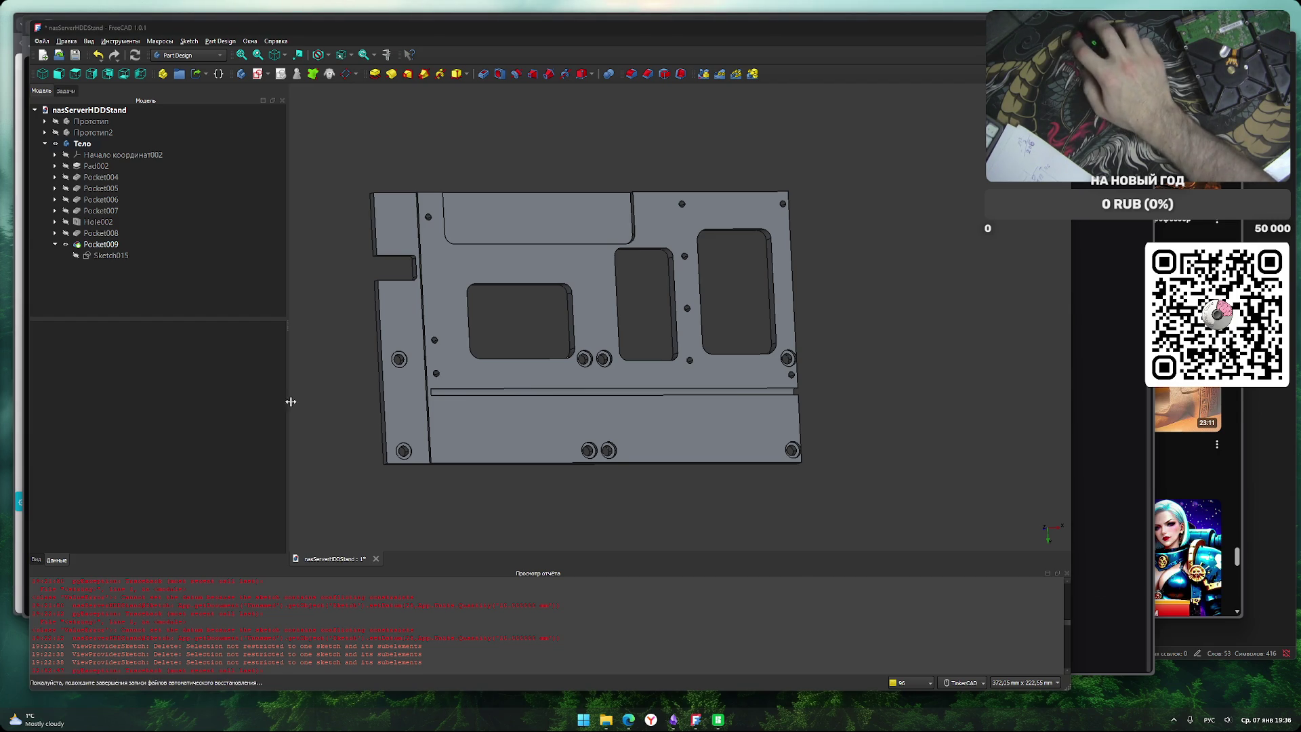
pyautogui.moveTo(343, 429); pyautogui.dragTo(377, 446, button='middle')
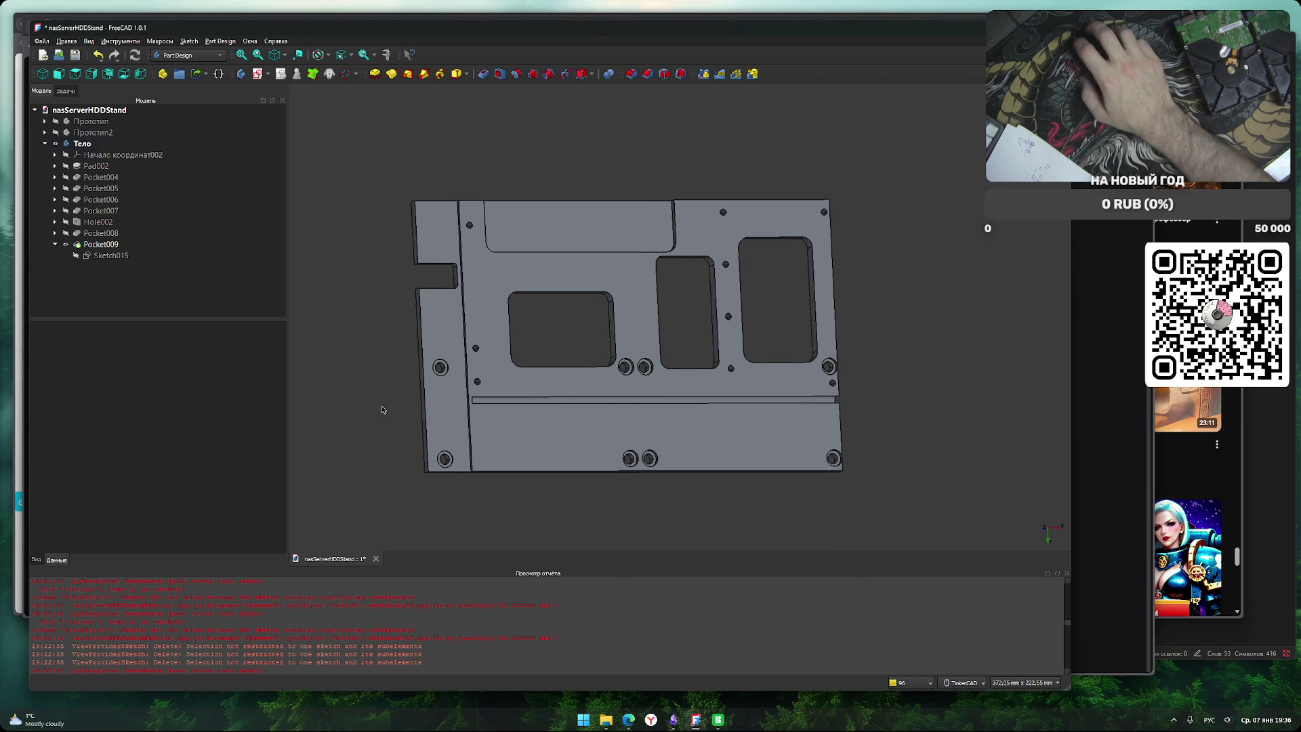
pyautogui.scroll(4, 410, 427)
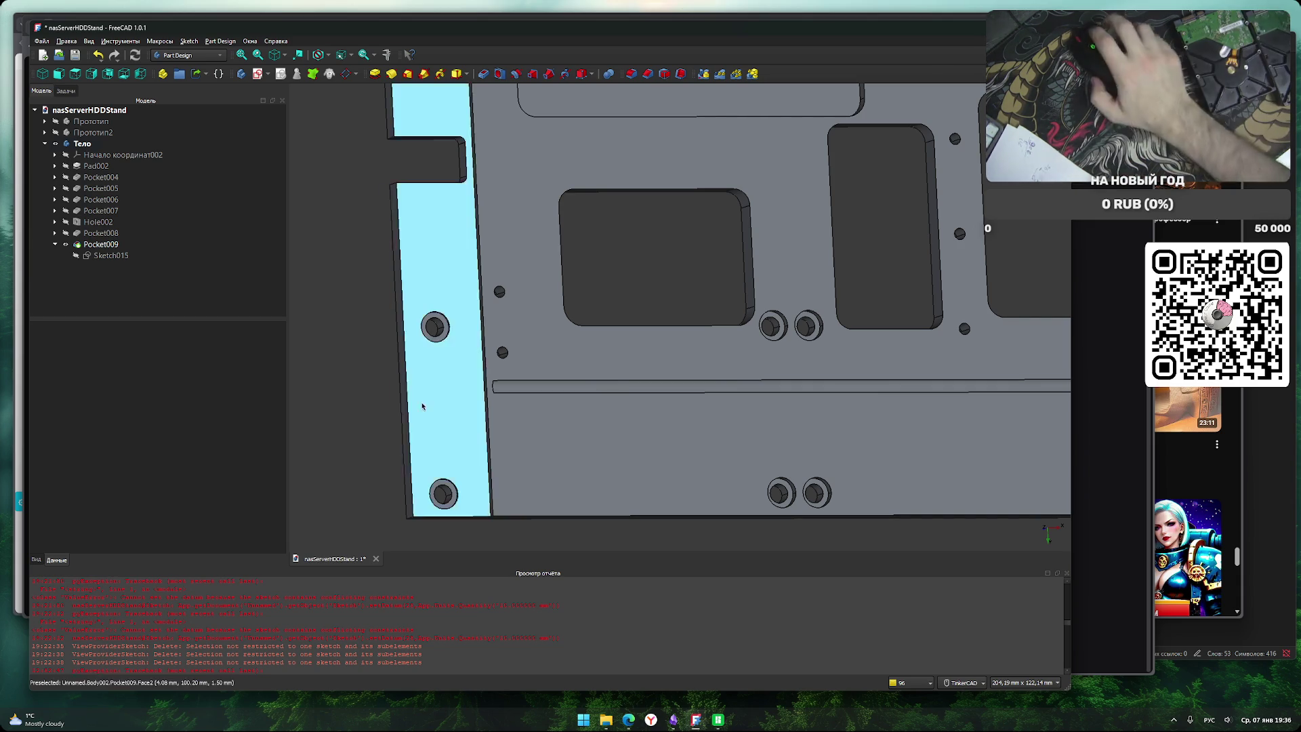
pyautogui.scroll(-5, 422, 406)
pyautogui.click(411, 301)
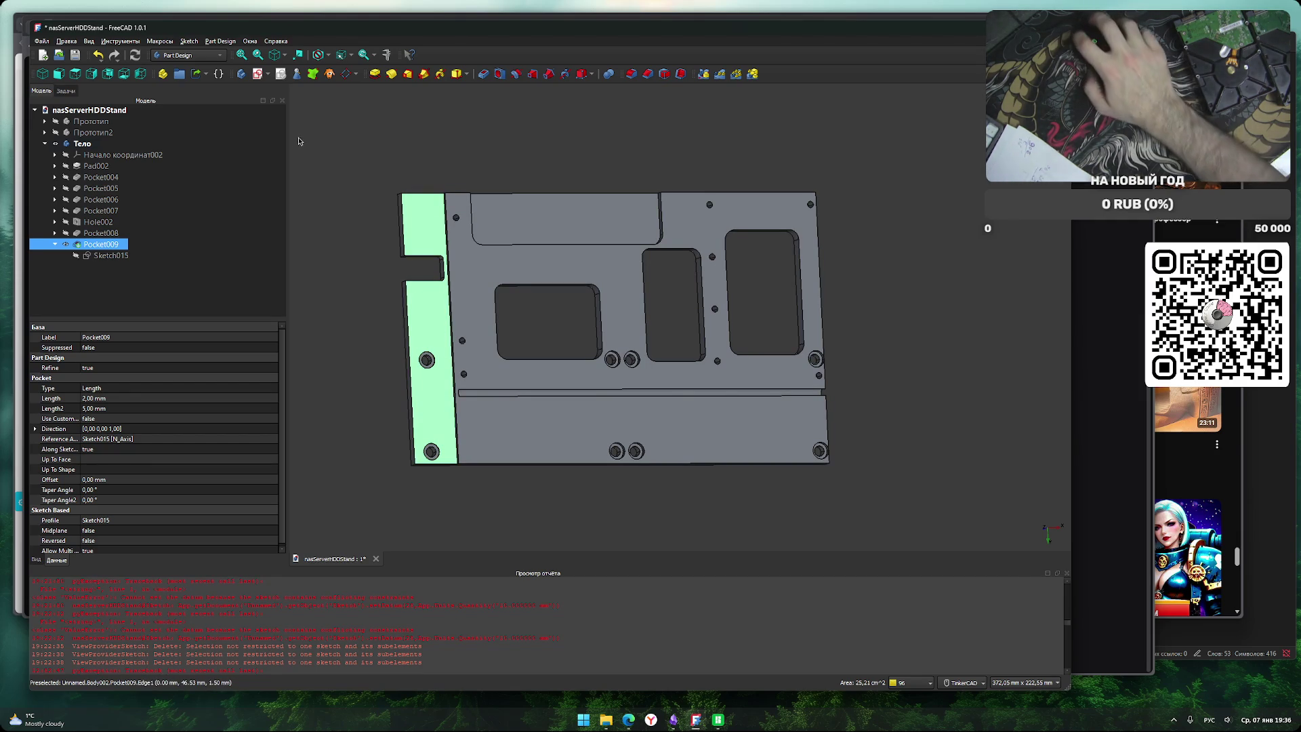
pyautogui.click(257, 73)
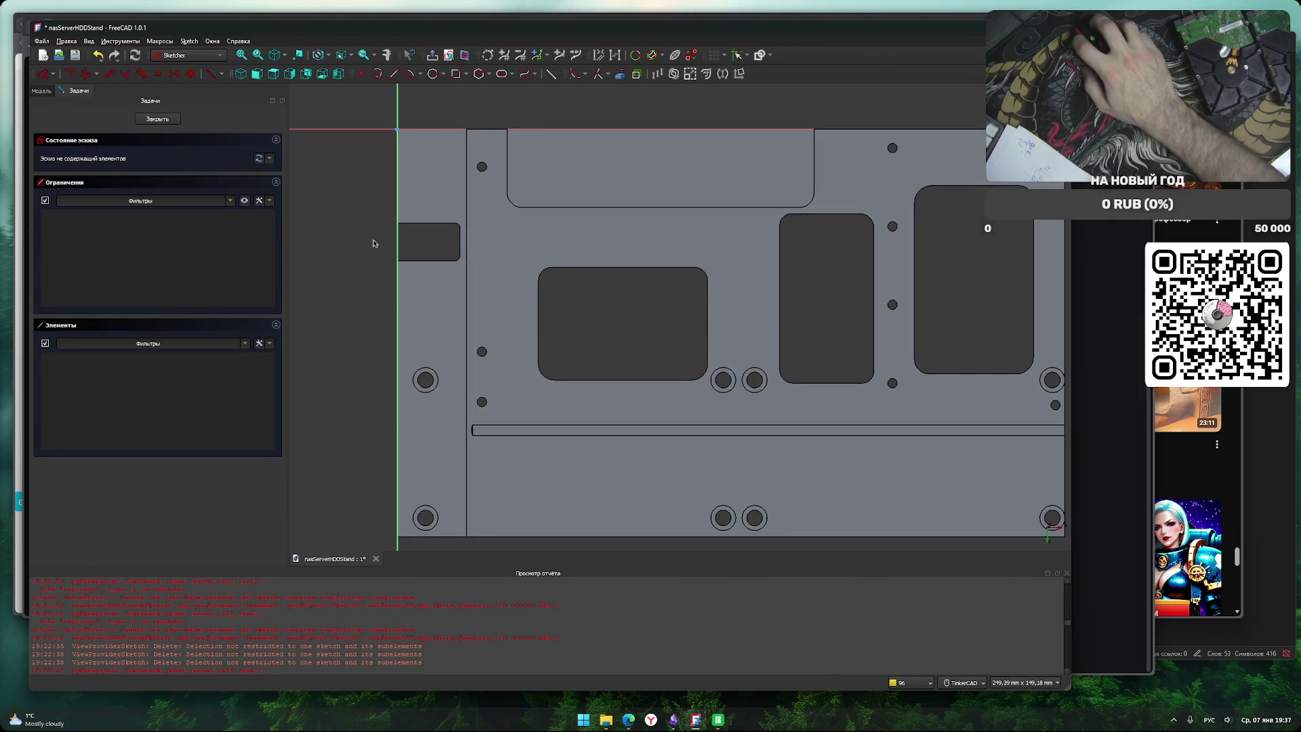
# Step: Draw a rectangle spanning the left strip and select its top edge
pyautogui.click(455, 74)
pyautogui.click(392, 127)
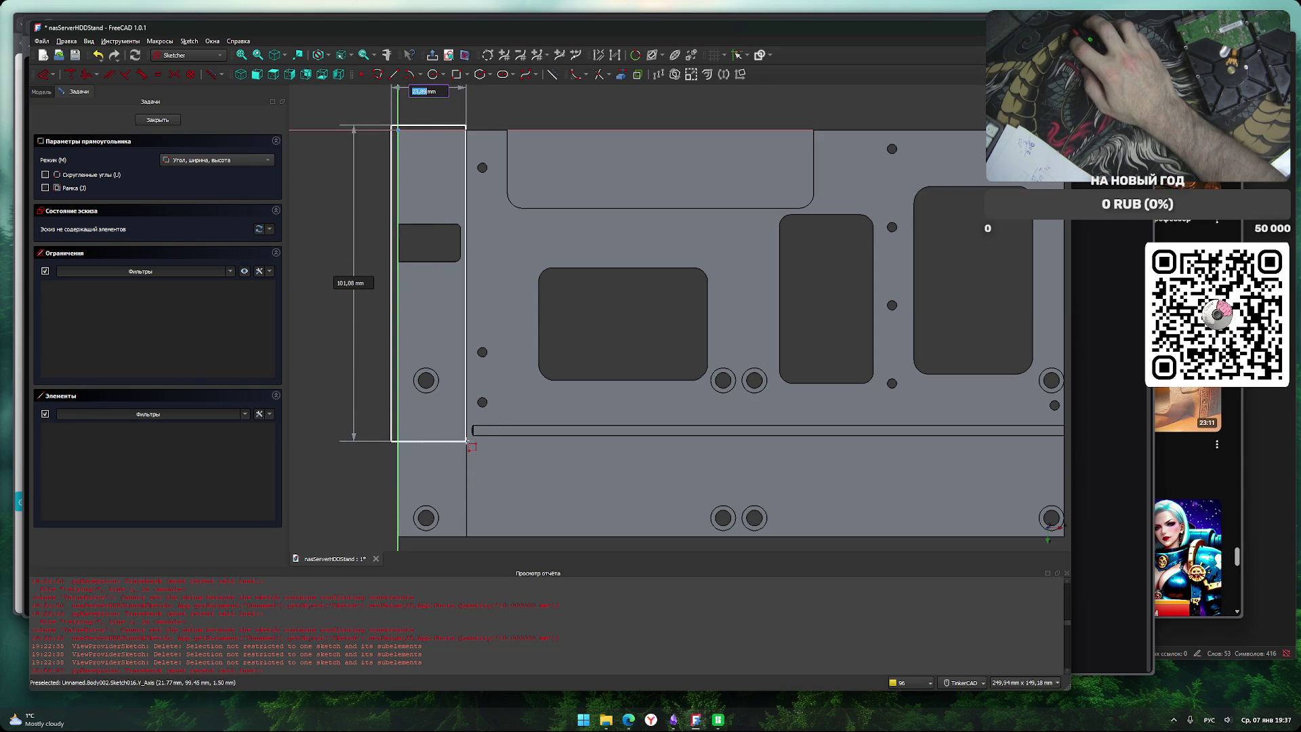
pyautogui.click(466, 441)
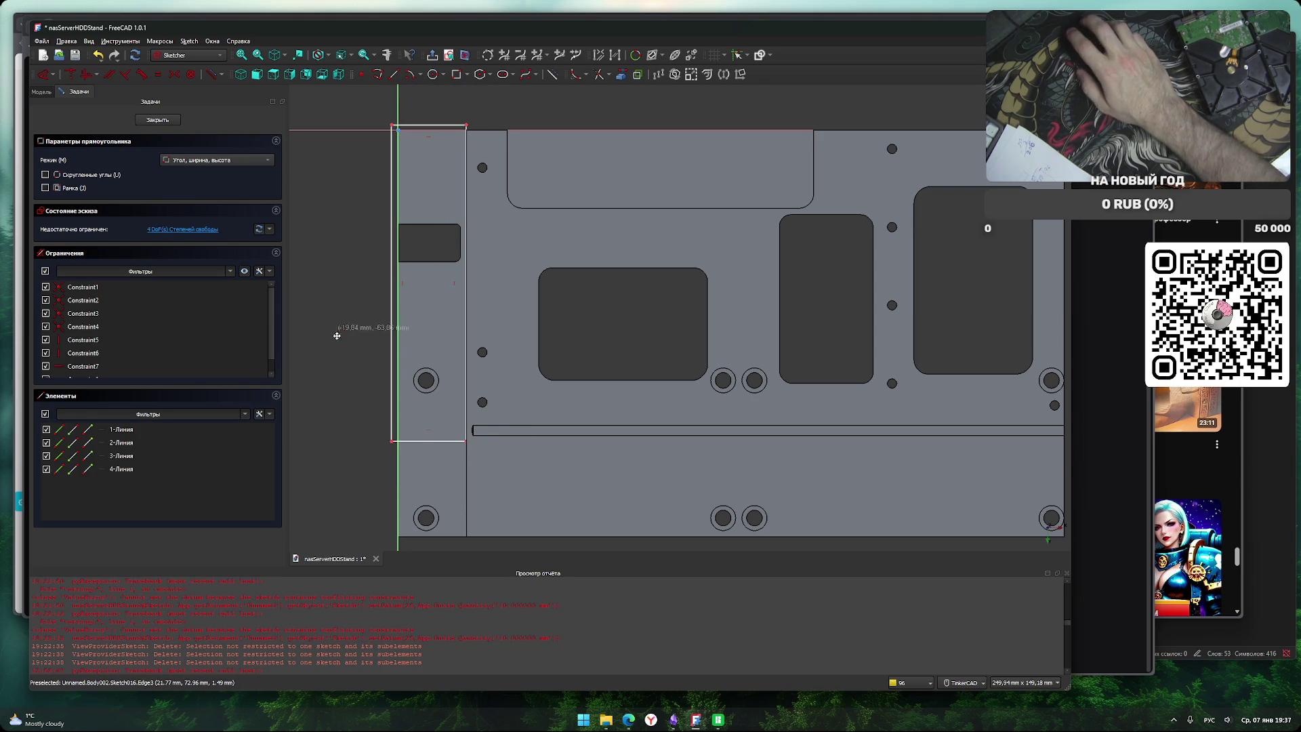
pyautogui.scroll(2, 329, 366)
pyautogui.scroll(1, 333, 398)
pyautogui.rightClick(332, 399)
pyautogui.moveTo(389, 298); pyautogui.dragTo(331, 446, button='middle')
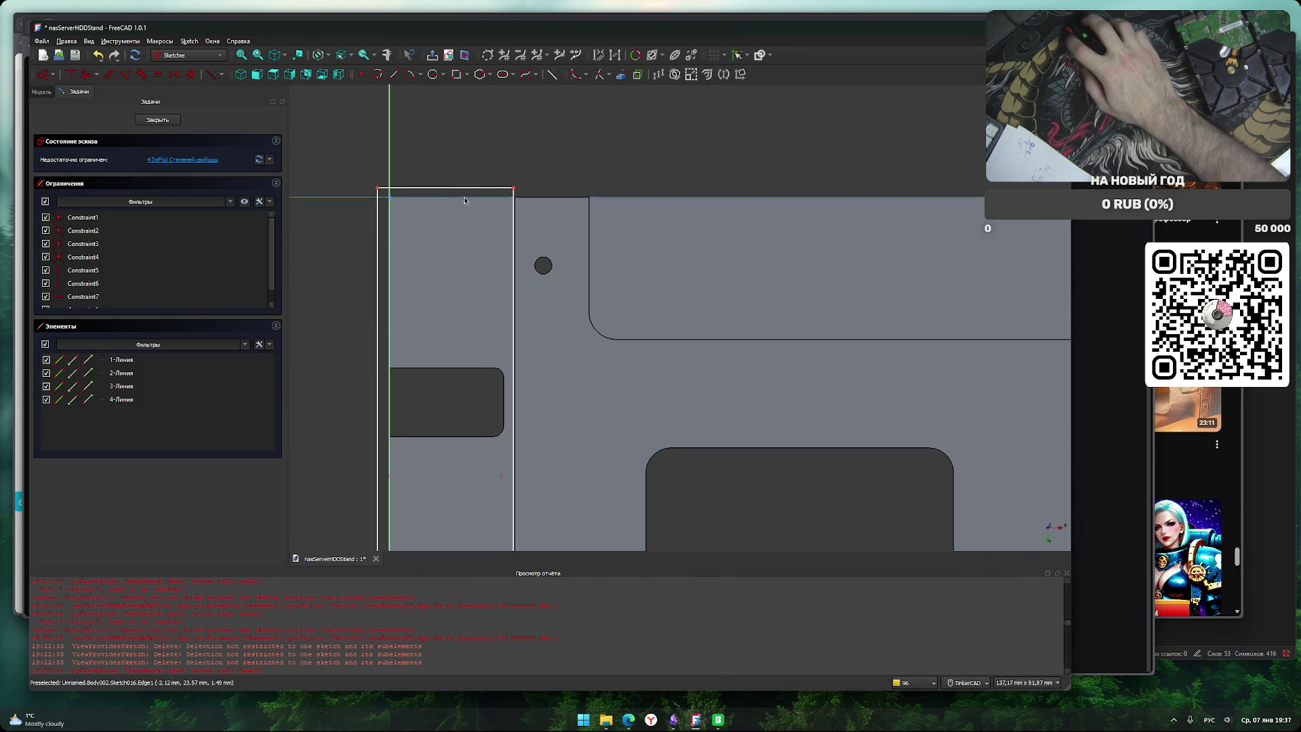
pyautogui.click(465, 189)
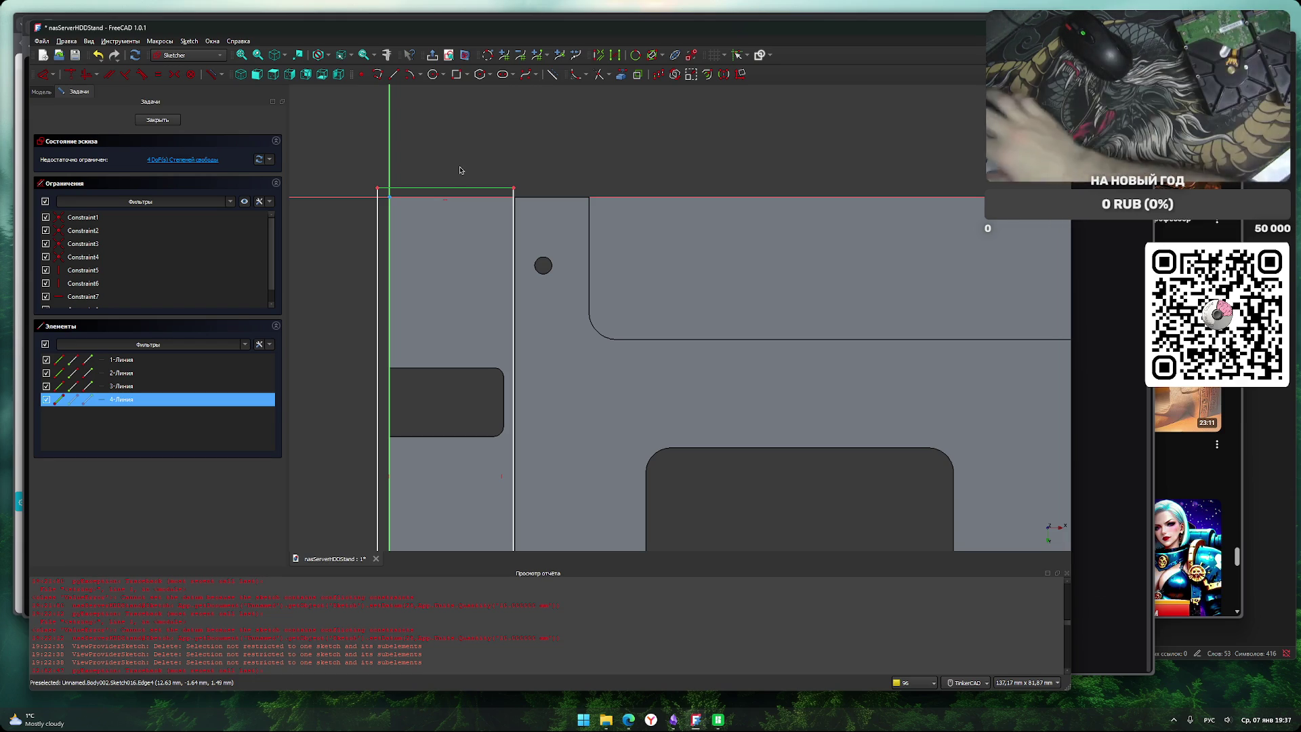
# Step: Constrain the rectangle's top edge to 24 mm and its left side to 96 mm
pyautogui.press('l')
pyautogui.press('Return')
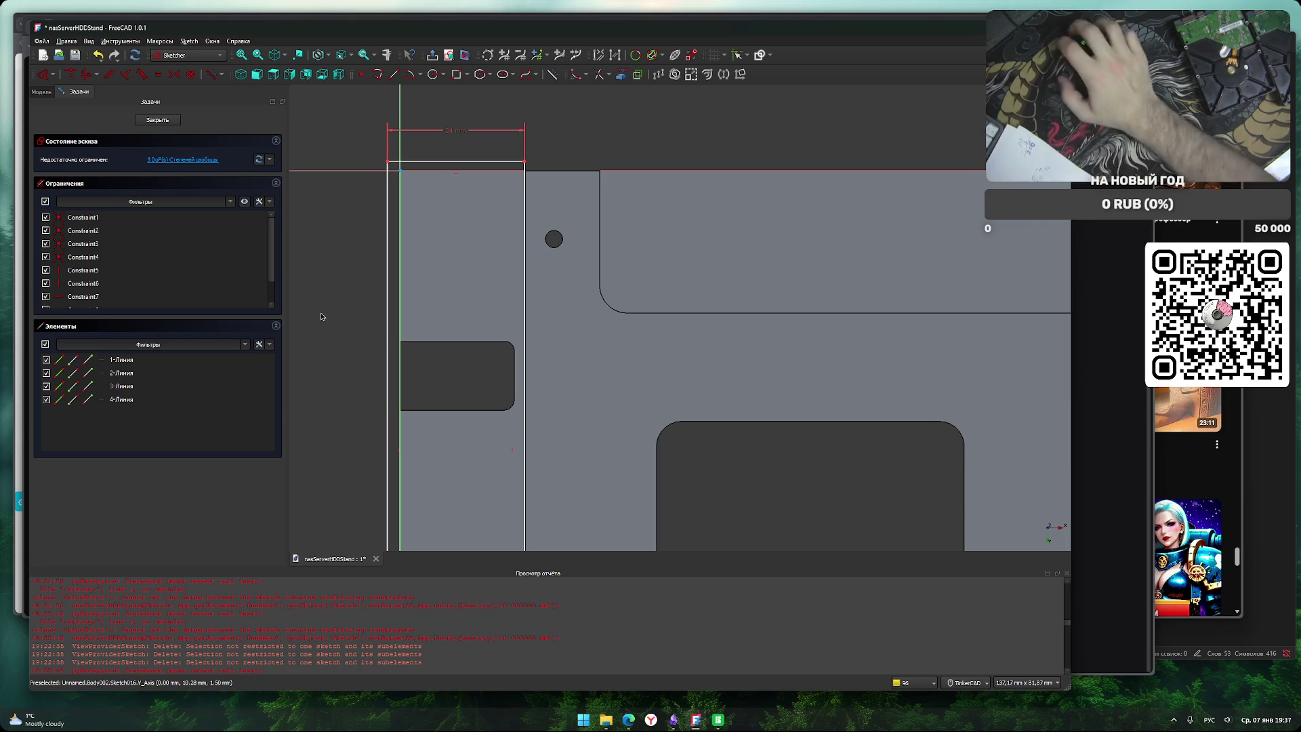
pyautogui.scroll(-5, 319, 334)
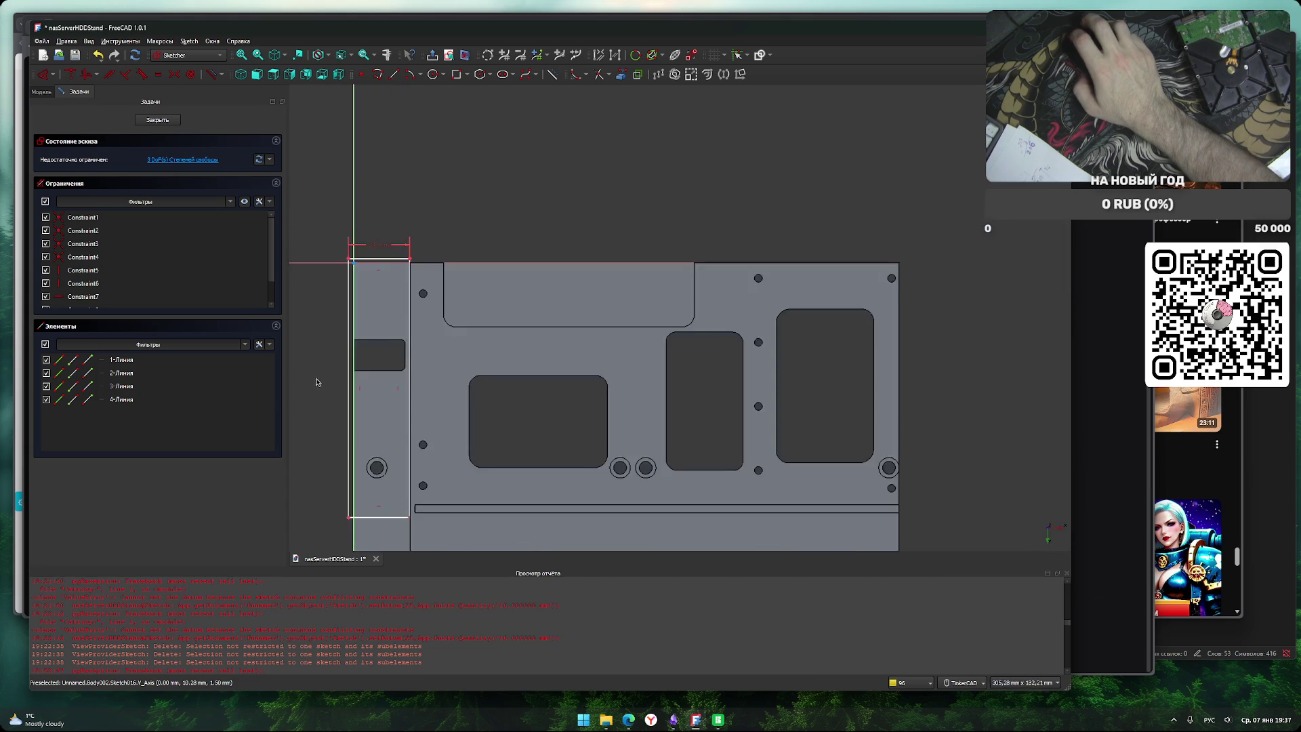
pyautogui.click(383, 278)
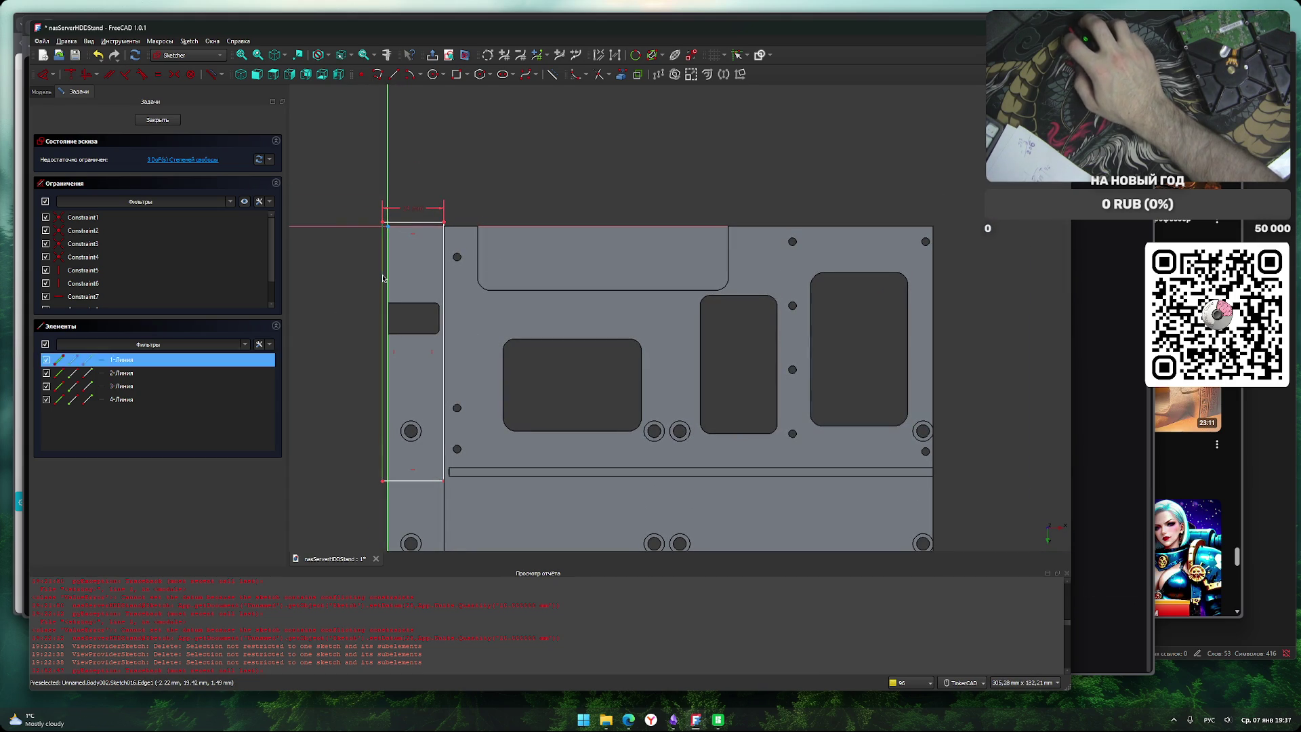
pyautogui.press('i')
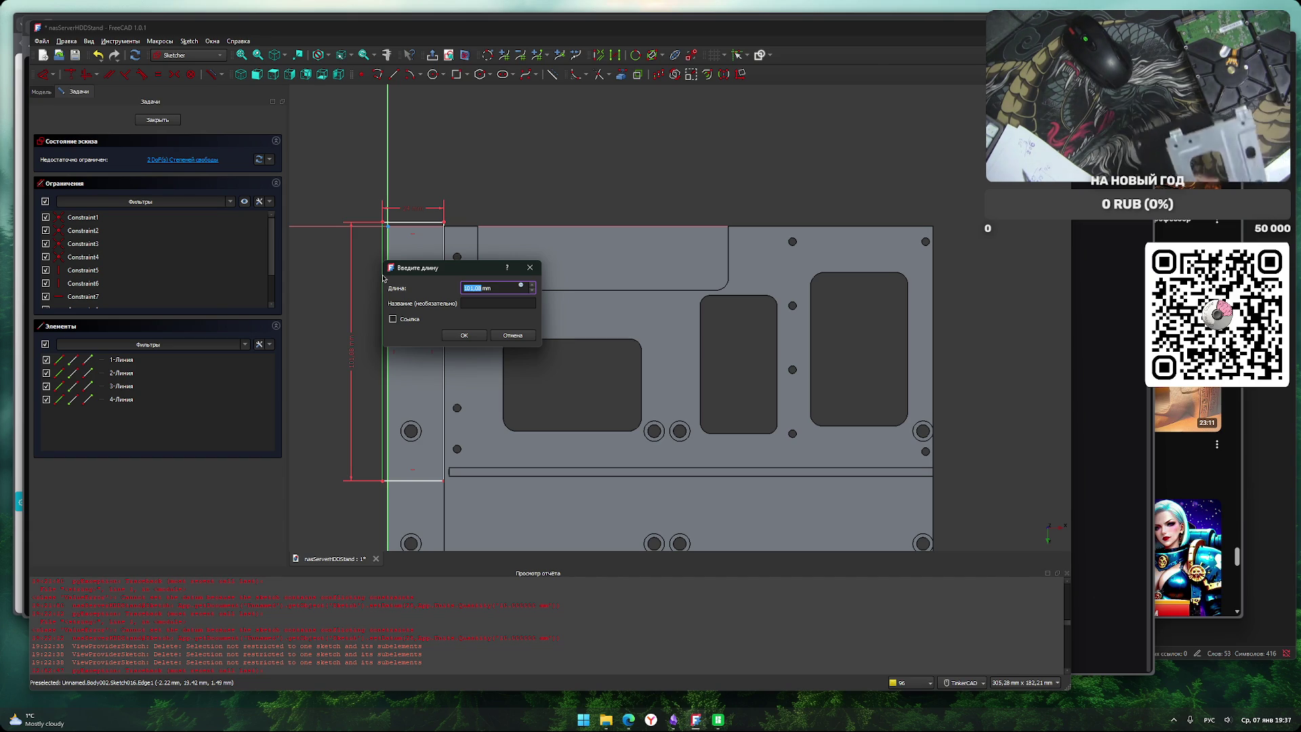
pyautogui.write('96')
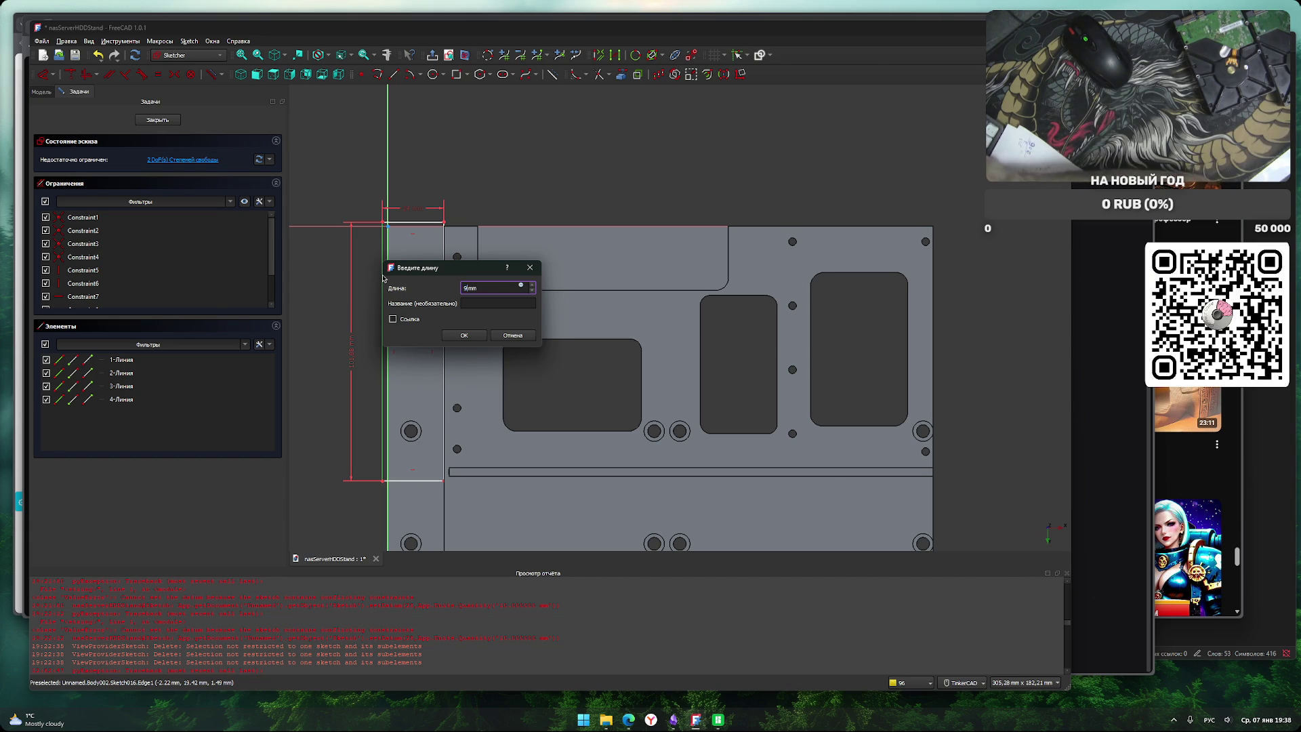
pyautogui.press('Return')
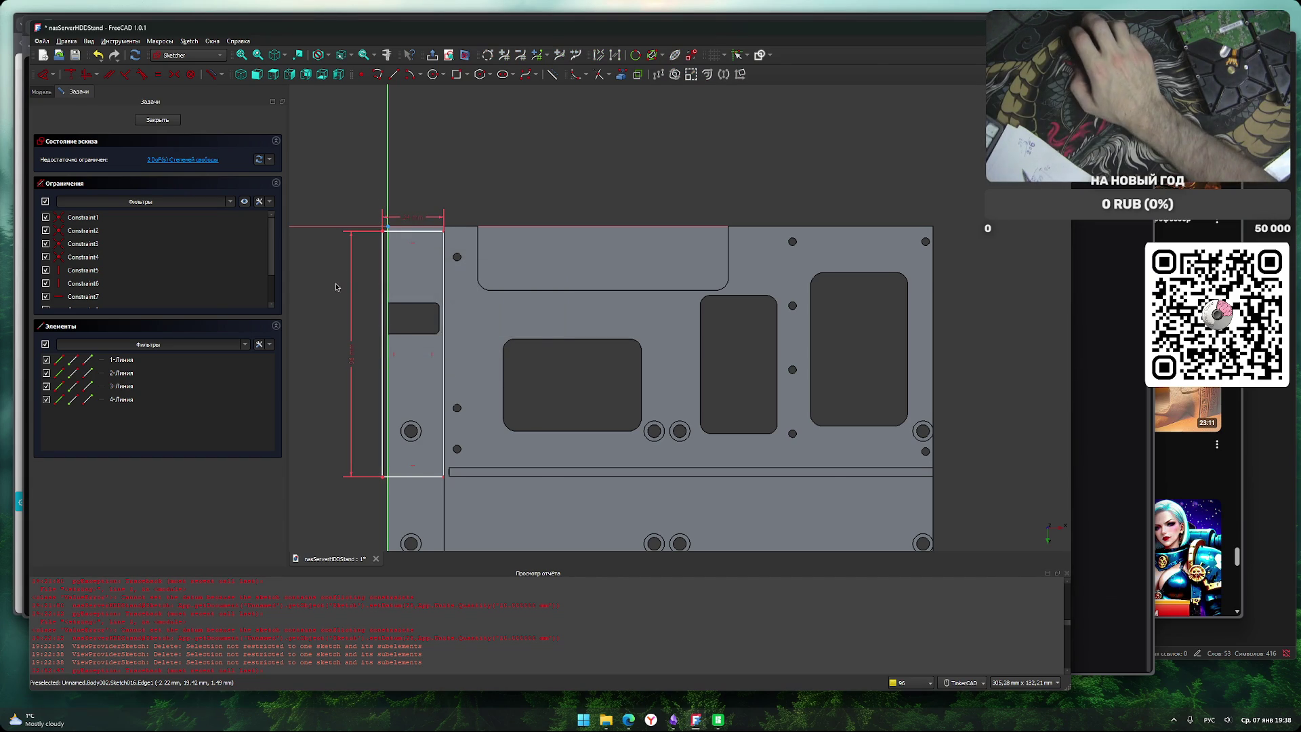
# Step: Lock the rectangle's top-left corner onto the horizontal axis
pyautogui.scroll(1, 336, 286)
pyautogui.scroll(3, 343, 258)
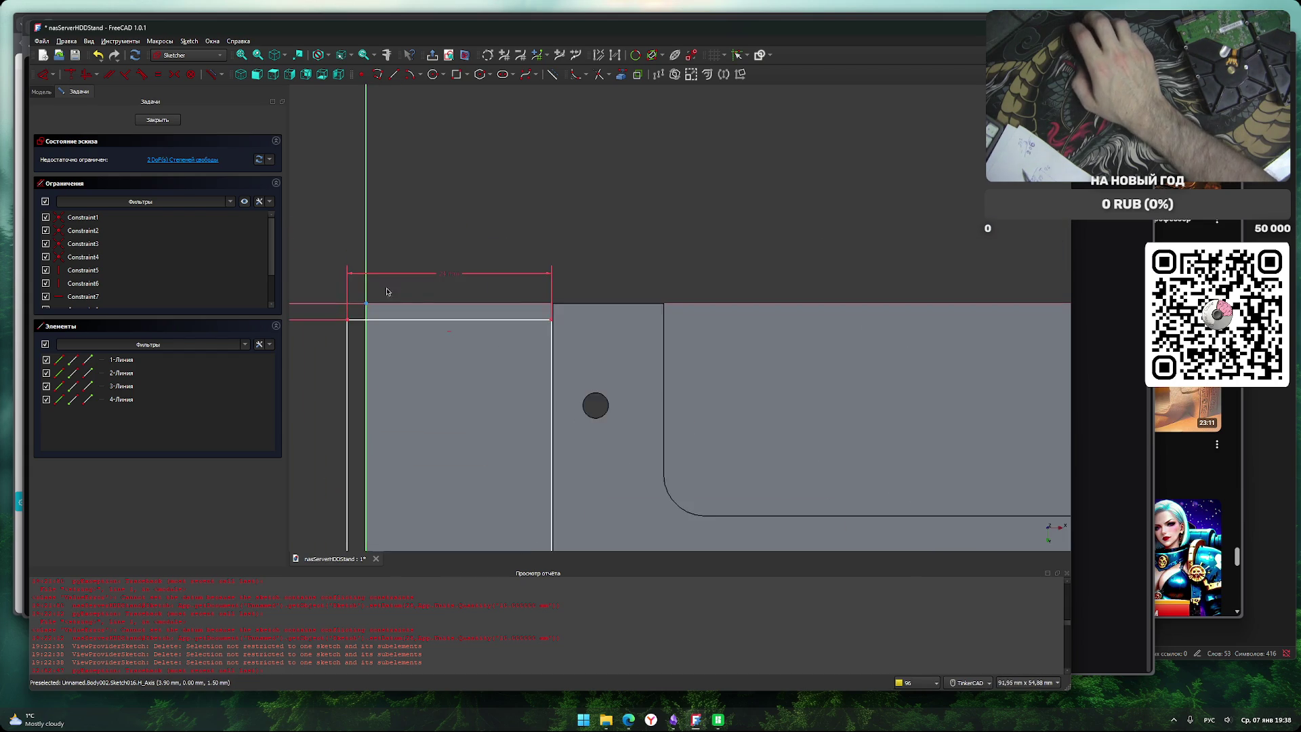
pyautogui.click(349, 322)
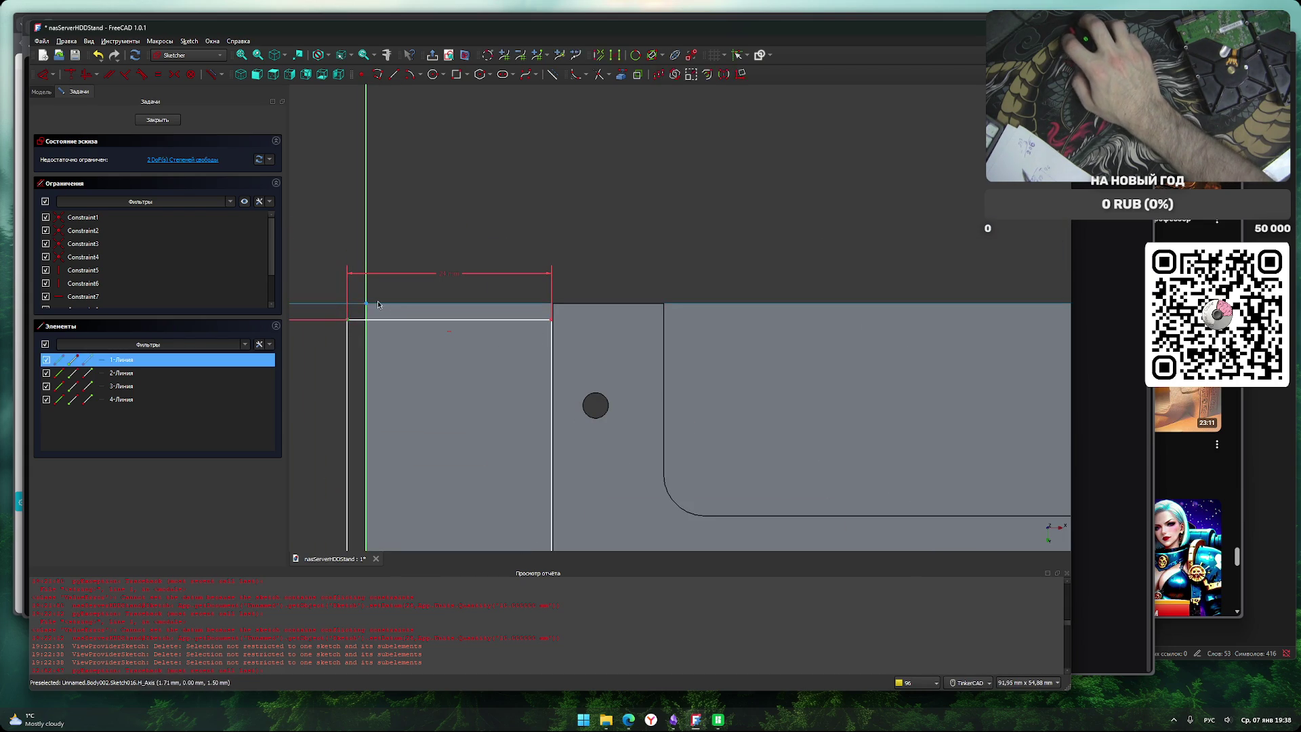
pyautogui.write('i0')
pyautogui.press('Return')
# Step: Set the rectangle's width dimension to 20 mm
pyautogui.scroll(-5, 406, 199)
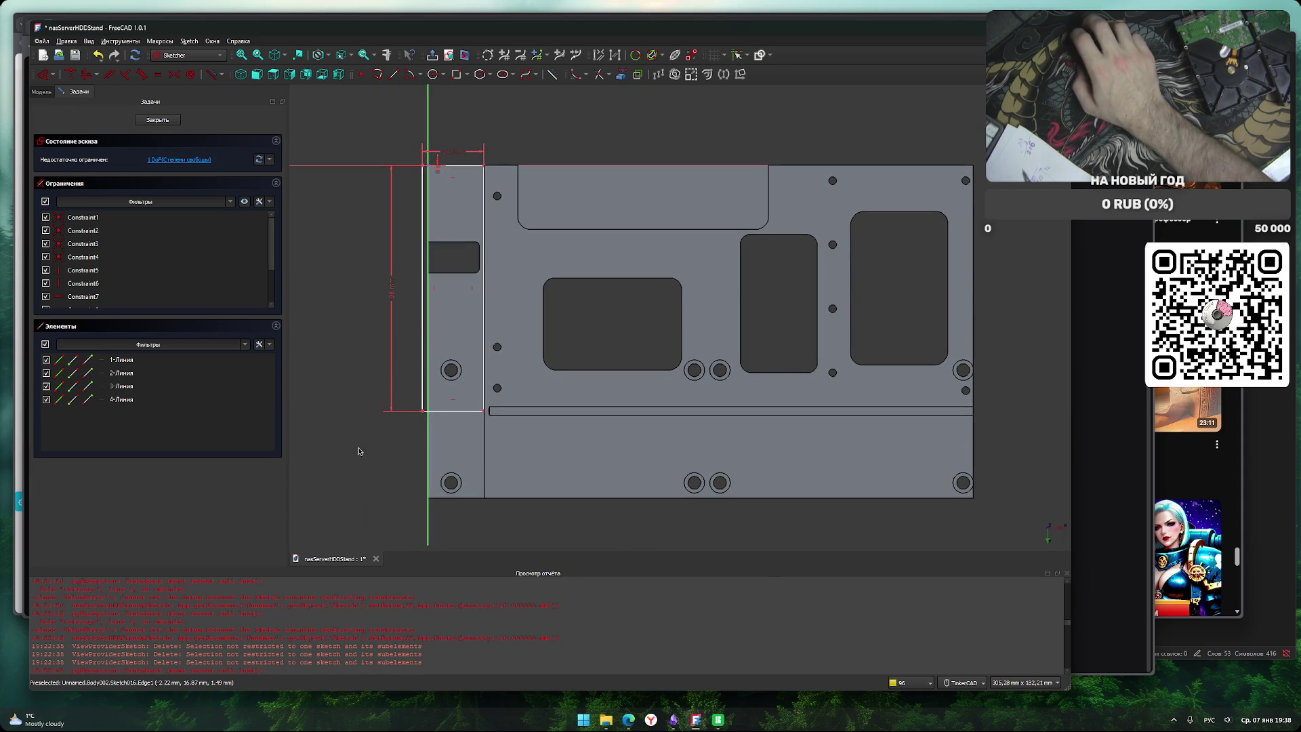
pyautogui.scroll(10, 494, 250)
pyautogui.moveTo(426, 100)
pyautogui.mouseDown(button='middle')
pyautogui.moveTo(489, 311)
pyautogui.moveTo(634, 299)
pyautogui.mouseUp(button='middle')
pyautogui.scroll(-2, 489, 312)
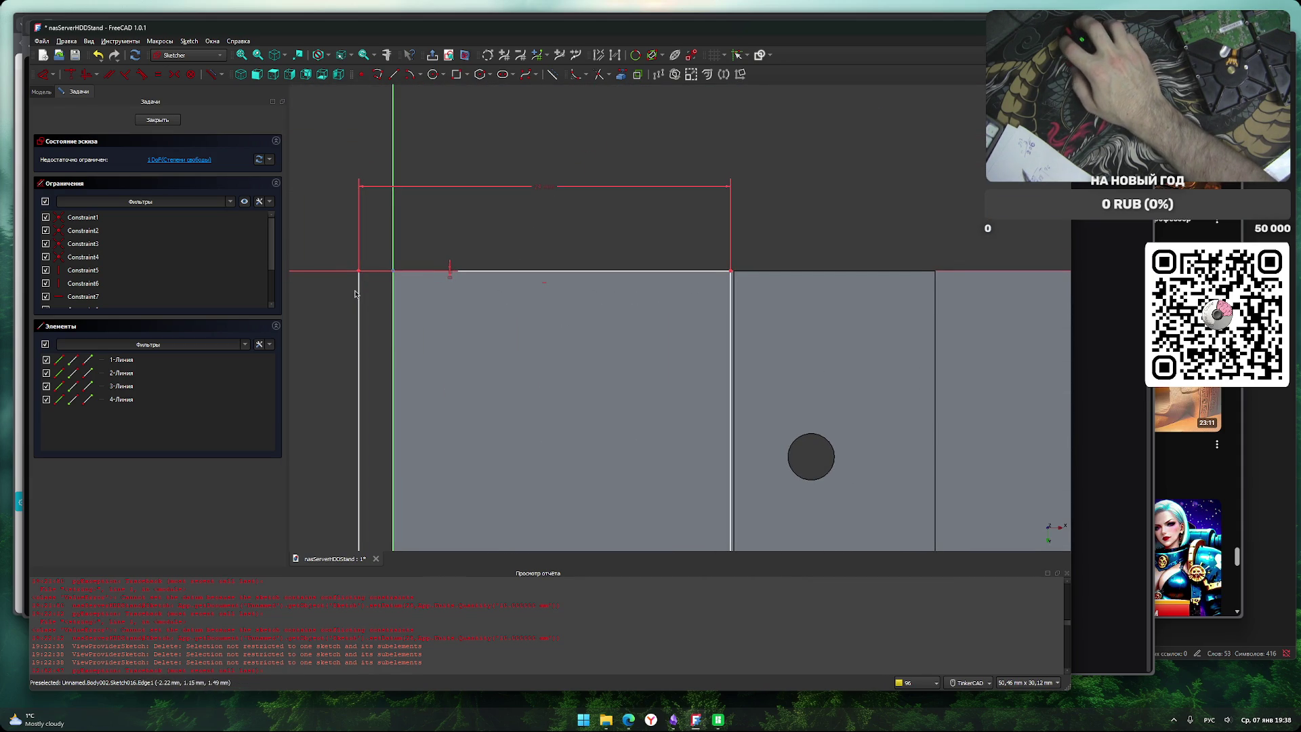
pyautogui.moveTo(360, 286); pyautogui.dragTo(359, 284)
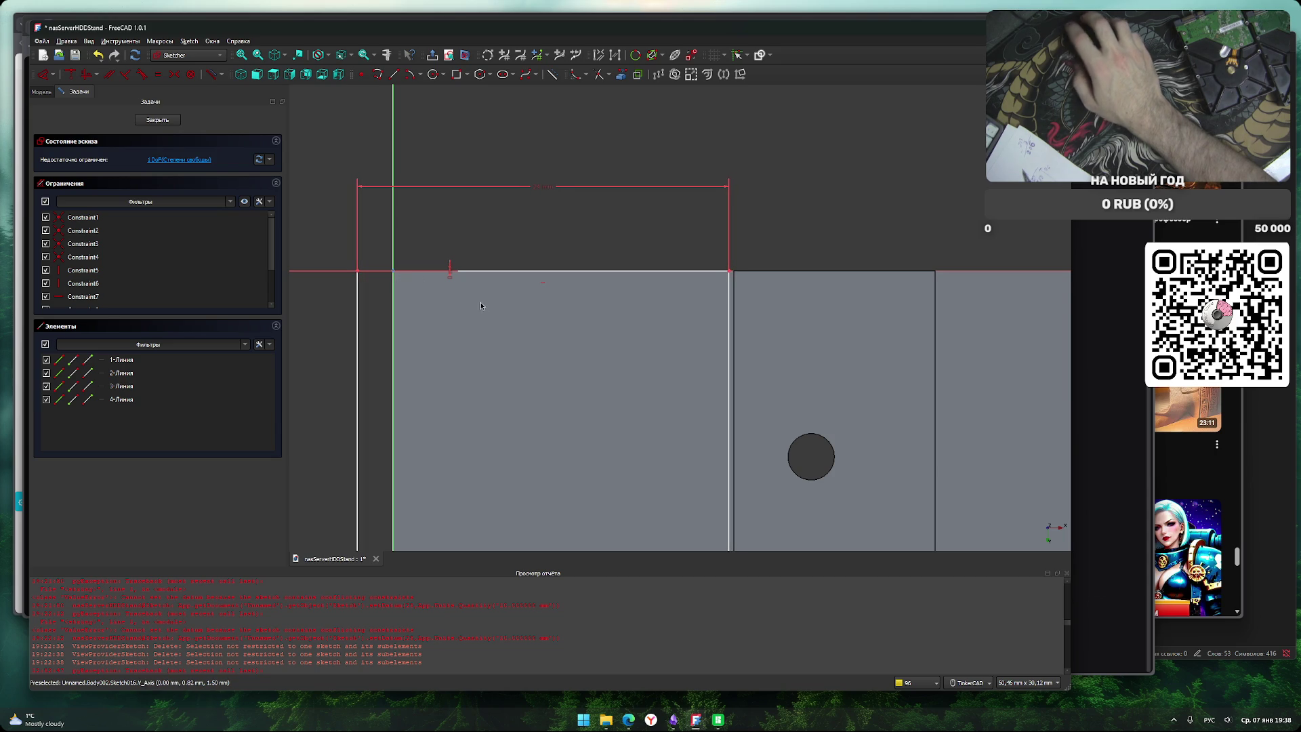
pyautogui.scroll(-3, 477, 301)
pyautogui.moveTo(480, 405); pyautogui.dragTo(442, 278, button='middle')
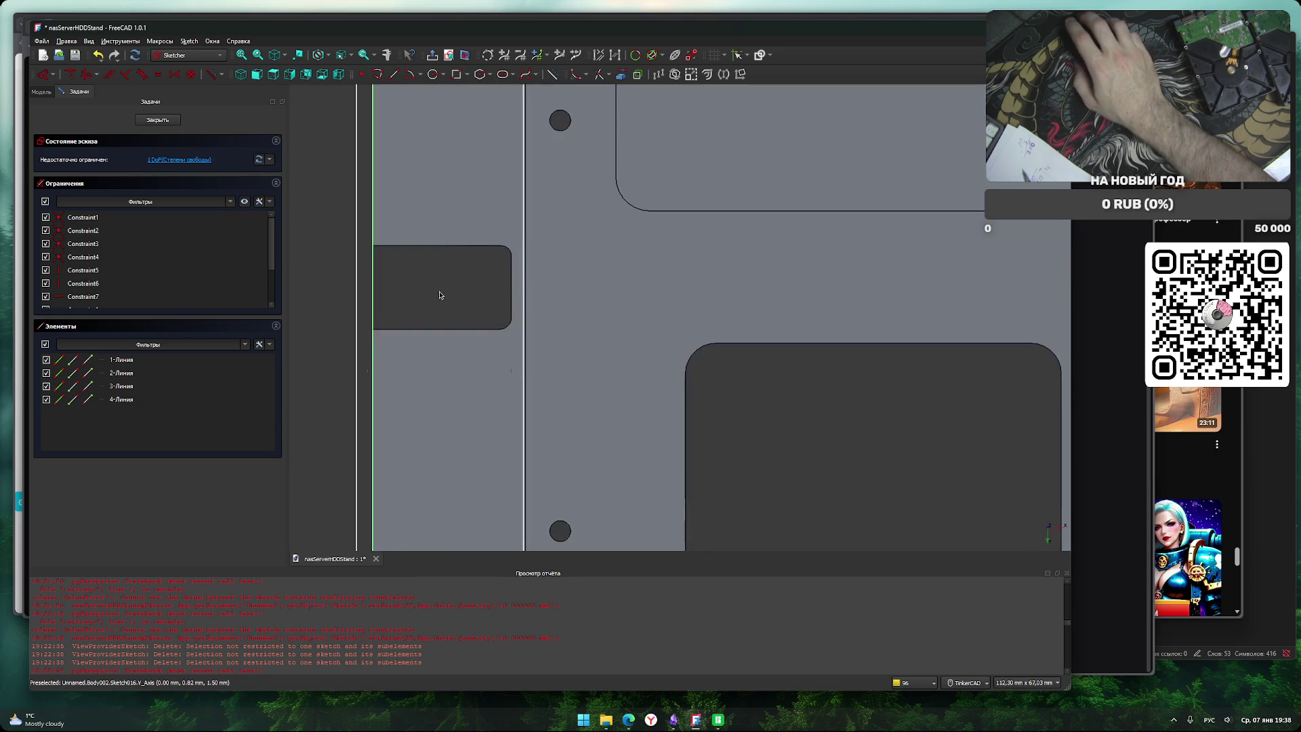
pyautogui.moveTo(475, 202); pyautogui.dragTo(493, 346, button='middle')
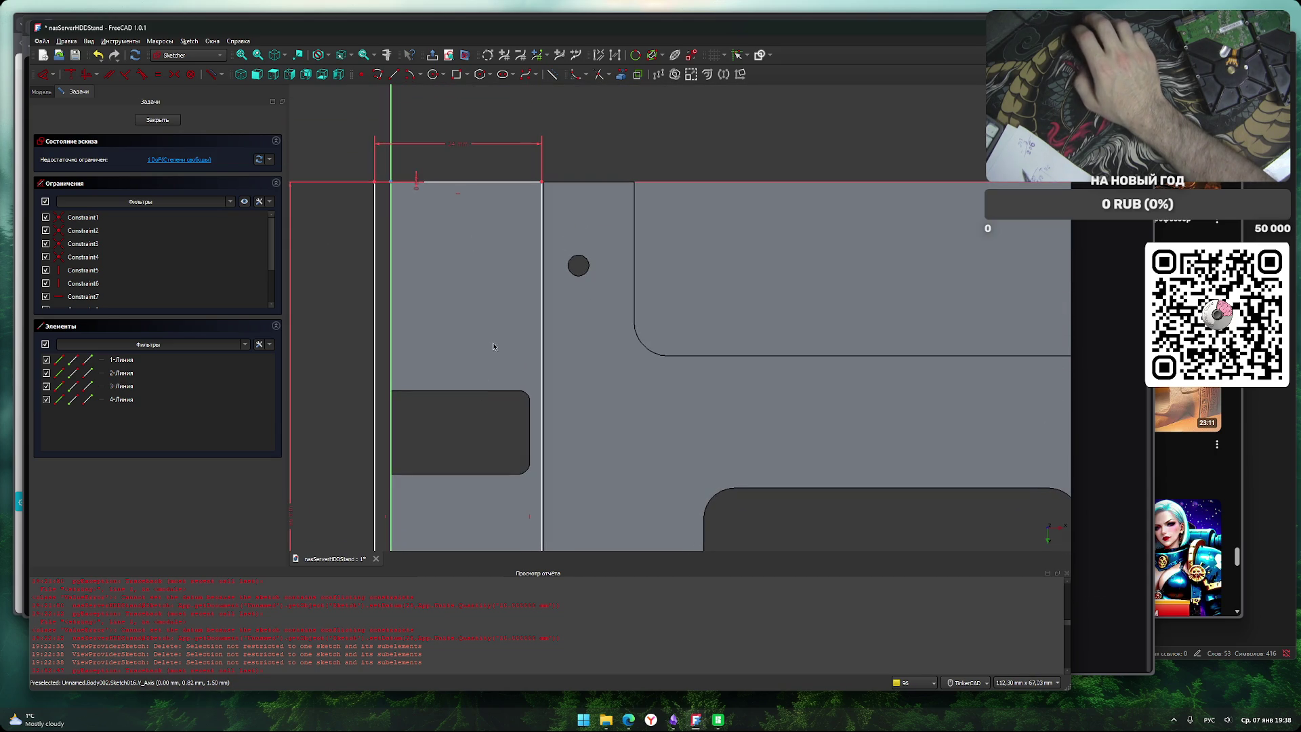
pyautogui.doubleClick(467, 145)
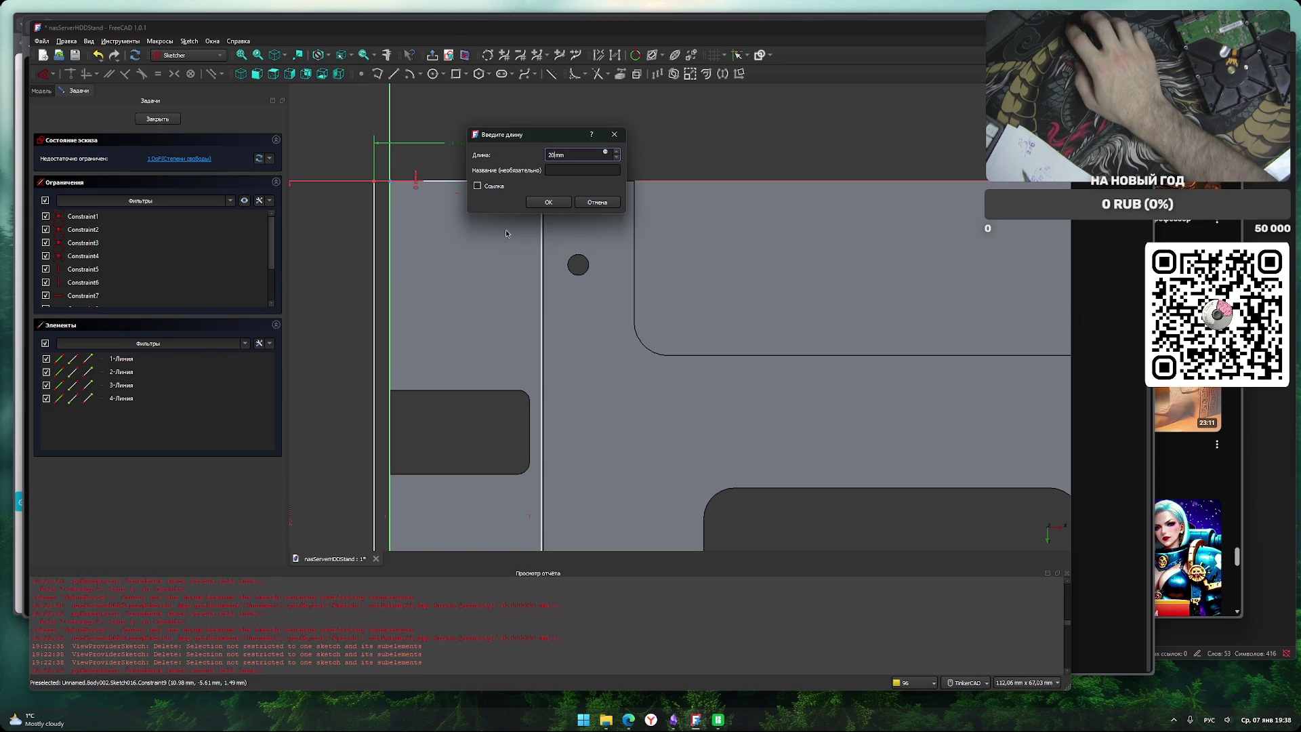
pyautogui.click(559, 206)
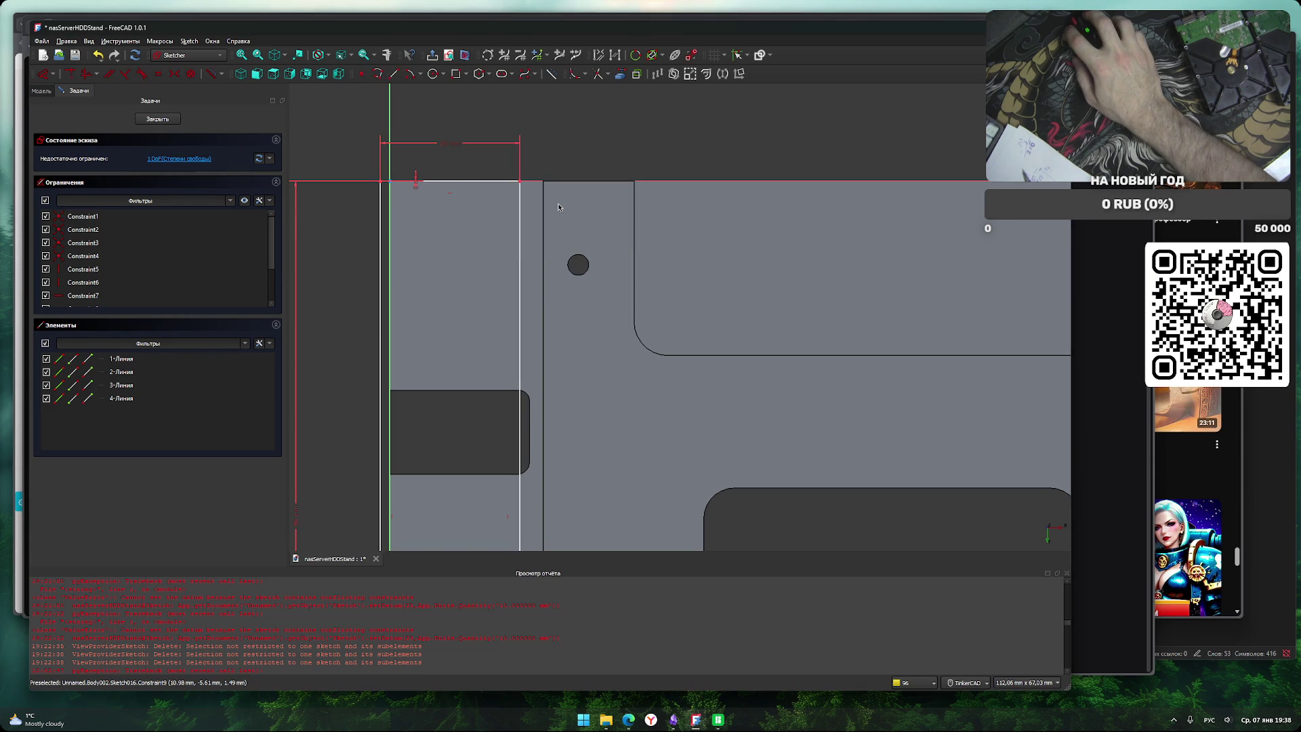
# Step: Add a length constraint to the top line, fully constraining the sketch
pyautogui.click(381, 184)
pyautogui.scroll(6, 382, 169)
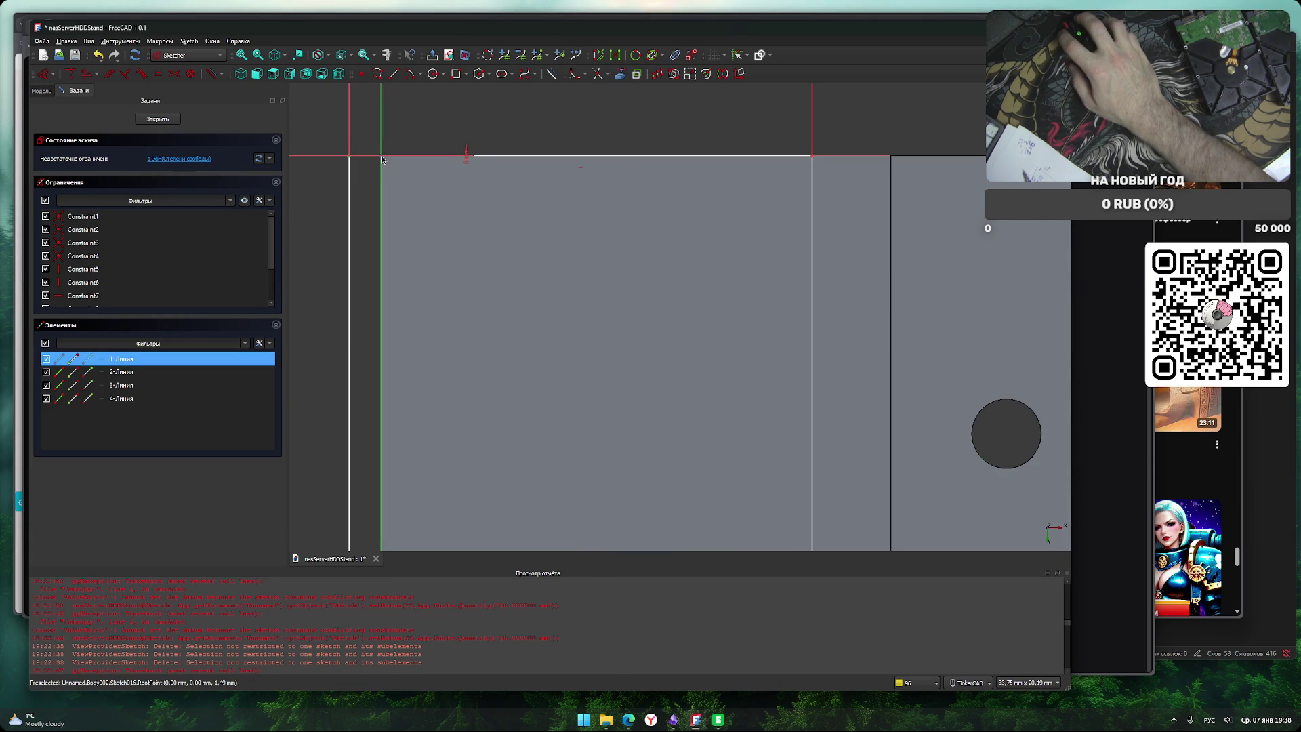
pyautogui.press('l')
pyautogui.press('Return')
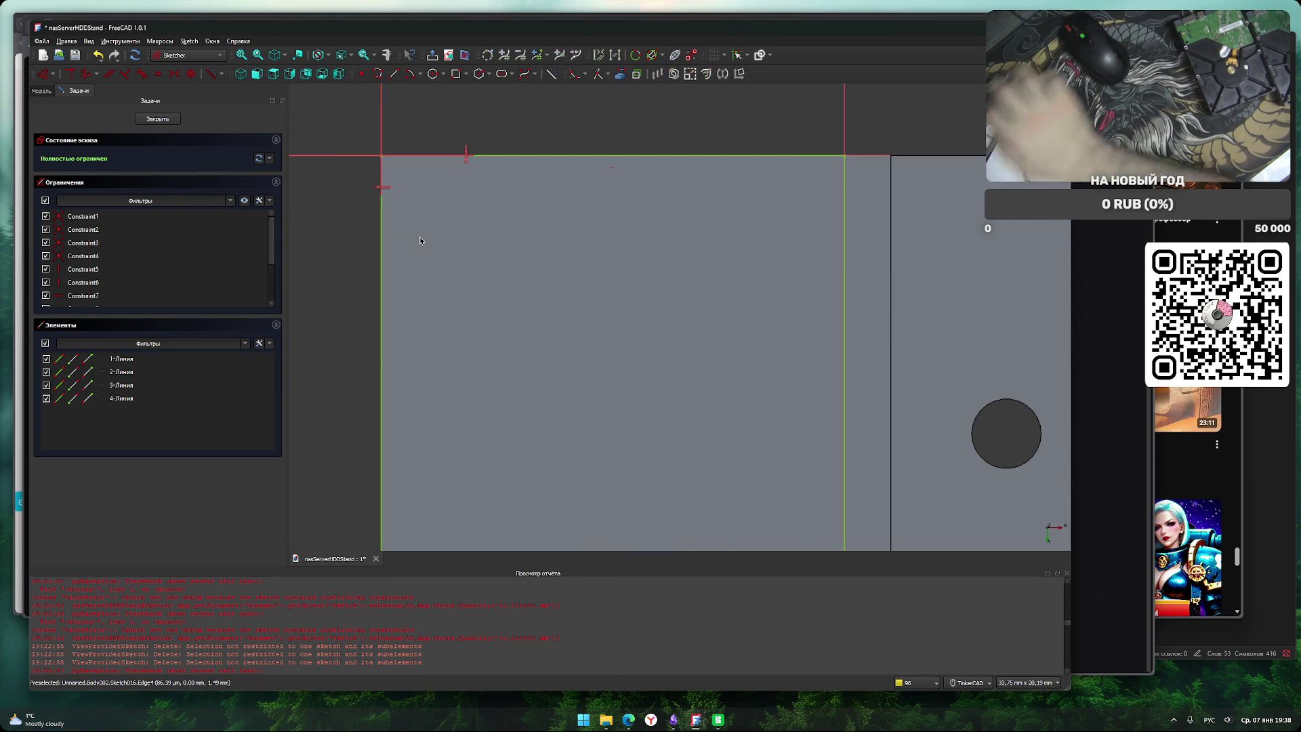
pyautogui.scroll(-3, 383, 288)
pyautogui.scroll(-5, 397, 325)
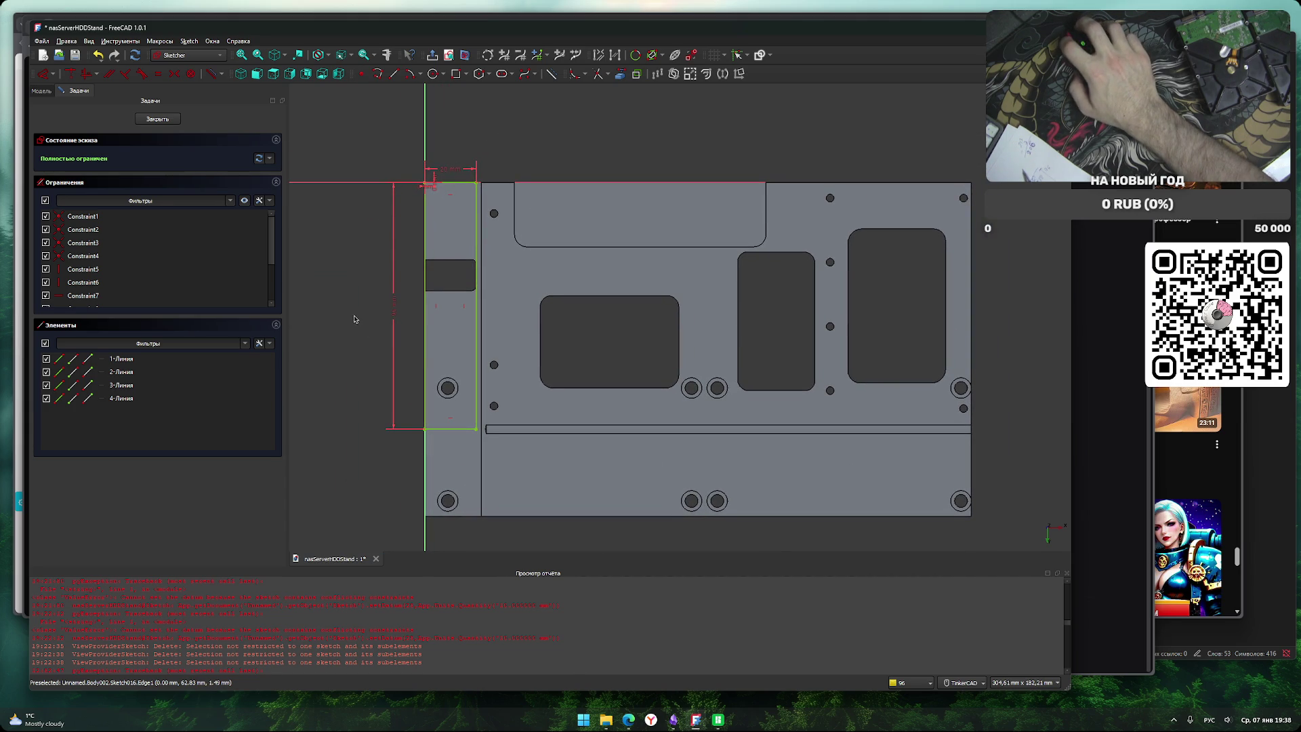
# Step: Change the rectangle's width to 22 mm and close the sketch
pyautogui.scroll(8, 436, 389)
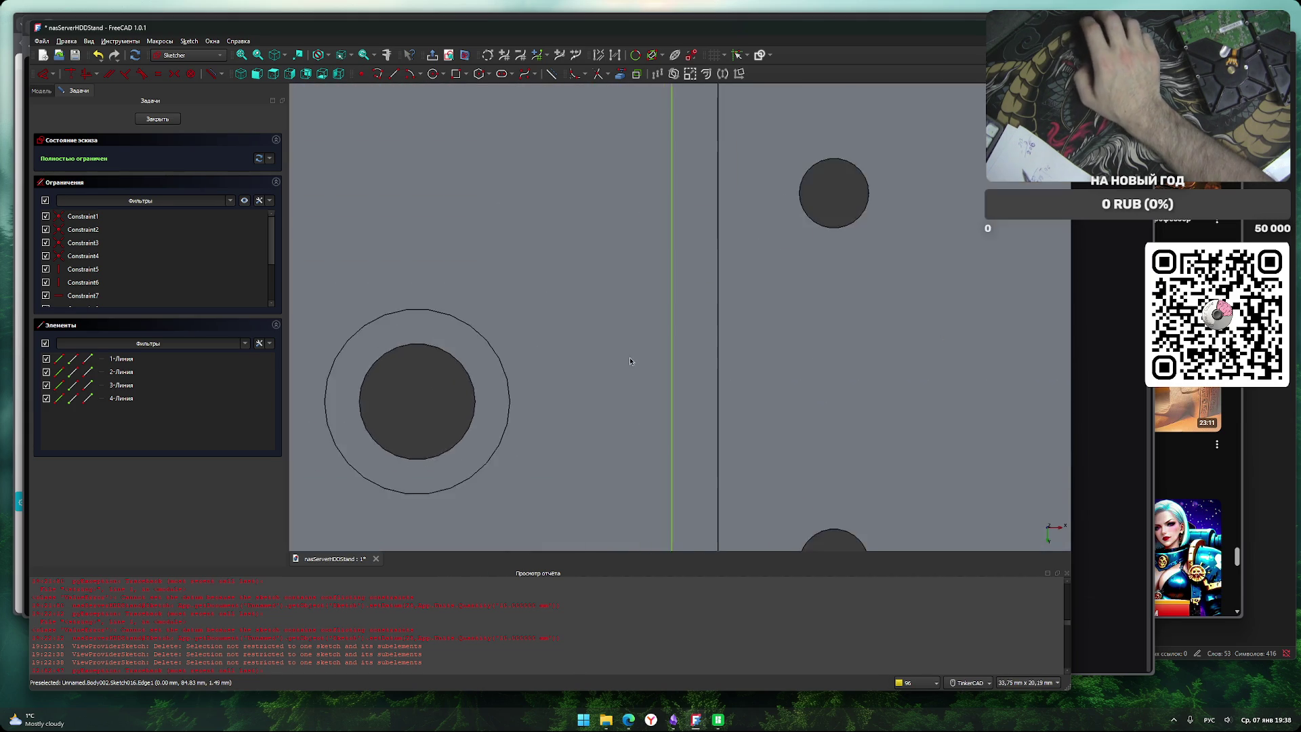
pyautogui.scroll(-3, 660, 383)
pyautogui.scroll(-3, 681, 406)
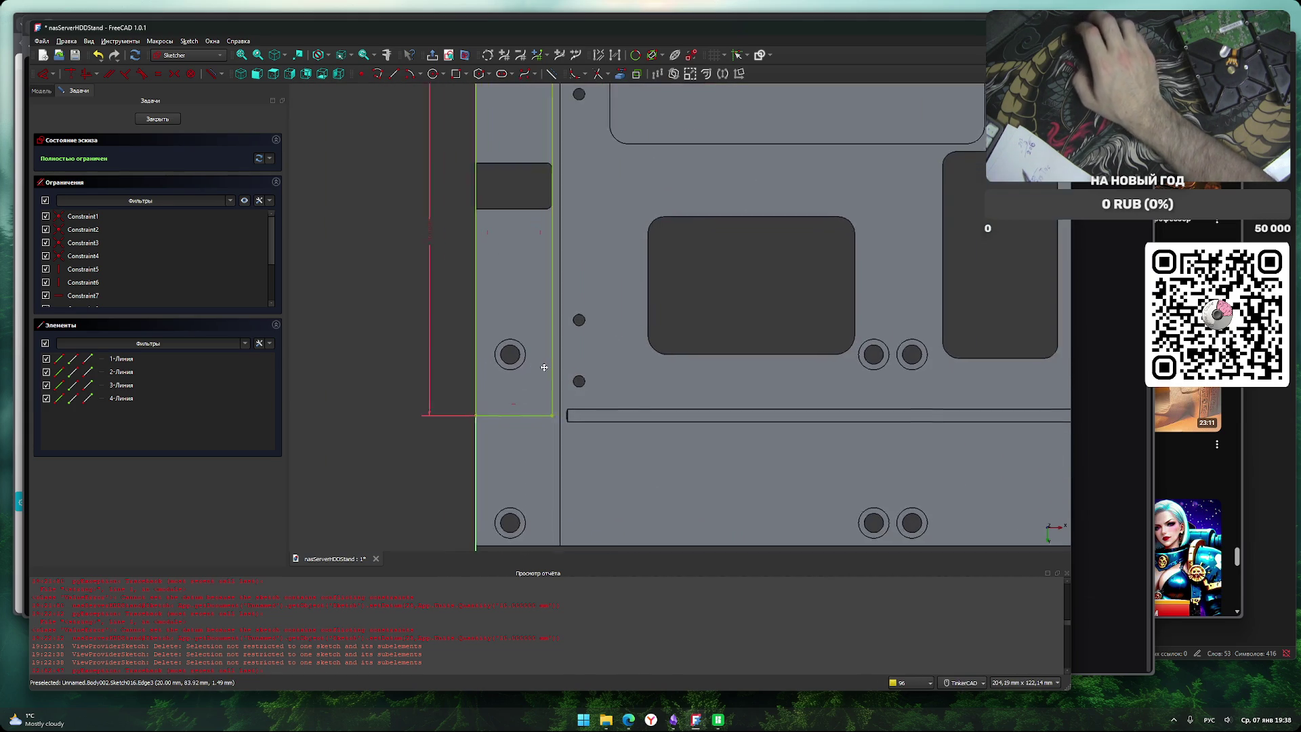
pyautogui.moveTo(542, 379); pyautogui.dragTo(456, 340, button='middle')
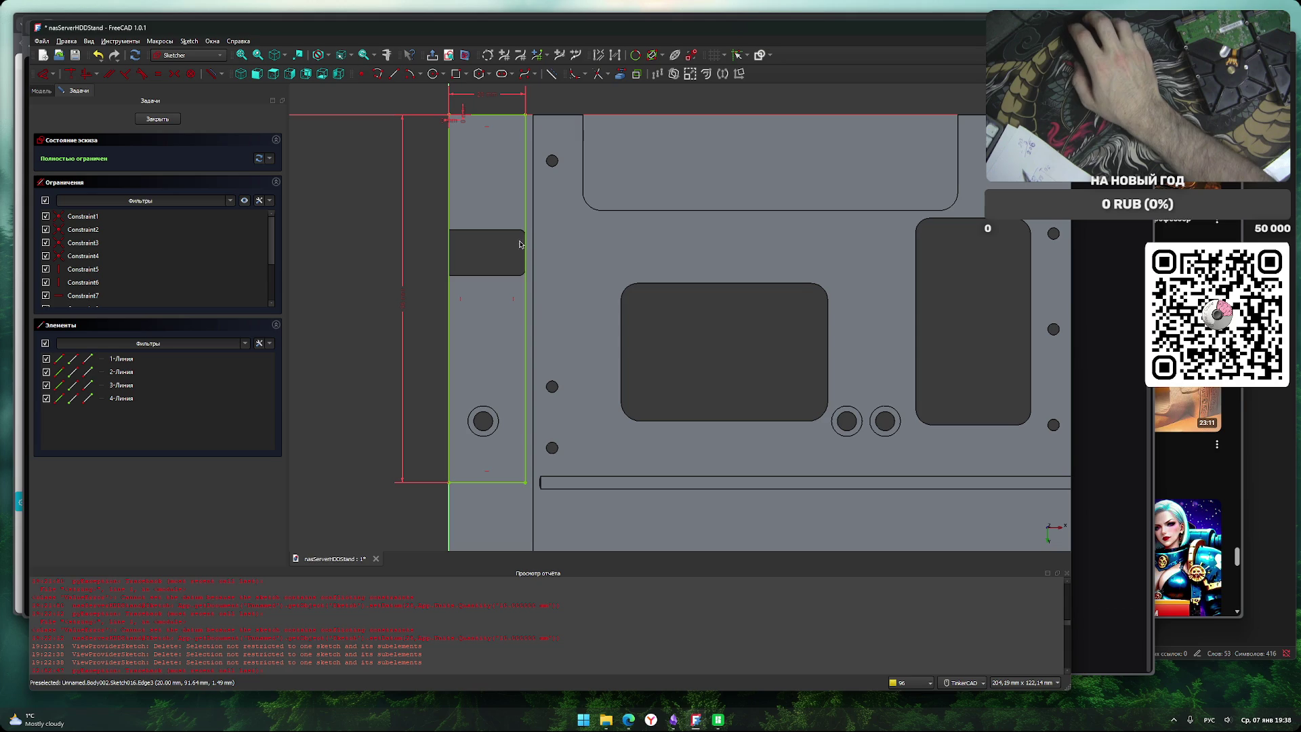
pyautogui.doubleClick(484, 96)
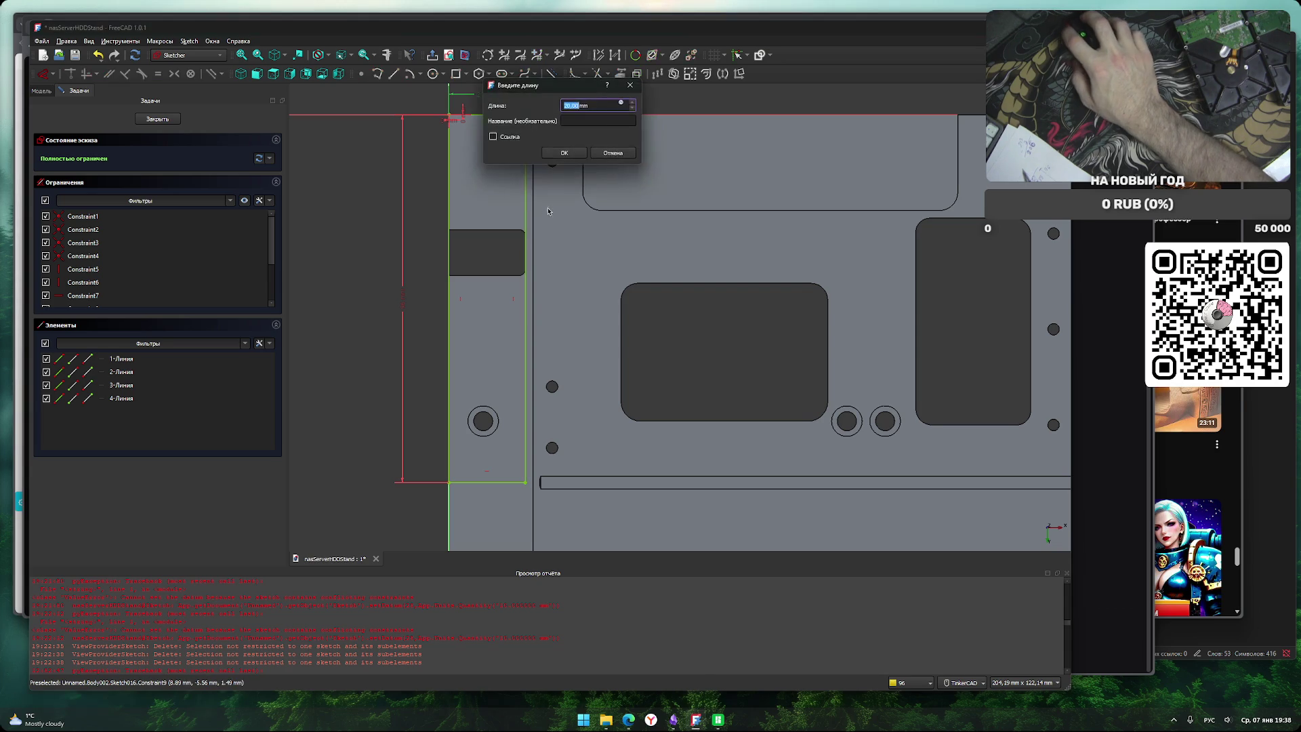
pyautogui.click(566, 153)
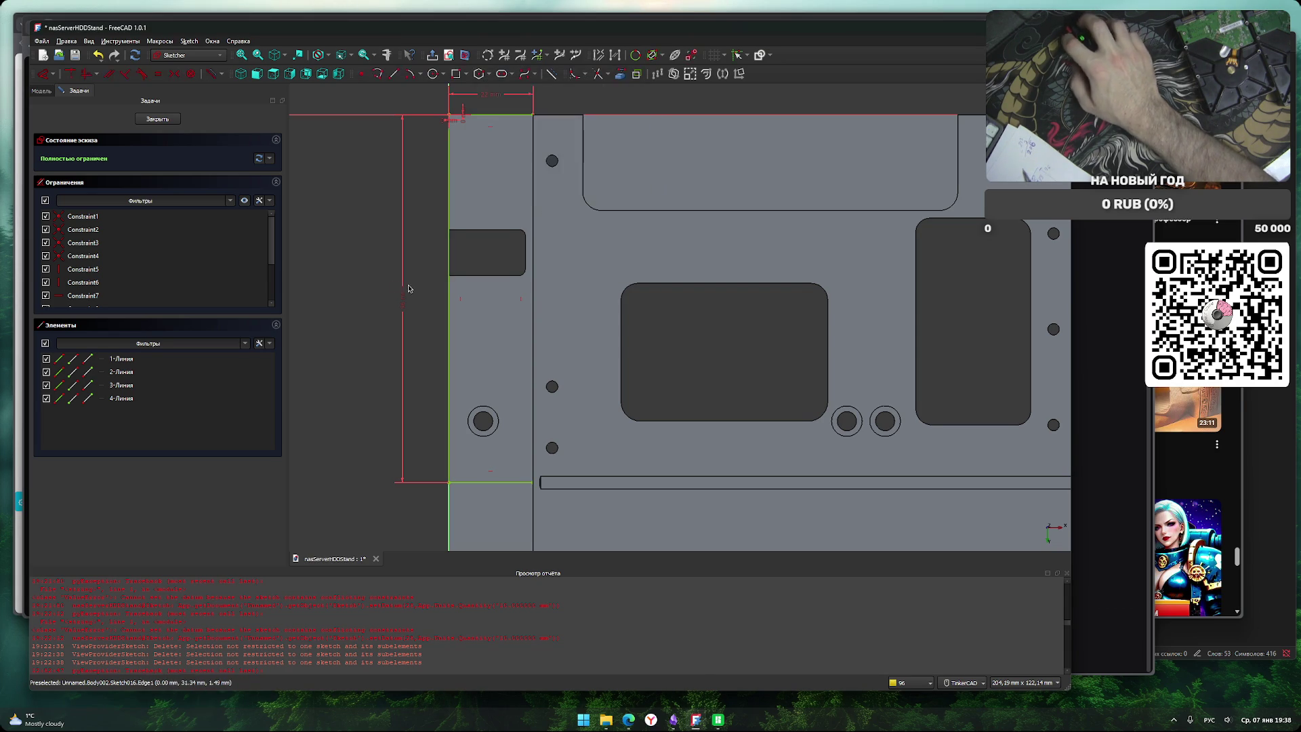
pyautogui.scroll(-3, 371, 270)
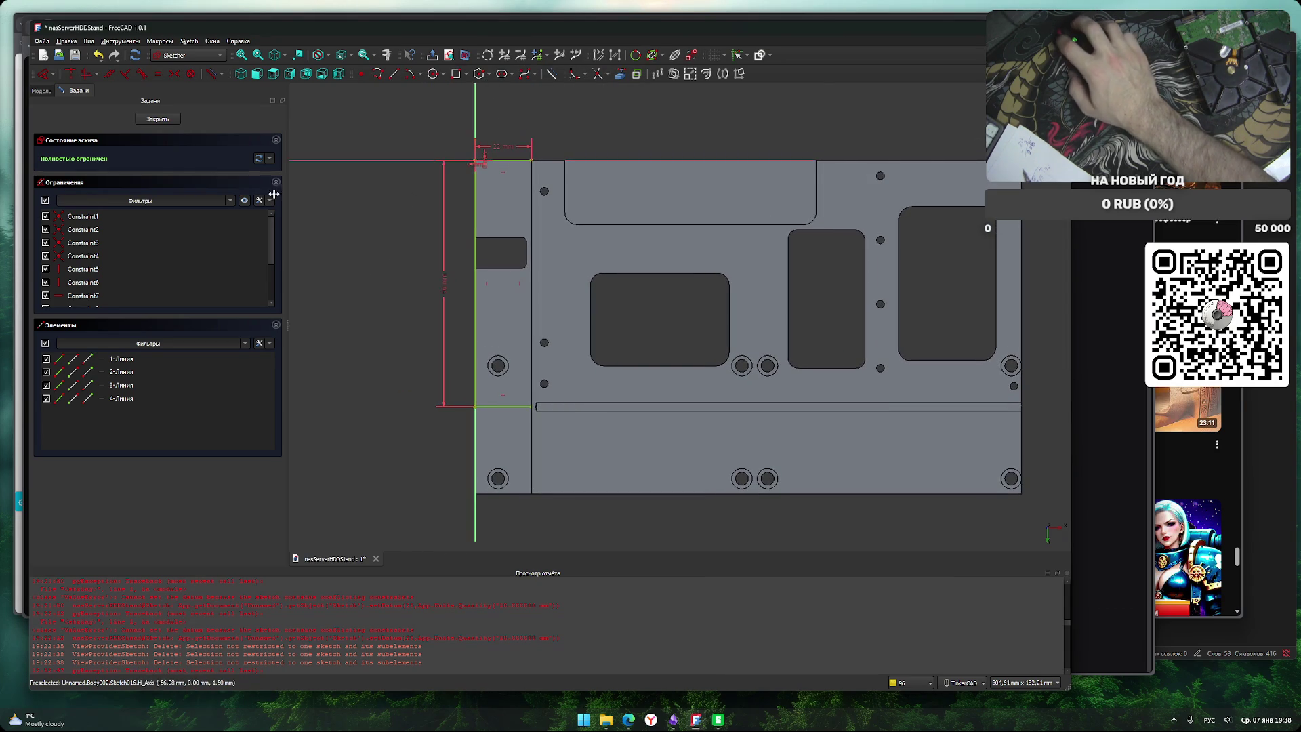
pyautogui.click(158, 119)
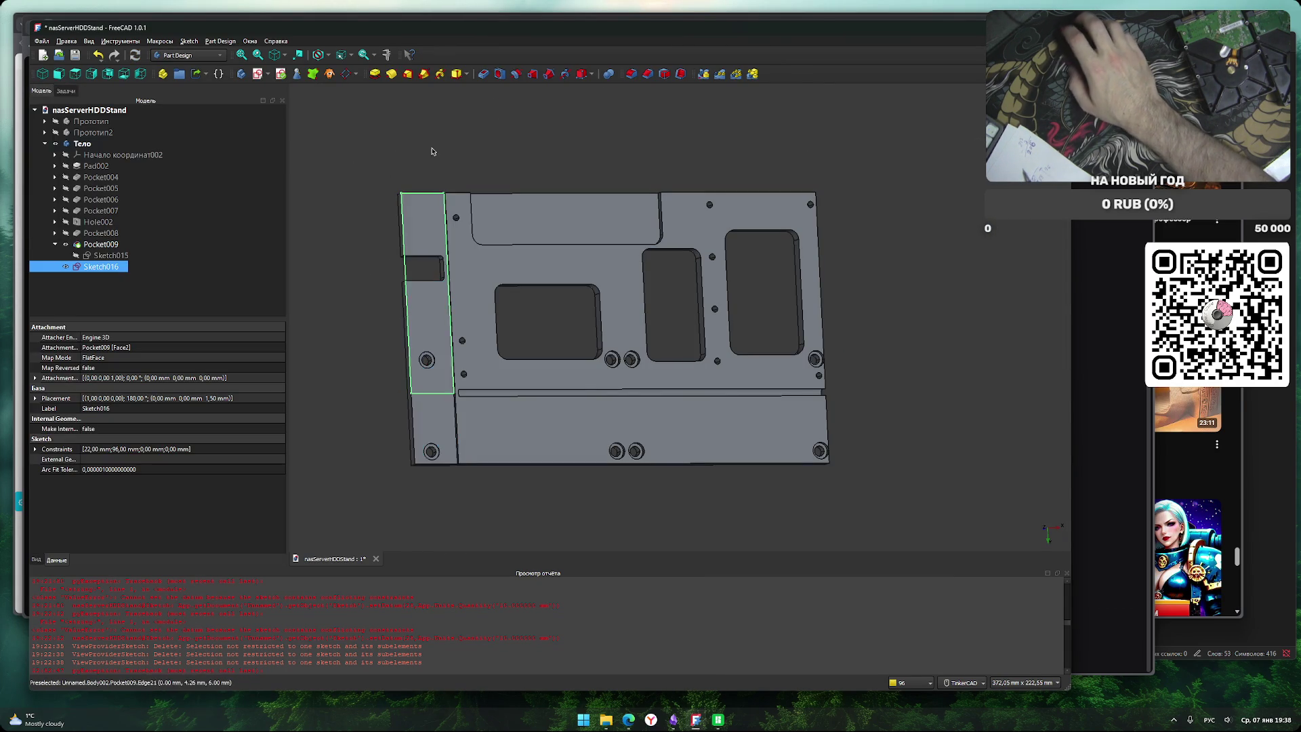
# Step: Pocket the rectangle sketch 5 mm into the plate
pyautogui.click(484, 74)
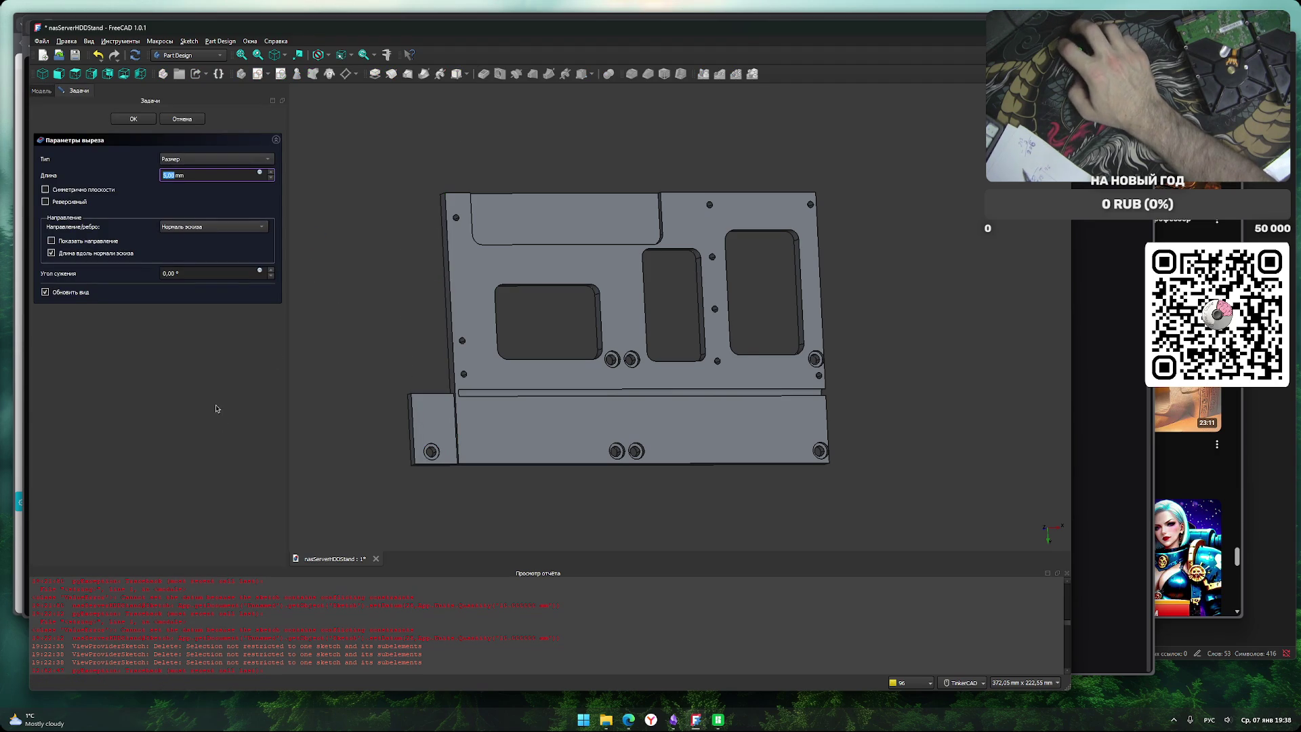
pyautogui.moveTo(410, 351)
pyautogui.mouseDown(button='middle')
pyautogui.moveTo(377, 368)
pyautogui.moveTo(398, 380)
pyautogui.mouseUp(button='middle')
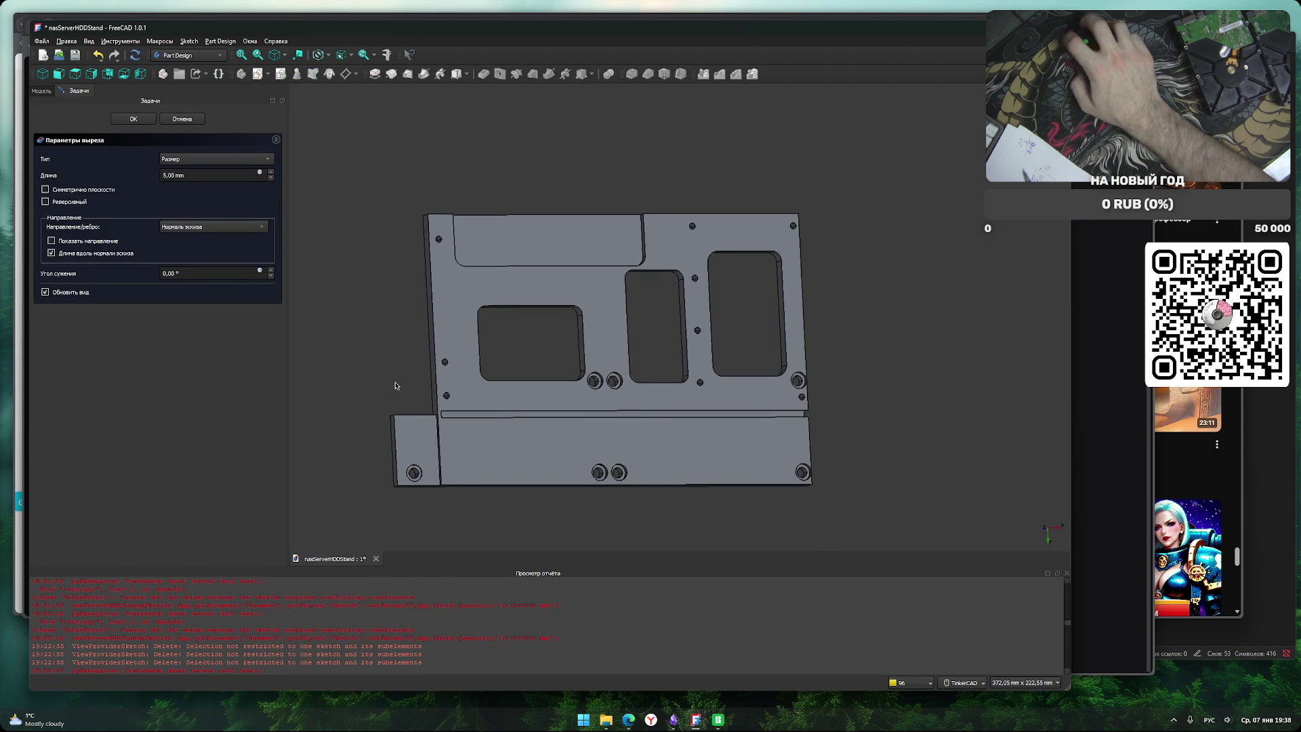
pyautogui.moveTo(382, 315); pyautogui.dragTo(393, 343, button='right')
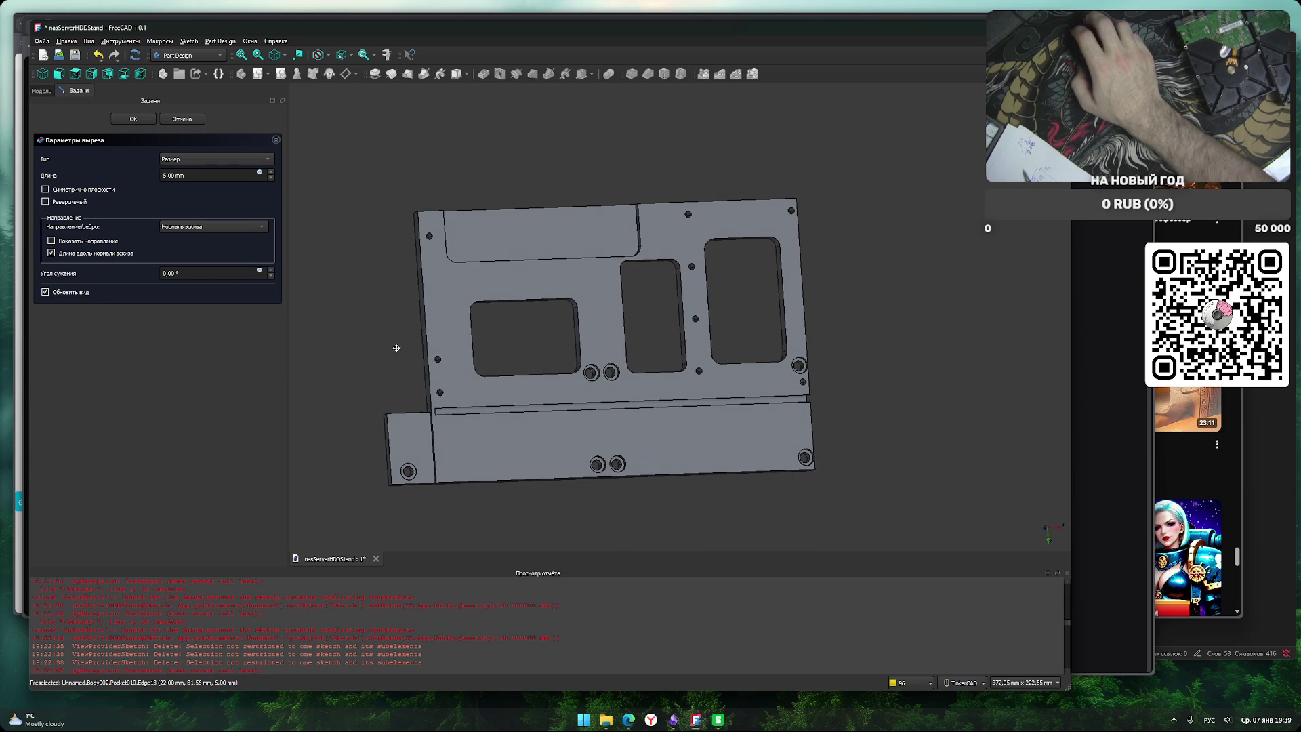
pyautogui.moveTo(395, 348); pyautogui.dragTo(406, 325, button='middle')
pyautogui.click(132, 119)
# Step: Select the plate's flat face and start a new sketch on it
pyautogui.moveTo(398, 348); pyautogui.dragTo(396, 360, button='middle')
pyautogui.moveTo(395, 359)
pyautogui.mouseDown(button='right')
pyautogui.moveTo(528, 357)
pyautogui.moveTo(465, 385)
pyautogui.moveTo(581, 392)
pyautogui.moveTo(517, 392)
pyautogui.moveTo(496, 372)
pyautogui.moveTo(363, 377)
pyautogui.moveTo(404, 384)
pyautogui.moveTo(647, 508)
pyautogui.moveTo(619, 457)
pyautogui.moveTo(643, 436)
pyautogui.moveTo(618, 458)
pyautogui.moveTo(641, 488)
pyautogui.moveTo(601, 510)
pyautogui.moveTo(595, 502)
pyautogui.moveTo(747, 468)
pyautogui.mouseUp(button='right')
pyautogui.moveTo(747, 468)
pyautogui.mouseDown(button='middle')
pyautogui.moveTo(613, 441)
pyautogui.moveTo(552, 360)
pyautogui.mouseUp(button='middle')
pyautogui.click(500, 335)
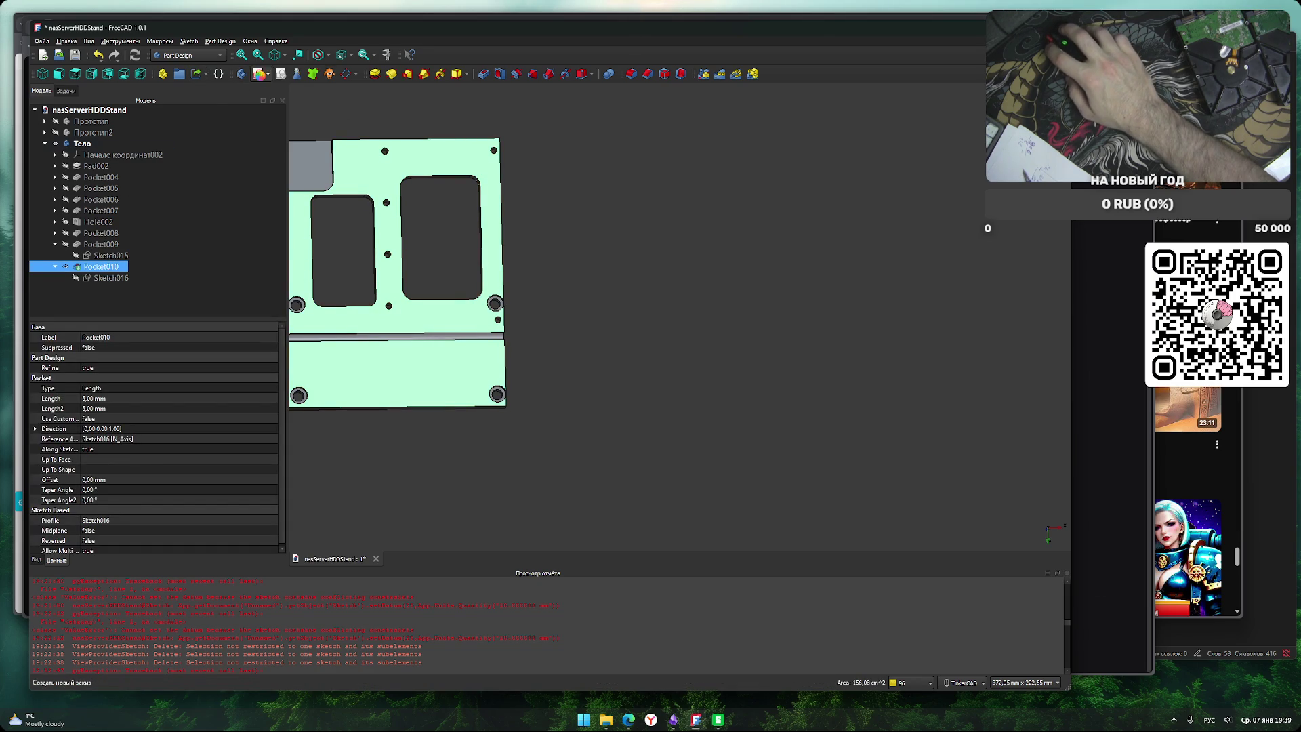
pyautogui.click(259, 73)
# Step: Draw a rectangle just beyond the plate's right edge
pyautogui.moveTo(471, 382); pyautogui.dragTo(612, 390, button='middle')
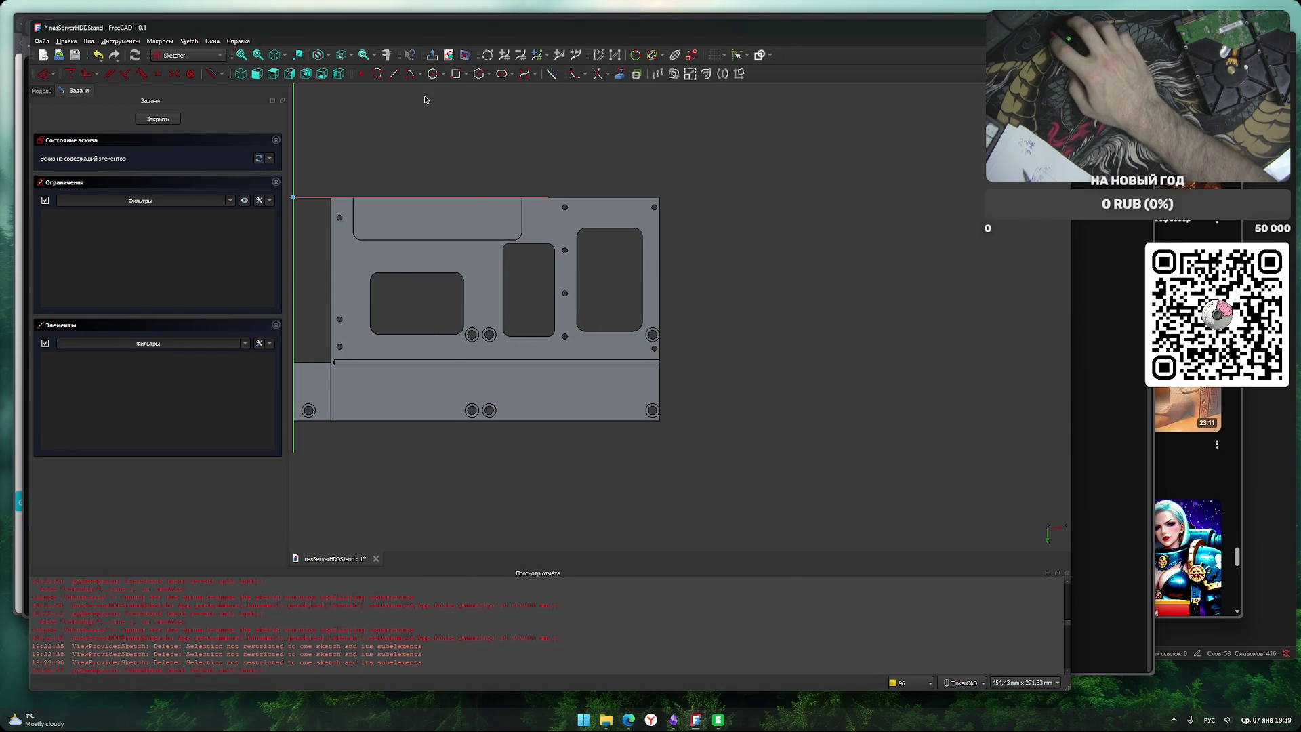
pyautogui.click(455, 75)
pyautogui.click(661, 349)
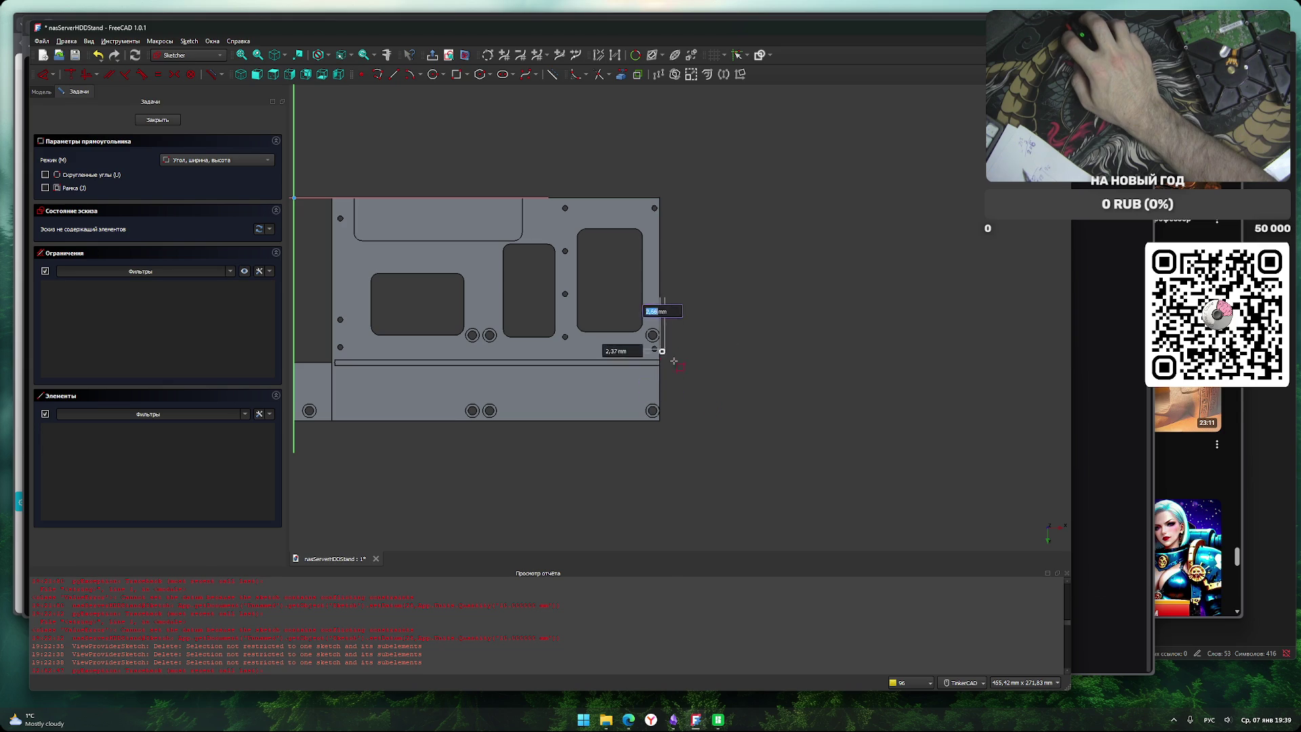
pyautogui.click(766, 420)
# Step: Dimension the rectangle 30 mm wide and 54 mm tall
pyautogui.moveTo(738, 450); pyautogui.dragTo(712, 456, button='middle')
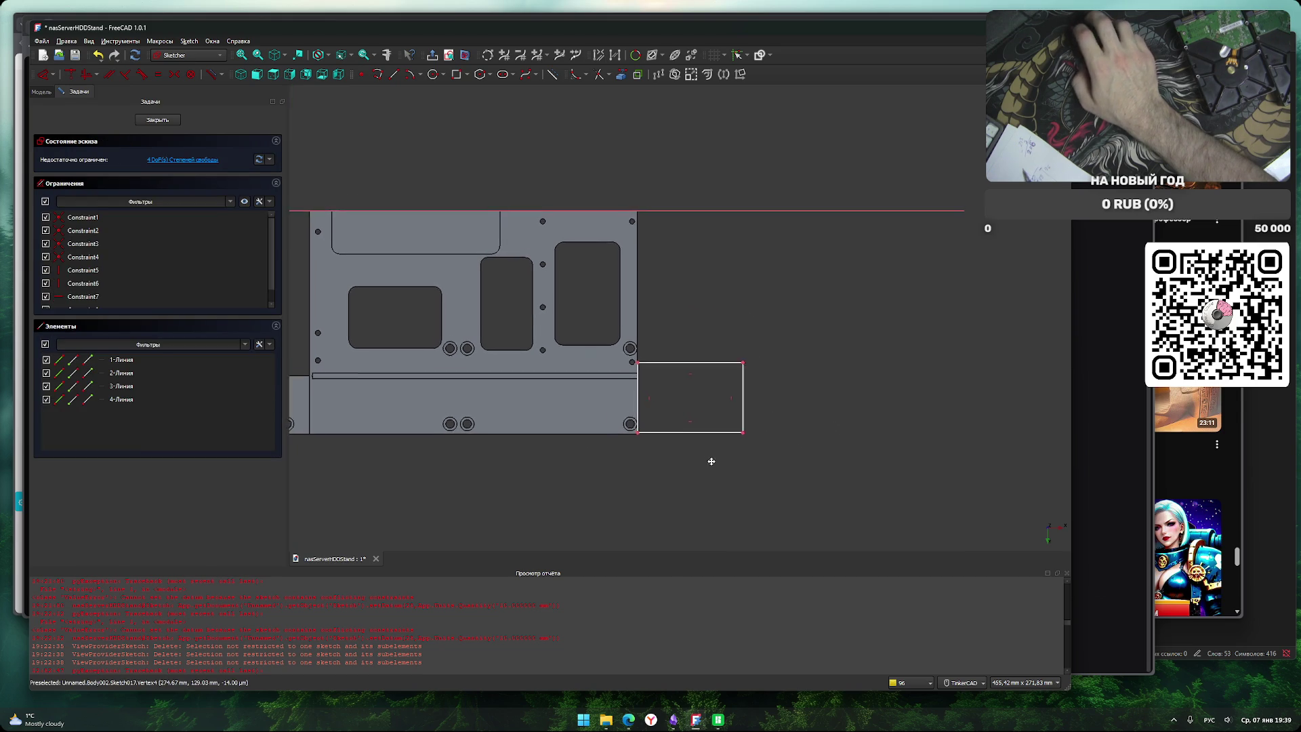
pyautogui.click(707, 426)
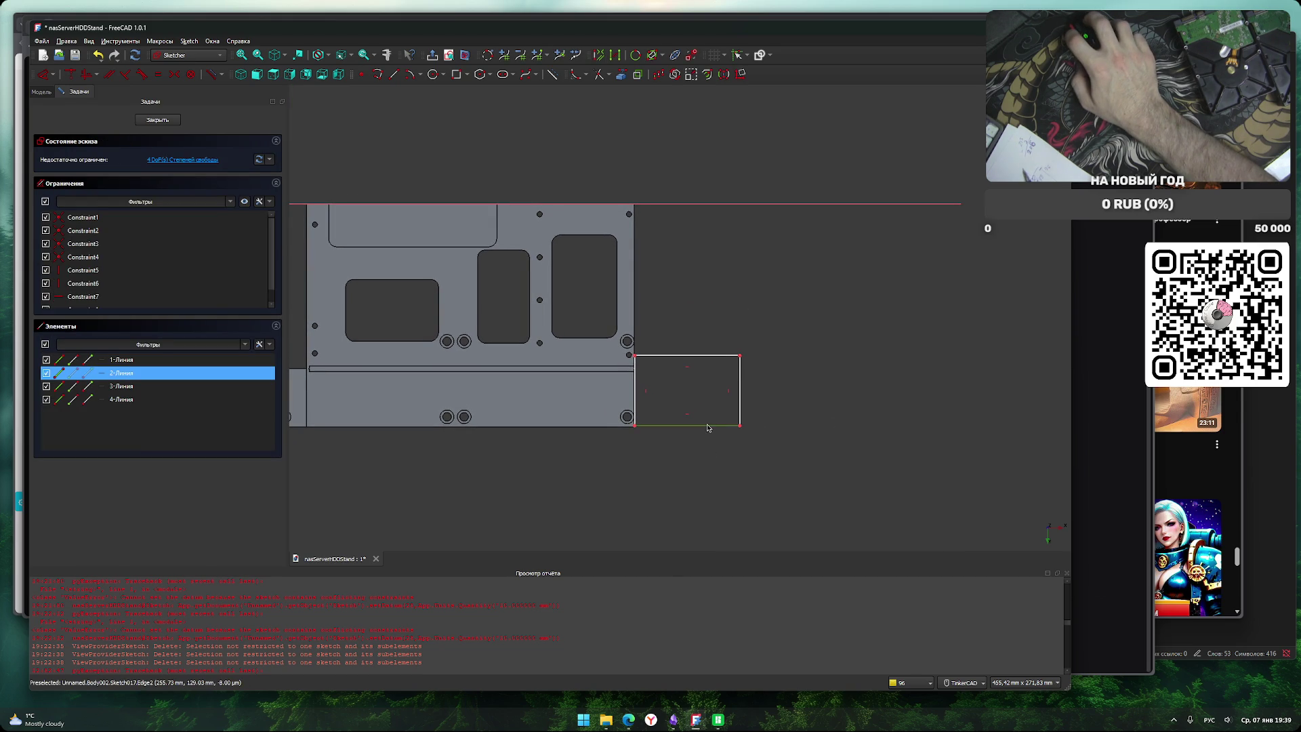
pyautogui.press('l')
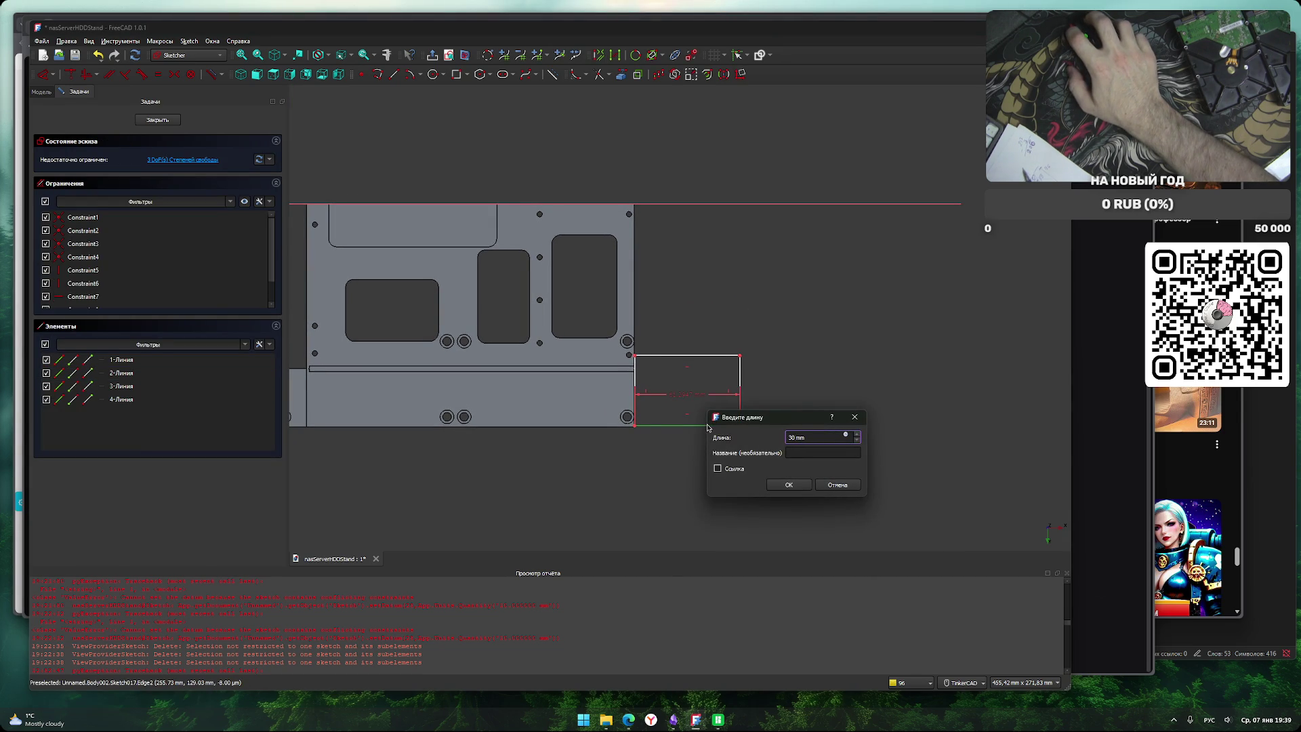
pyautogui.press('Return')
pyautogui.click(702, 387)
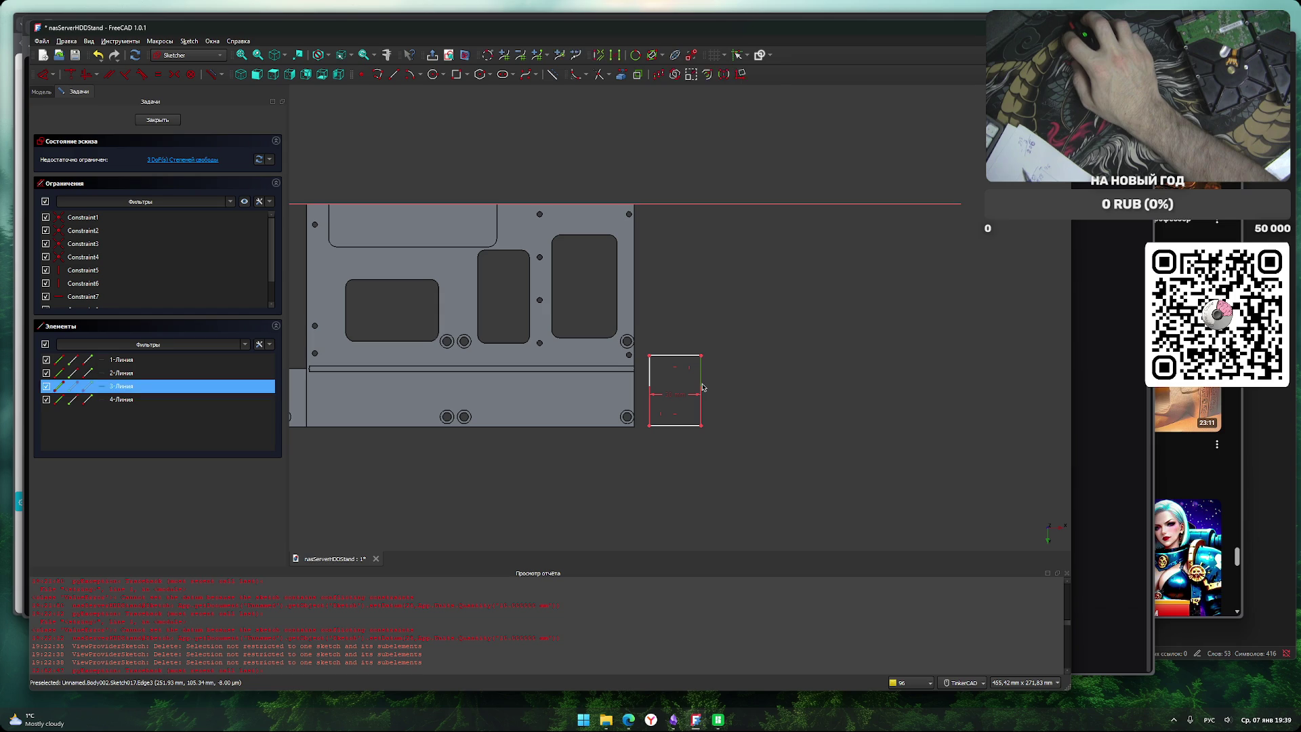
pyautogui.press('i')
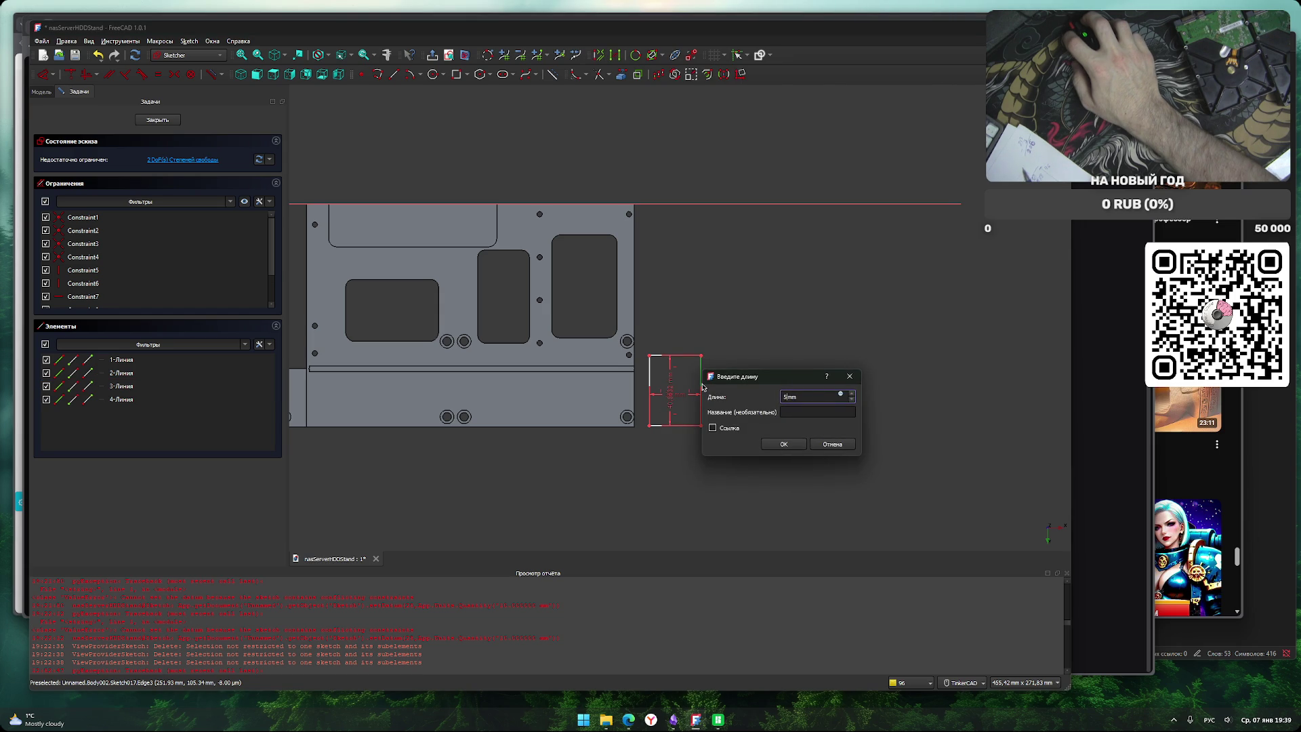
pyautogui.press('Return')
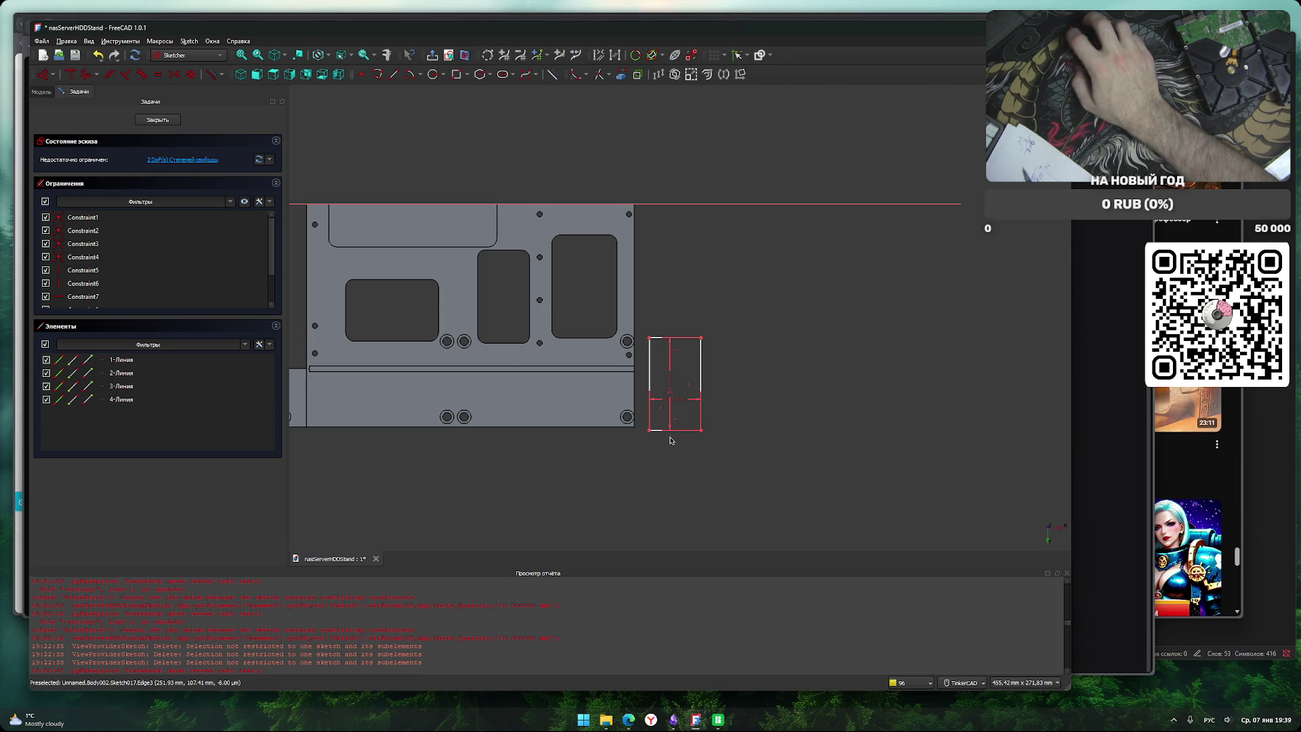
pyautogui.scroll(1, 670, 441)
pyautogui.moveTo(672, 378); pyautogui.dragTo(770, 379)
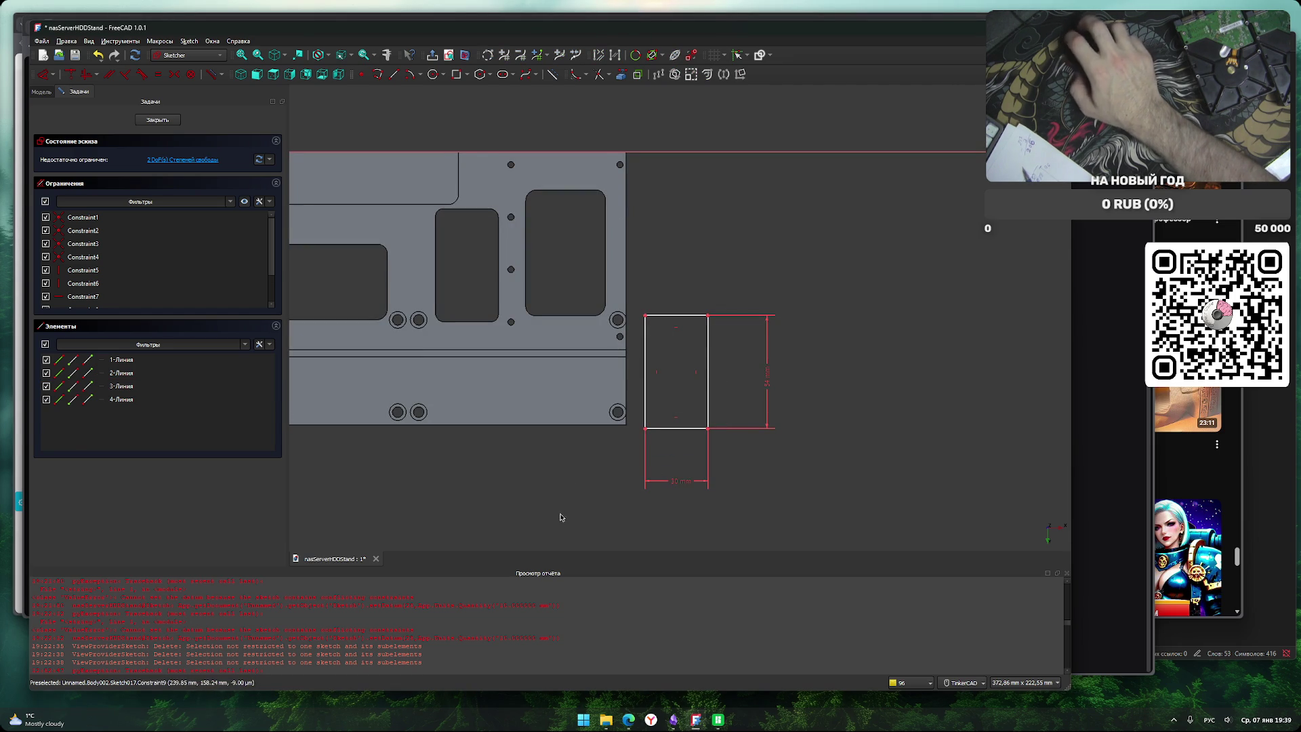
pyautogui.moveTo(536, 497); pyautogui.dragTo(675, 488, button='middle')
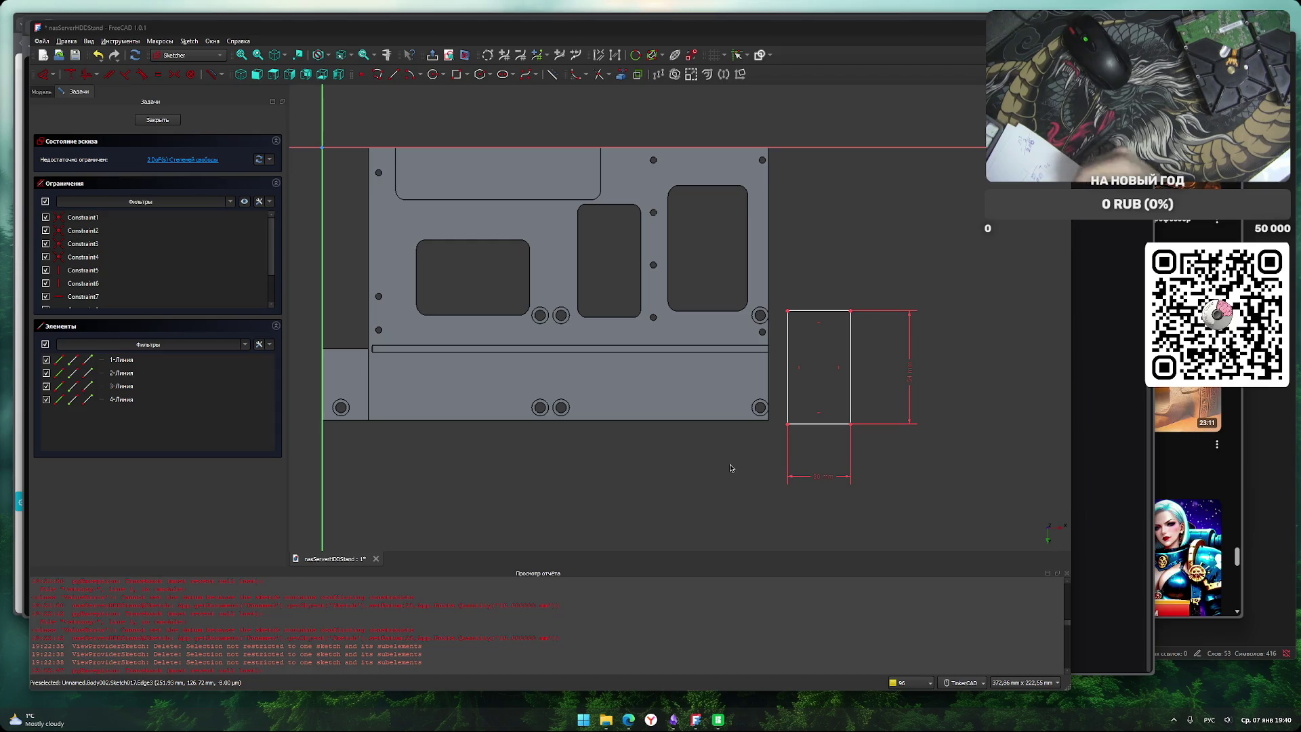
# Step: Constrain the rectangle's corner 130 mm vertically from the horizontal axis
pyautogui.click(872, 147)
pyautogui.click(788, 425)
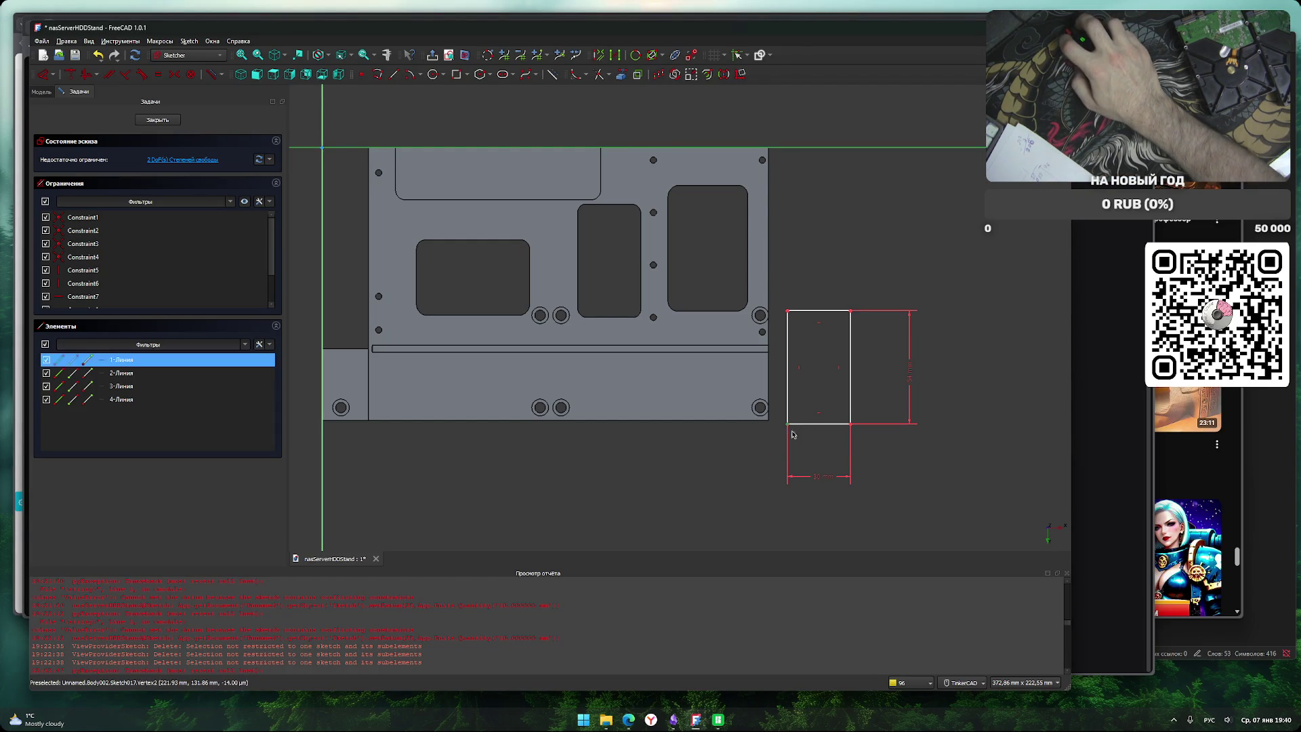
pyautogui.write('i130')
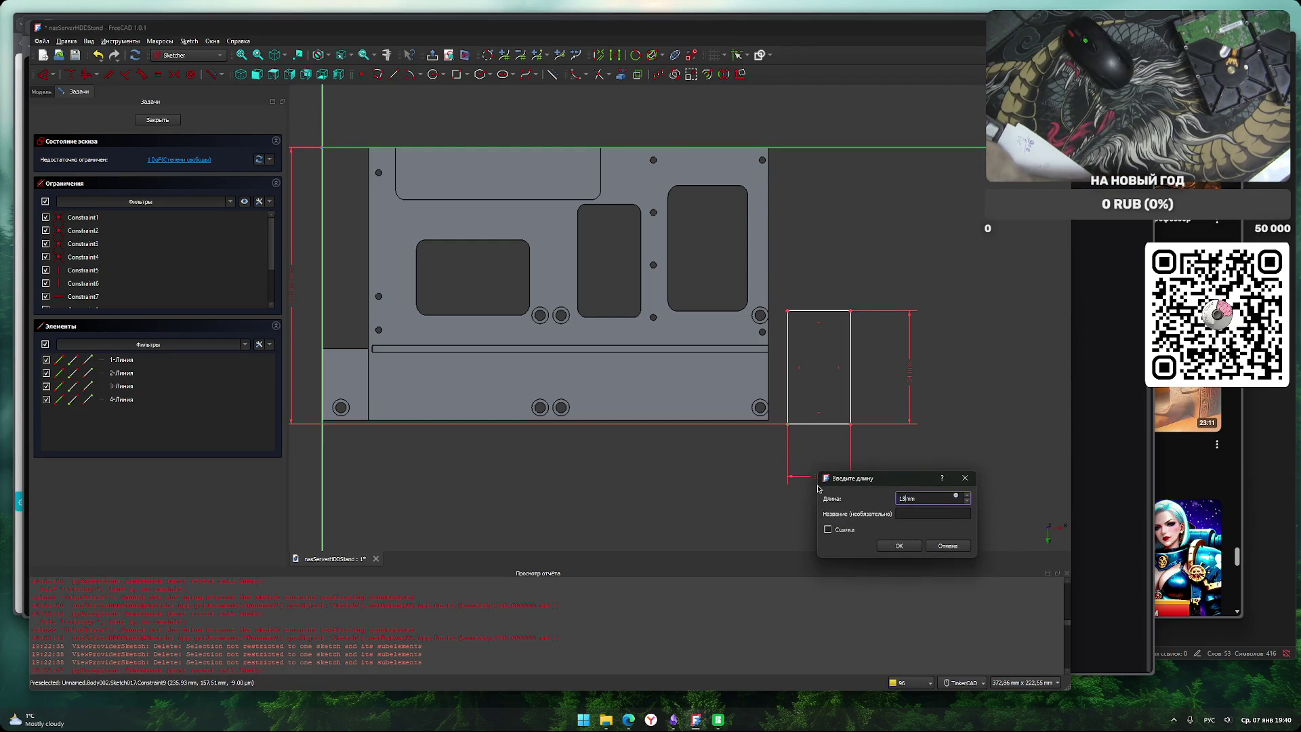
pyautogui.press('Return')
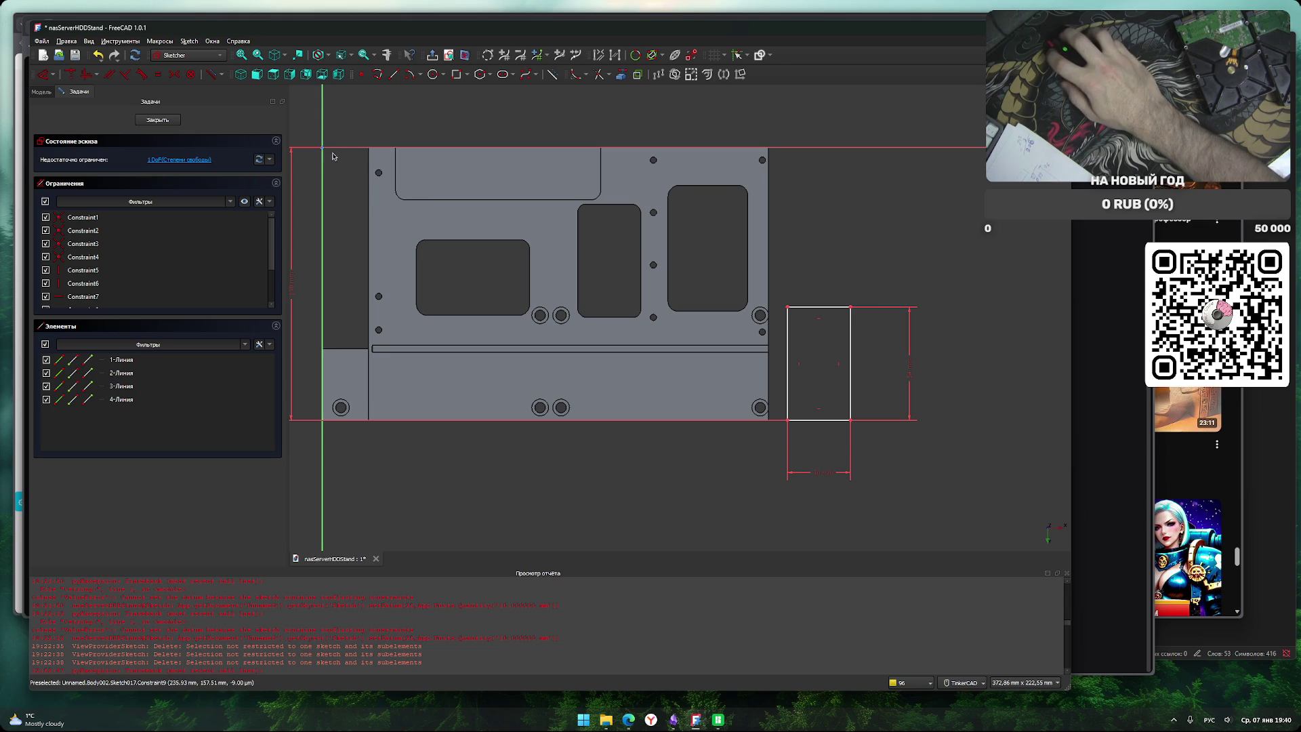
# Step: Place the top-left corner 213 mm horizontally from the sketch origin
pyautogui.click(323, 150)
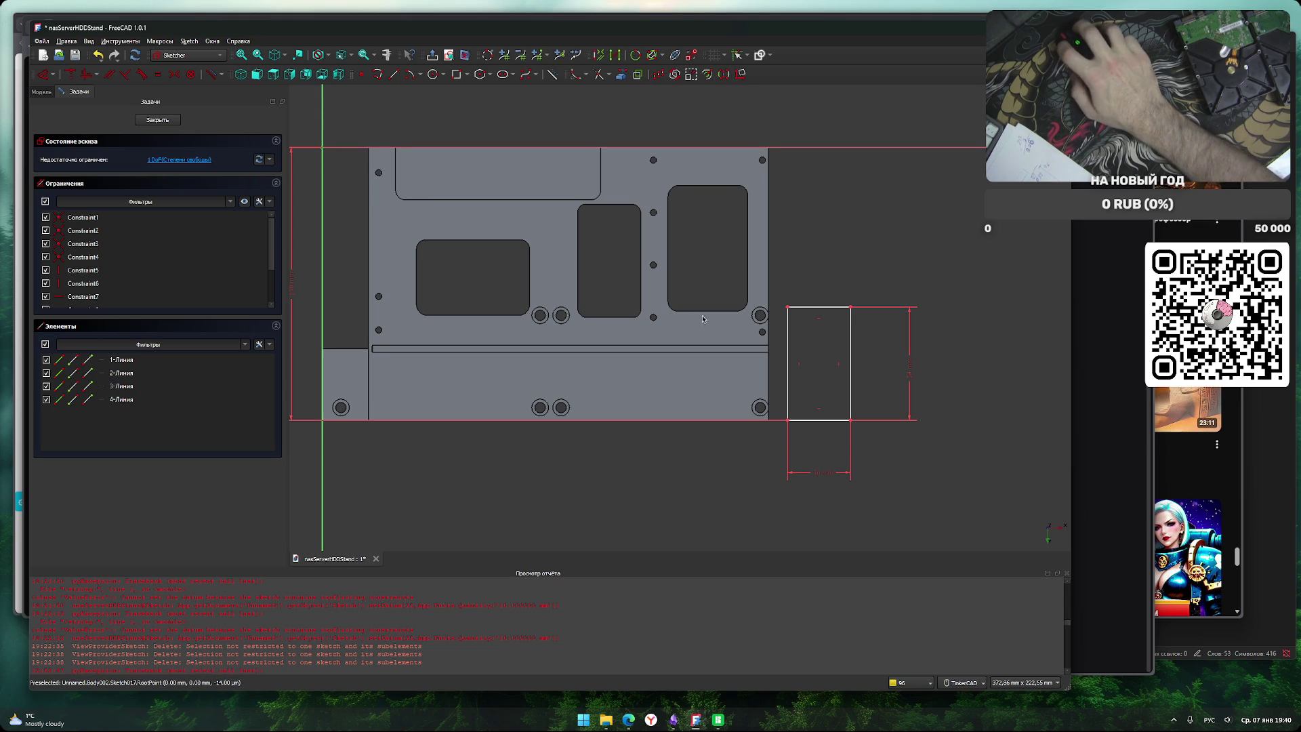
pyautogui.click(788, 310)
pyautogui.press('l')
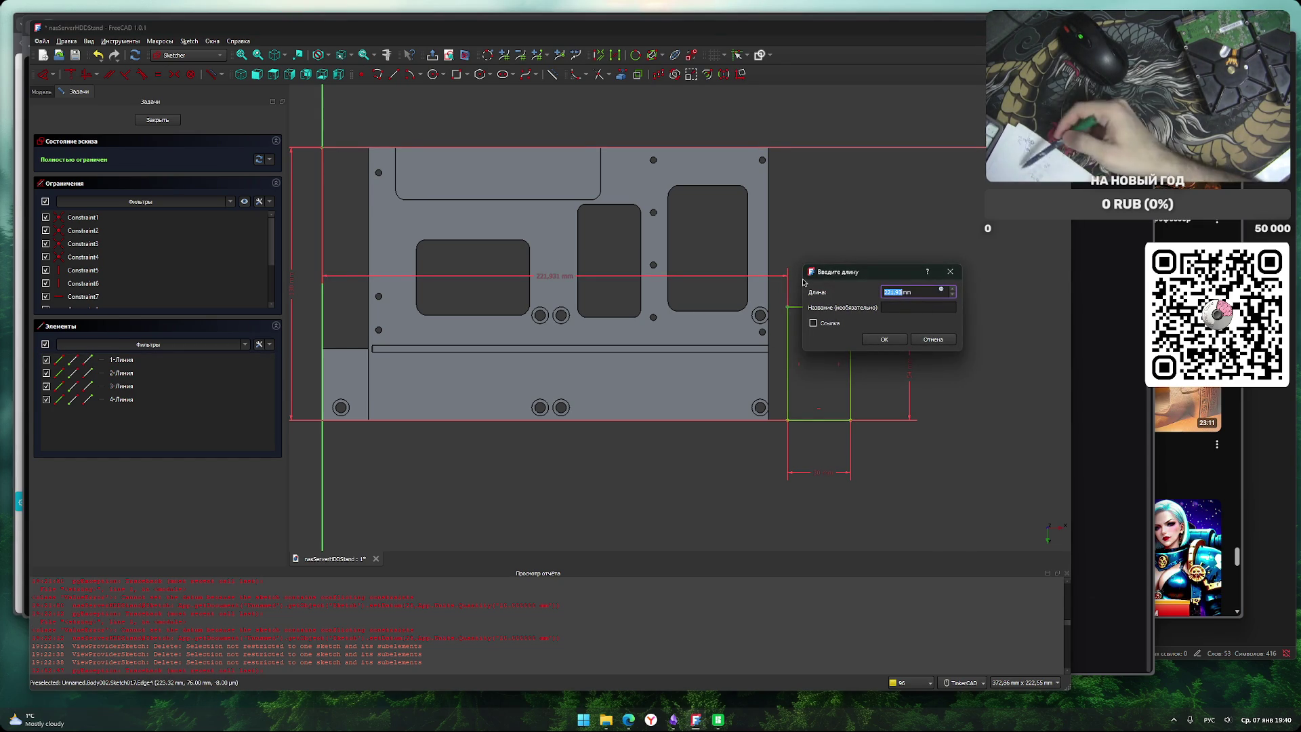
pyautogui.write('210')
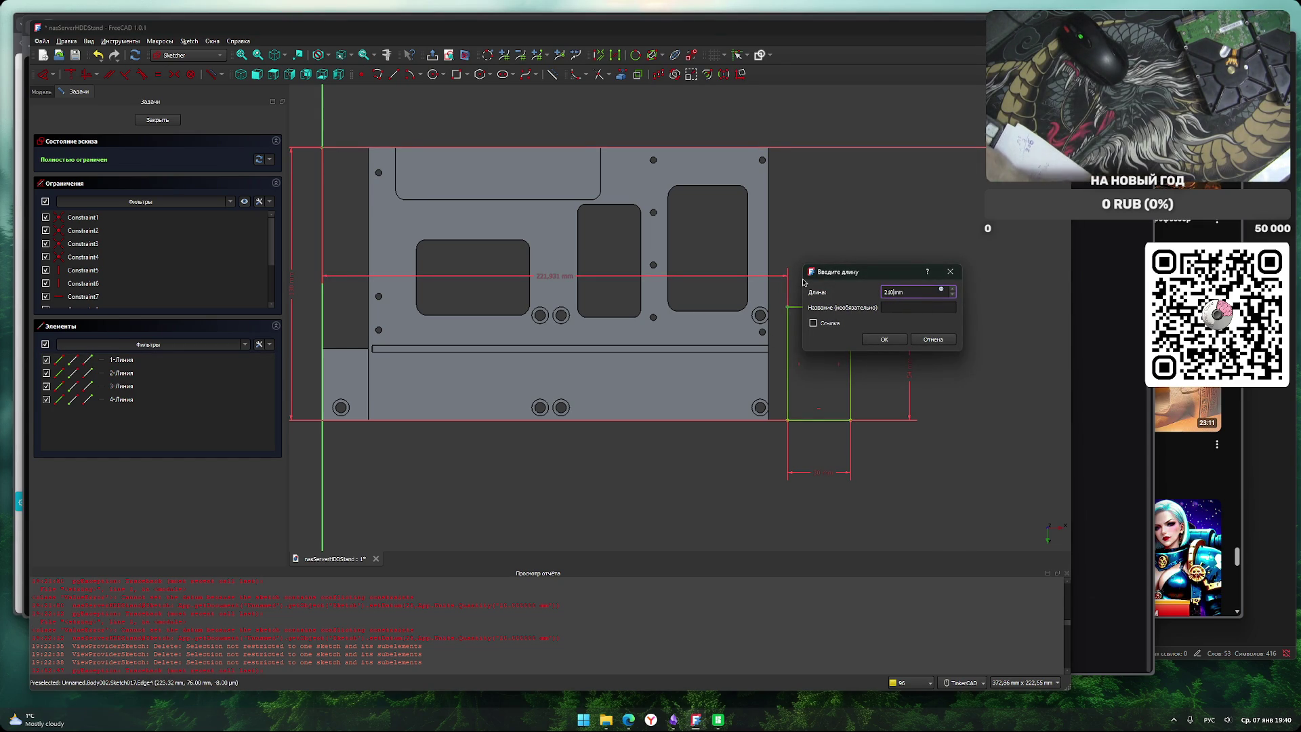
pyautogui.press('BackSpace')
pyautogui.write('3')
pyautogui.press('Return')
pyautogui.scroll(5, 746, 435)
pyautogui.scroll(3, 743, 490)
pyautogui.scroll(-7, 599, 477)
pyautogui.moveTo(599, 477)
pyautogui.mouseDown(button='middle')
pyautogui.moveTo(691, 494)
pyautogui.moveTo(665, 480)
pyautogui.moveTo(688, 474)
pyautogui.mouseUp(button='middle')
pyautogui.scroll(-2, 656, 493)
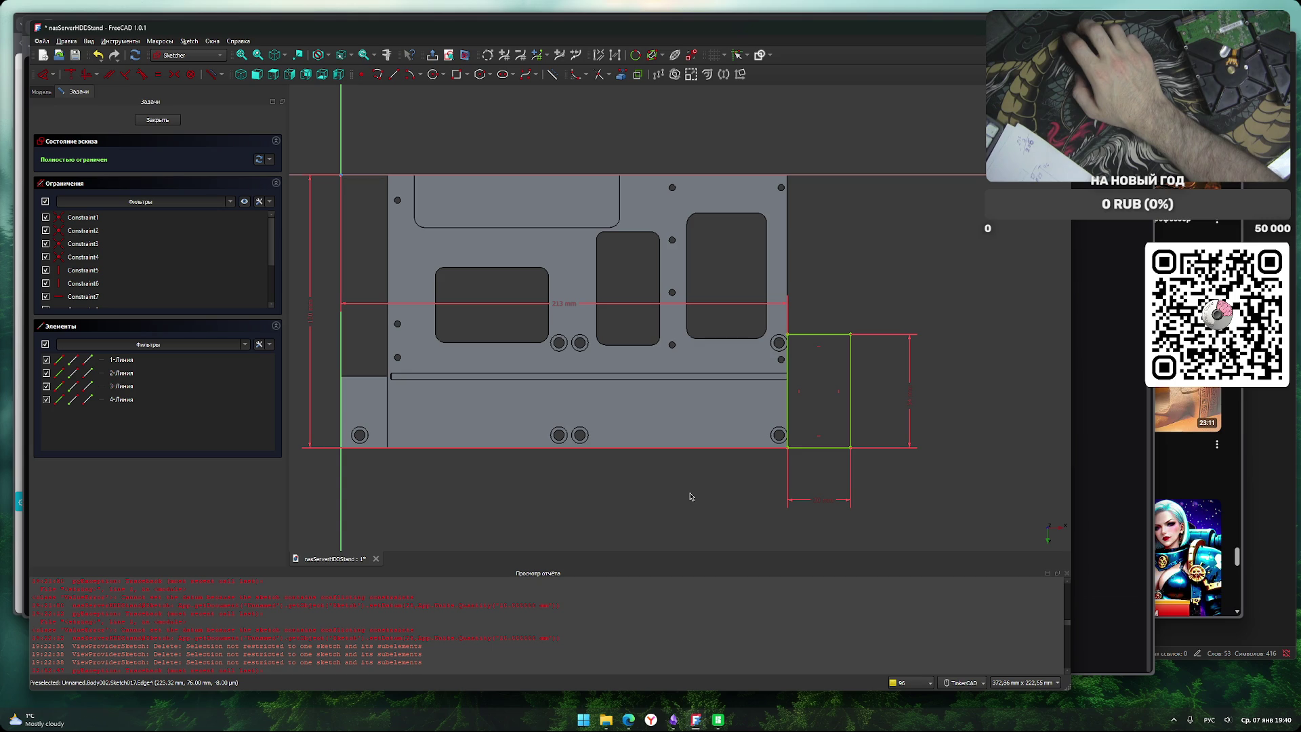
# Step: Close the notch sketch and cancel the Pad started on it
pyautogui.click(158, 119)
pyautogui.moveTo(618, 479); pyautogui.dragTo(629, 527, button='middle')
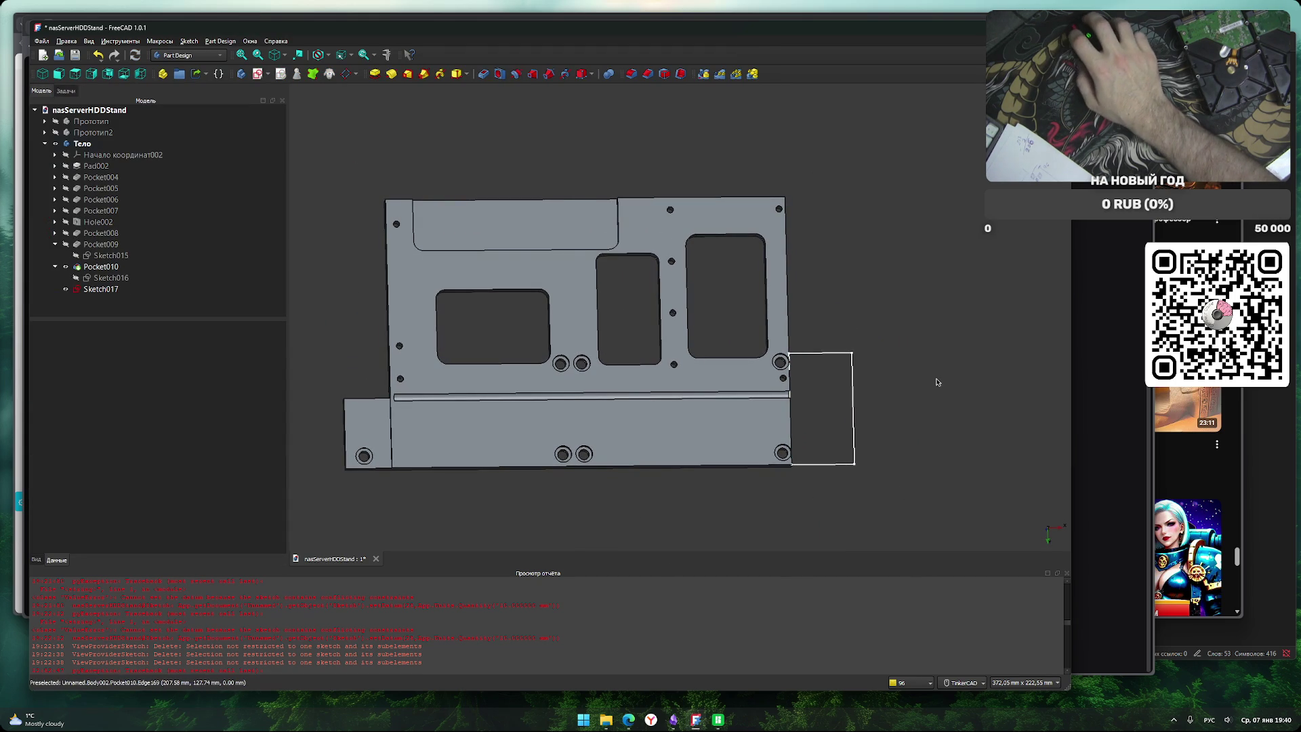
pyautogui.click(375, 73)
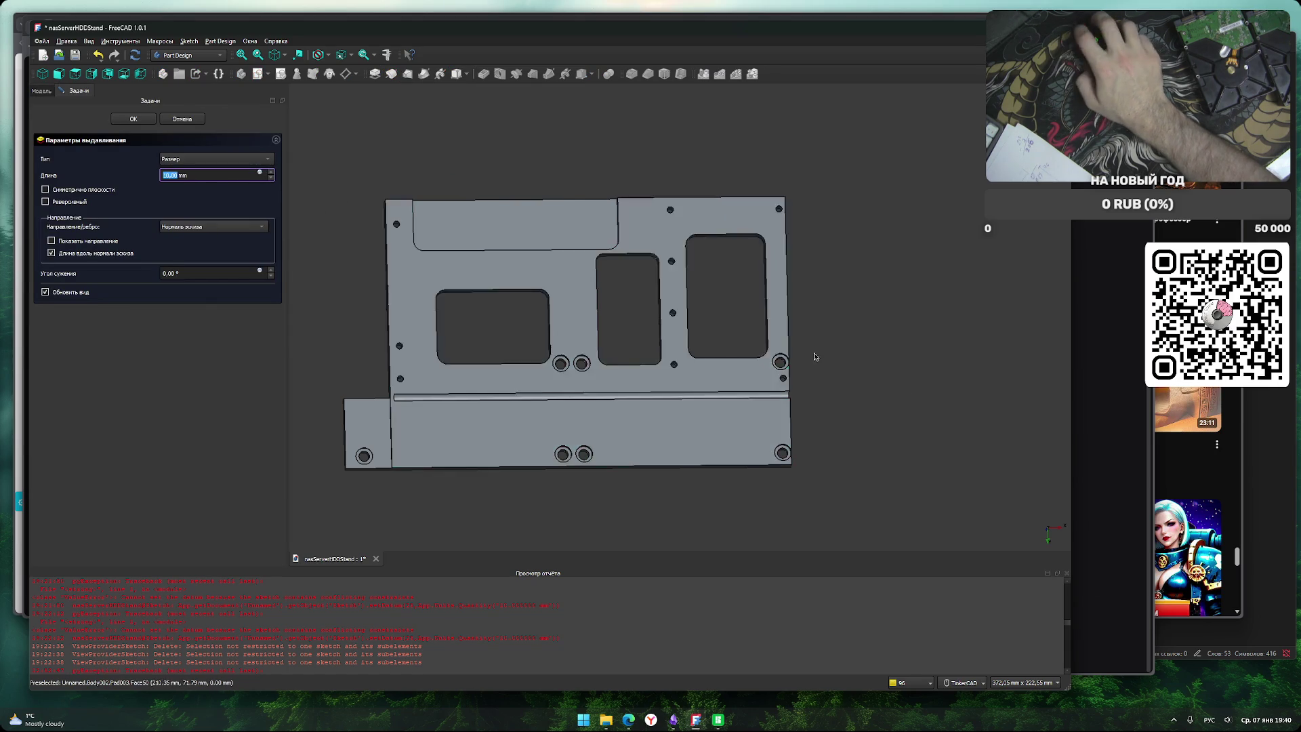
pyautogui.scroll(-3, 816, 376)
pyautogui.scroll(5, 813, 380)
pyautogui.click(181, 119)
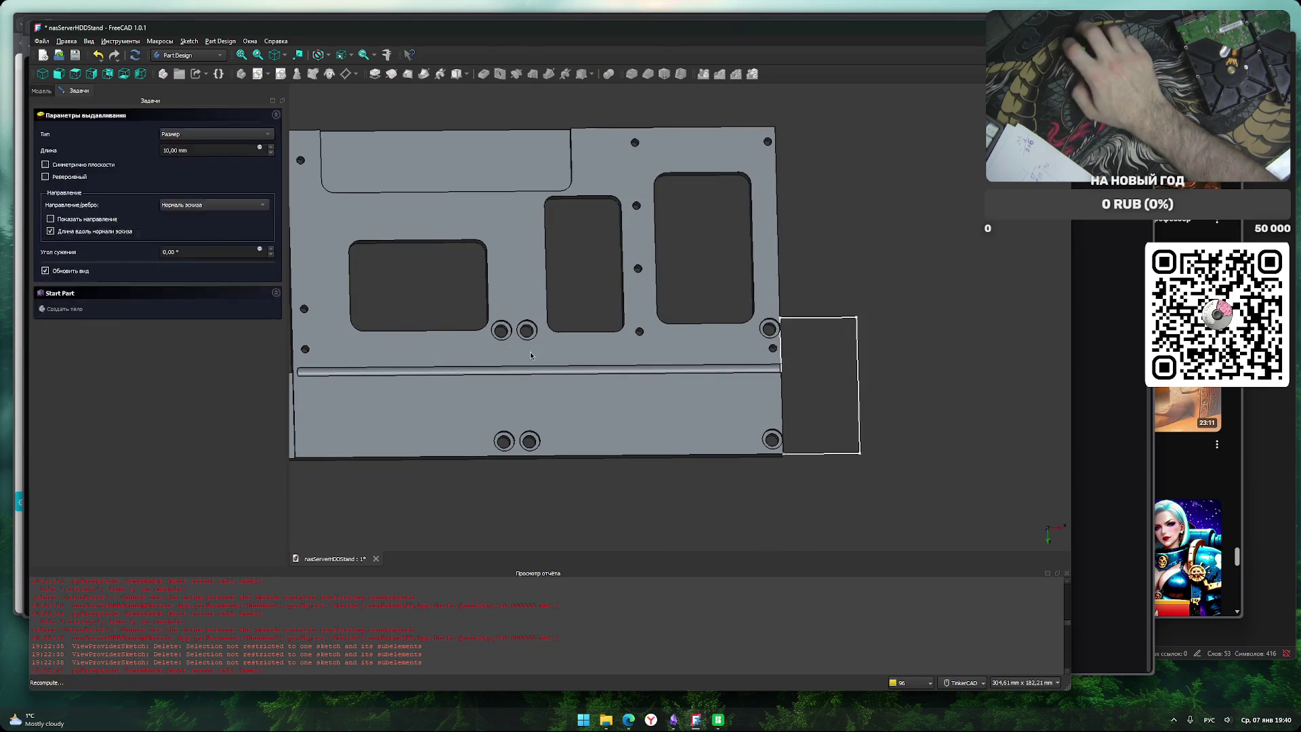
# Step: Expand Pad002 in the model tree and open its base sketch Sketch008 for editing
pyautogui.scroll(-1, 504, 489)
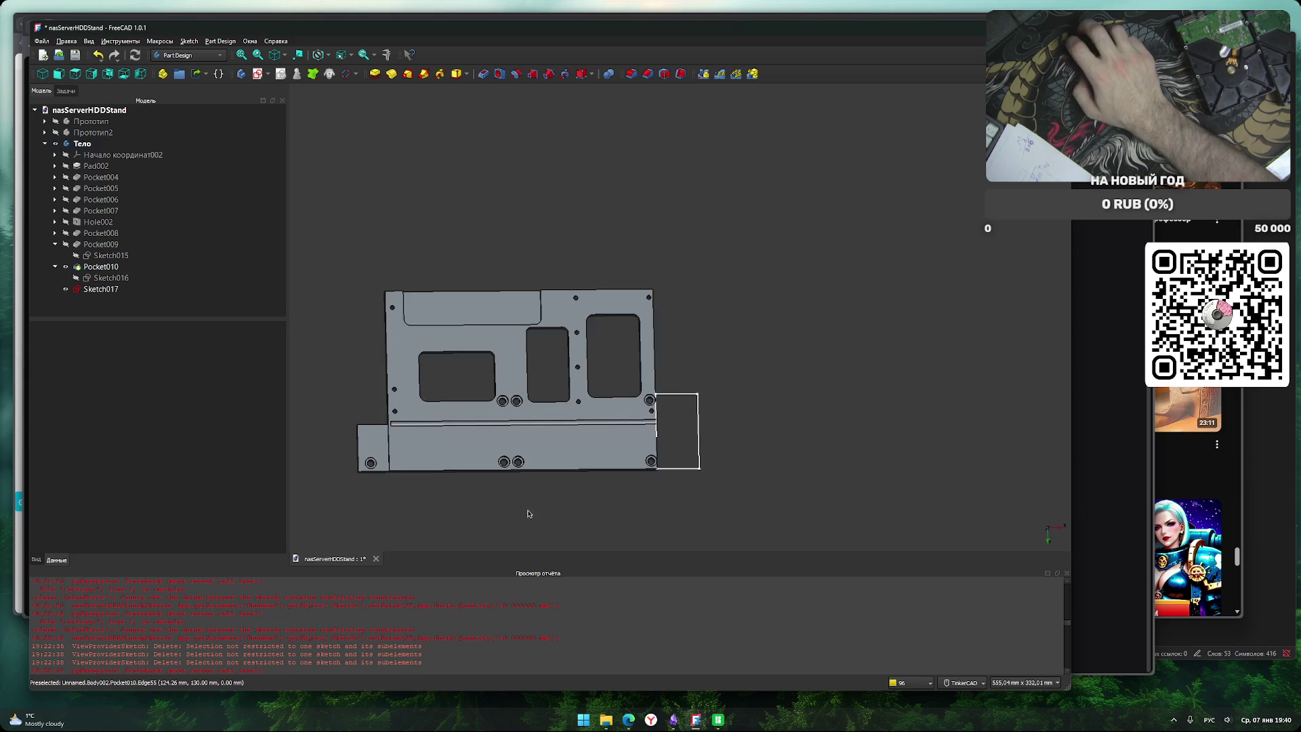
pyautogui.moveTo(524, 514); pyautogui.dragTo(557, 479, button='middle')
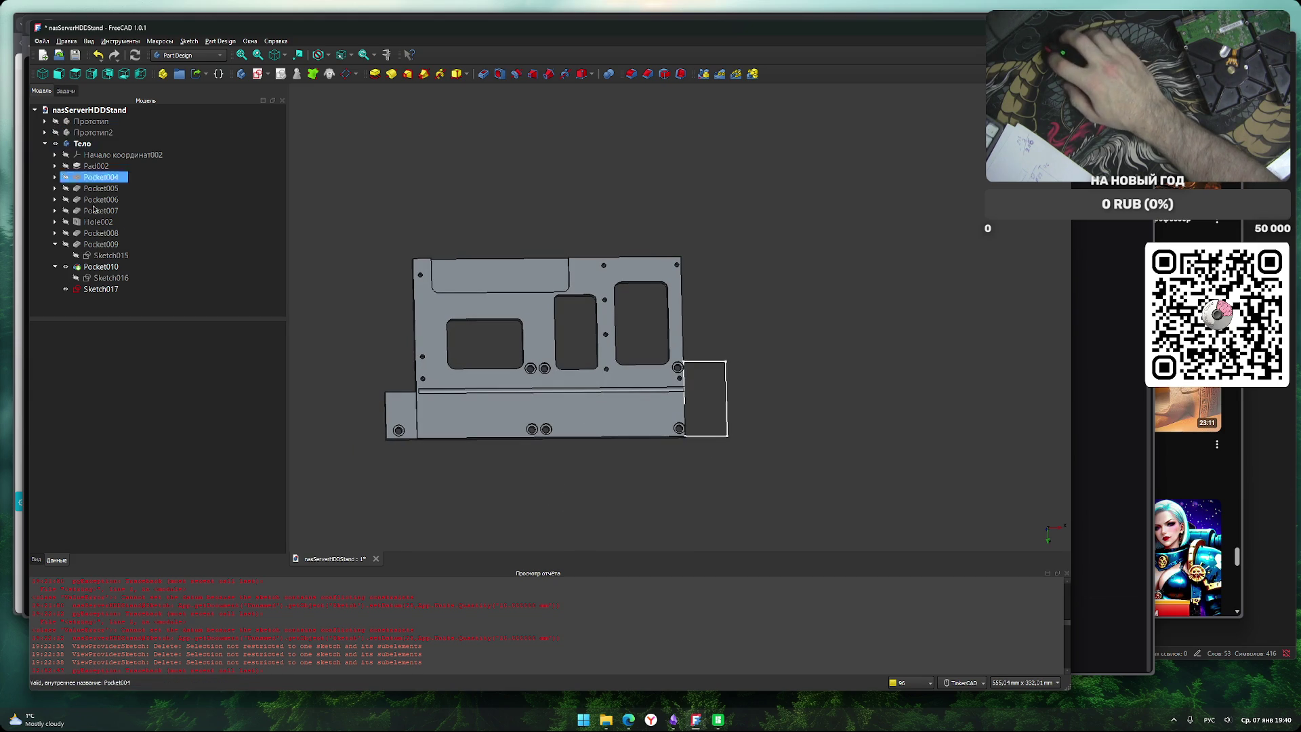
pyautogui.click(116, 167)
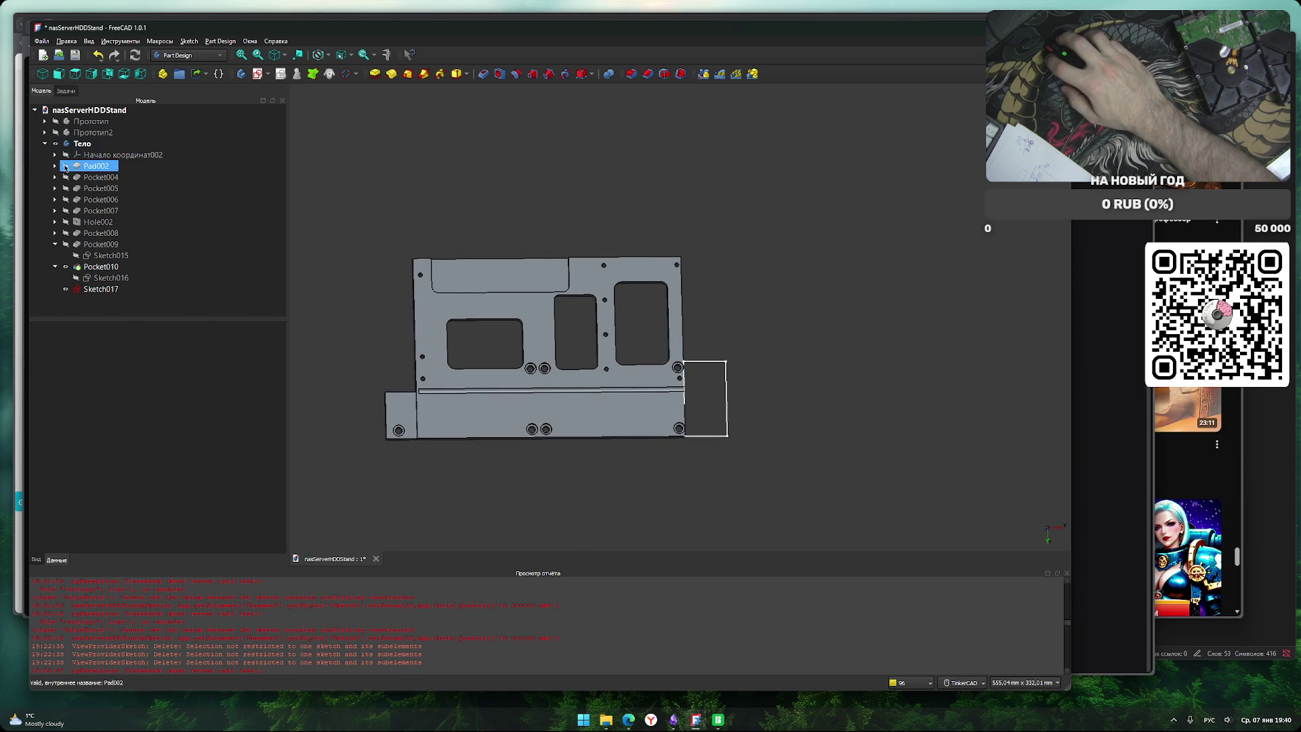
pyautogui.press('End')
pyautogui.press('Up')
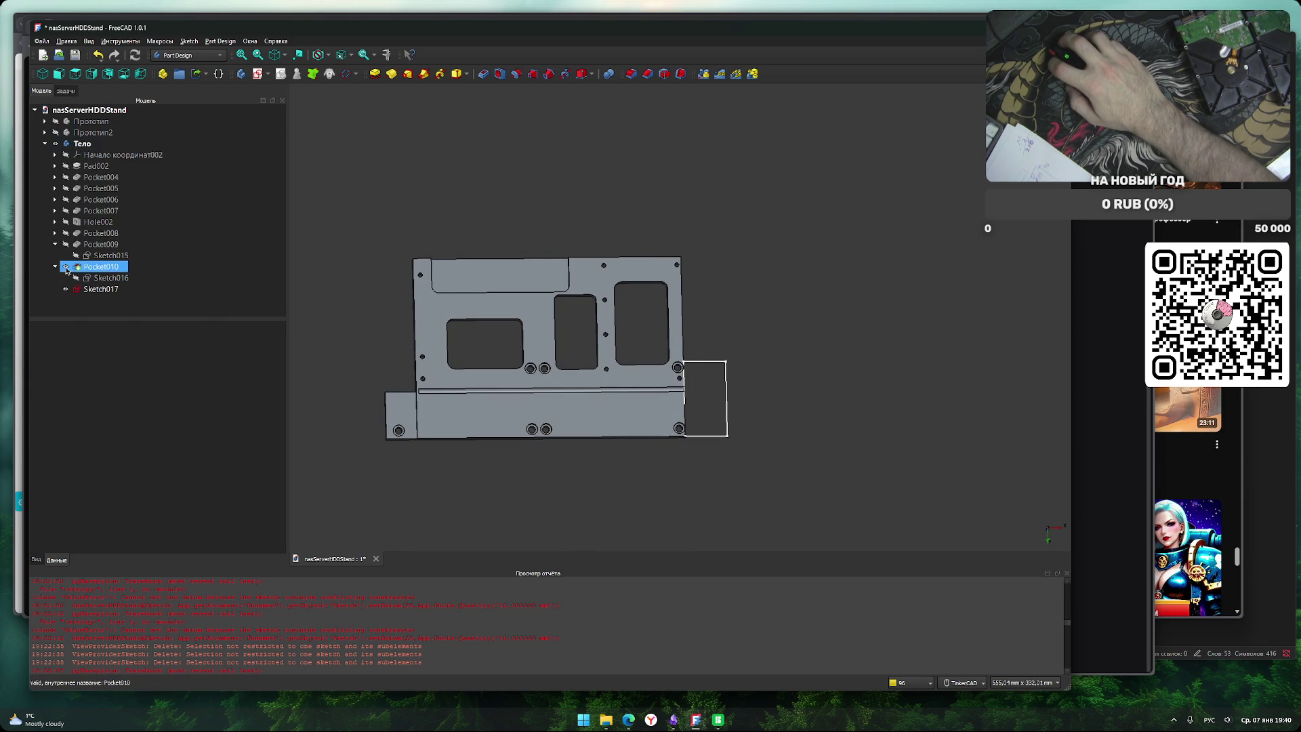
pyautogui.press('space')
pyautogui.press('space')
pyautogui.press('Down')
pyautogui.click(66, 168)
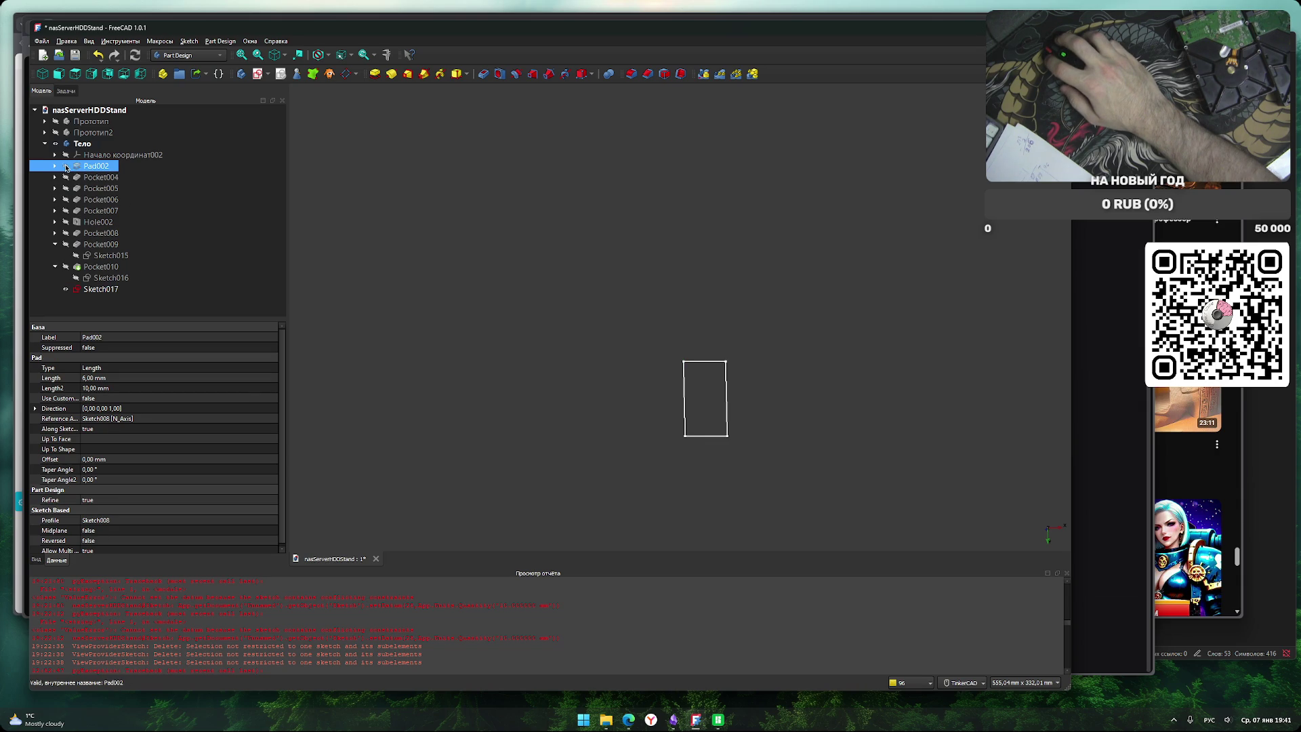
pyautogui.click(56, 166)
pyautogui.click(78, 178)
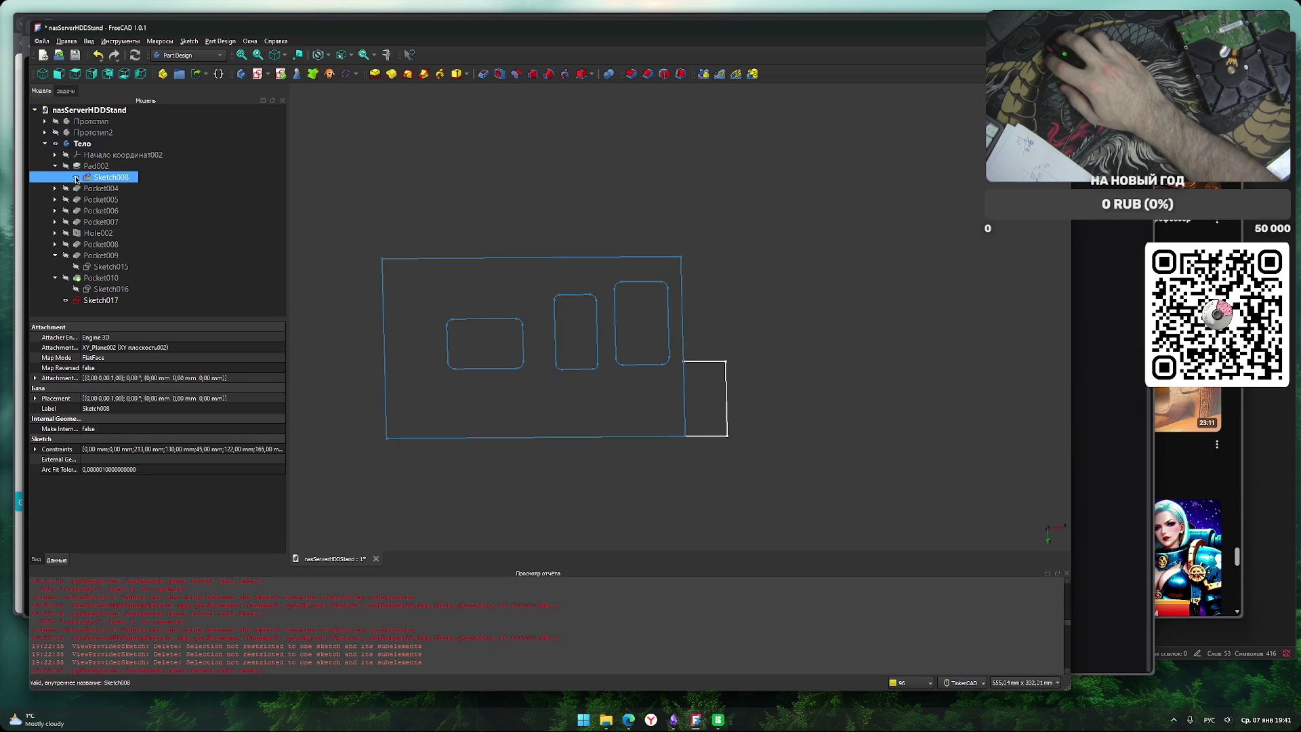
pyautogui.doubleClick(78, 177)
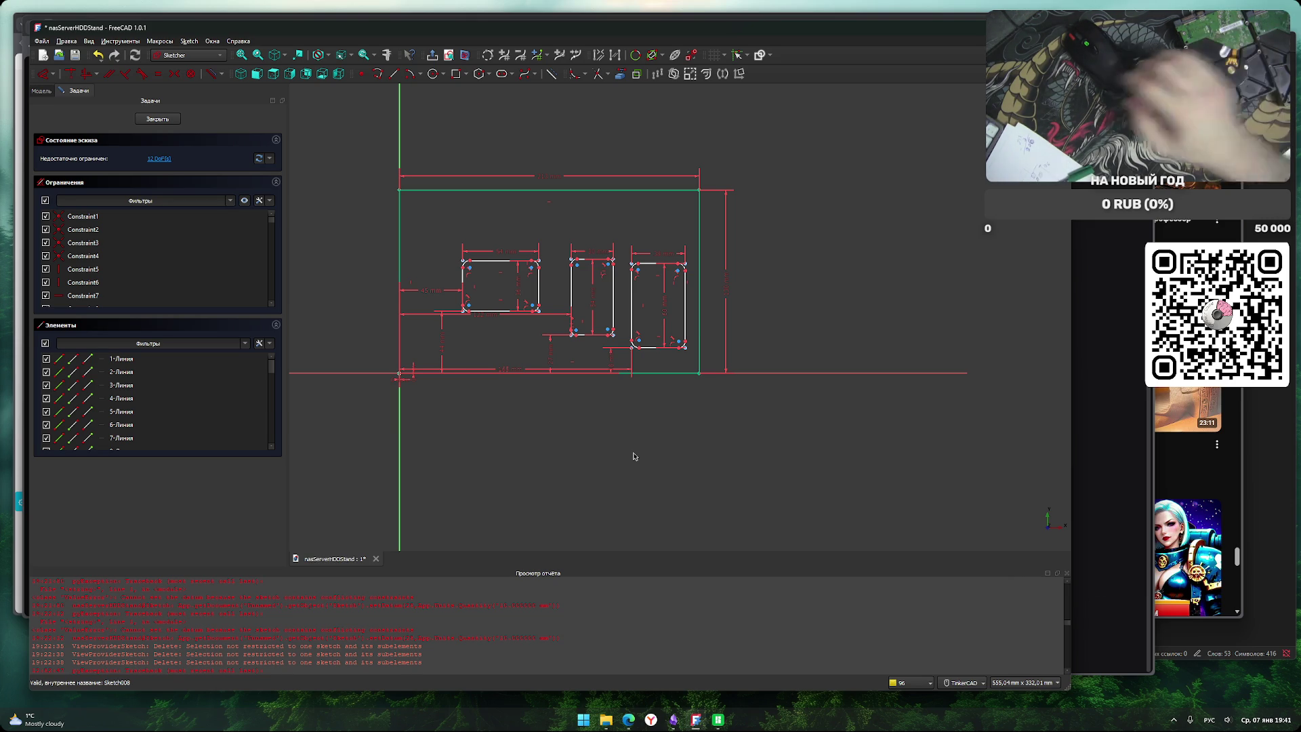
# Step: Change Sketch008's top width dimension from 213 mm to 243 mm and close the sketch
pyautogui.scroll(3, 576, 193)
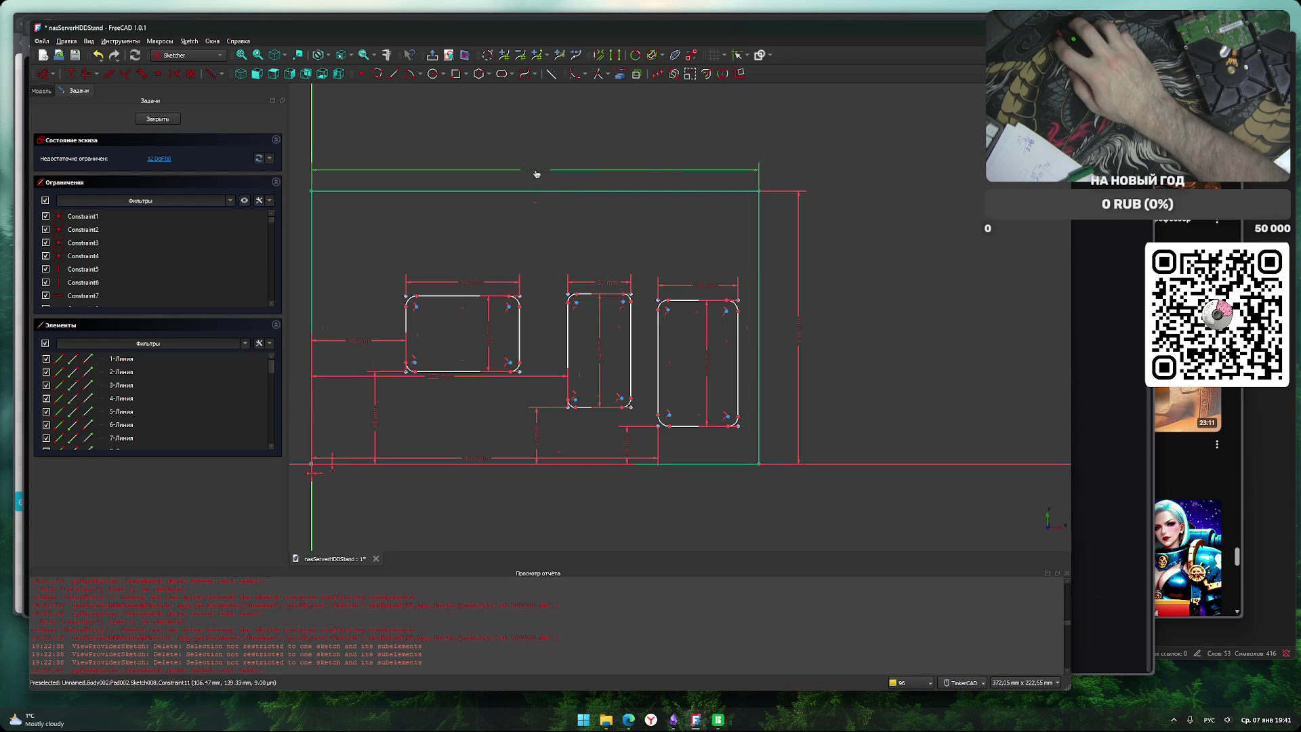
pyautogui.doubleClick(537, 172)
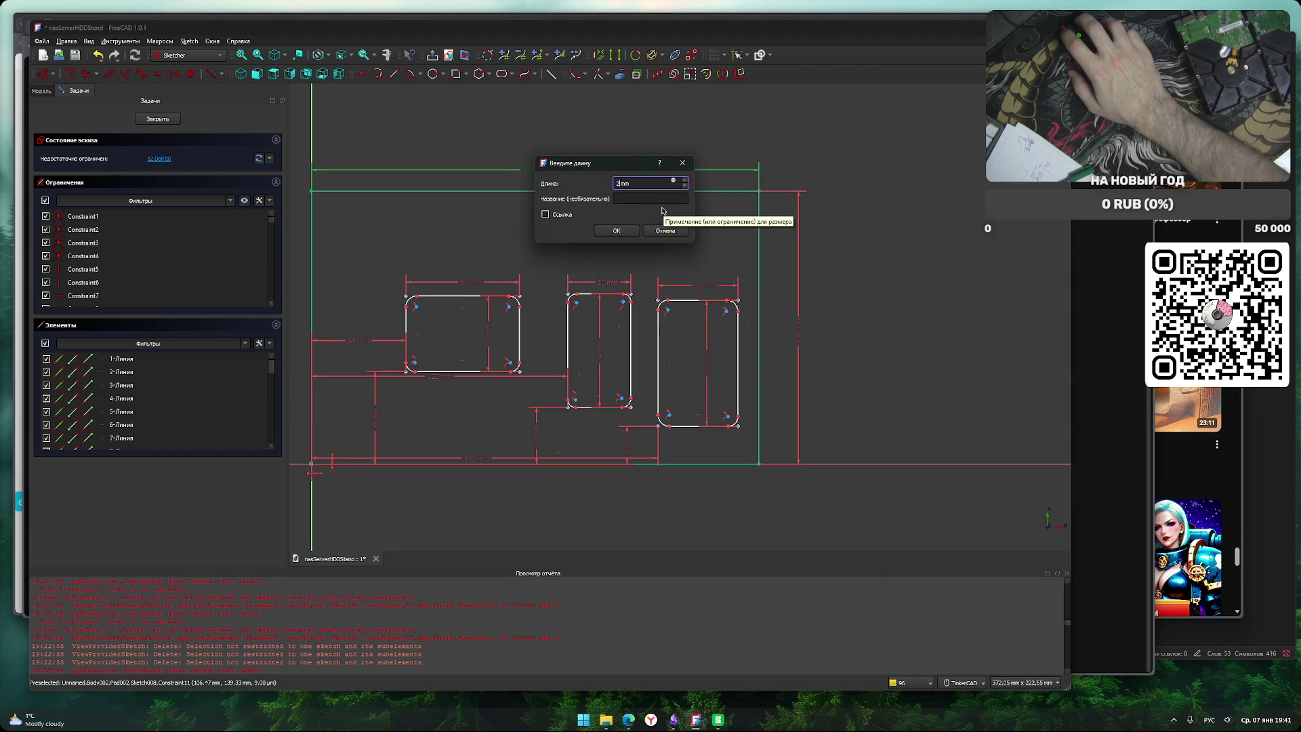
pyautogui.write('243')
pyautogui.click(622, 232)
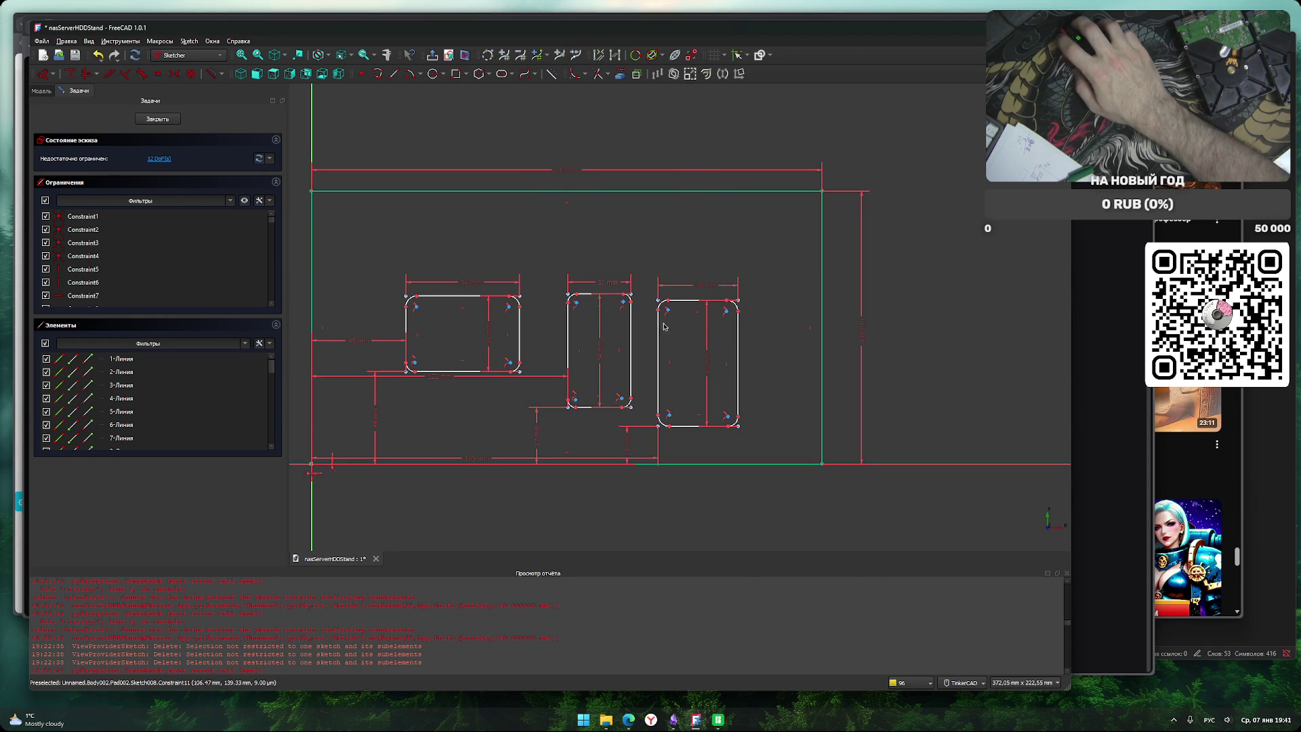
pyautogui.scroll(-3, 610, 515)
pyautogui.click(157, 119)
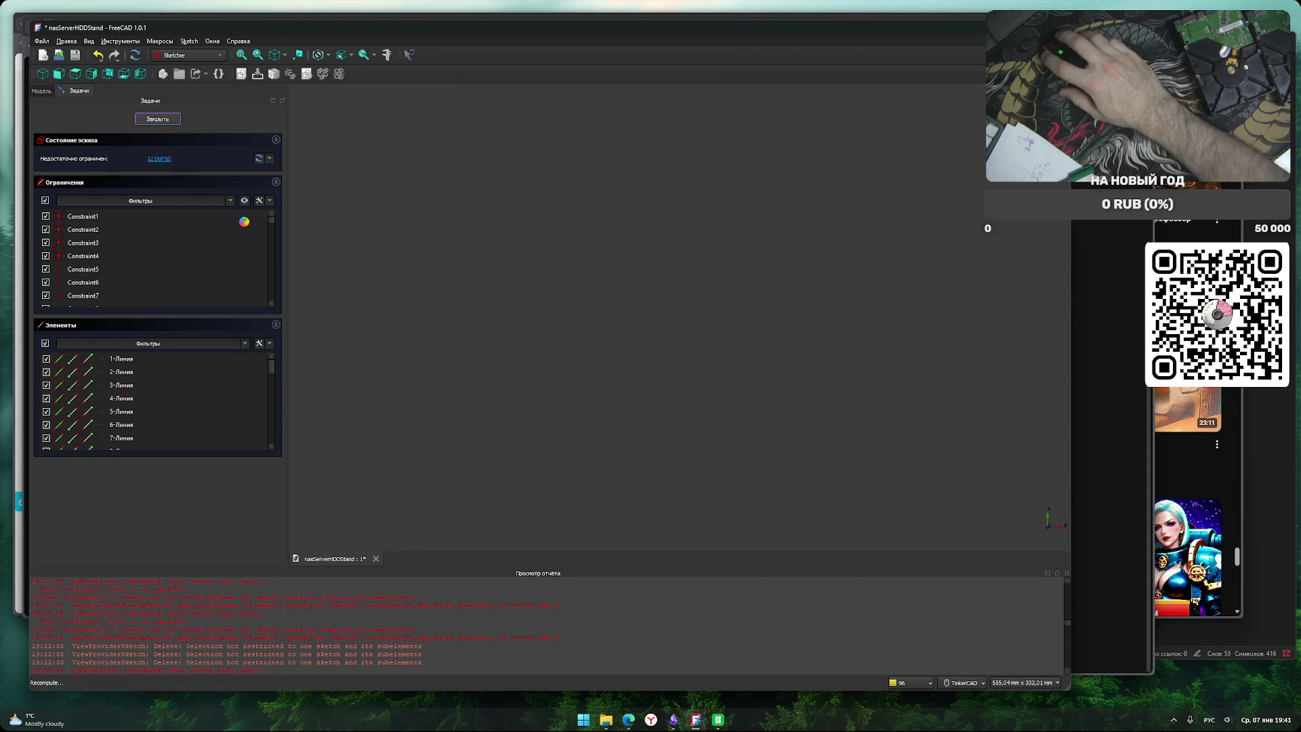
# Step: Make Pocket010 visible again, bring the plate's right end into view, and select Sketch017
pyautogui.scroll(-1, 515, 399)
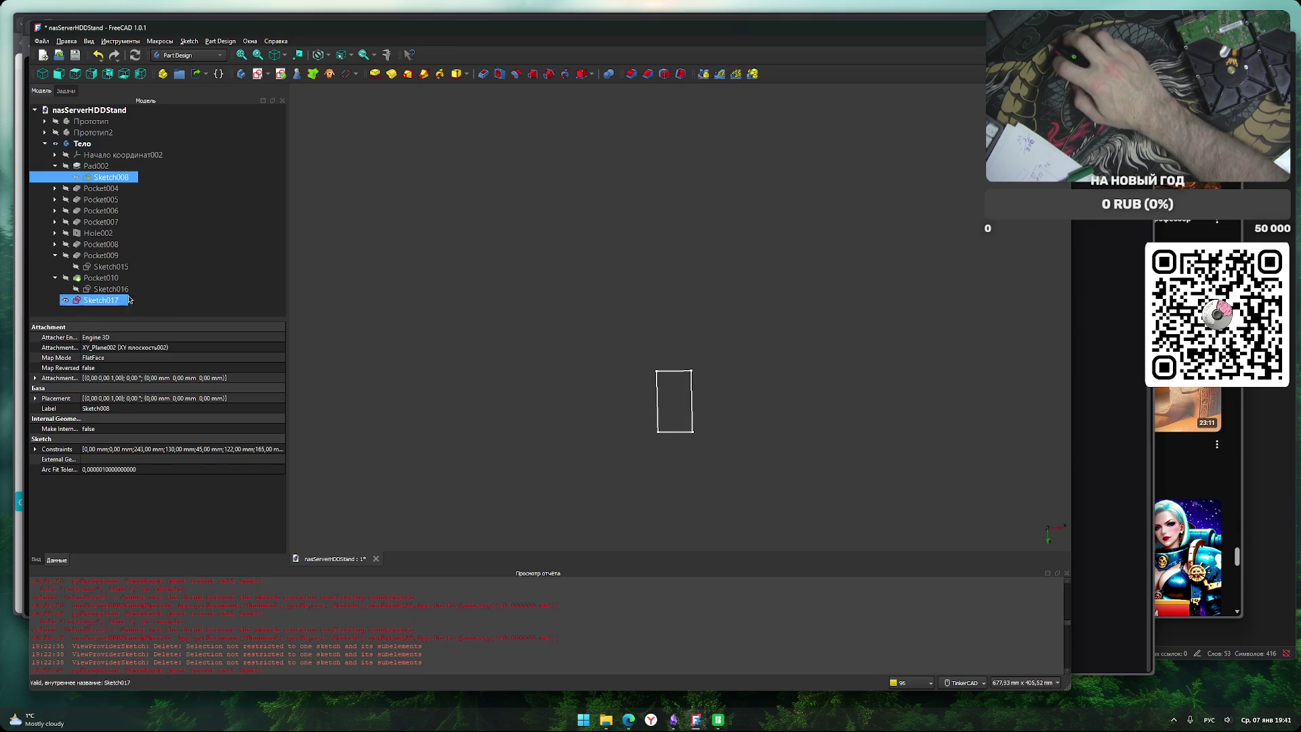
pyautogui.click(100, 277)
pyautogui.press('space')
pyautogui.scroll(5, 650, 467)
pyautogui.click(680, 521)
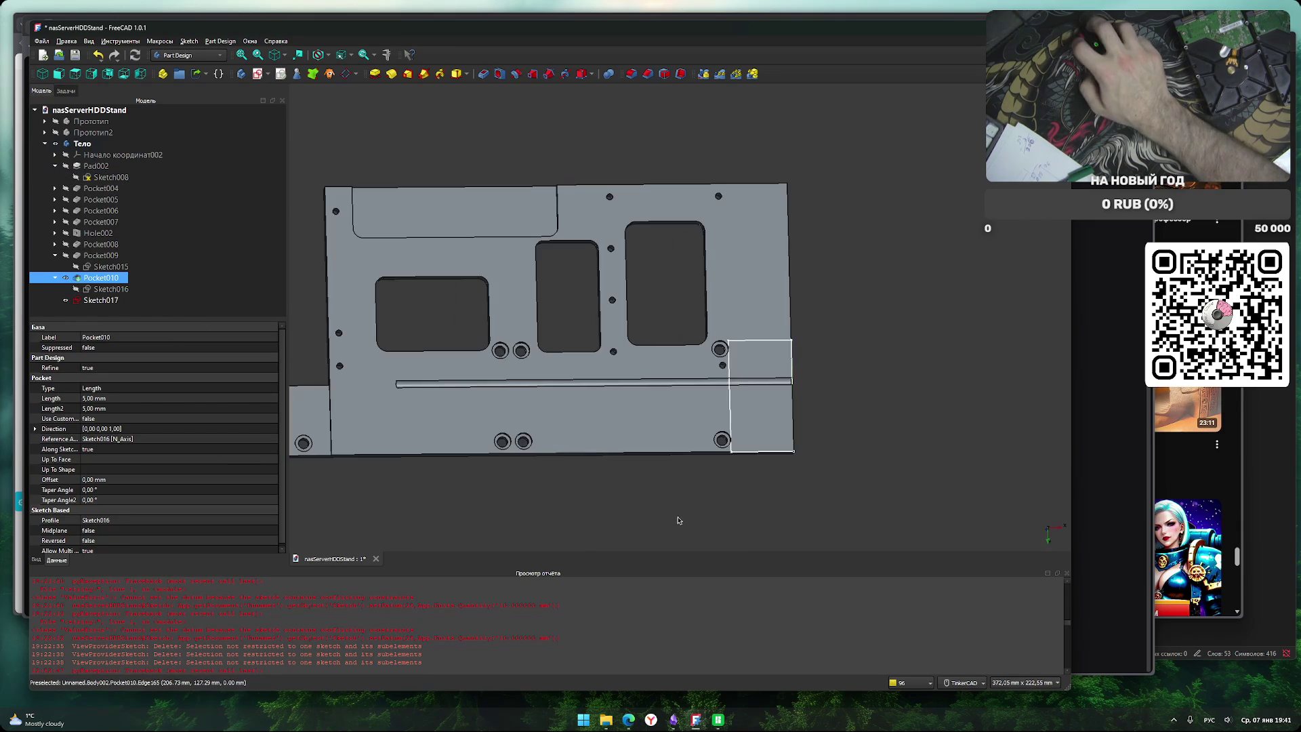
pyautogui.moveTo(733, 510); pyautogui.dragTo(655, 524, button='middle')
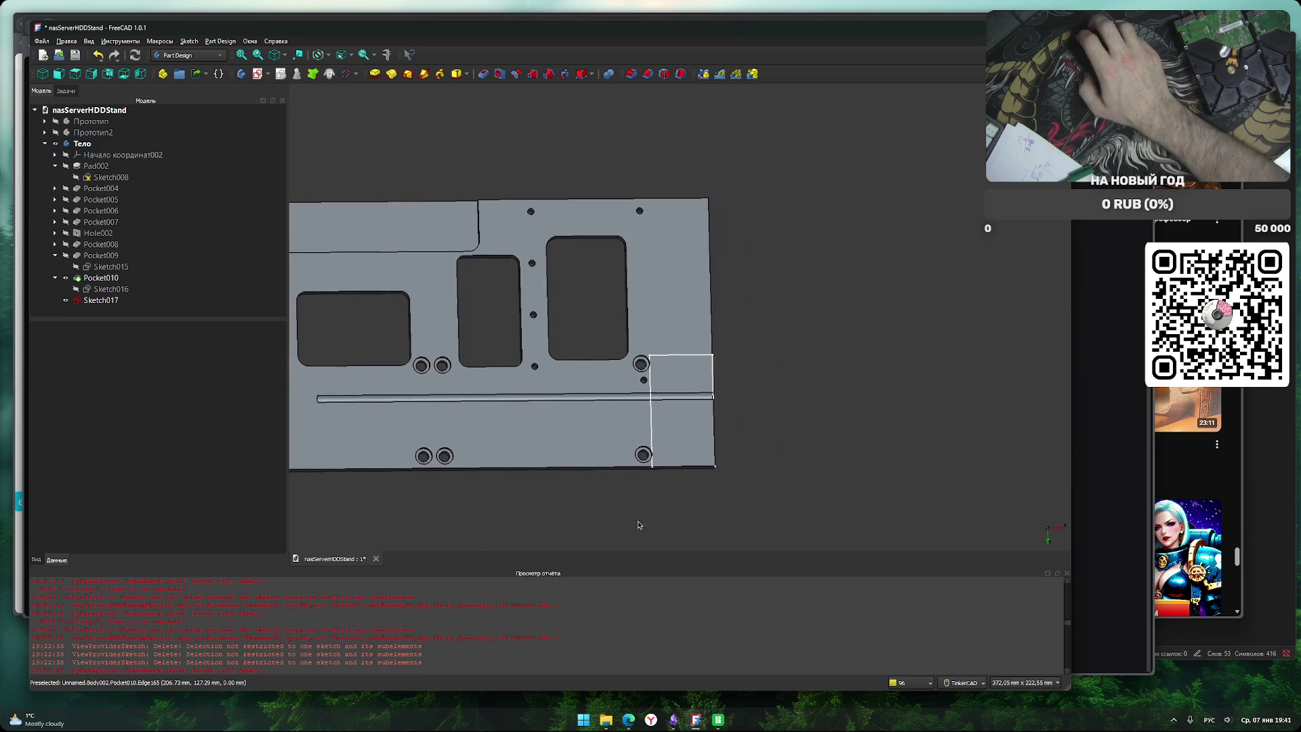
pyautogui.click(101, 301)
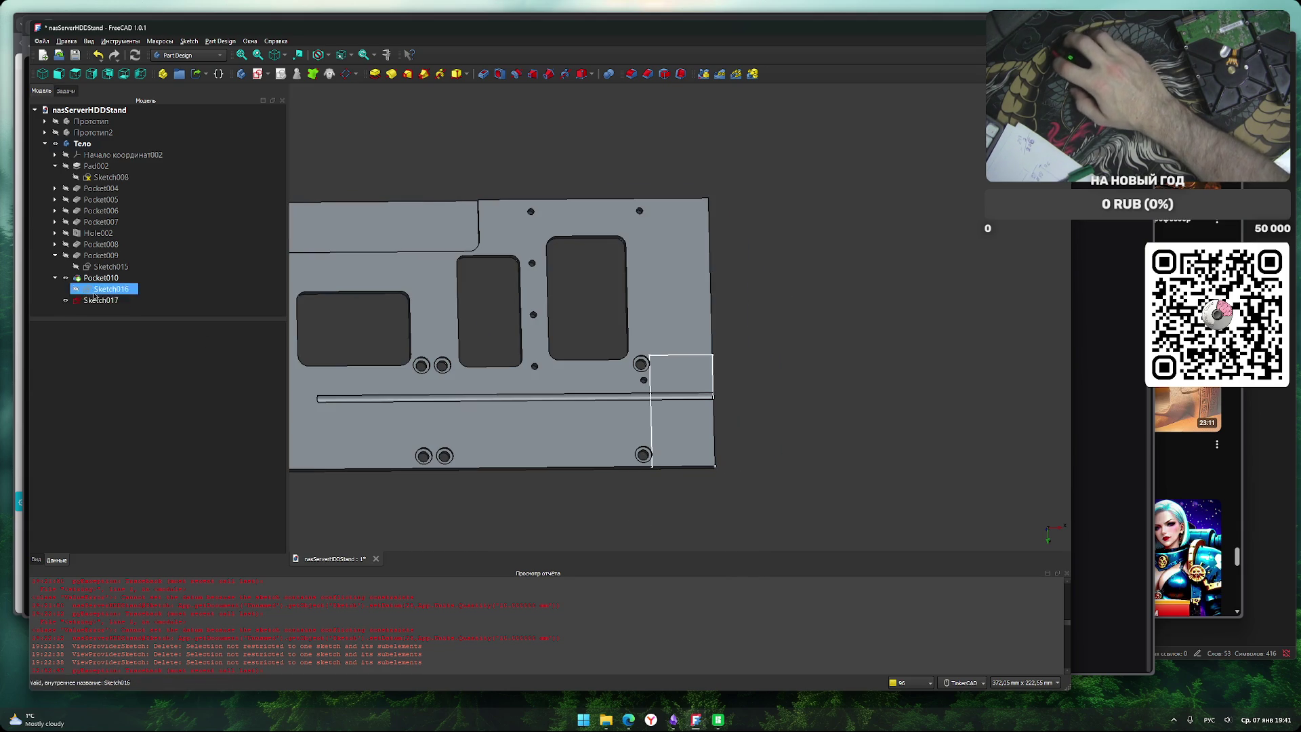
# Step: Open Sketch017 and delete the notch rectangle's 54 mm vertical dimension
pyautogui.doubleClick(100, 305)
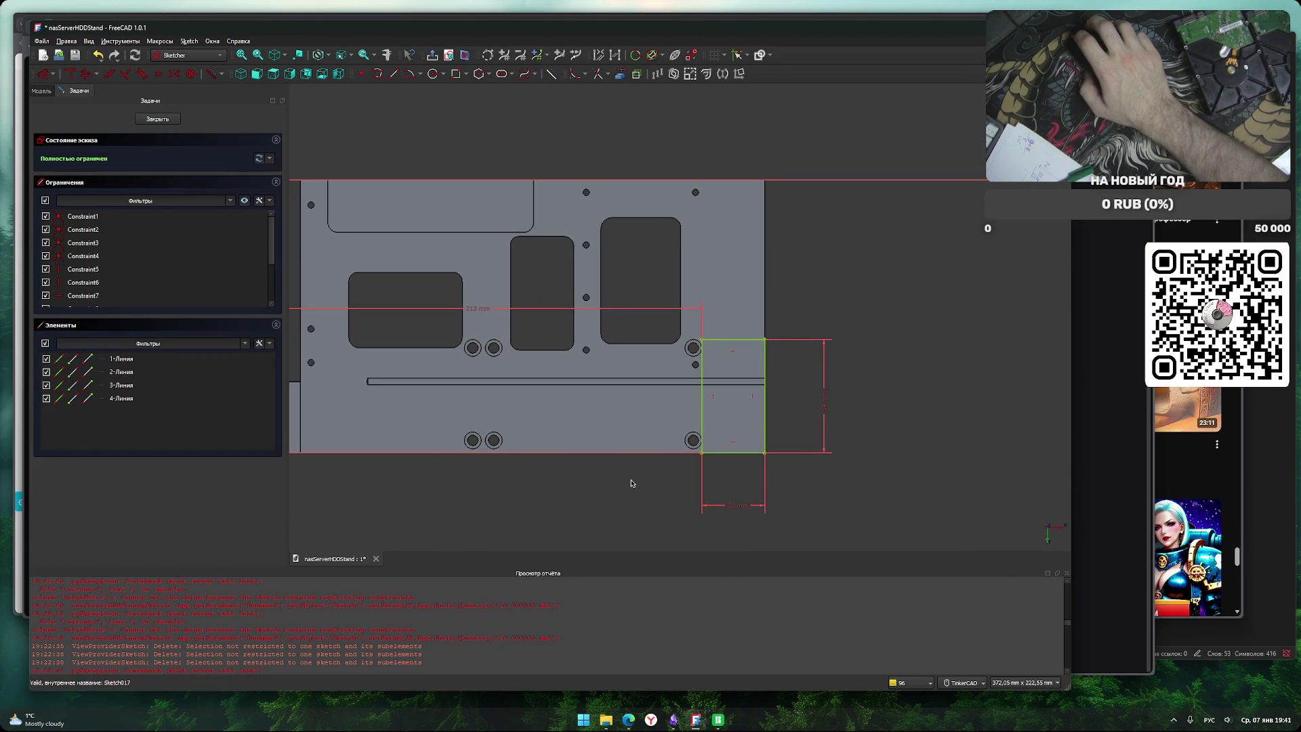
pyautogui.moveTo(524, 484); pyautogui.dragTo(548, 485, button='middle')
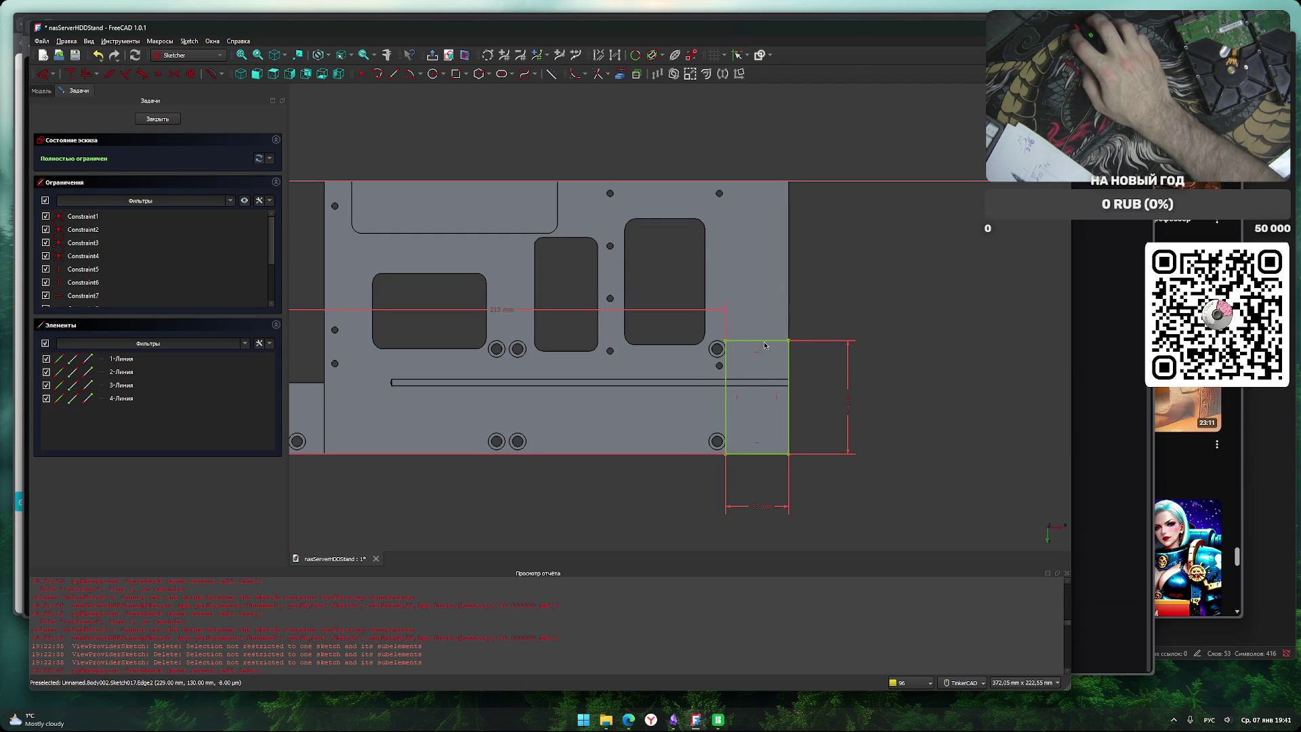
pyautogui.moveTo(561, 409); pyautogui.dragTo(608, 411, button='middle')
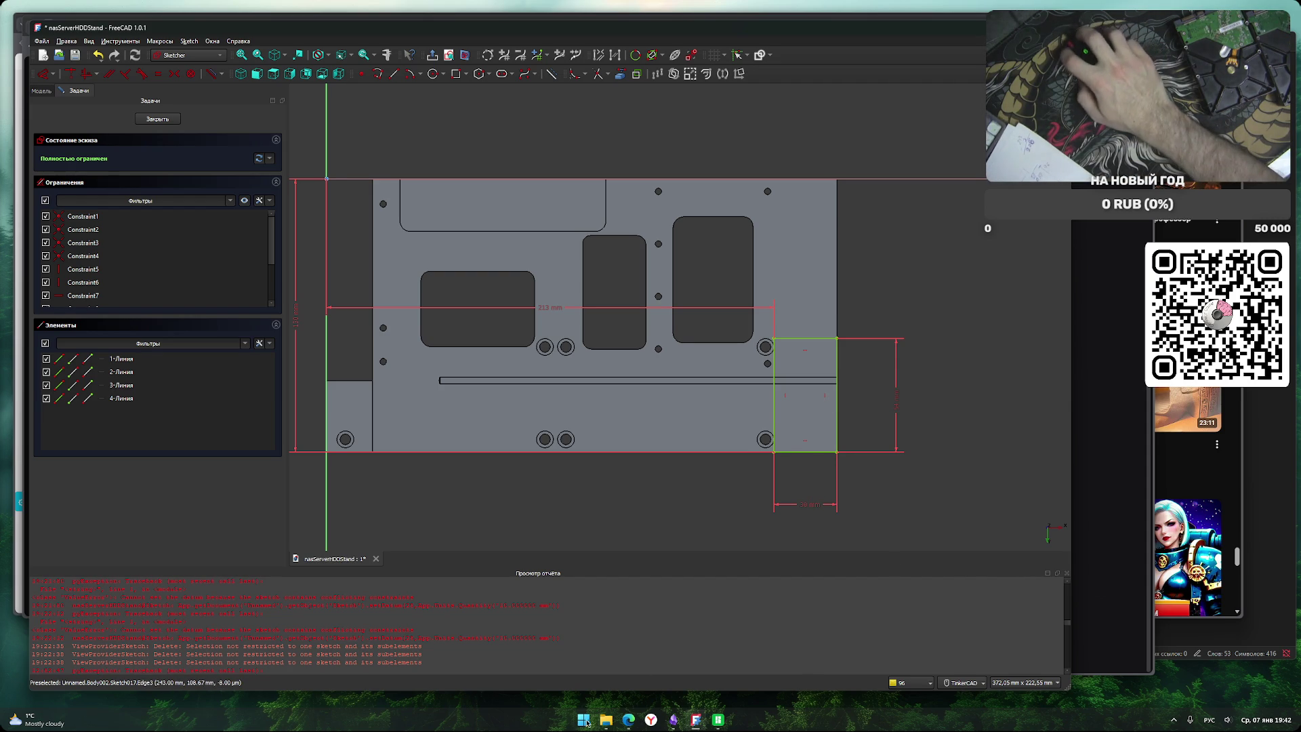
pyautogui.doubleClick(900, 398)
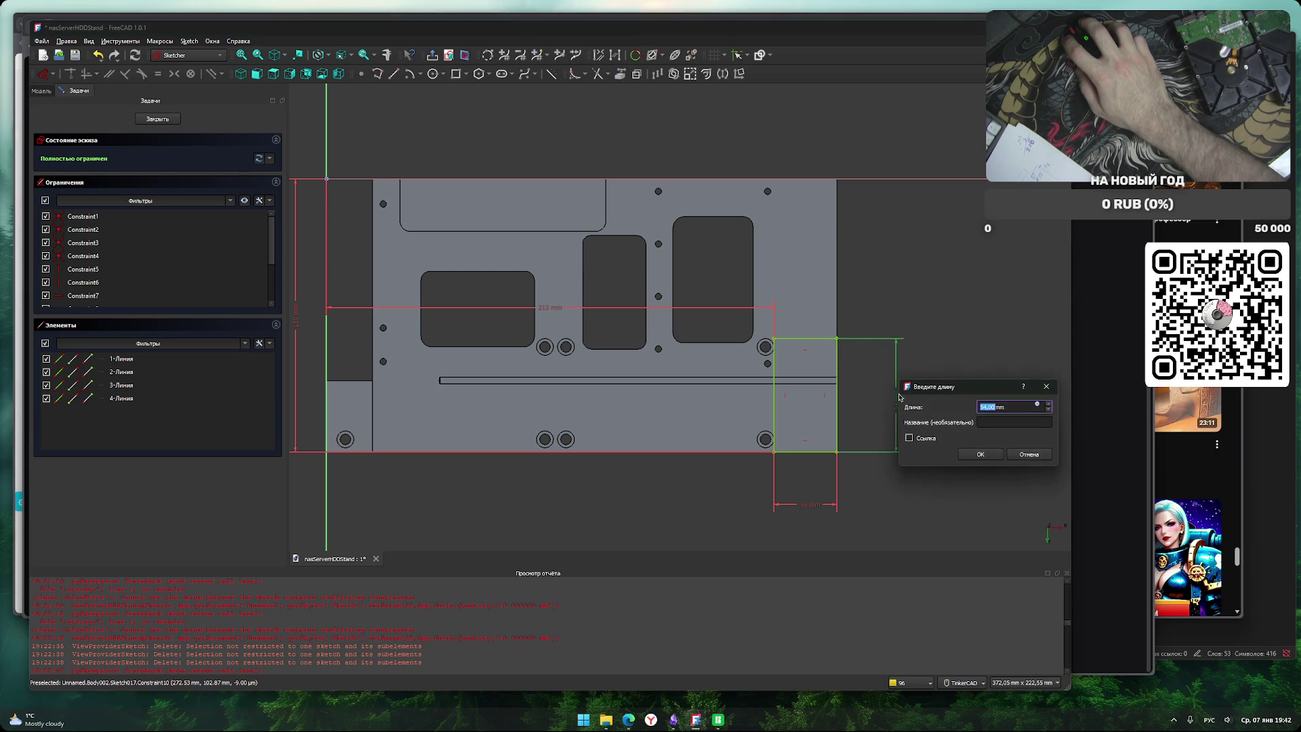
pyautogui.click(1031, 454)
pyautogui.click(898, 398)
pyautogui.press('Delete')
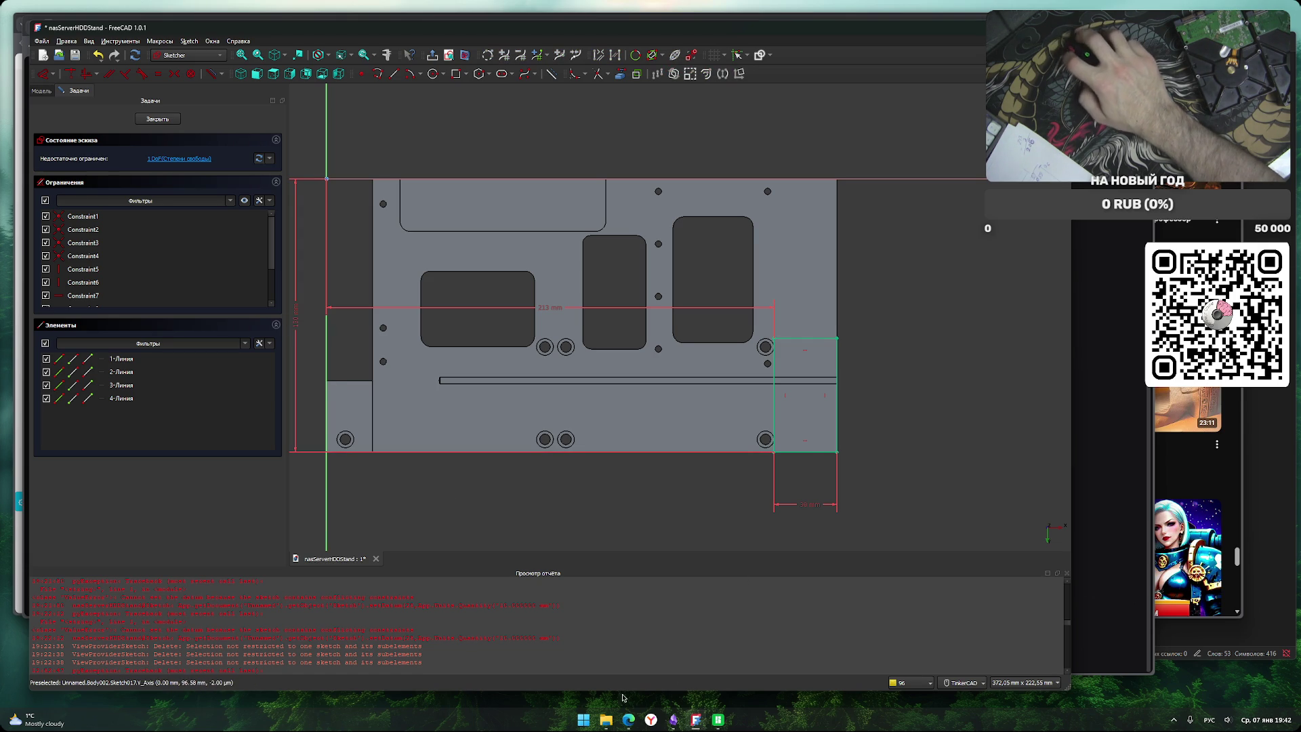
pyautogui.click(583, 719)
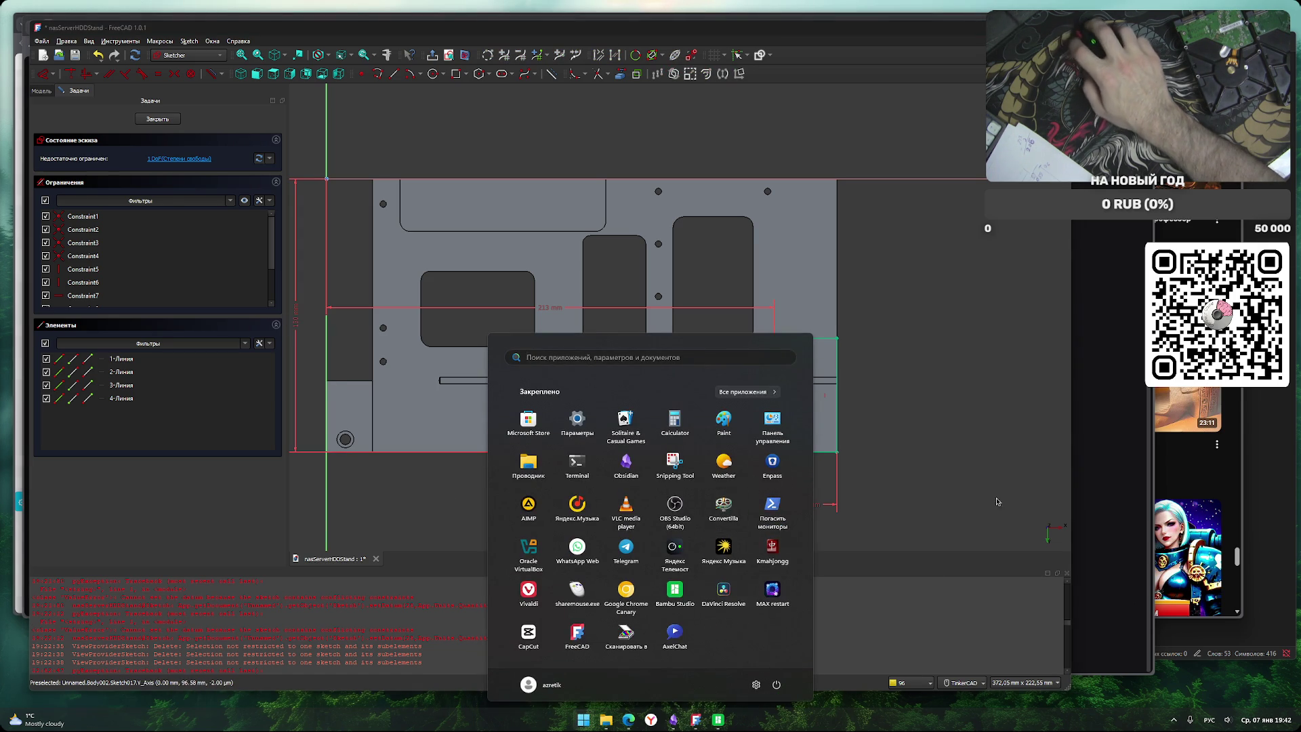
# Step: Use Windows Calculator to compute 130 − 54 = 76, then return to FreeCAD
pyautogui.click(396, 408)
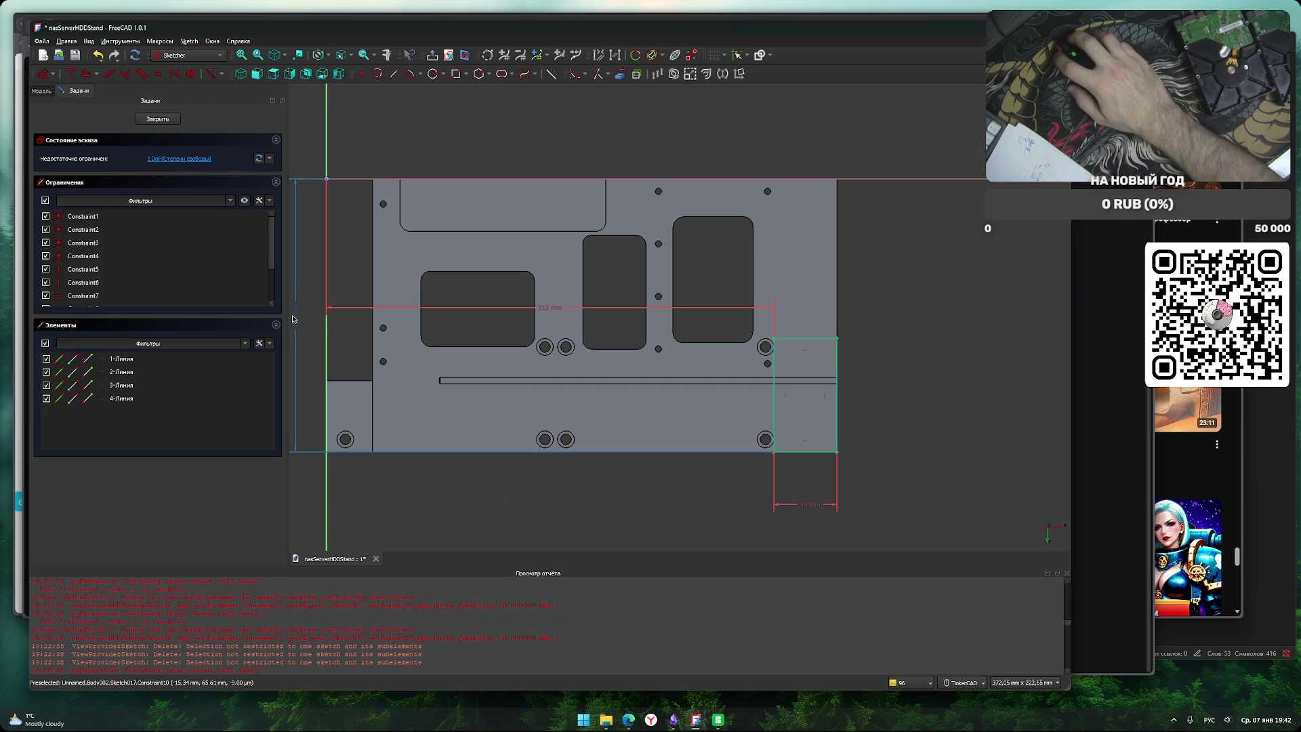
pyautogui.click(583, 720)
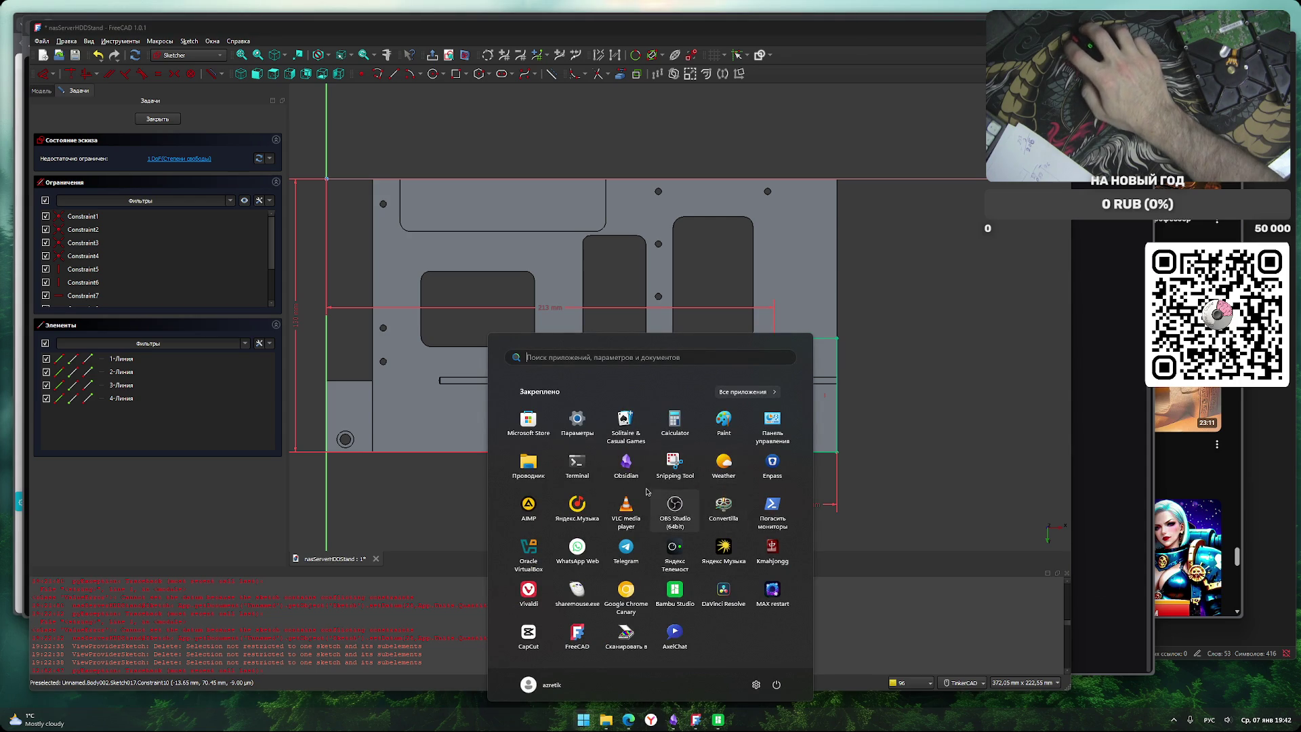
pyautogui.click(674, 420)
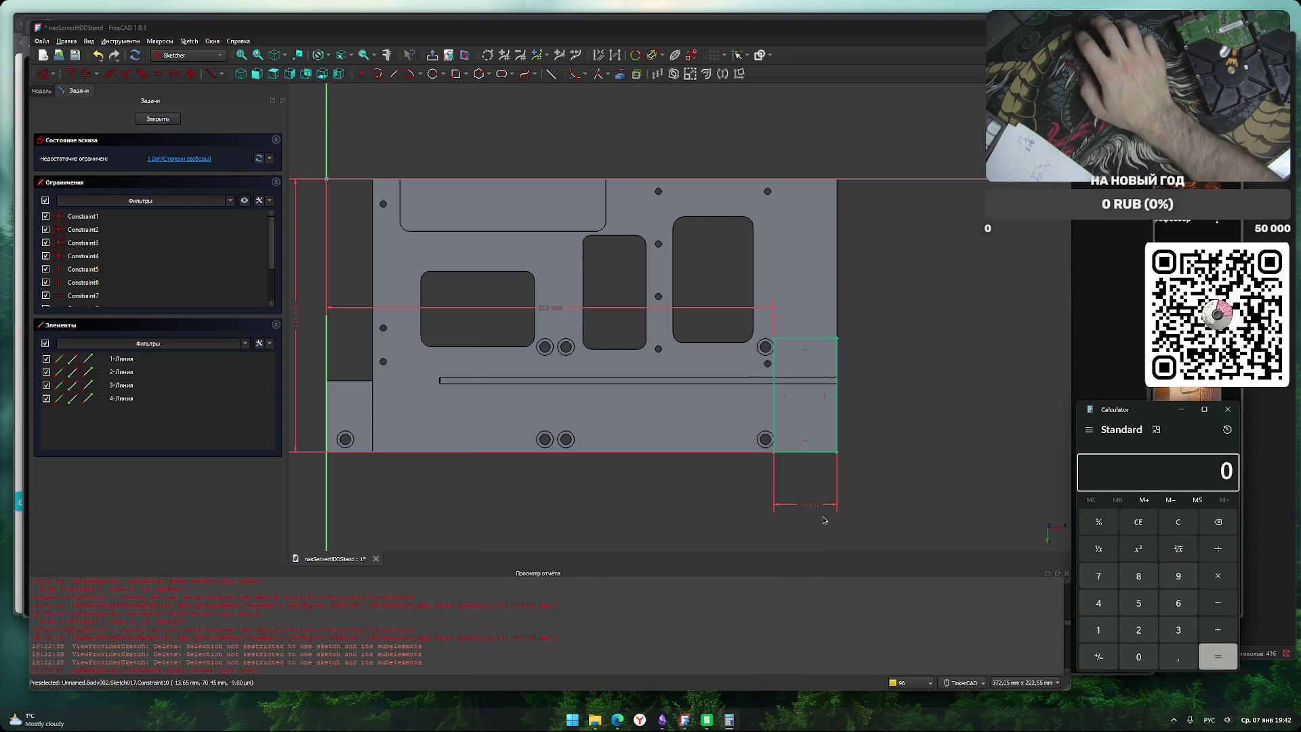
pyautogui.write('130')
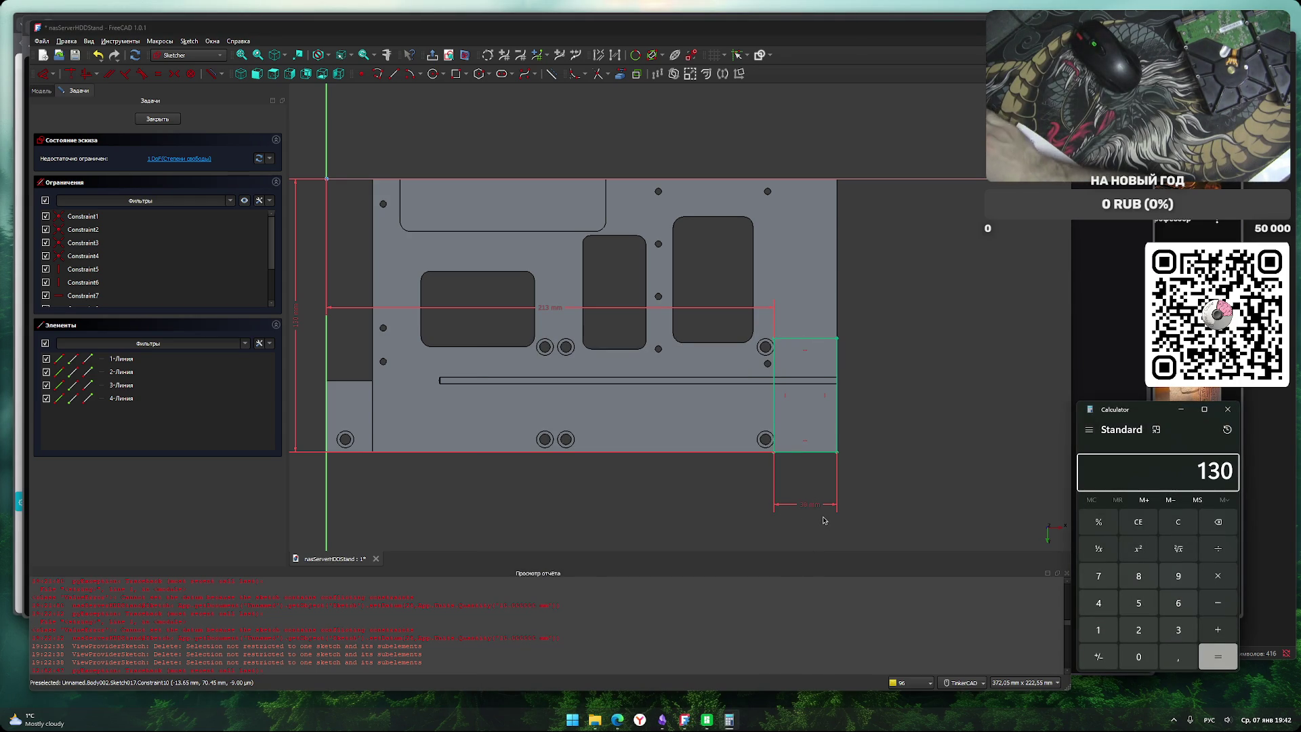
pyautogui.write('-54')
pyautogui.press('Return')
pyautogui.click(880, 439)
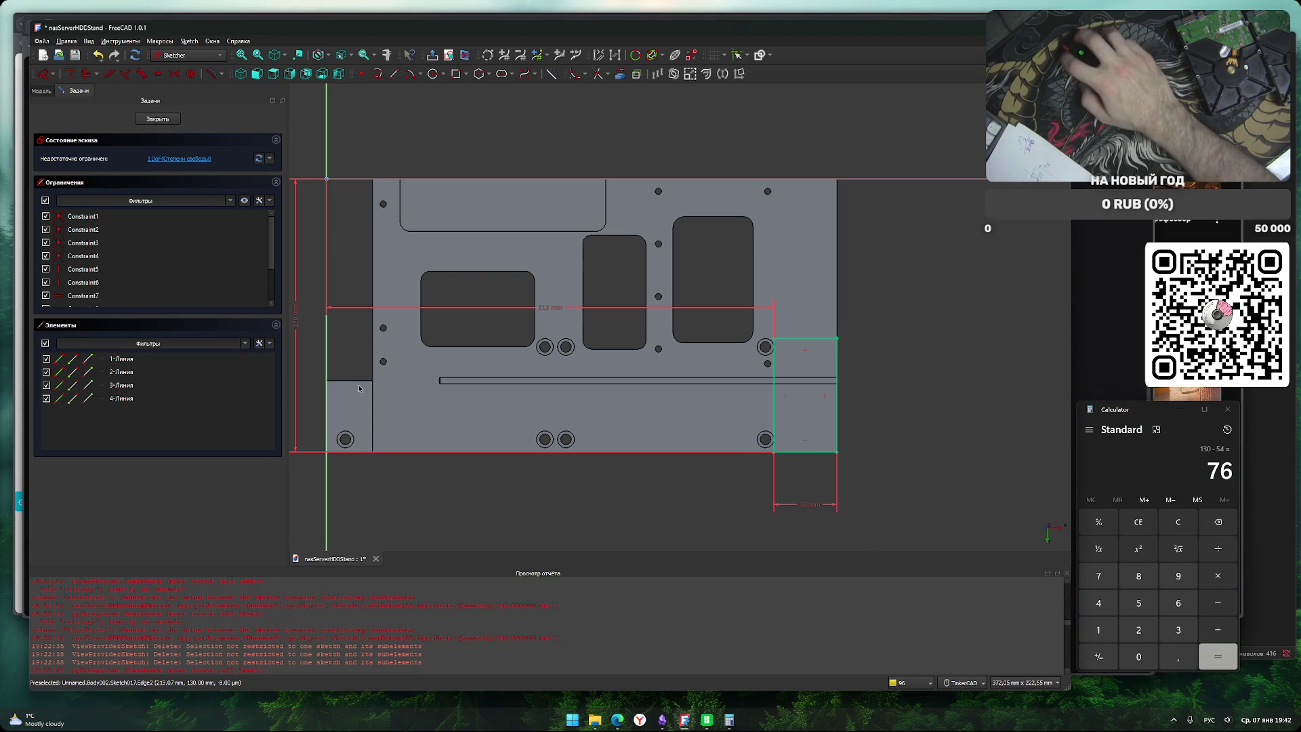
# Step: Try setting the left 130 mm dimension to 76 mm, then undo that change
pyautogui.doubleClick(296, 339)
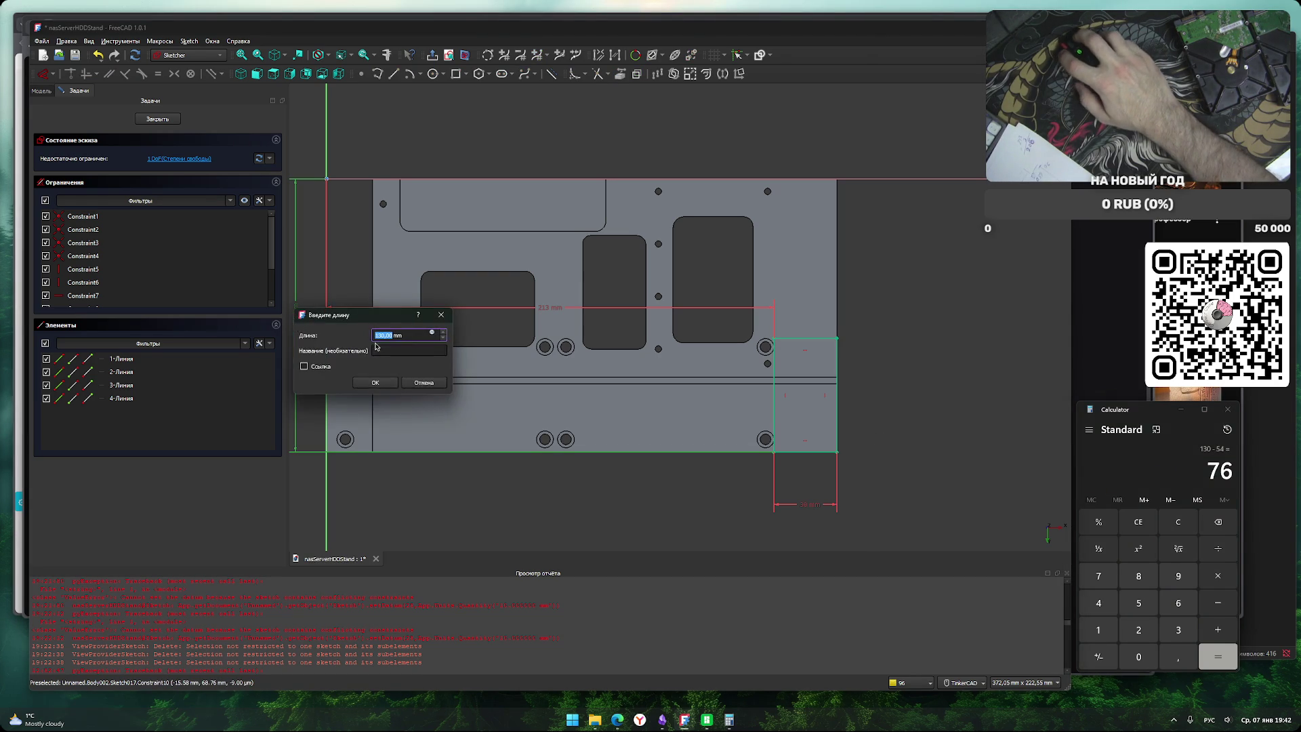
pyautogui.write('76')
pyautogui.press('Return')
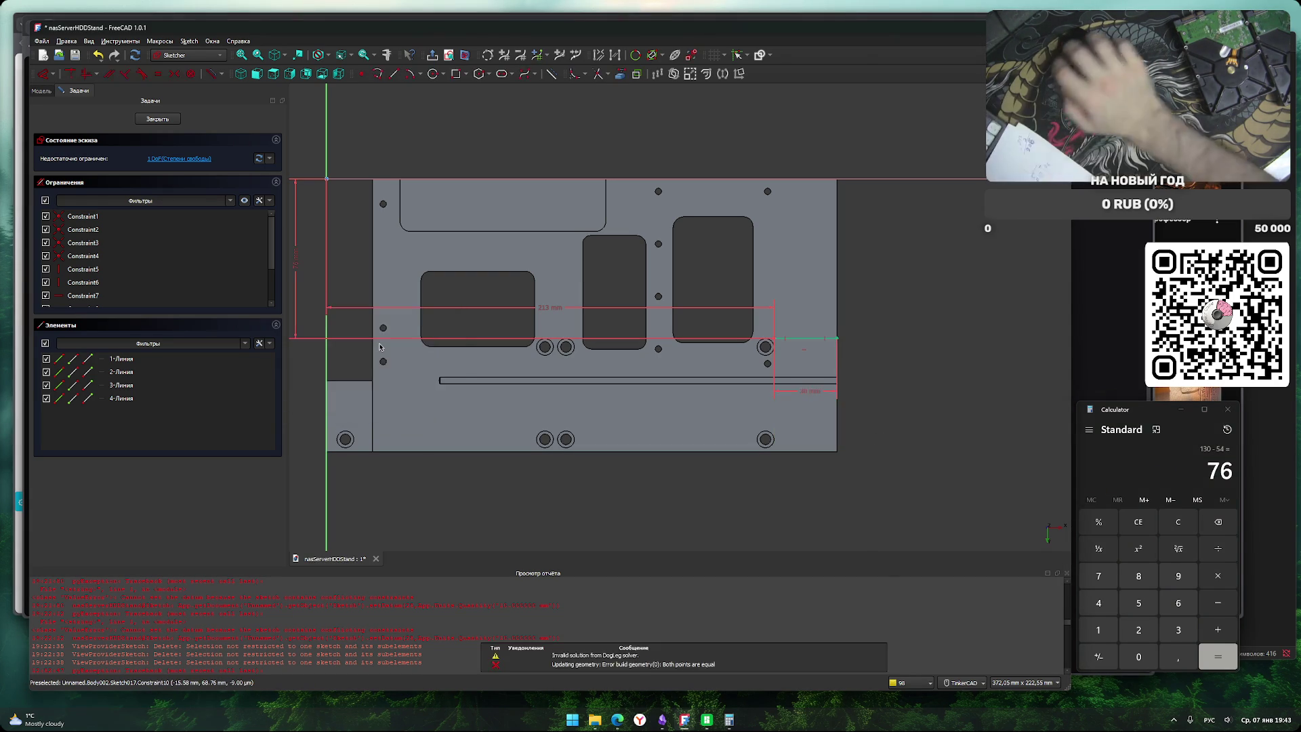
pyautogui.moveTo(799, 339)
pyautogui.mouseDown()
pyautogui.moveTo(838, 285)
pyautogui.moveTo(817, 349)
pyautogui.mouseUp()
pyautogui.moveTo(811, 437); pyautogui.dragTo(811, 420)
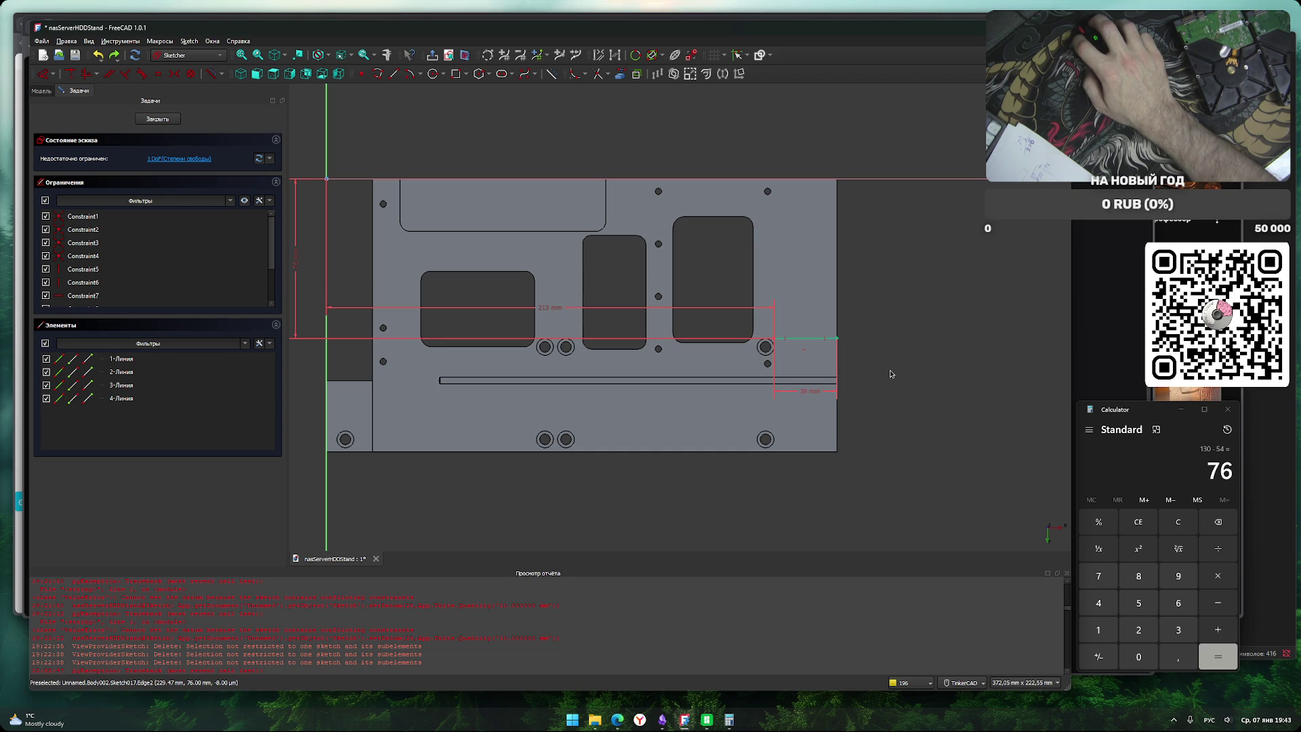
pyautogui.hotkey('ctrl', 'z')
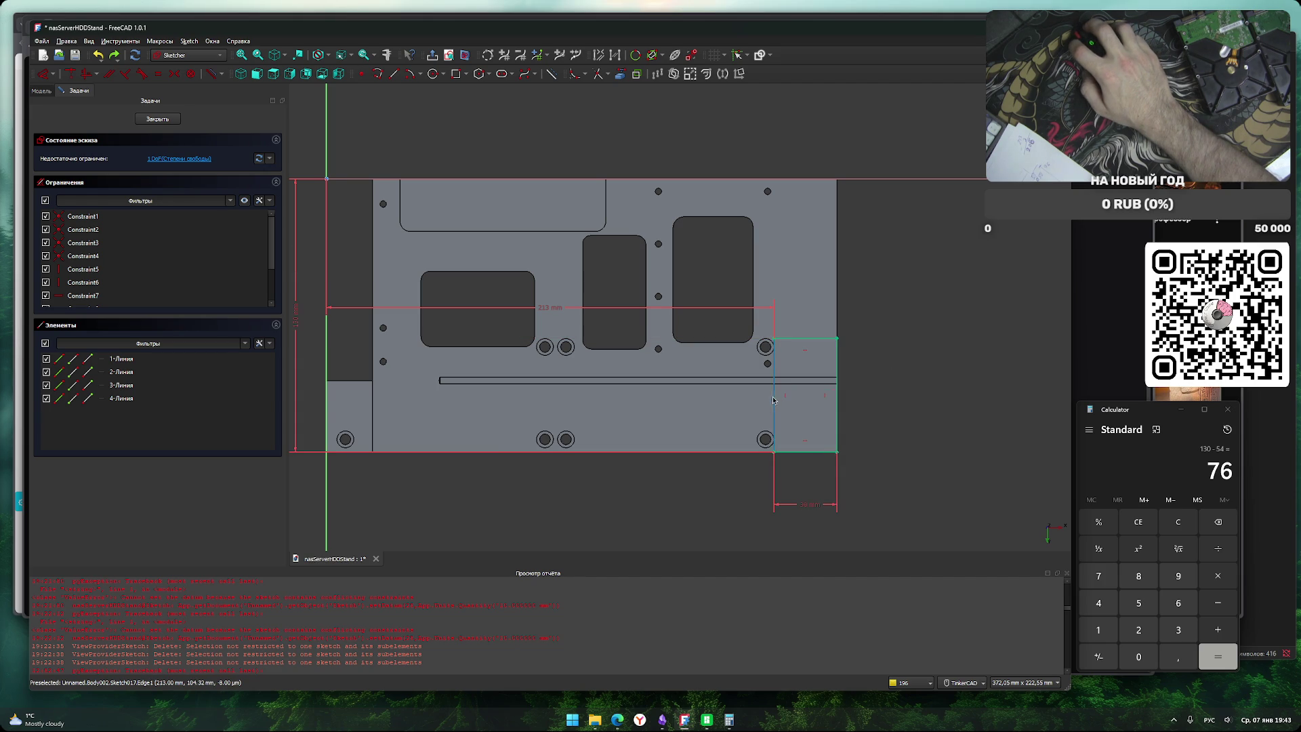
# Step: Add a 54 mm length constraint to the rectangle's right edge and remove the 130 mm dimension
pyautogui.click(836, 388)
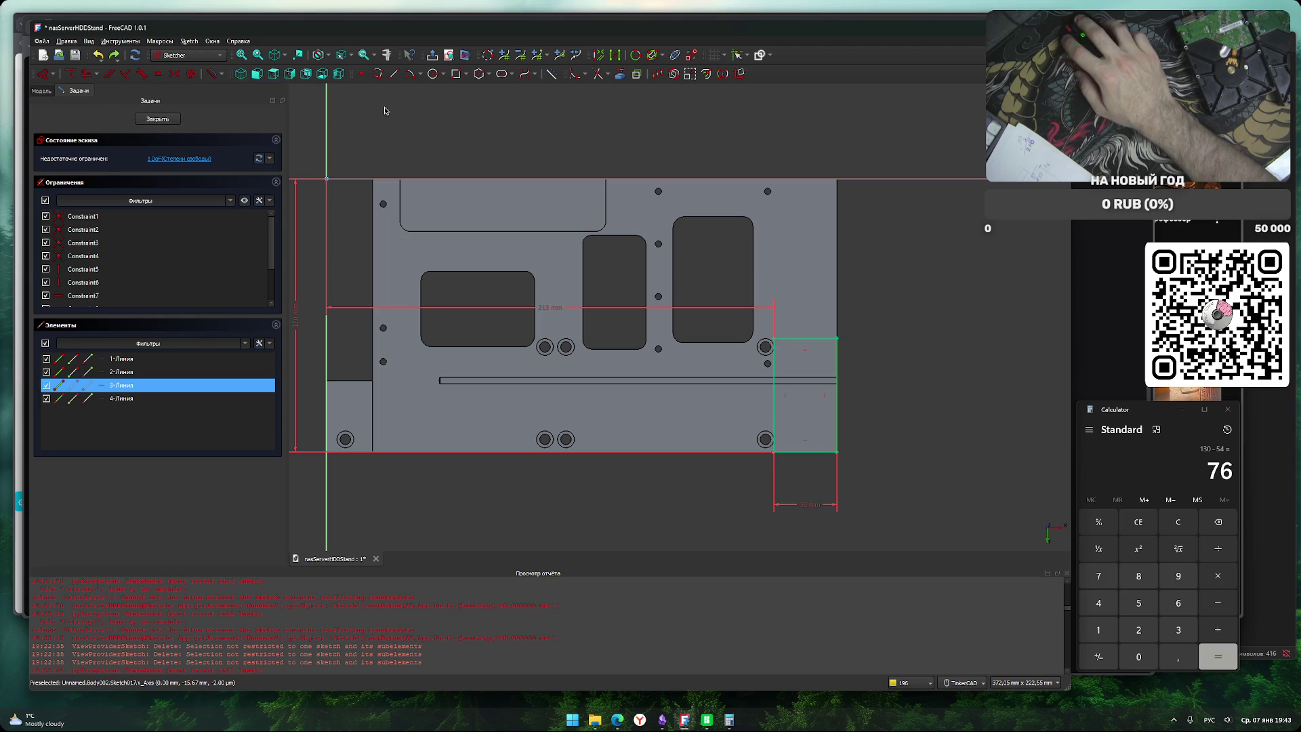
pyautogui.press('i')
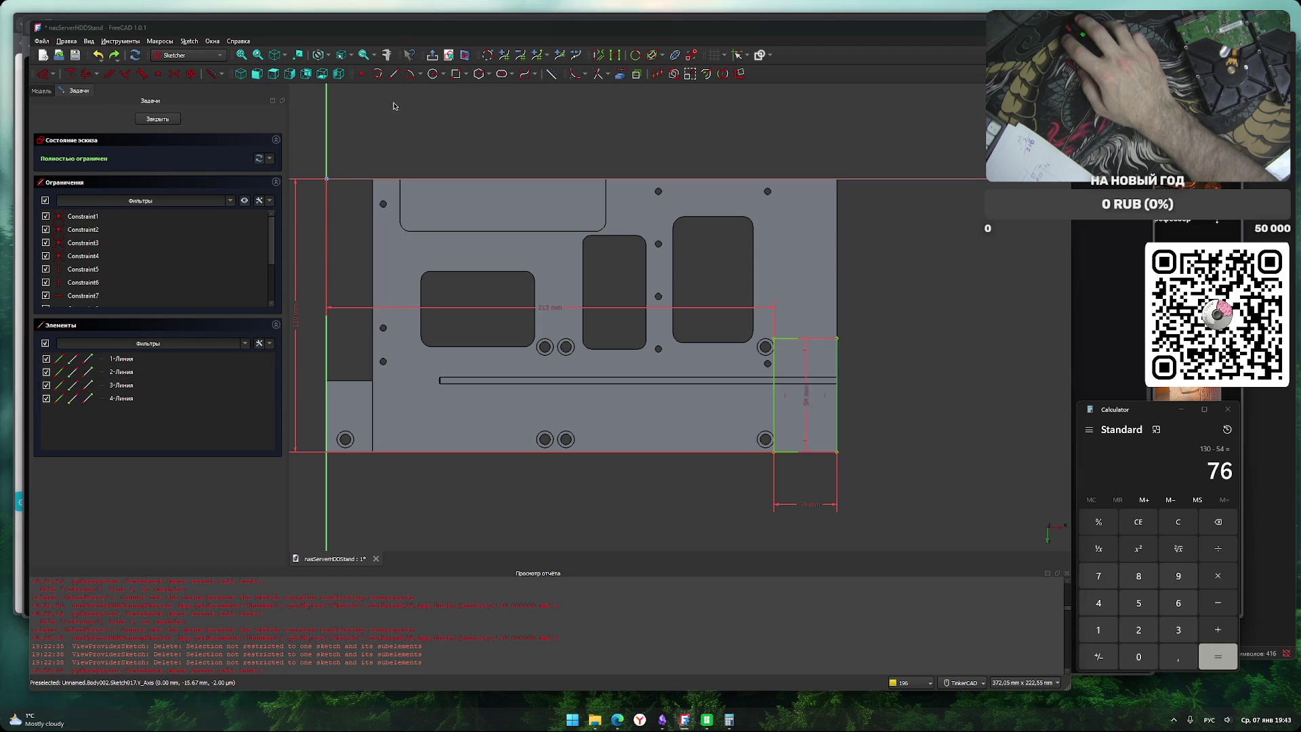
pyautogui.click(477, 163)
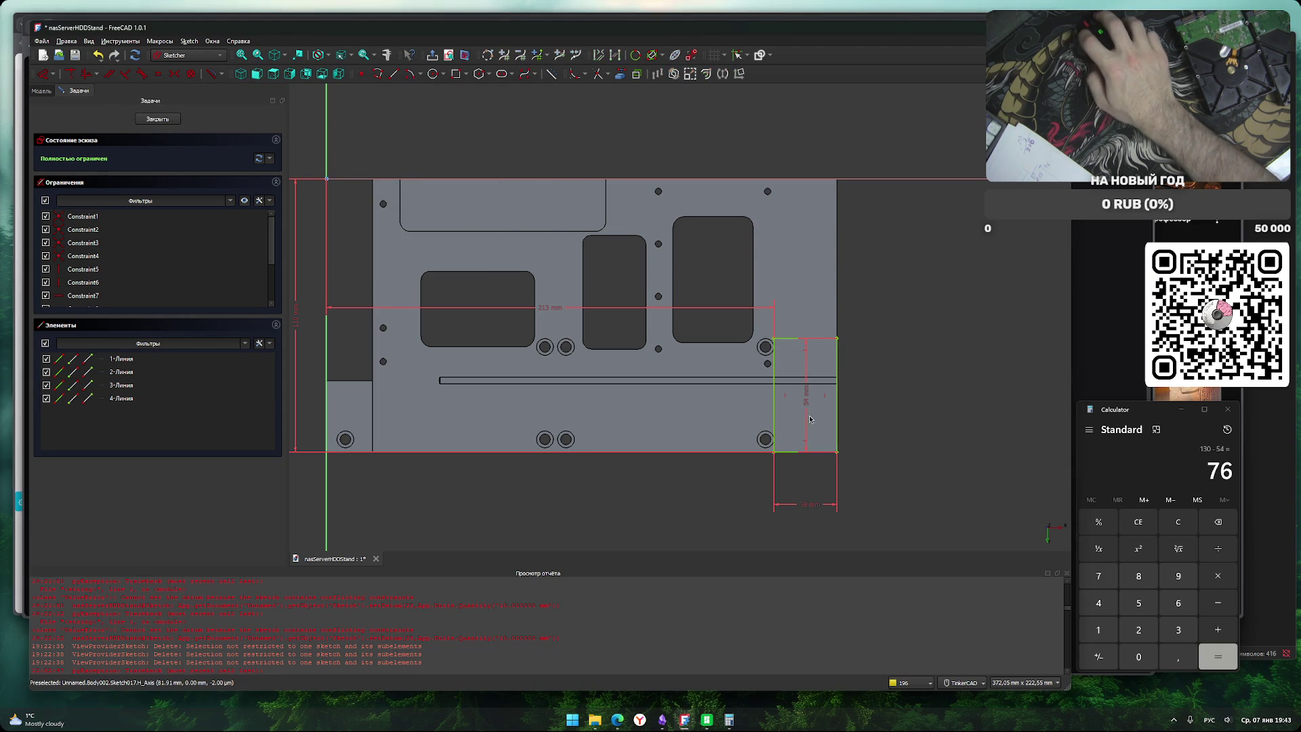
pyautogui.moveTo(805, 400); pyautogui.dragTo(912, 406)
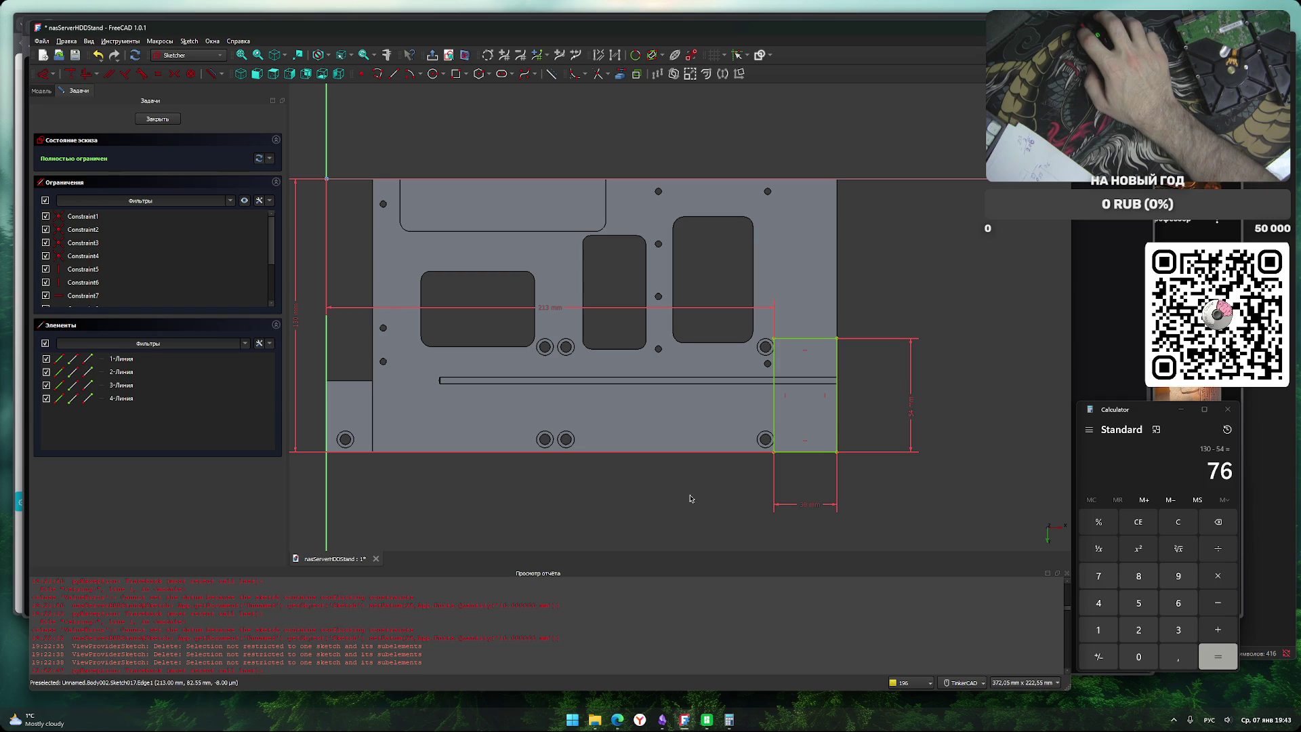
pyautogui.hotkey('ctrl', 'z')
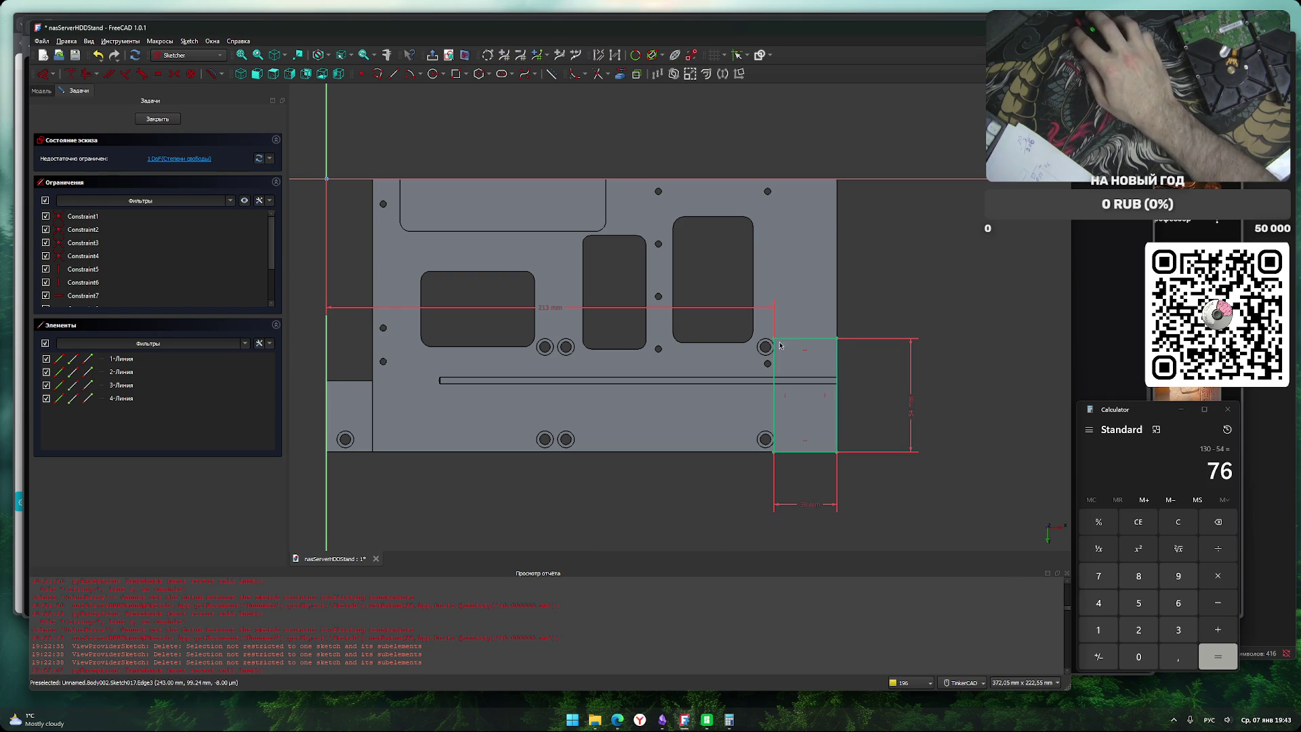
# Step: Place the rectangle's top edge at 0 mm distance, change its height to 76 mm, and close the sketch
pyautogui.click(345, 187)
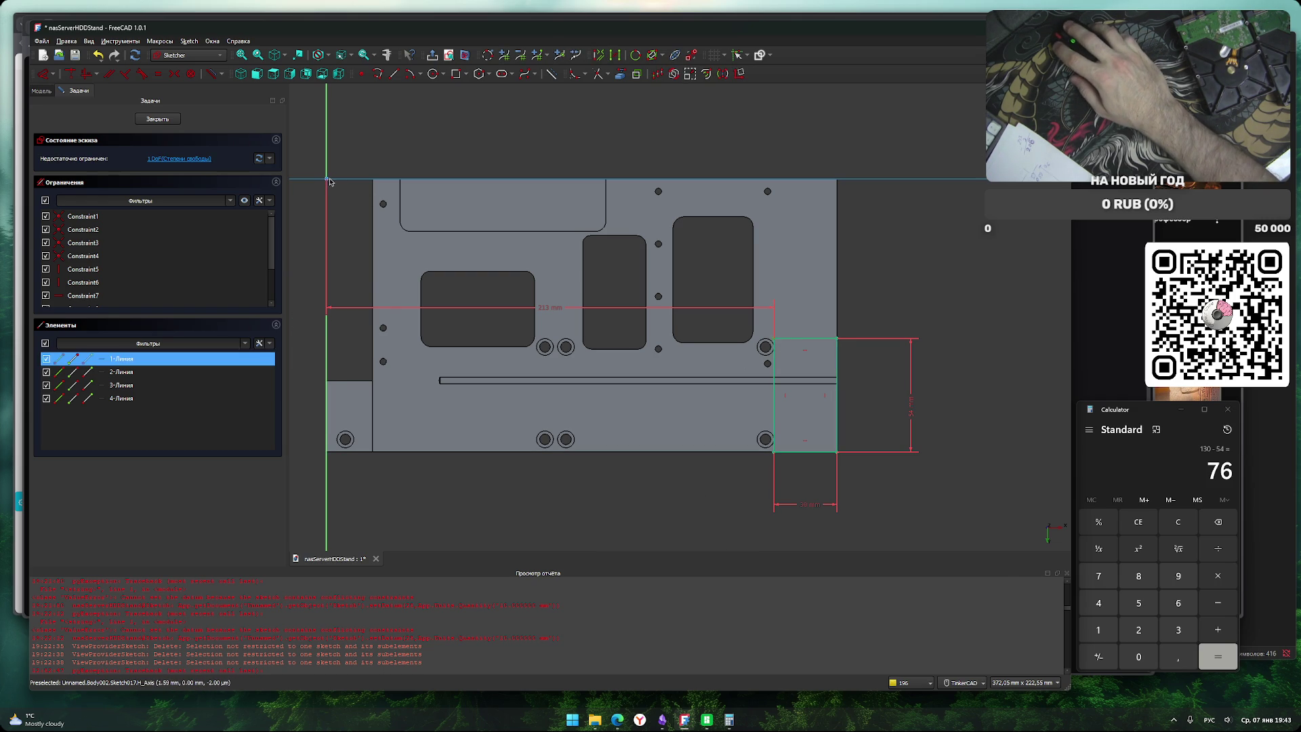
pyautogui.write('i')
pyautogui.write('0')
pyautogui.press('Return')
pyautogui.moveTo(900, 356); pyautogui.dragTo(860, 396, button='middle')
pyautogui.doubleClick(873, 283)
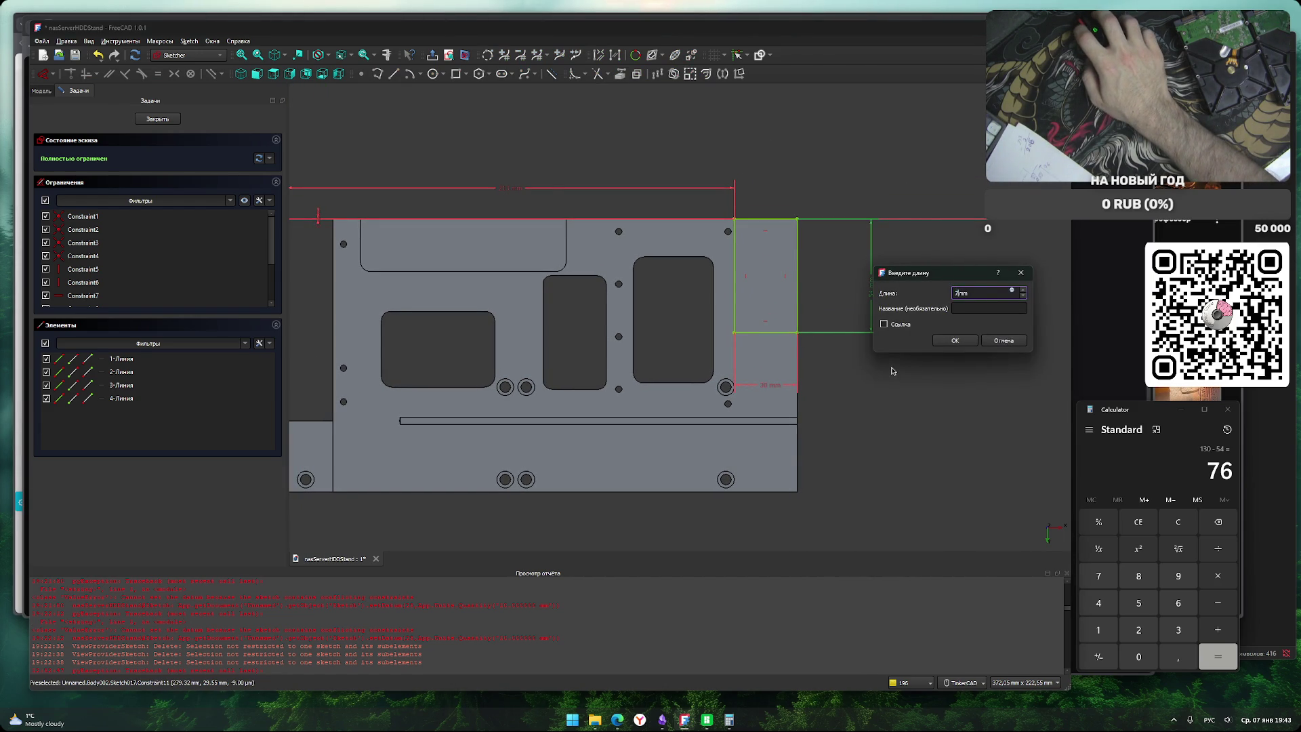
pyautogui.press('Return')
pyautogui.moveTo(889, 440); pyautogui.dragTo(906, 430, button='middle')
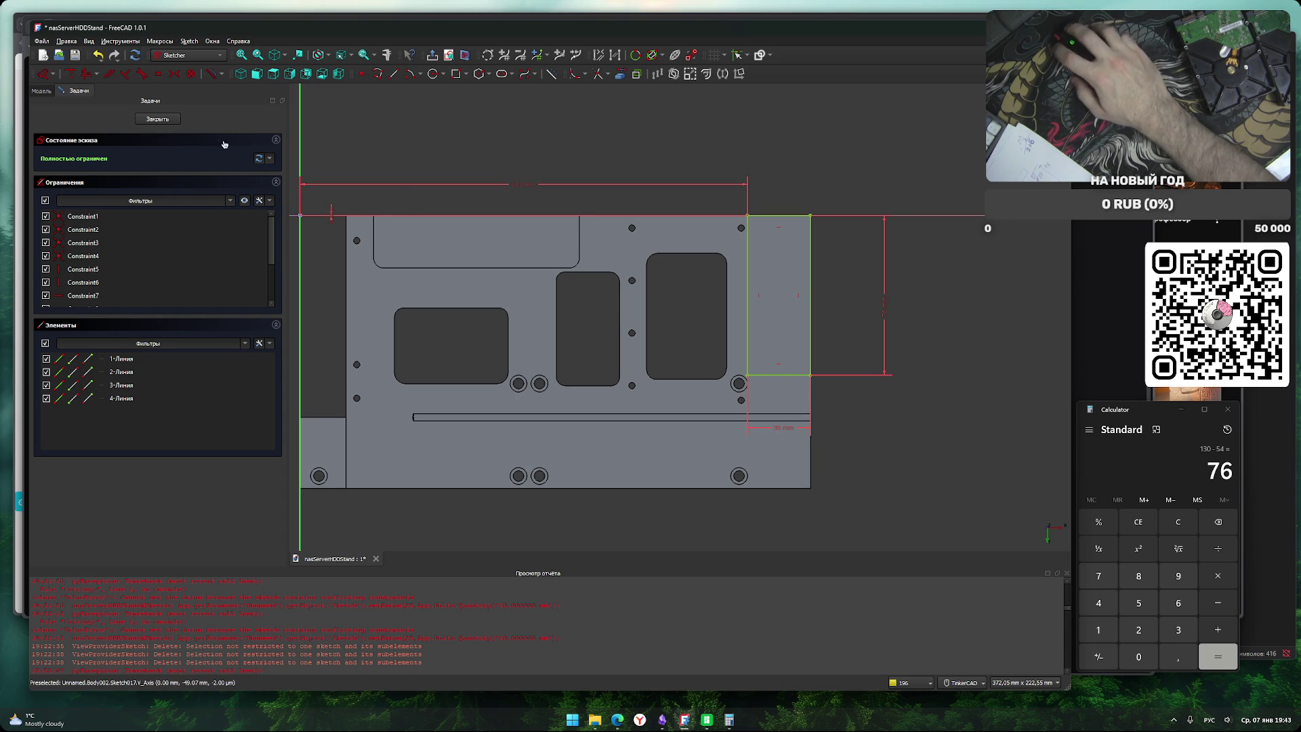
pyautogui.click(159, 120)
# Step: Pocket Sketch017 6 mm deep into the plate and save the document
pyautogui.moveTo(506, 161); pyautogui.dragTo(634, 168, button='middle')
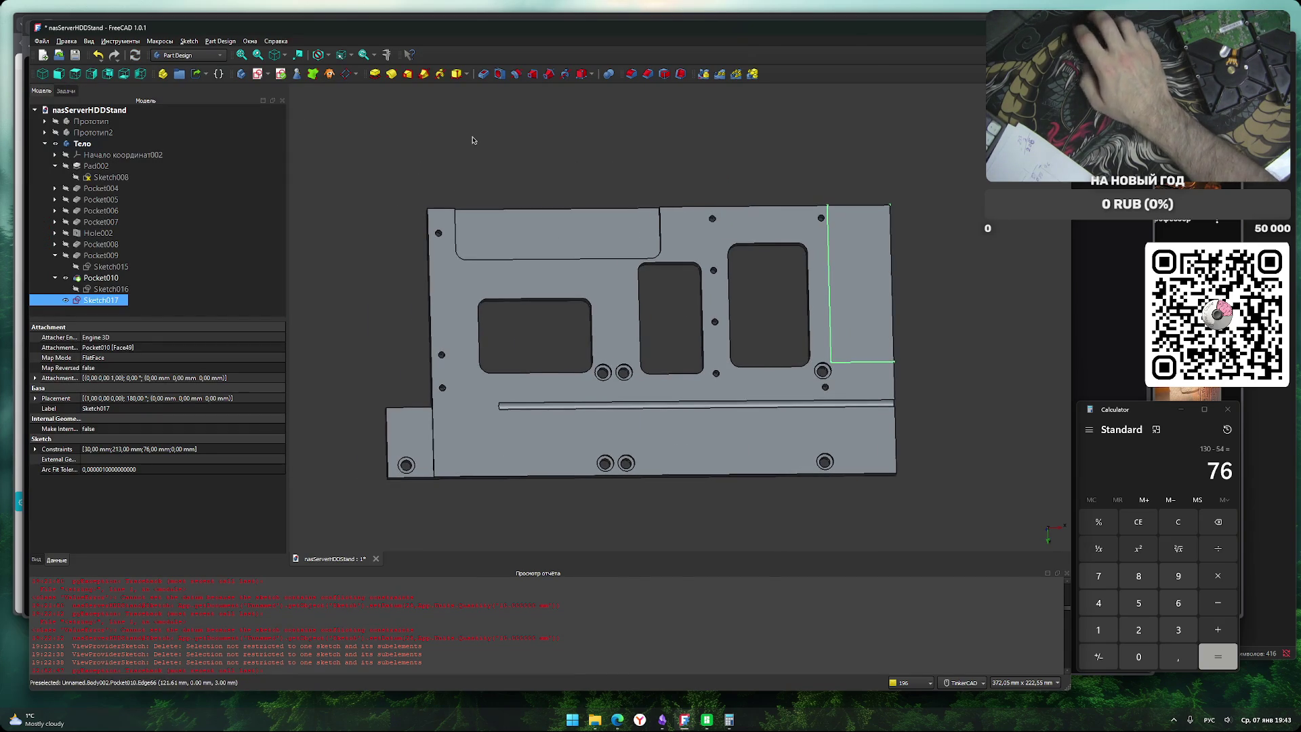
pyautogui.click(485, 77)
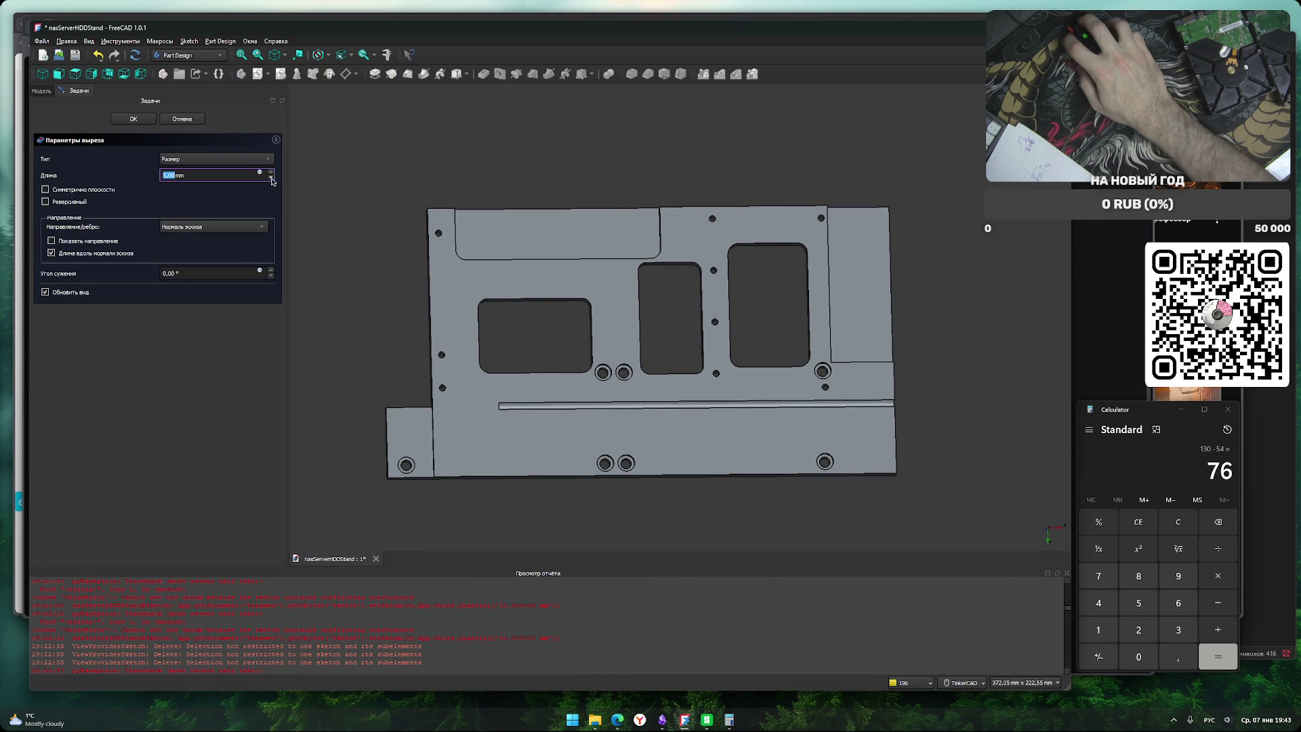
pyautogui.click(272, 174)
pyautogui.moveTo(890, 351); pyautogui.dragTo(864, 367, button='middle')
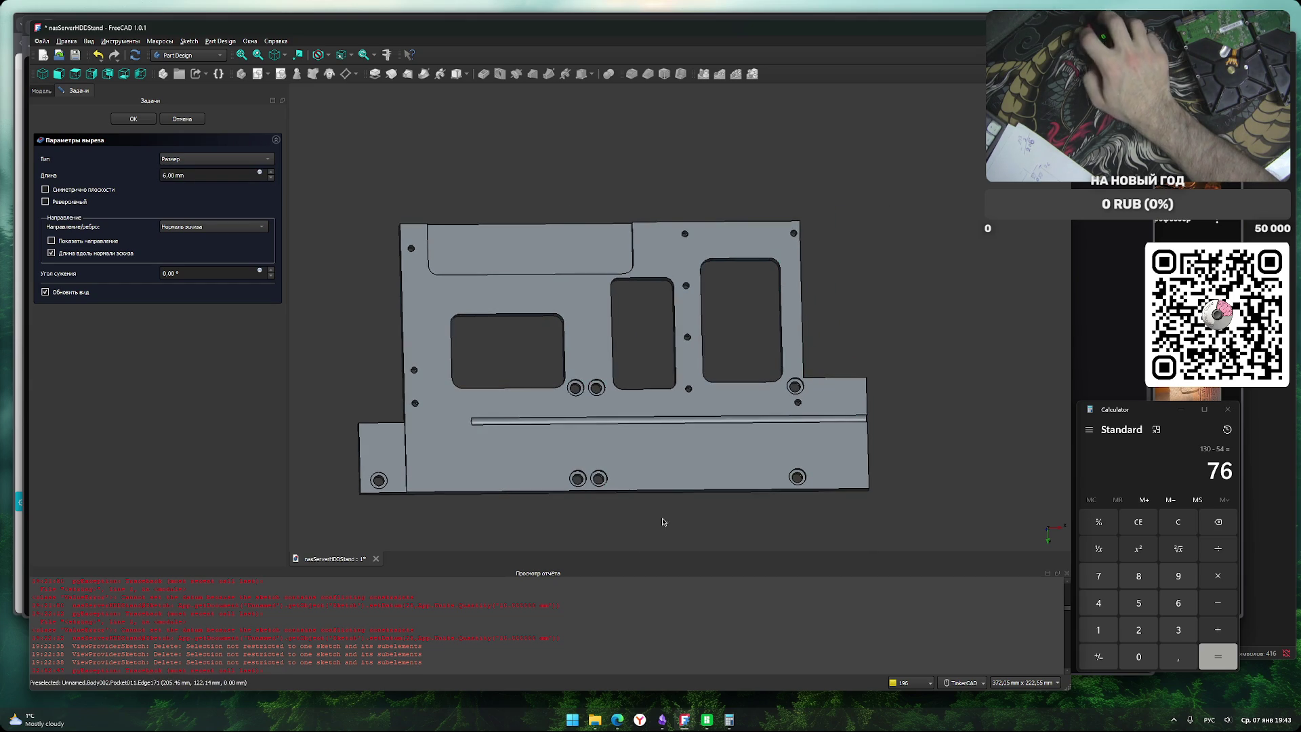
pyautogui.moveTo(687, 538)
pyautogui.mouseDown(button='right')
pyautogui.moveTo(659, 525)
pyautogui.moveTo(664, 535)
pyautogui.mouseUp(button='right')
pyautogui.moveTo(645, 526)
pyautogui.mouseDown(button='middle')
pyautogui.moveTo(689, 465)
pyautogui.moveTo(646, 509)
pyautogui.moveTo(657, 510)
pyautogui.mouseUp(button='middle')
pyautogui.hotkey('ctrl', 's')
pyautogui.moveTo(628, 517)
pyautogui.mouseDown(button='right')
pyautogui.moveTo(643, 474)
pyautogui.moveTo(633, 496)
pyautogui.mouseUp(button='right')
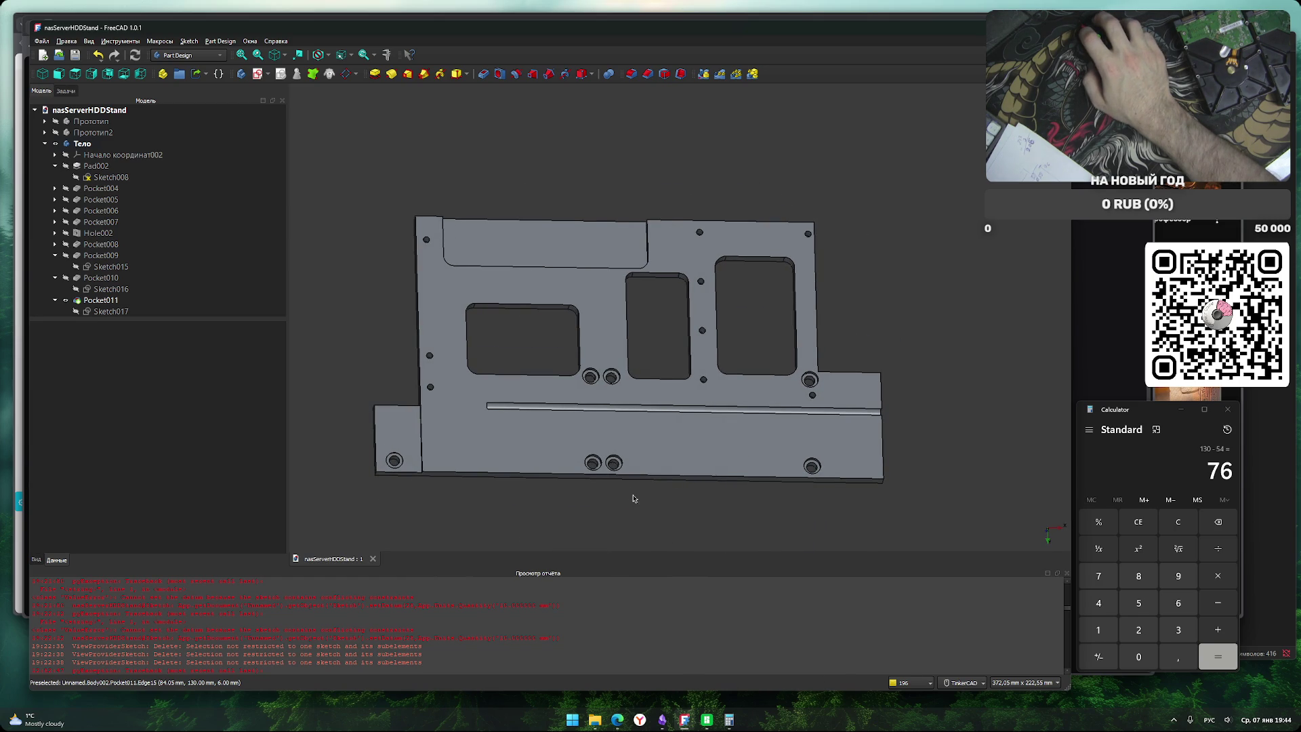
# Step: Start a 1 mm Fillet on the plate's corner edge
pyautogui.moveTo(632, 497)
pyautogui.mouseDown(button='middle')
pyautogui.moveTo(614, 499)
pyautogui.moveTo(628, 501)
pyautogui.mouseUp(button='middle')
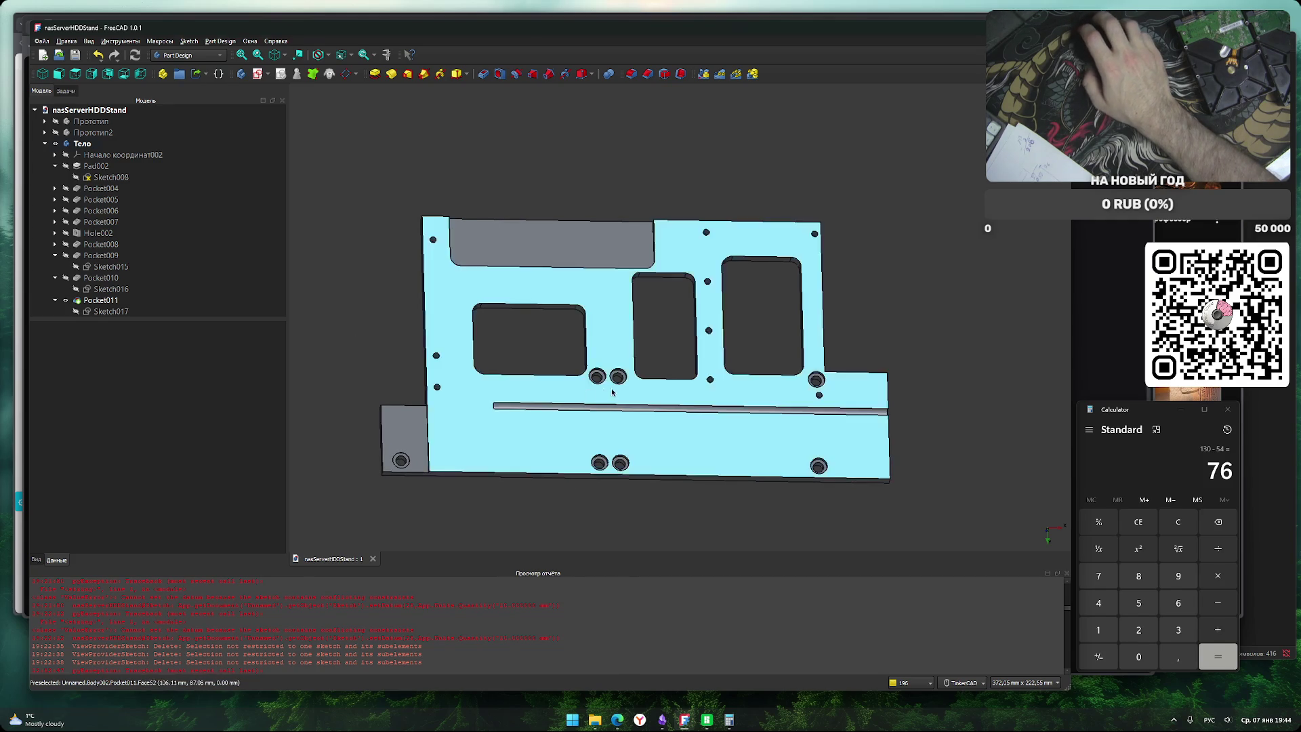
pyautogui.moveTo(769, 310); pyautogui.dragTo(747, 313, button='middle')
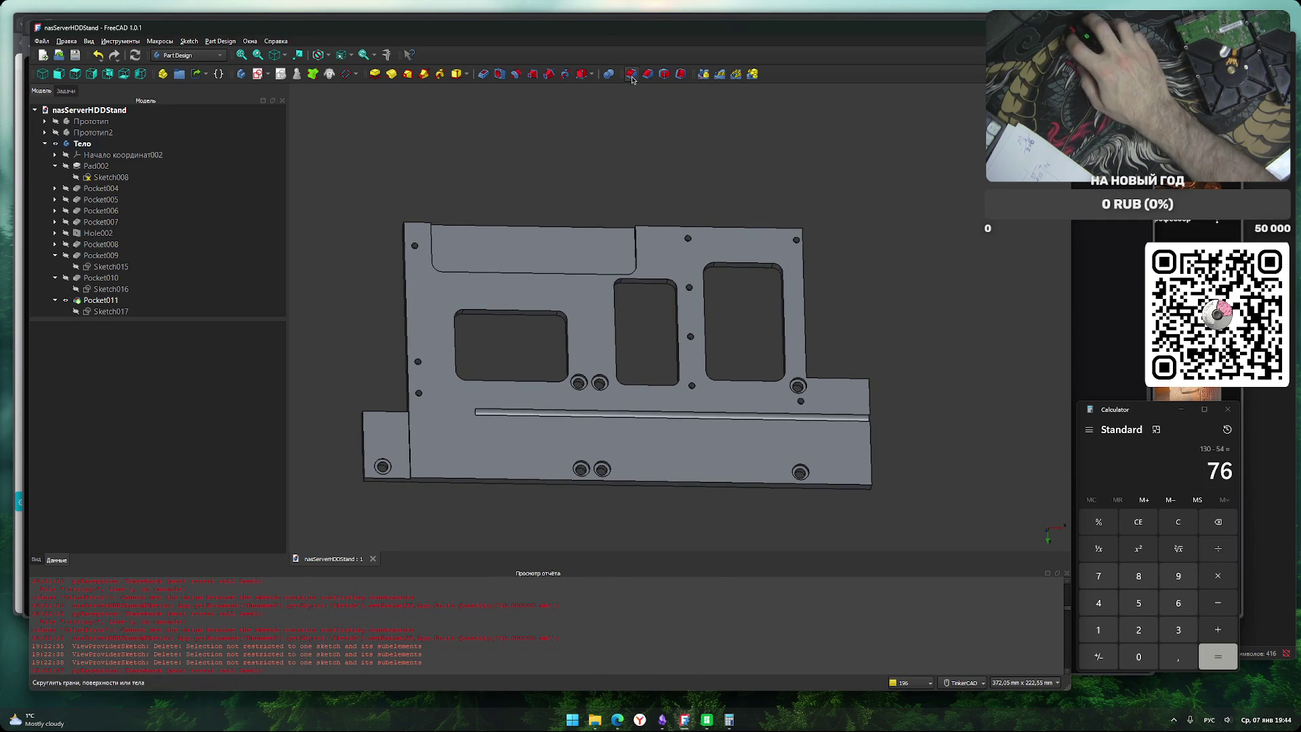
pyautogui.click(631, 73)
pyautogui.scroll(5, 522, 298)
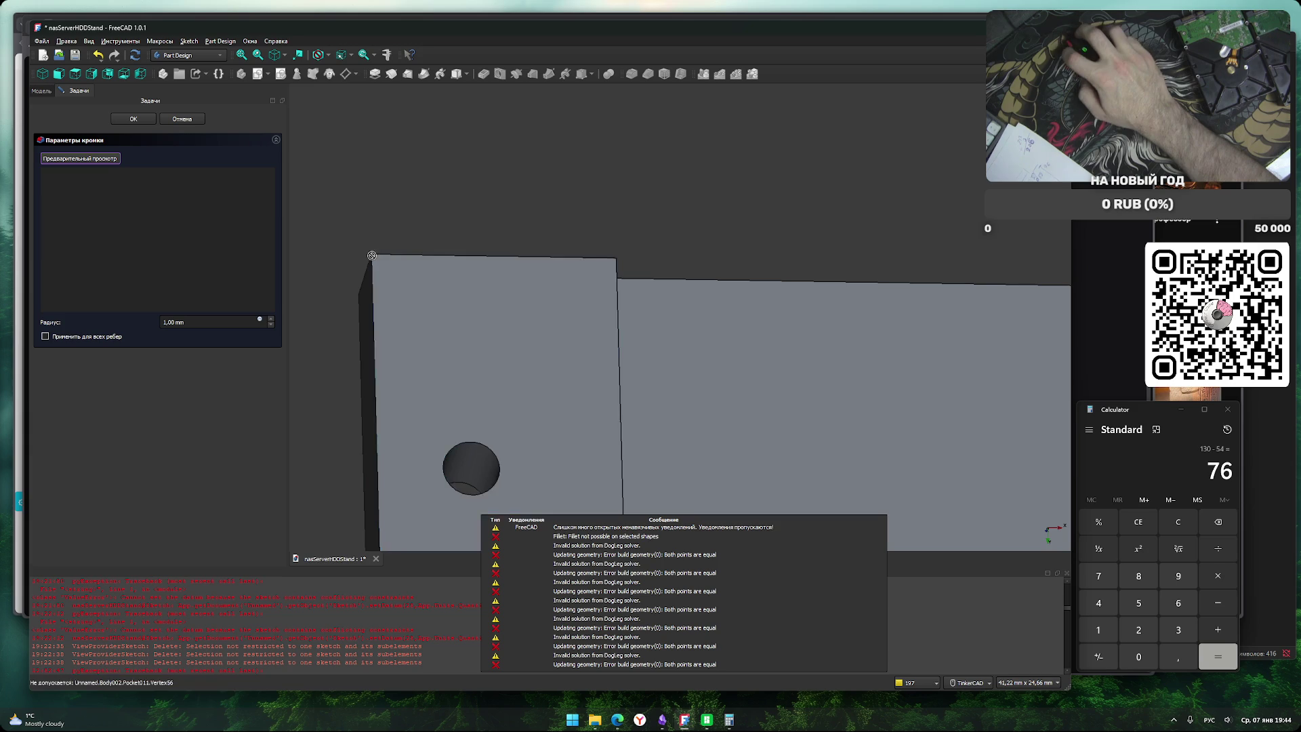
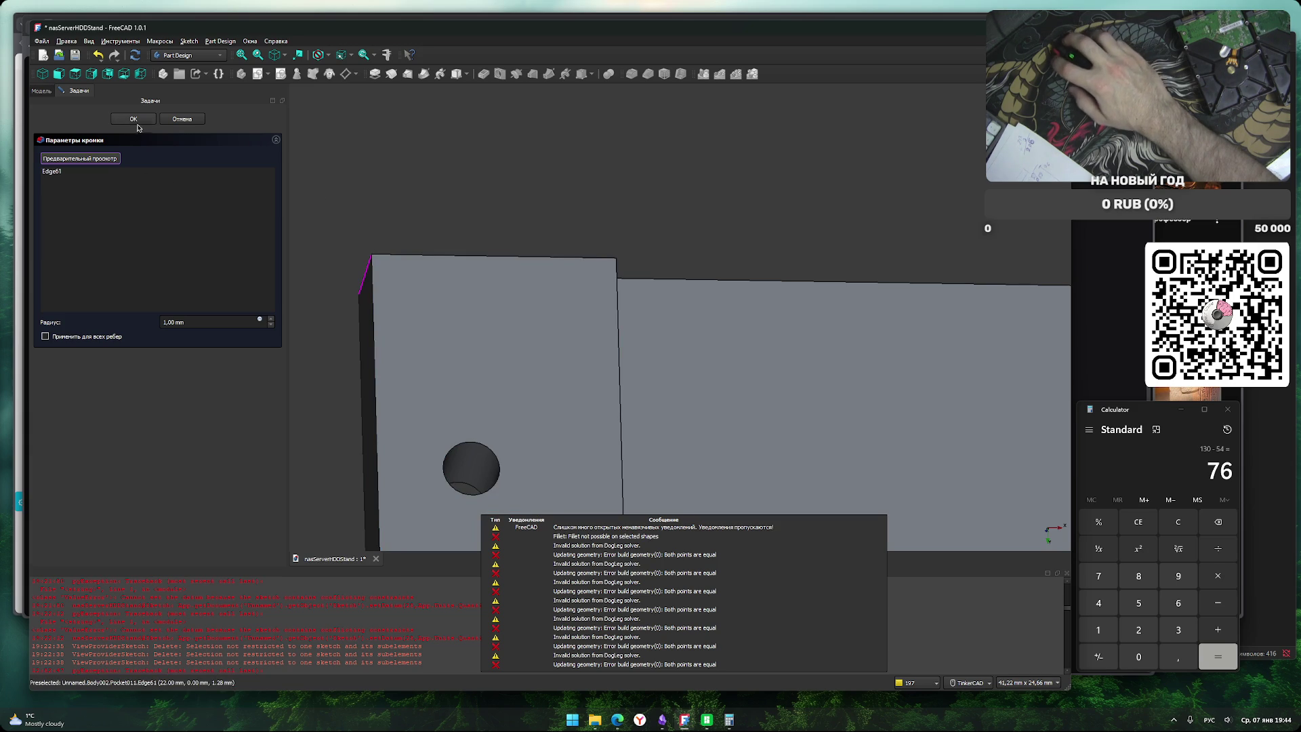
# Step: Raise the fillet radius on Edge61 to 5 mm and apply it
pyautogui.click(269, 317)
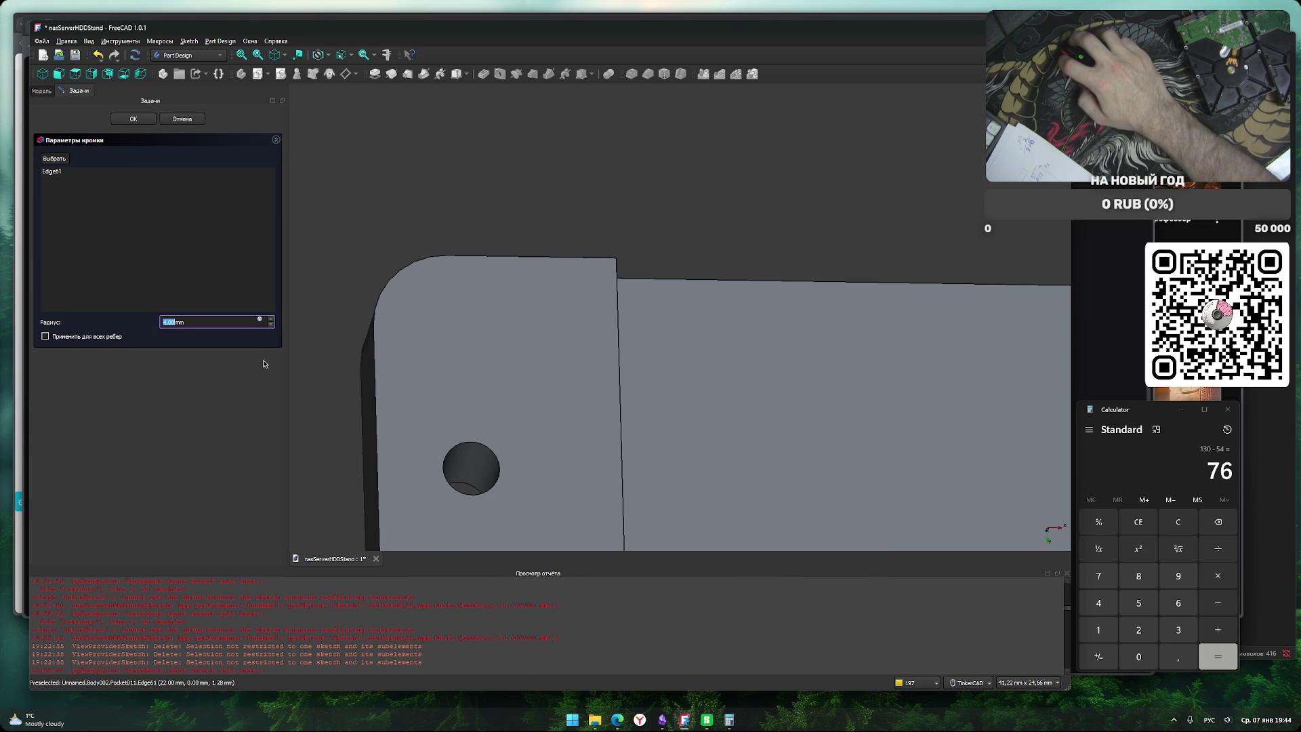
pyautogui.click(270, 318)
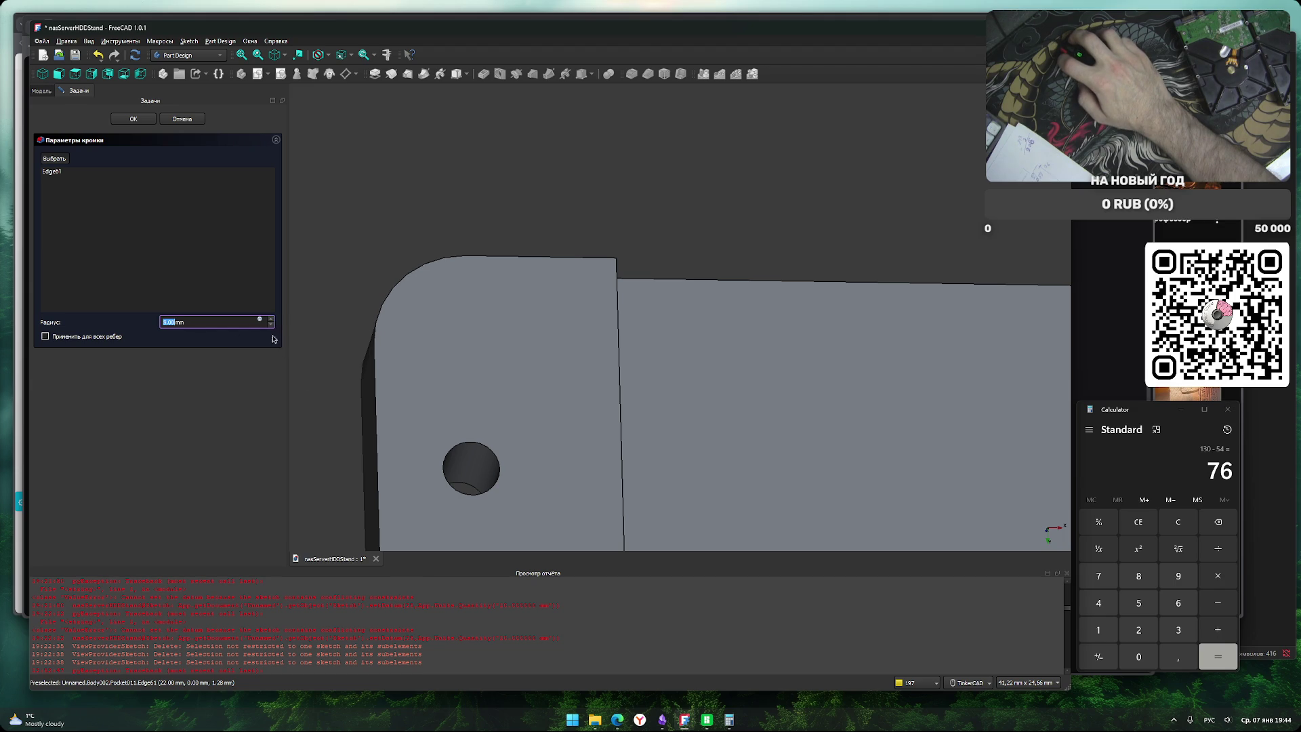
pyautogui.scroll(-4, 383, 237)
pyautogui.scroll(-5, 383, 238)
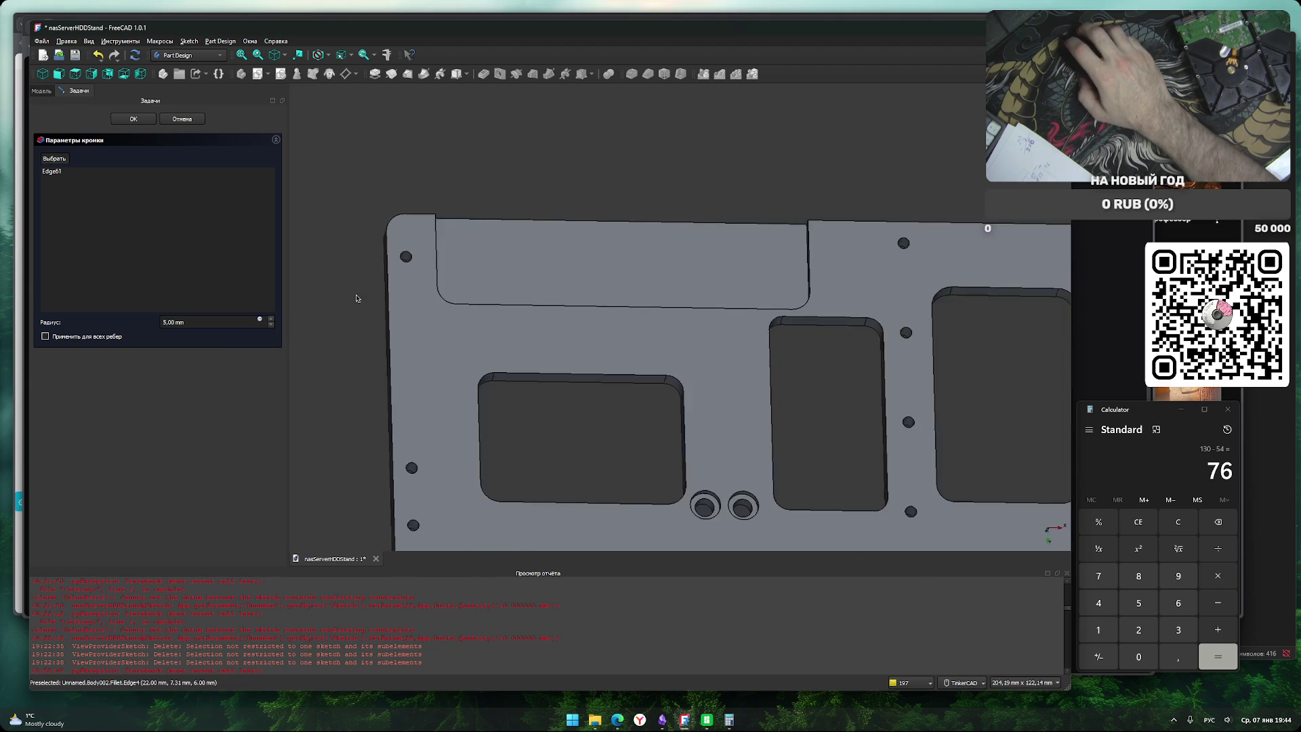
pyautogui.moveTo(342, 330); pyautogui.dragTo(331, 303, button='middle')
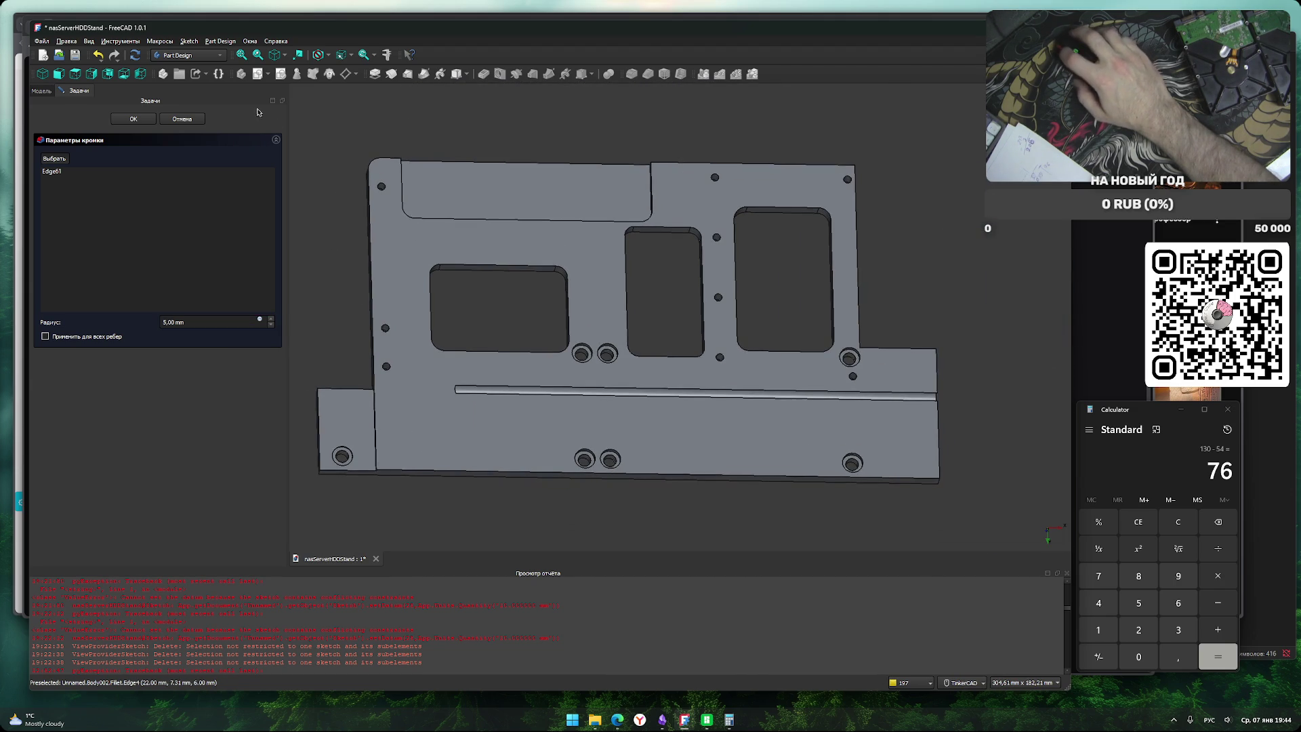
pyautogui.click(133, 119)
# Step: Look over the rounded plate and select the Fillet feature in the model tree
pyautogui.moveTo(901, 233); pyautogui.dragTo(733, 266, button='middle')
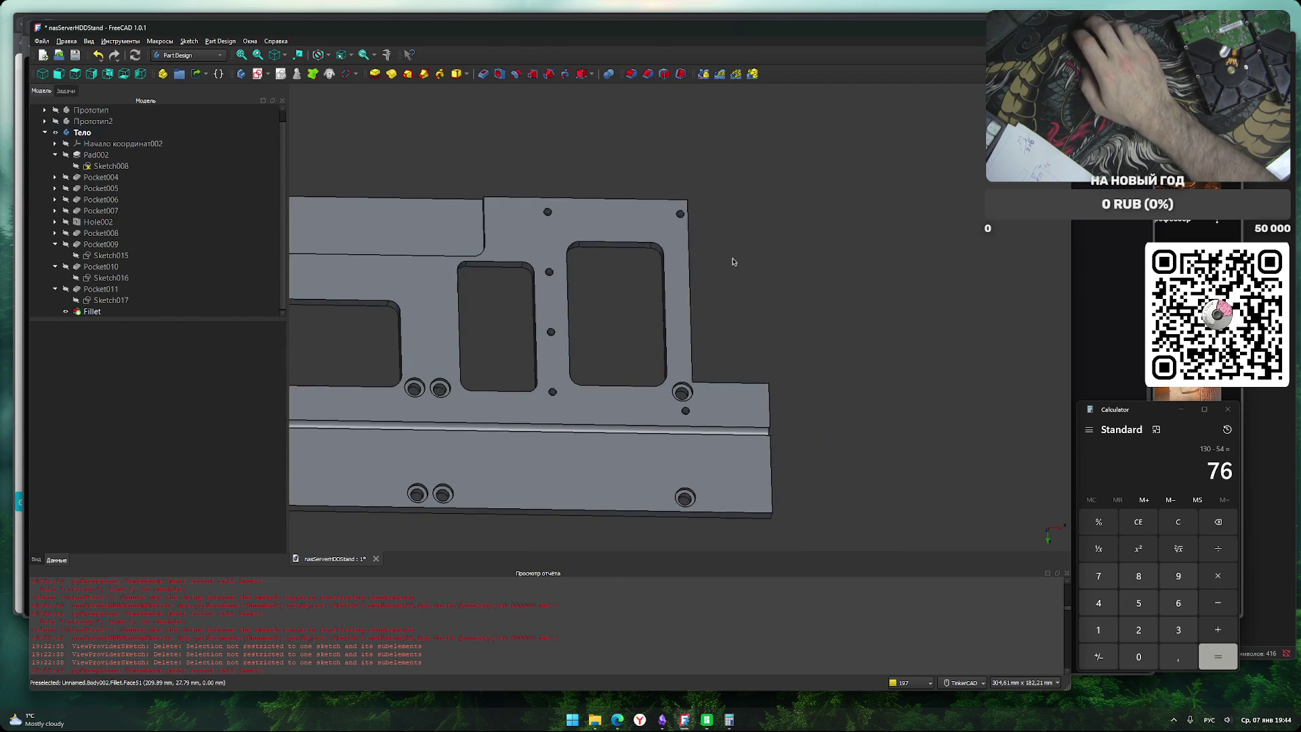
pyautogui.moveTo(762, 278)
pyautogui.mouseDown(button='right')
pyautogui.moveTo(779, 284)
pyautogui.moveTo(712, 291)
pyautogui.mouseUp(button='right')
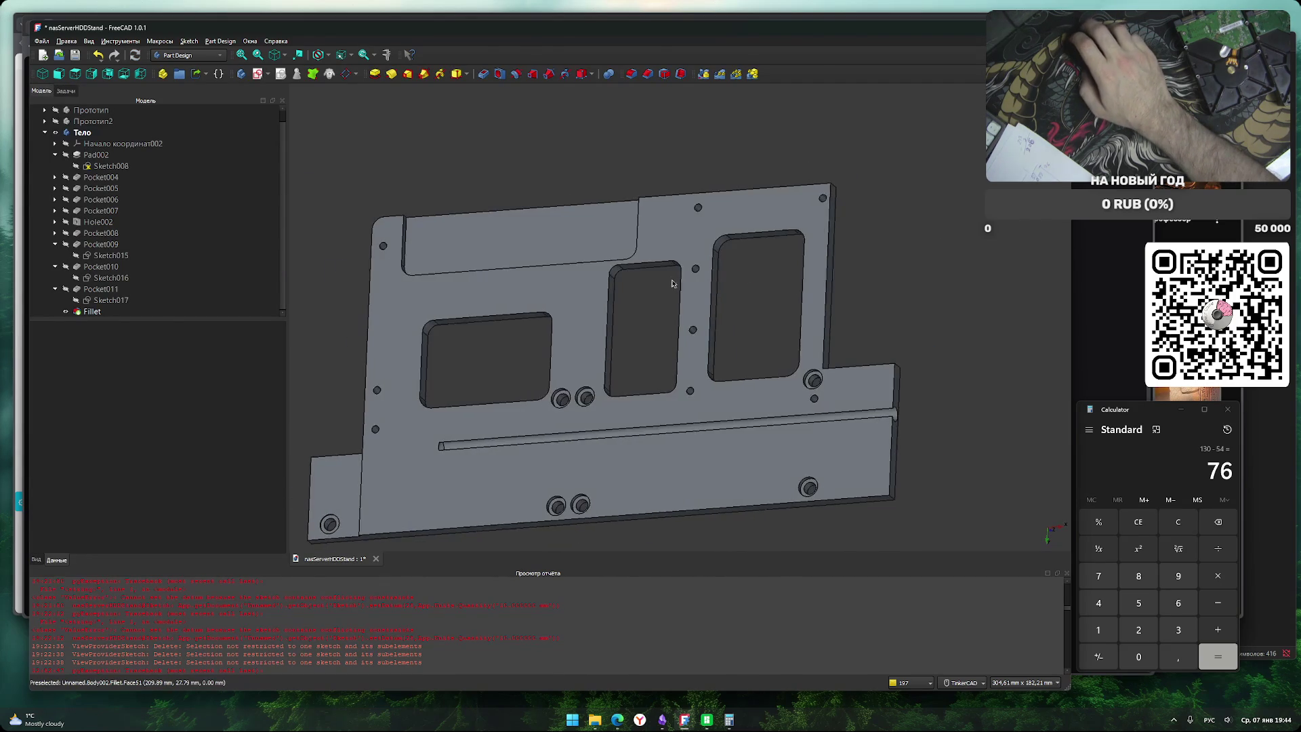
pyautogui.click(92, 311)
# Step: Delete the old Fillet feature and collapse Pocket009, Pad002 and Pocket010 in the tree
pyautogui.press('Delete')
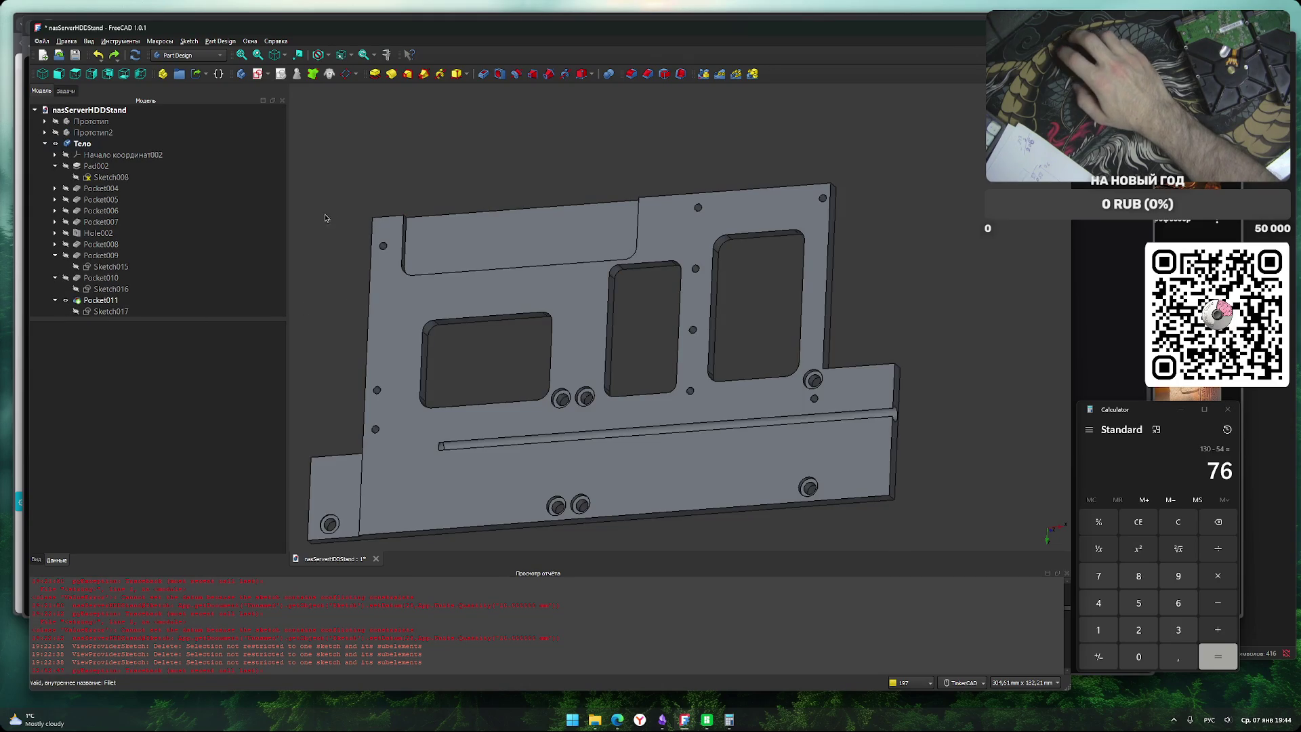
pyautogui.scroll(10, 517, 253)
pyautogui.click(82, 267)
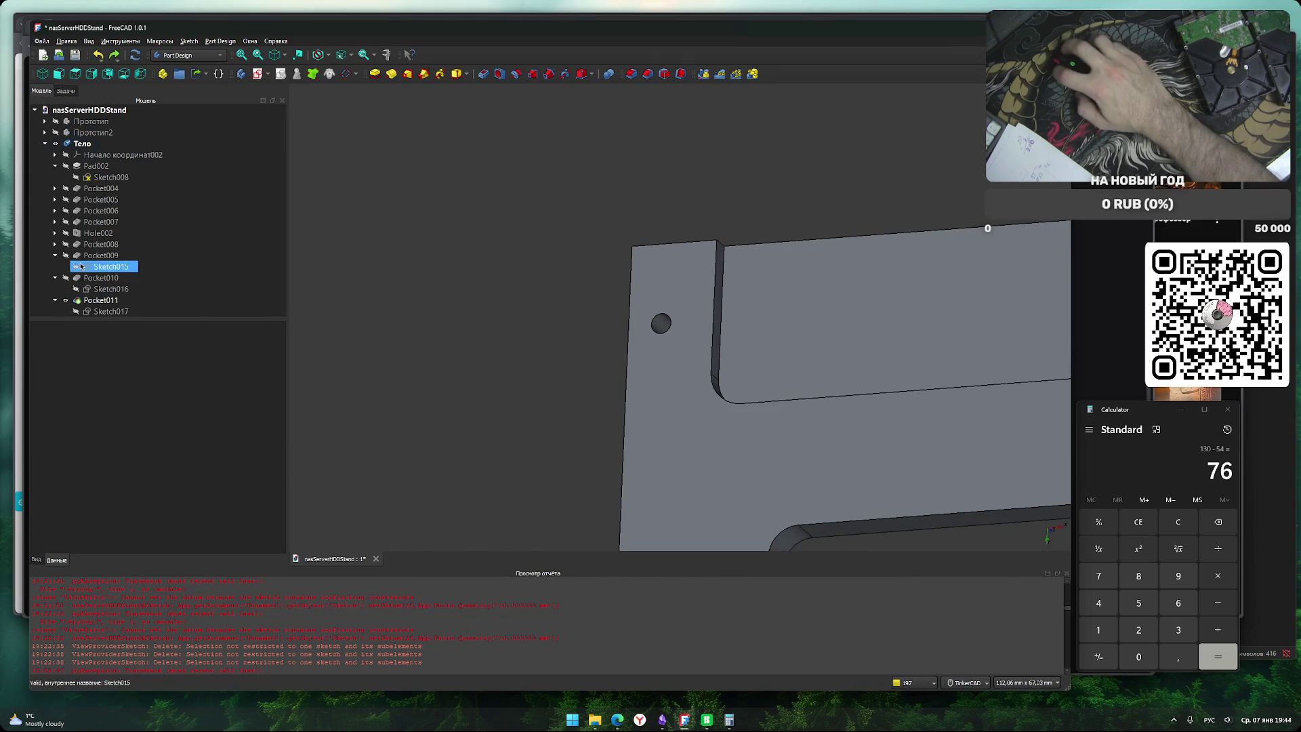
pyautogui.click(55, 254)
pyautogui.click(55, 165)
pyautogui.click(55, 255)
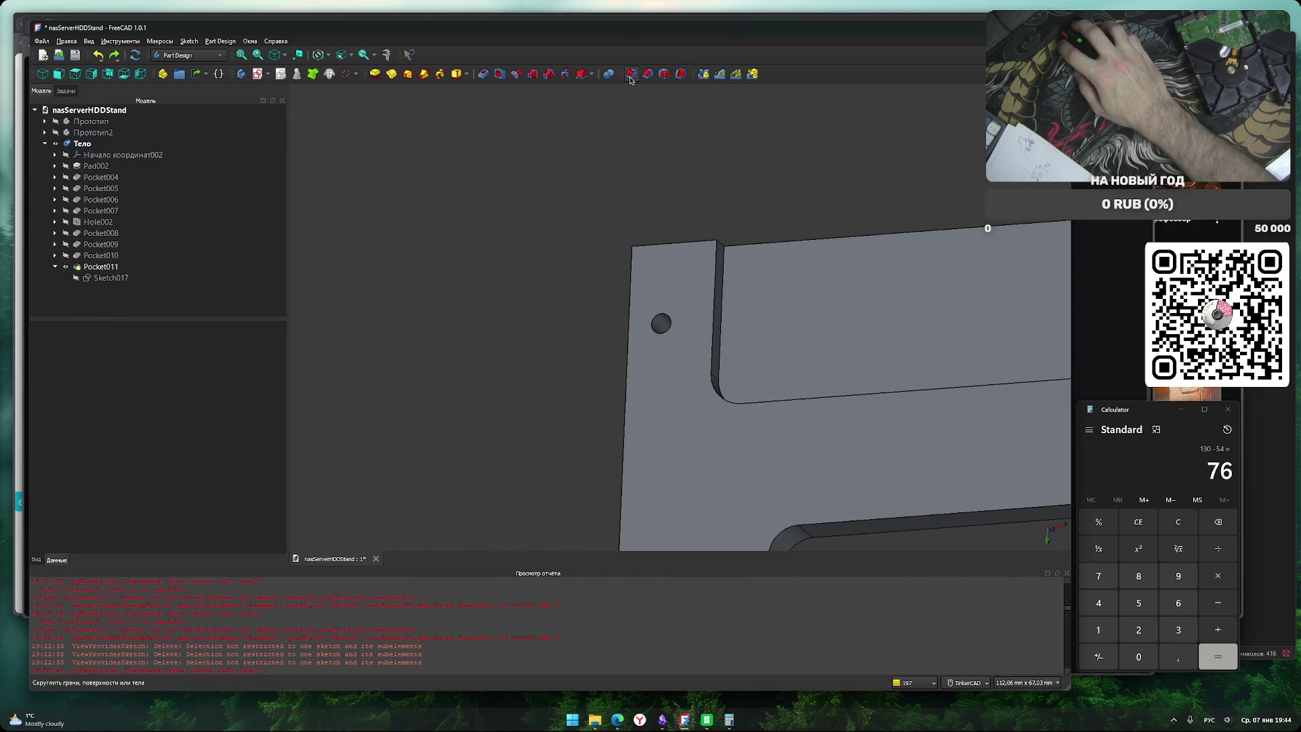
# Step: Start a new fillet on the top-left corner edge Edge61 with a 5 mm radius
pyautogui.click(631, 74)
pyautogui.moveTo(617, 319)
pyautogui.mouseDown(button='right')
pyautogui.moveTo(672, 327)
pyautogui.moveTo(582, 312)
pyautogui.mouseUp(button='right')
pyautogui.click(357, 259)
pyautogui.scroll(-5, 491, 293)
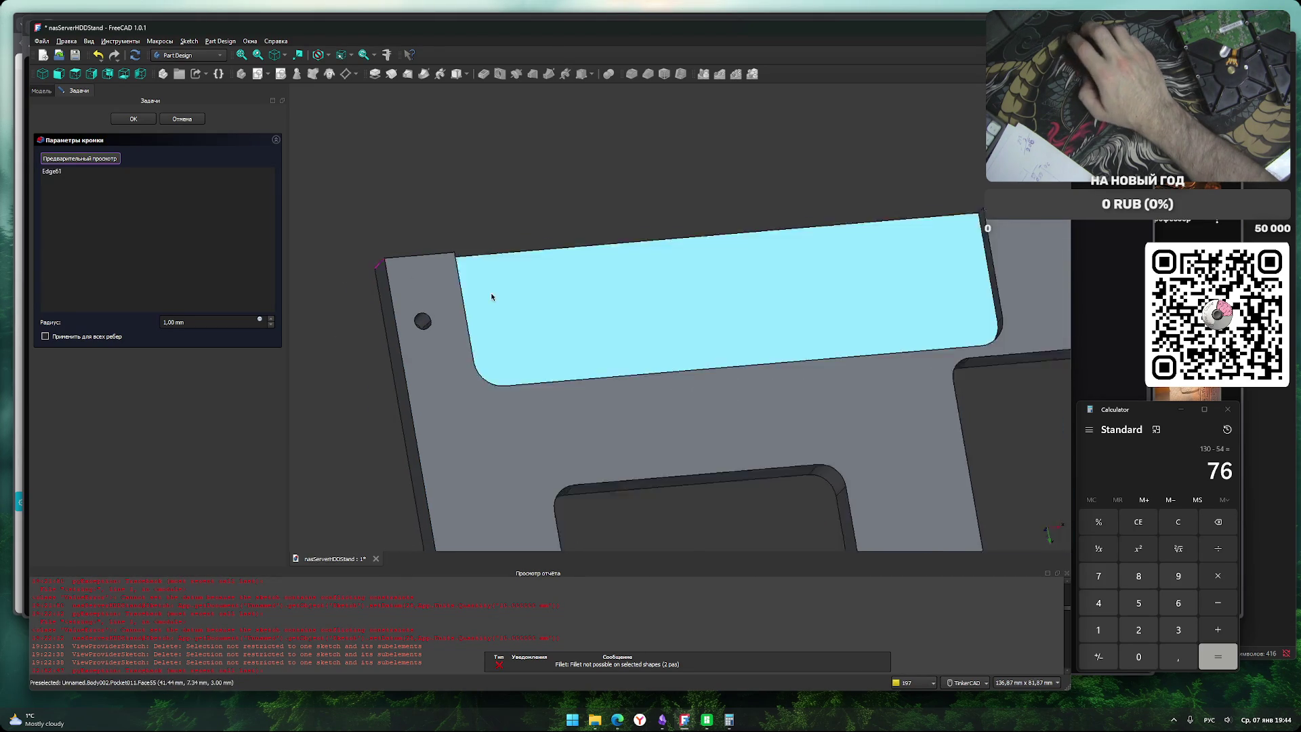
pyautogui.click(271, 319)
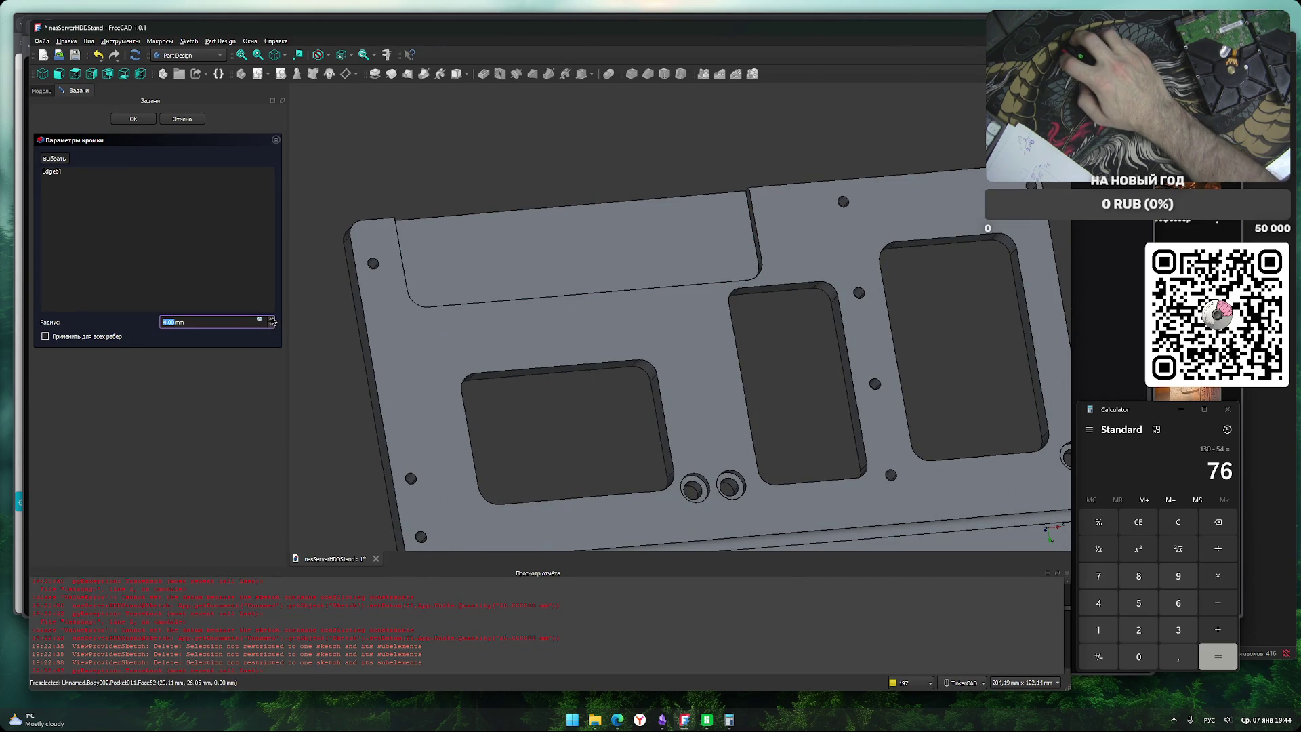
pyautogui.press('Up')
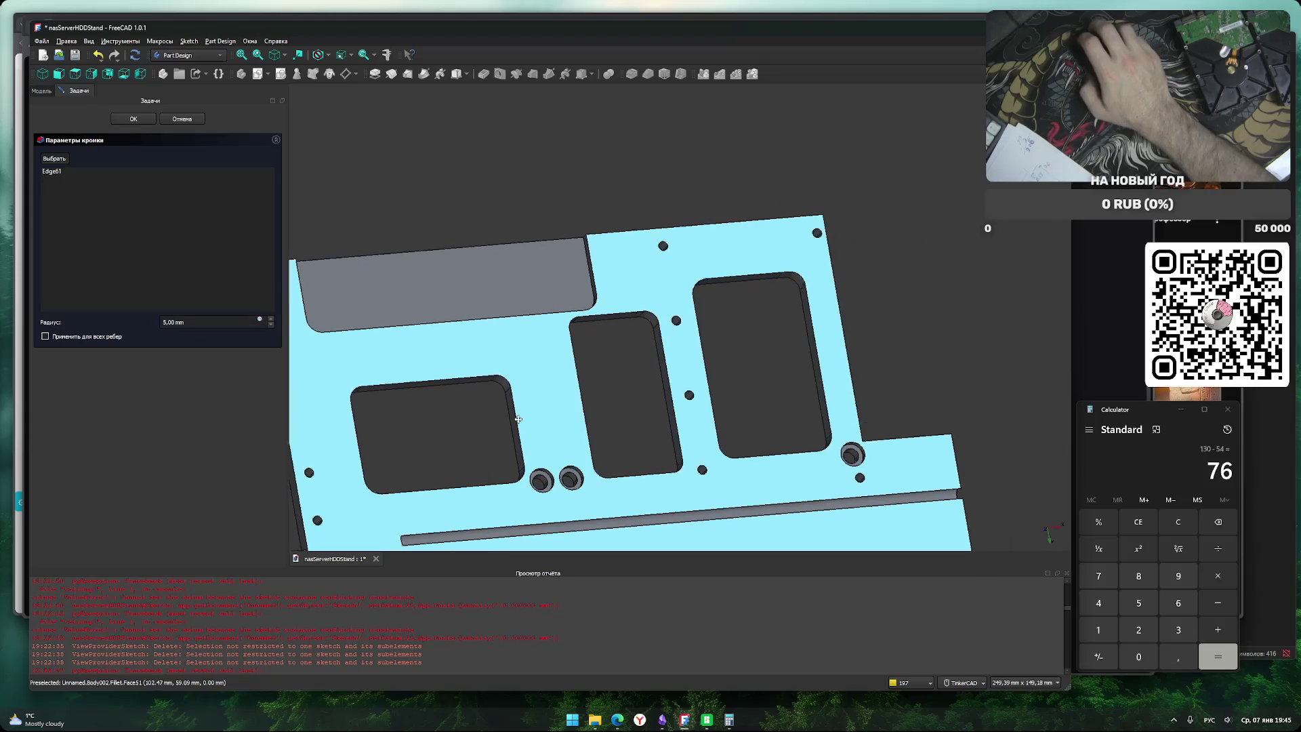
pyautogui.scroll(3, 813, 363)
pyautogui.scroll(-3, 813, 362)
# Step: Add the other top corner edge, Edge67, to the 5 mm fillet
pyautogui.moveTo(812, 363)
pyautogui.mouseDown(button='right')
pyautogui.moveTo(884, 326)
pyautogui.moveTo(871, 256)
pyautogui.mouseUp(button='right')
pyautogui.click(836, 184)
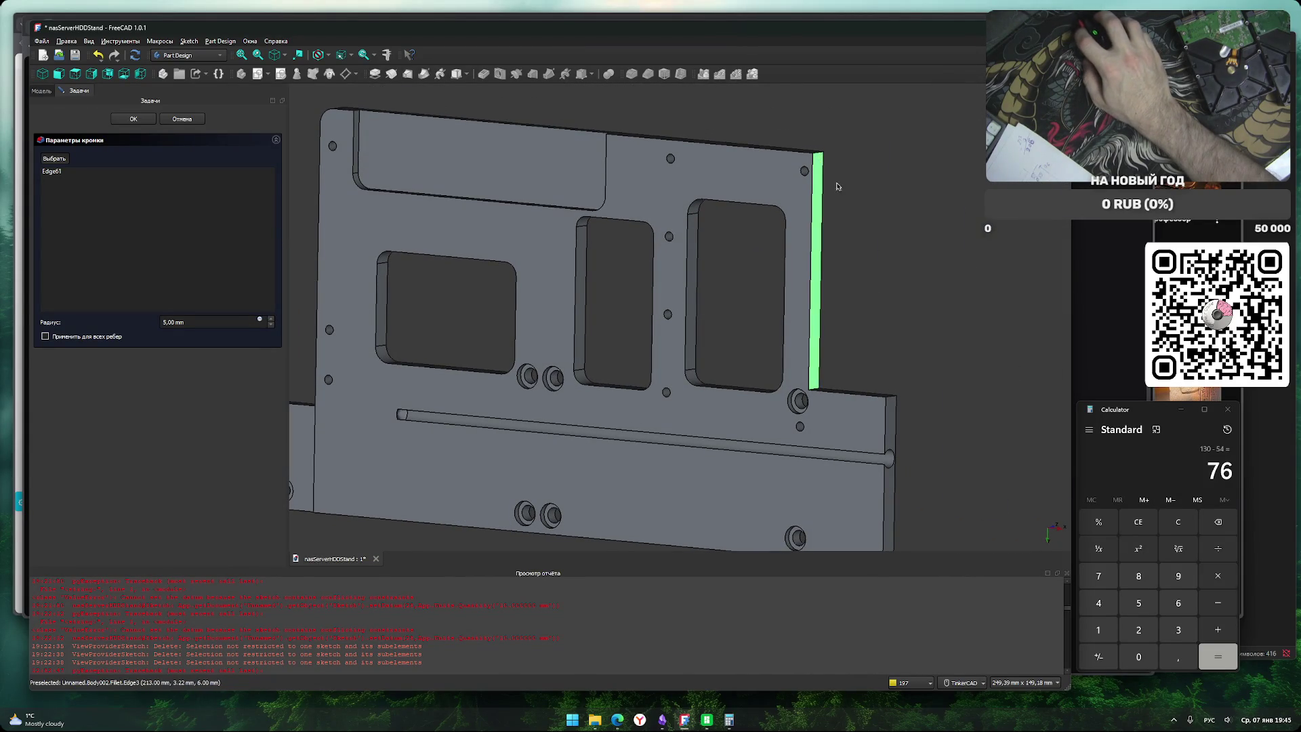
pyautogui.click(819, 157)
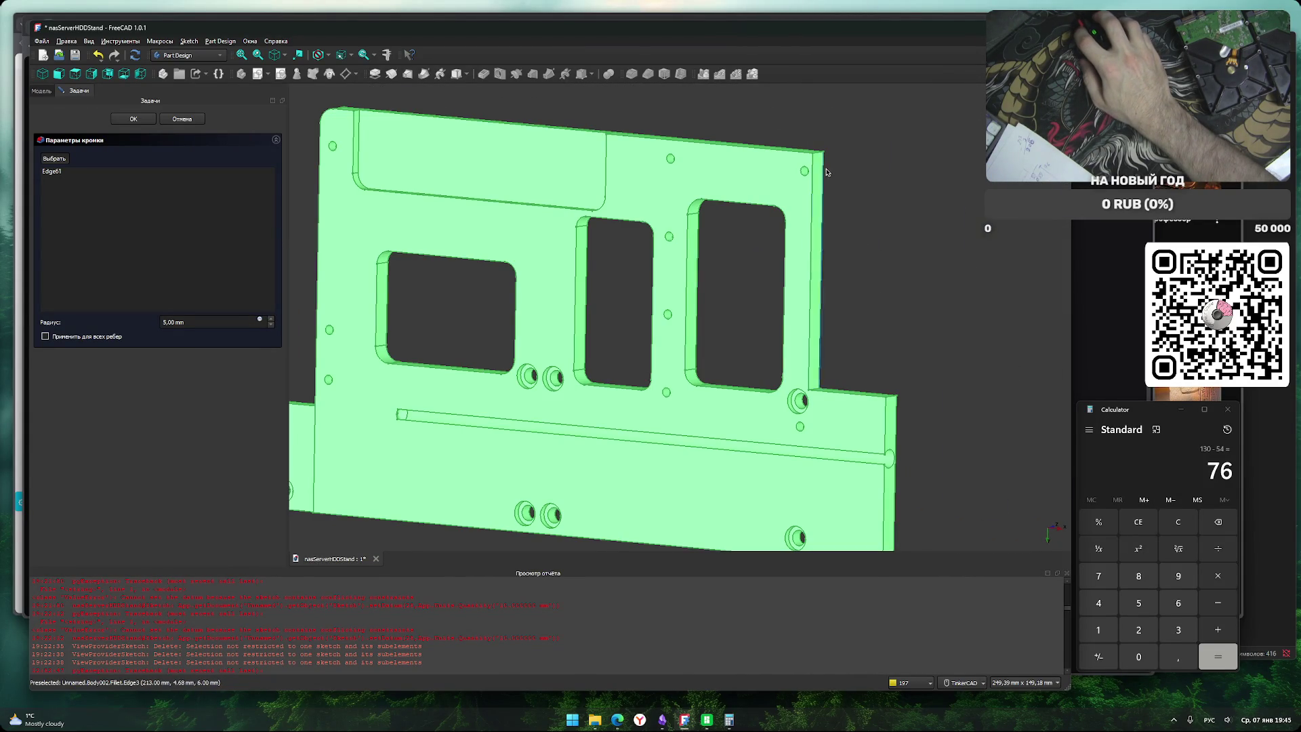
pyautogui.click(857, 203)
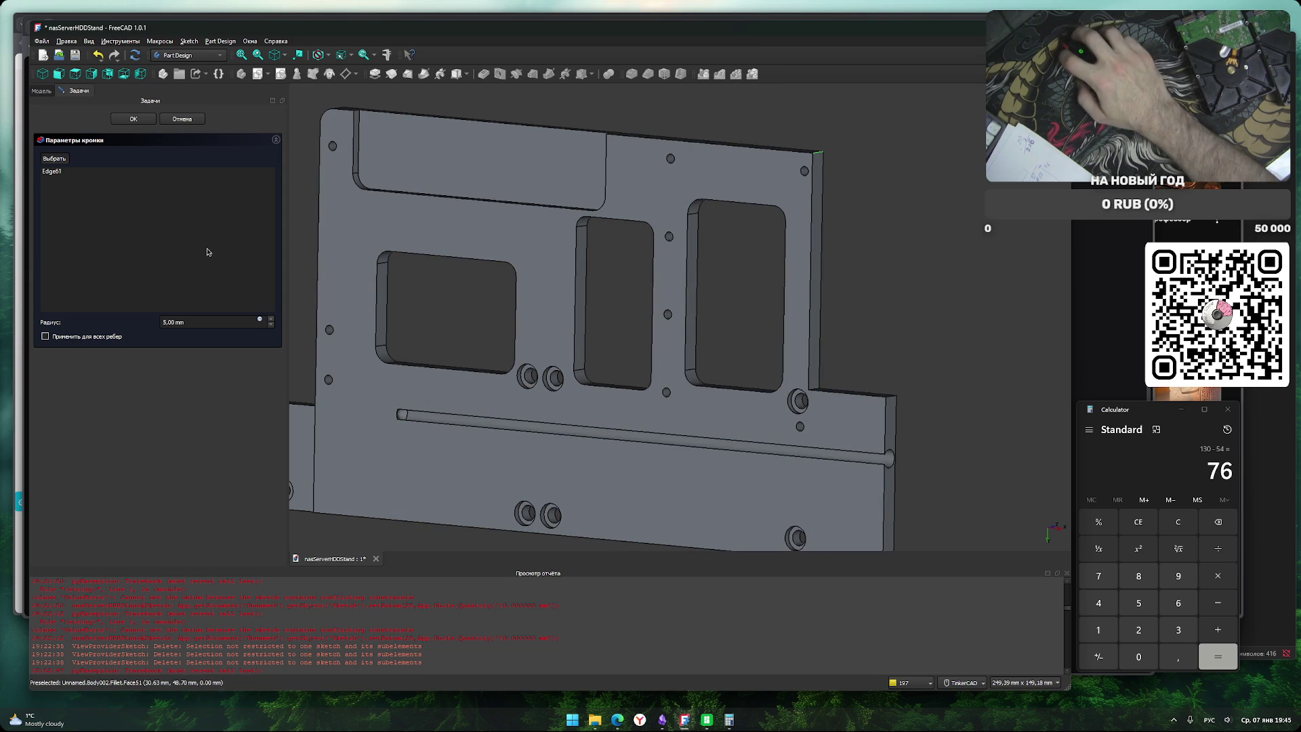
pyautogui.click(60, 160)
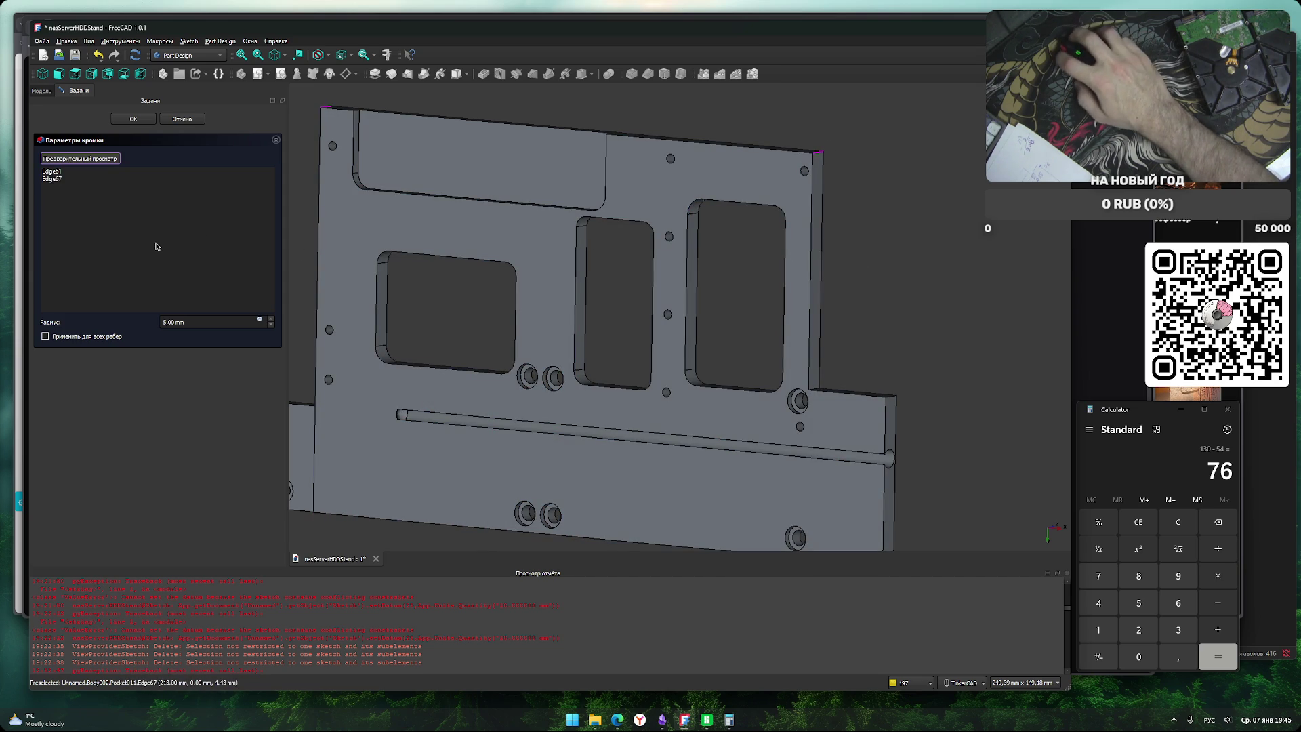
pyautogui.moveTo(53, 172); pyautogui.dragTo(62, 182)
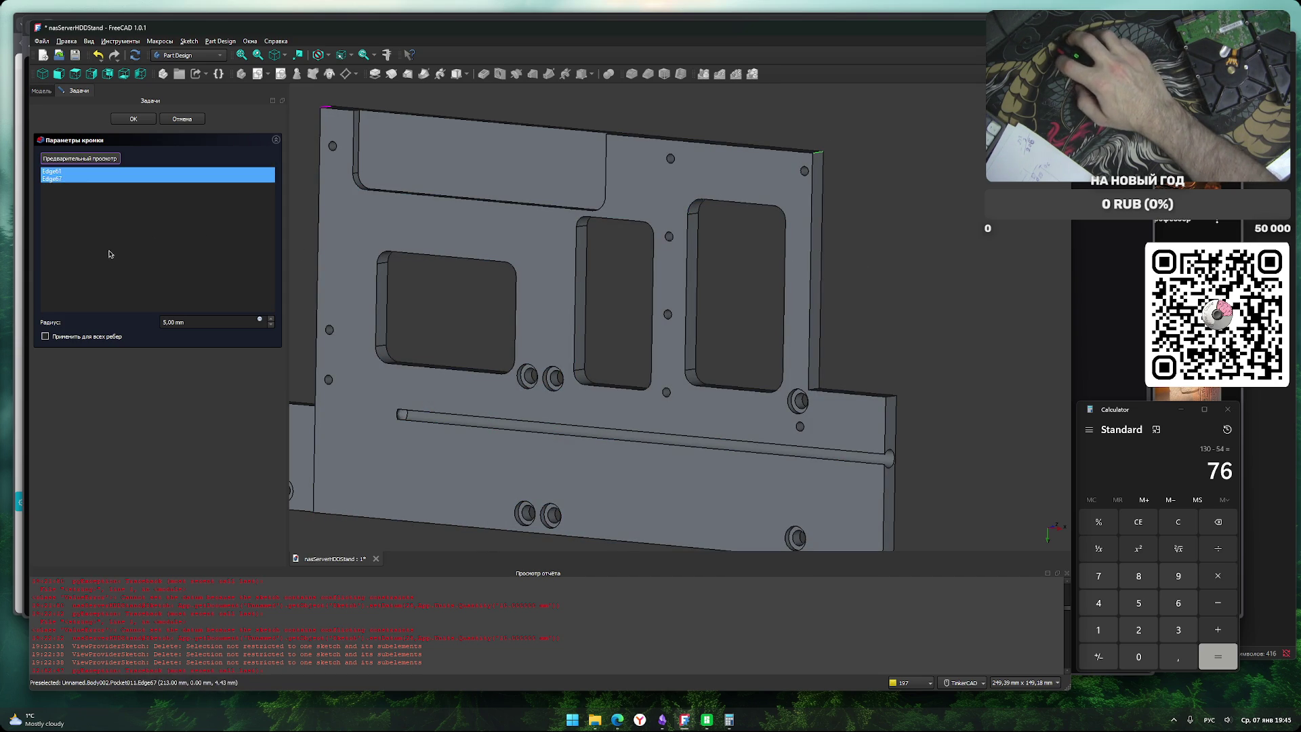
pyautogui.click(136, 257)
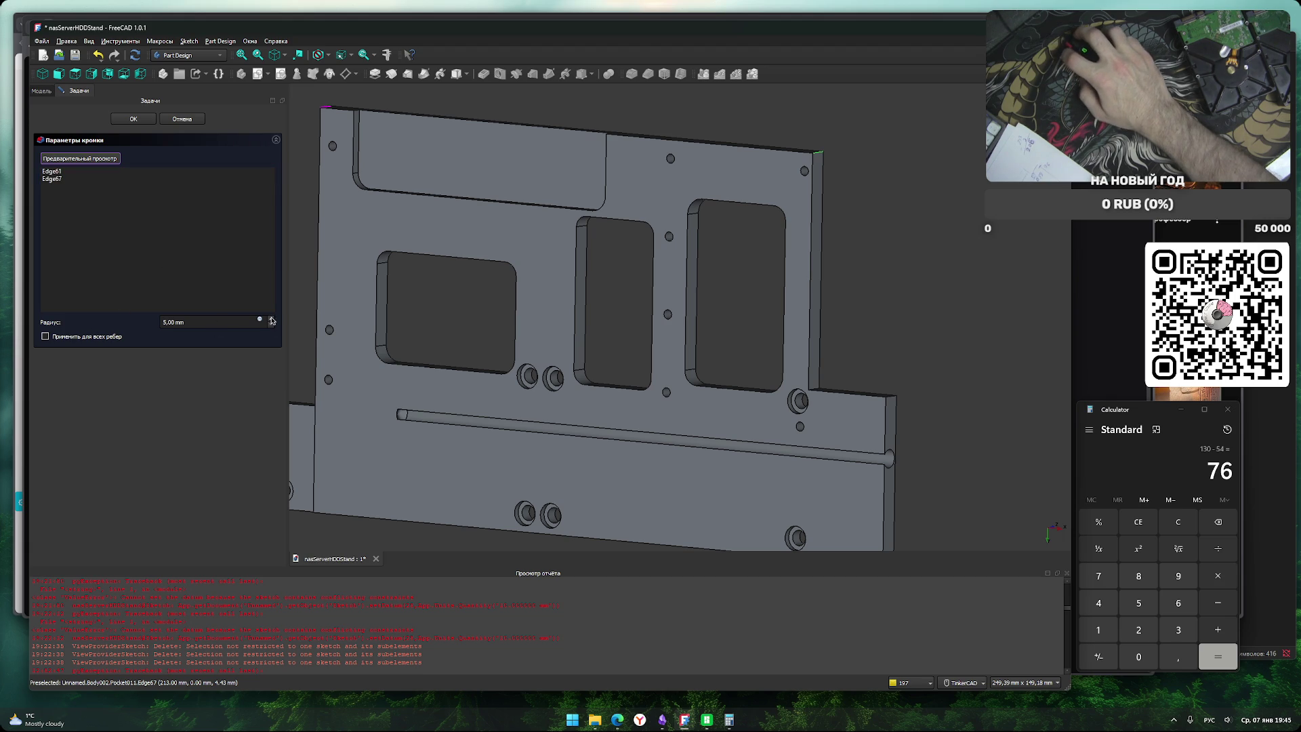
pyautogui.scroll(1, 271, 327)
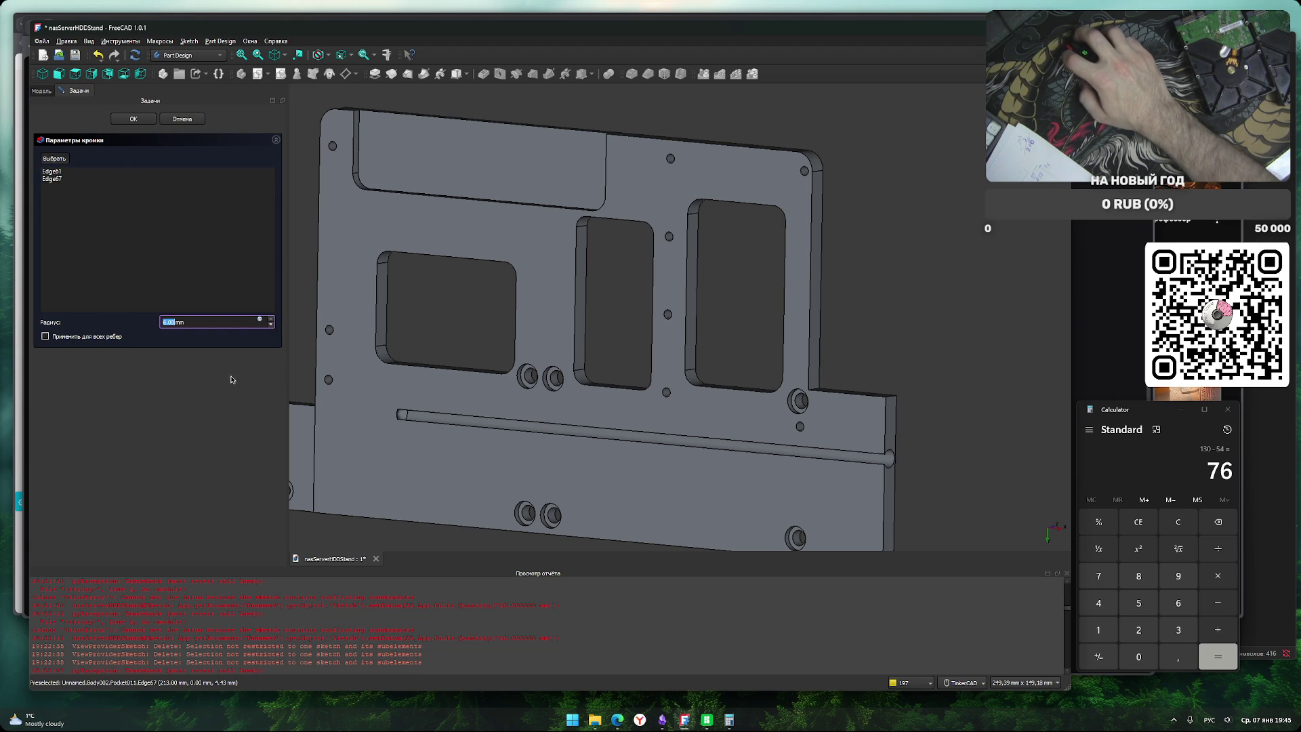
pyautogui.click(168, 273)
# Step: Add the right-side and bottom-right corner edges, Edge65 and Edge59, to the fillet
pyautogui.moveTo(884, 330)
pyautogui.mouseDown(button='middle')
pyautogui.moveTo(885, 247)
pyautogui.moveTo(894, 284)
pyautogui.moveTo(712, 334)
pyautogui.moveTo(697, 354)
pyautogui.moveTo(691, 329)
pyautogui.mouseUp(button='middle')
pyautogui.click(54, 158)
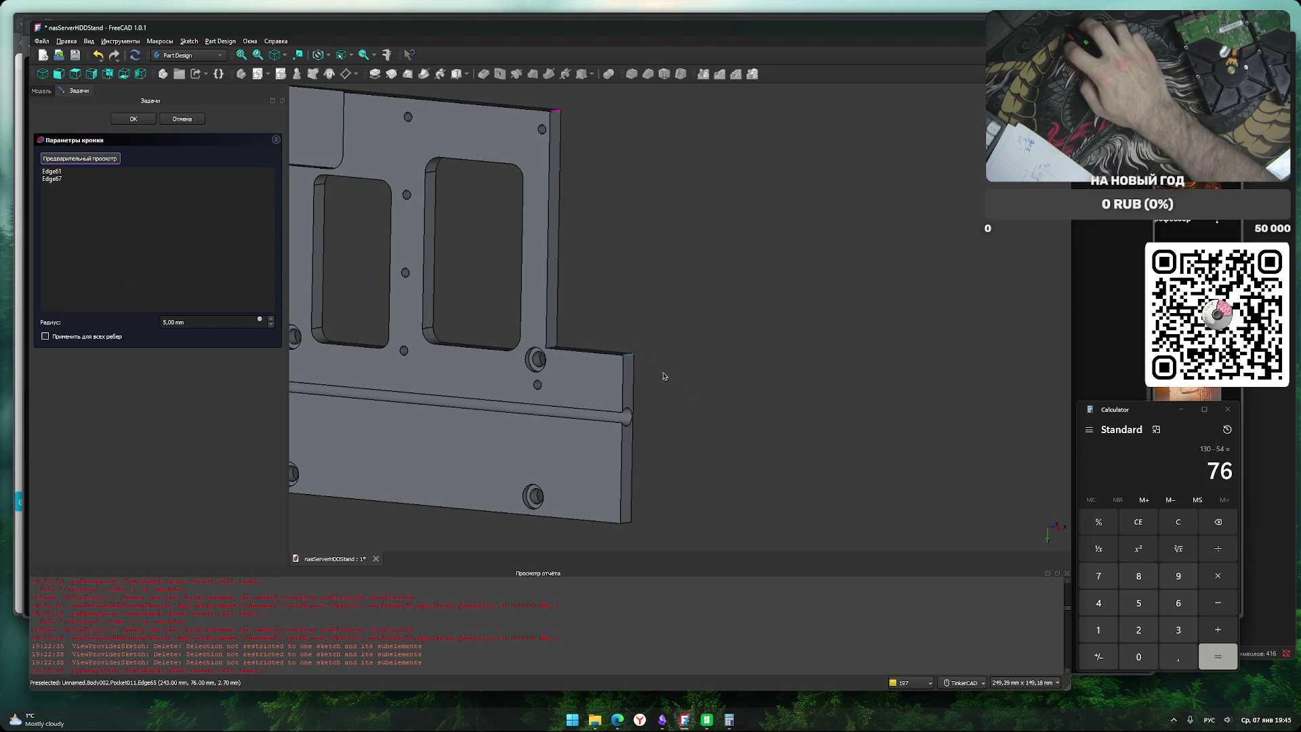
pyautogui.click(324, 218)
pyautogui.moveTo(627, 316); pyautogui.dragTo(685, 270, button='middle')
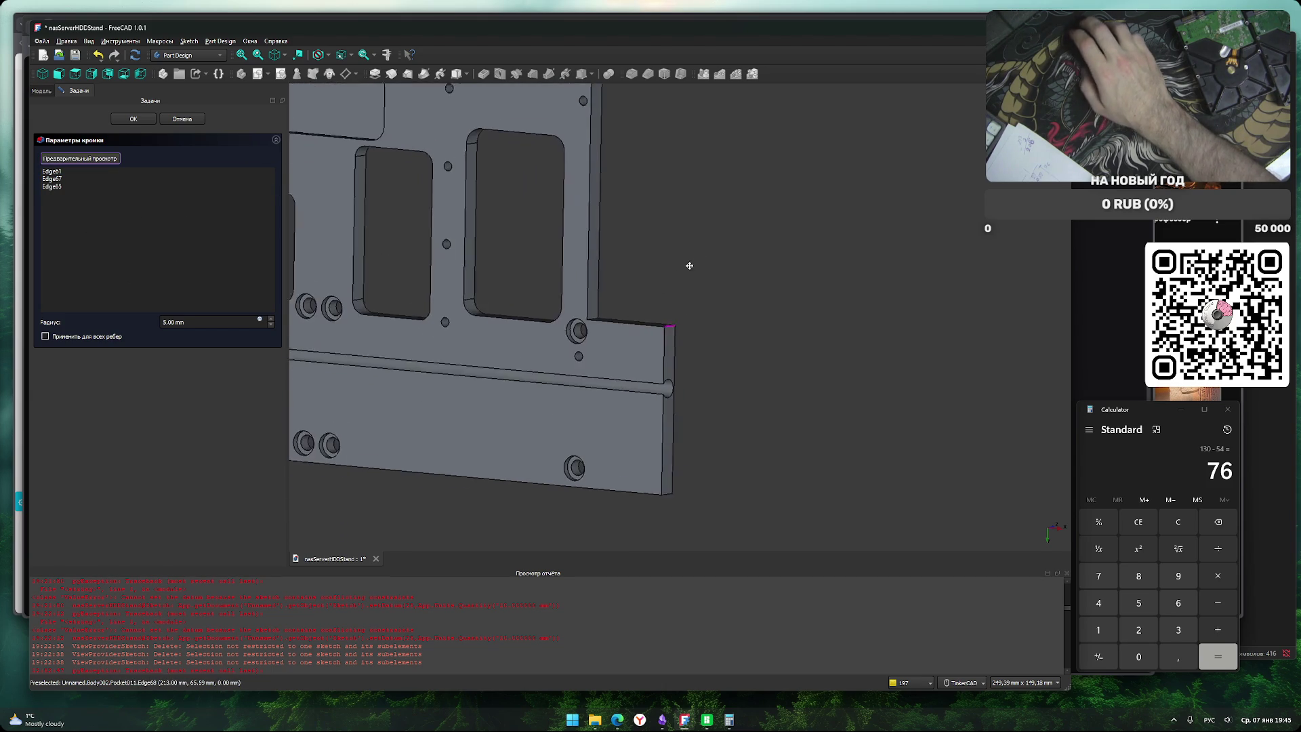
pyautogui.moveTo(756, 483); pyautogui.dragTo(697, 429, button='middle')
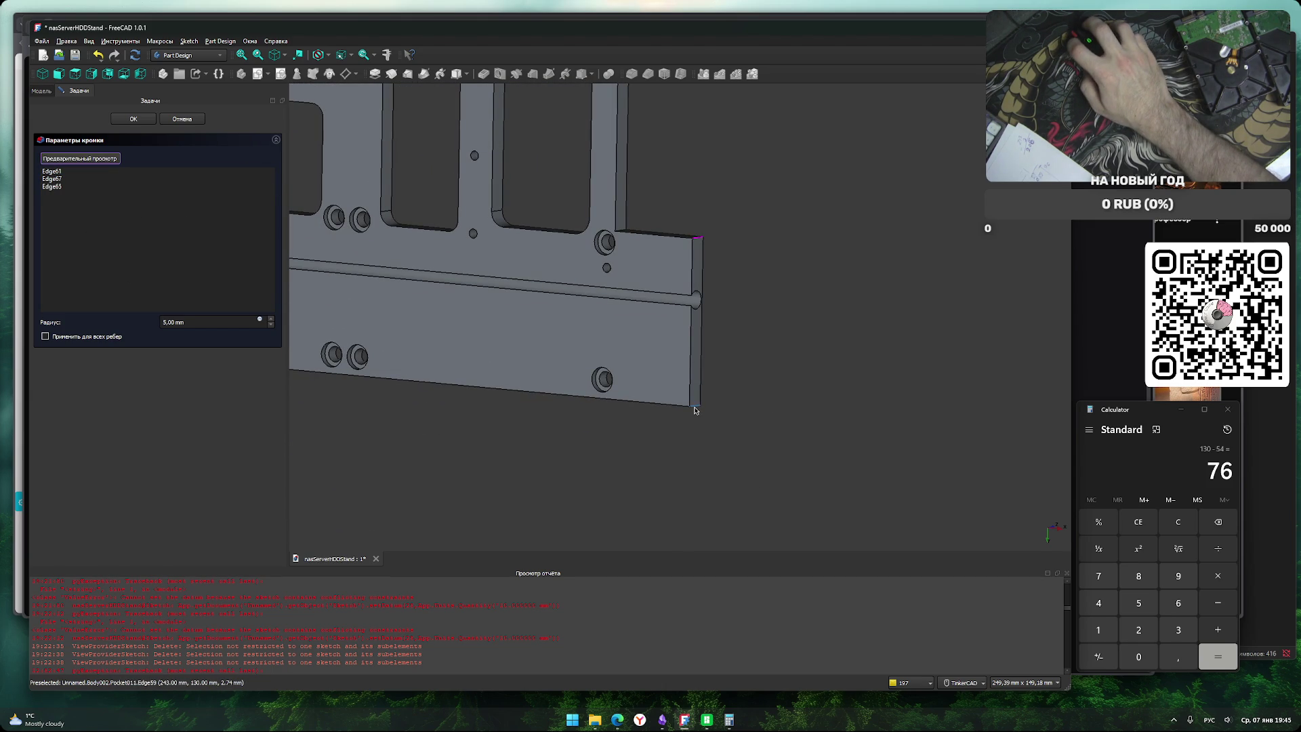
pyautogui.click(694, 405)
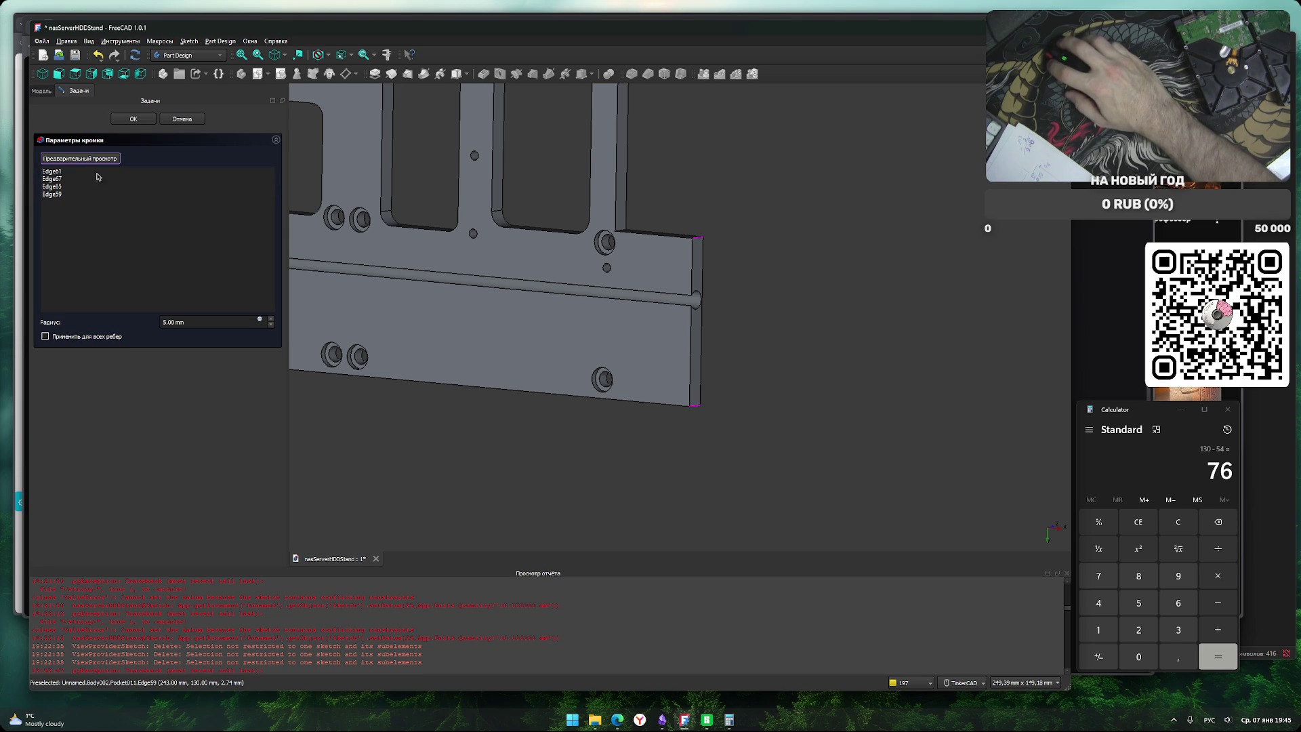
# Step: Add both tab corner edges, Edge2 and Edge4, to the fillet
pyautogui.moveTo(444, 453)
pyautogui.mouseDown(button='right')
pyautogui.moveTo(682, 452)
pyautogui.moveTo(670, 424)
pyautogui.moveTo(475, 427)
pyautogui.mouseUp(button='right')
pyautogui.moveTo(474, 426); pyautogui.dragTo(532, 418, button='middle')
pyautogui.moveTo(532, 419); pyautogui.dragTo(598, 457, button='right')
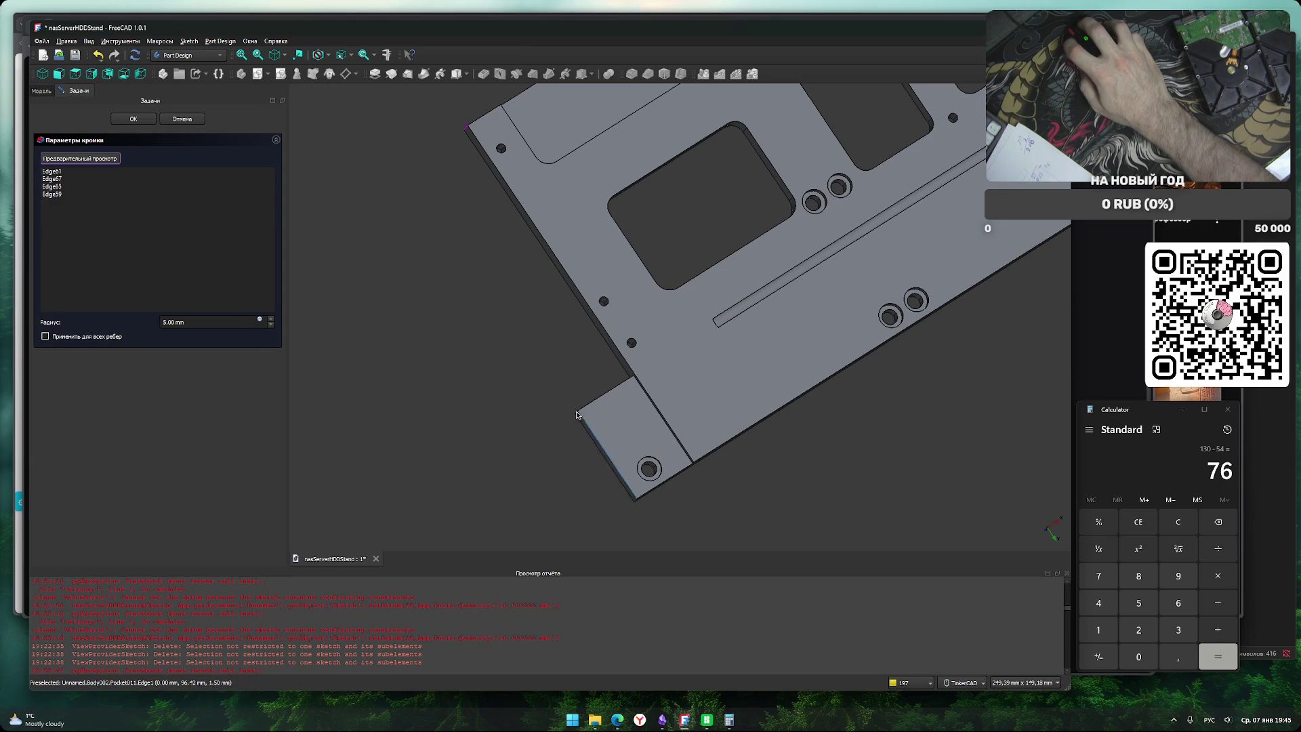
pyautogui.scroll(5, 554, 422)
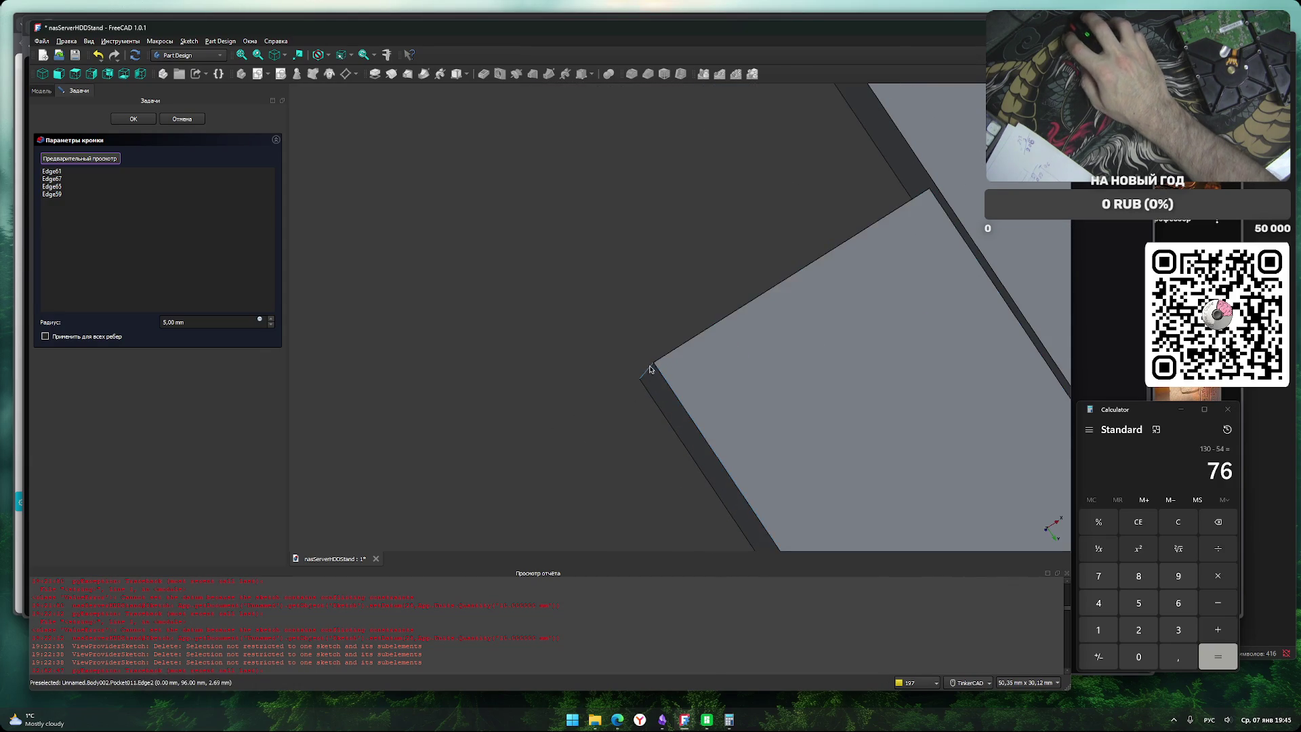
pyautogui.click(608, 503)
pyautogui.scroll(-5, 607, 505)
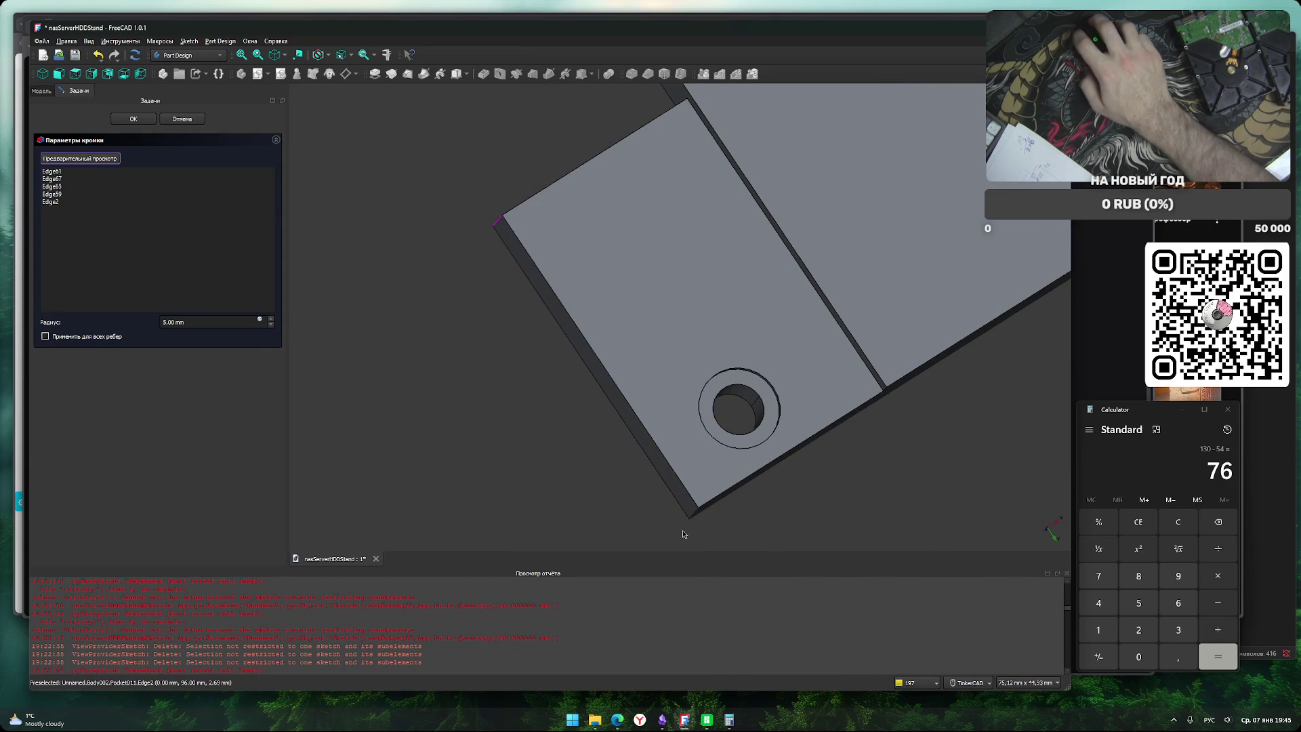
pyautogui.click(825, 519)
pyautogui.scroll(-3, 873, 481)
# Step: Preview the 5 mm fillet on all six edges and confirm it
pyautogui.moveTo(917, 450)
pyautogui.mouseDown(button='middle')
pyautogui.moveTo(650, 459)
pyautogui.moveTo(749, 470)
pyautogui.moveTo(683, 484)
pyautogui.mouseUp(button='middle')
pyautogui.scroll(-6, 682, 484)
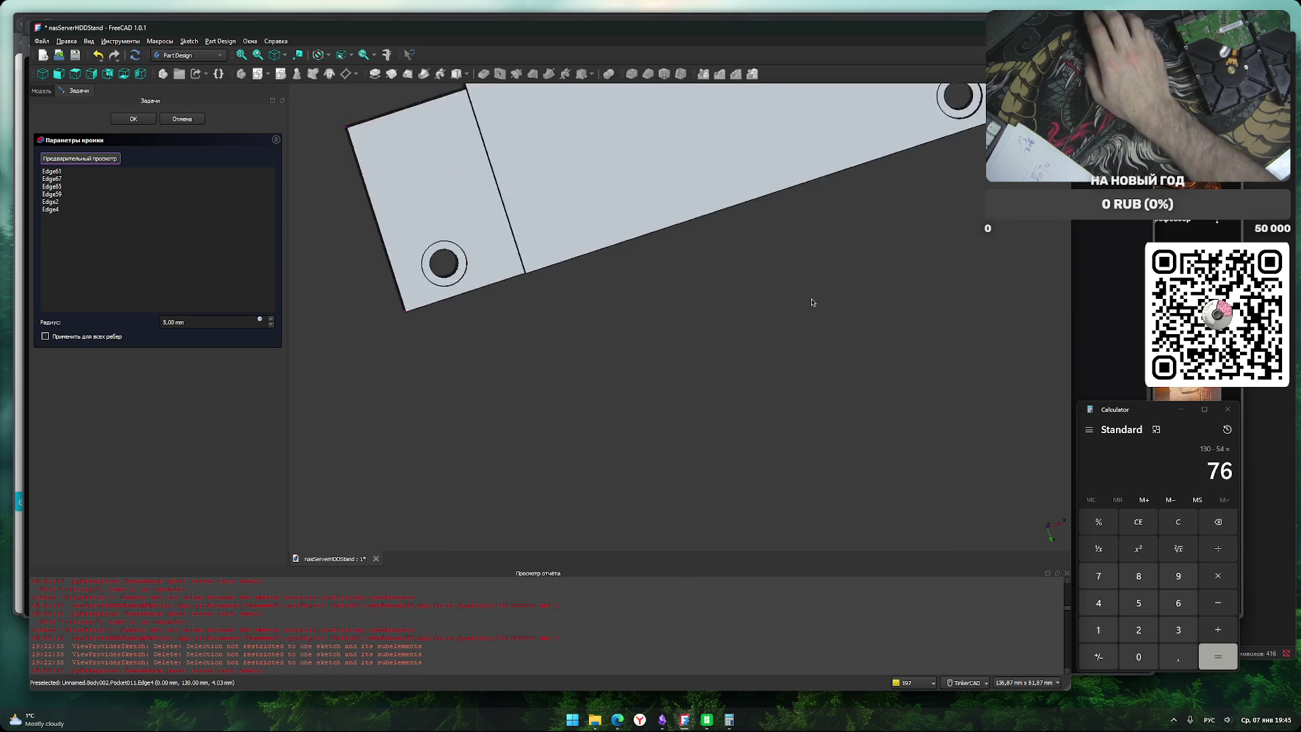
pyautogui.moveTo(775, 477); pyautogui.dragTo(771, 474, button='middle')
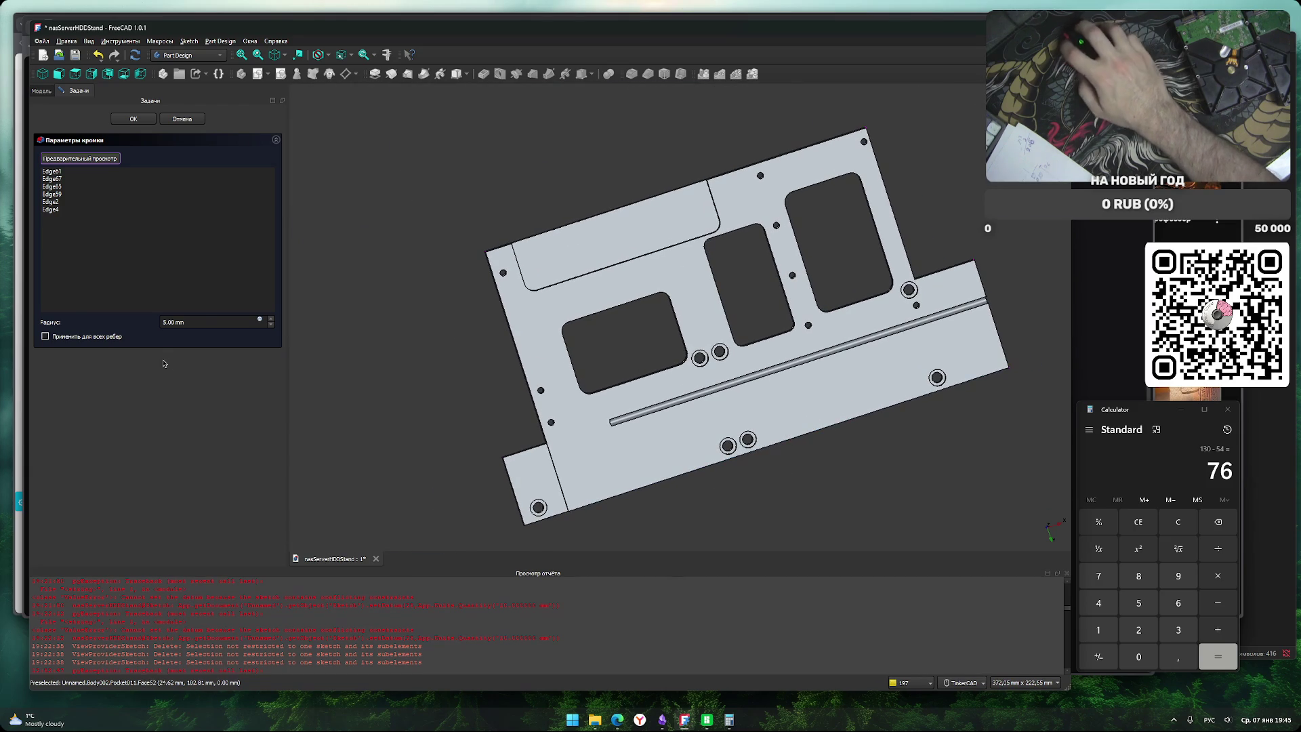
pyautogui.click(271, 321)
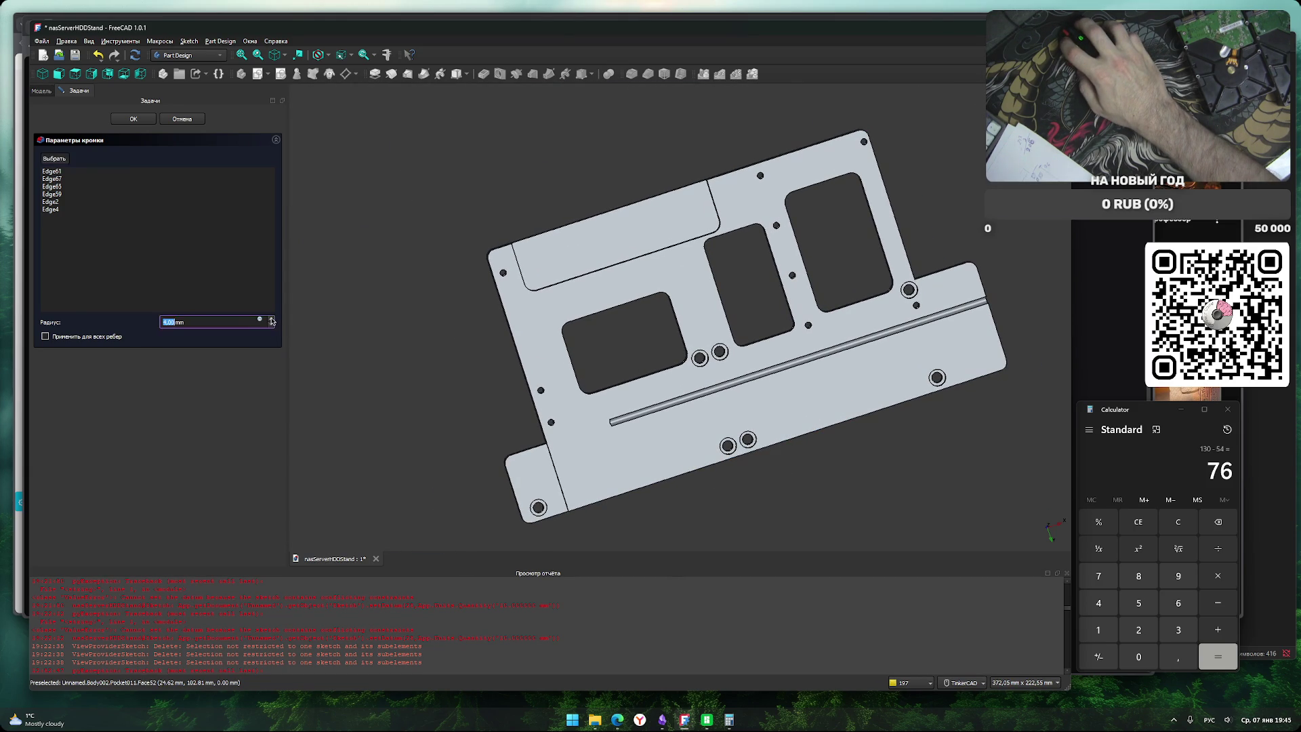
pyautogui.moveTo(702, 512)
pyautogui.mouseDown(button='right')
pyautogui.moveTo(691, 488)
pyautogui.moveTo(660, 502)
pyautogui.mouseUp(button='right')
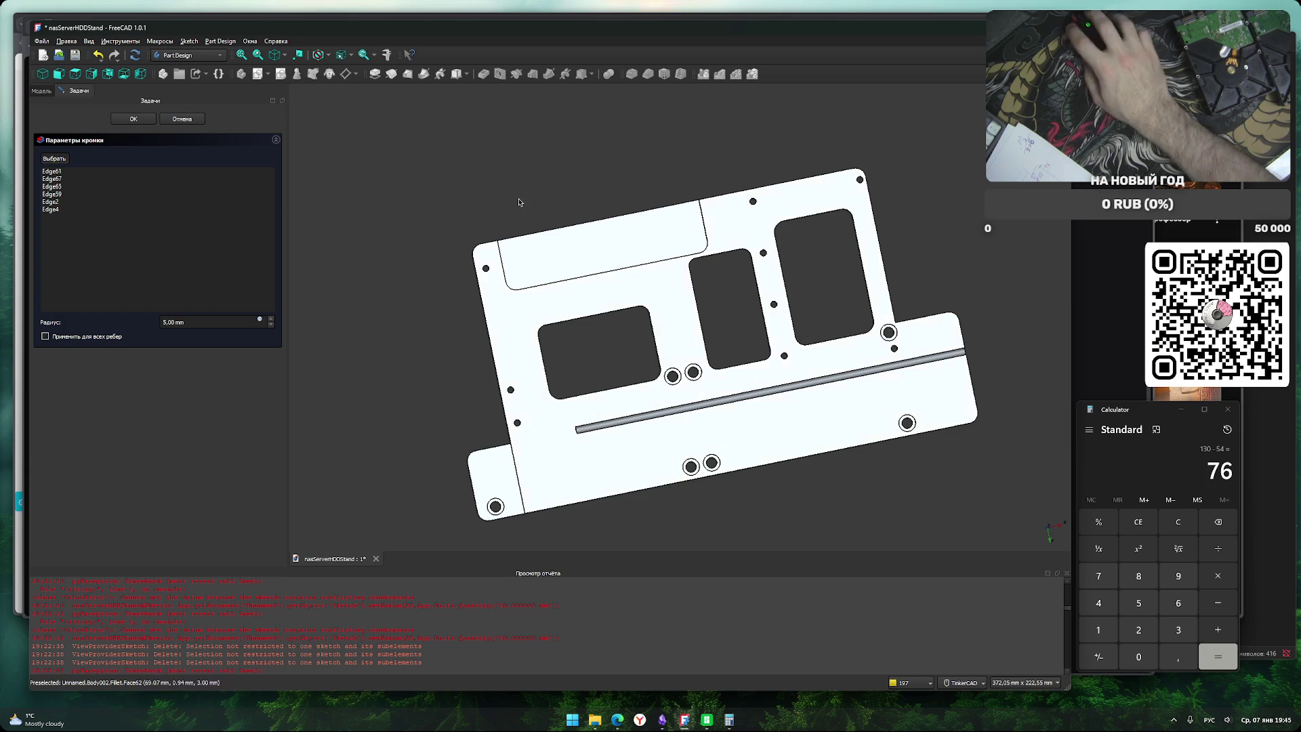
pyautogui.click(134, 118)
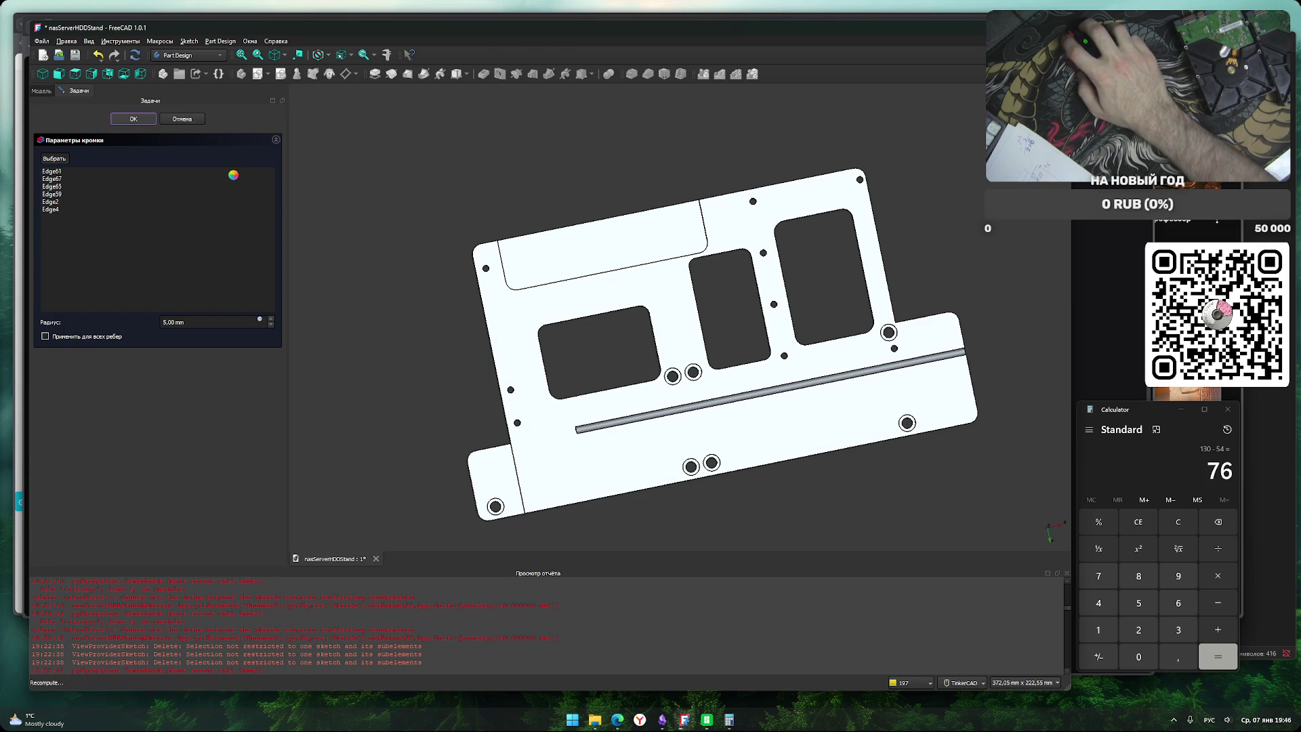
# Step: Pan, zoom and orbit the view to inspect the six rounded plate corners
pyautogui.moveTo(610, 447); pyautogui.dragTo(601, 435, button='right')
pyautogui.moveTo(601, 435)
pyautogui.mouseDown(button='middle')
pyautogui.moveTo(601, 458)
pyautogui.moveTo(778, 412)
pyautogui.mouseUp(button='middle')
pyautogui.moveTo(581, 327); pyautogui.dragTo(684, 336, button='middle')
pyautogui.scroll(8, 546, 210)
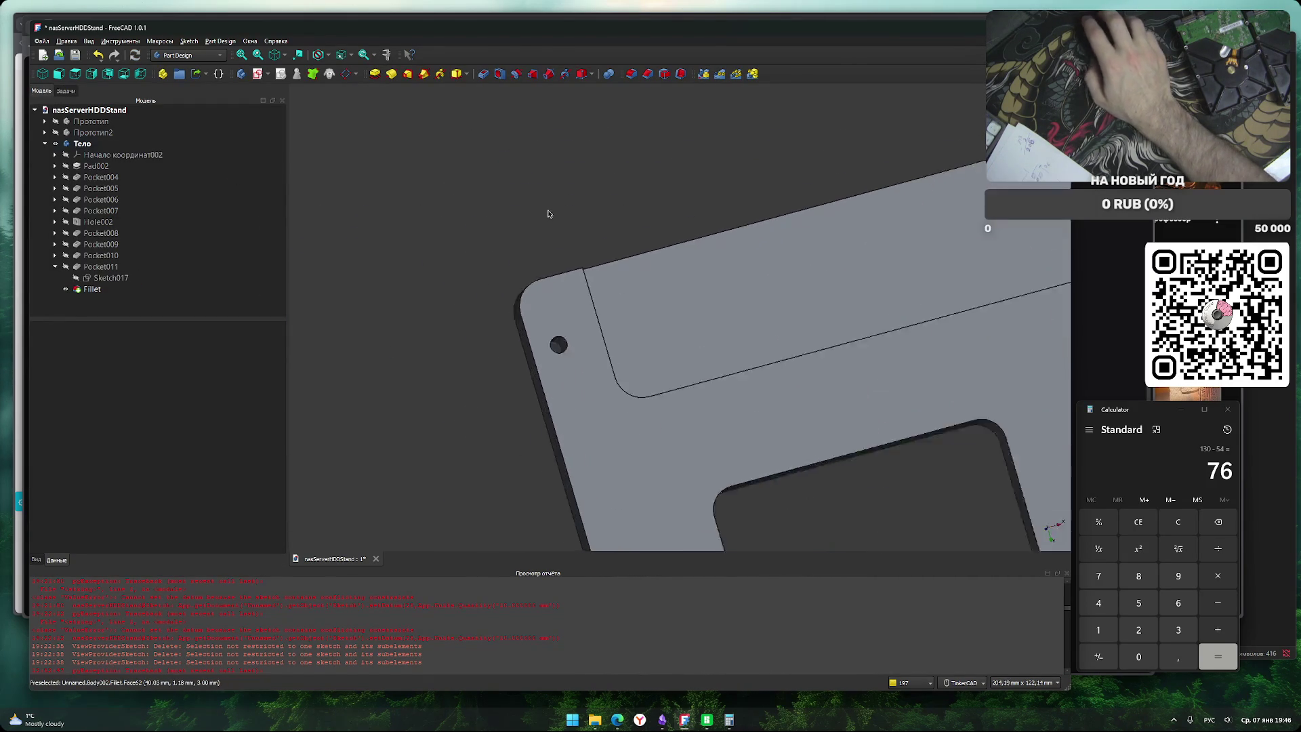
pyautogui.moveTo(627, 289)
pyautogui.mouseDown(button='right')
pyautogui.moveTo(494, 352)
pyautogui.moveTo(569, 215)
pyautogui.moveTo(476, 262)
pyautogui.moveTo(575, 305)
pyautogui.moveTo(691, 434)
pyautogui.moveTo(717, 218)
pyautogui.moveTo(591, 356)
pyautogui.moveTo(492, 429)
pyautogui.mouseUp(button='right')
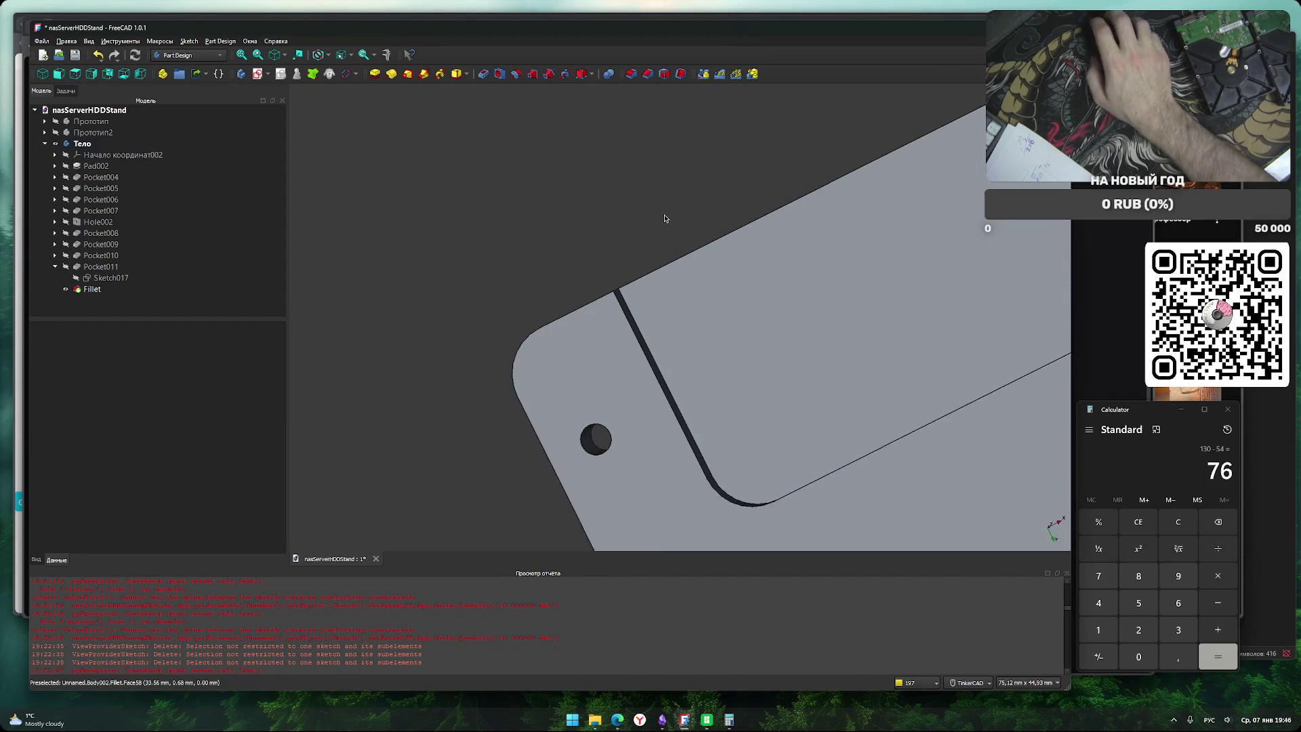
pyautogui.click(632, 75)
# Step: Start a fillet on the strip-seam edge Edge90 and raise its radius
pyautogui.click(617, 292)
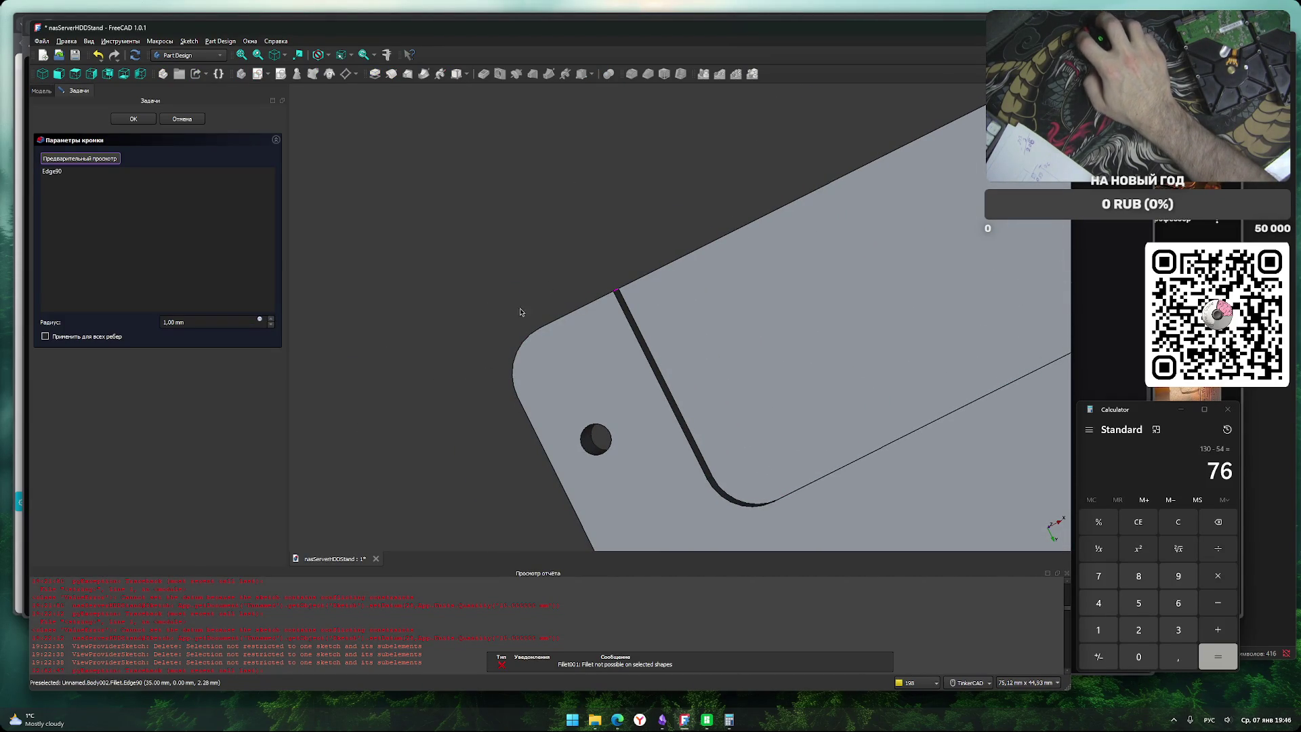
pyautogui.click(272, 320)
pyautogui.click(272, 320)
pyautogui.click(272, 320)
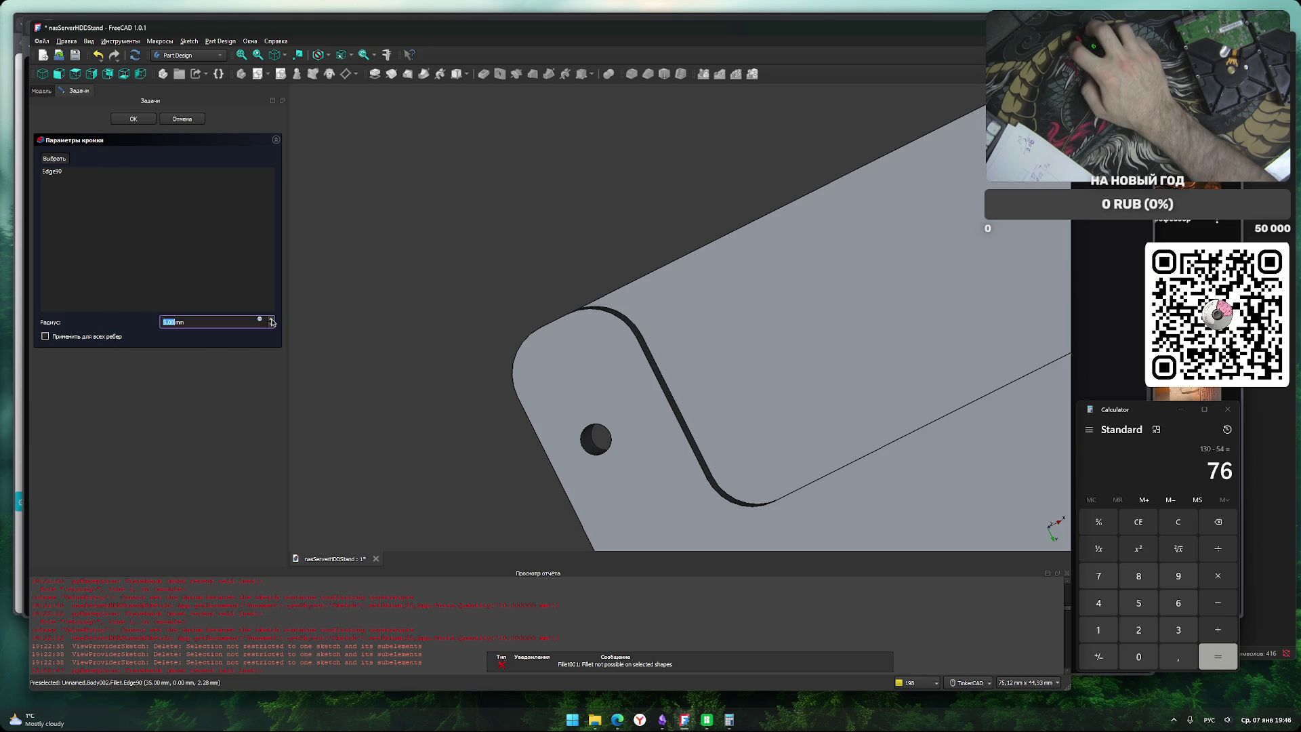
pyautogui.scroll(-5, 422, 316)
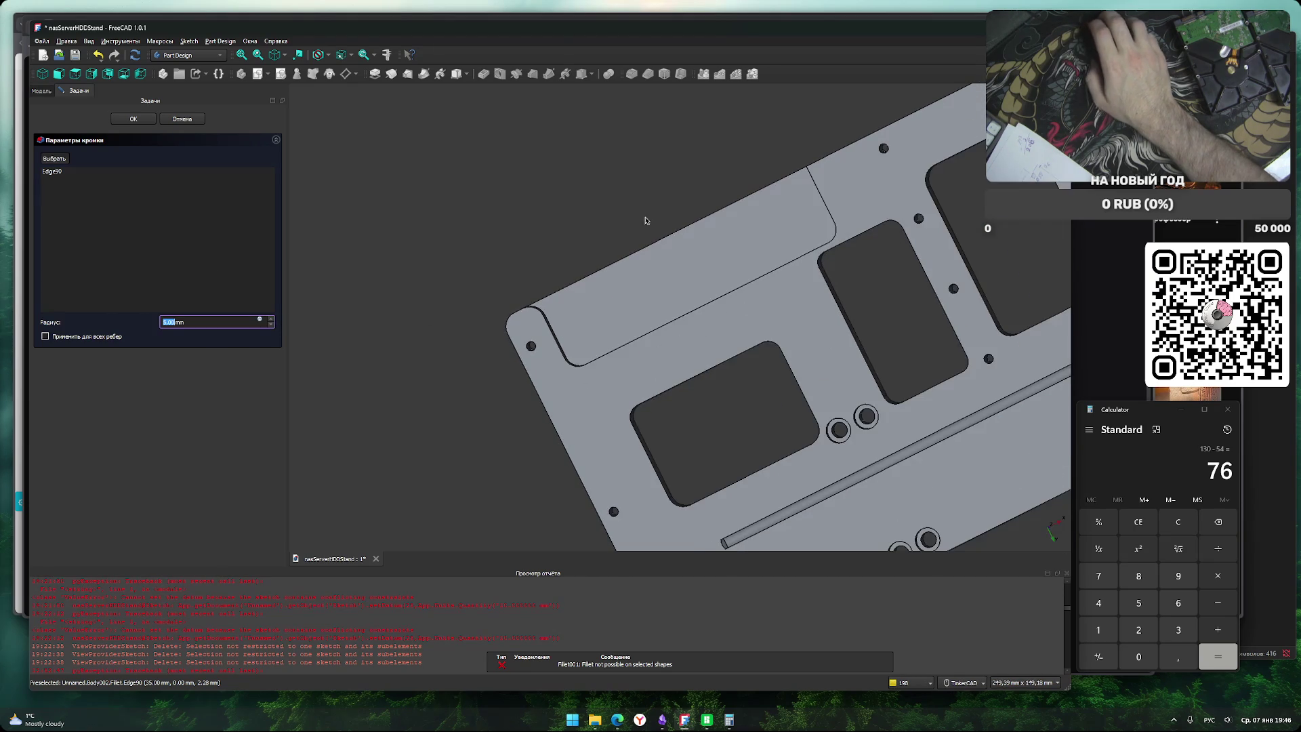
pyautogui.moveTo(440, 298)
pyautogui.mouseDown(button='right')
pyautogui.moveTo(576, 271)
pyautogui.moveTo(568, 259)
pyautogui.moveTo(780, 294)
pyautogui.moveTo(610, 267)
pyautogui.moveTo(654, 318)
pyautogui.mouseUp(button='right')
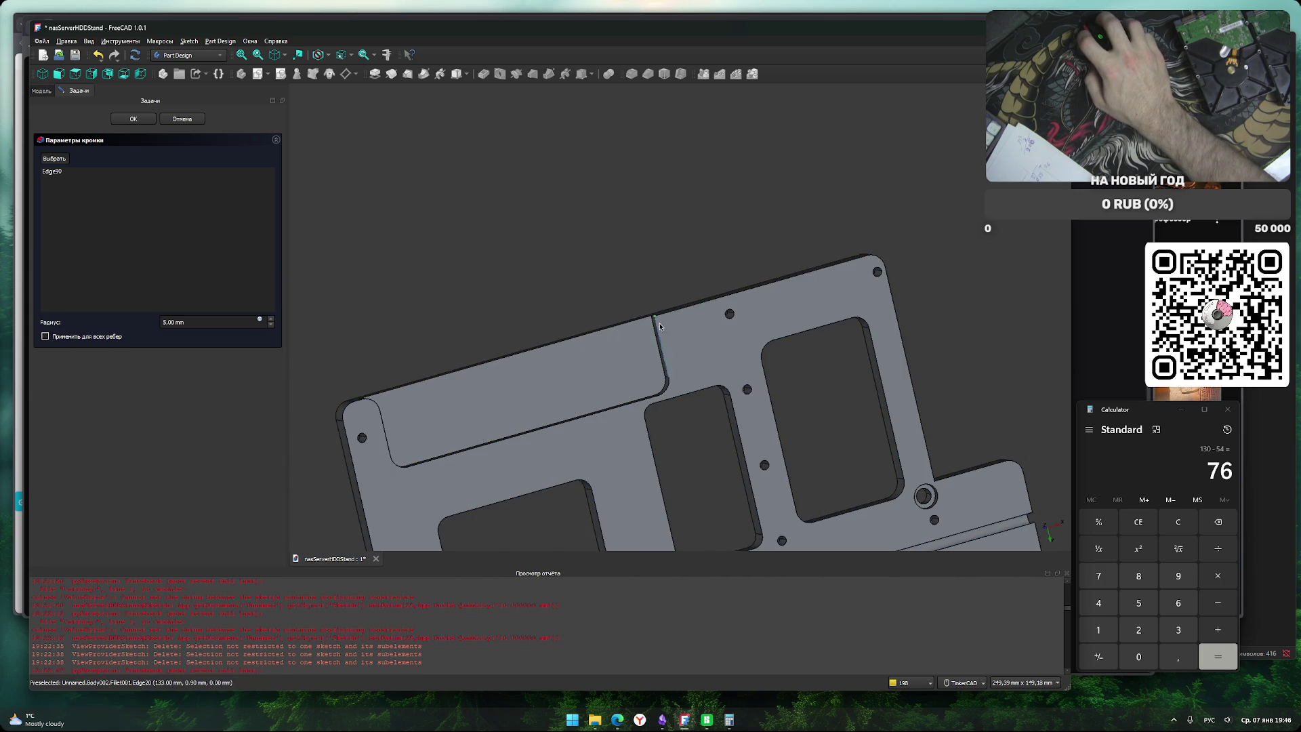
pyautogui.scroll(5, 685, 325)
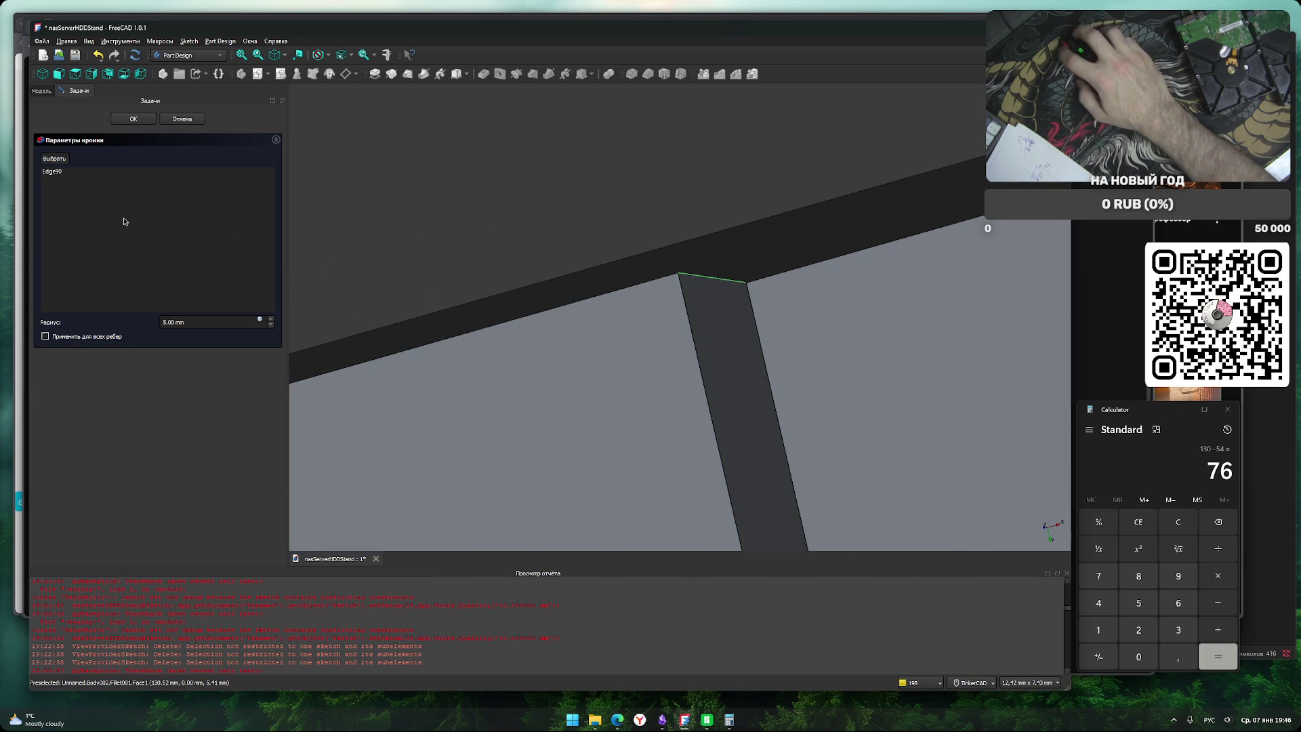
# Step: Add seam edge Edge92 and accept the 1.00 mm fillet as Fillet001
pyautogui.click(54, 158)
pyautogui.click(701, 280)
pyautogui.scroll(-5, 512, 339)
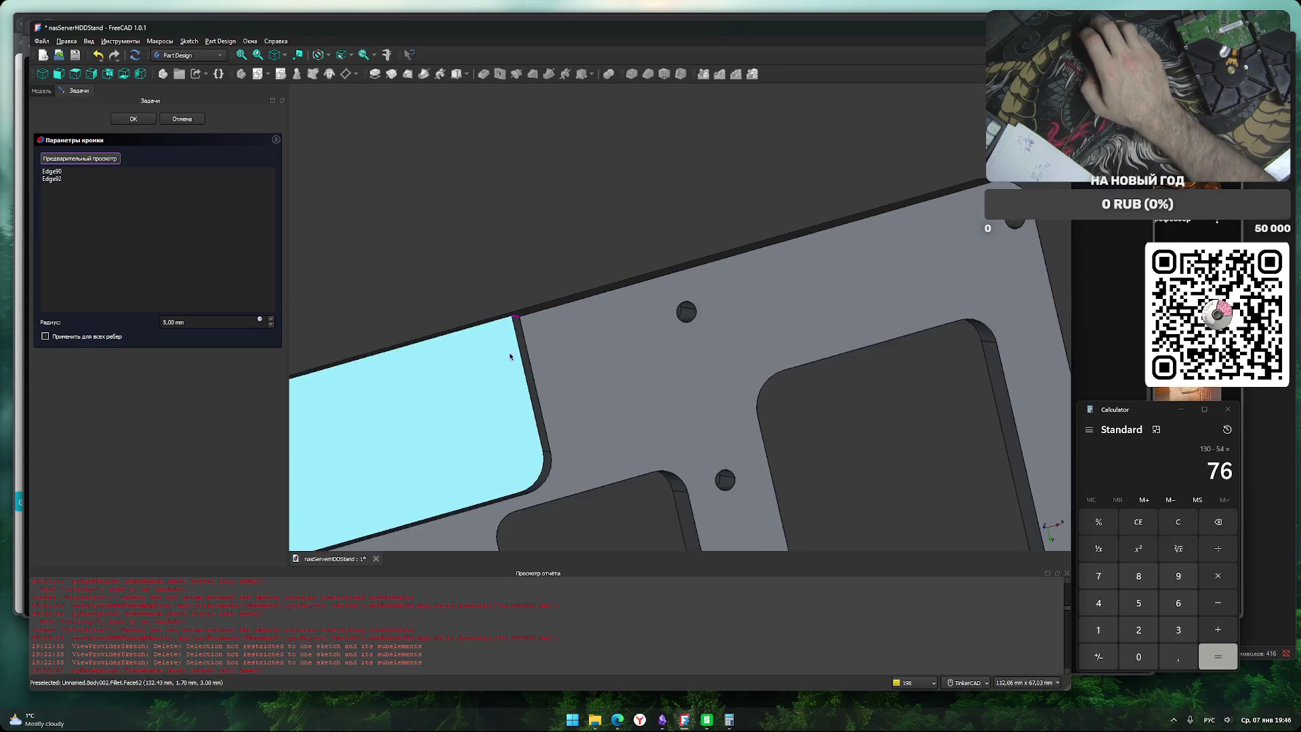
pyautogui.scroll(-6, 511, 339)
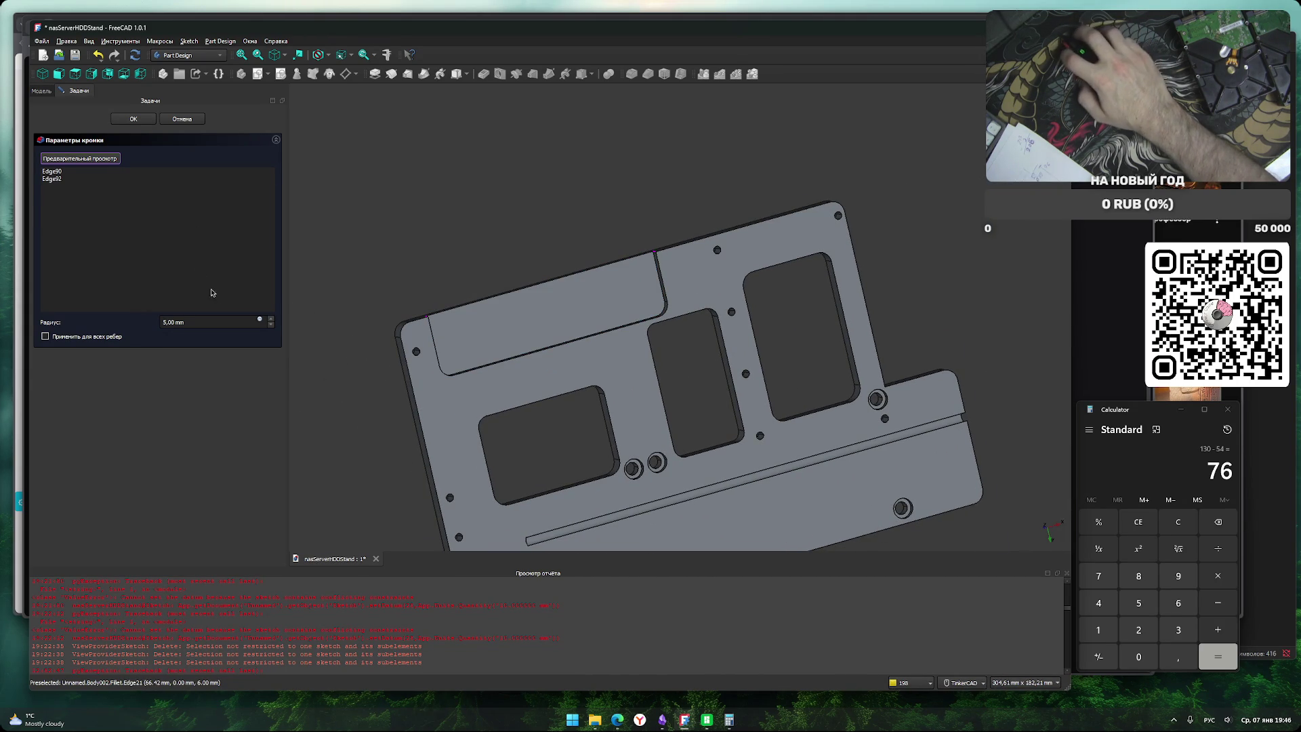
pyautogui.click(270, 326)
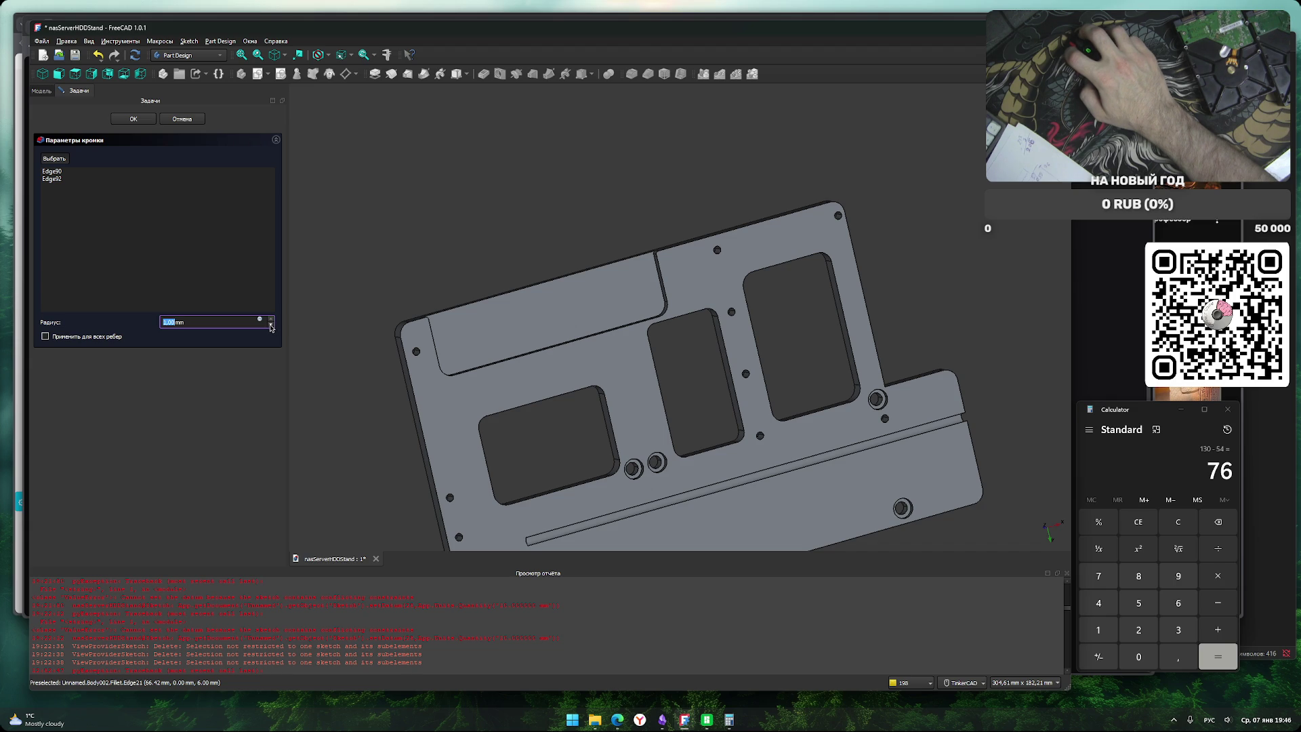
pyautogui.scroll(5, 456, 302)
pyautogui.scroll(-3, 402, 303)
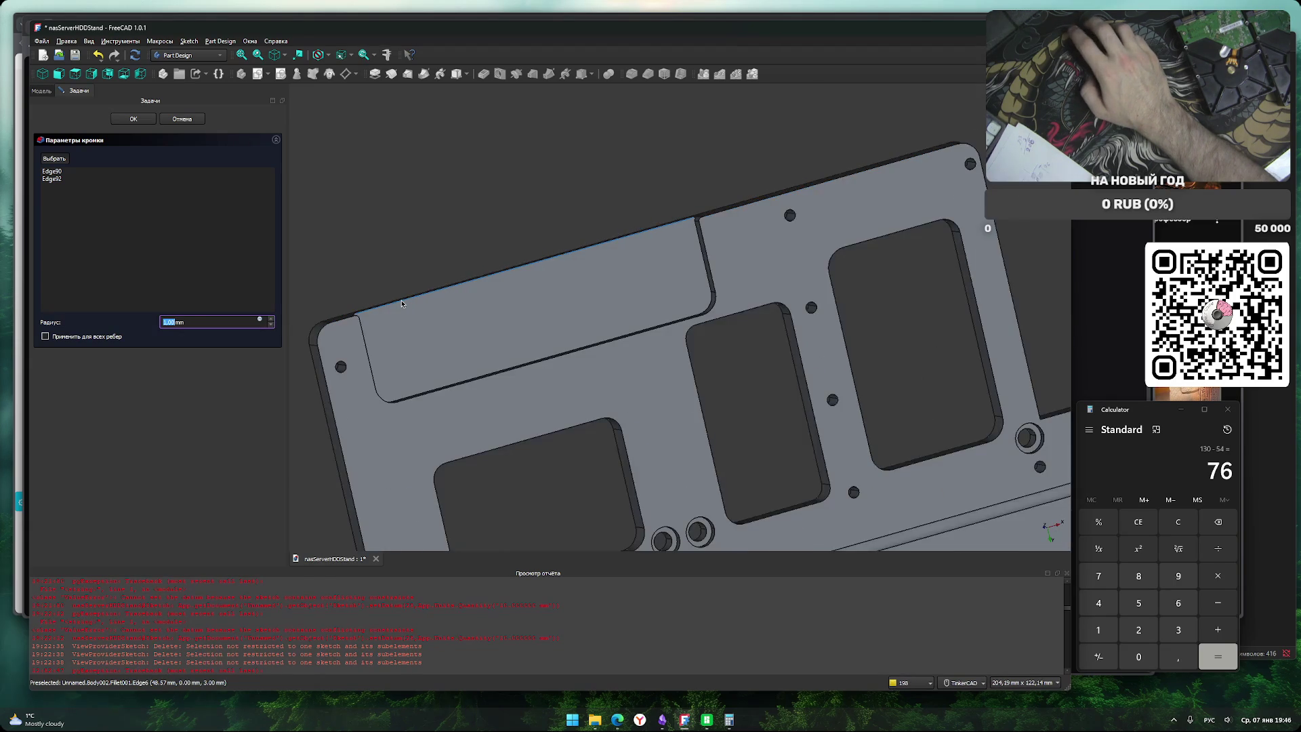
pyautogui.scroll(-5, 402, 302)
pyautogui.moveTo(515, 325); pyautogui.dragTo(551, 311, button='right')
pyautogui.scroll(5, 552, 311)
pyautogui.scroll(-3, 542, 285)
pyautogui.moveTo(524, 285)
pyautogui.mouseDown(button='middle')
pyautogui.moveTo(488, 311)
pyautogui.moveTo(485, 359)
pyautogui.moveTo(465, 364)
pyautogui.moveTo(472, 339)
pyautogui.mouseUp(button='middle')
pyautogui.press('Return')
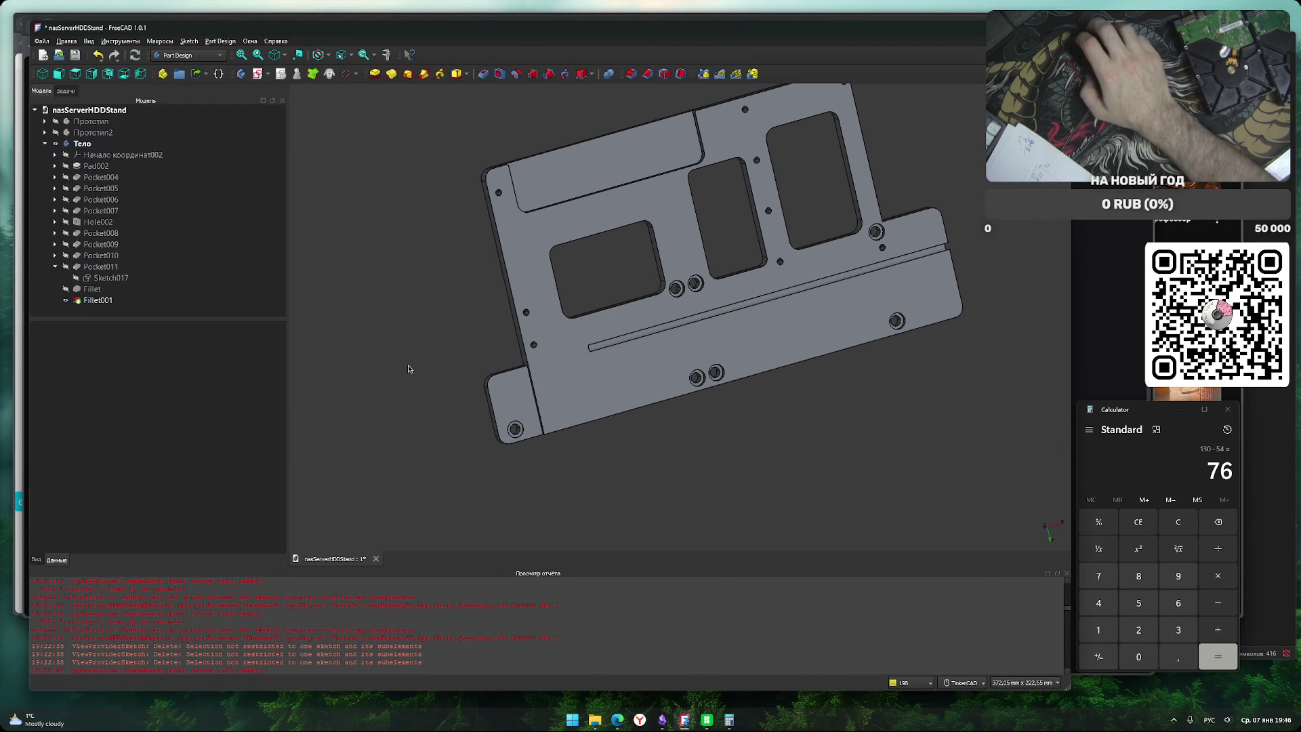
pyautogui.scroll(5, 408, 369)
pyautogui.moveTo(723, 475)
pyautogui.mouseDown(button='right')
pyautogui.moveTo(792, 456)
pyautogui.moveTo(908, 270)
pyautogui.moveTo(796, 430)
pyautogui.moveTo(665, 197)
pyautogui.mouseUp(button='right')
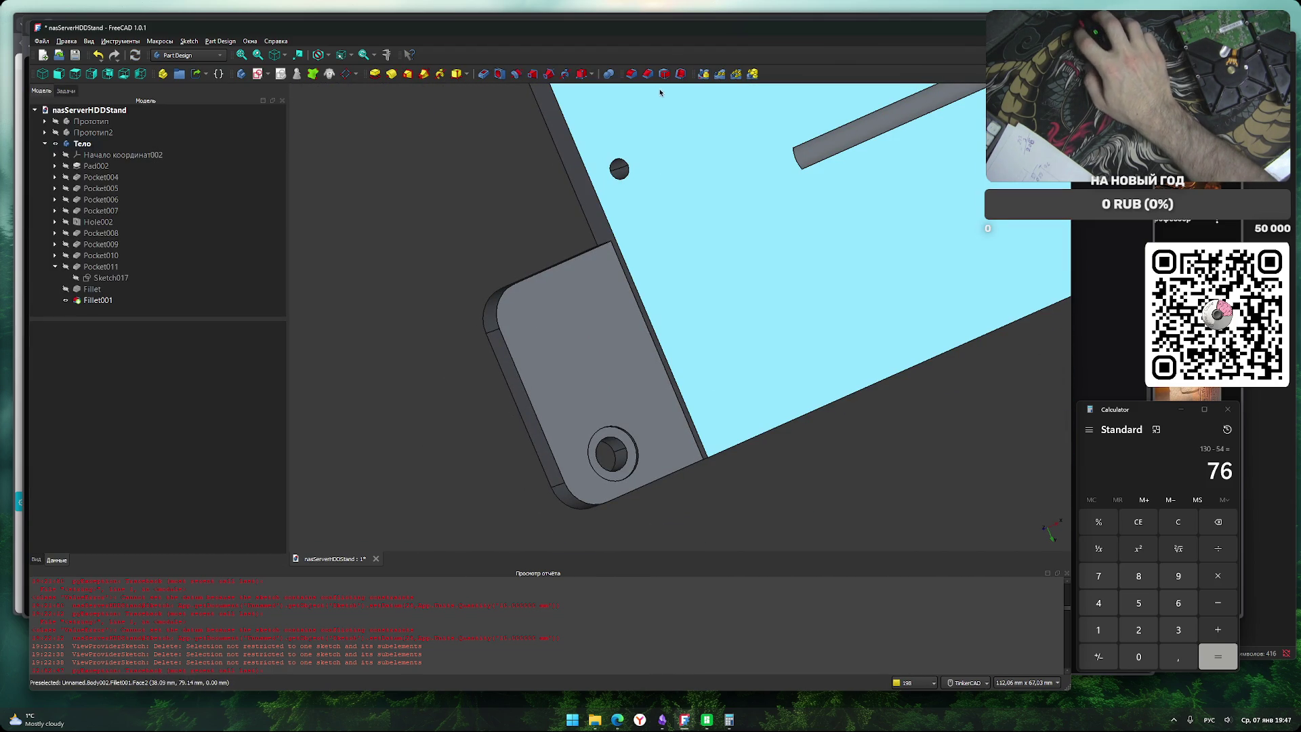
pyautogui.moveTo(474, 291)
pyautogui.mouseDown(button='right')
pyautogui.moveTo(427, 269)
pyautogui.moveTo(556, 278)
pyautogui.mouseUp(button='right')
pyautogui.click(630, 74)
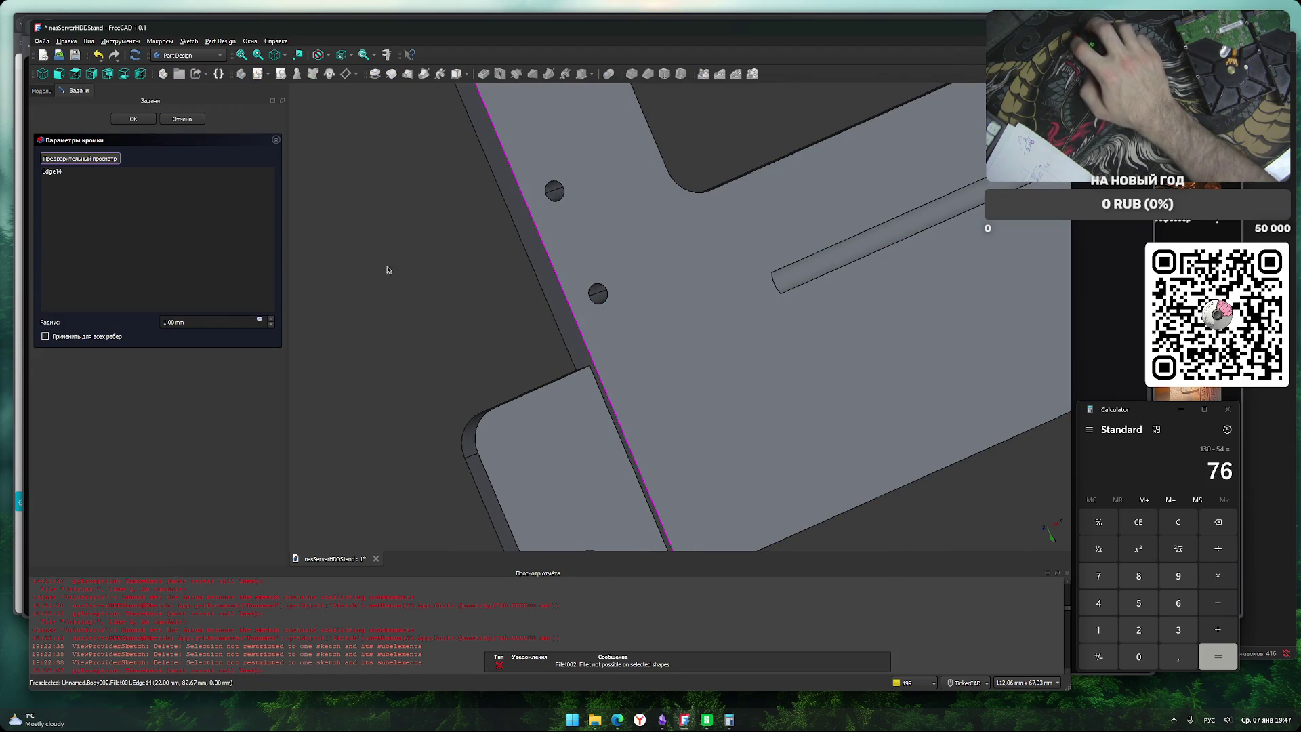
pyautogui.click(269, 320)
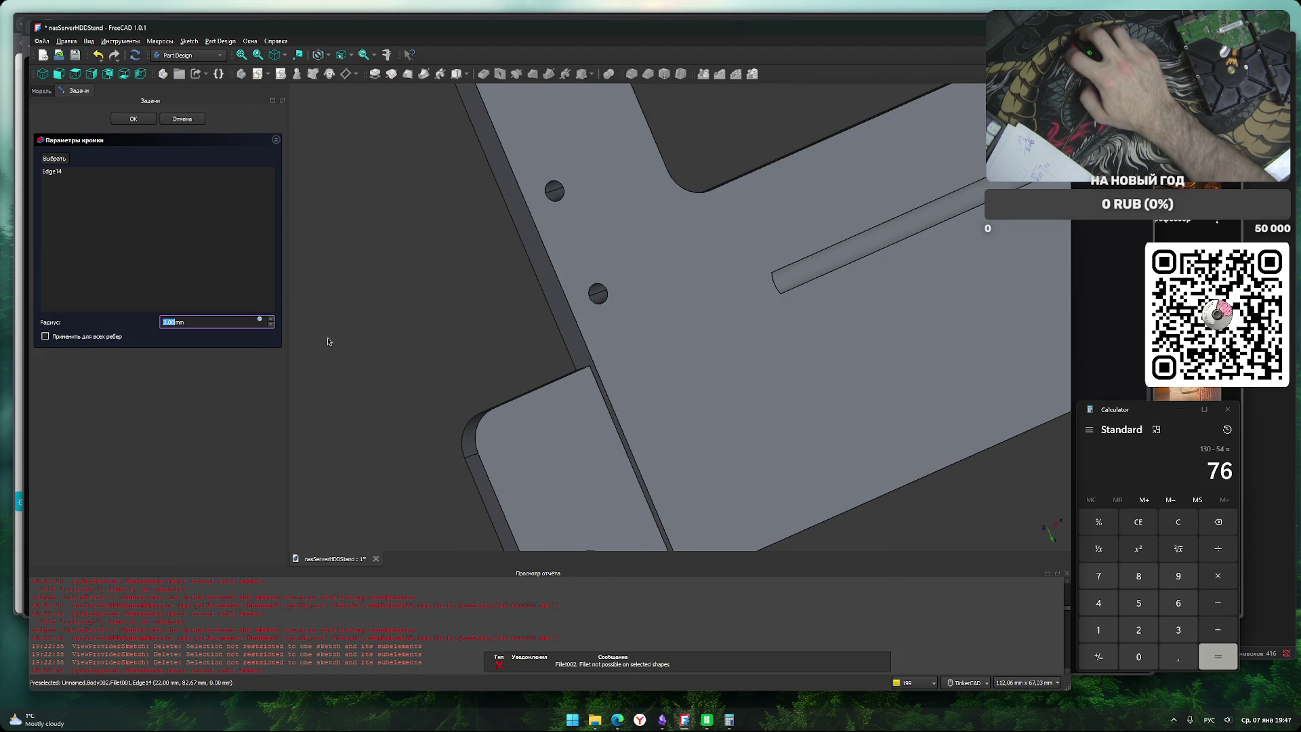
pyautogui.click(271, 319)
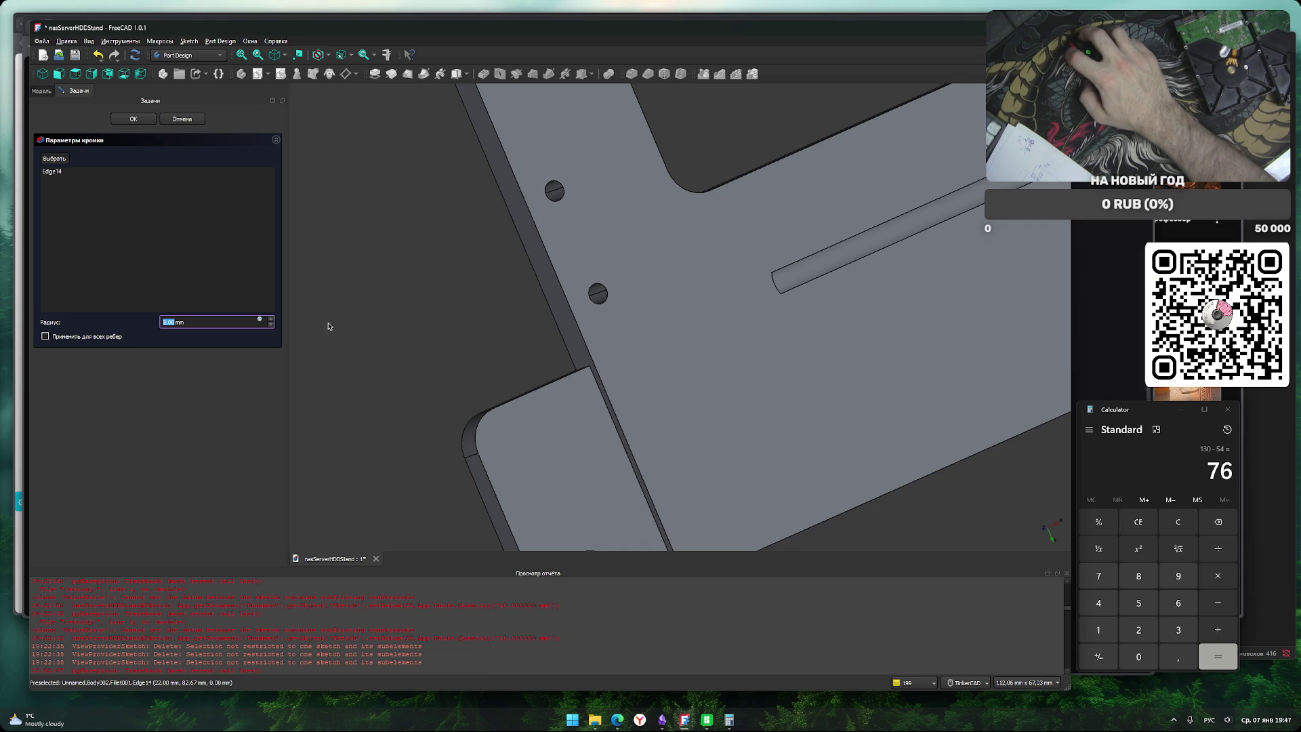
pyautogui.scroll(-5, 304, 322)
pyautogui.moveTo(363, 328)
pyautogui.mouseDown(button='middle')
pyautogui.moveTo(488, 397)
pyautogui.moveTo(509, 311)
pyautogui.mouseUp(button='middle')
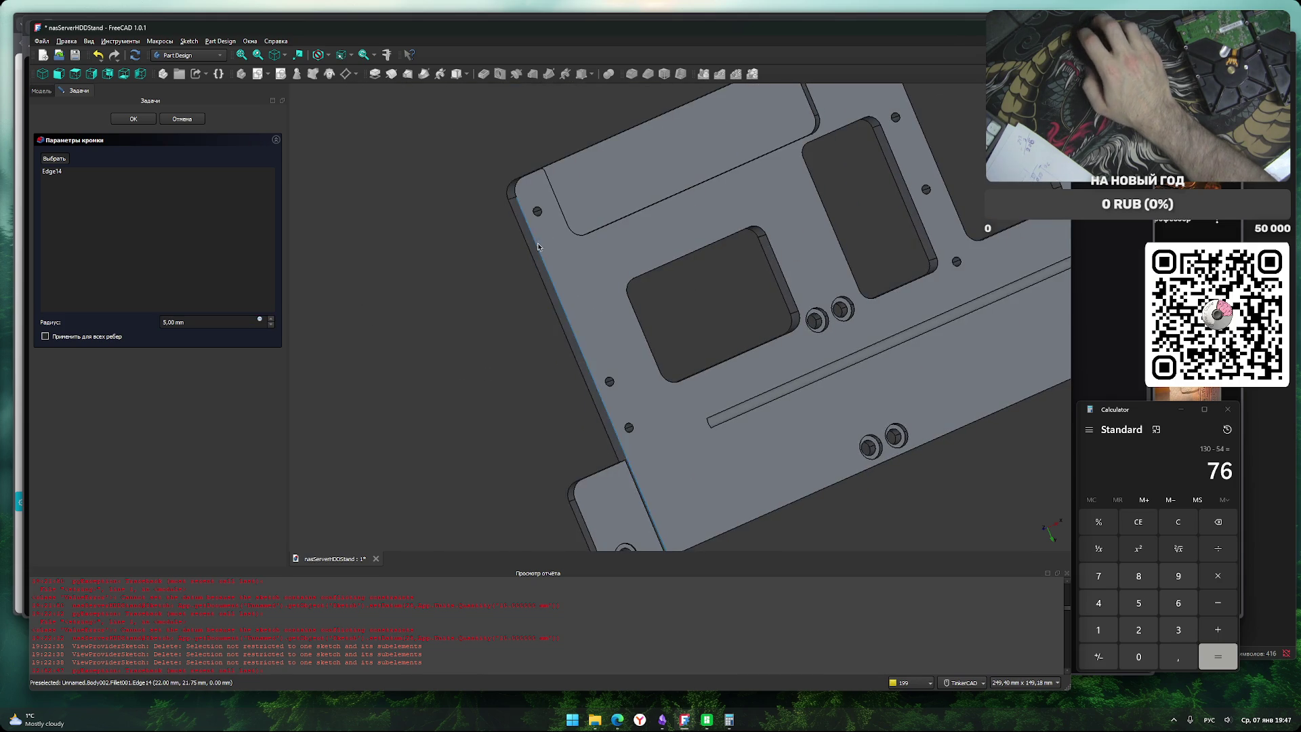
pyautogui.scroll(5, 529, 271)
pyautogui.scroll(-3, 479, 420)
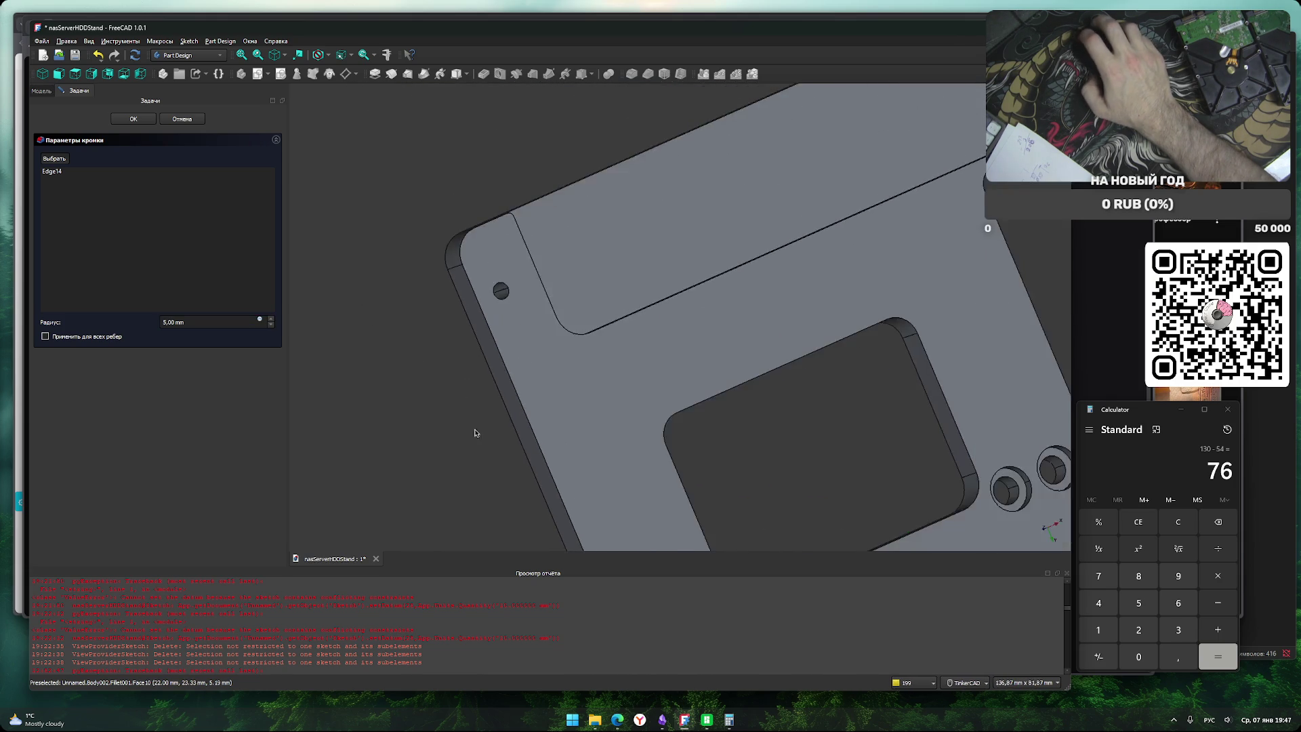
pyautogui.scroll(5, 470, 407)
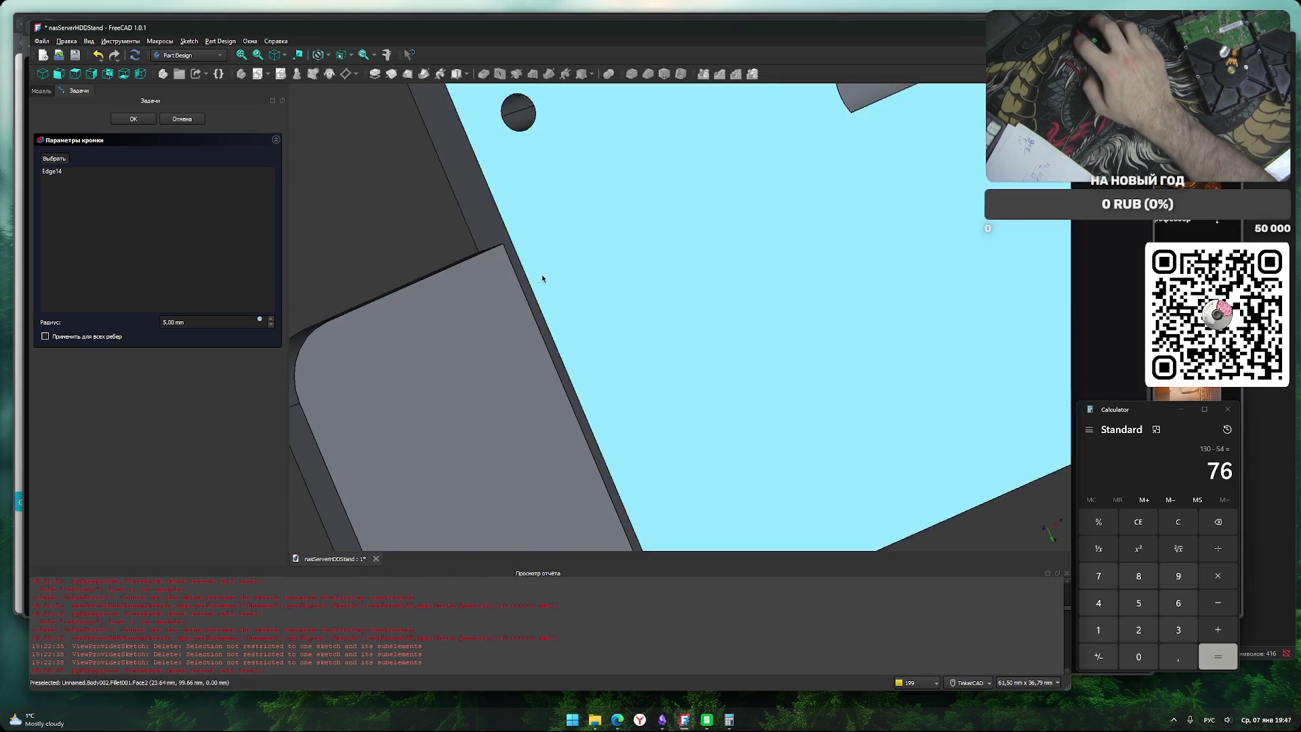
pyautogui.click(181, 119)
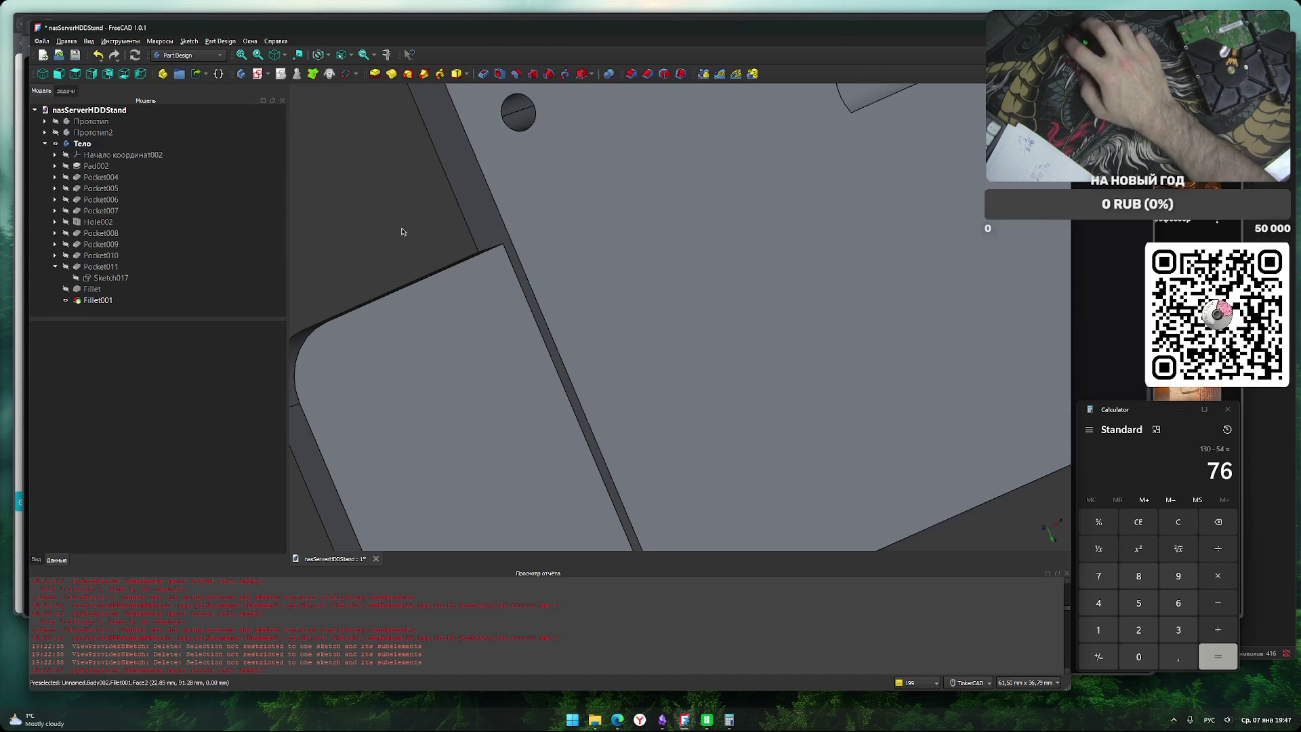
pyautogui.click(135, 304)
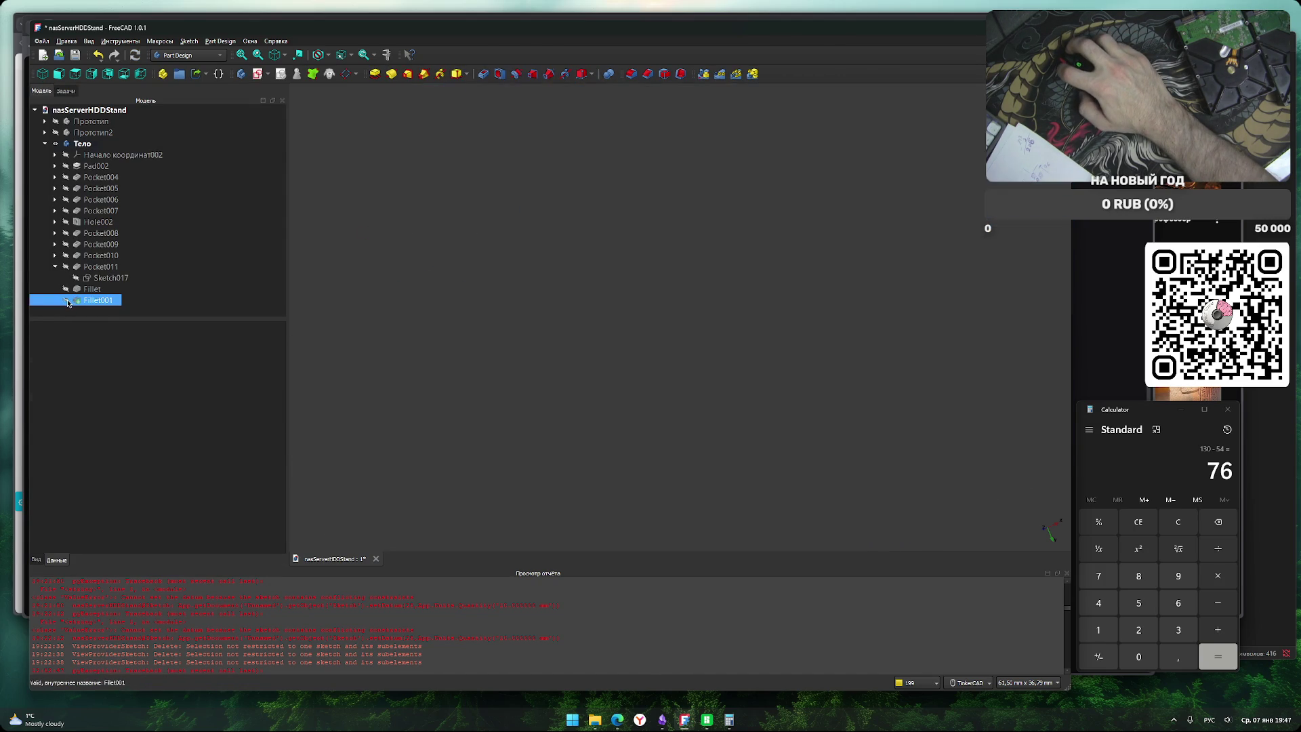
pyautogui.click(102, 303)
pyautogui.click(357, 242)
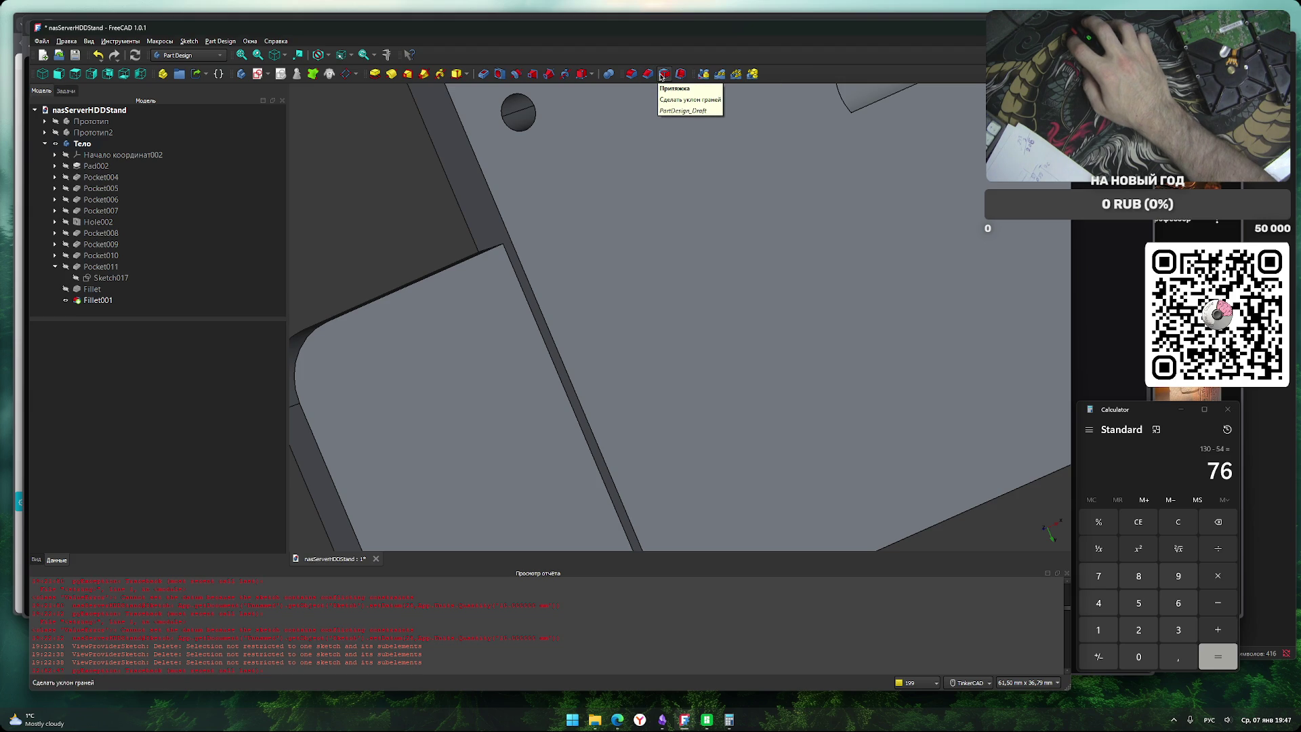
pyautogui.click(663, 76)
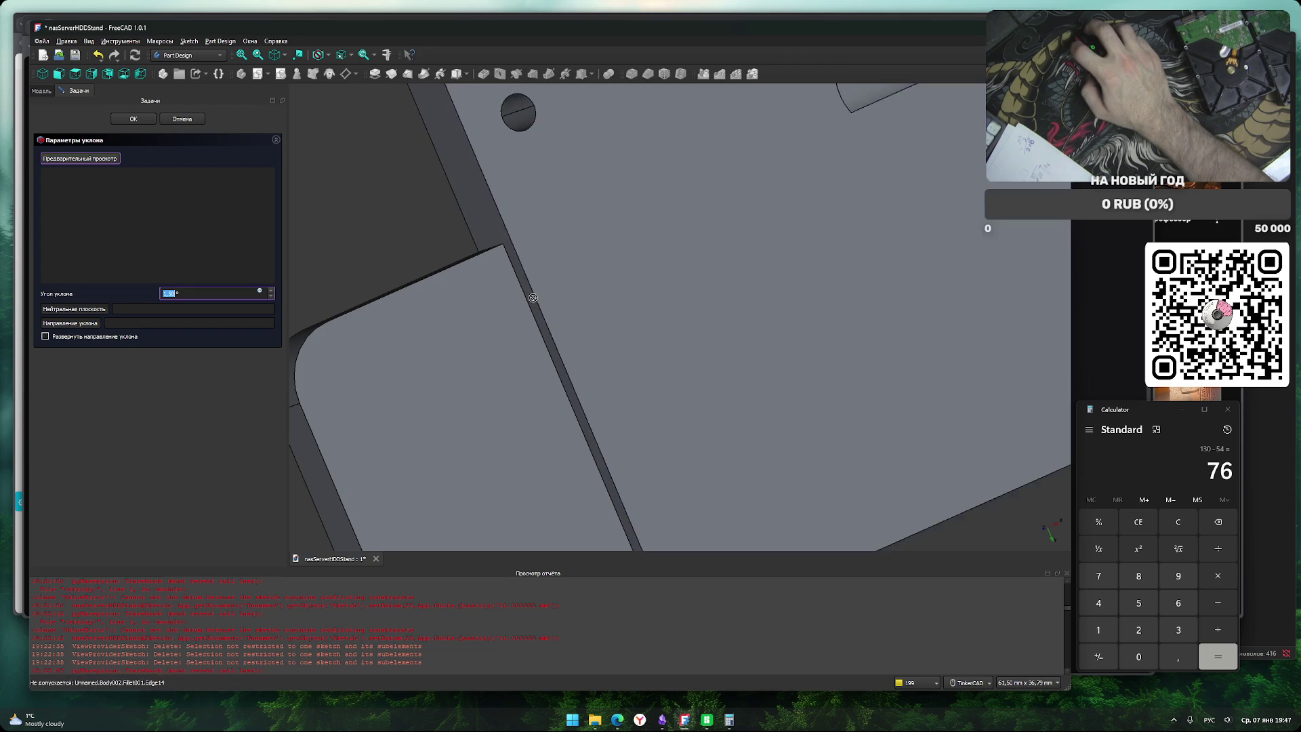
pyautogui.scroll(3, 529, 289)
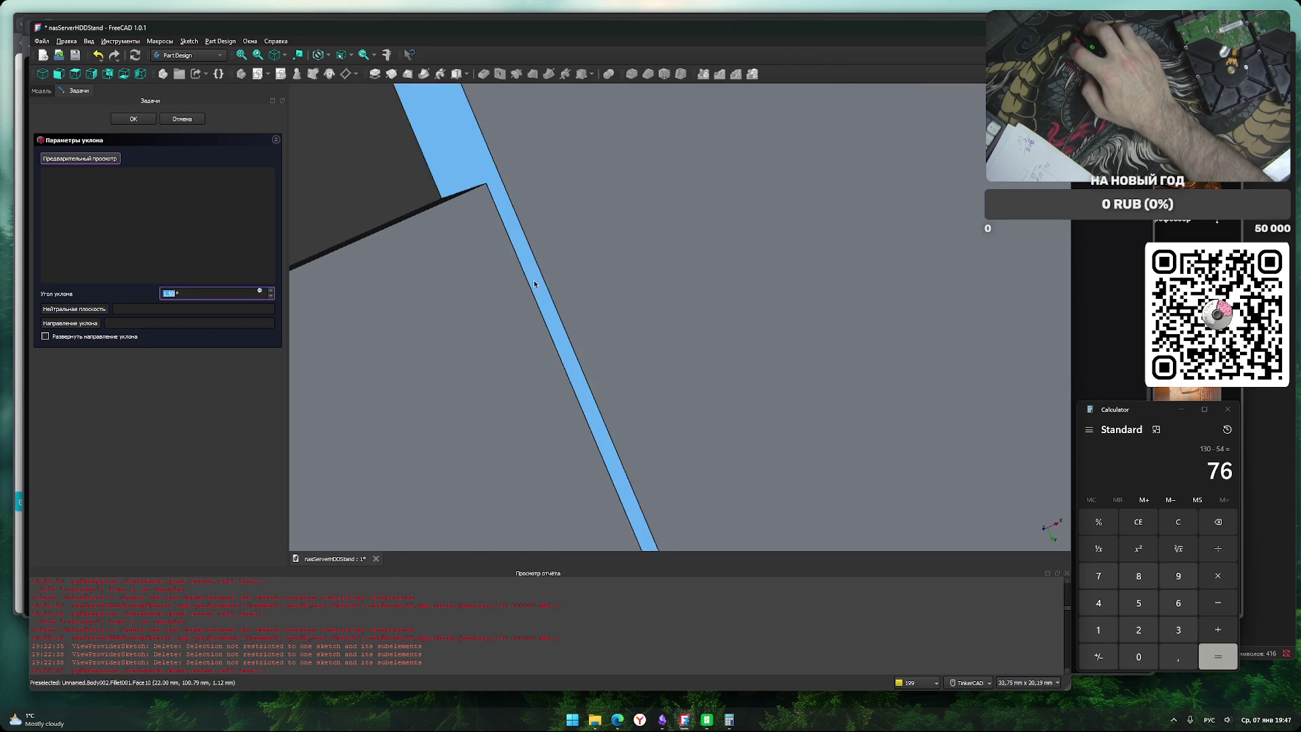
pyautogui.click(536, 284)
pyautogui.click(504, 303)
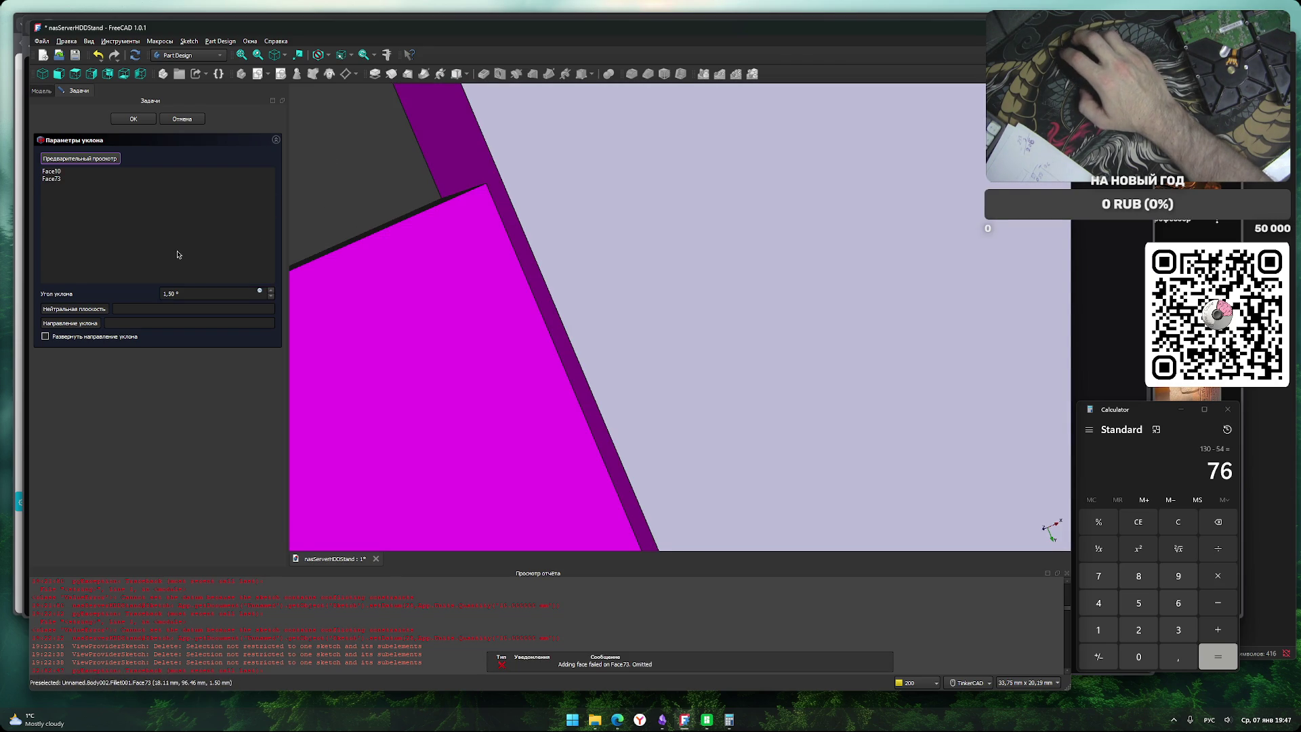
pyautogui.scroll(-2, 332, 227)
pyautogui.moveTo(337, 202); pyautogui.dragTo(416, 183, button='middle')
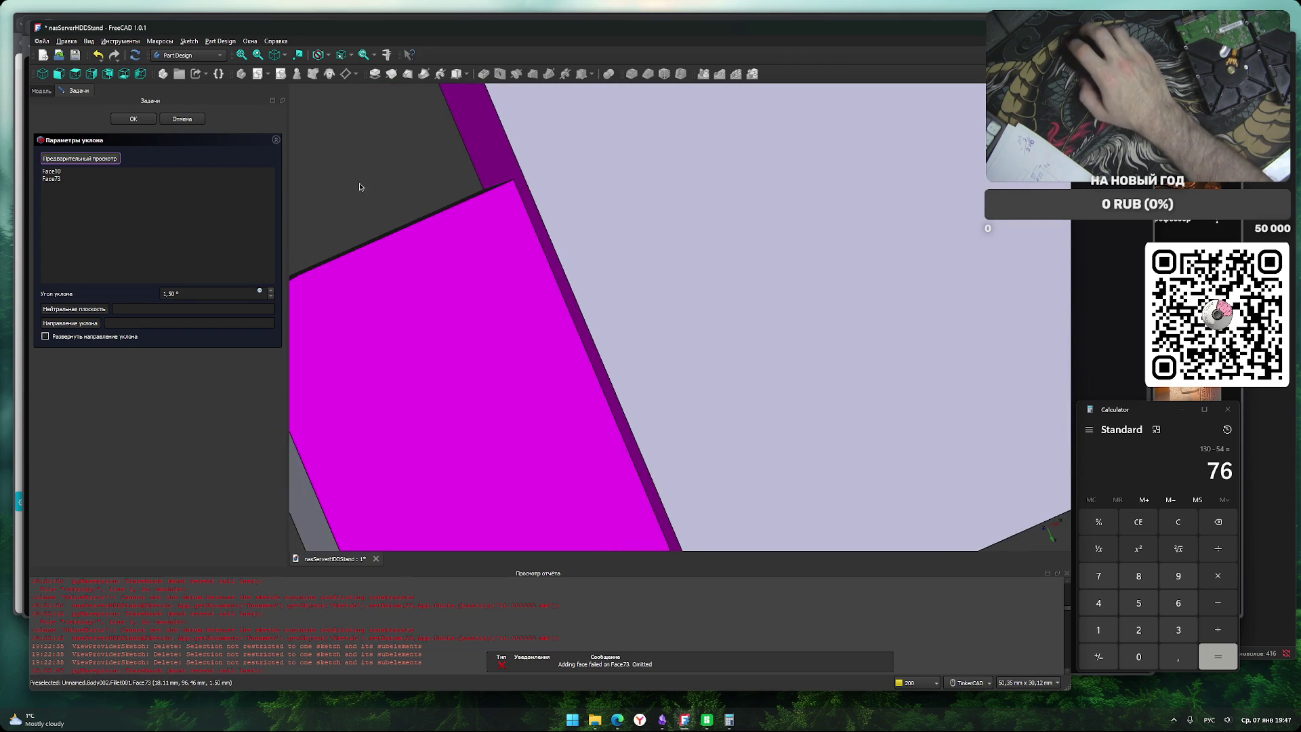
pyautogui.click(101, 162)
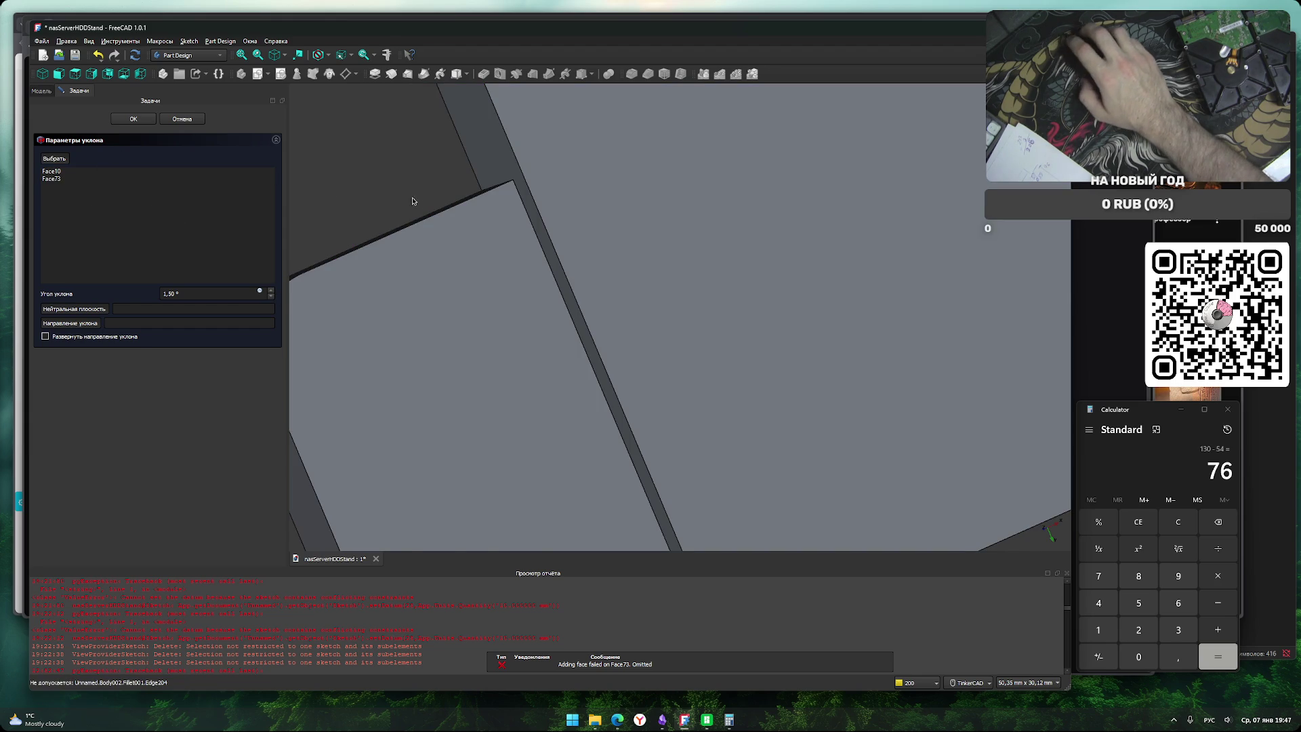
pyautogui.scroll(-2, 418, 201)
pyautogui.scroll(1, 407, 200)
pyautogui.click(73, 180)
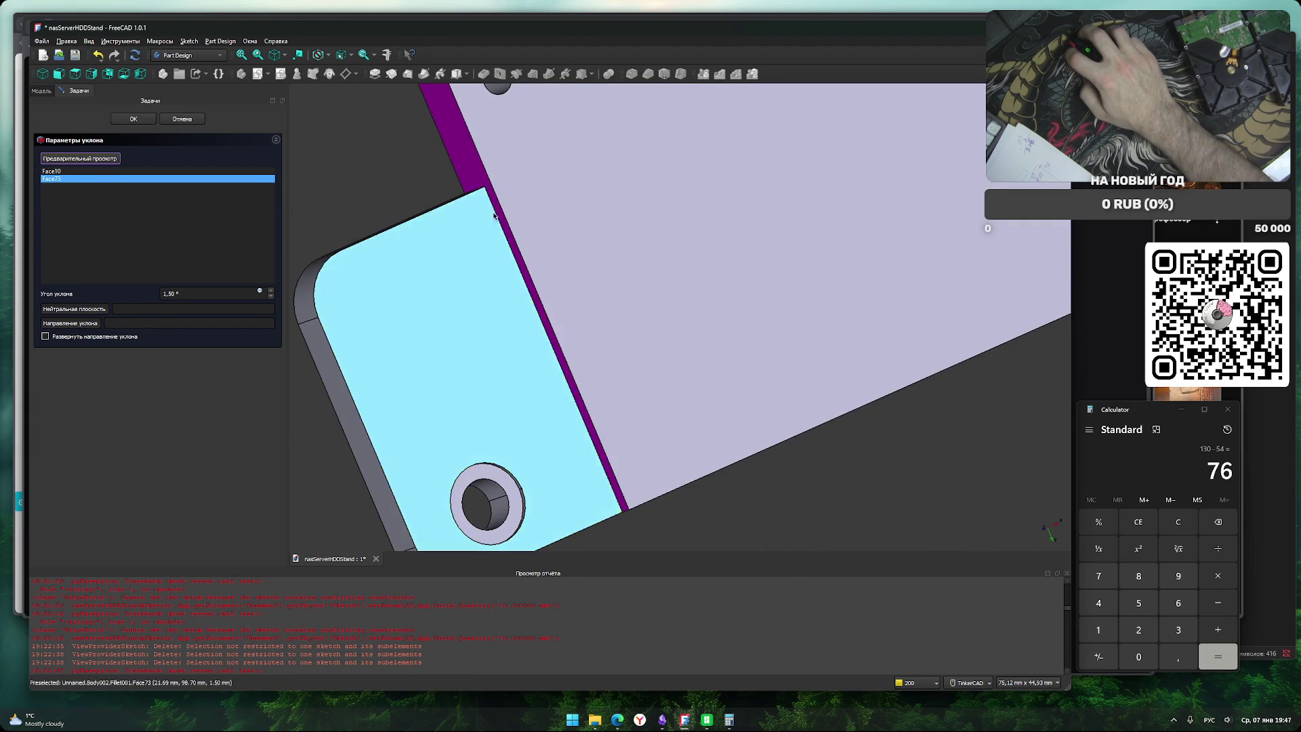
pyautogui.scroll(-2, 411, 202)
pyautogui.moveTo(411, 202)
pyautogui.mouseDown(button='middle')
pyautogui.moveTo(471, 377)
pyautogui.moveTo(494, 392)
pyautogui.moveTo(332, 168)
pyautogui.mouseUp(button='middle')
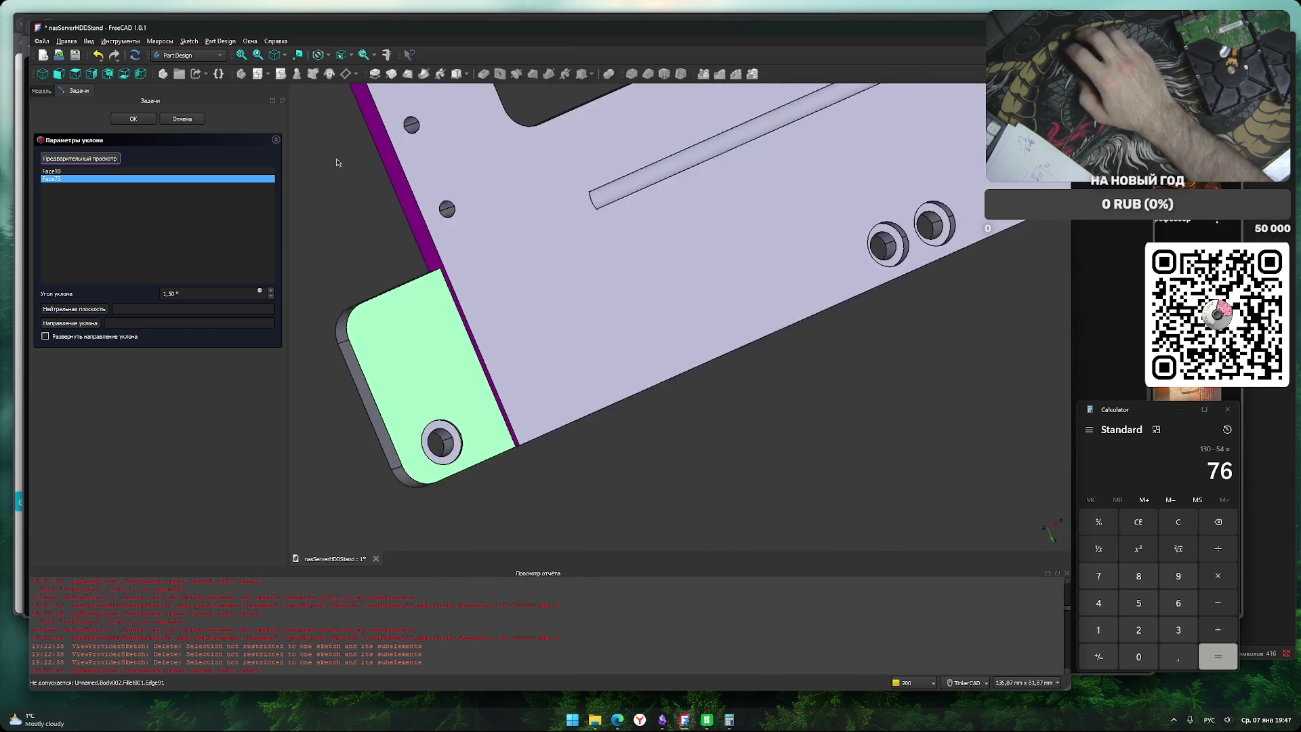
pyautogui.click(181, 119)
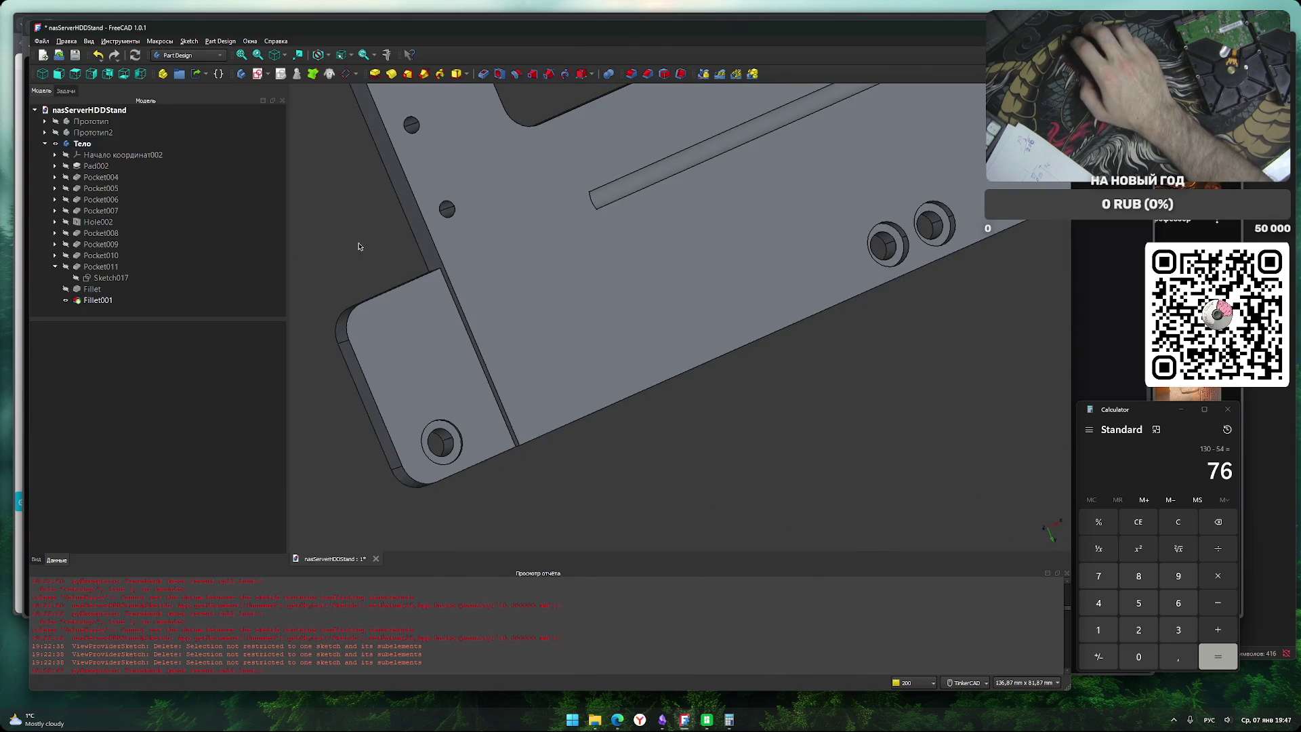
pyautogui.scroll(4, 360, 241)
pyautogui.moveTo(389, 246)
pyautogui.mouseDown(button='middle')
pyautogui.moveTo(404, 180)
pyautogui.moveTo(357, 282)
pyautogui.moveTo(354, 166)
pyautogui.moveTo(417, 224)
pyautogui.mouseUp(button='middle')
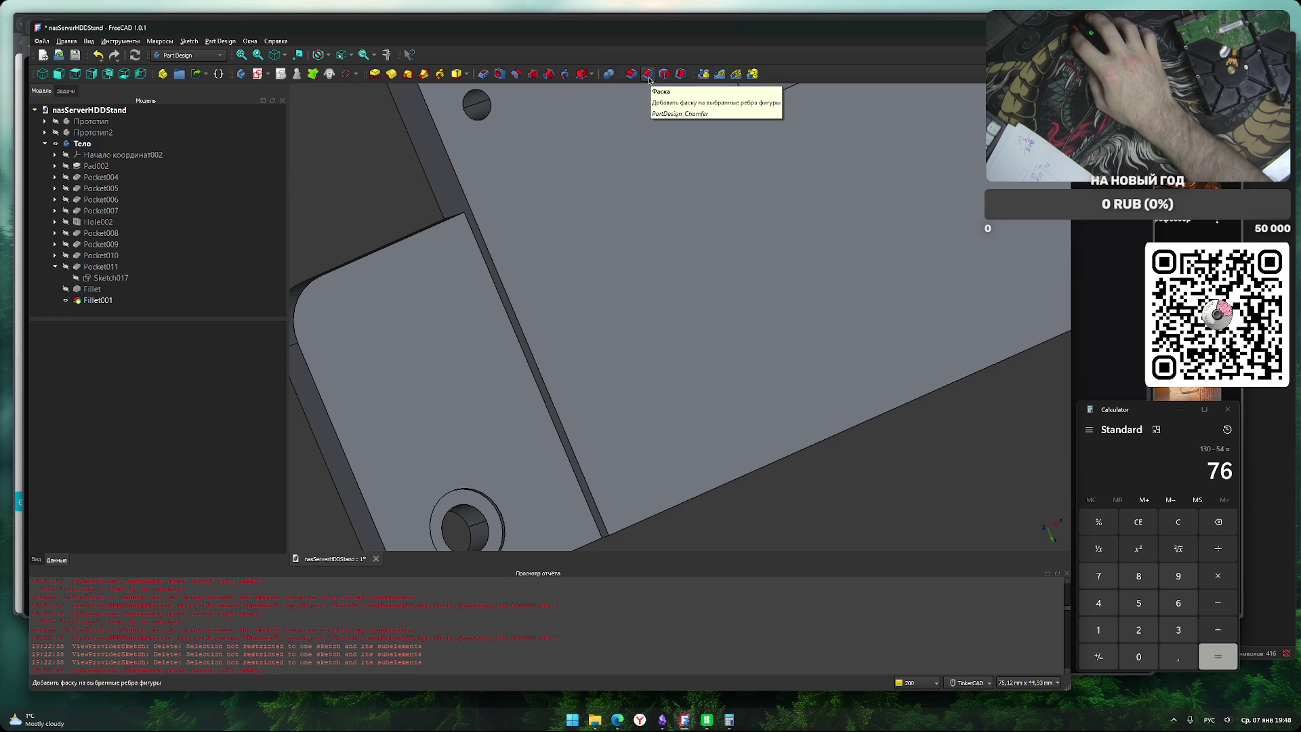
pyautogui.click(648, 75)
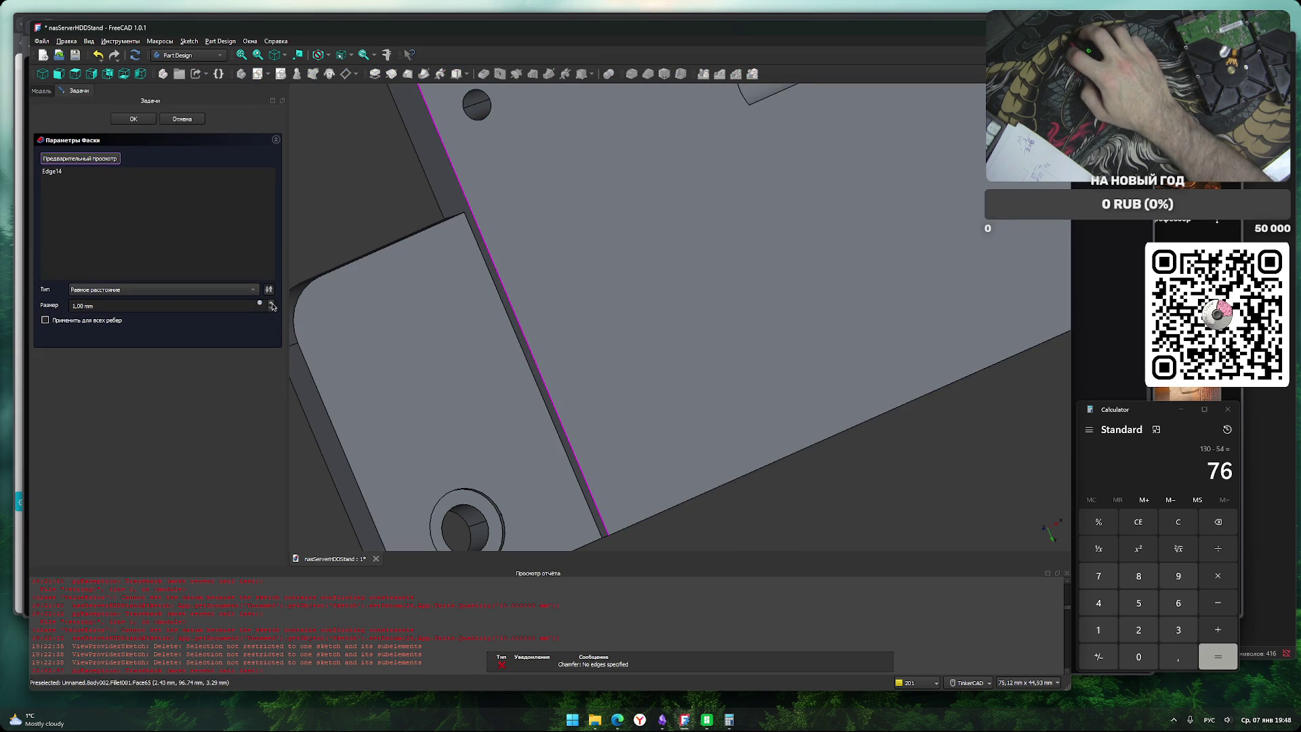
# Step: Try a 2 mm chamfer, then a fillet, on long notch edge Edge14, cancelling both
pyautogui.click(272, 304)
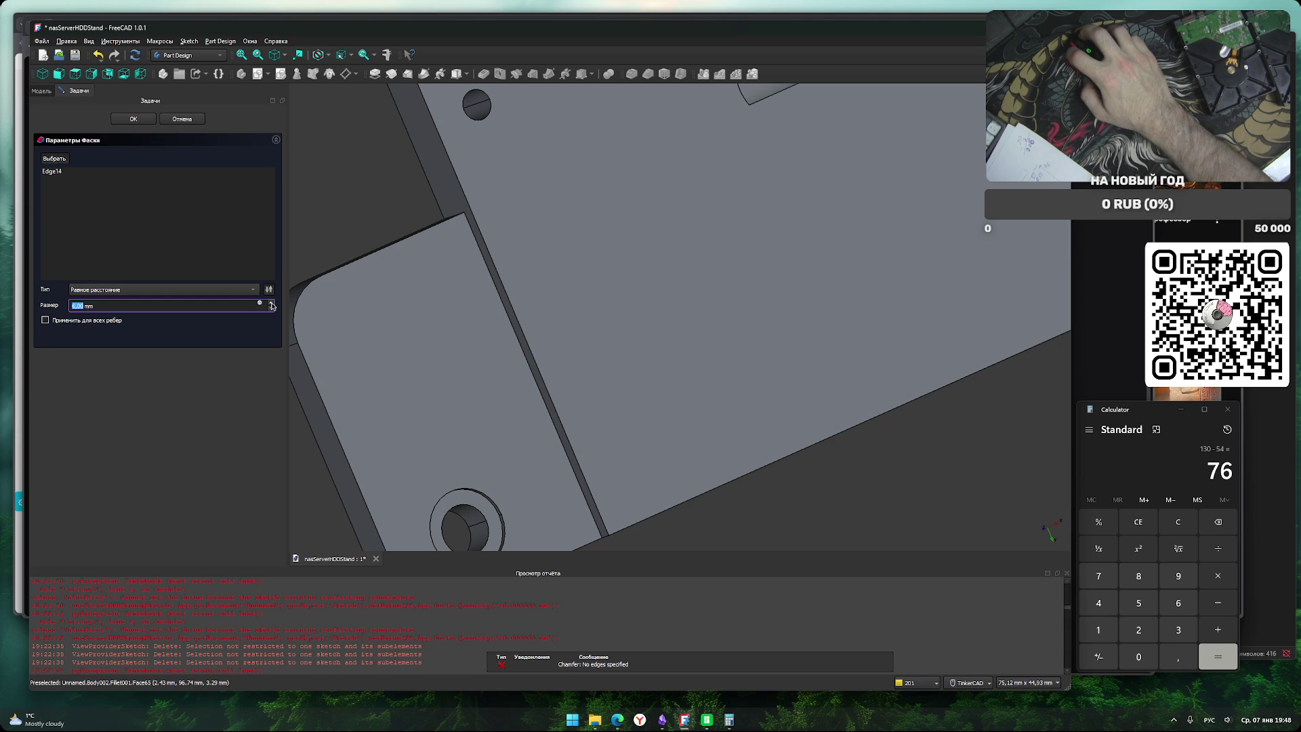
pyautogui.click(54, 158)
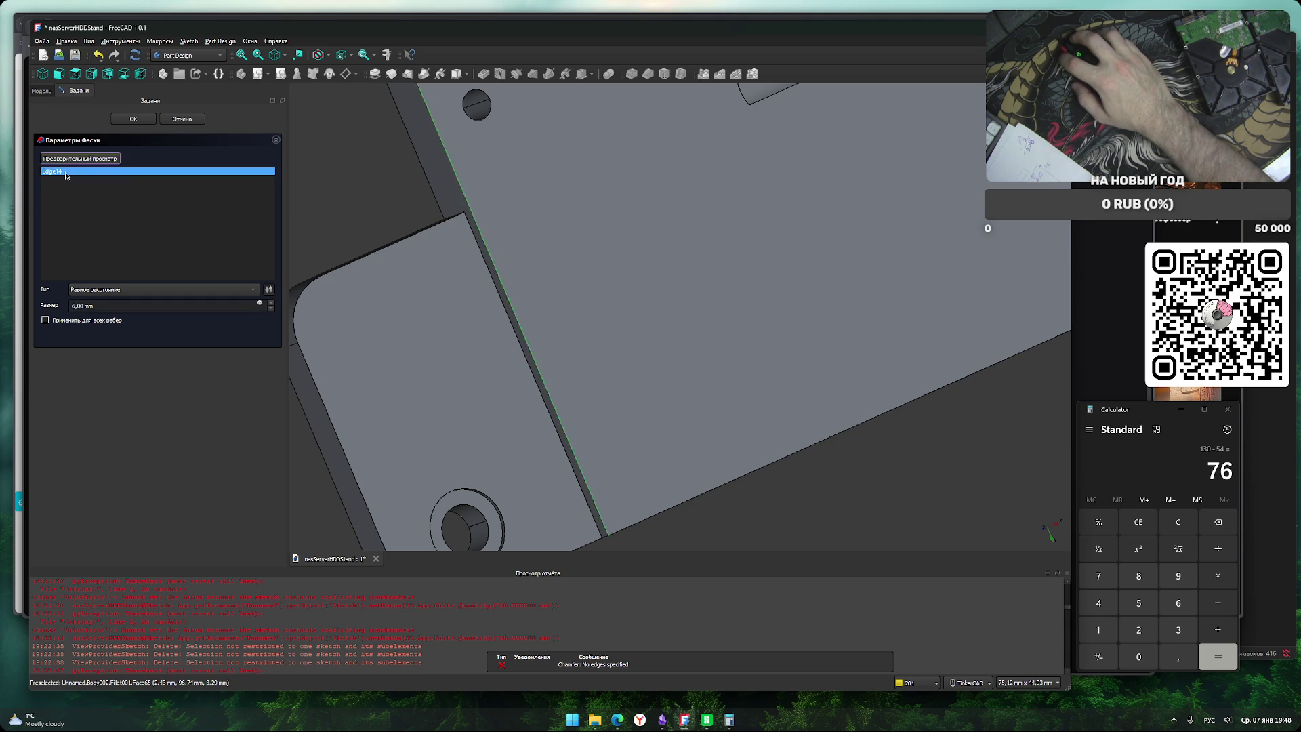
pyautogui.click(183, 119)
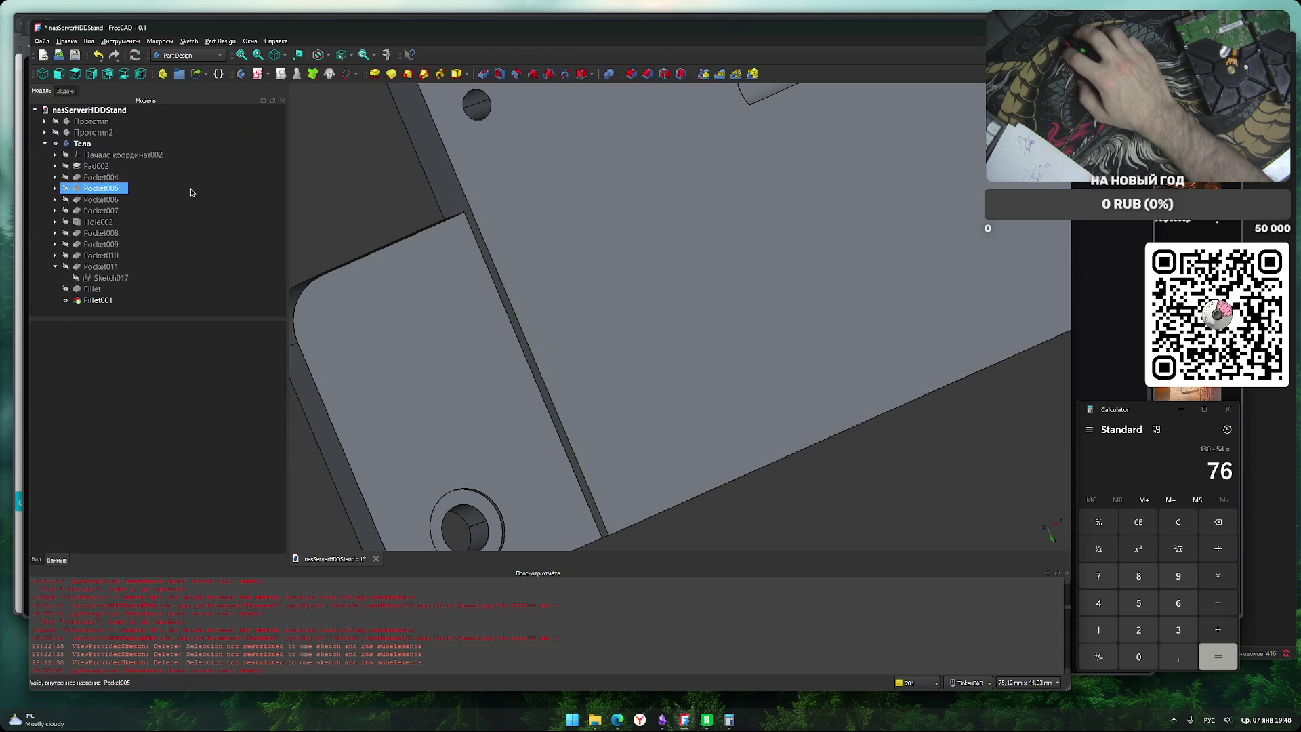
pyautogui.click(632, 75)
pyautogui.click(500, 274)
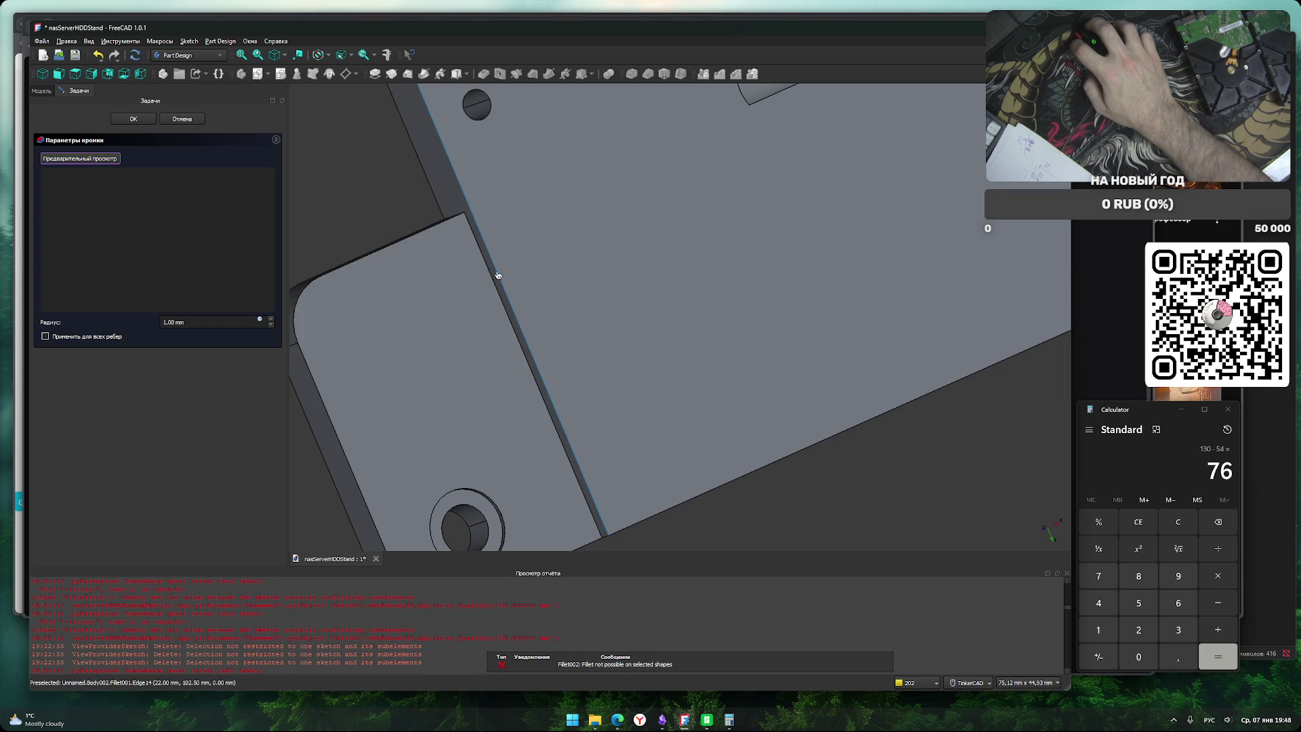
pyautogui.click(271, 319)
pyautogui.click(269, 316)
pyautogui.click(177, 120)
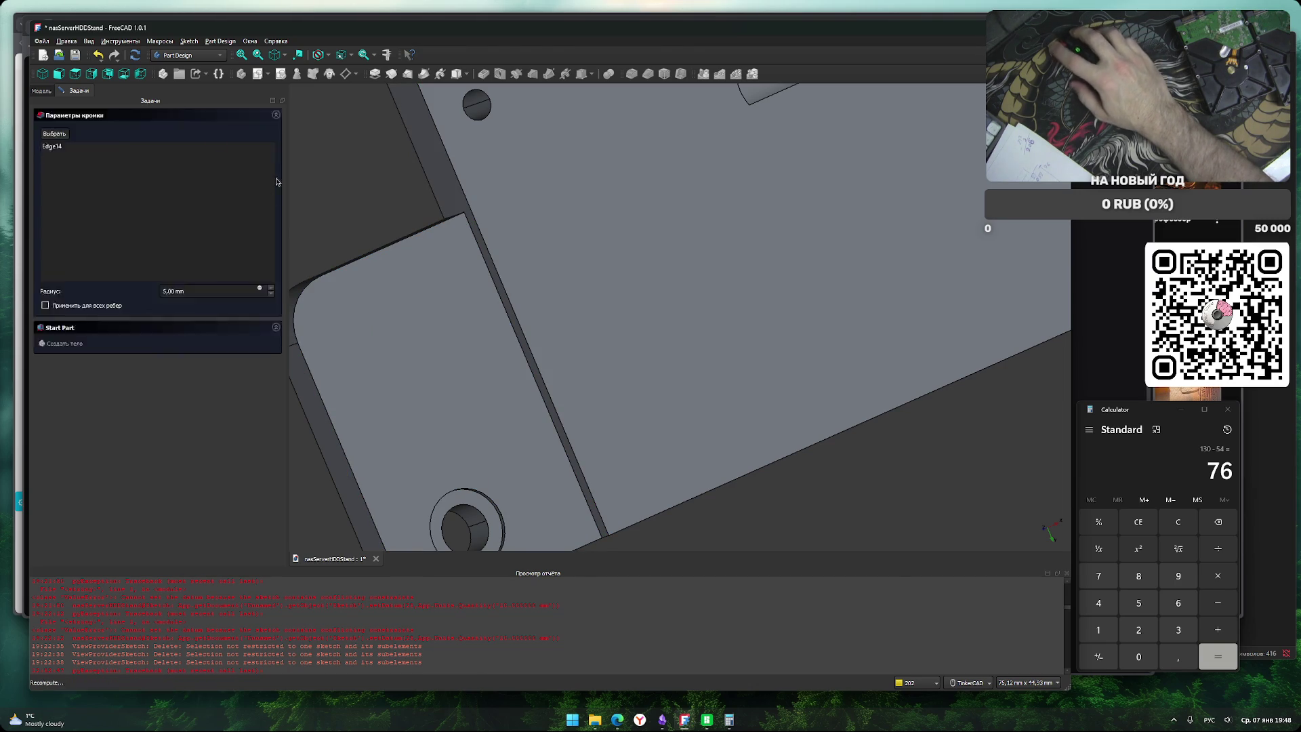
# Step: Set up a 2 mm fillet on the short corner edge near the plate's lower edge
pyautogui.scroll(-3, 343, 203)
pyautogui.moveTo(691, 321); pyautogui.dragTo(573, 442, button='right')
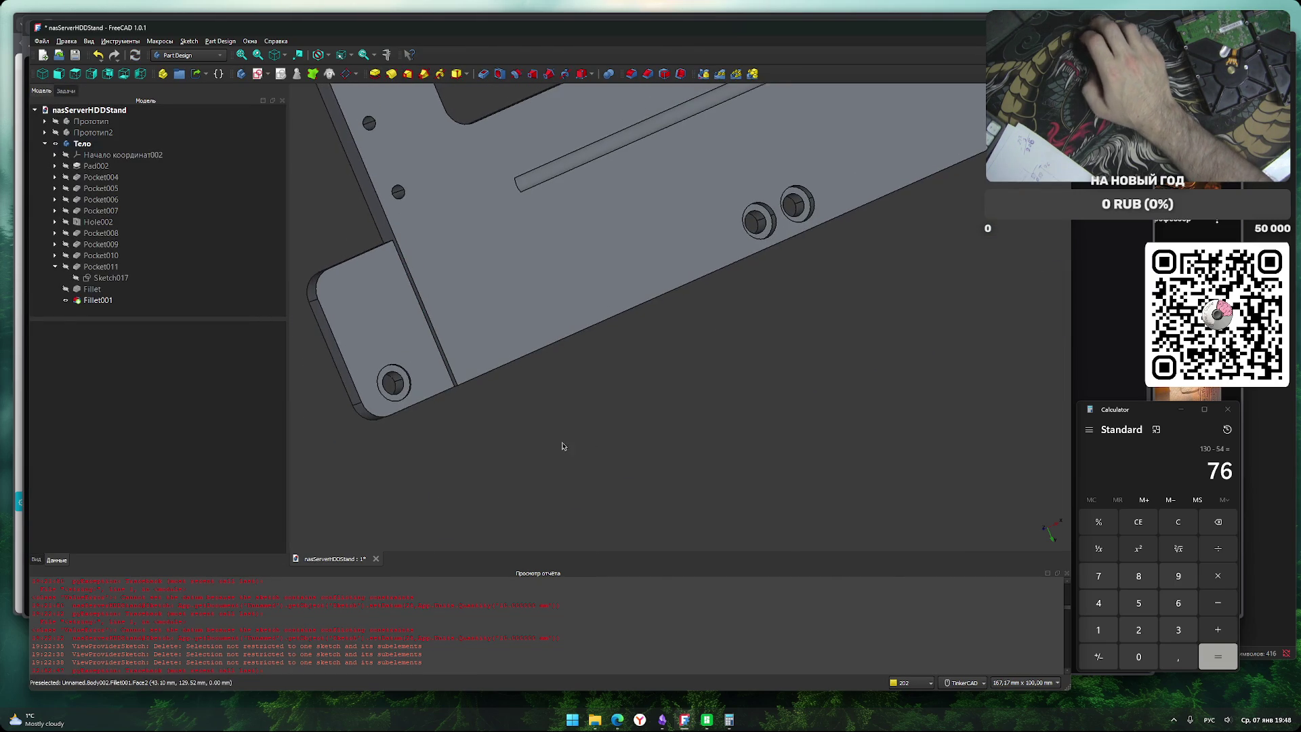
pyautogui.scroll(5, 566, 377)
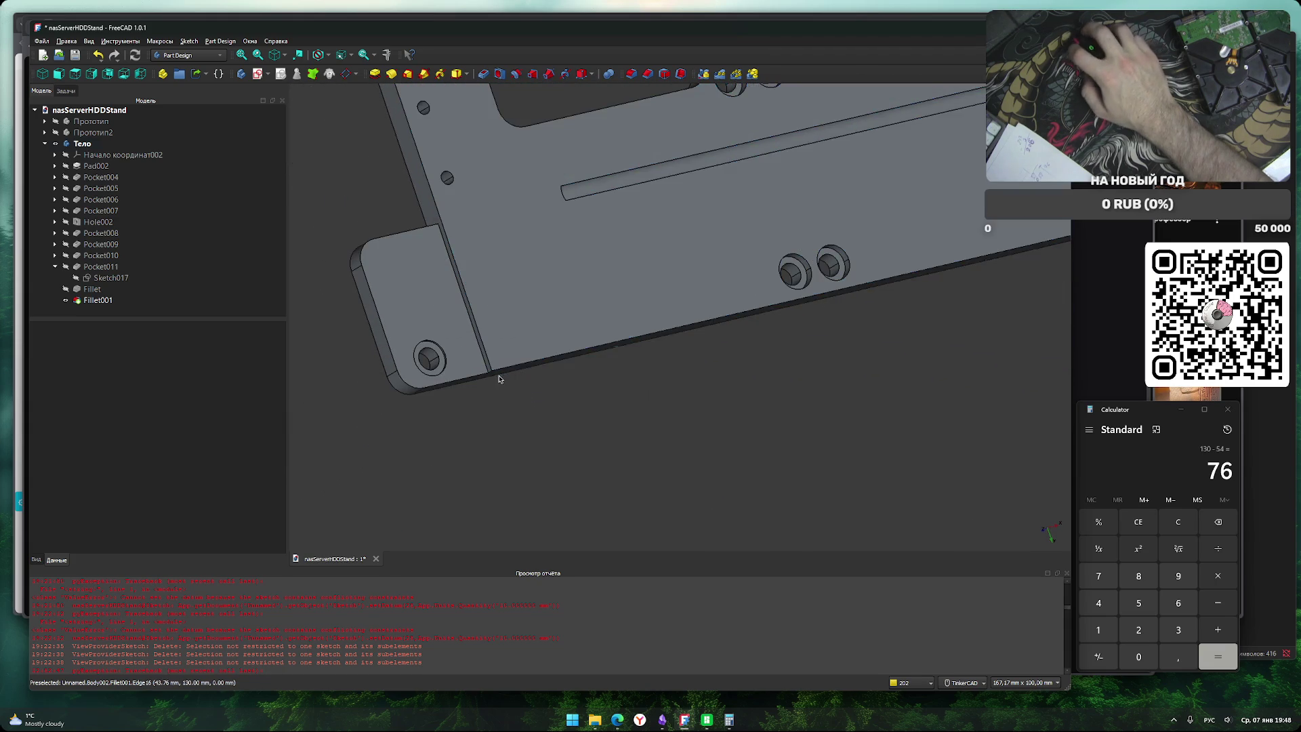
pyautogui.scroll(5, 499, 377)
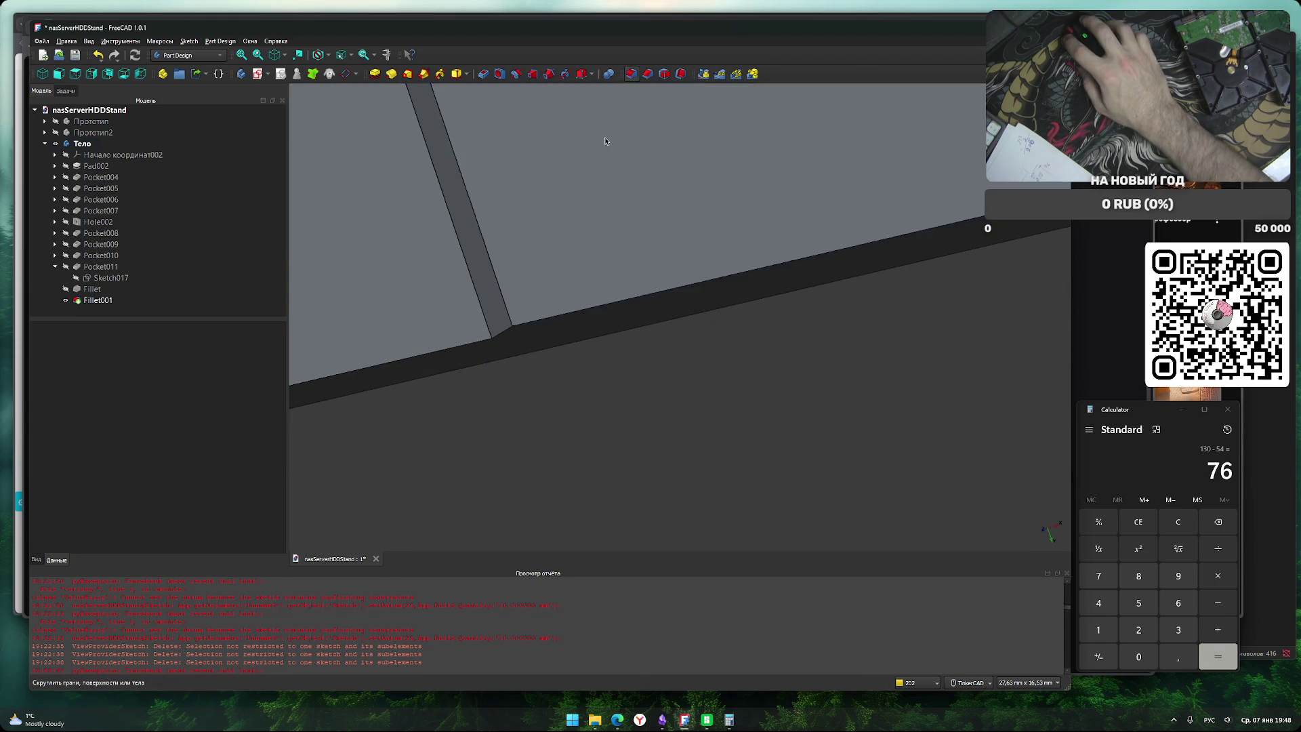
pyautogui.click(630, 75)
pyautogui.click(508, 333)
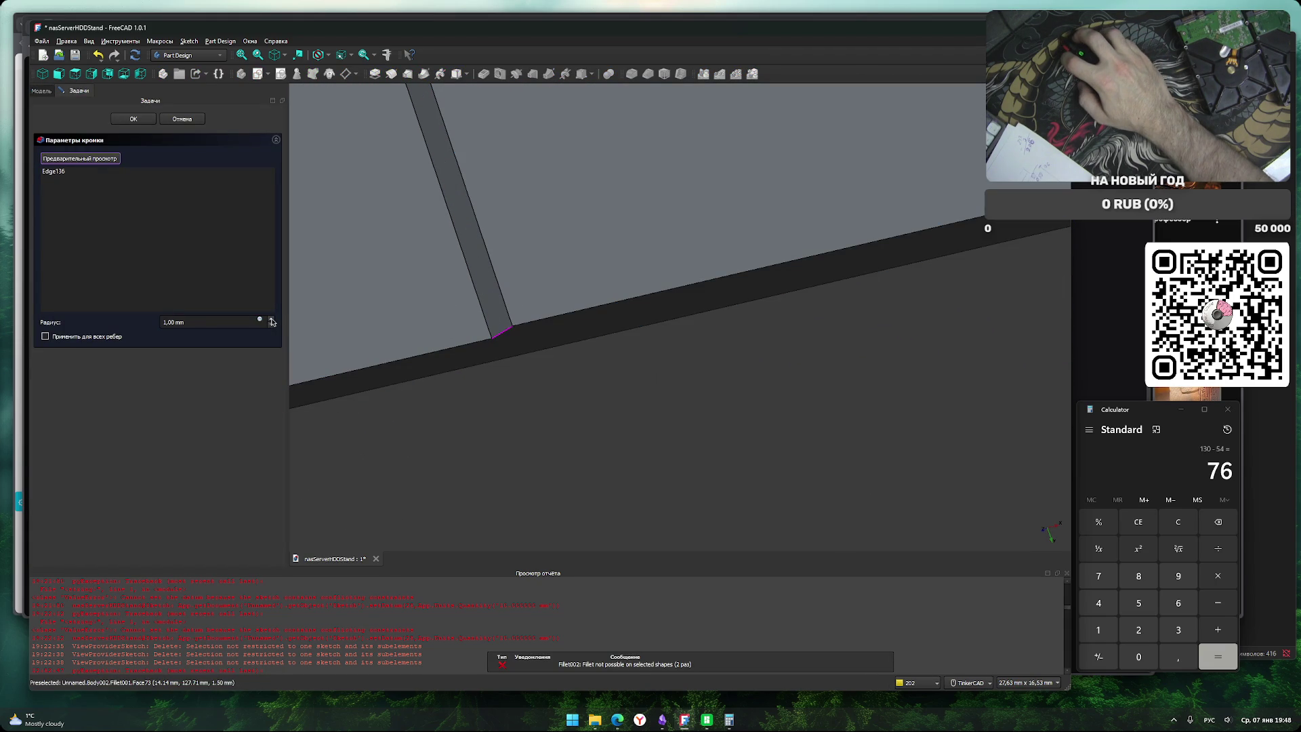
pyautogui.click(272, 319)
pyautogui.scroll(-10, 535, 312)
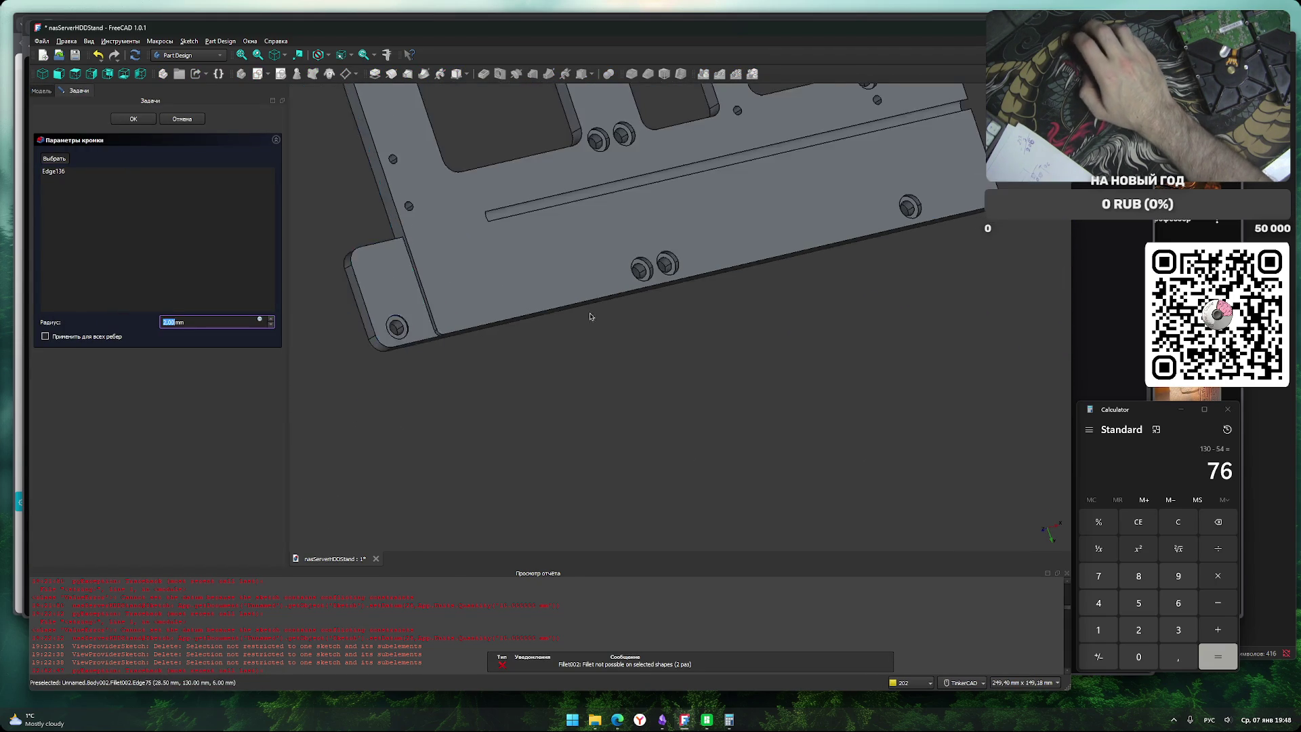
pyautogui.moveTo(529, 295)
pyautogui.mouseDown(button='middle')
pyautogui.moveTo(511, 238)
pyautogui.moveTo(524, 287)
pyautogui.moveTo(572, 269)
pyautogui.moveTo(571, 281)
pyautogui.moveTo(494, 358)
pyautogui.mouseUp(button='middle')
pyautogui.press('Escape')
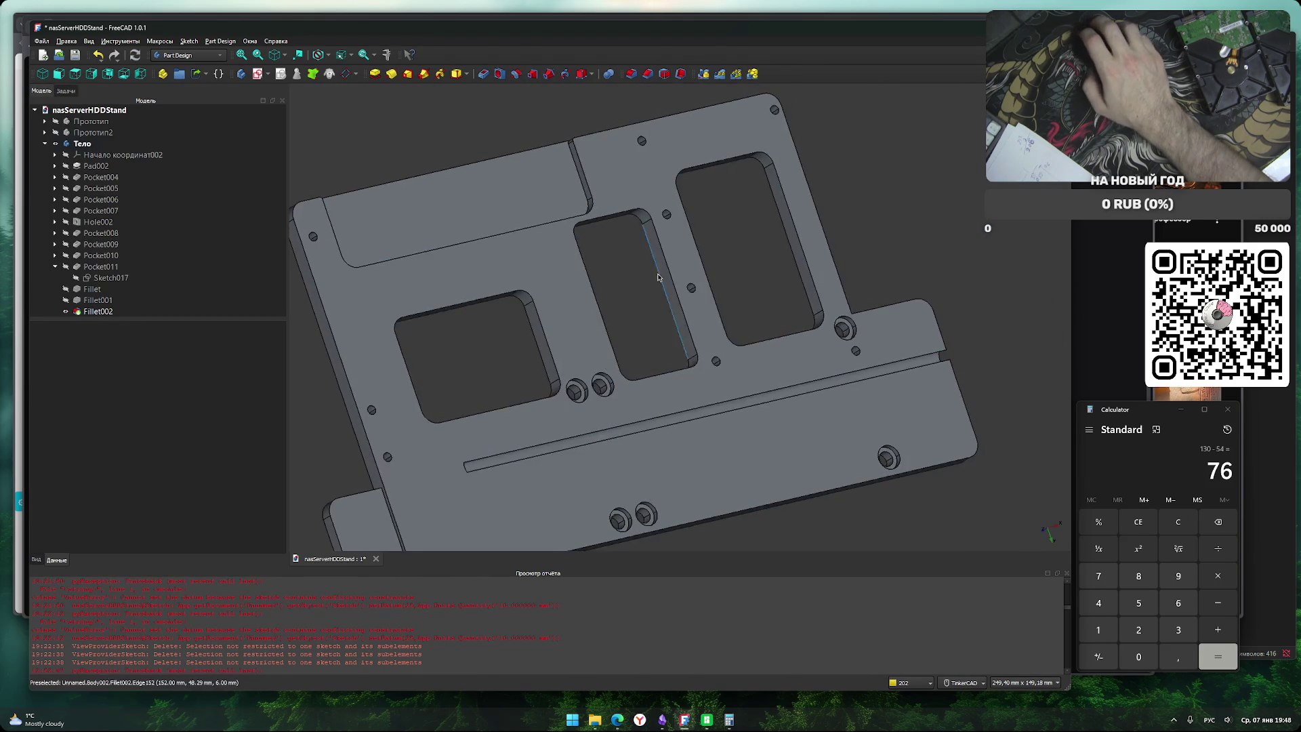
# Step: Pan, orbit and zoom around the plate to inspect the new 2 mm fillet corner
pyautogui.moveTo(661, 303); pyautogui.dragTo(729, 261, button='middle')
pyautogui.moveTo(571, 333); pyautogui.dragTo(682, 233, button='middle')
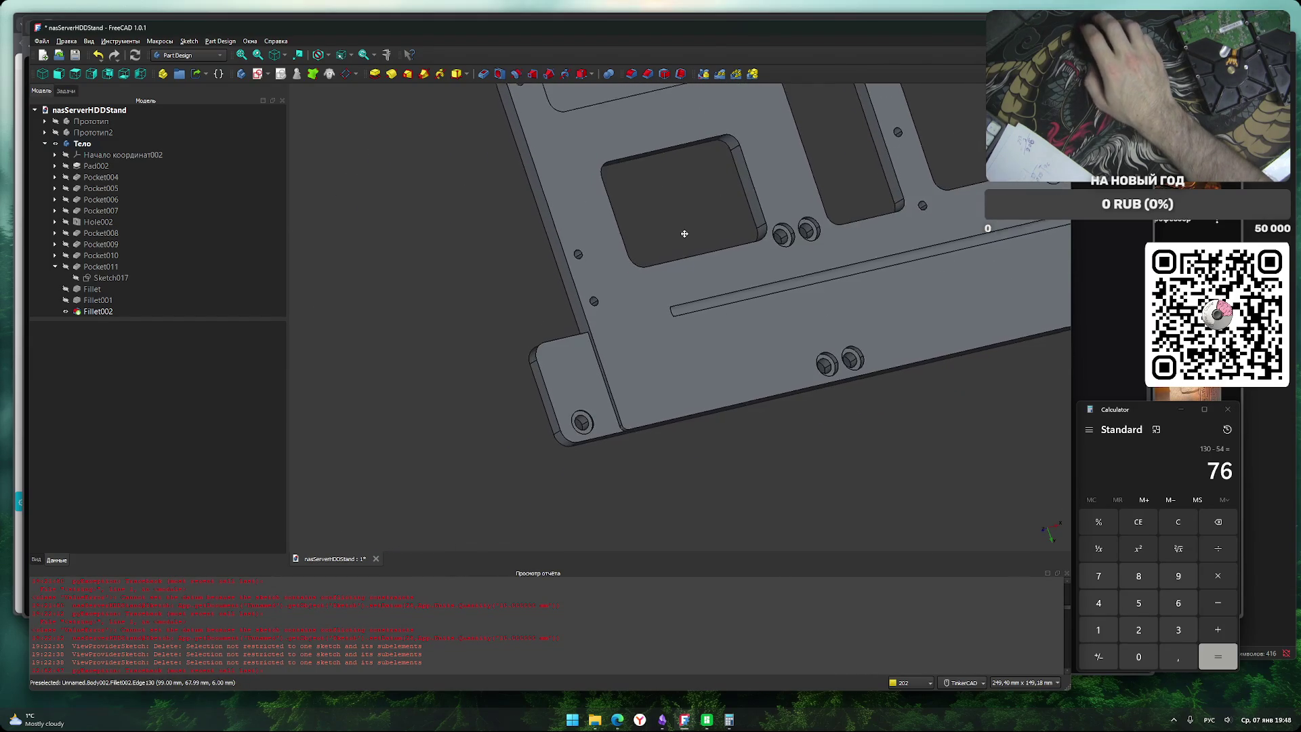
pyautogui.moveTo(827, 469)
pyautogui.mouseDown(button='right')
pyautogui.moveTo(790, 456)
pyautogui.moveTo(894, 467)
pyautogui.mouseUp(button='right')
pyautogui.moveTo(894, 467)
pyautogui.mouseDown(button='middle')
pyautogui.moveTo(627, 495)
pyautogui.moveTo(618, 534)
pyautogui.moveTo(697, 543)
pyautogui.moveTo(599, 343)
pyautogui.moveTo(729, 244)
pyautogui.moveTo(793, 284)
pyautogui.moveTo(811, 446)
pyautogui.mouseUp(button='middle')
pyautogui.scroll(-3, 638, 470)
pyautogui.moveTo(638, 470); pyautogui.dragTo(372, 392, button='right')
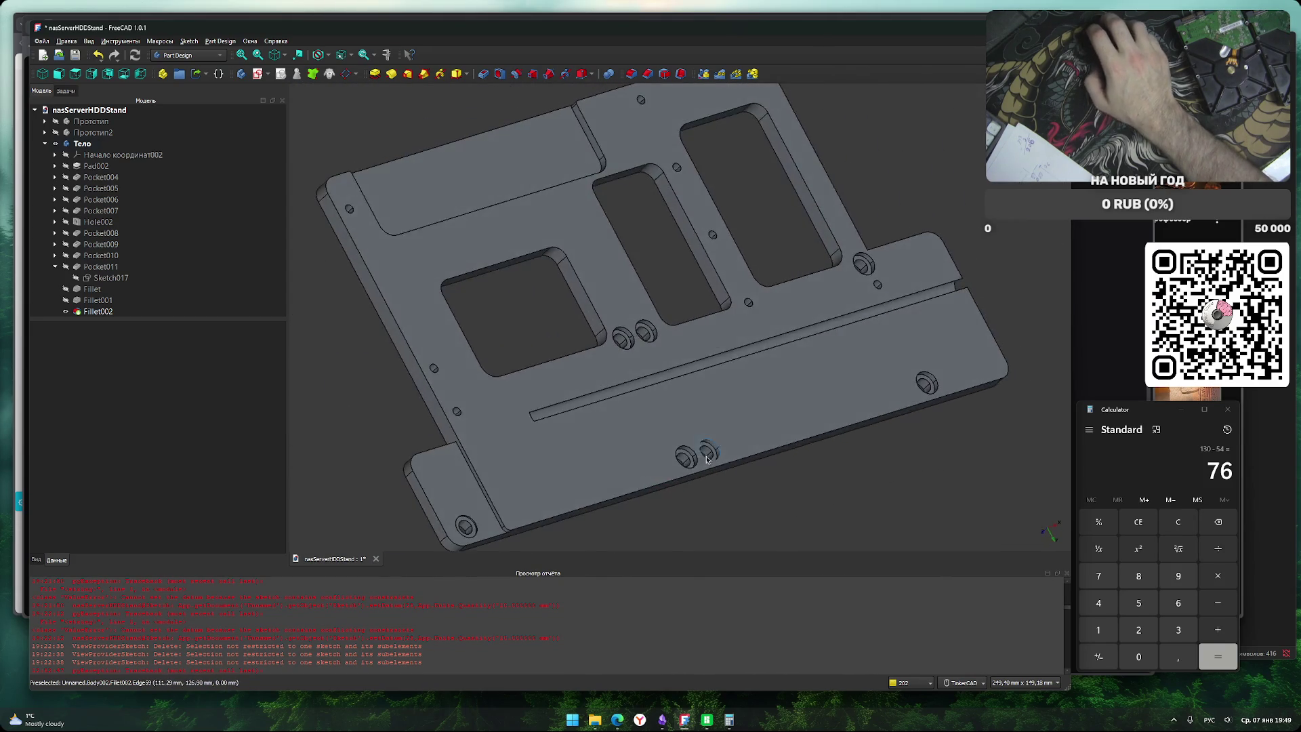
pyautogui.scroll(3, 477, 412)
pyautogui.scroll(-3, 478, 412)
pyautogui.moveTo(509, 416)
pyautogui.mouseDown(button='middle')
pyautogui.moveTo(691, 357)
pyautogui.moveTo(807, 241)
pyautogui.moveTo(732, 218)
pyautogui.mouseUp(button='middle')
pyautogui.scroll(3, 615, 299)
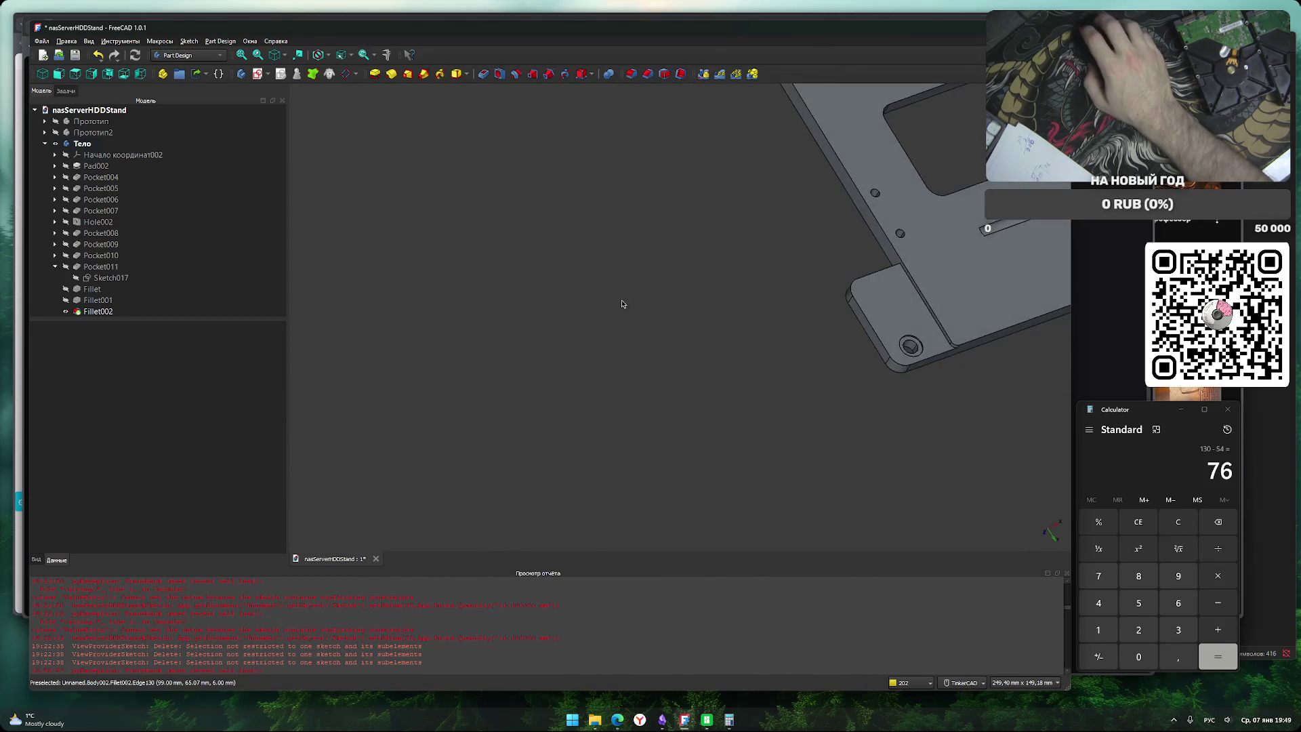
pyautogui.scroll(-2, 514, 400)
pyautogui.scroll(-1, 732, 512)
pyautogui.moveTo(732, 511)
pyautogui.mouseDown(button='right')
pyautogui.moveTo(903, 461)
pyautogui.moveTo(921, 473)
pyautogui.moveTo(880, 433)
pyautogui.moveTo(801, 503)
pyautogui.mouseUp(button='right')
pyautogui.moveTo(802, 503); pyautogui.dragTo(889, 485, button='middle')
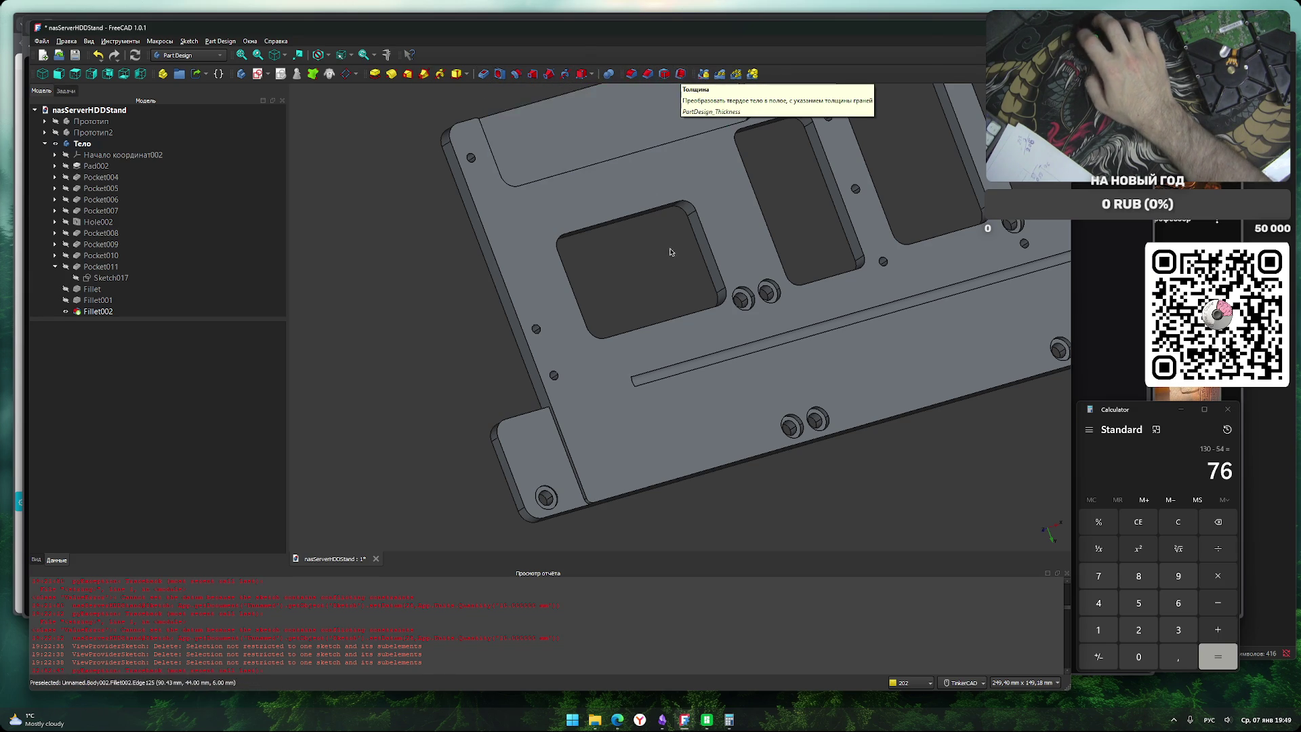
pyautogui.moveTo(429, 325)
pyautogui.mouseDown(button='middle')
pyautogui.moveTo(422, 411)
pyautogui.moveTo(621, 332)
pyautogui.moveTo(610, 363)
pyautogui.moveTo(678, 379)
pyautogui.moveTo(698, 360)
pyautogui.mouseUp(button='middle')
pyautogui.scroll(6, 636, 252)
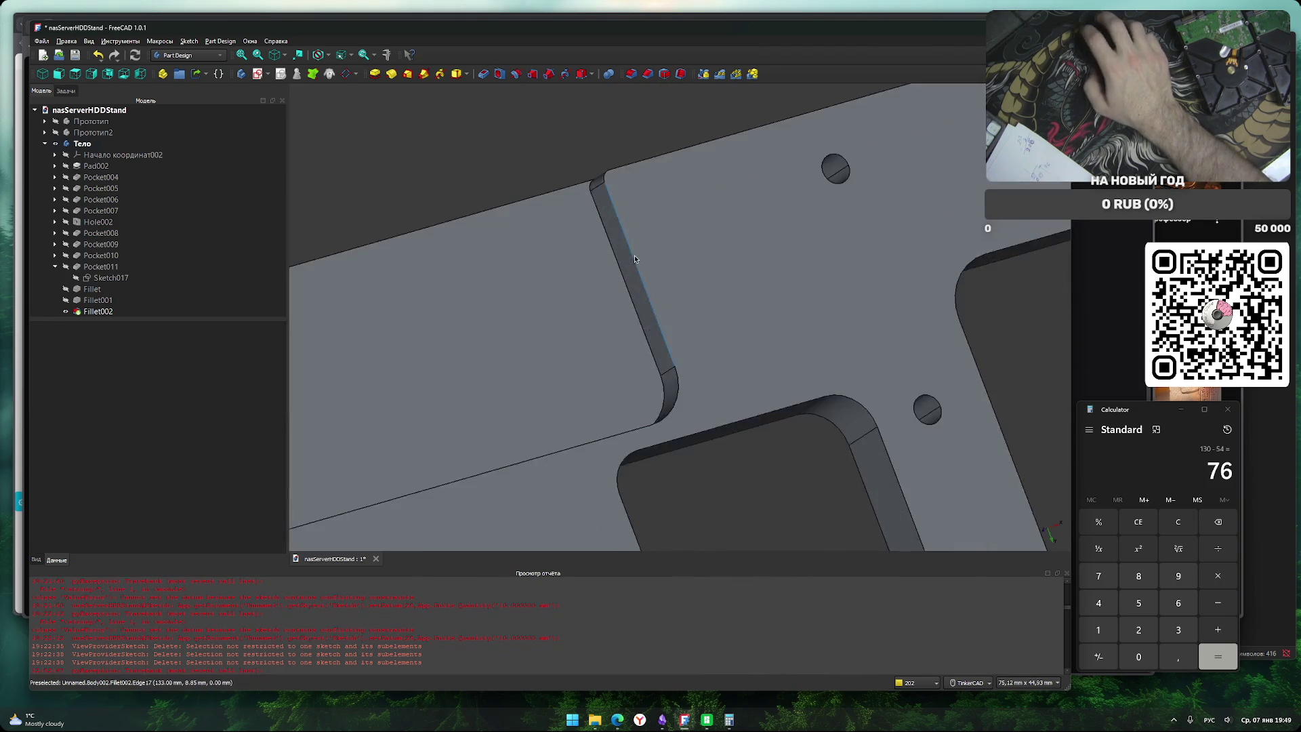
pyautogui.click(649, 76)
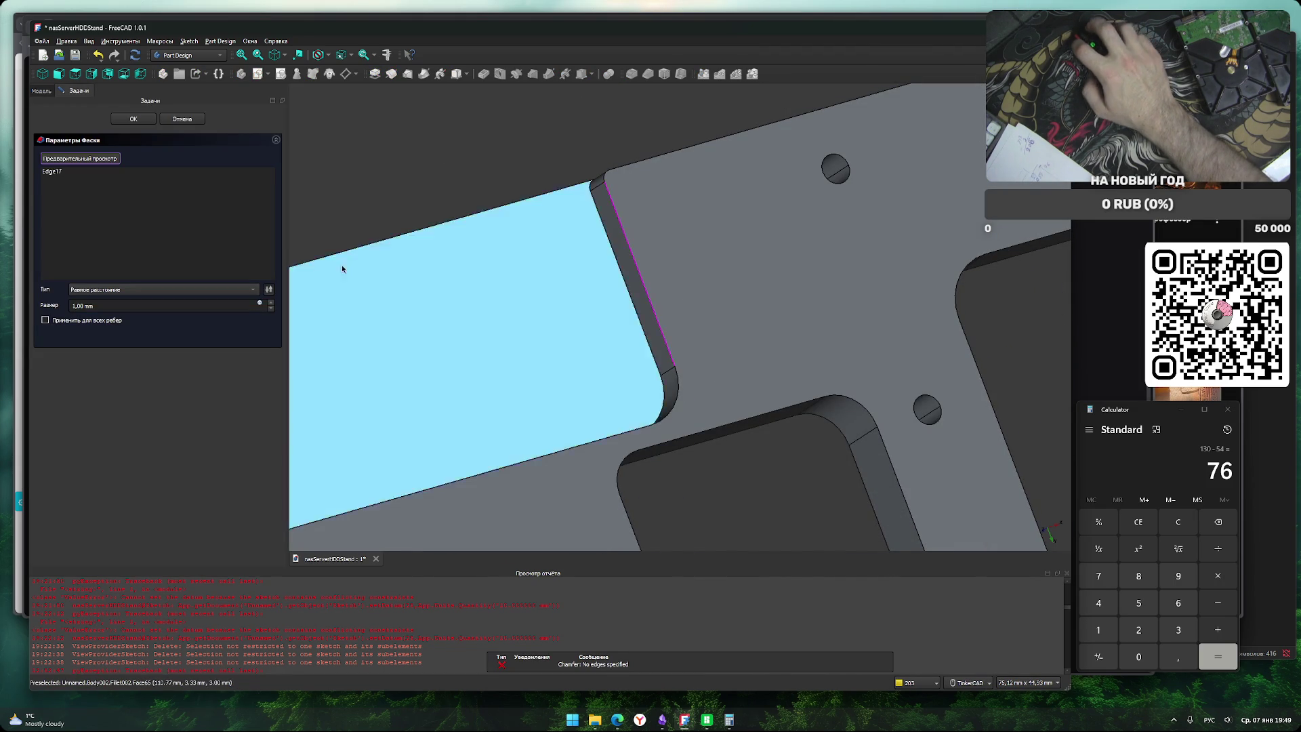
pyautogui.click(271, 303)
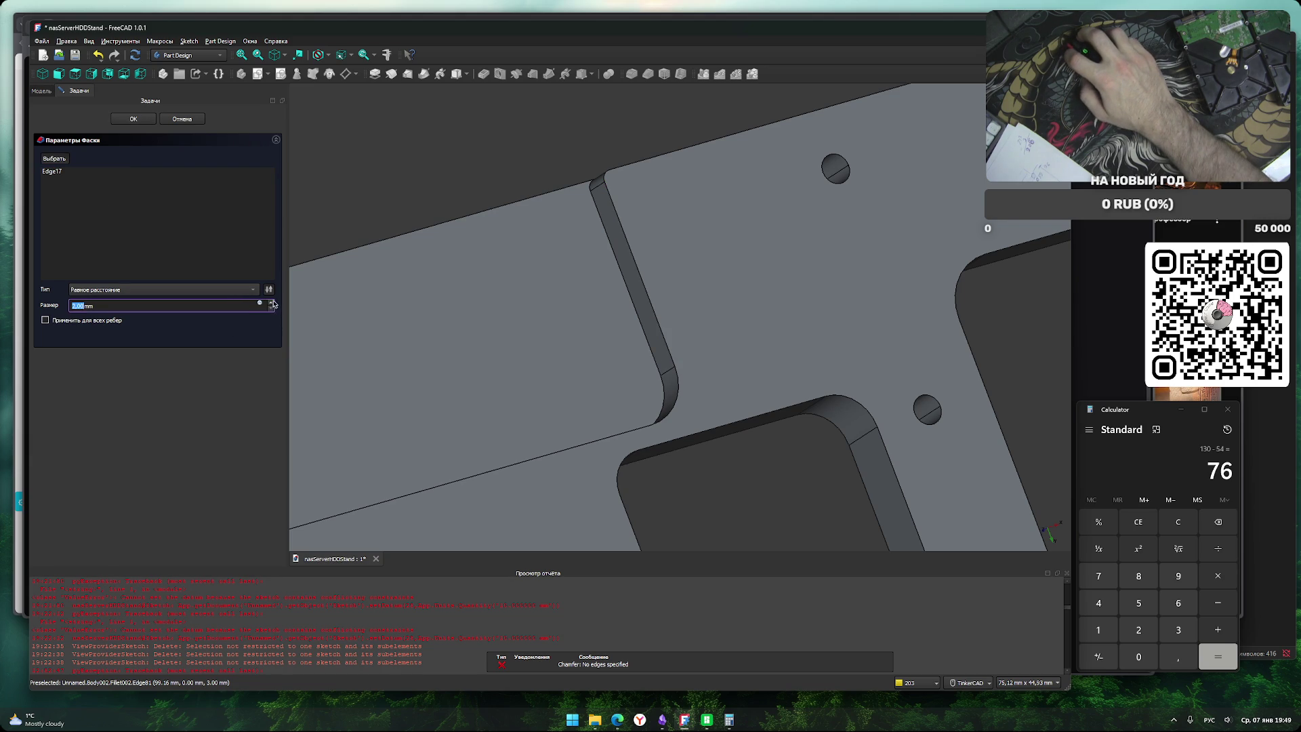
pyautogui.click(188, 121)
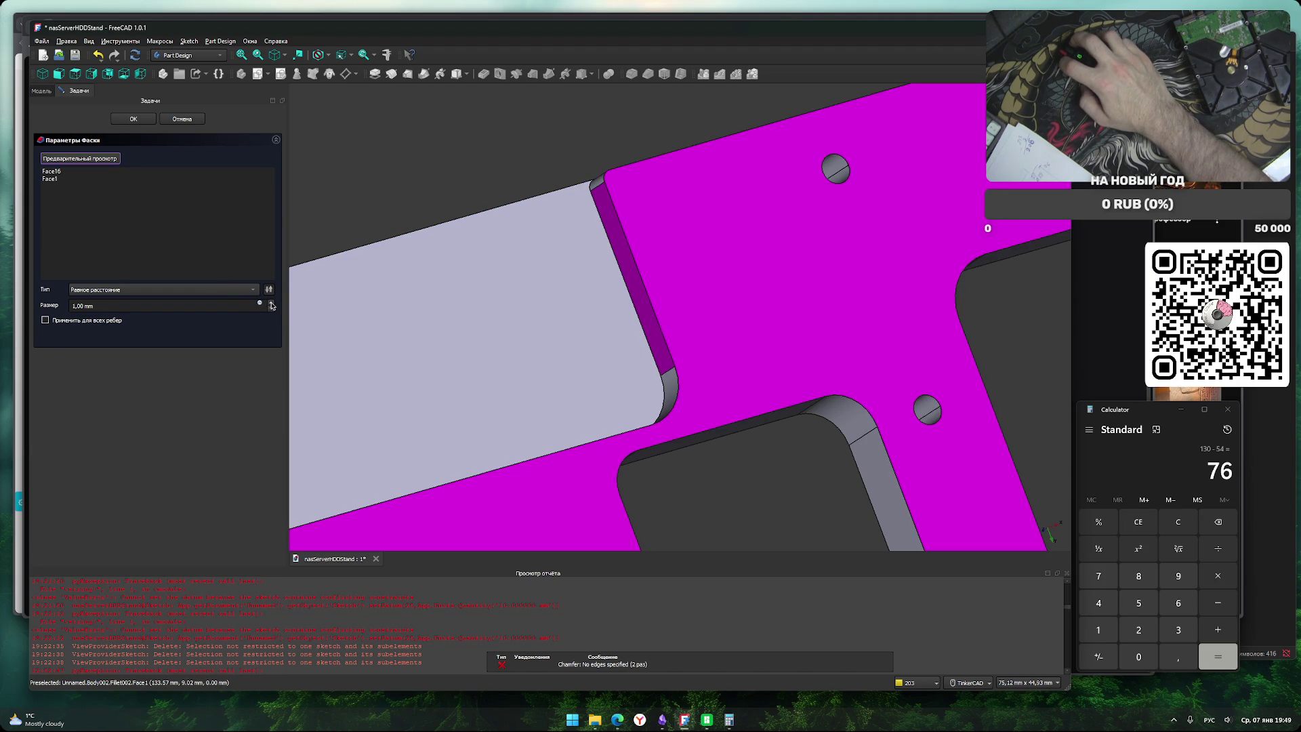
pyautogui.click(271, 304)
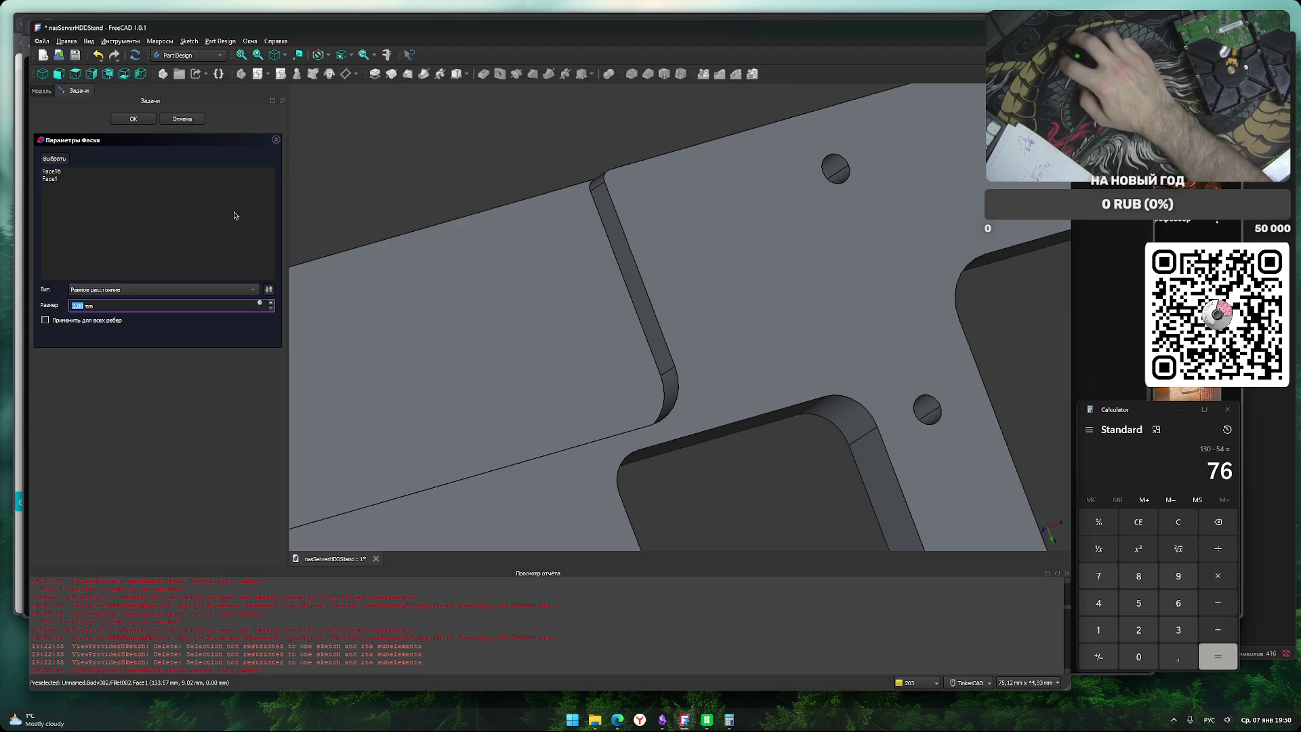
pyautogui.click(196, 116)
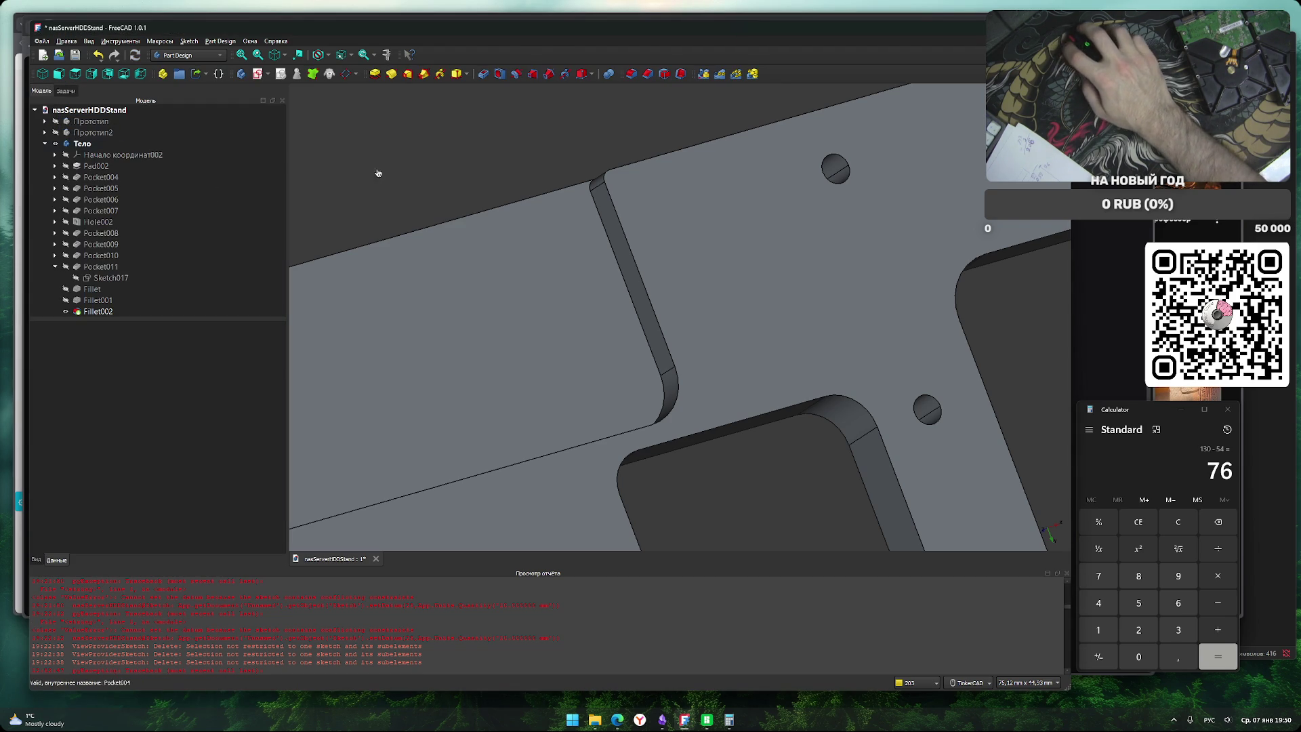
# Step: Save the nasServerHDDStand plate model with Ctrl+S
pyautogui.hotkey('ctrl', 's')
pyautogui.scroll(-5, 447, 193)
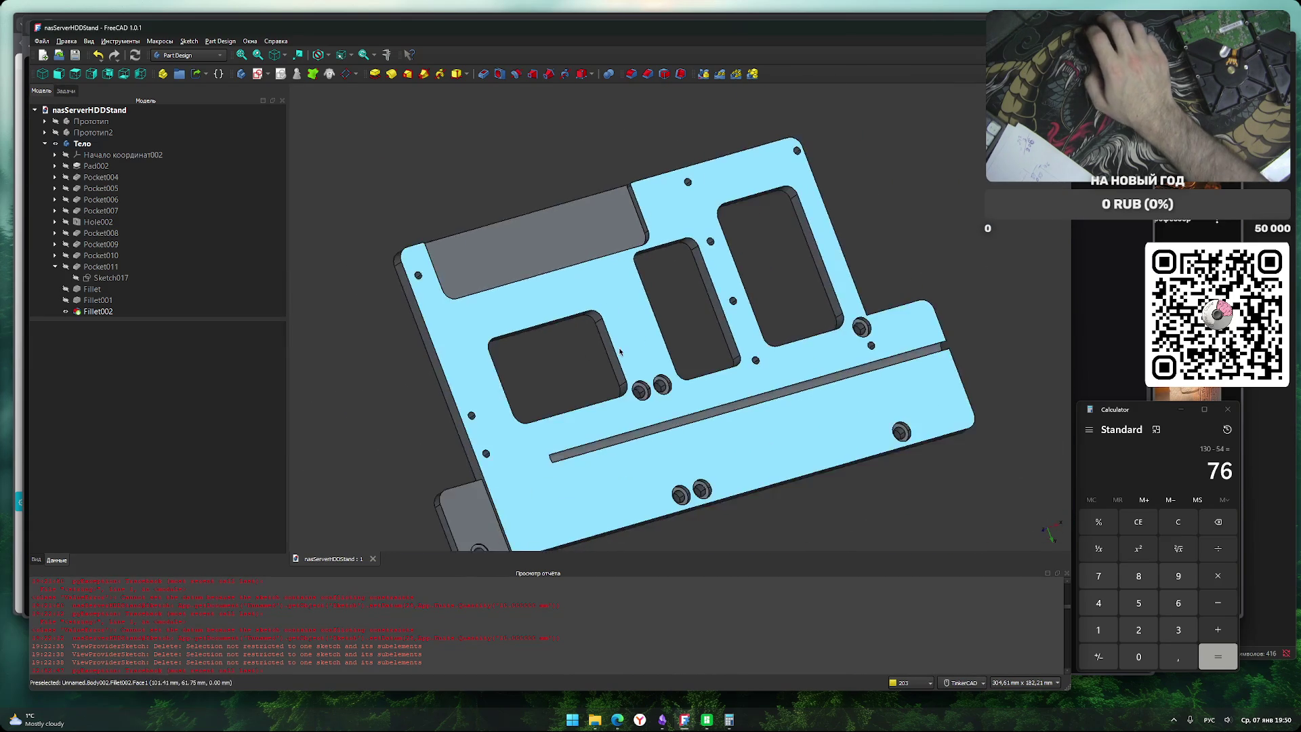
pyautogui.scroll(-3, 620, 351)
pyautogui.moveTo(560, 287); pyautogui.dragTo(576, 337, button='middle')
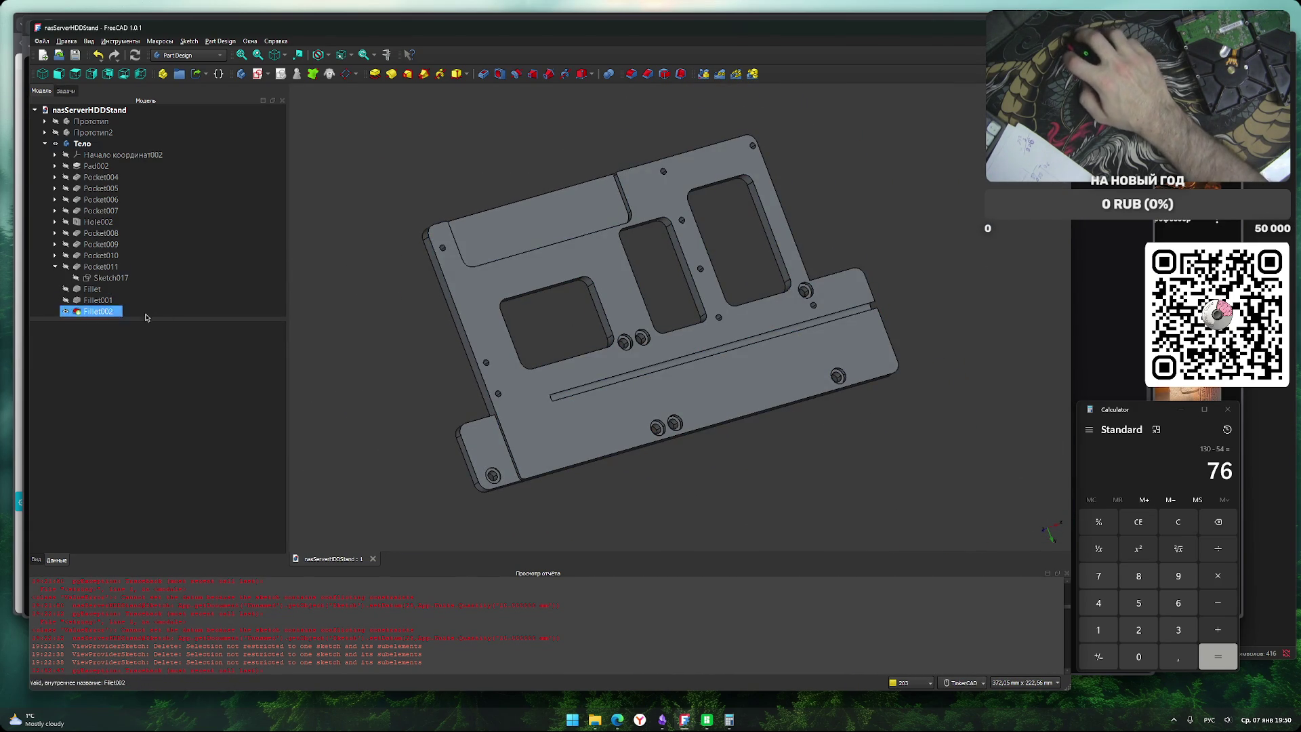
# Step: Export the Тело body as nasServerHDDStand-Тело.stl, overwriting the existing file
pyautogui.click(55, 267)
pyautogui.click(81, 144)
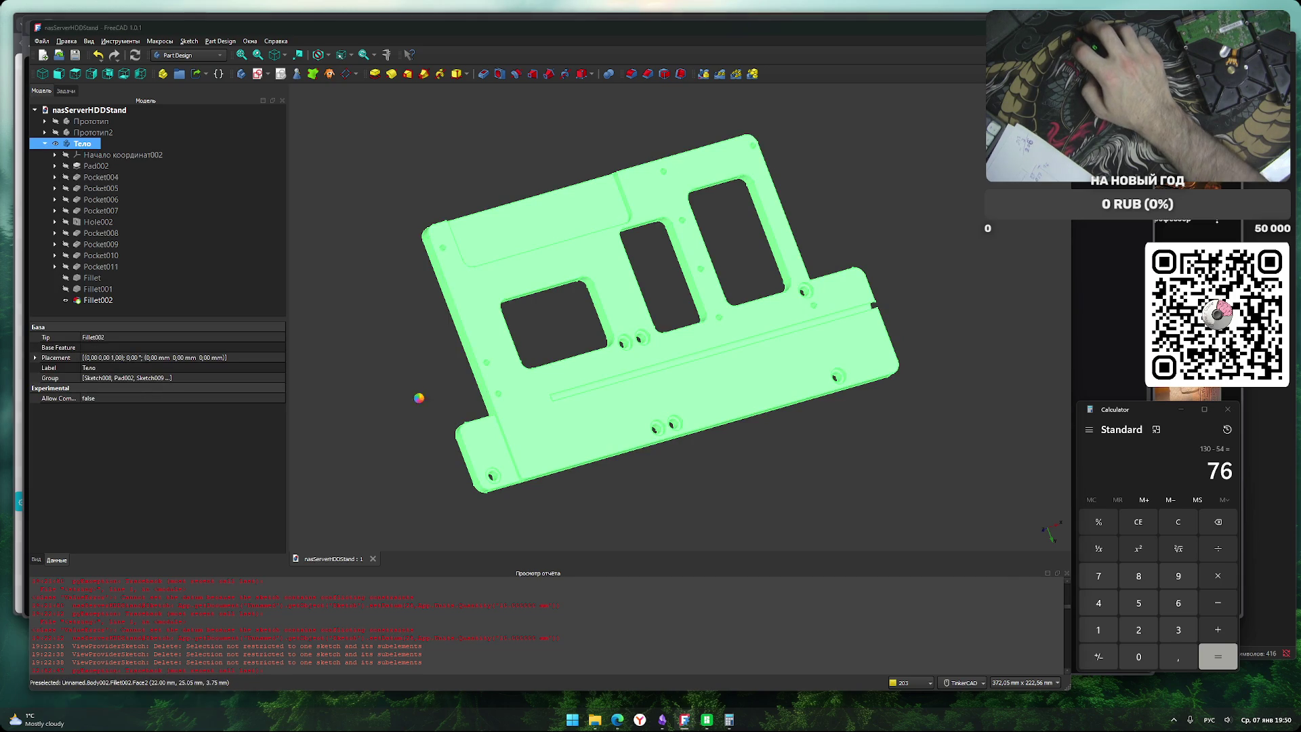
pyautogui.hotkey('ctrl', 'e')
pyautogui.click(550, 544)
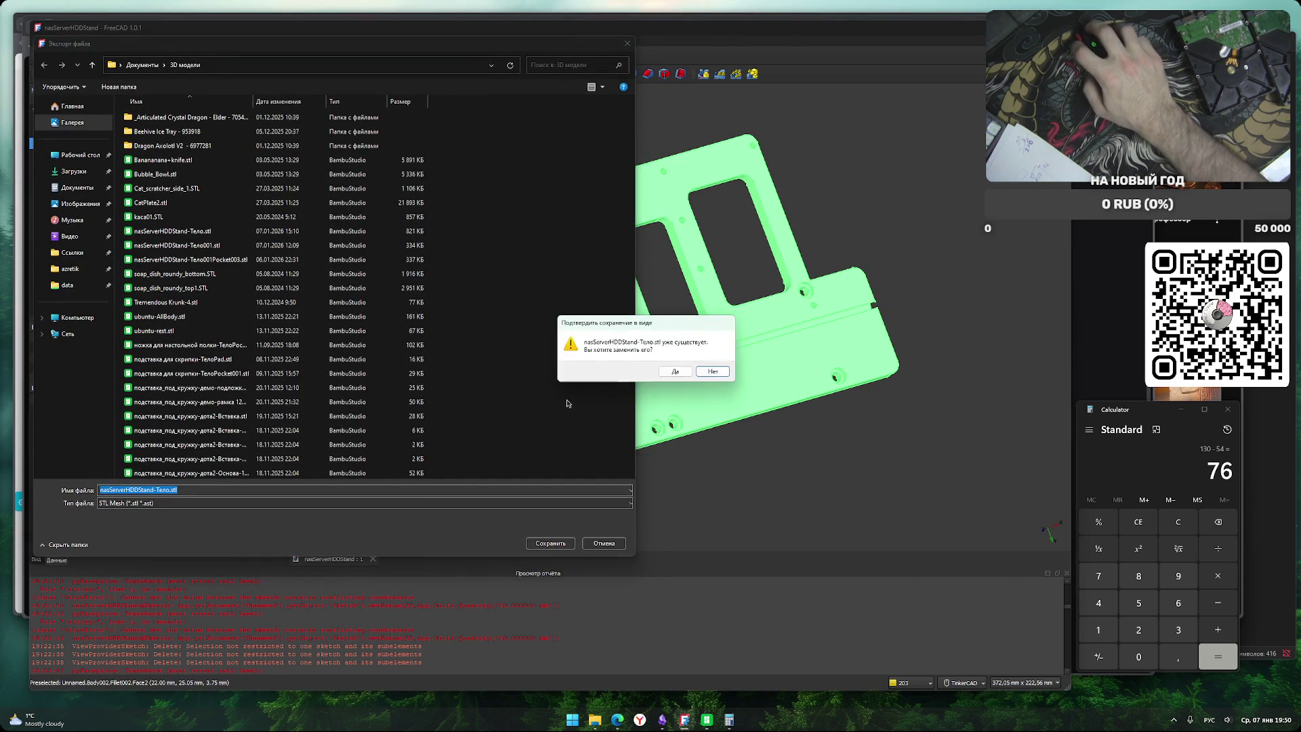
pyautogui.click(676, 372)
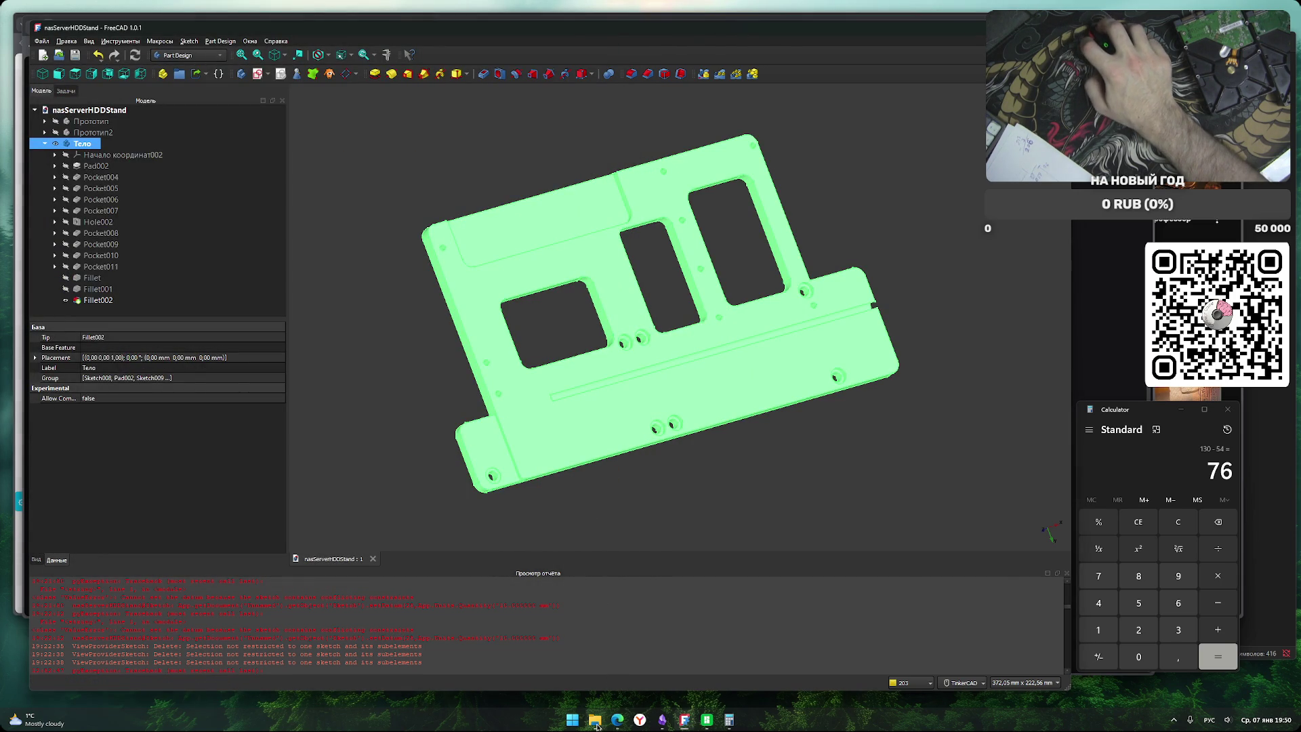
pyautogui.click(712, 725)
# Step: Load nasServerHDDStand-Тело.stl onto the bed and flip it 180° about Y to lie flat
pyautogui.scroll(-3, 548, 508)
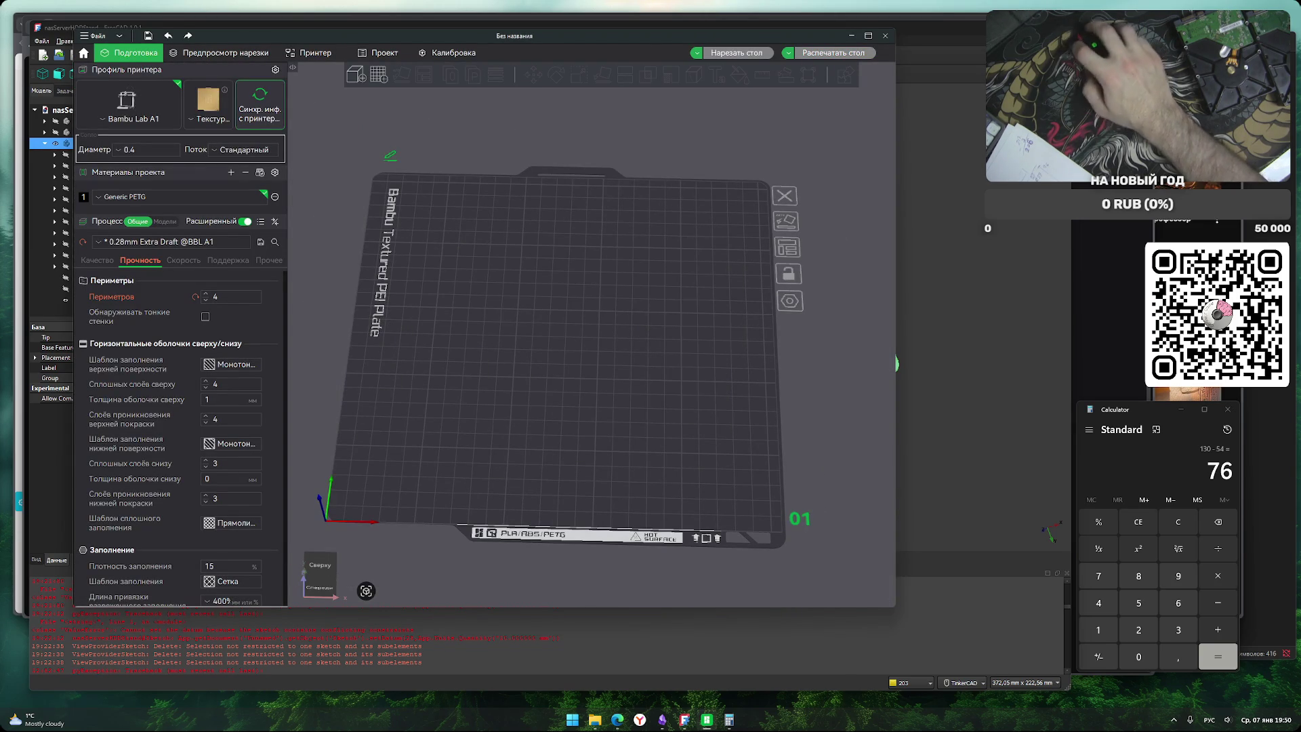
pyautogui.moveTo(233, 380); pyautogui.dragTo(446, 390)
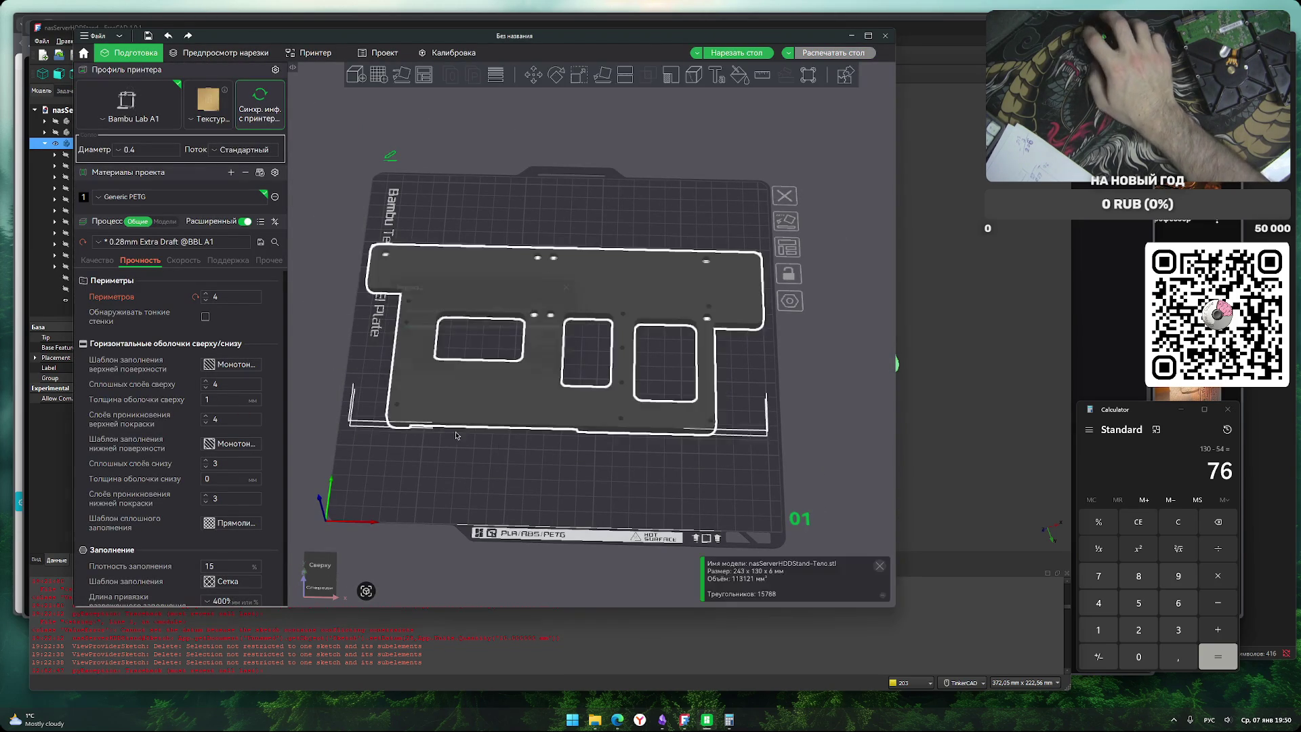
pyautogui.click(529, 306)
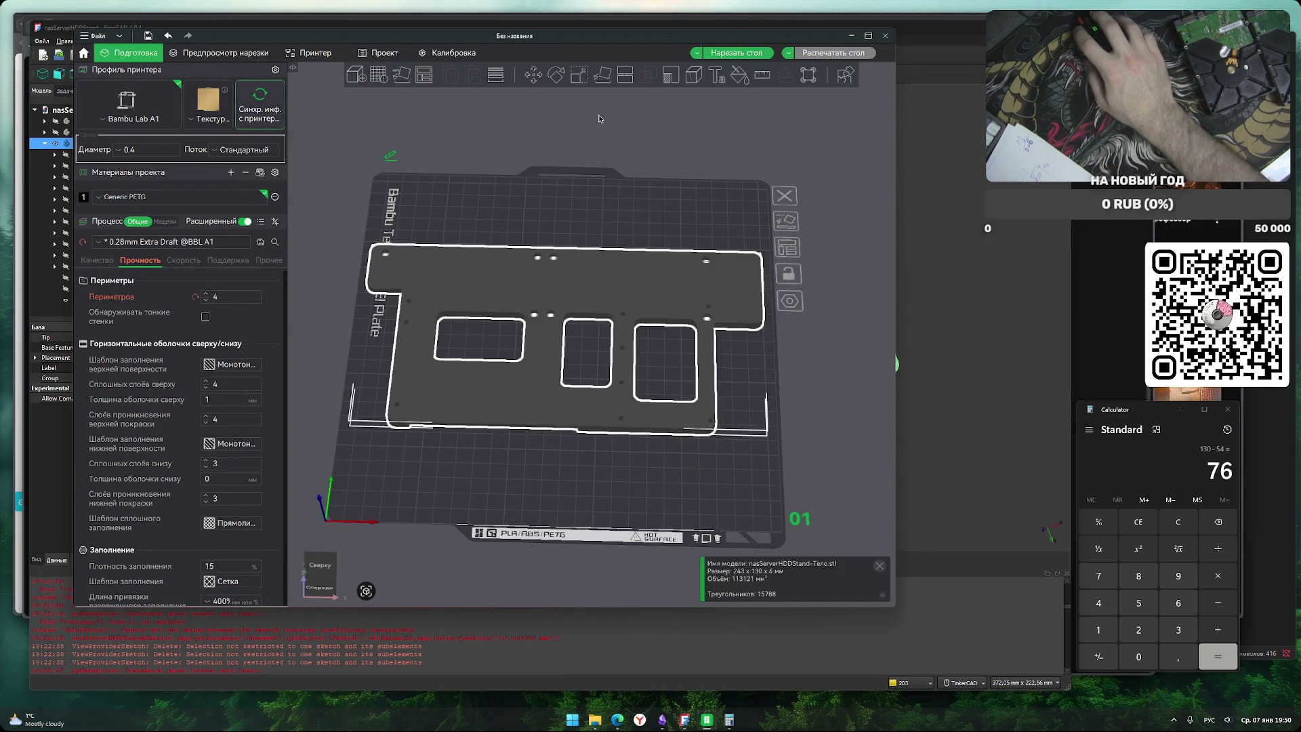
pyautogui.click(558, 74)
pyautogui.moveTo(581, 237)
pyautogui.mouseDown()
pyautogui.moveTo(691, 318)
pyautogui.moveTo(565, 376)
pyautogui.mouseUp()
pyautogui.click(557, 491)
# Step: Slice the plate with 'Нарезать стол' using the Generic PETG profile
pyautogui.click(576, 289)
pyautogui.rightClick(577, 288)
pyautogui.click(511, 487)
pyautogui.click(523, 491)
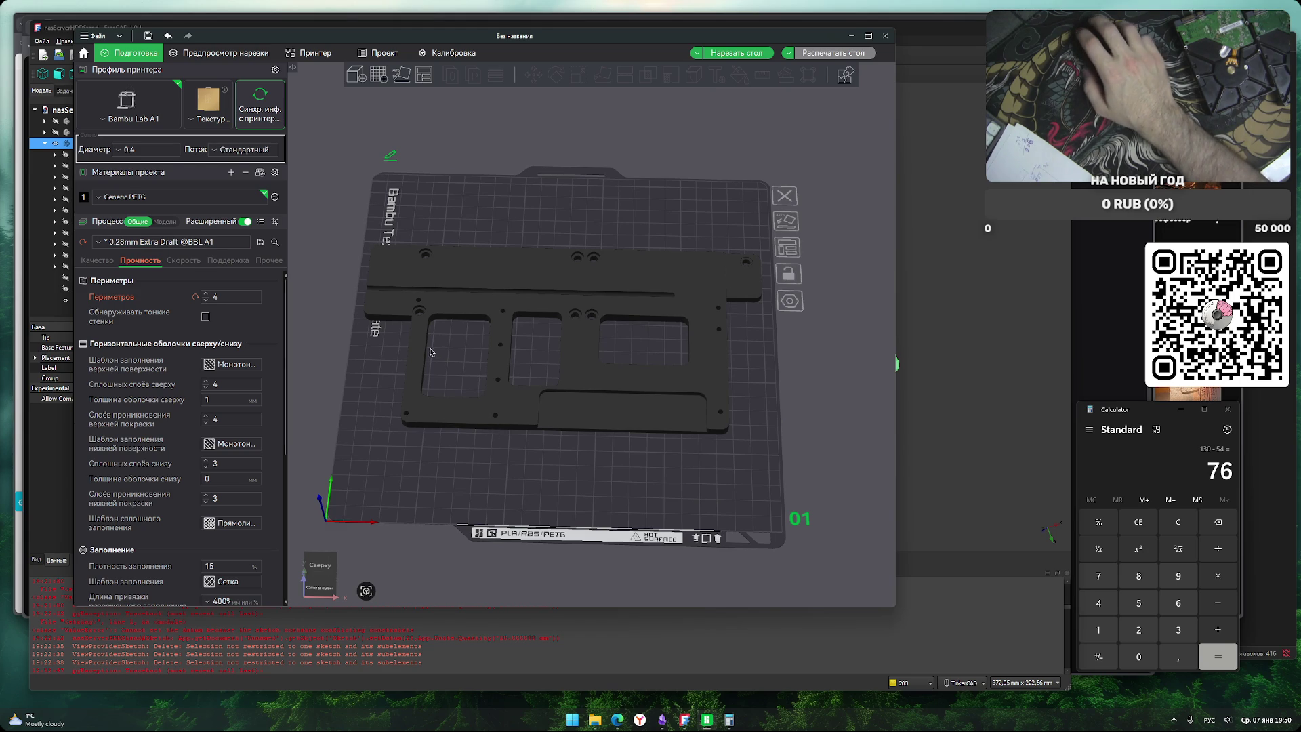
pyautogui.moveTo(405, 358); pyautogui.dragTo(411, 379, button='middle')
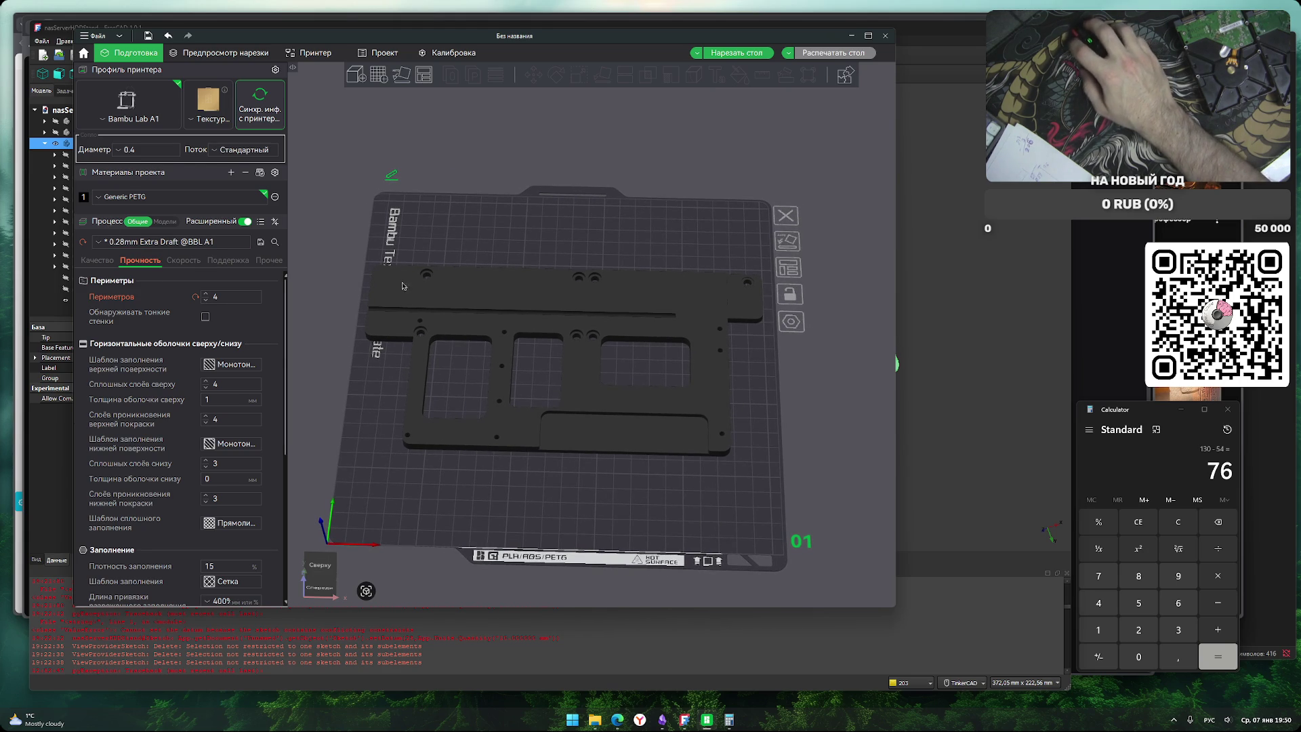
pyautogui.click(737, 53)
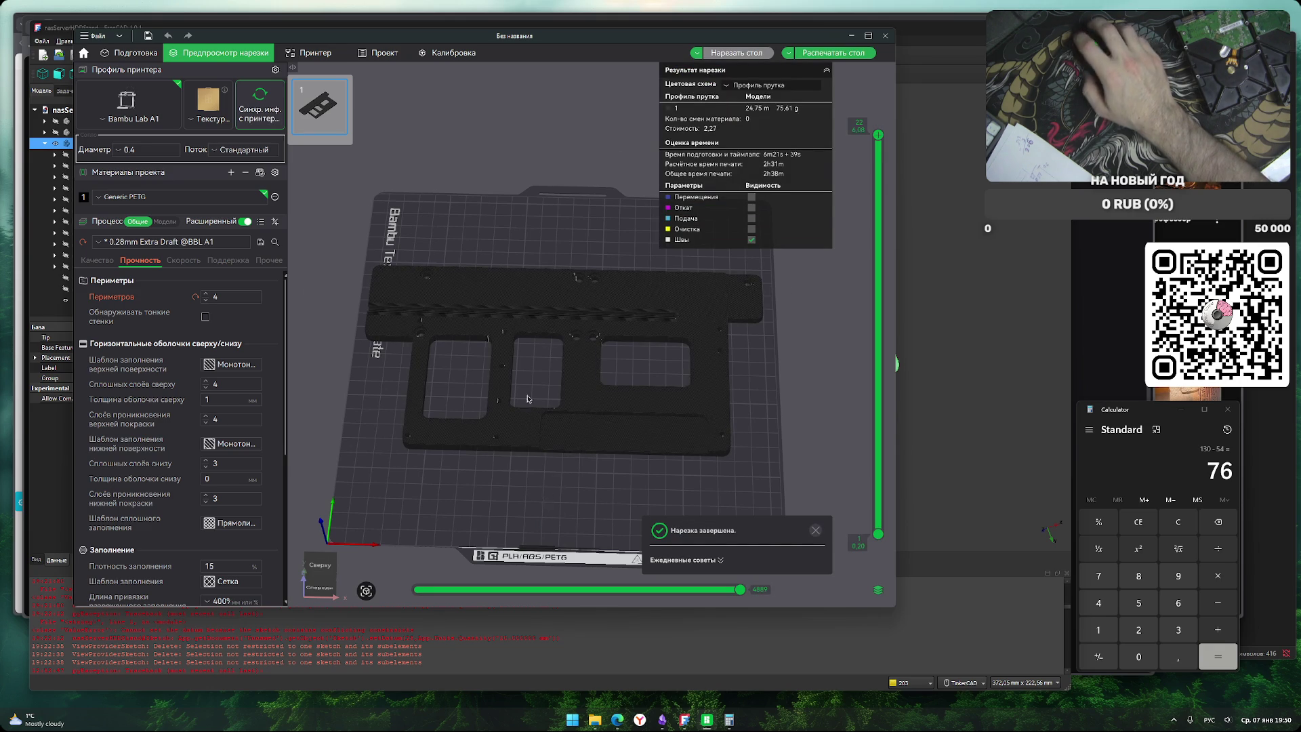
# Step: Review the slice preview and send the plate job (2h38m, 75.61 g) to the printer
pyautogui.scroll(5, 522, 418)
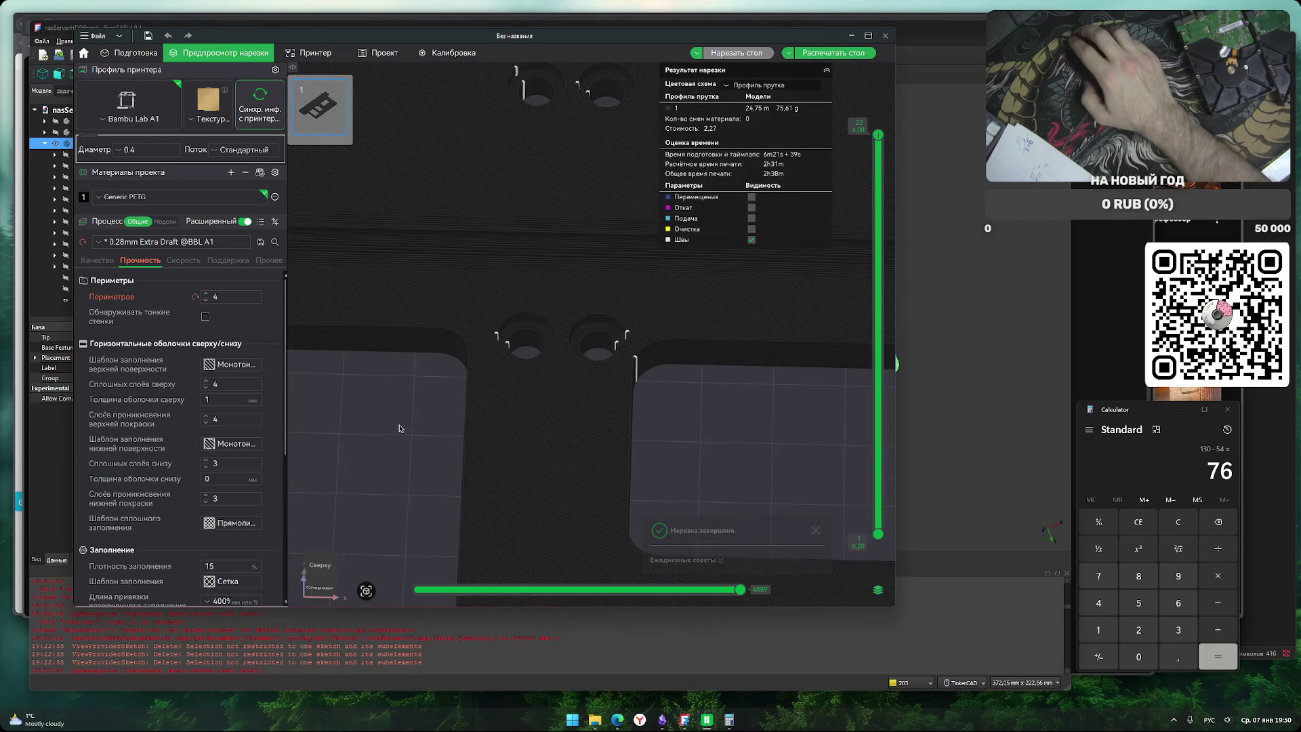
pyautogui.scroll(-5, 399, 428)
pyautogui.moveTo(549, 392)
pyautogui.mouseDown(button='middle')
pyautogui.moveTo(474, 366)
pyautogui.moveTo(487, 406)
pyautogui.moveTo(518, 346)
pyautogui.mouseUp(button='middle')
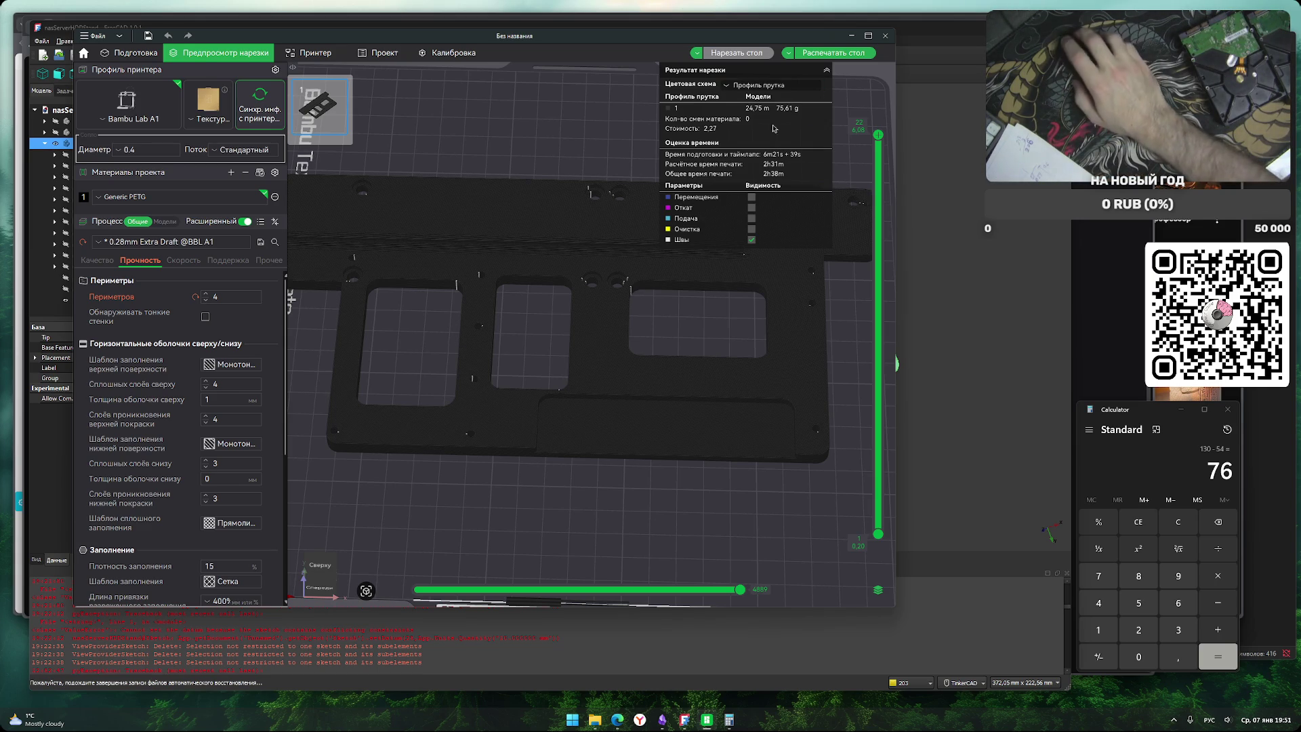
pyautogui.click(828, 54)
pyautogui.click(551, 440)
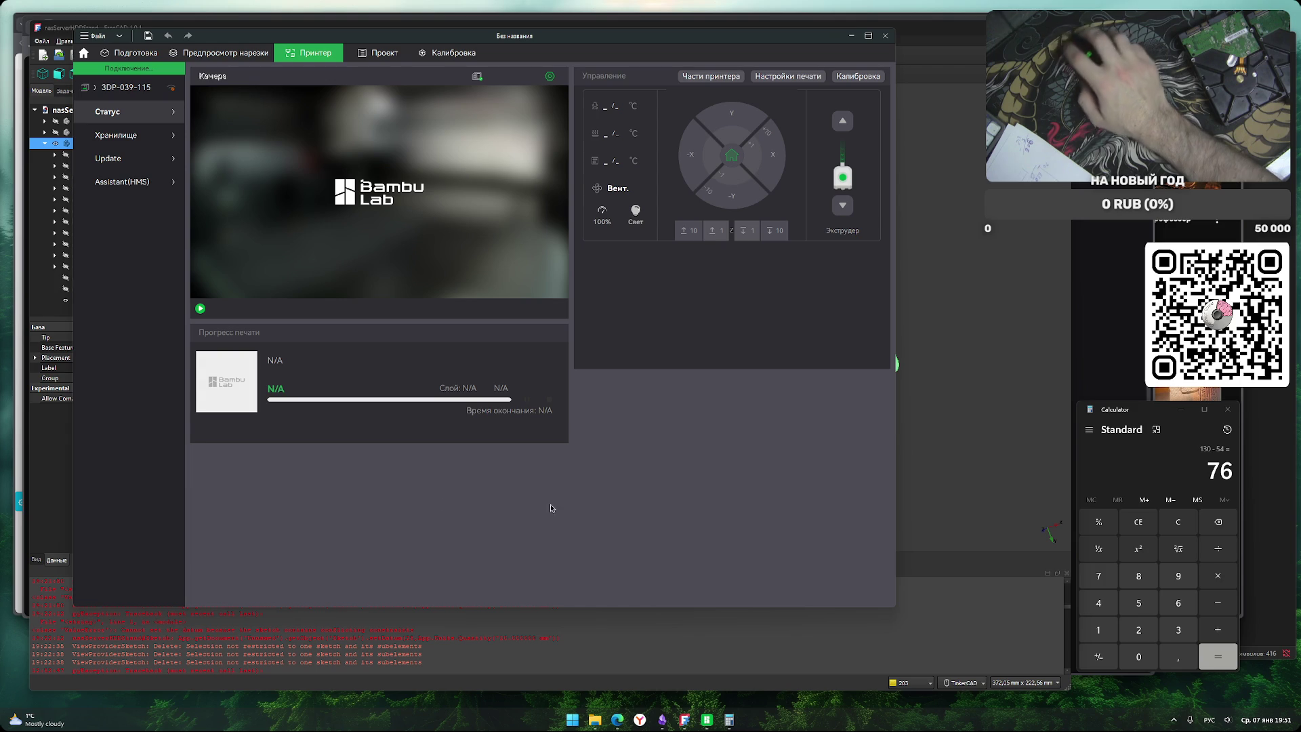
# Step: Return to the FreeCAD model and deselect the body
pyautogui.click(616, 621)
pyautogui.click(775, 488)
pyautogui.moveTo(749, 502)
pyautogui.mouseDown(button='right')
pyautogui.moveTo(667, 503)
pyautogui.moveTo(742, 483)
pyautogui.moveTo(540, 497)
pyautogui.moveTo(664, 477)
pyautogui.moveTo(630, 472)
pyautogui.mouseUp(button='right')
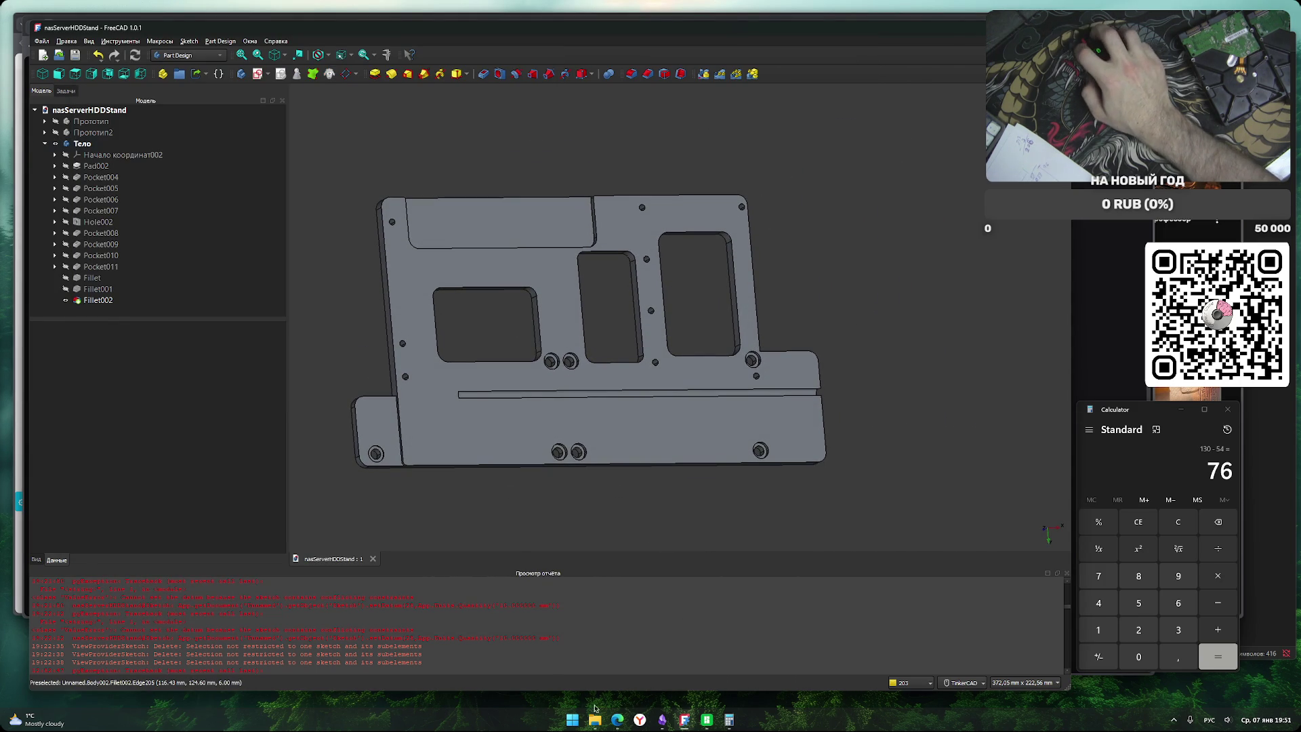
# Step: Capture a Snipping Tool screenshot framing the stand plate model, then close the tool
pyautogui.press('super')
pyautogui.click(674, 462)
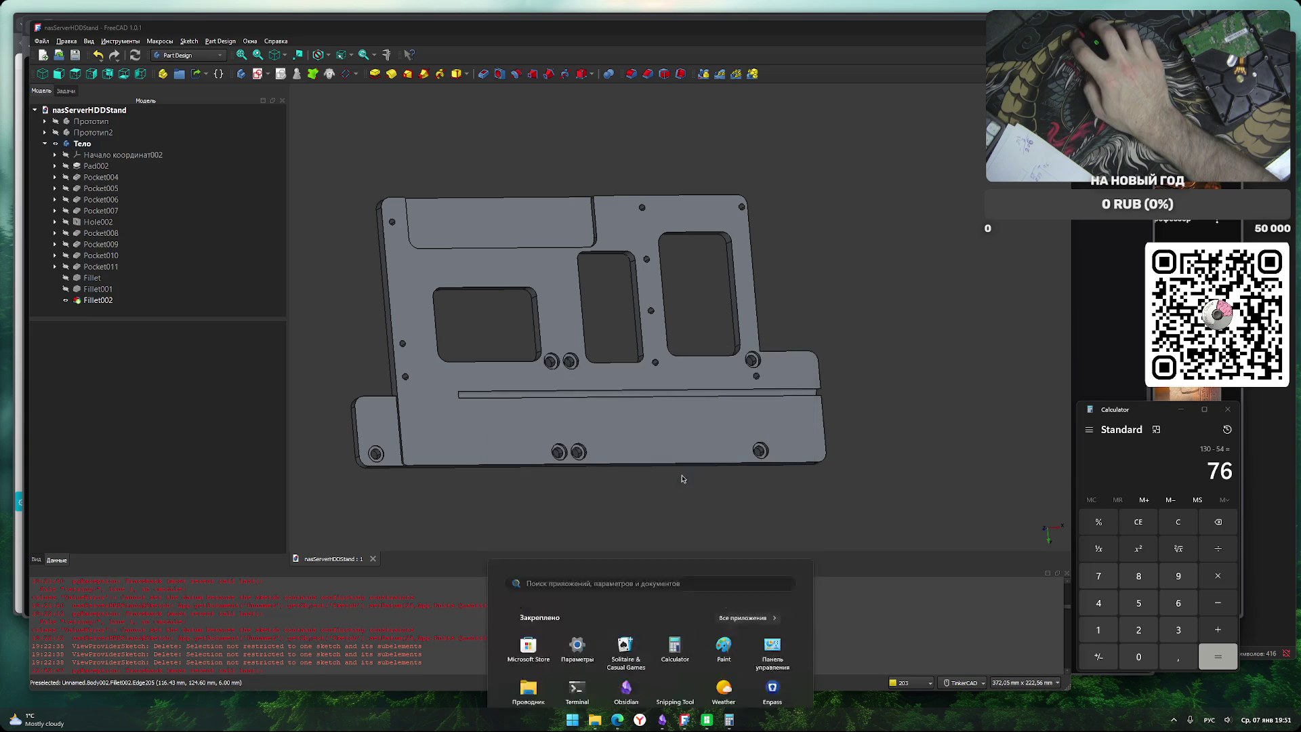
pyautogui.click(74, 34)
pyautogui.moveTo(328, 173)
pyautogui.mouseDown()
pyautogui.moveTo(712, 502)
pyautogui.moveTo(850, 502)
pyautogui.mouseUp()
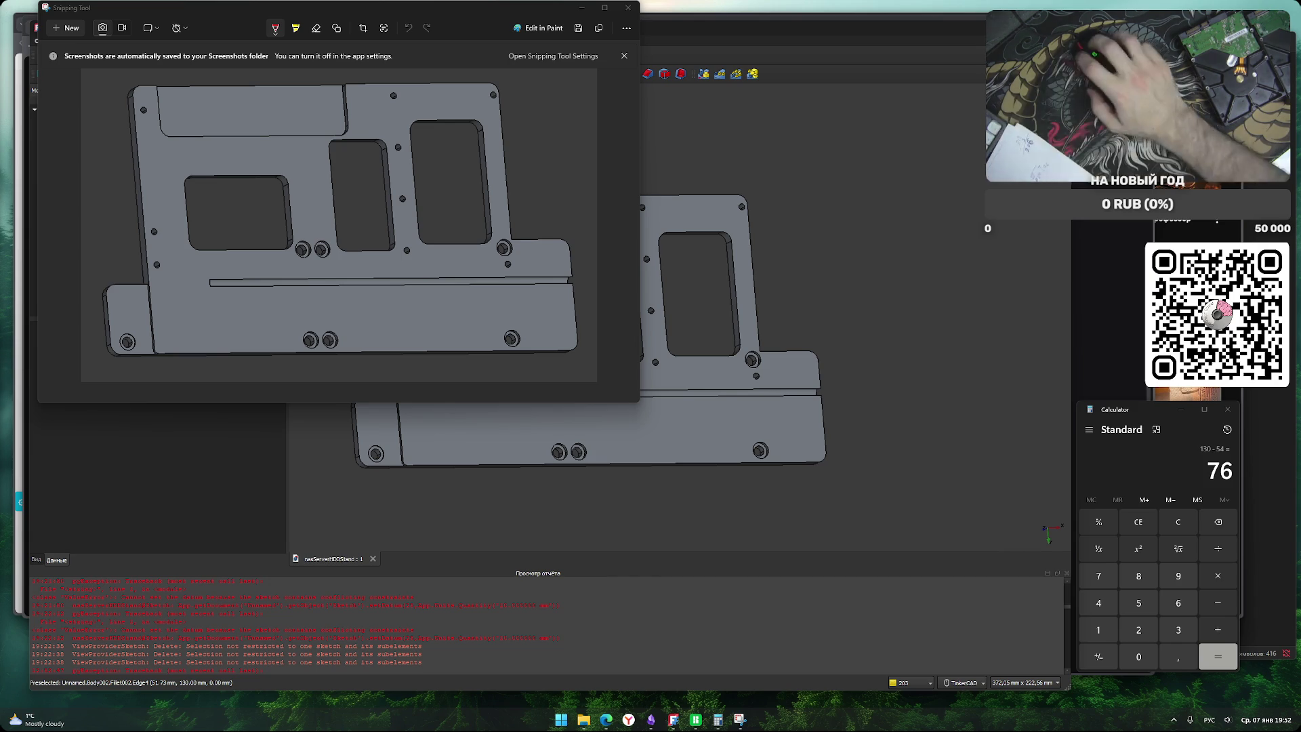
pyautogui.click(628, 7)
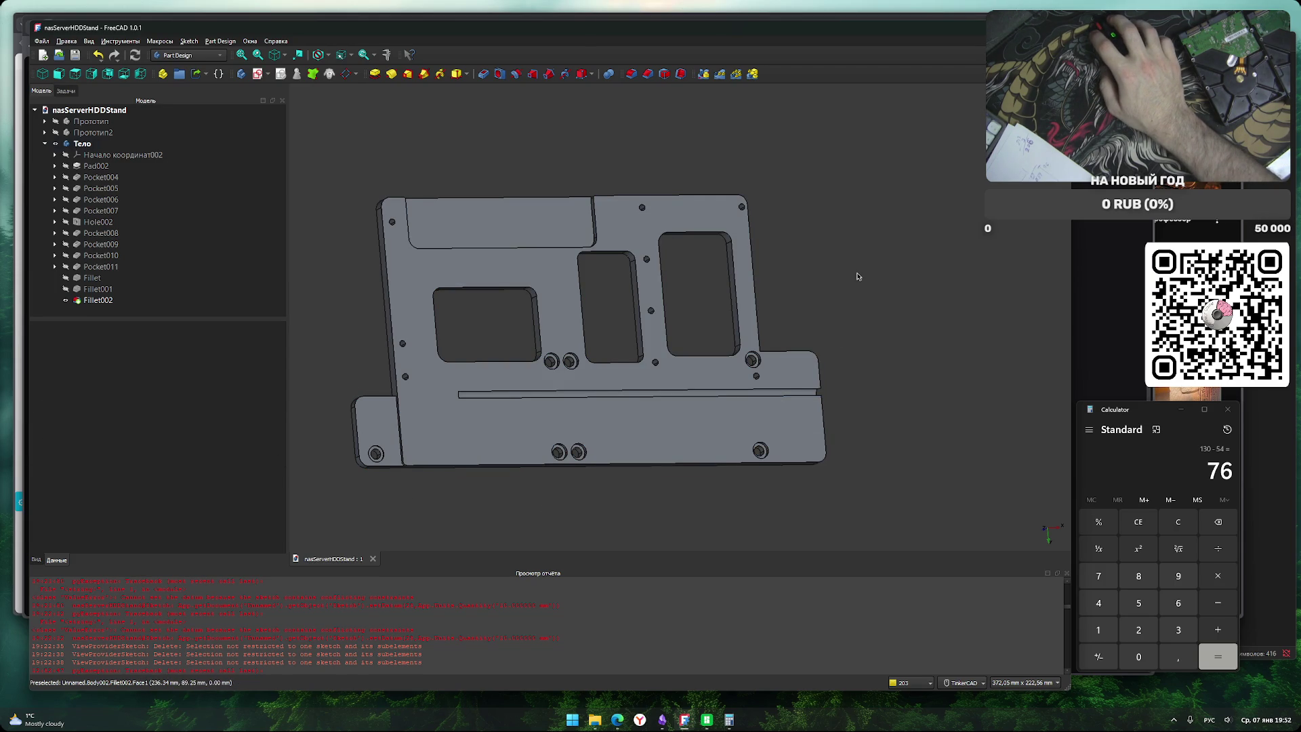
# Step: Close the Calculator covering FreeCAD and switch the keyboard layout to English
pyautogui.click(1227, 408)
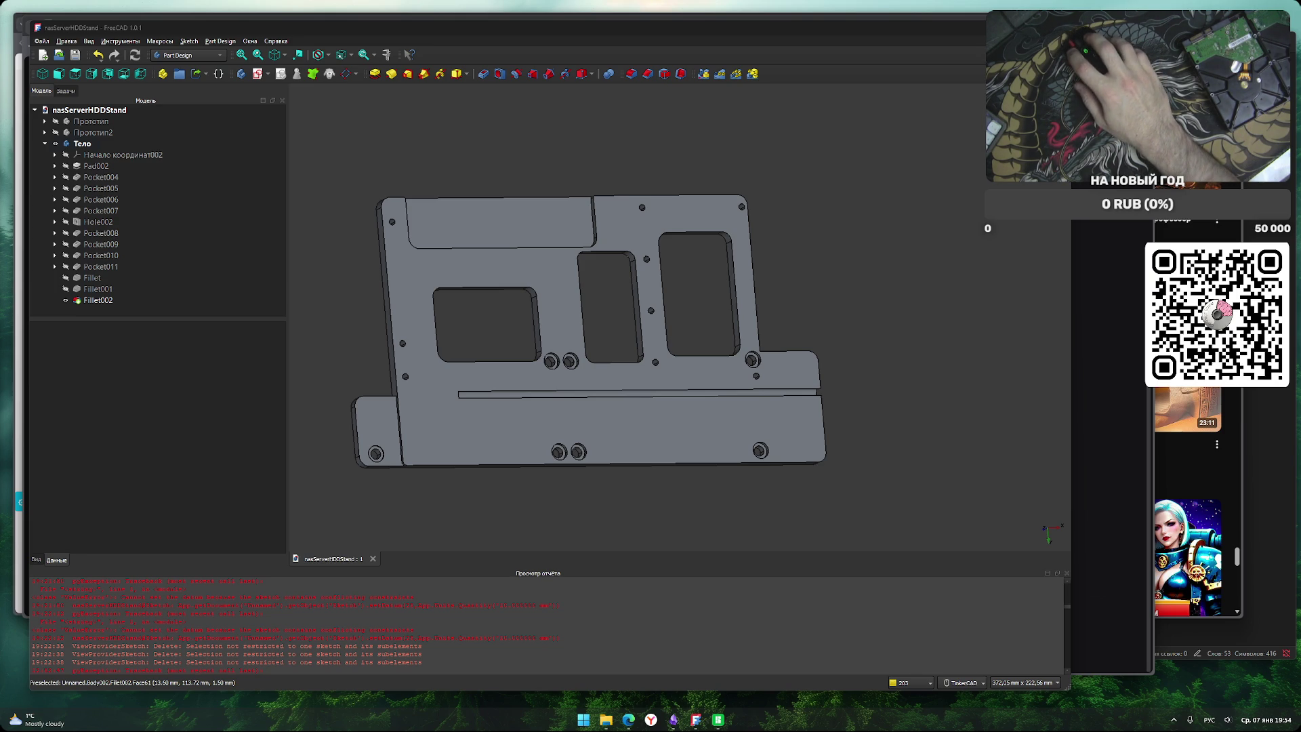
pyautogui.hotkey('alt', 'shift')
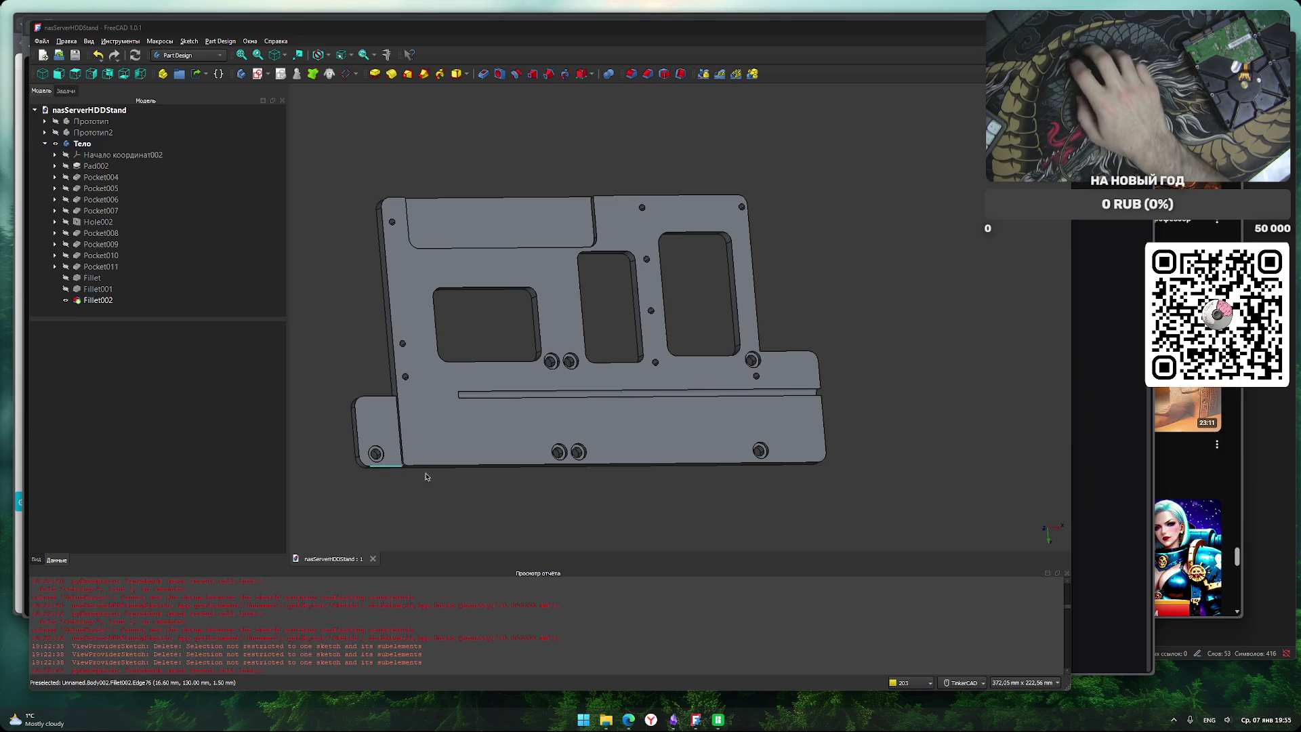
pyautogui.click(1227, 720)
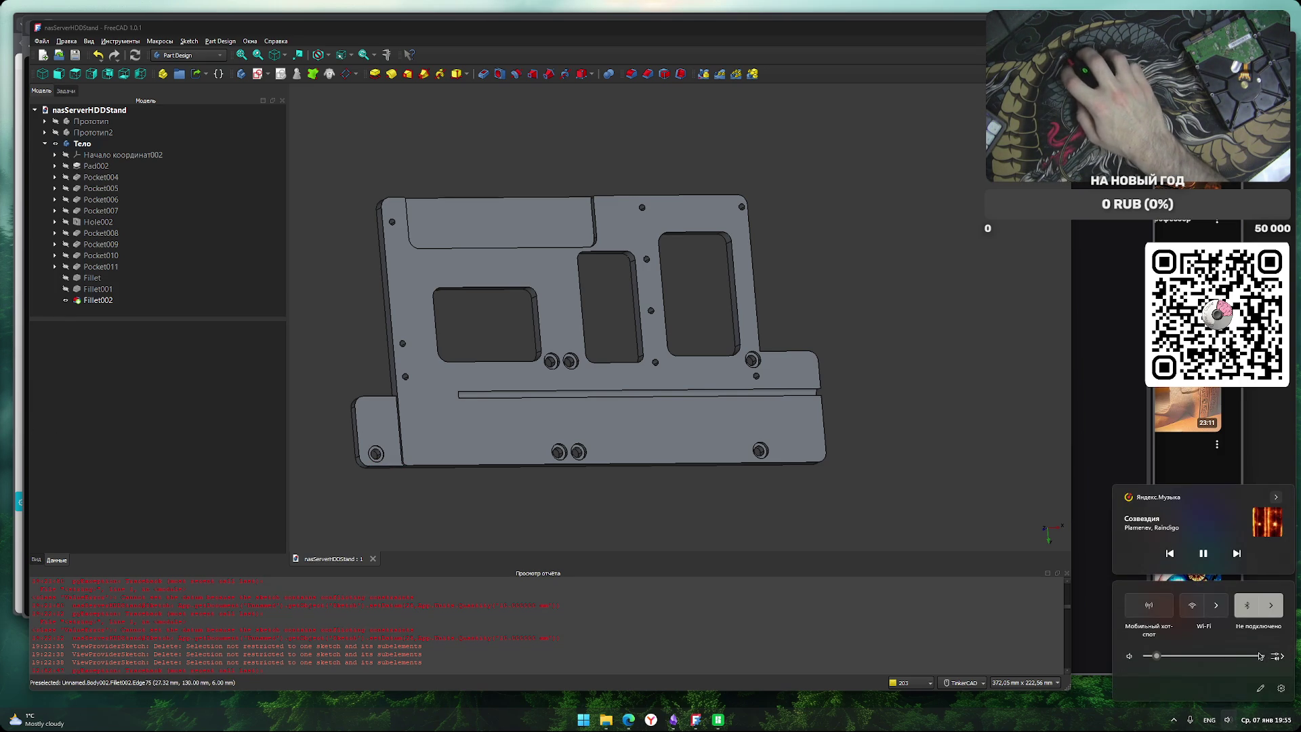
pyautogui.click(1276, 655)
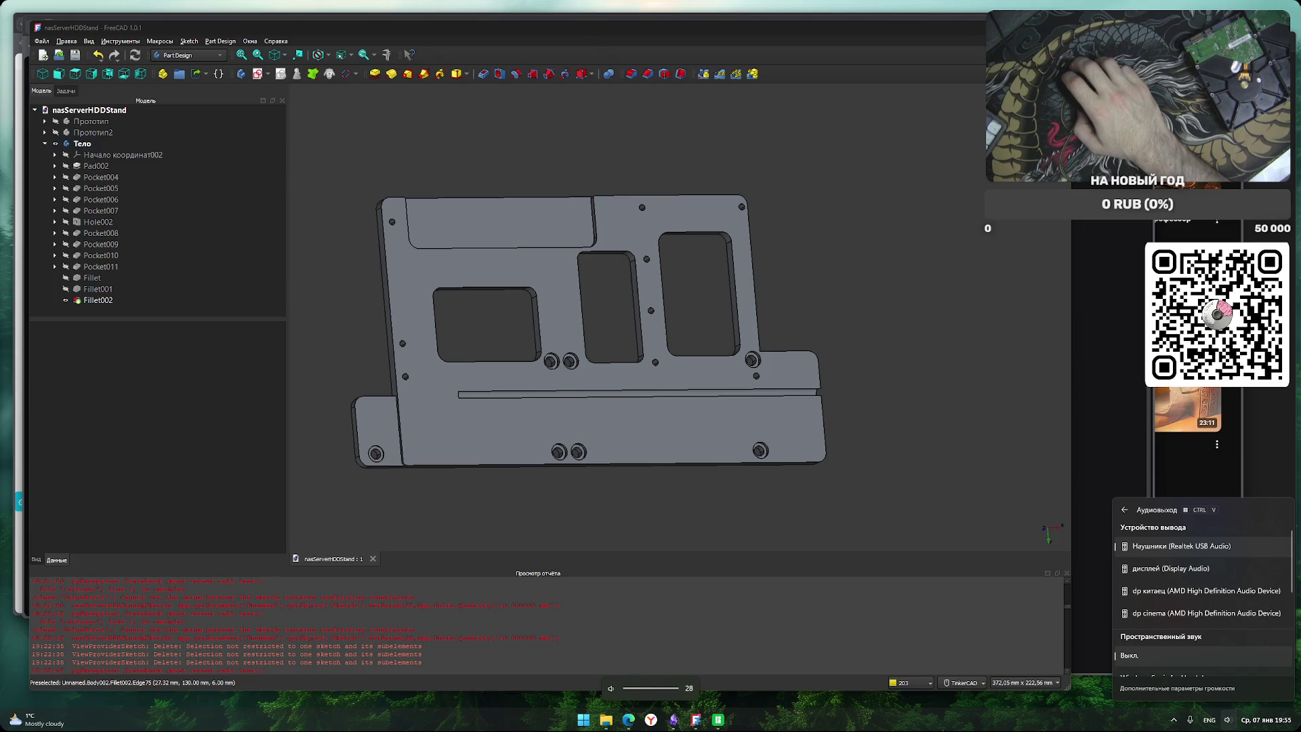
pyautogui.click(594, 609)
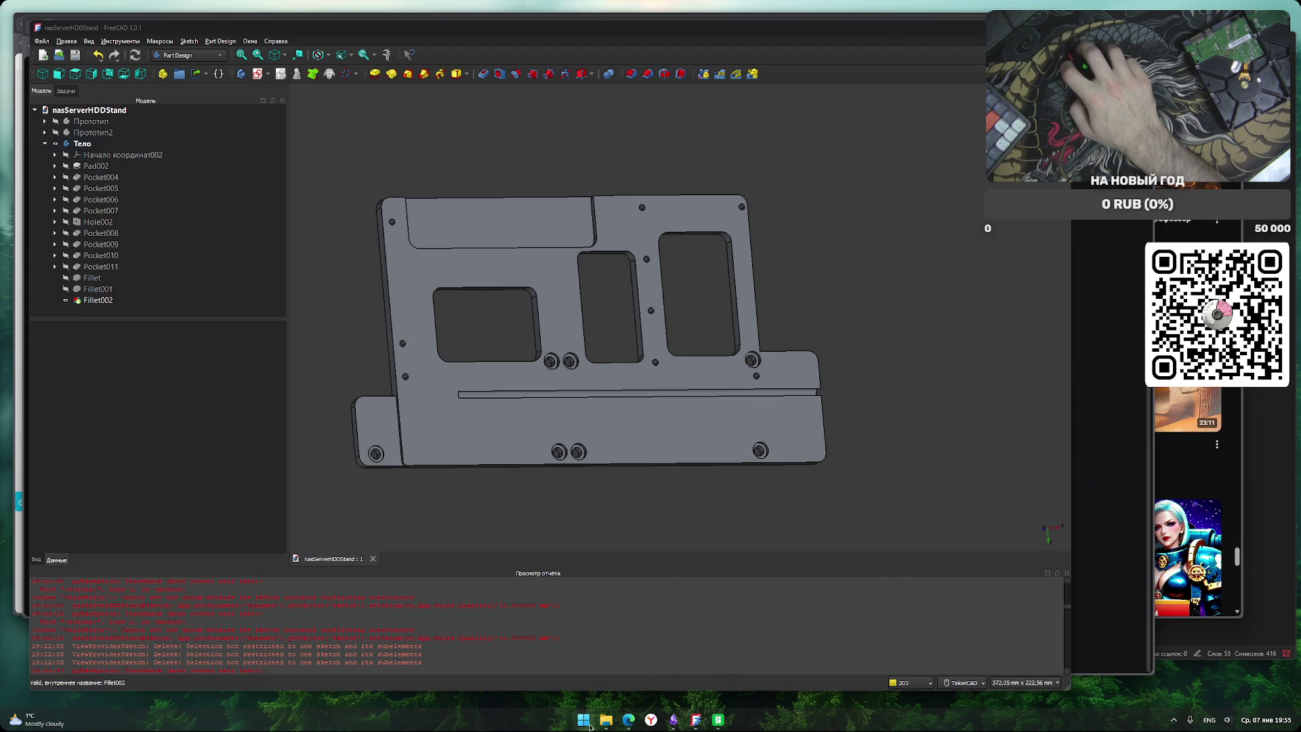
# Step: Open an admin PowerShell and SSH into the Debian server at 10.0.9.200
pyautogui.hotkey('ctrl', 'alt', 't')
pyautogui.moveTo(403, 107); pyautogui.dragTo(534, 373)
pyautogui.write('ds')
pyautogui.press('BackSpace')
pyautogui.press('BackSpace')
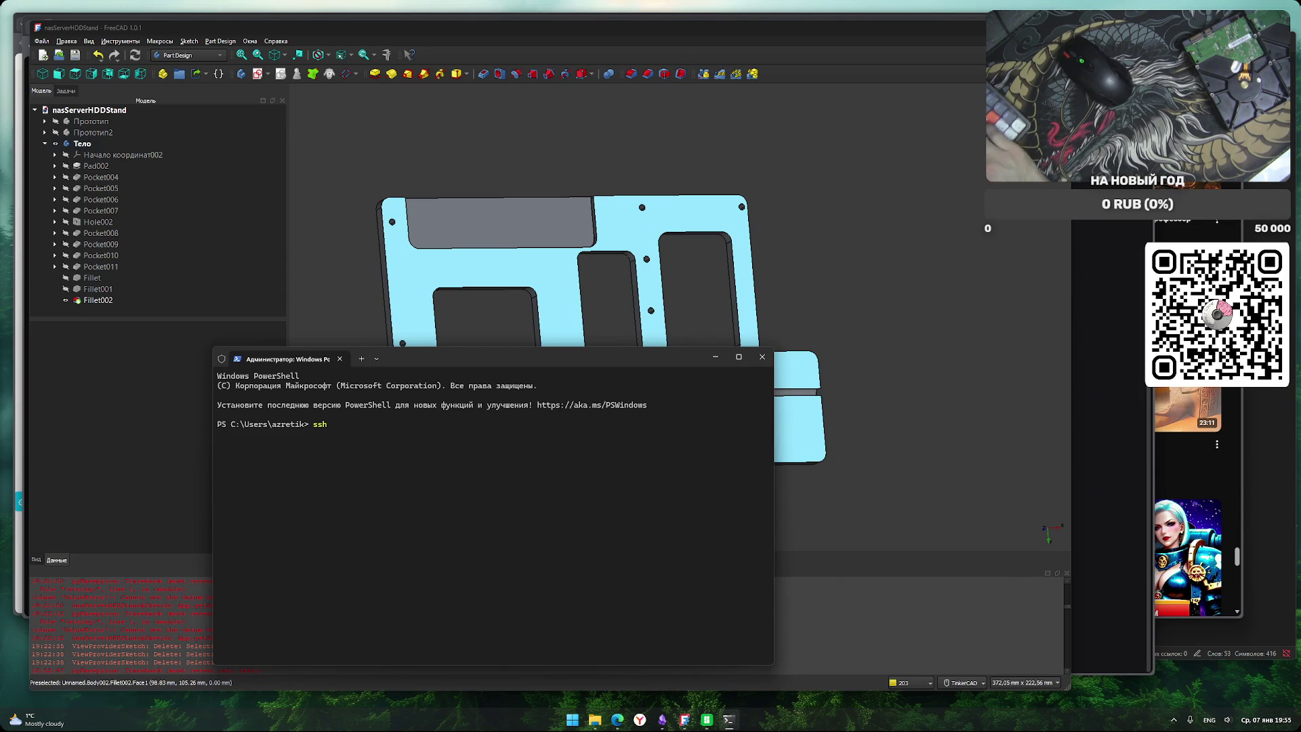
pyautogui.write('@10.0.9.20')
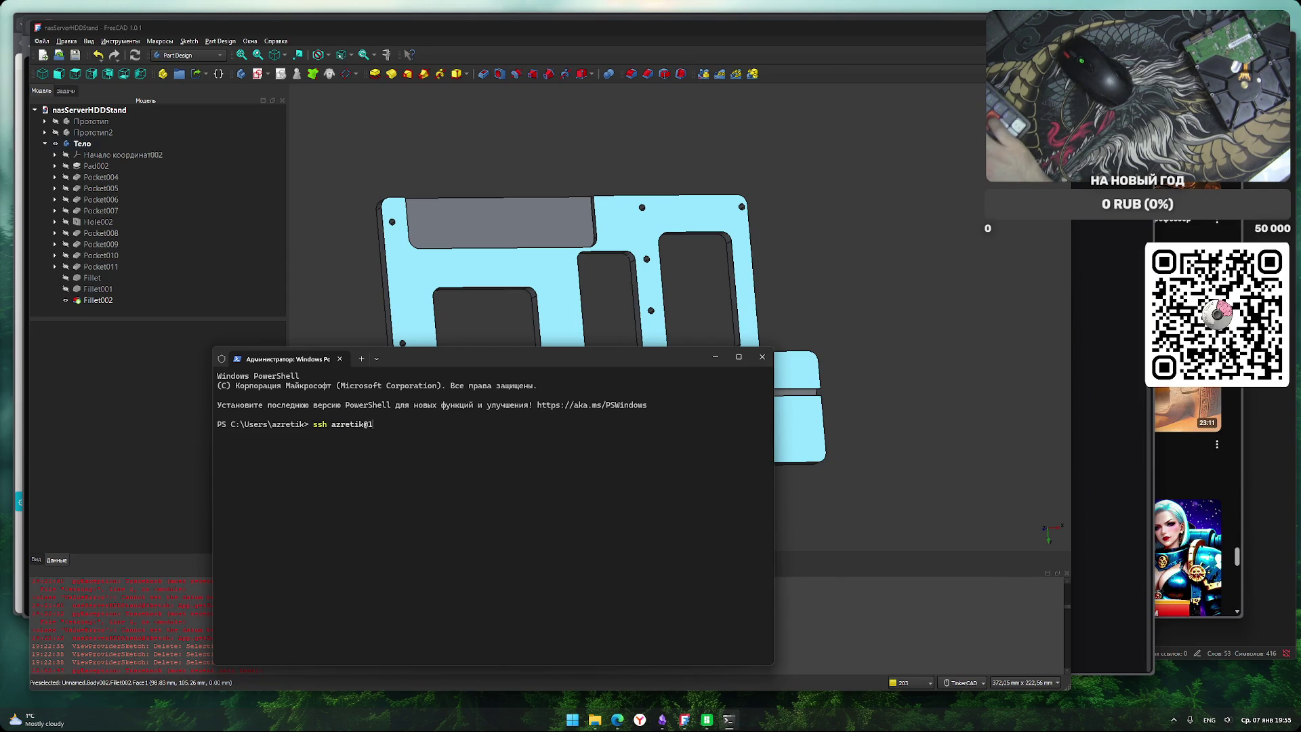
pyautogui.write('0')
pyautogui.press('Return')
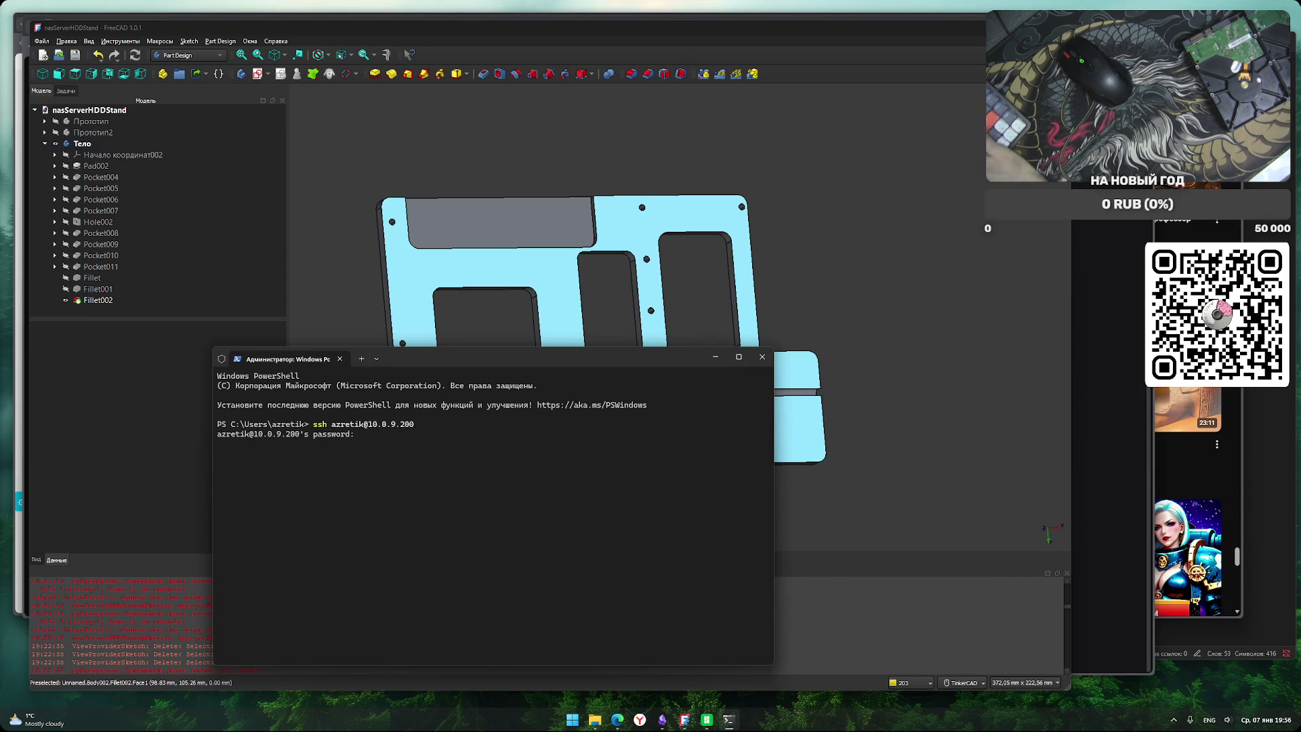
pyautogui.press('Return')
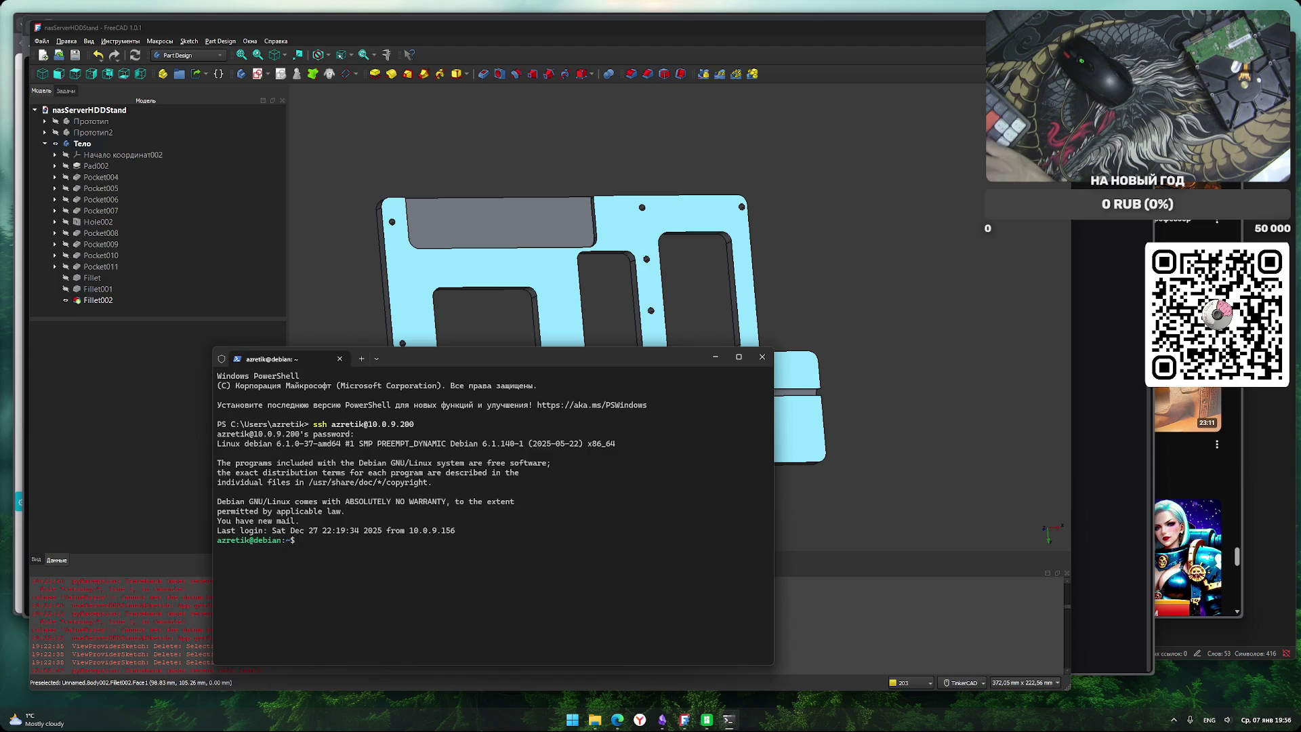
# Step: List the home folder with ls and ls -la, then bring the browser forward
pyautogui.write('ls')
pyautogui.press('Return')
pyautogui.write('l s-la')
pyautogui.press('Return')
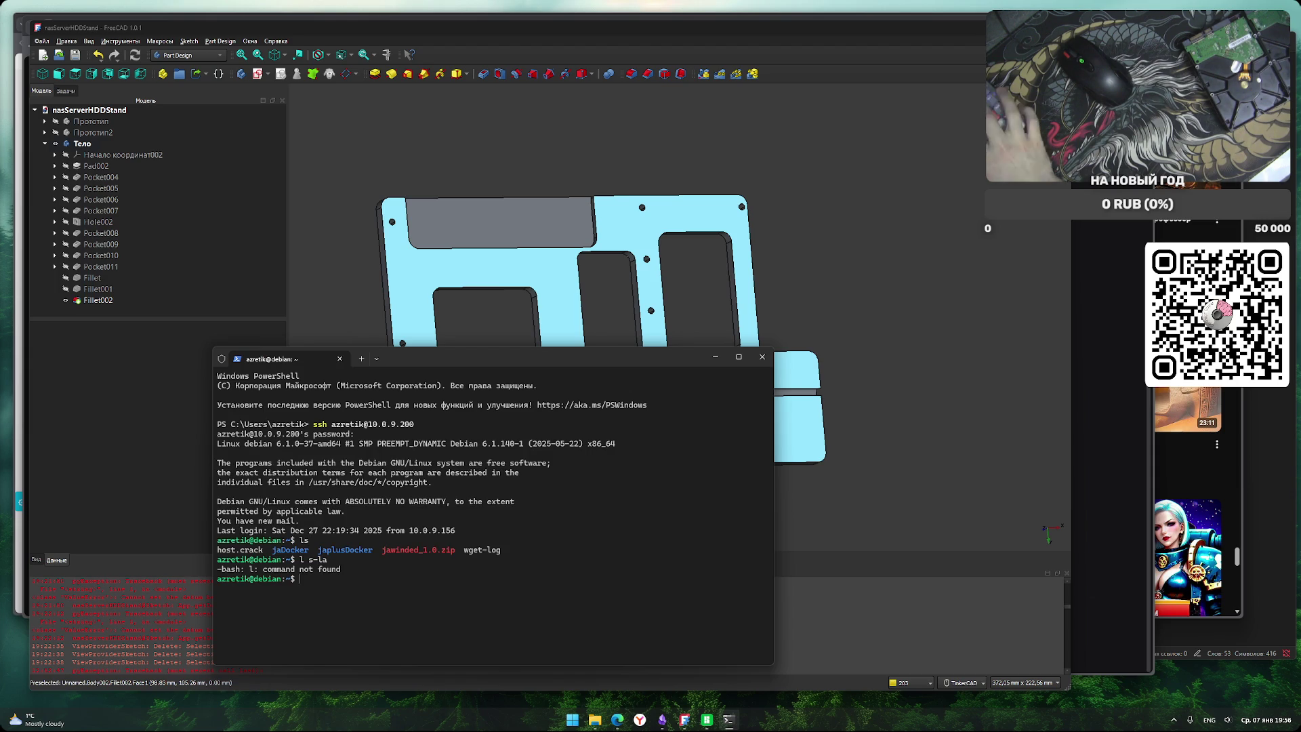
pyautogui.write('ls -la')
pyautogui.press('Return')
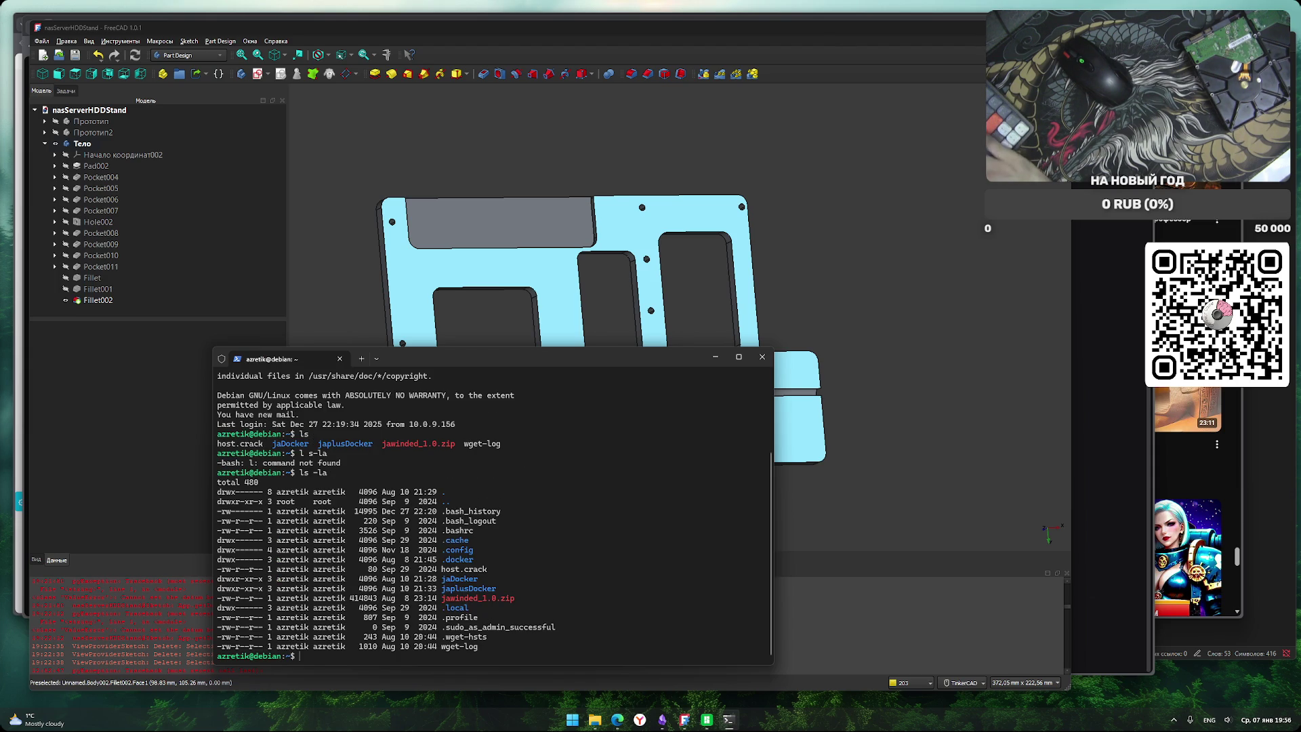
pyautogui.write('ls')
pyautogui.press('Return')
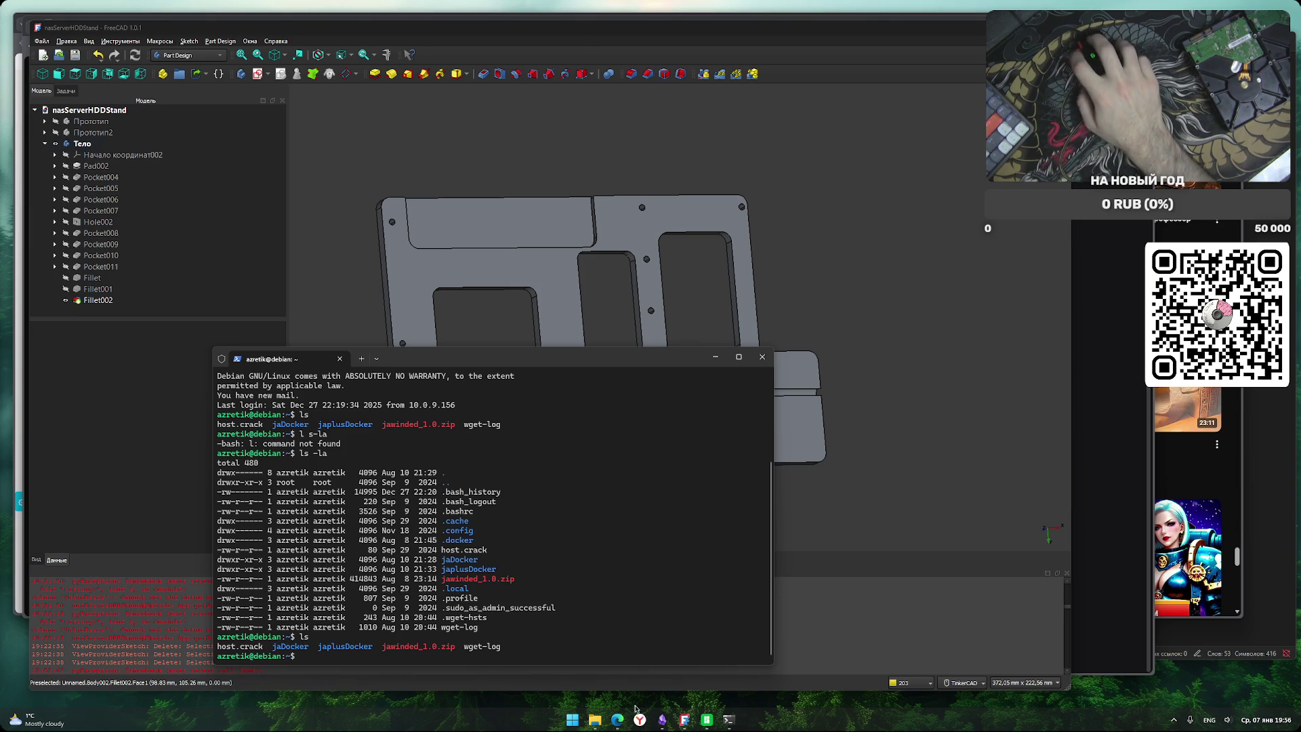
pyautogui.moveTo(617, 727)
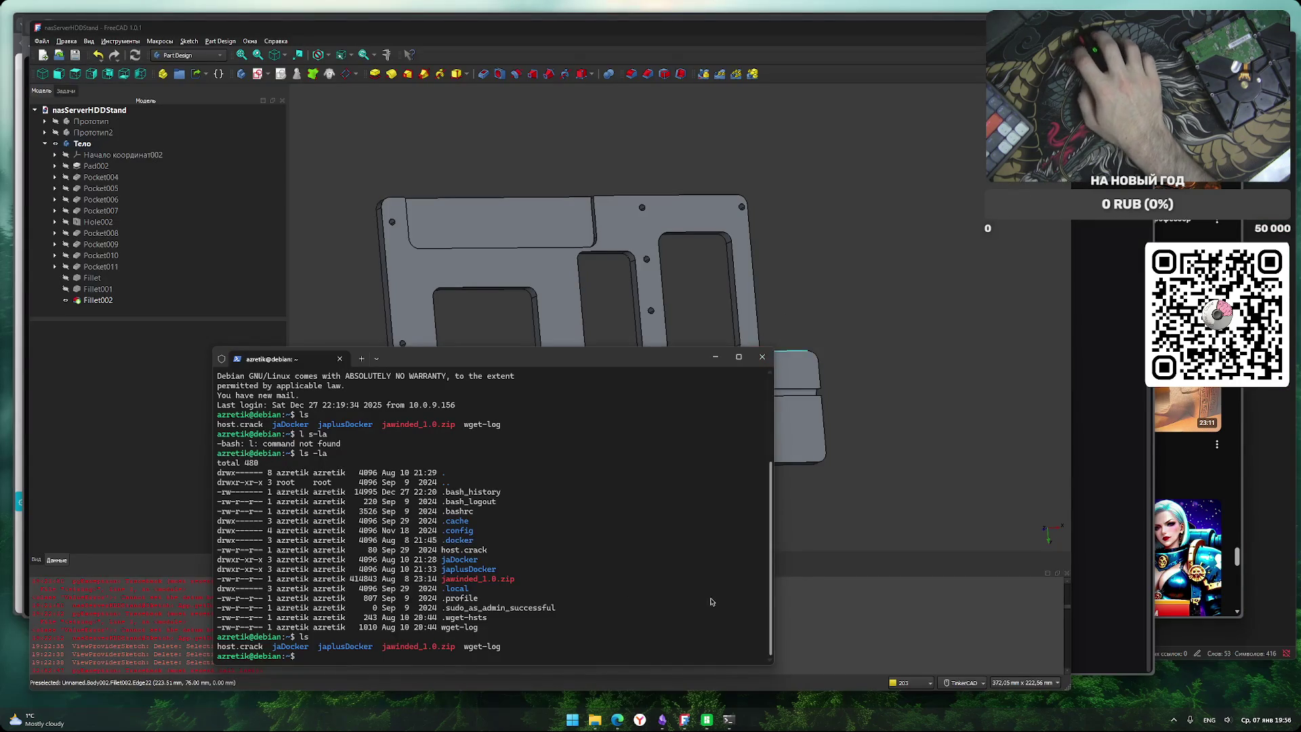
pyautogui.click(583, 667)
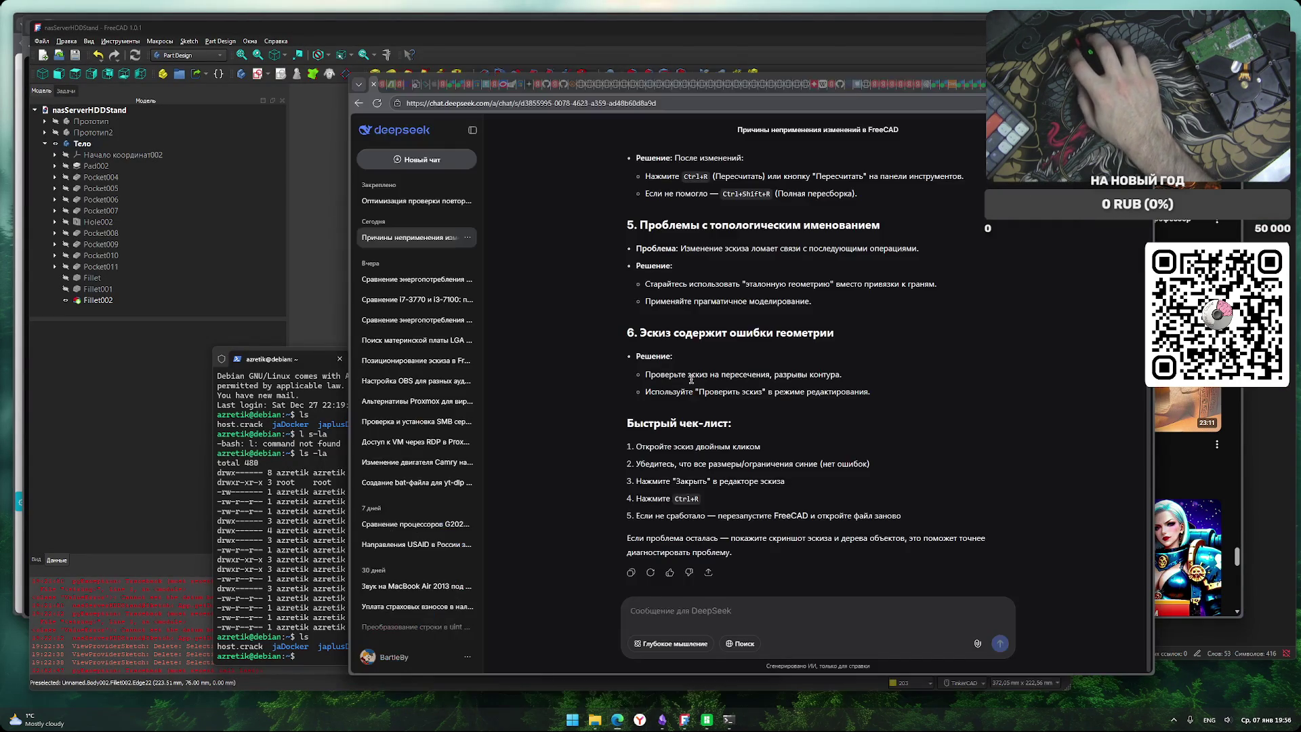
# Step: Load 10.0.9.200:9443 in a new tab, proceeding past the certificate warning
pyautogui.hotkey('ctrl', 't')
pyautogui.write('10.0.9.1')
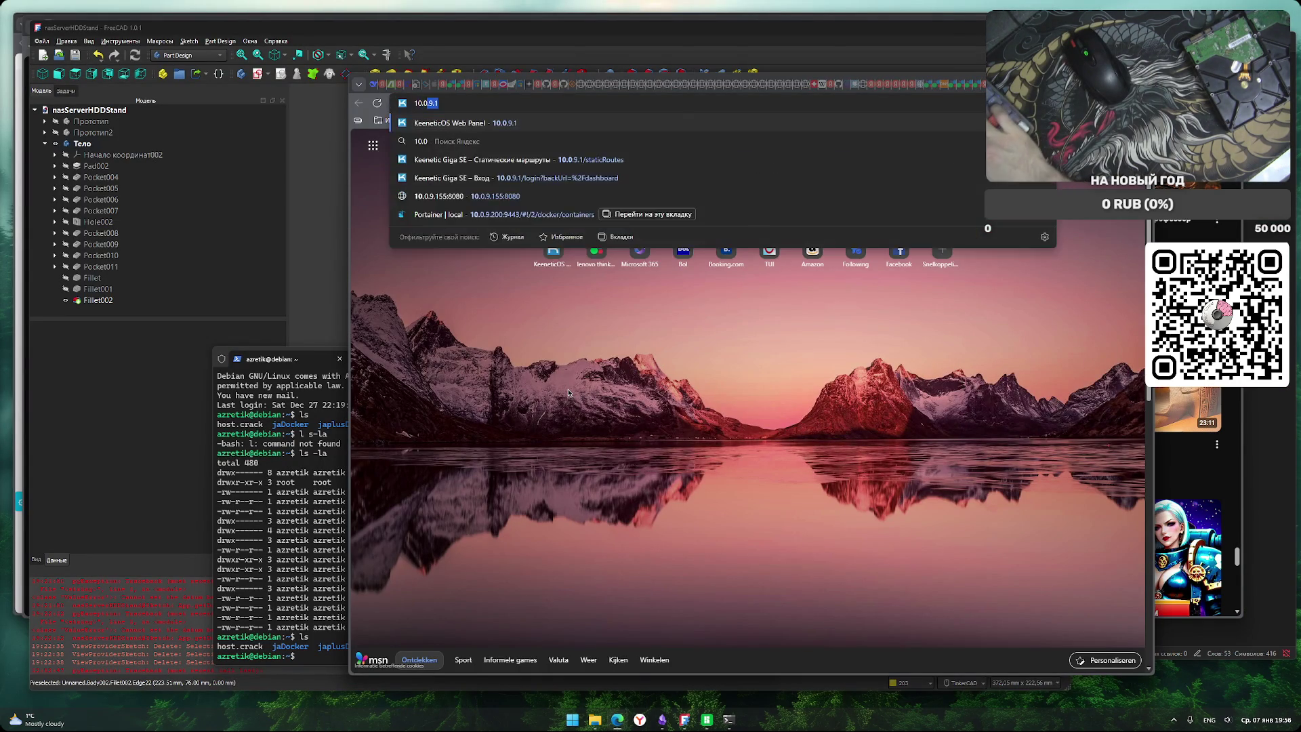
pyautogui.write('200:9443/#!/aut')
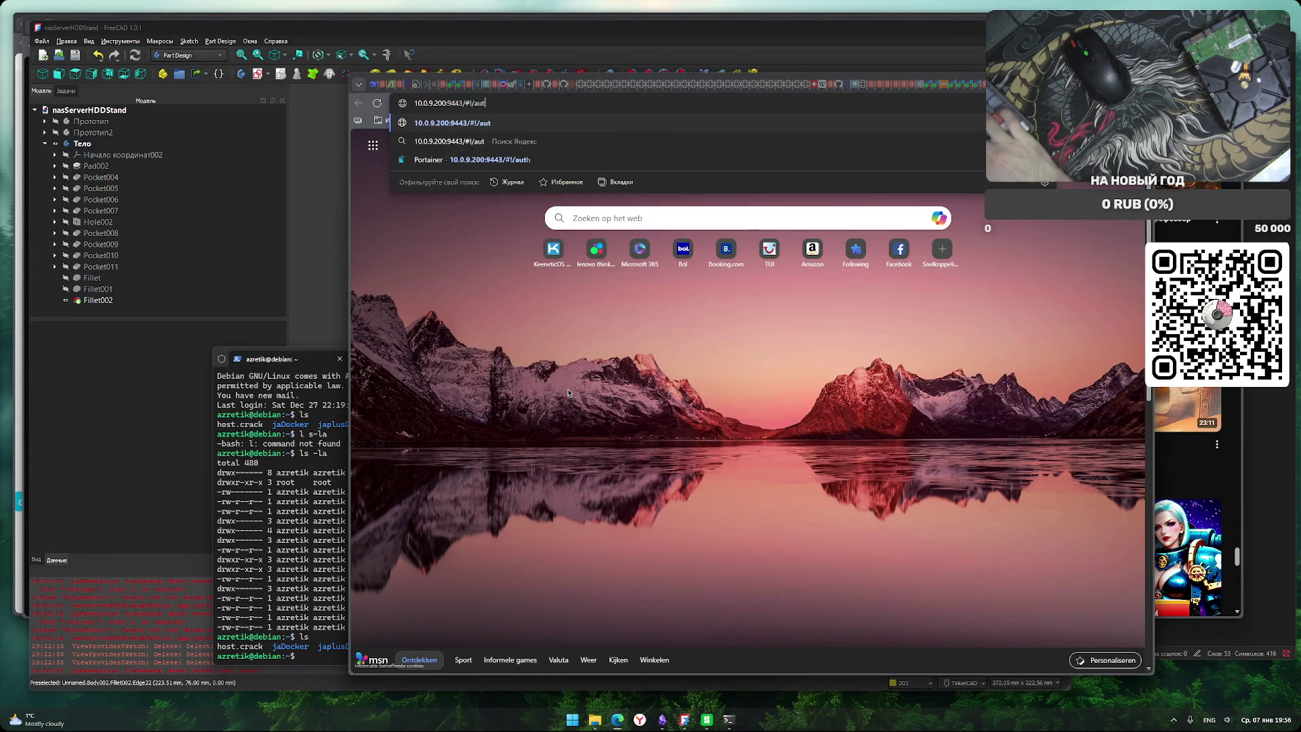
pyautogui.press('BackSpace')
pyautogui.press('BackSpace')
pyautogui.press('BackSpace')
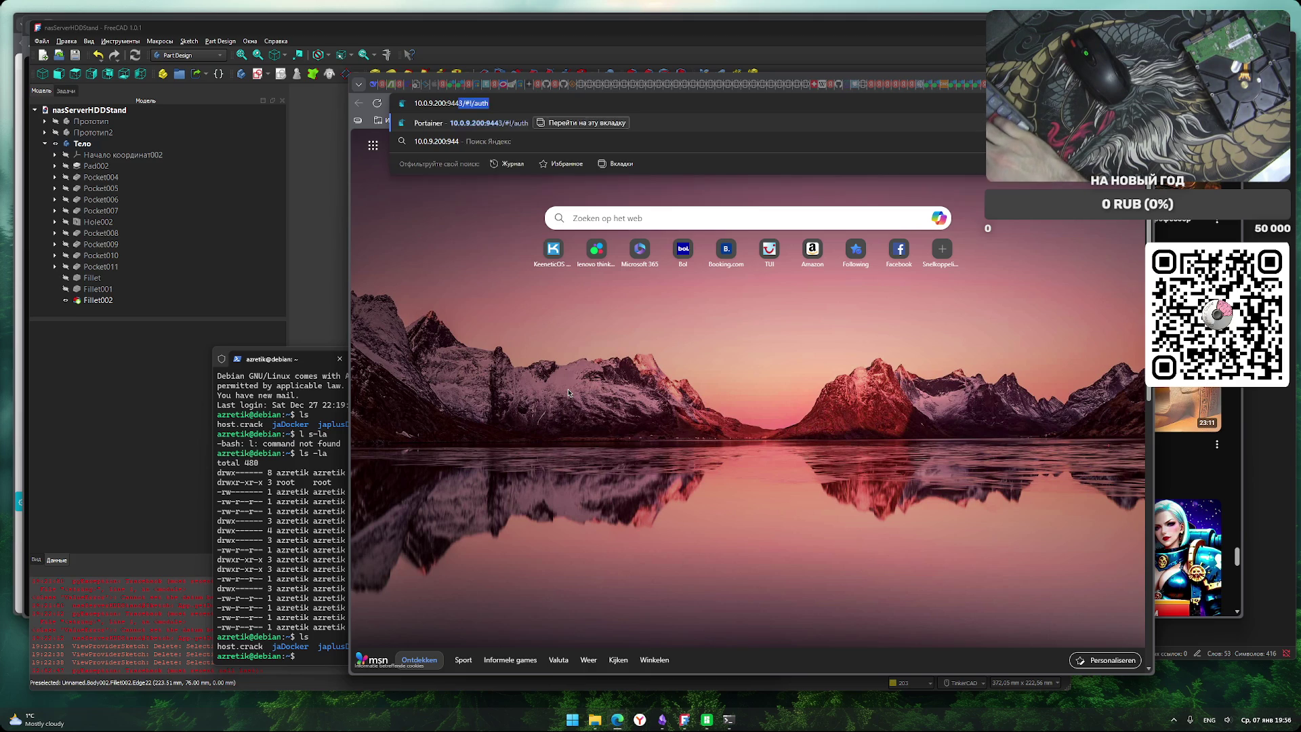
pyautogui.write('3')
pyautogui.press('Delete')
pyautogui.press('Return')
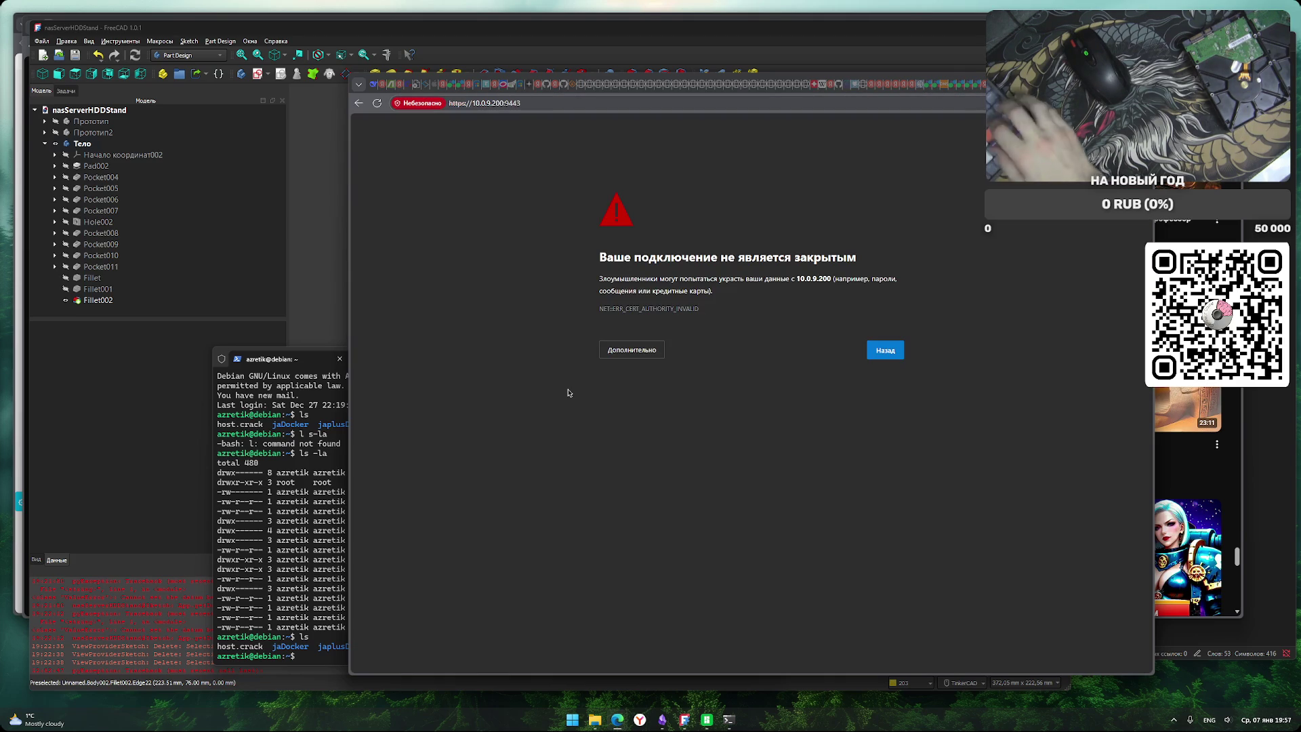
pyautogui.click(631, 349)
pyautogui.click(646, 438)
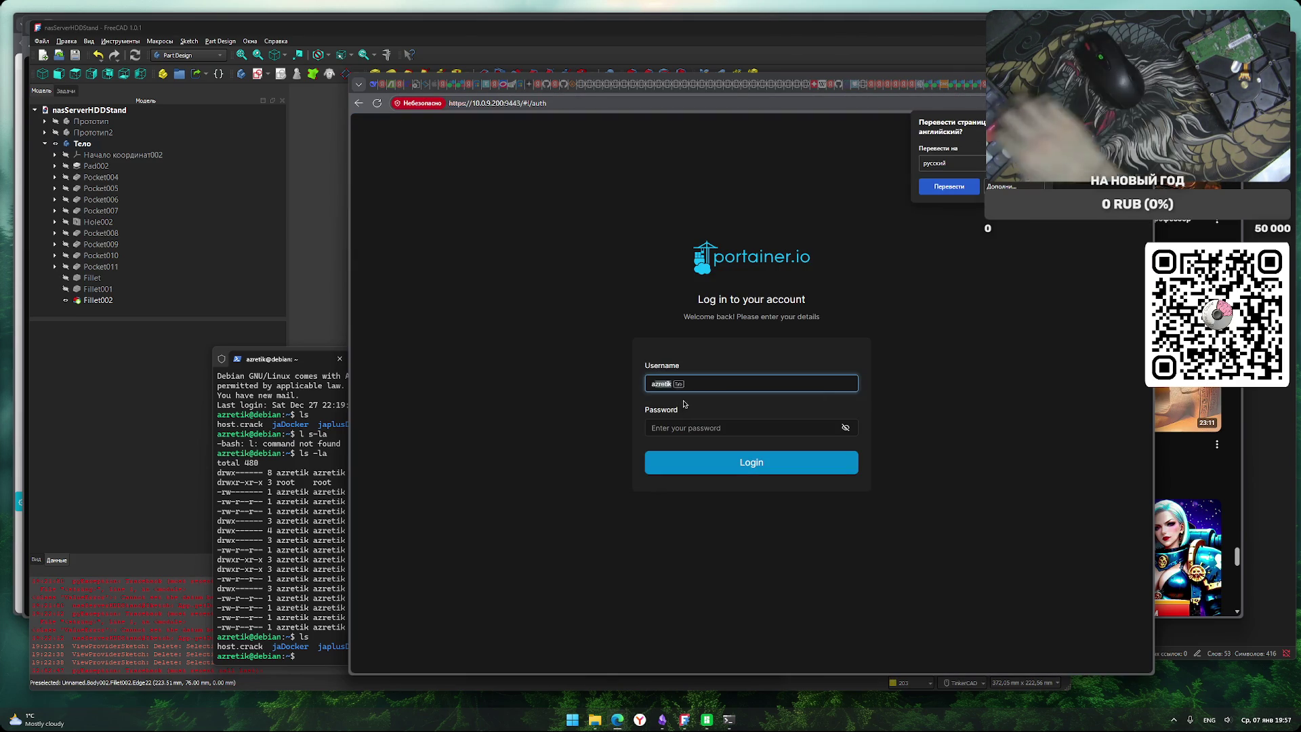
# Step: Sign in to Portainer with the account username and password and open the local environment
pyautogui.press('Tab')
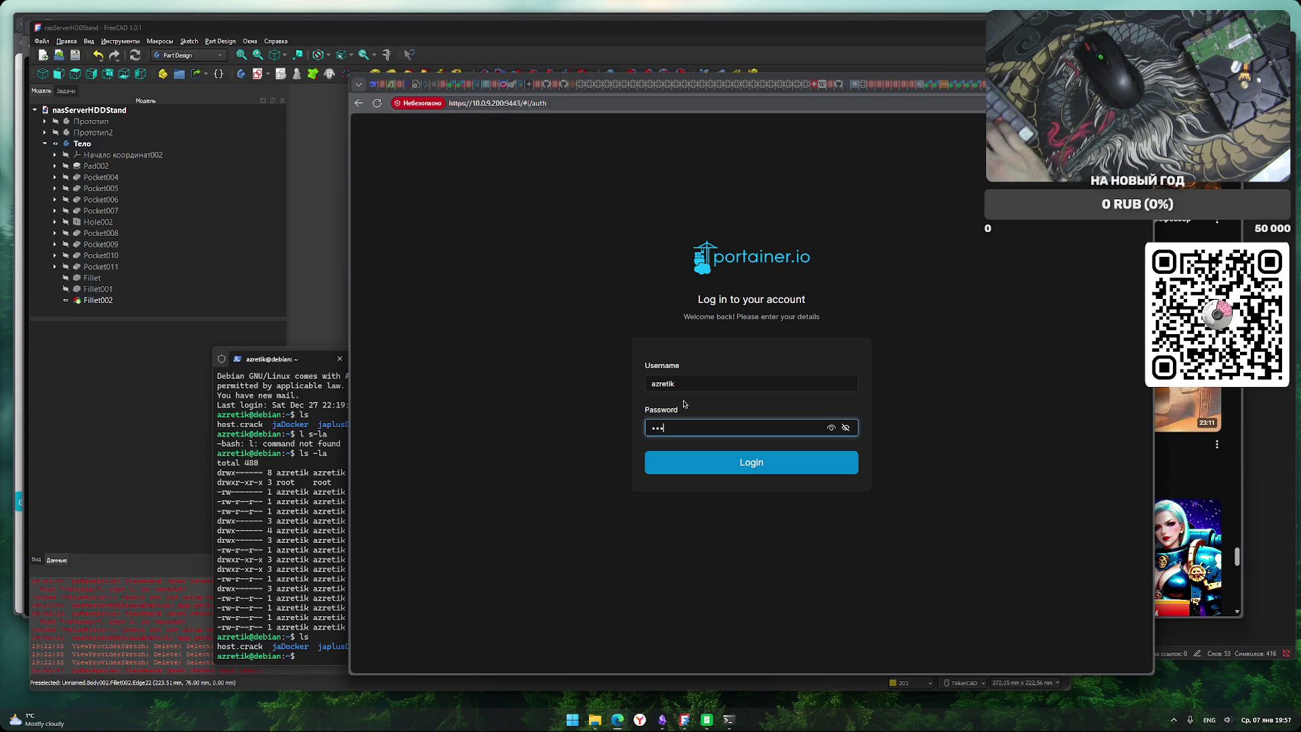
pyautogui.press('Return')
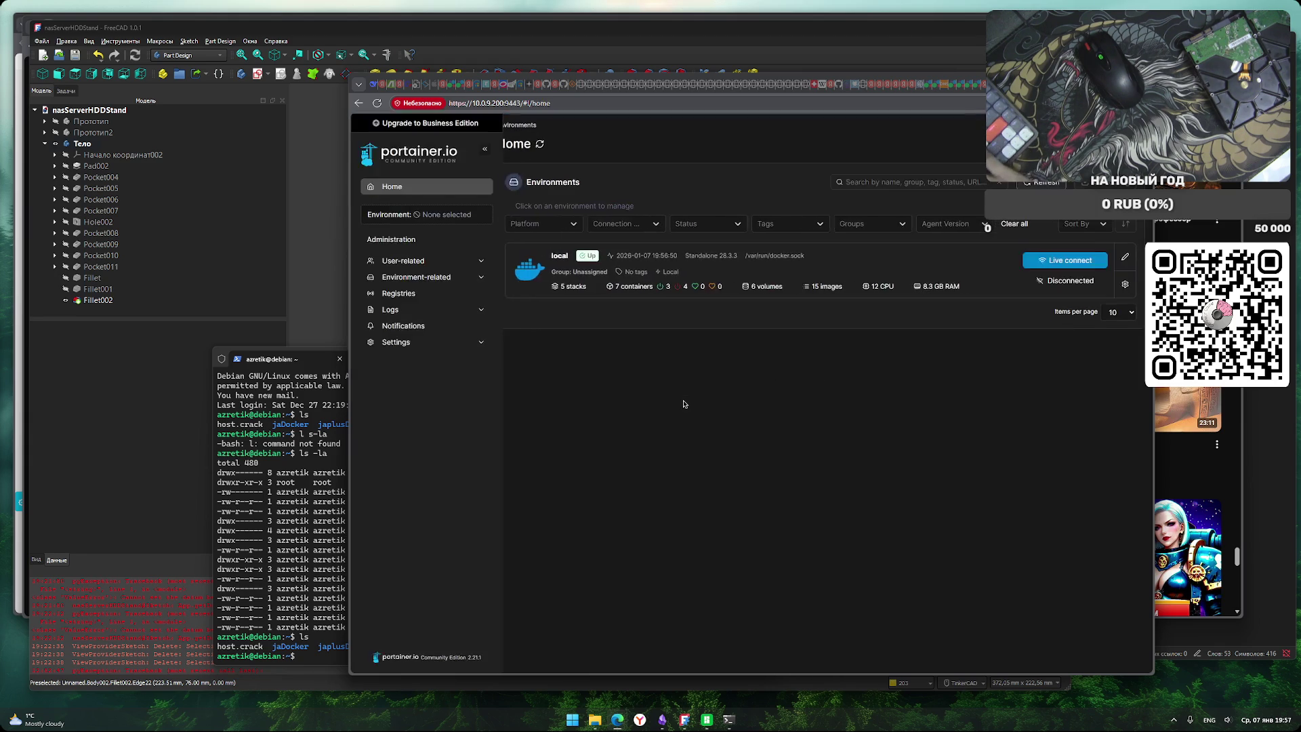
pyautogui.click(613, 278)
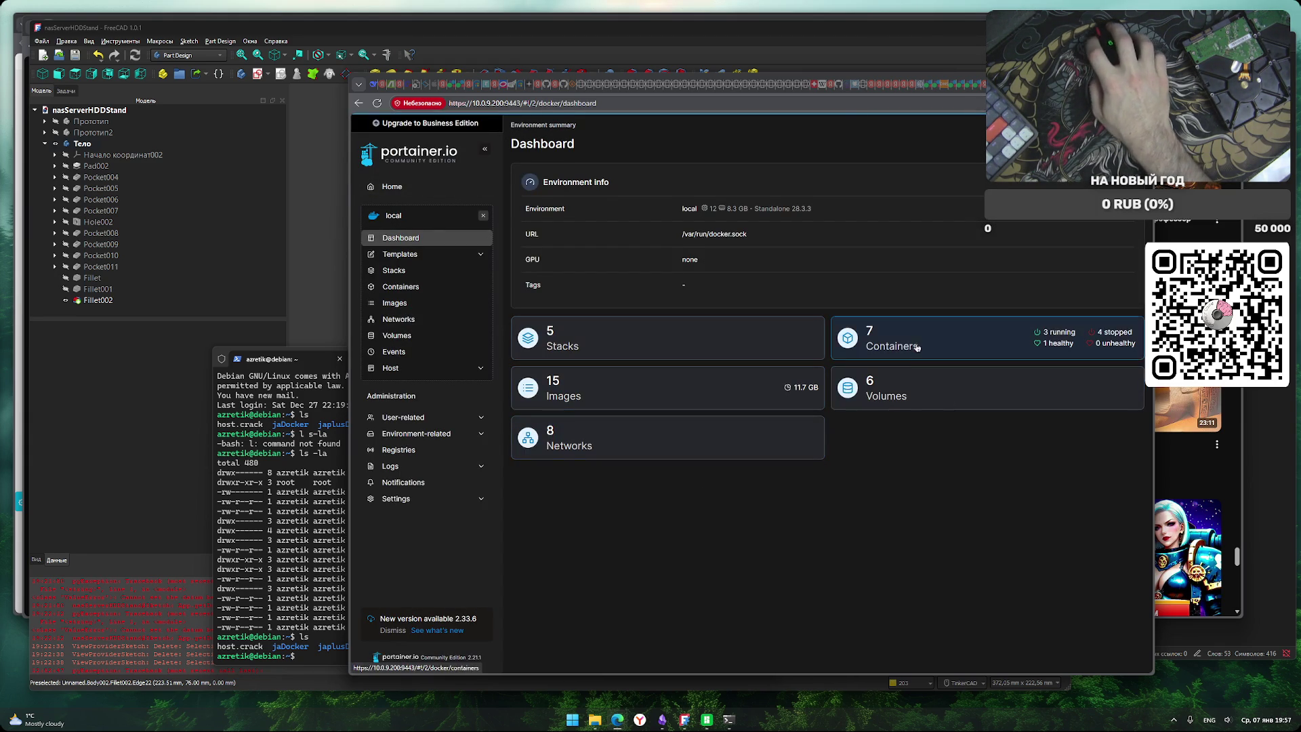
# Step: Open the Containers list from the dashboard, then bring the Debian terminal forward
pyautogui.click(949, 342)
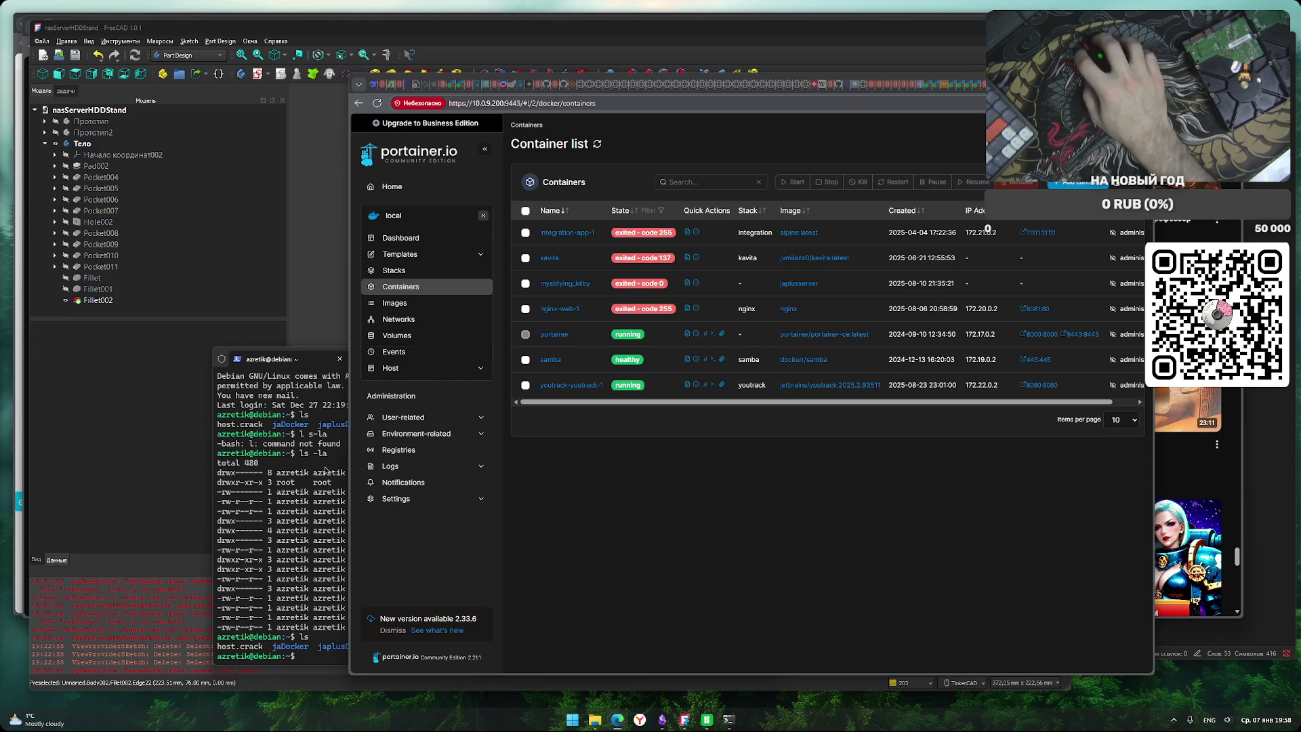
pyautogui.click(326, 470)
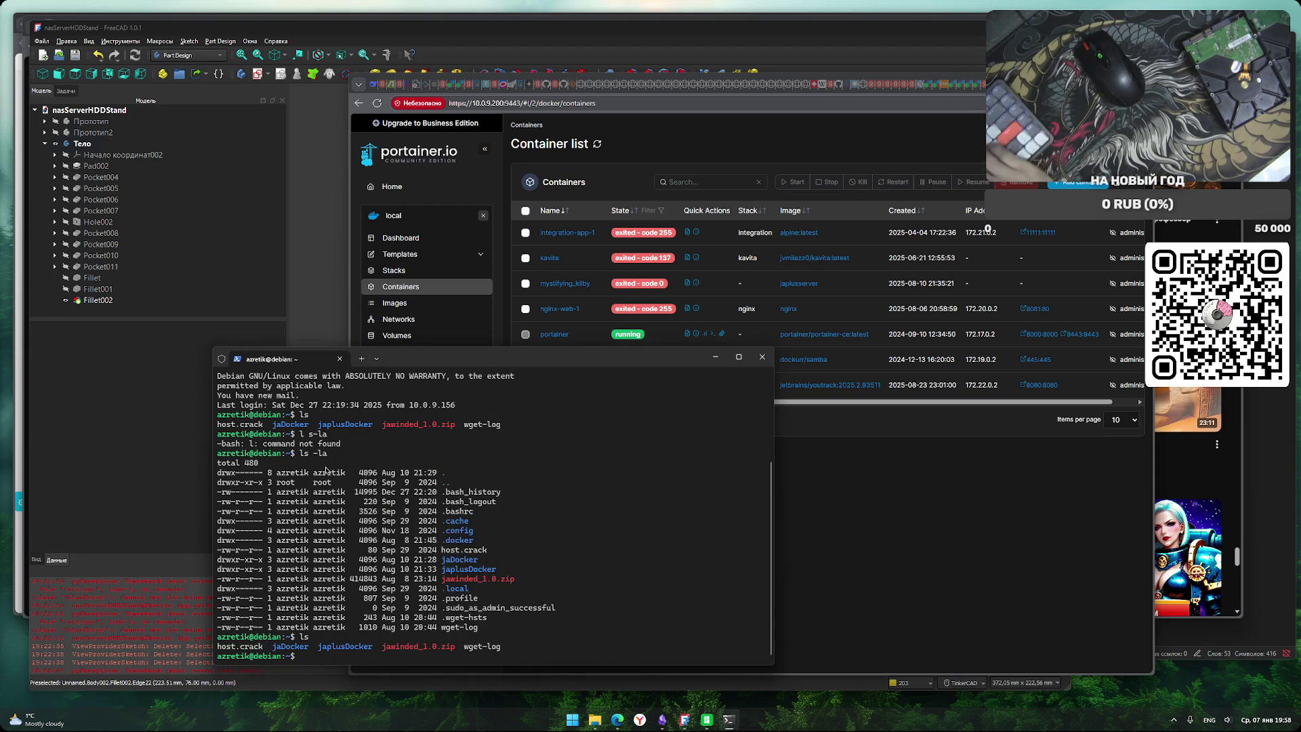
# Step: Move up to /home, list it with ls and ls -la, then start mc
pyautogui.press('BackSpace')
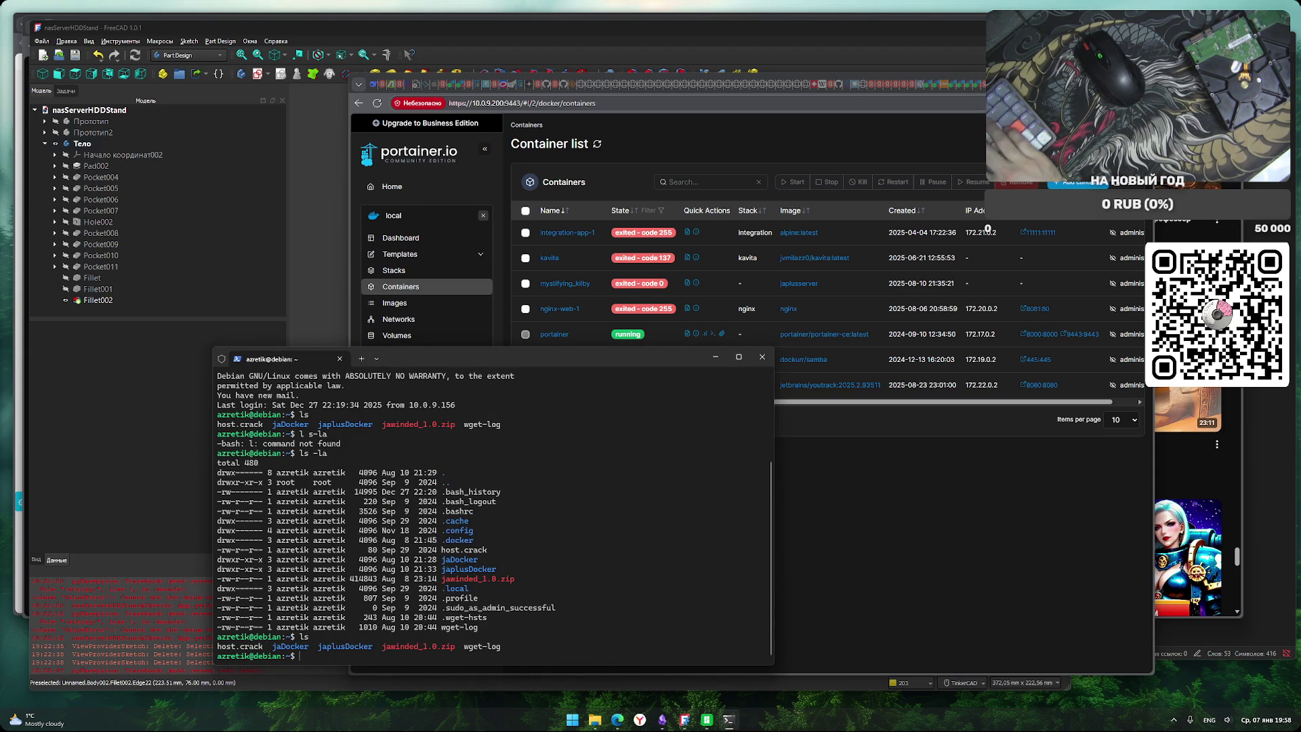
pyautogui.write('cd ..')
pyautogui.press('Return')
pyautogui.write('ls')
pyautogui.press('Return')
pyautogui.write('l s-la')
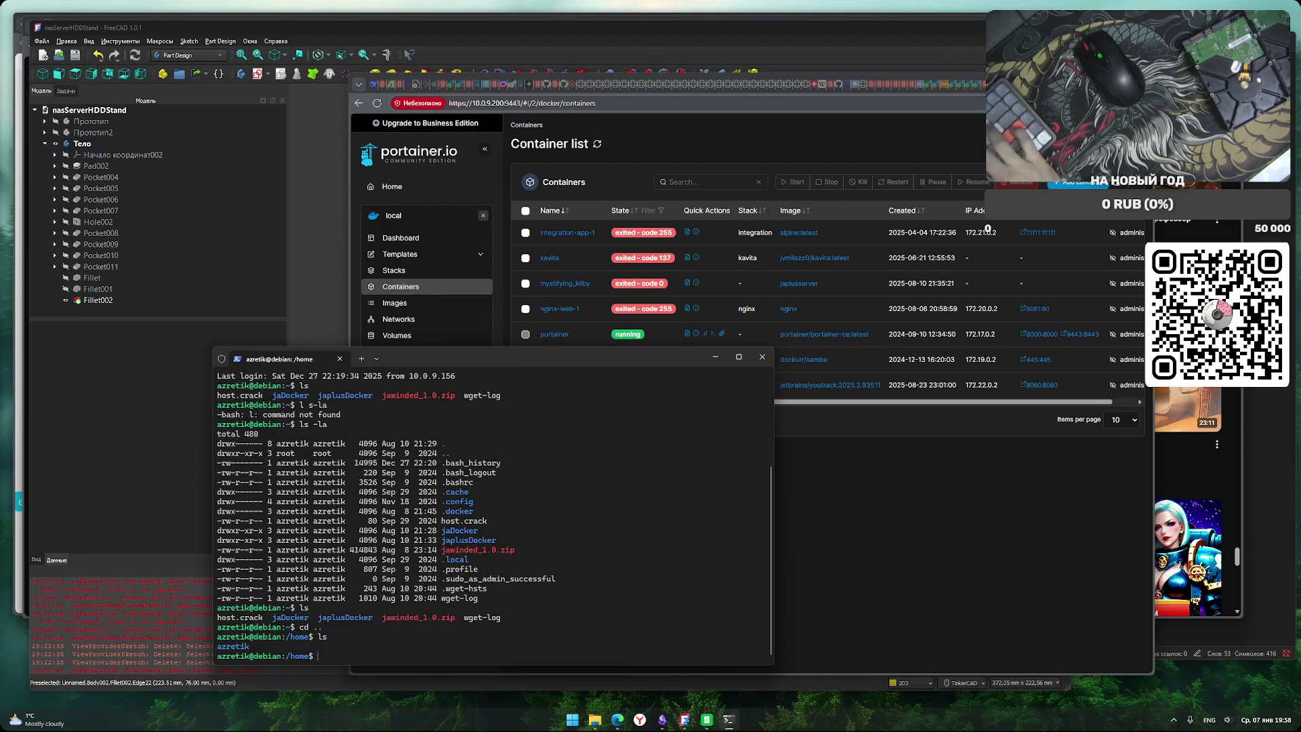
pyautogui.press('Return')
pyautogui.write('ls -la')
pyautogui.press('Return')
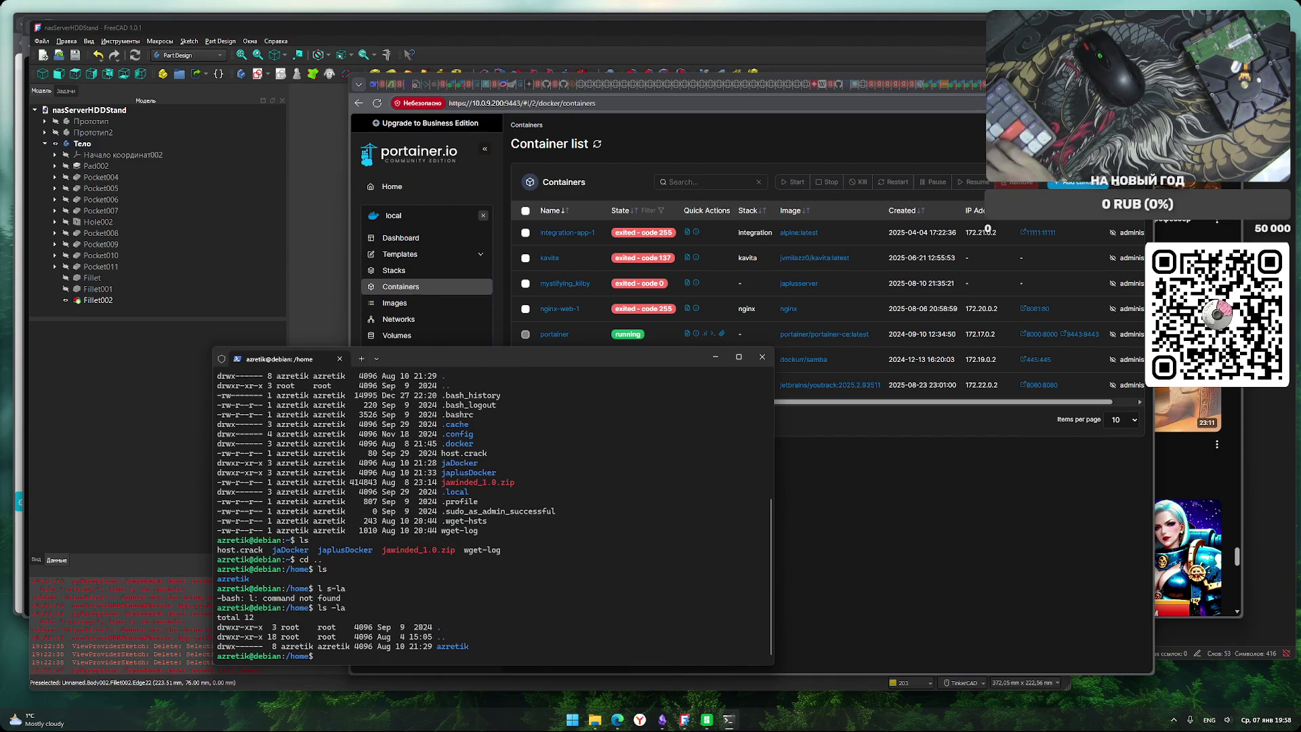
pyautogui.write('mc')
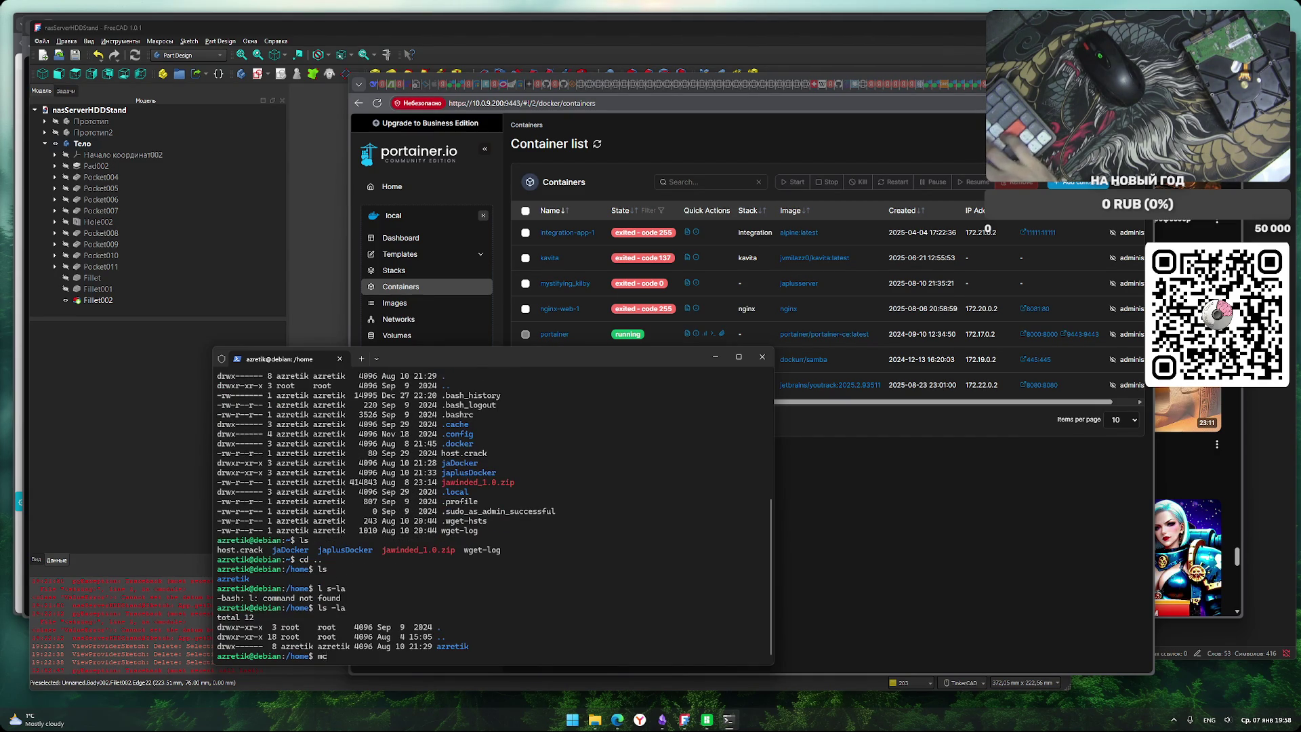
pyautogui.press('Return')
# Step: Navigate mc's right panel from root through /mnt/raid1 into the Data folder
pyautogui.press('Tab')
pyautogui.press('Return')
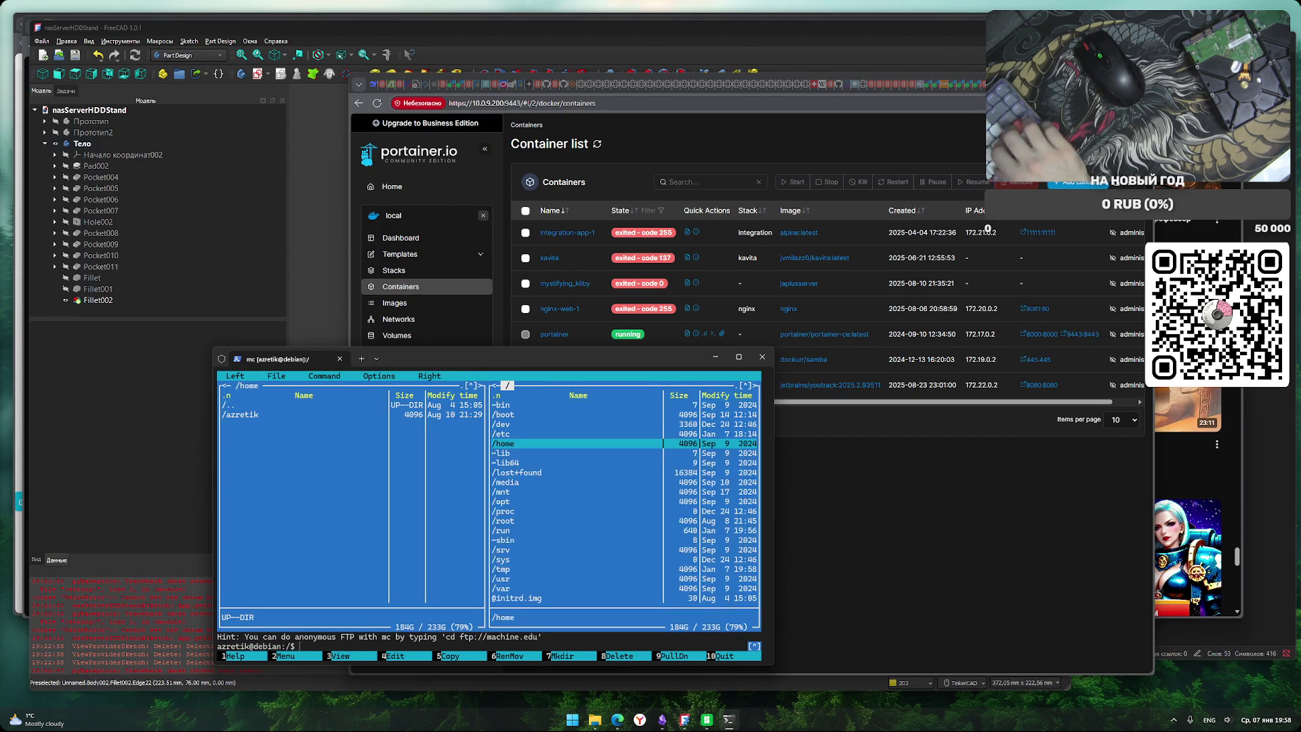
pyautogui.press('Home')
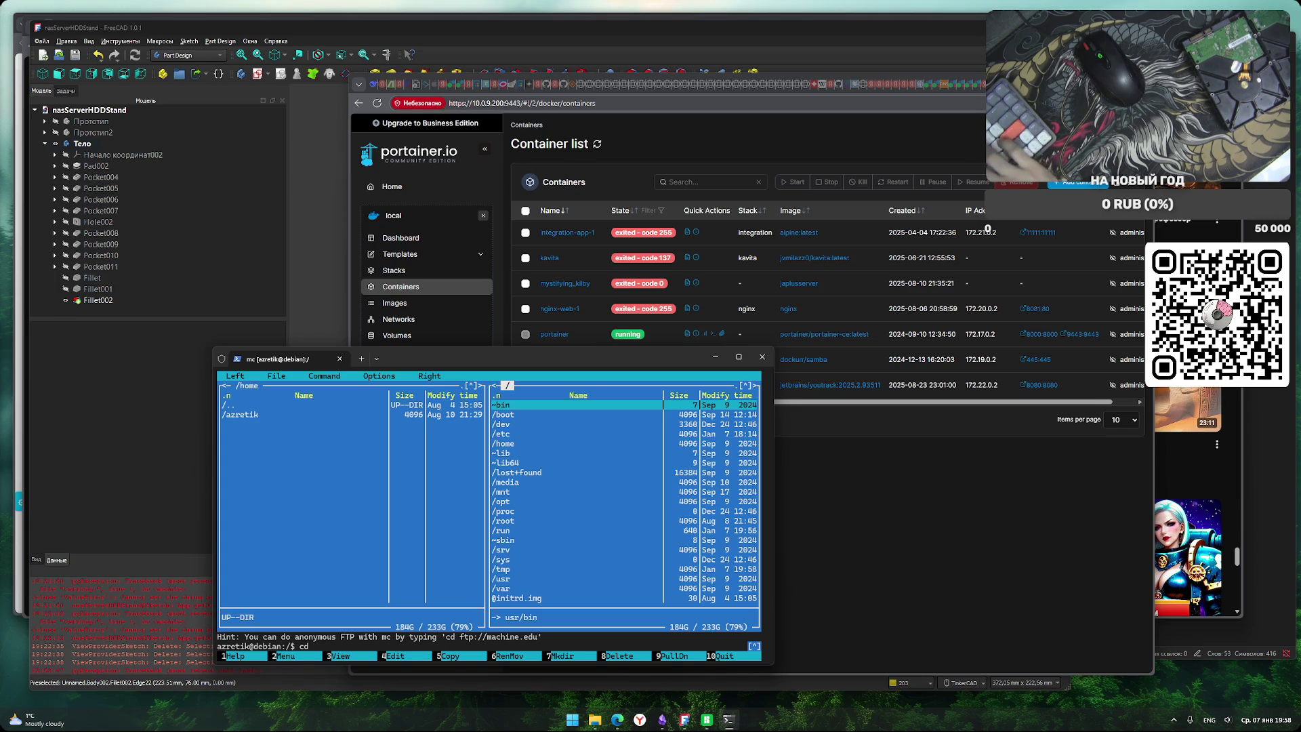
pyautogui.write('nt')
pyautogui.press('Return')
pyautogui.write('cd Ra')
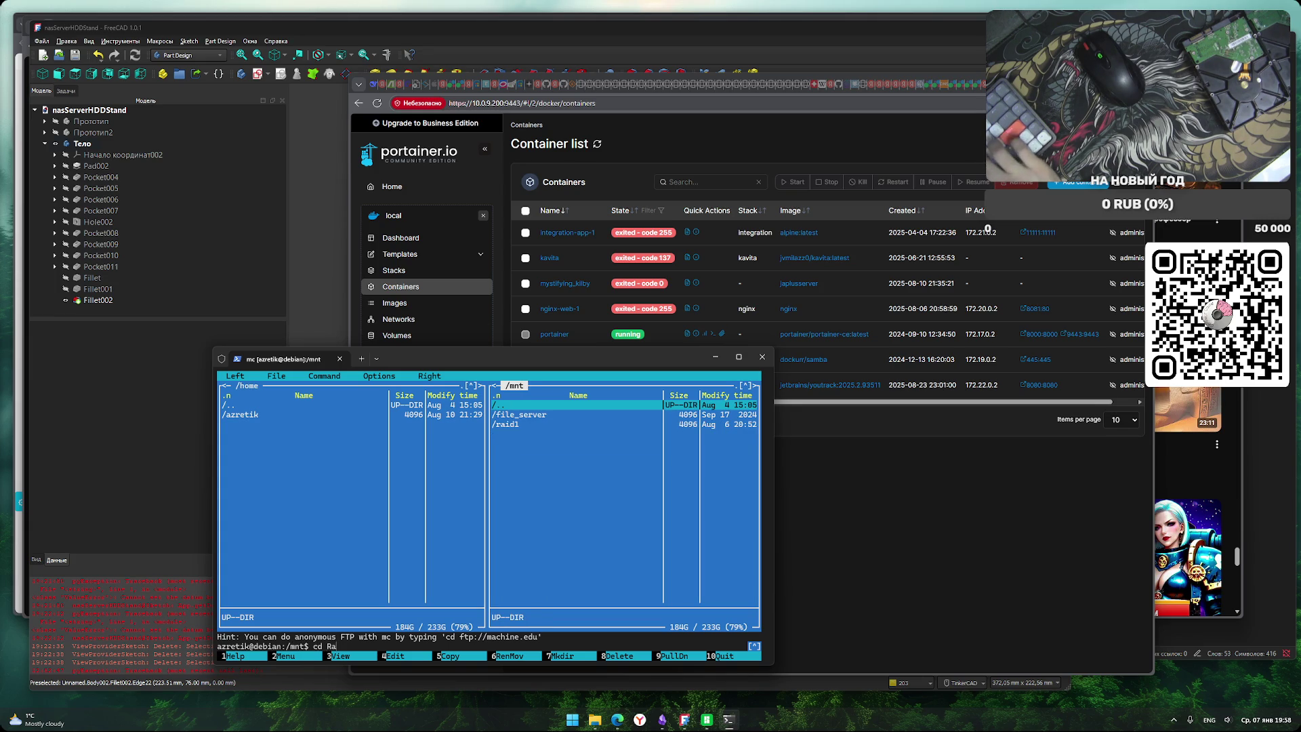
pyautogui.write('id1')
pyautogui.press('Return')
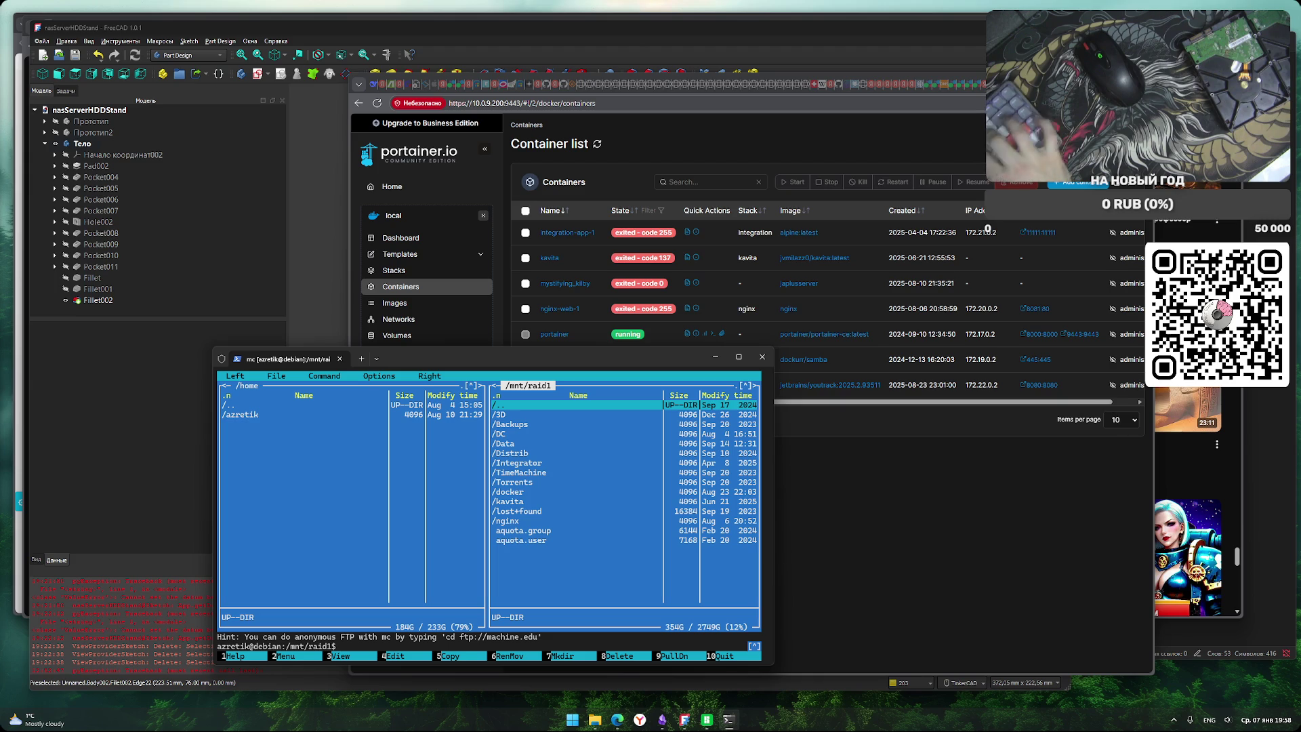
pyautogui.press('Down')
pyautogui.press('Down')
pyautogui.press('Down')
pyautogui.press('Down')
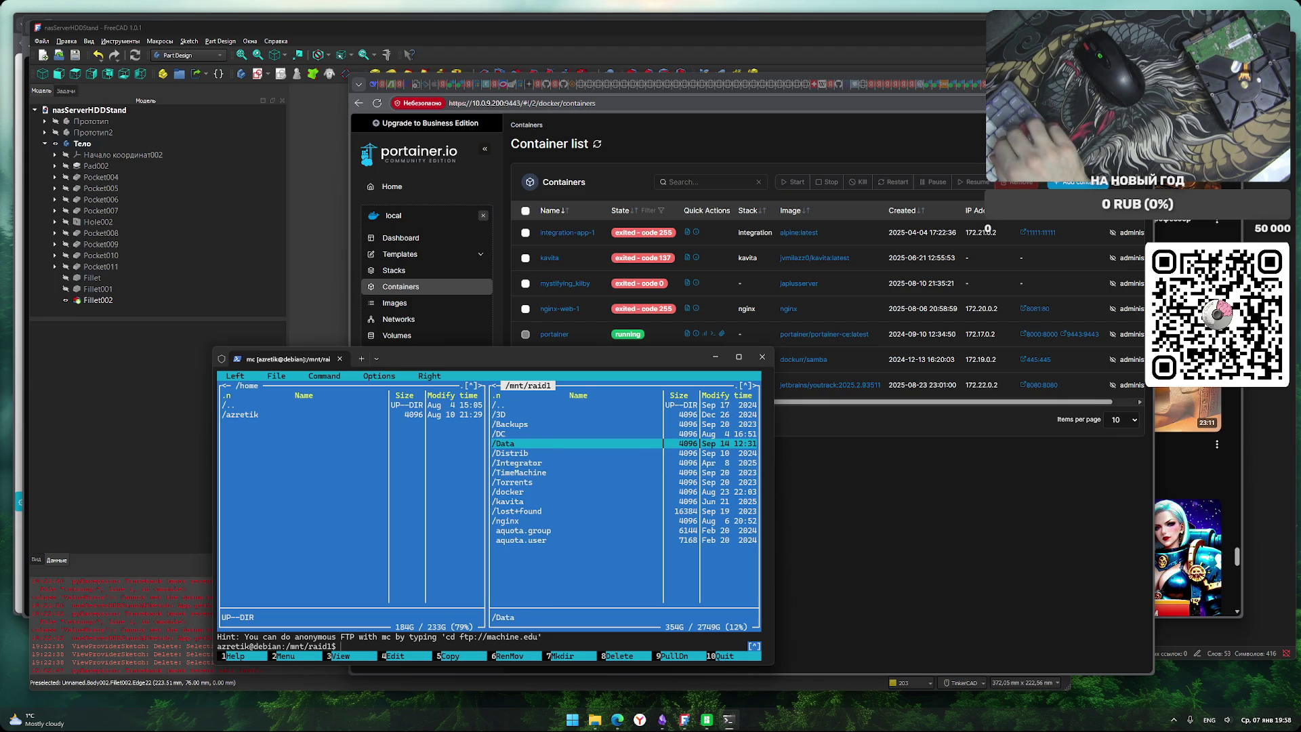
pyautogui.press('Return')
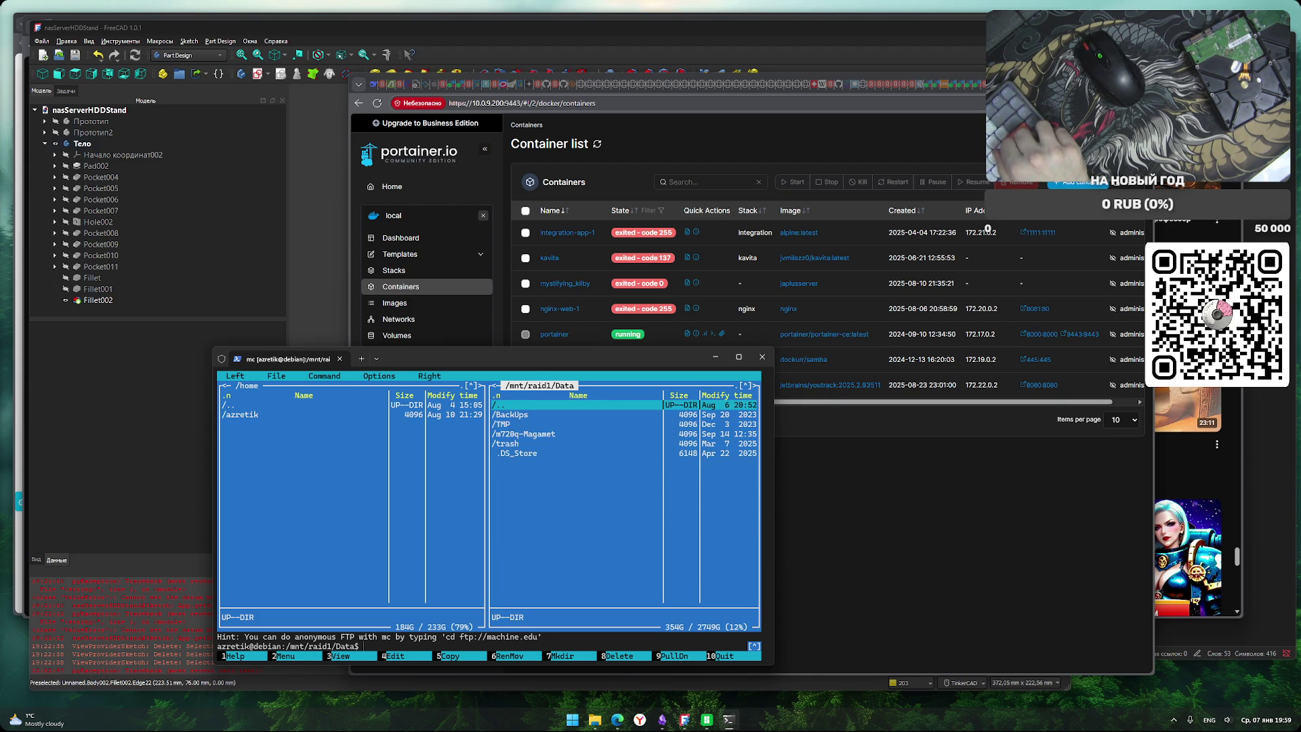
# Step: Show the home folder in the left panel and run mkdir debianHome on mc's command line
pyautogui.press('Tab')
pyautogui.press('Down')
pyautogui.press('Return')
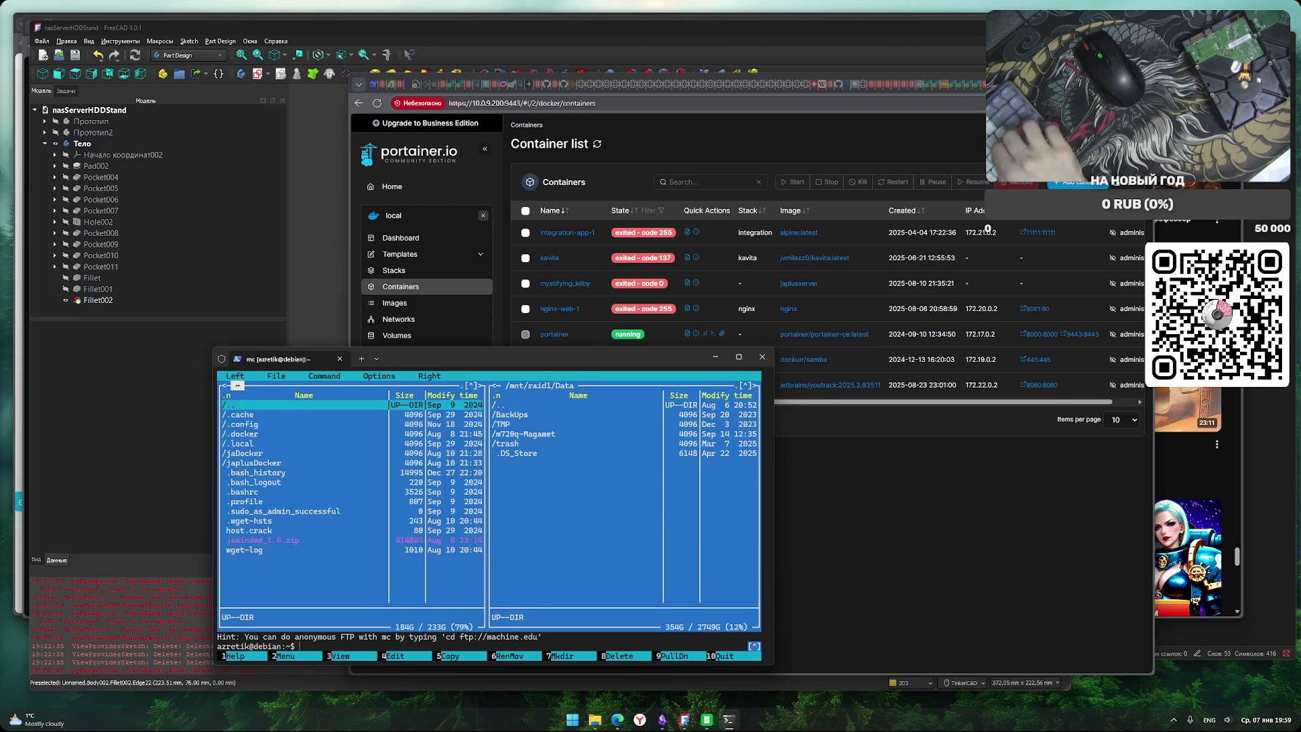
pyautogui.press('Down')
pyautogui.press('Down')
pyautogui.press('Down')
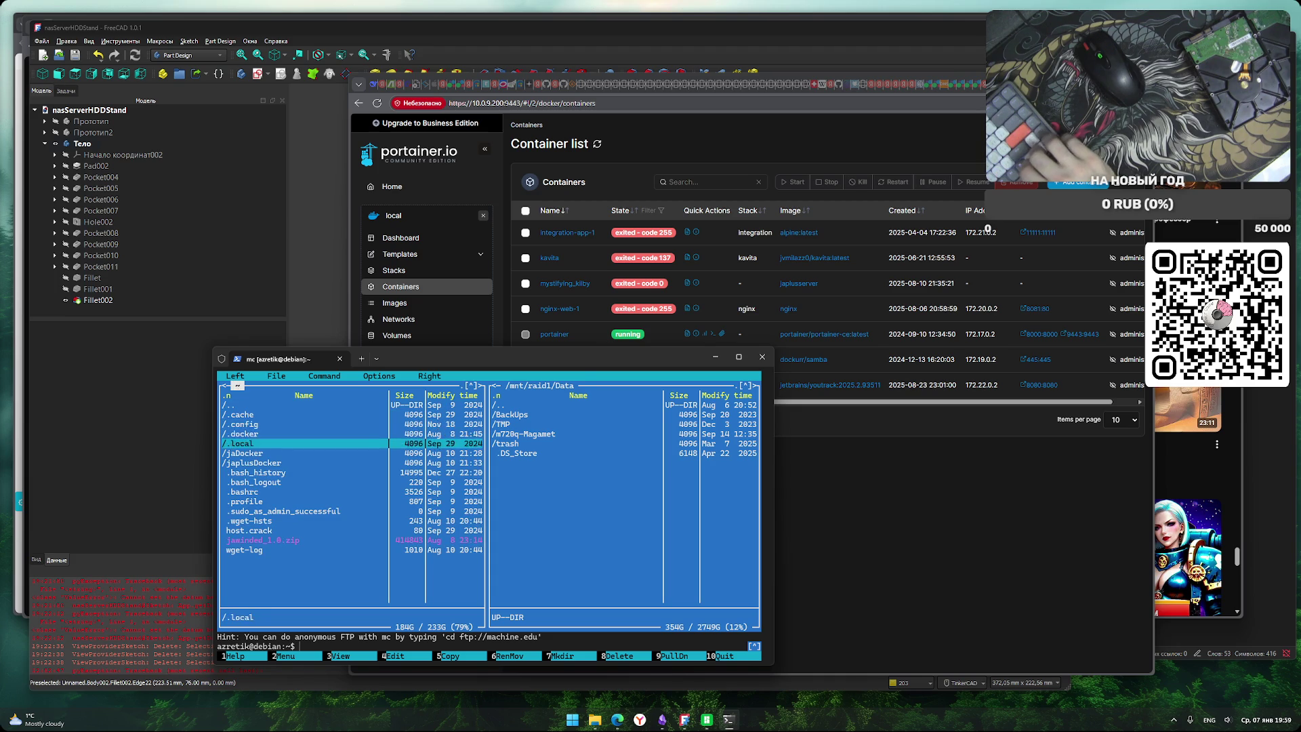
pyautogui.press('Tab')
pyautogui.write('mkdir')
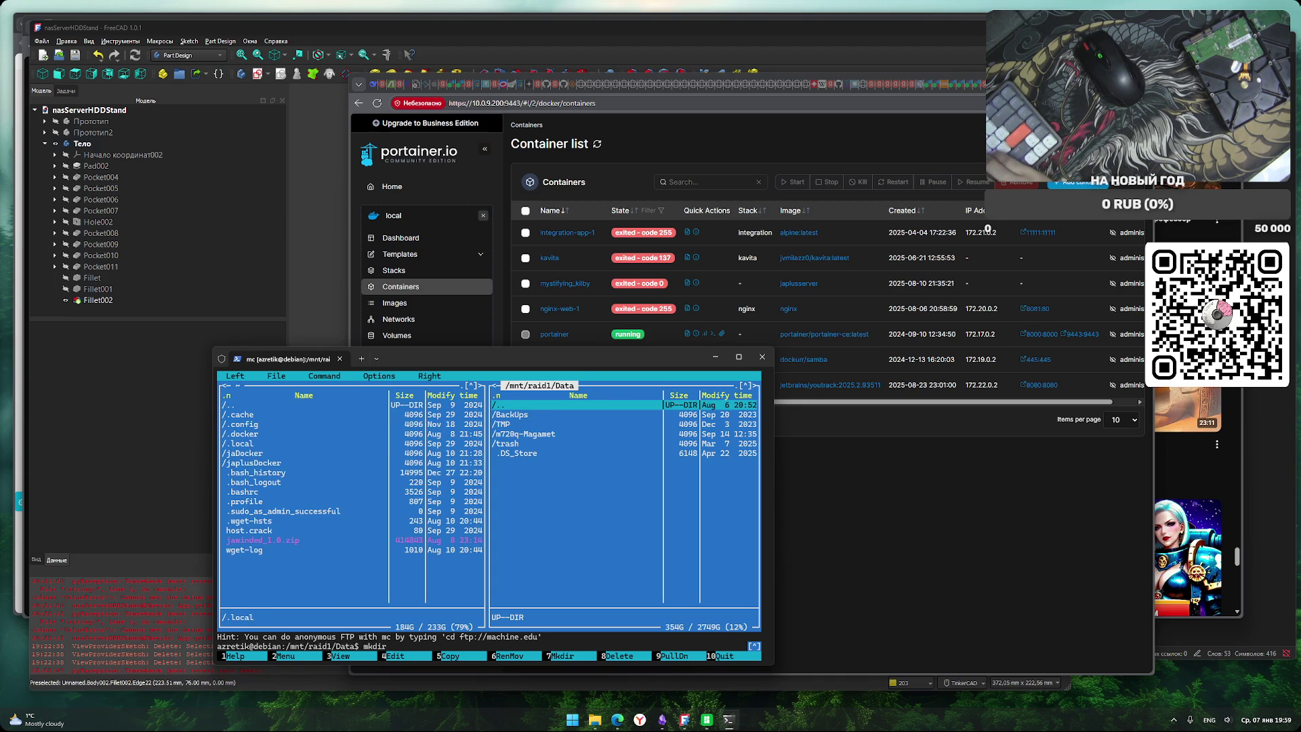
pyautogui.write(' hom')
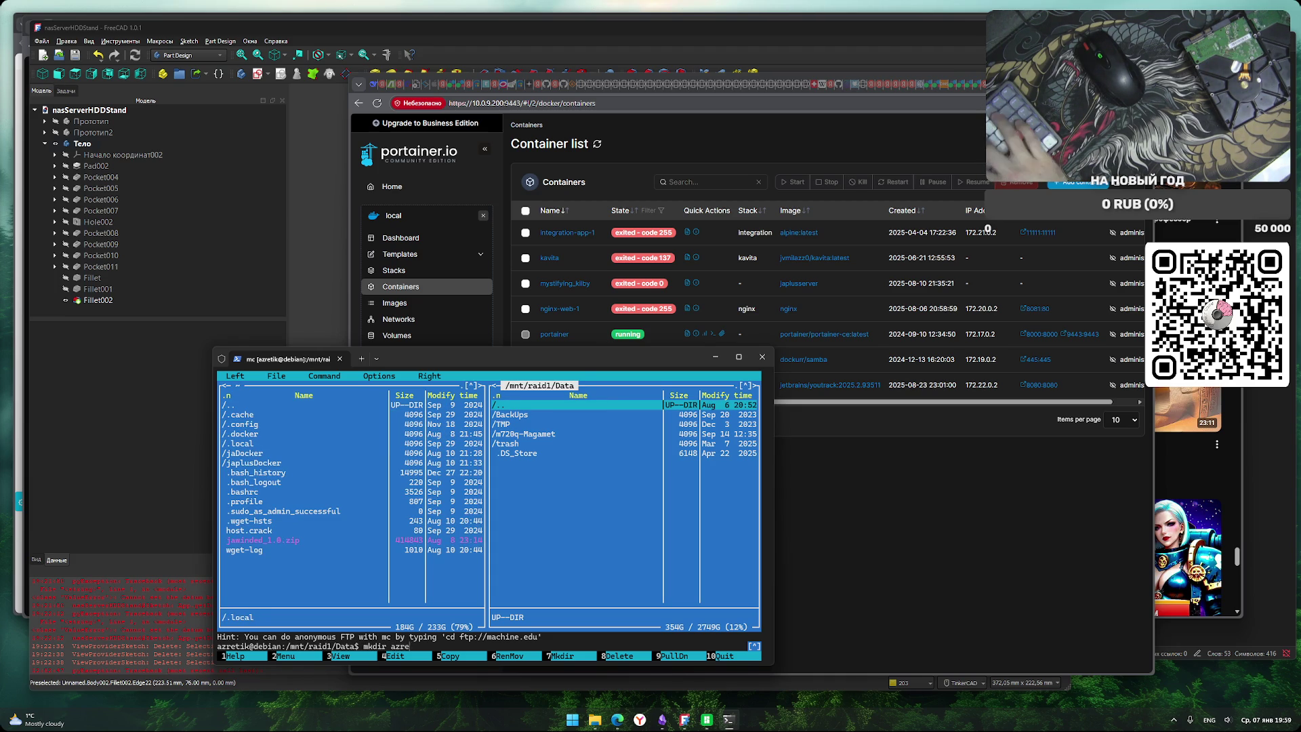
pyautogui.write('eAzretik')
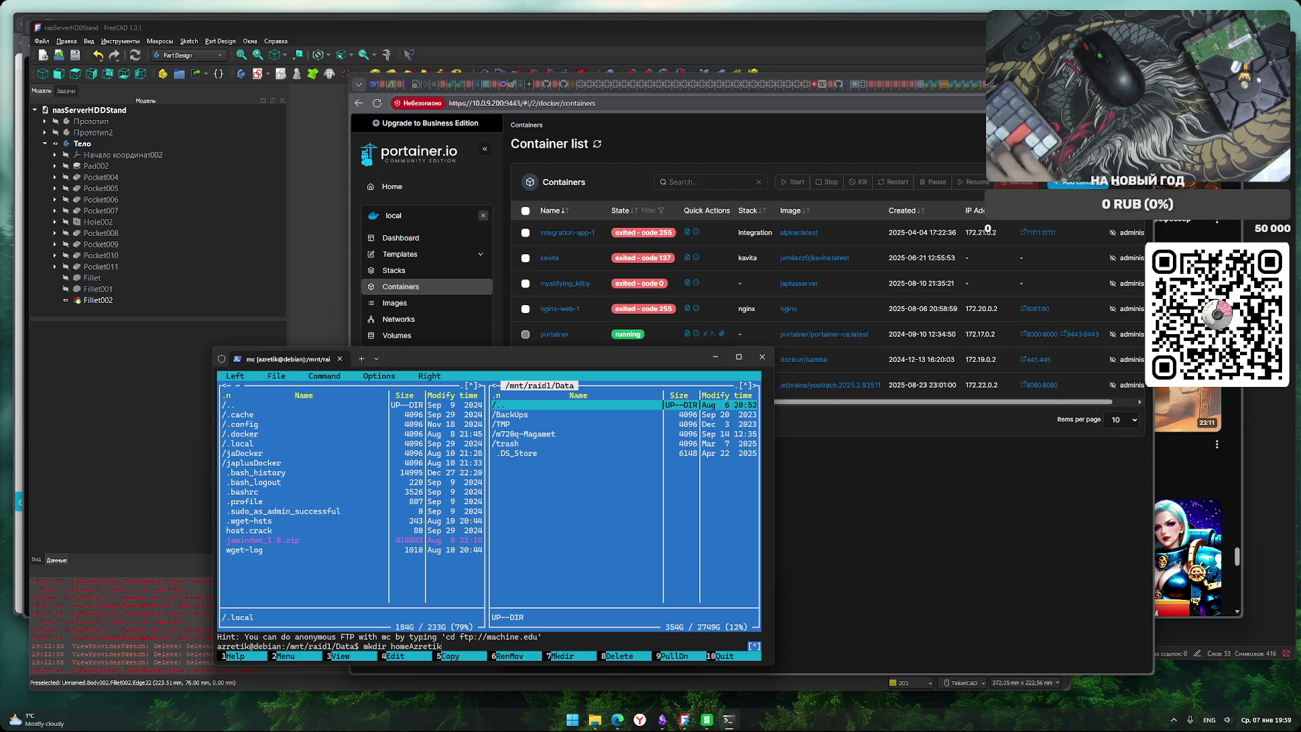
pyautogui.press('BackSpace')
pyautogui.press('BackSpace')
pyautogui.press('BackSpace')
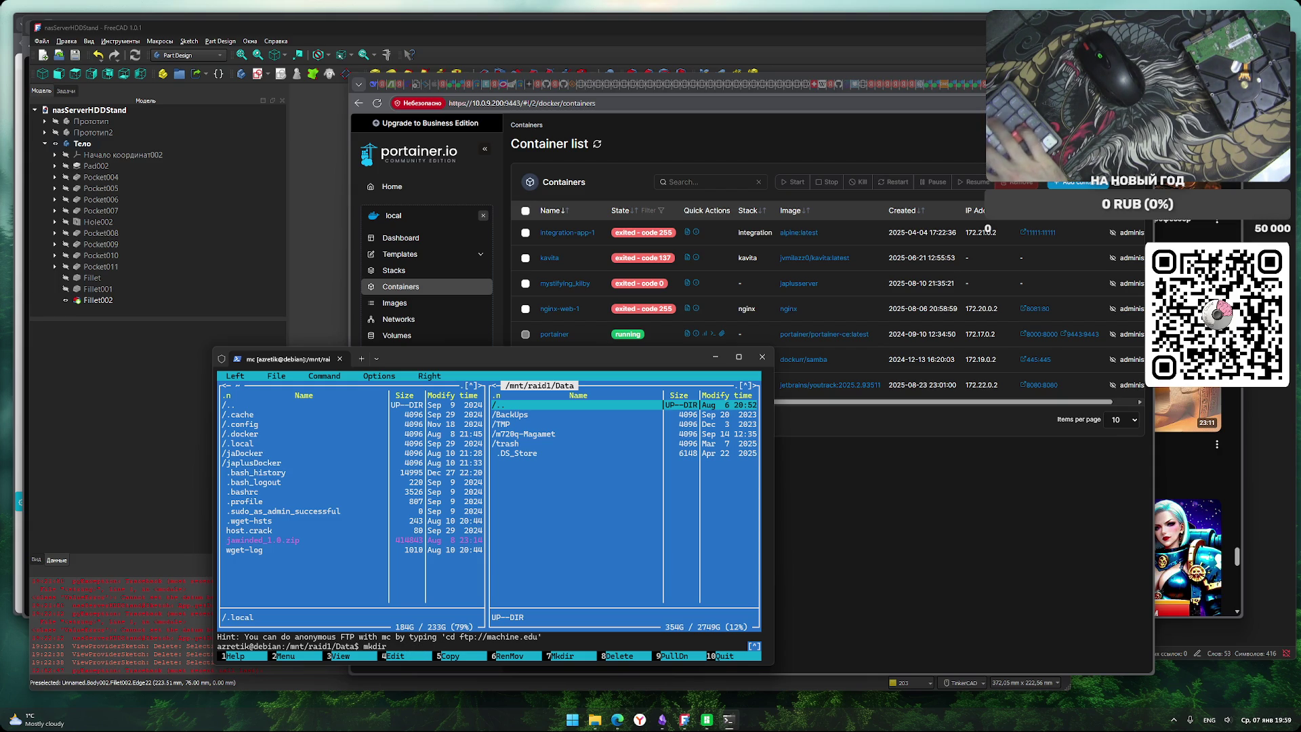
pyautogui.write('debianHome')
pyautogui.press('Return')
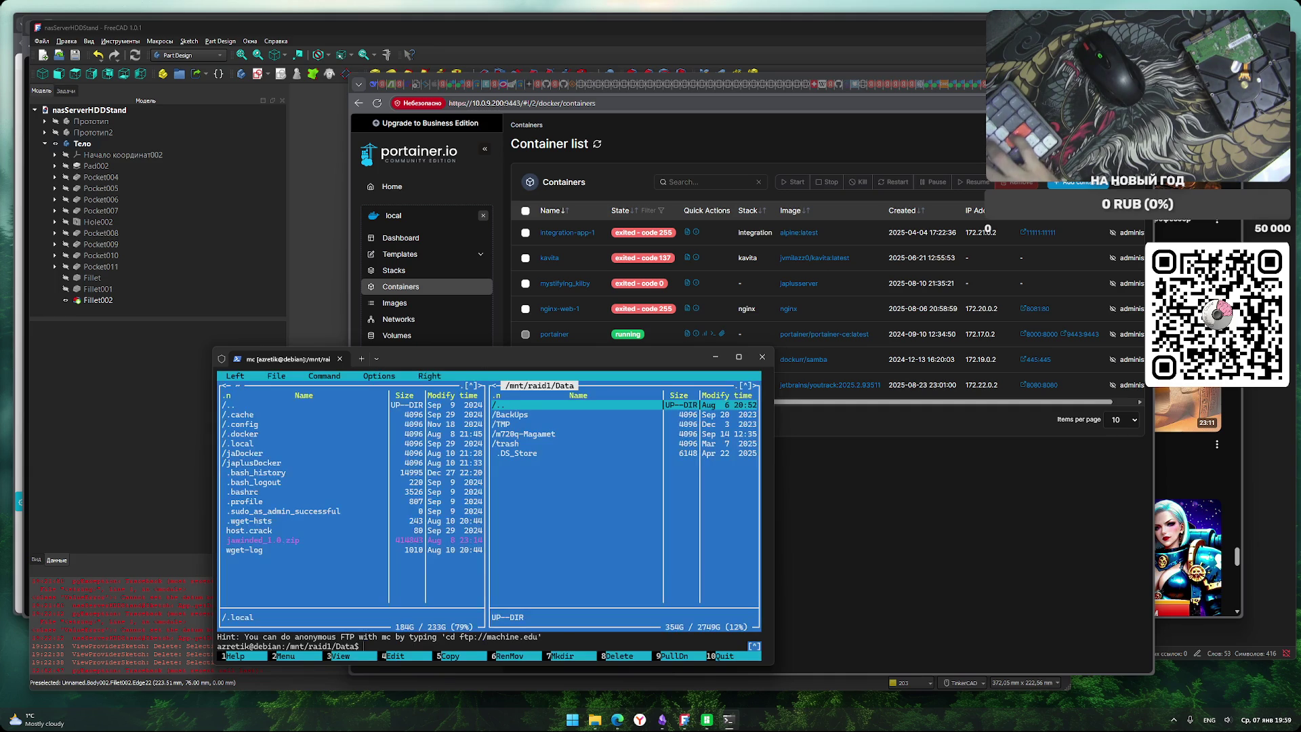
# Step: Browse the Data subfolders TMP, BackUps, m720q-Magamet and trash in the right panel
pyautogui.press('Down')
pyautogui.press('Up')
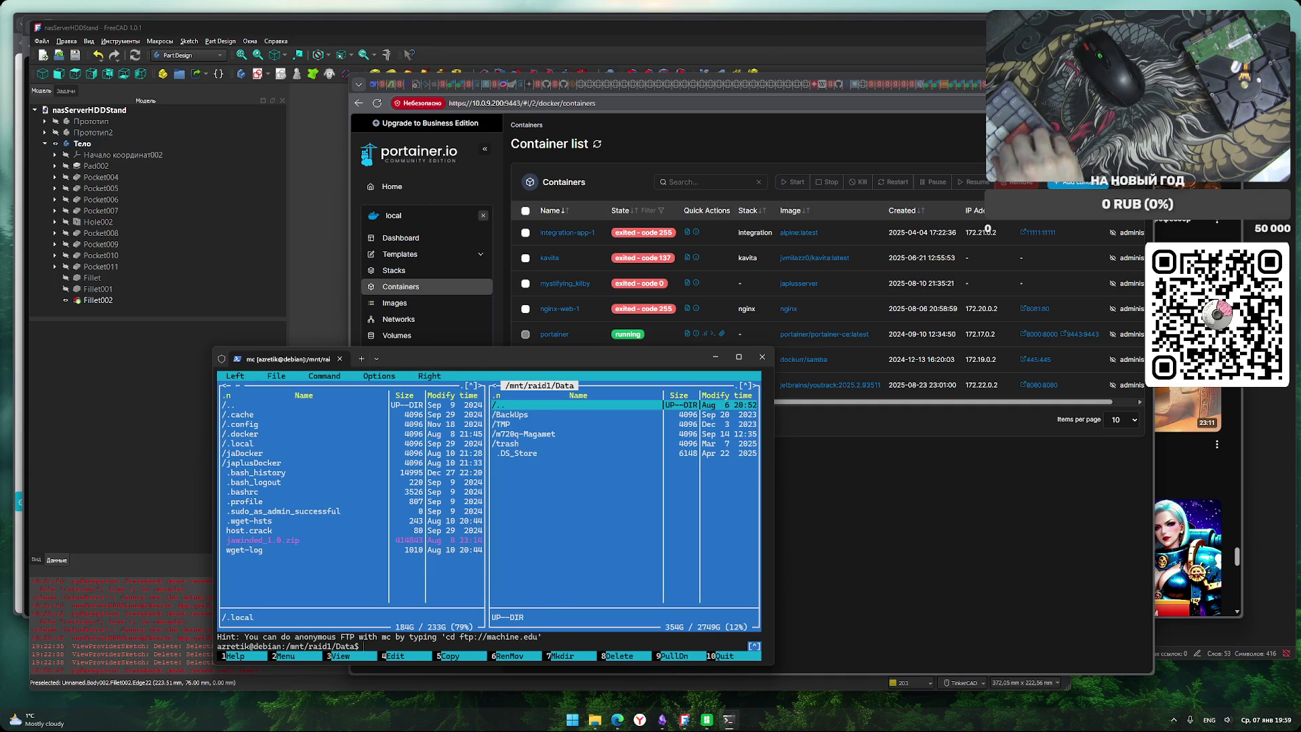
pyautogui.press('Down')
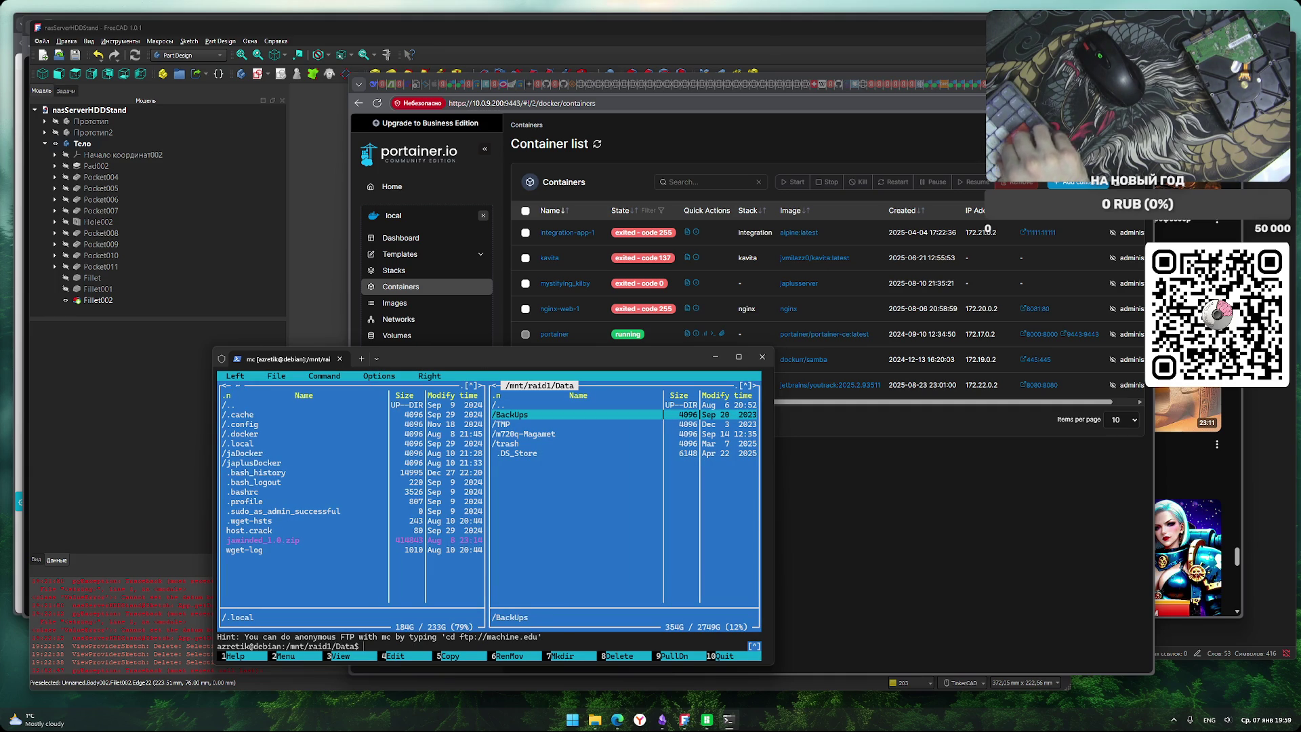
pyautogui.press('Down')
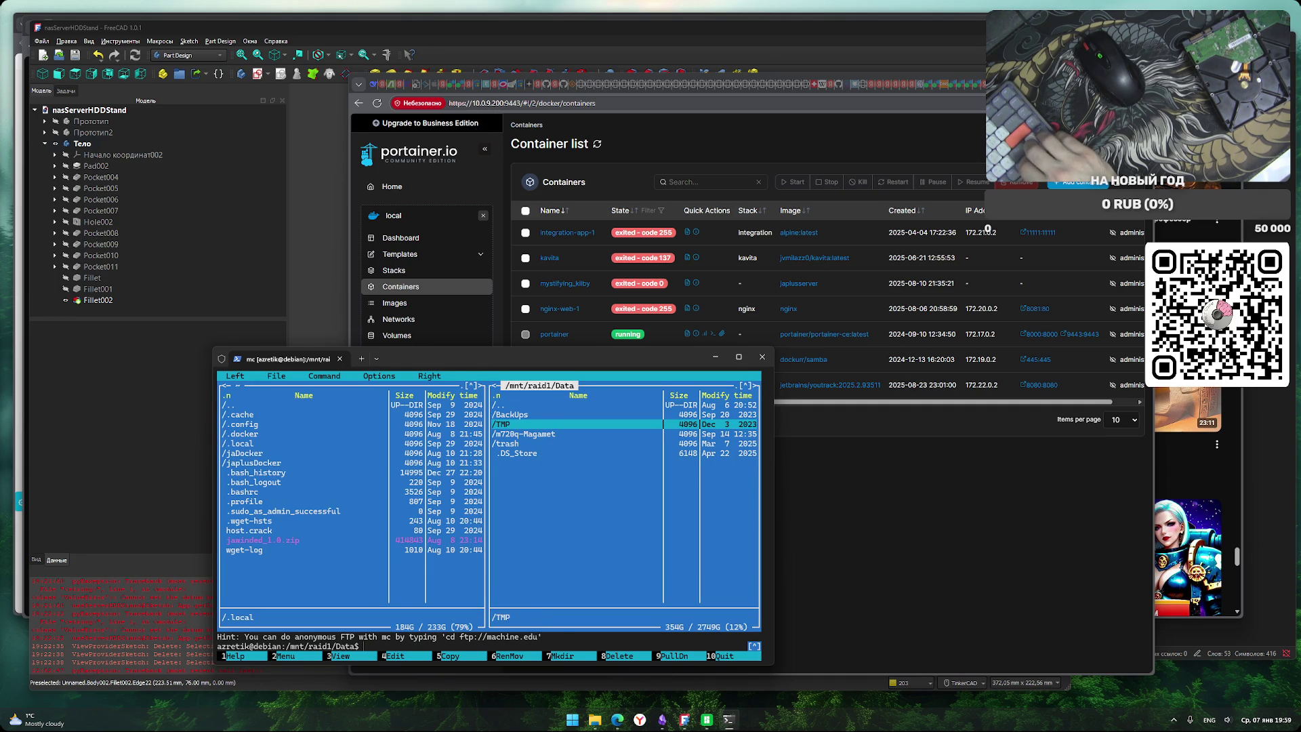
pyautogui.press('Return')
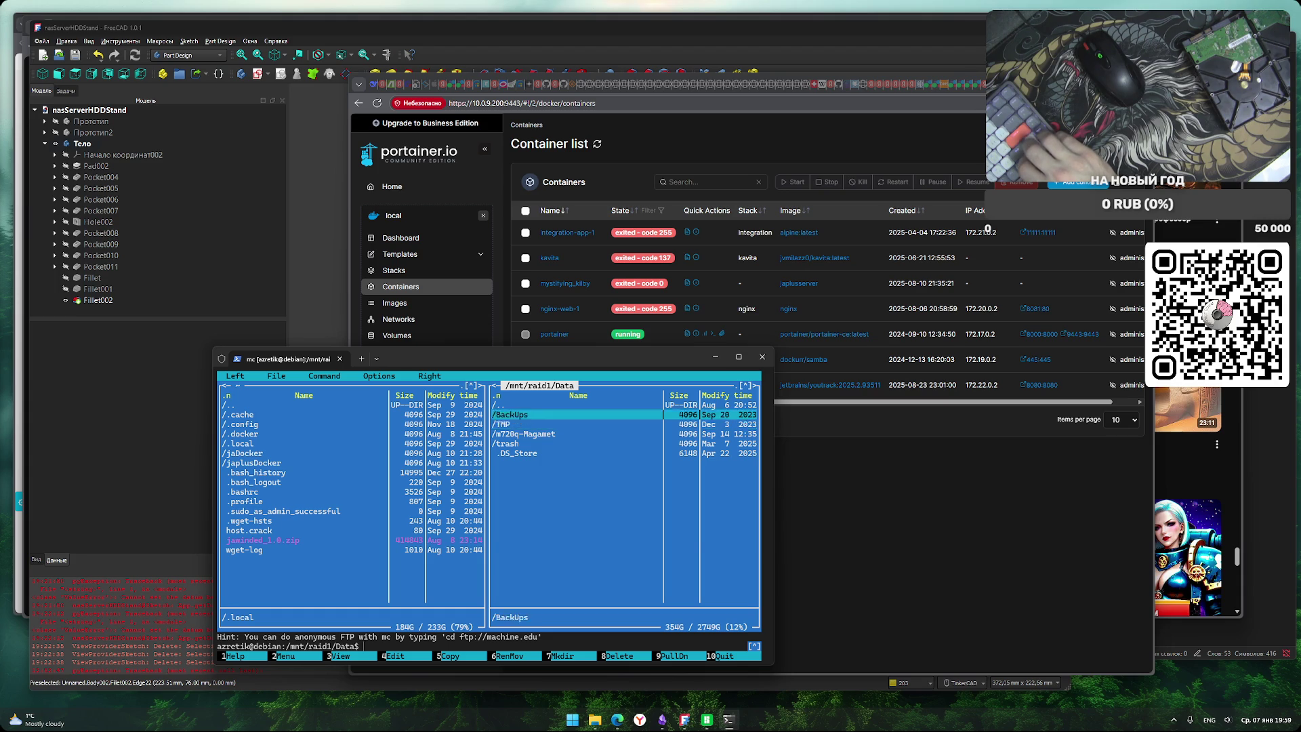
pyautogui.press('Return')
pyautogui.press('Up')
pyautogui.press('Down')
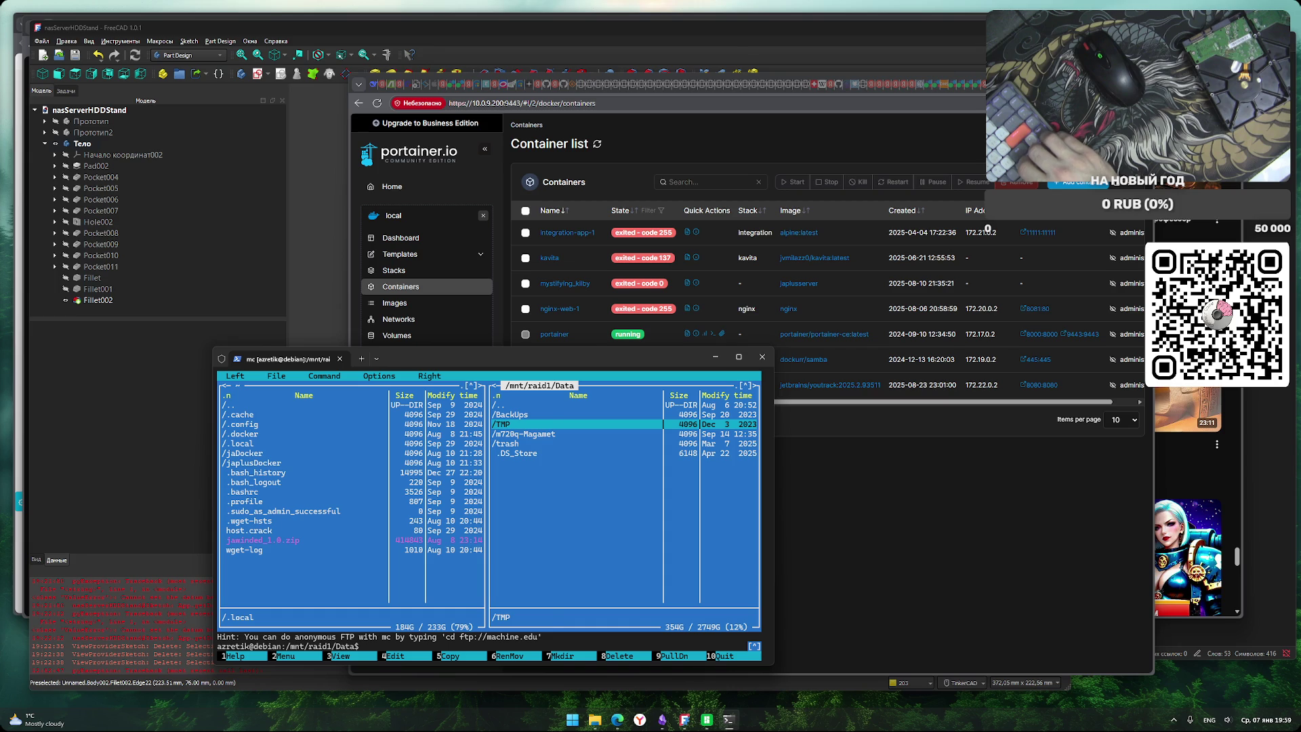
pyautogui.press('Down')
pyautogui.press('Down')
pyautogui.press('Down')
pyautogui.press('Up')
pyautogui.press('Up')
pyautogui.press('Up')
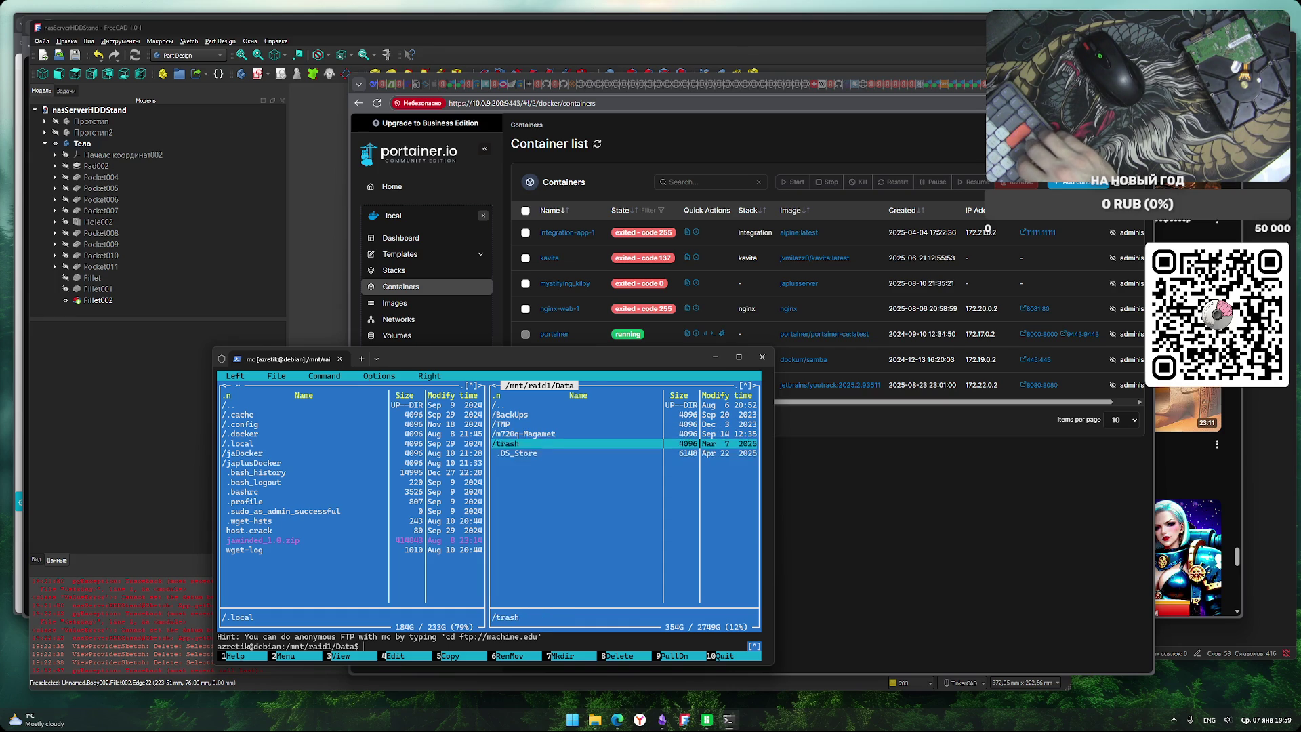
pyautogui.press('Return')
pyautogui.press('Return')
pyautogui.press('Up')
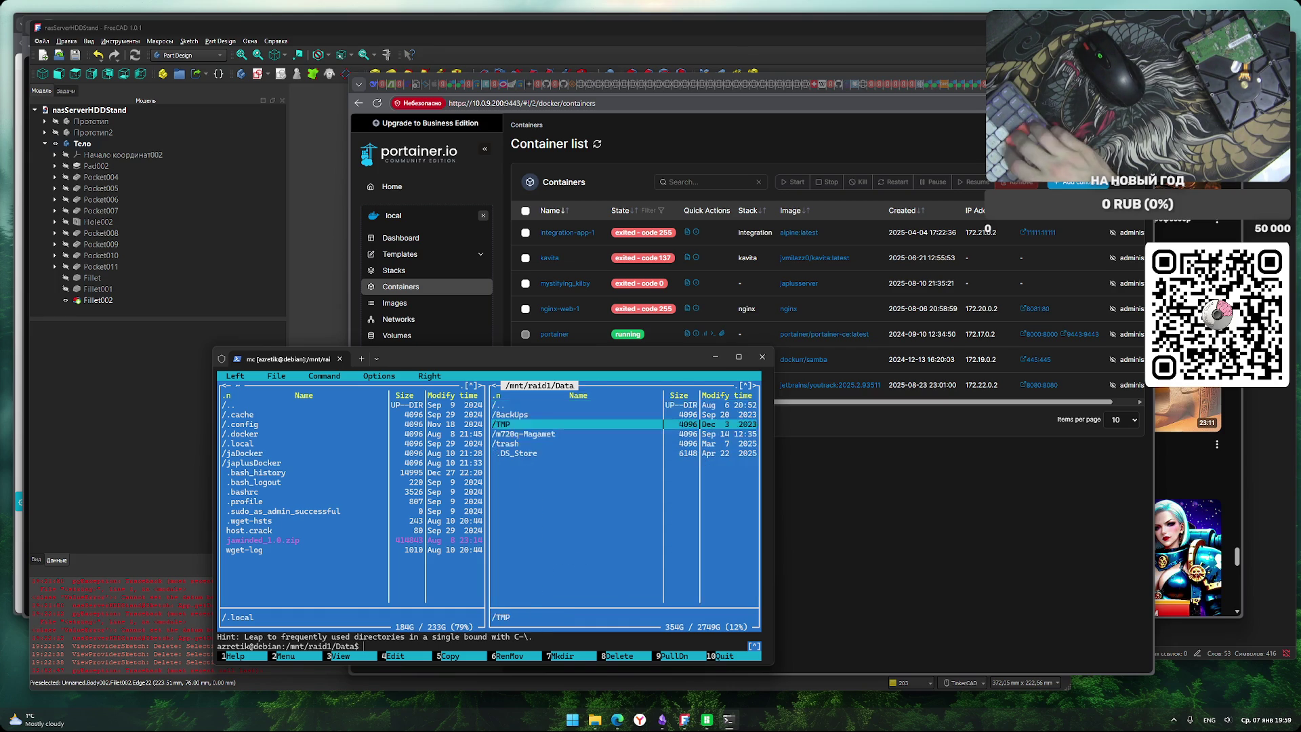
pyautogui.press('Return')
pyautogui.press('Return')
pyautogui.press('Down')
pyautogui.press('Down')
pyautogui.press('Return')
pyautogui.press('Return')
pyautogui.press('Down')
pyautogui.press('Return')
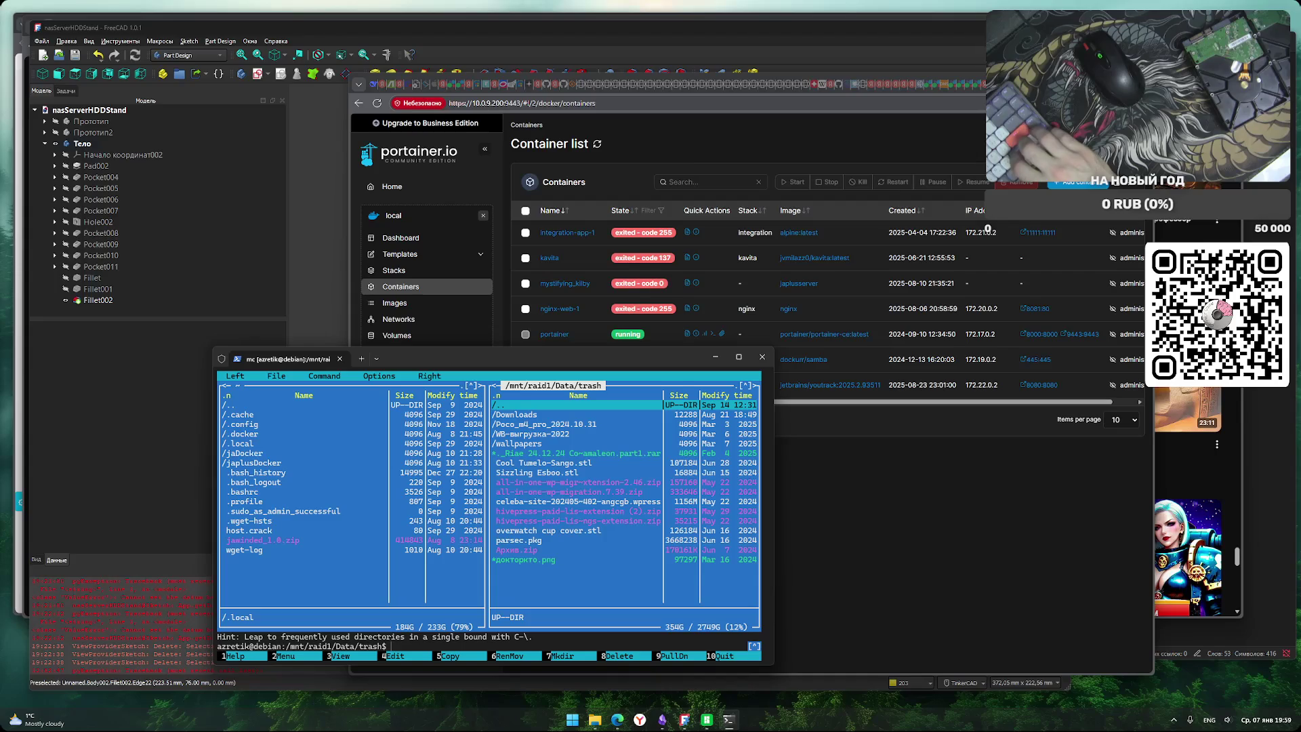
# Step: Run mkdir debianHome again on mc's command line
pyautogui.write('mikd')
pyautogui.press('BackSpace')
pyautogui.press('BackSpace')
pyautogui.press('BackSpace')
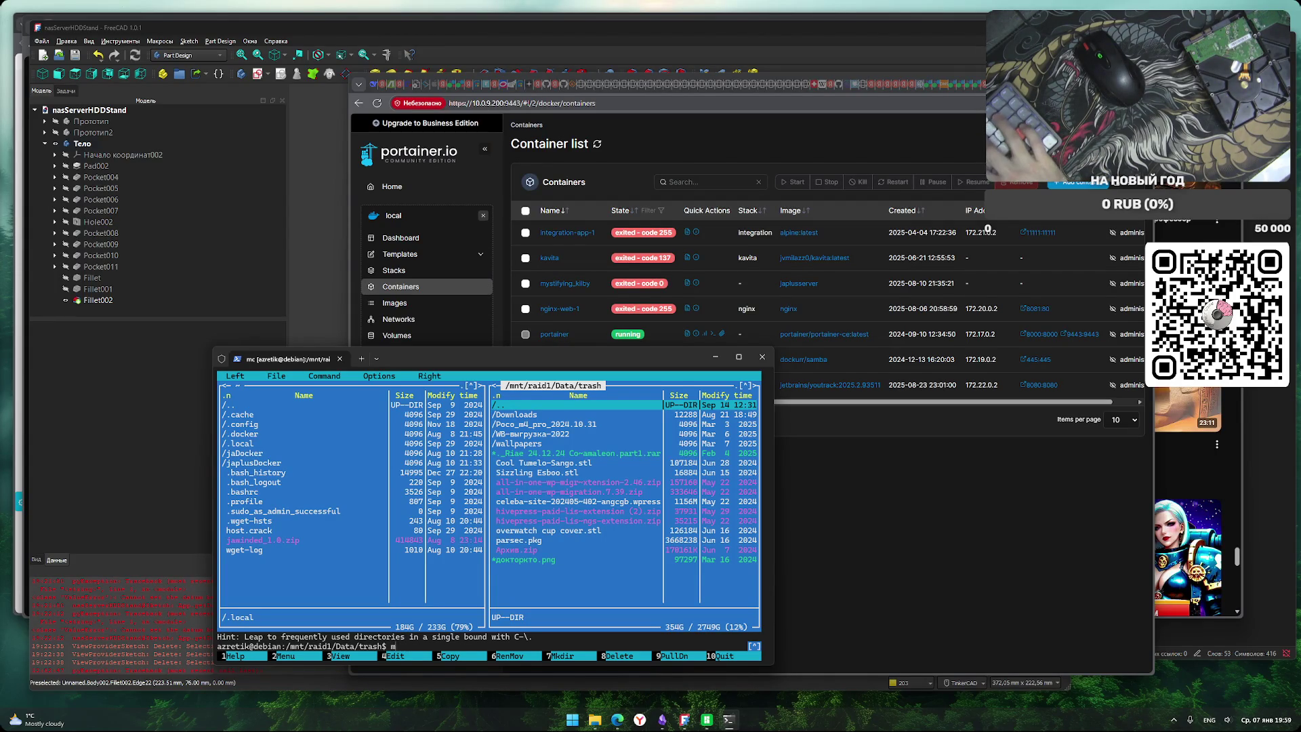
pyautogui.write('kdir debianHome')
pyautogui.press('Return')
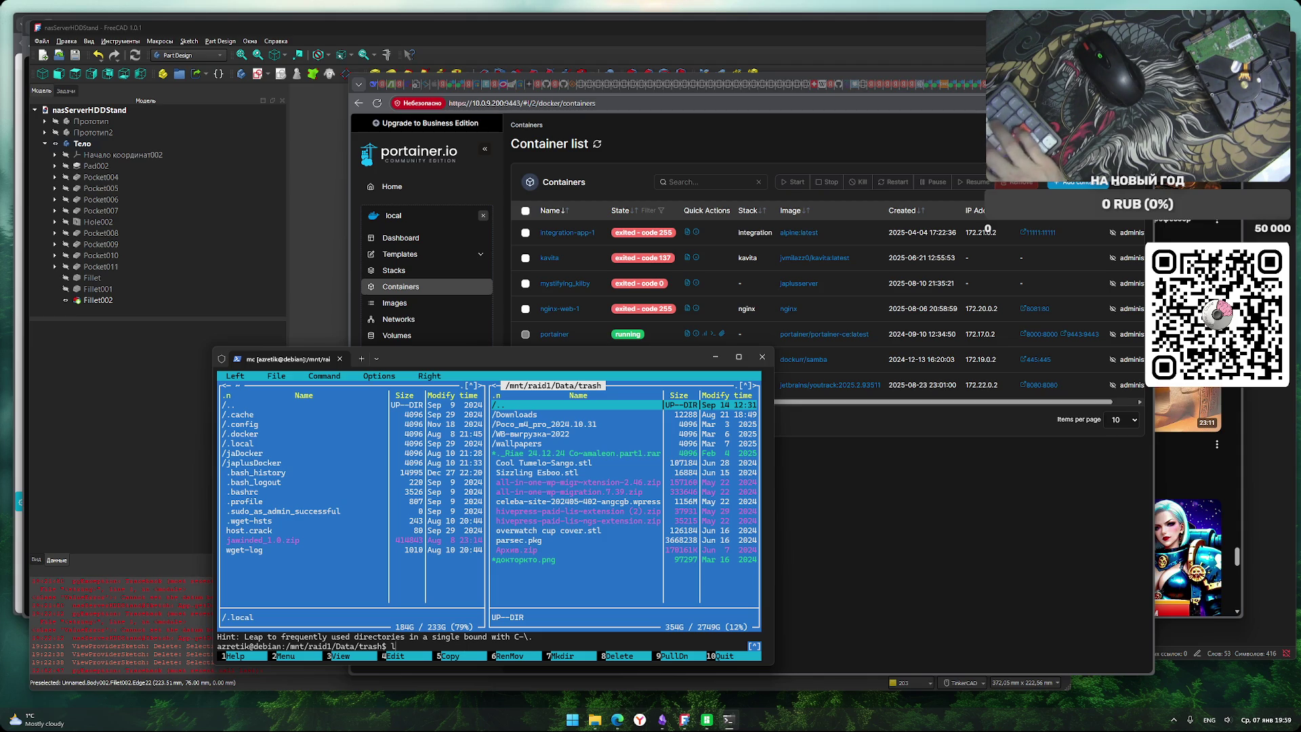
# Step: Look into the trash folder again, then go up from Data to /mnt/raid1
pyautogui.press('Return')
pyautogui.press('Down')
pyautogui.press('Up')
pyautogui.press('Return')
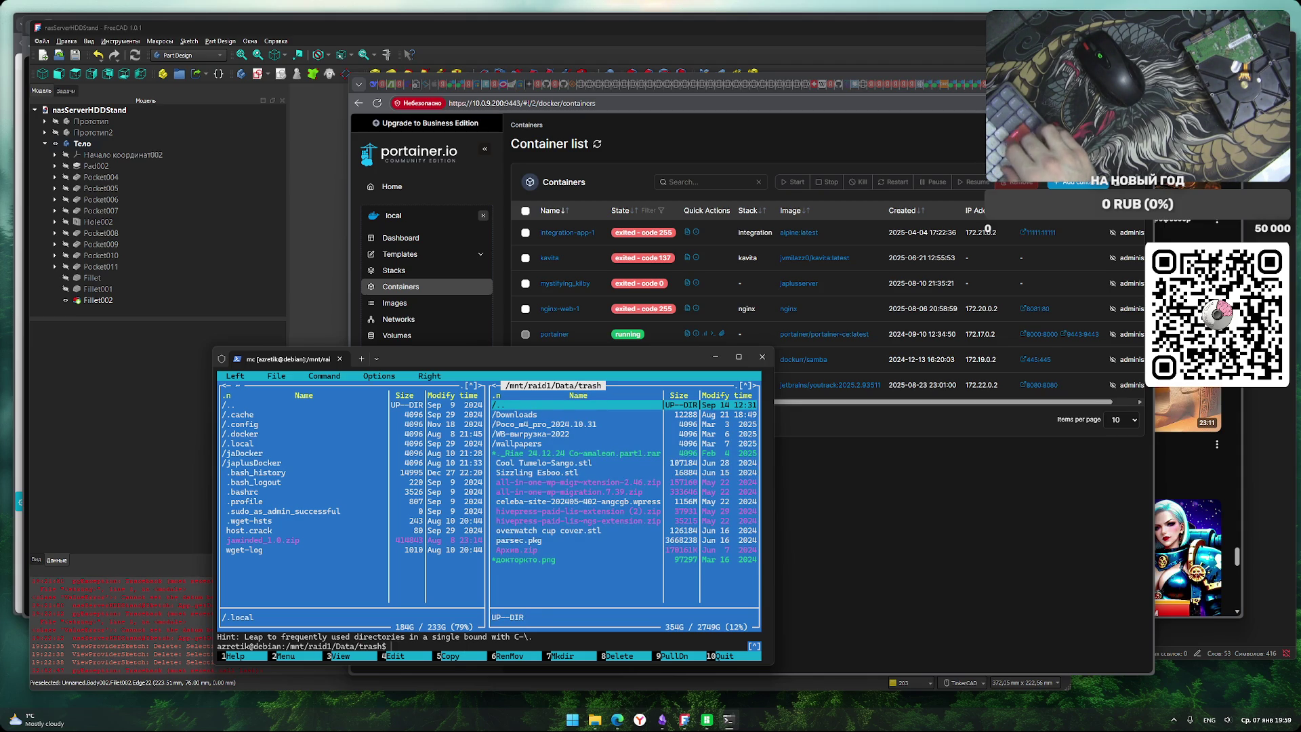
pyautogui.press('Down')
pyautogui.press('Up')
pyautogui.press('Return')
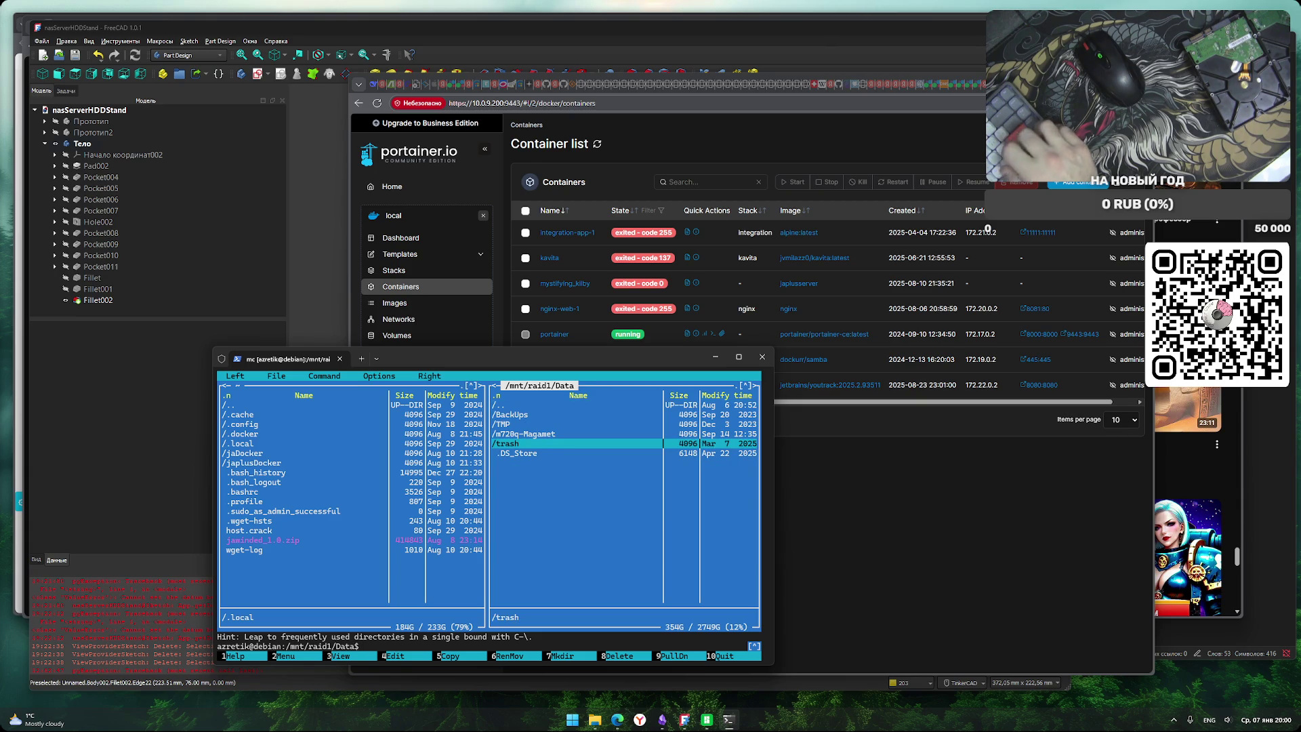
pyautogui.press('Up')
pyautogui.press('Up')
pyautogui.press('Up')
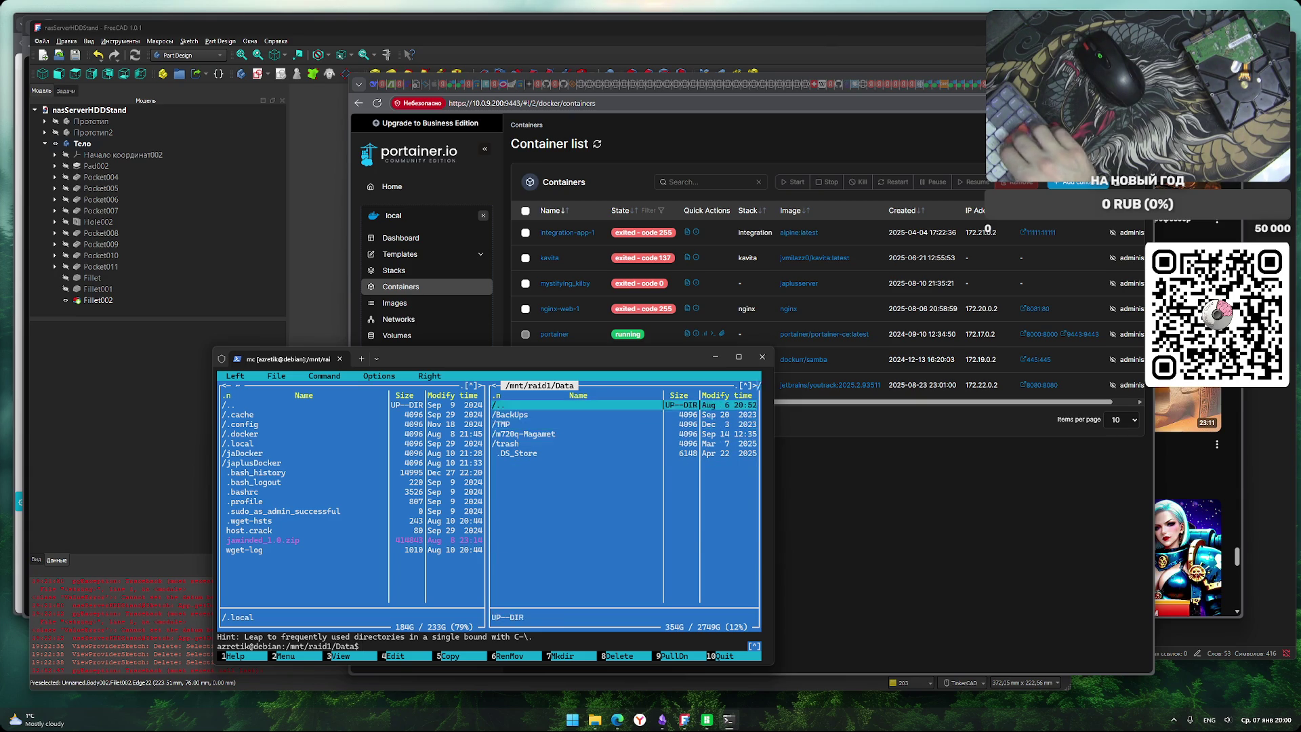
pyautogui.press('Return')
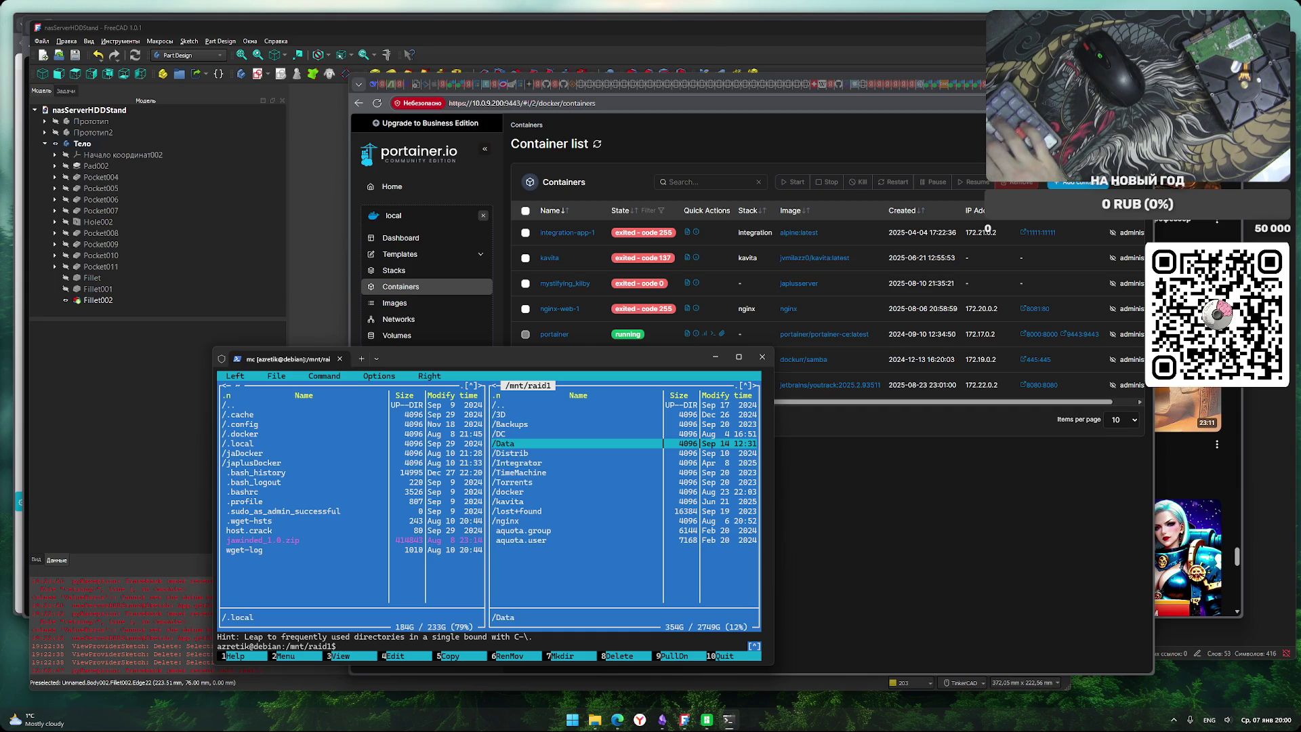
pyautogui.press('F7')
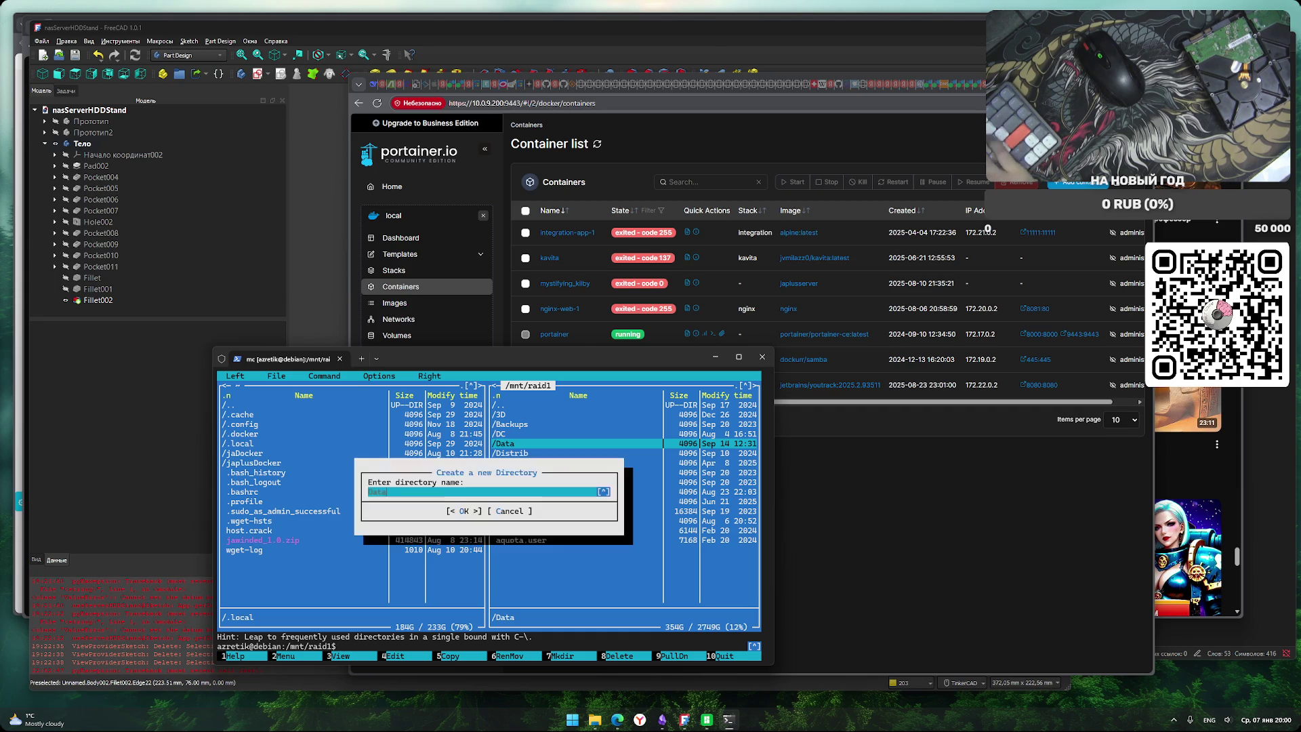
pyautogui.press('BackSpace')
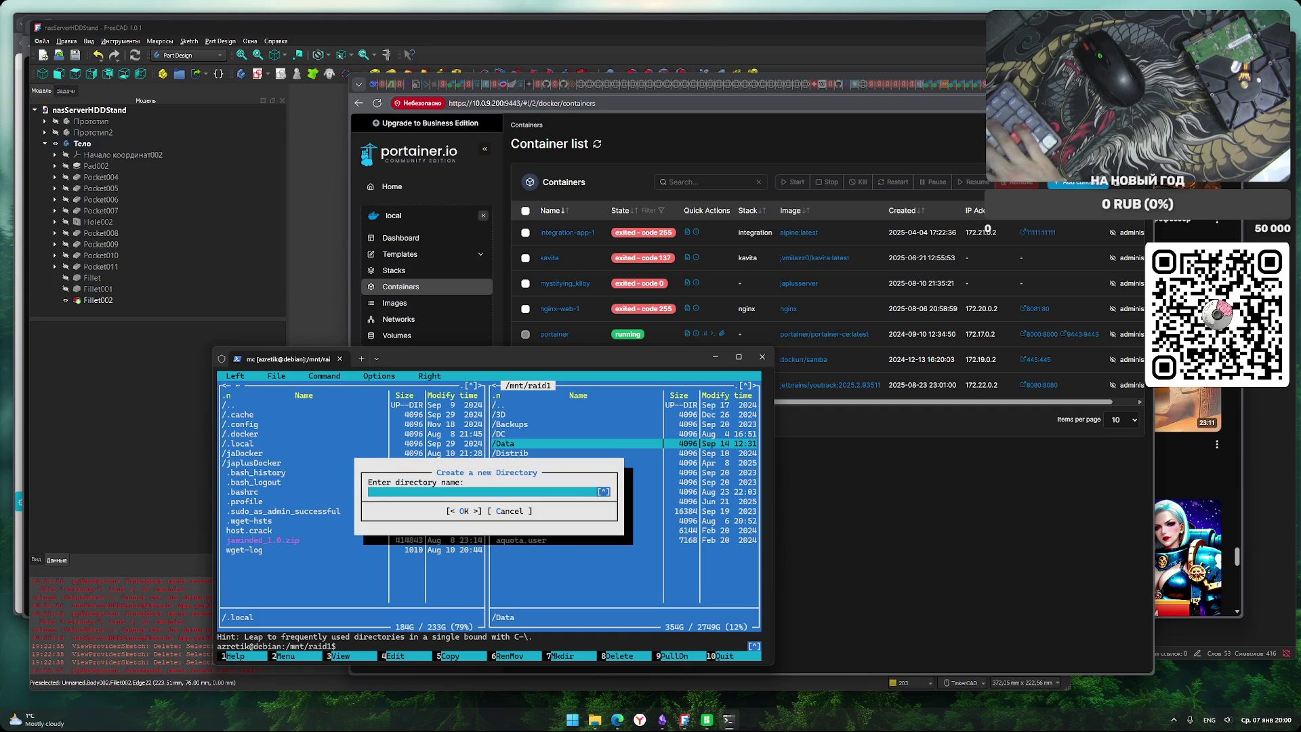
pyautogui.write('ebianHome')
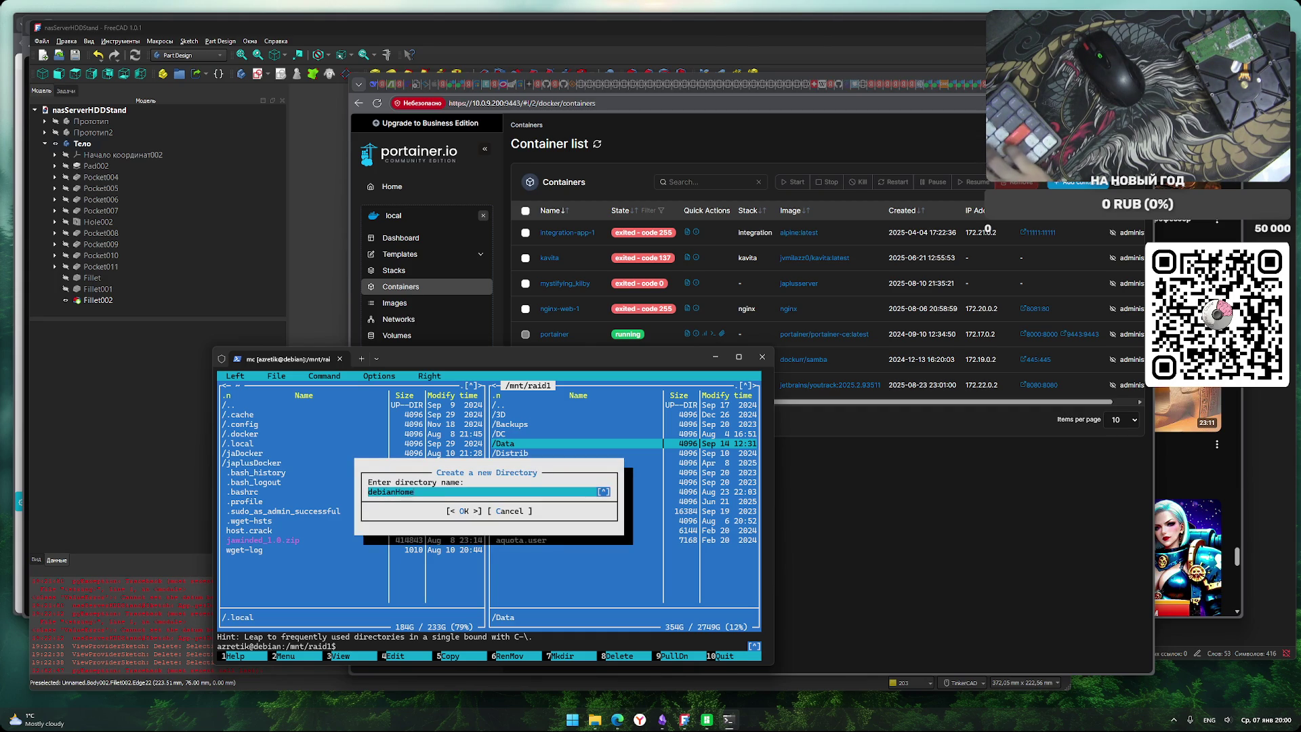
pyautogui.press('Return')
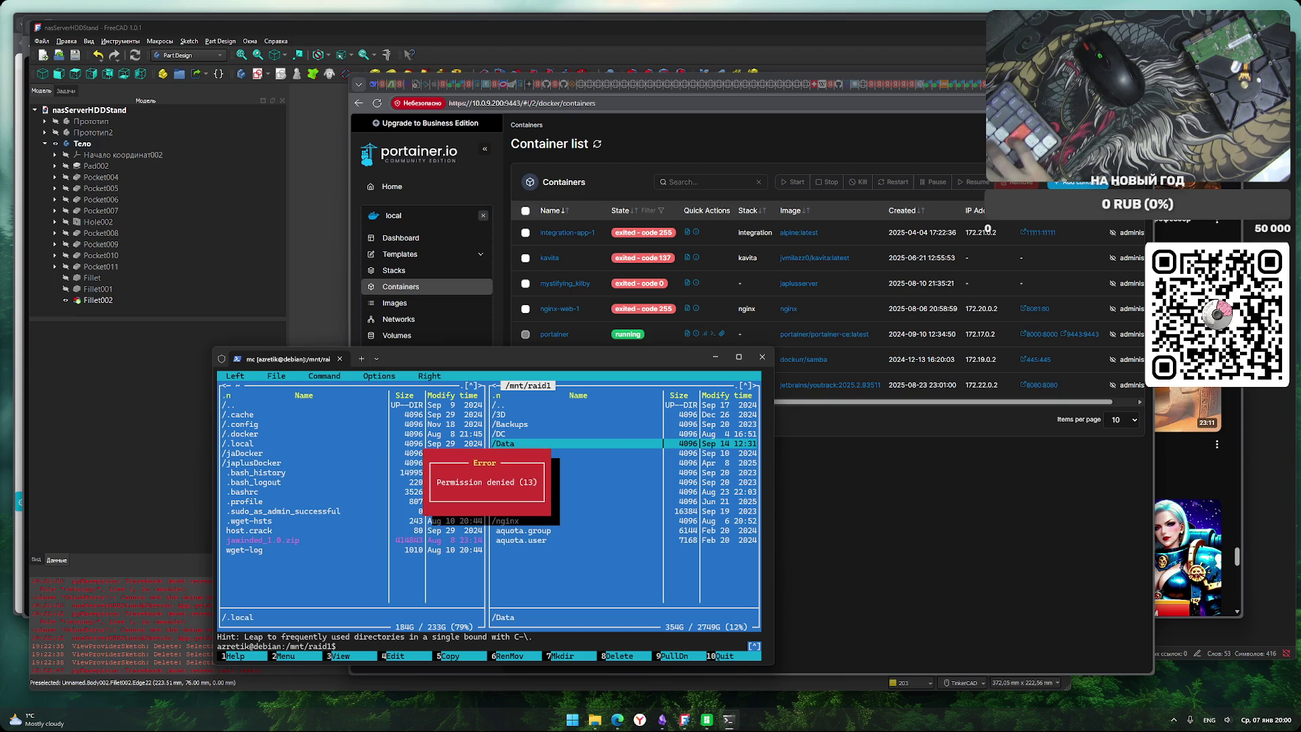
pyautogui.press('Return')
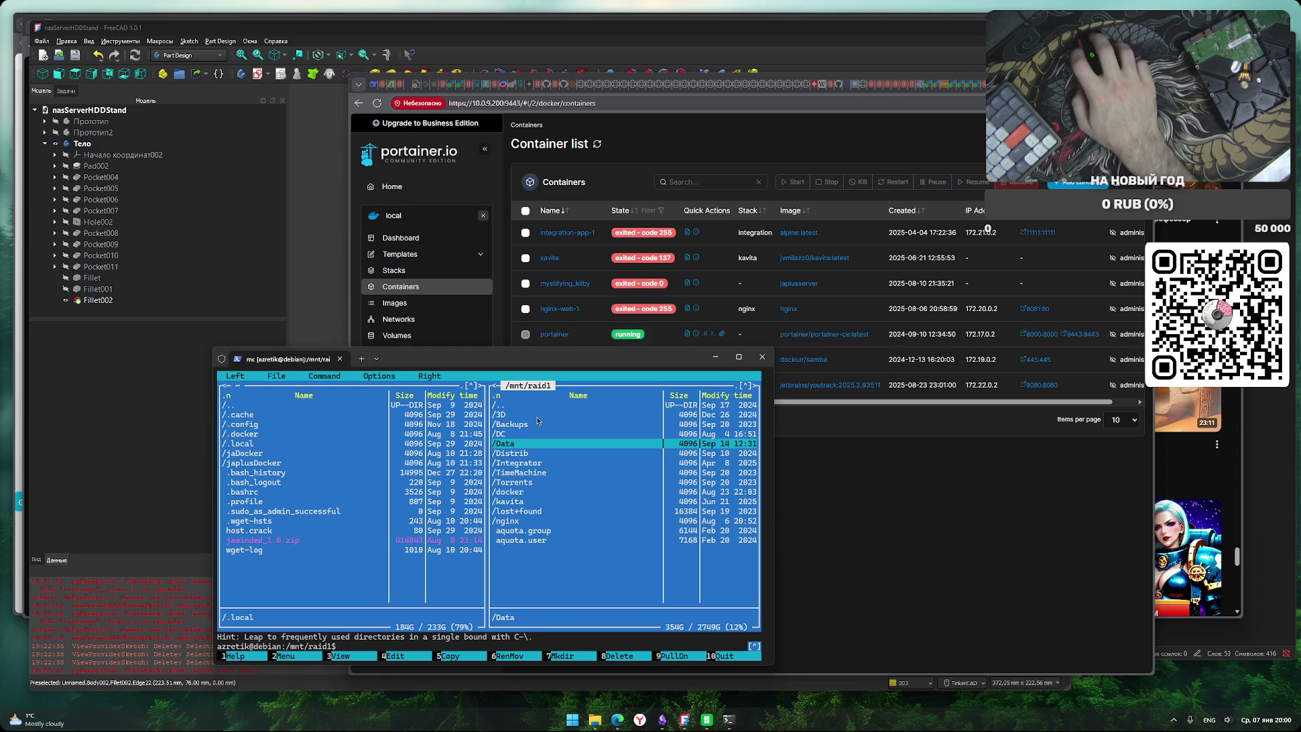
pyautogui.click(595, 720)
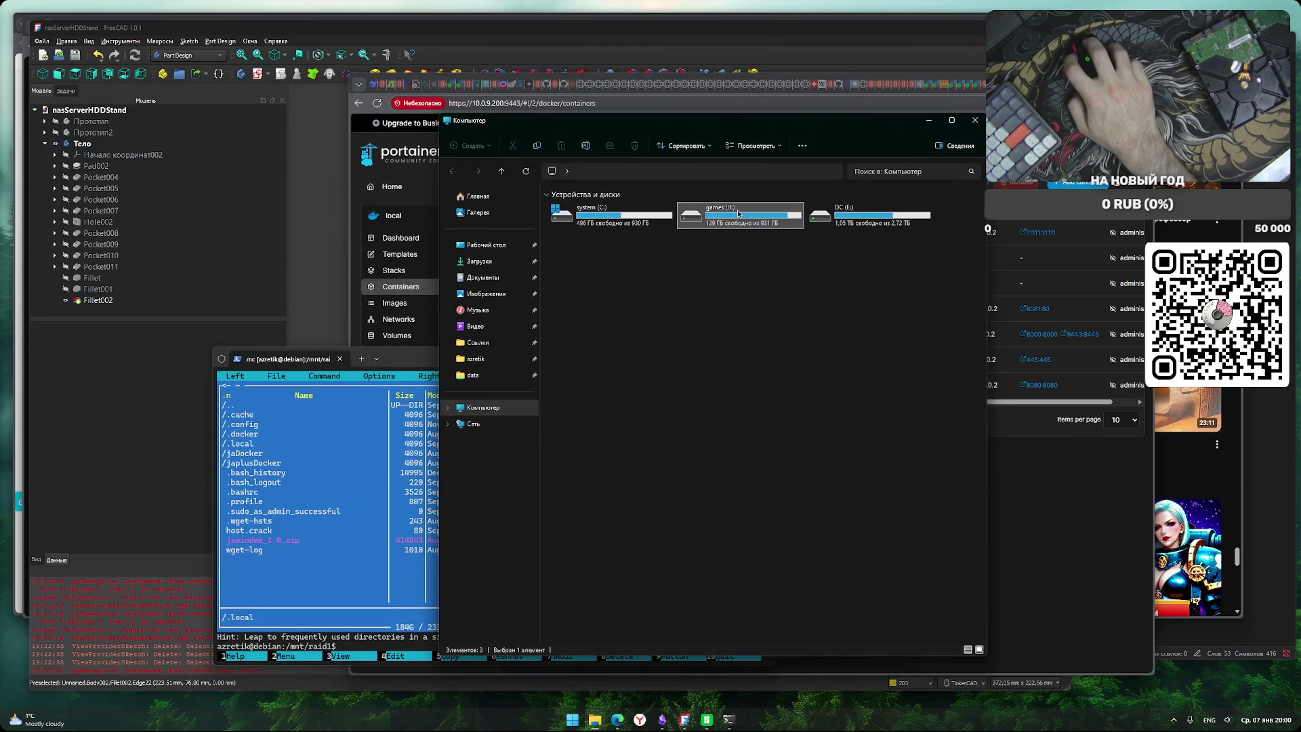
# Step: Open games (D:) and browse Jedi Fallen Order and Документы > win10old > apps
pyautogui.doubleClick(718, 215)
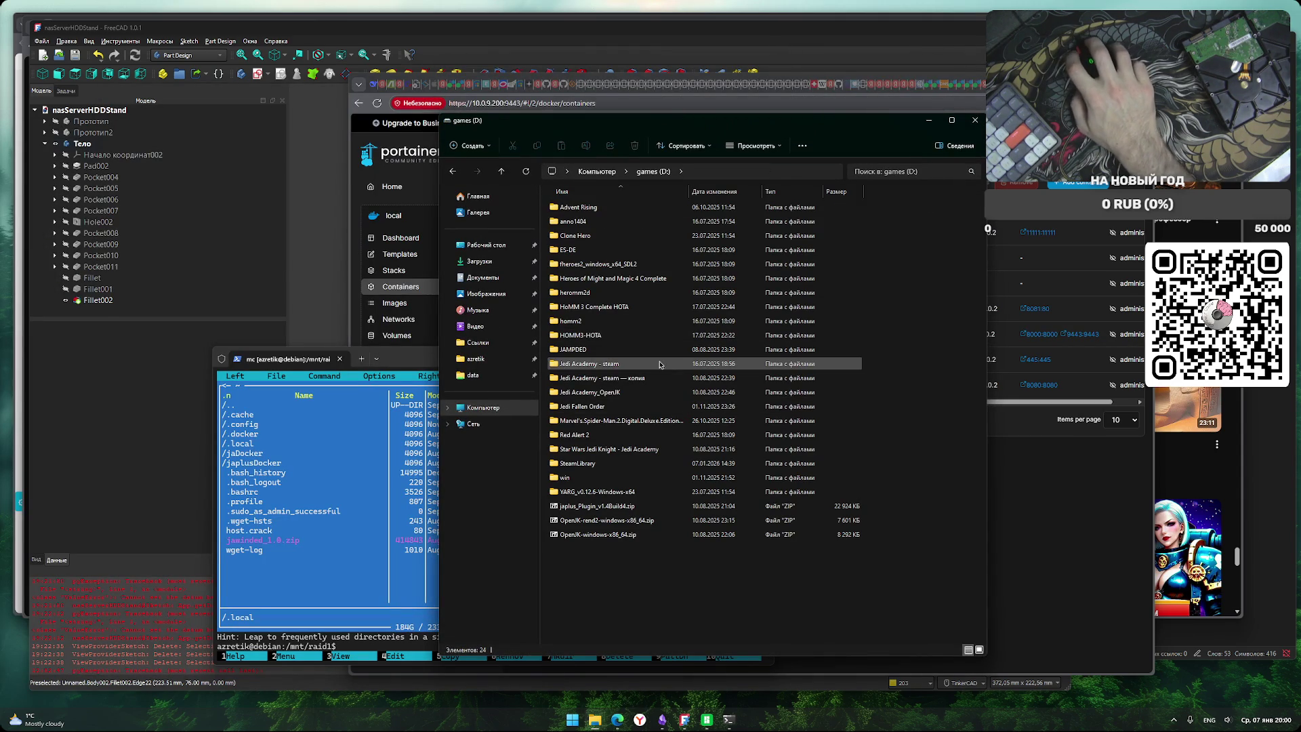
pyautogui.click(653, 407)
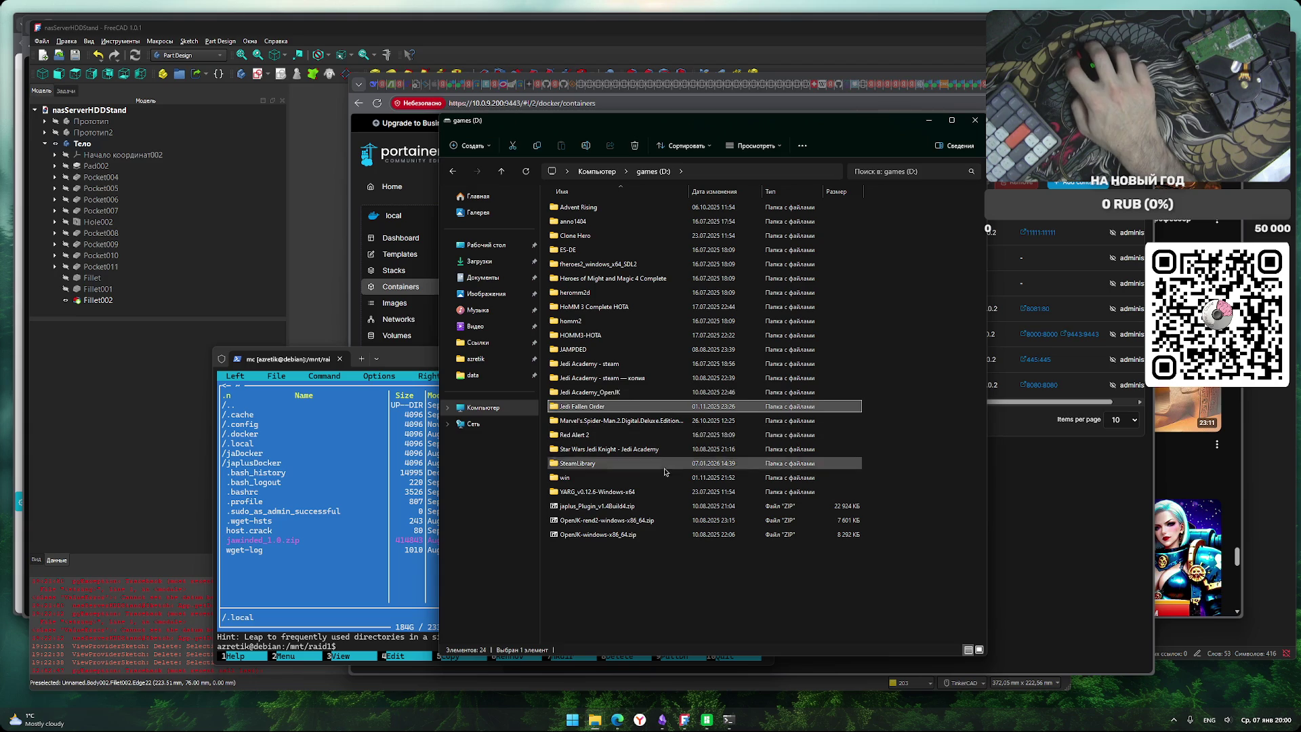
pyautogui.doubleClick(625, 411)
pyautogui.hotkey('alt', 'Left')
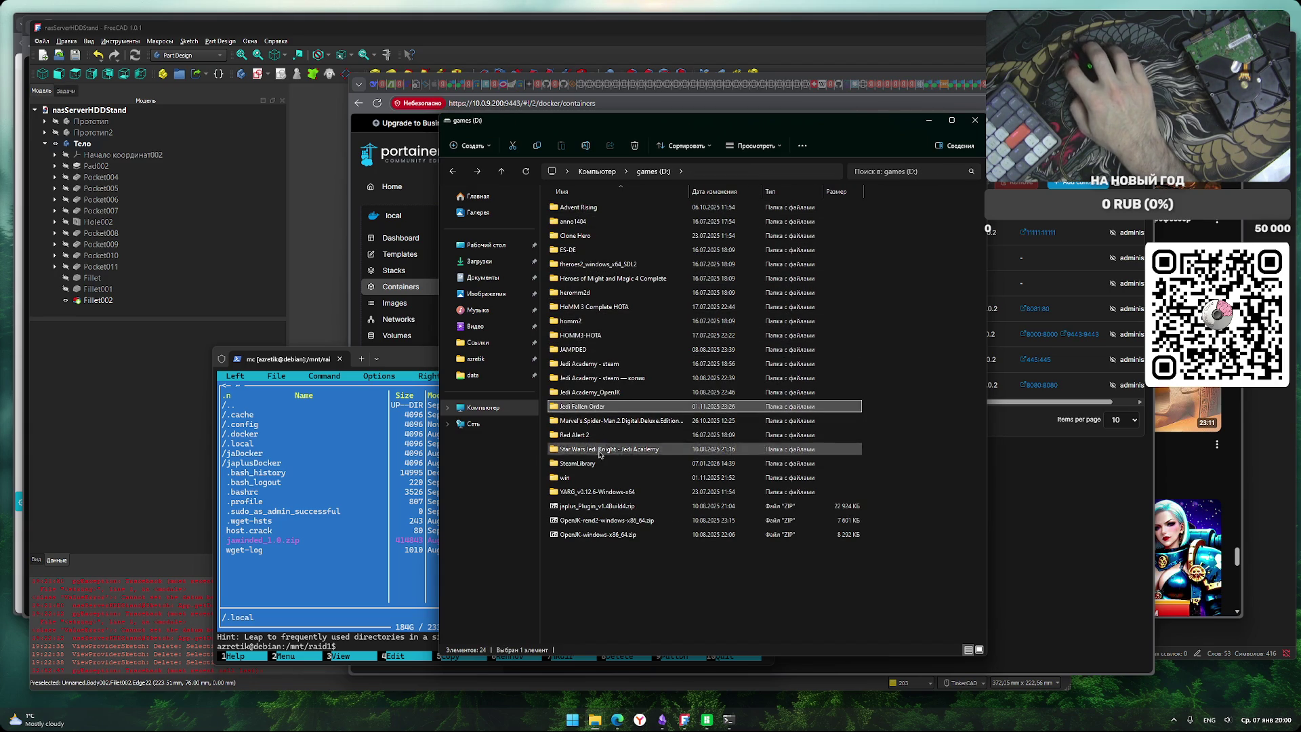
pyautogui.click(482, 277)
pyautogui.scroll(-3, 649, 456)
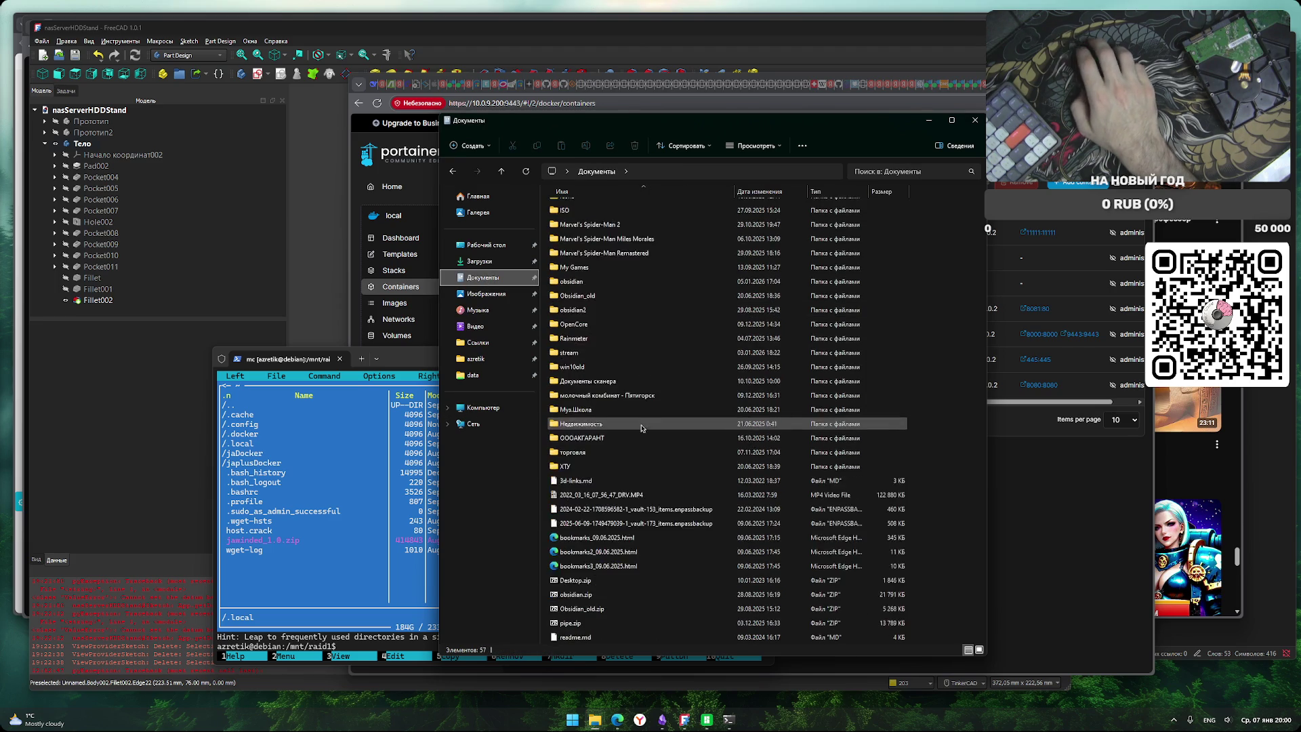
pyautogui.doubleClick(617, 366)
pyautogui.click(579, 211)
pyautogui.doubleClick(579, 210)
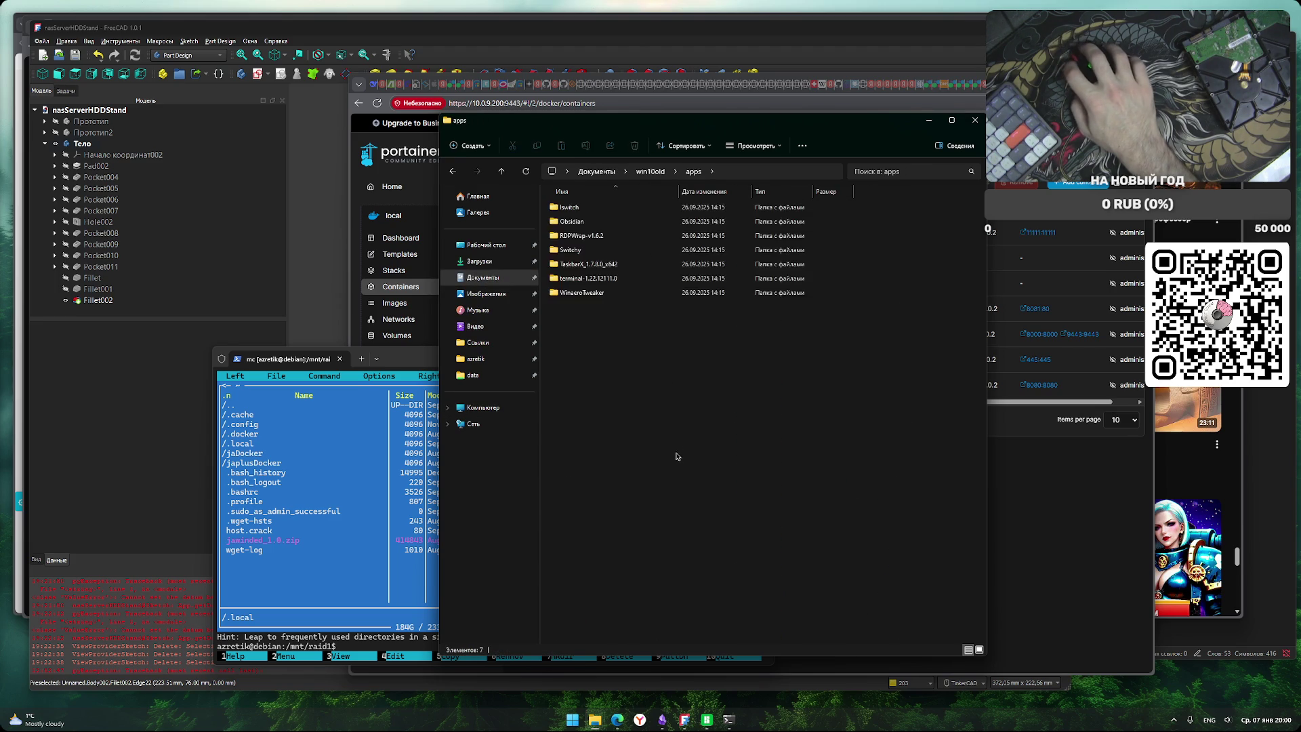
pyautogui.hotkey('alt', 'Left')
pyautogui.hotkey('alt', 'Left')
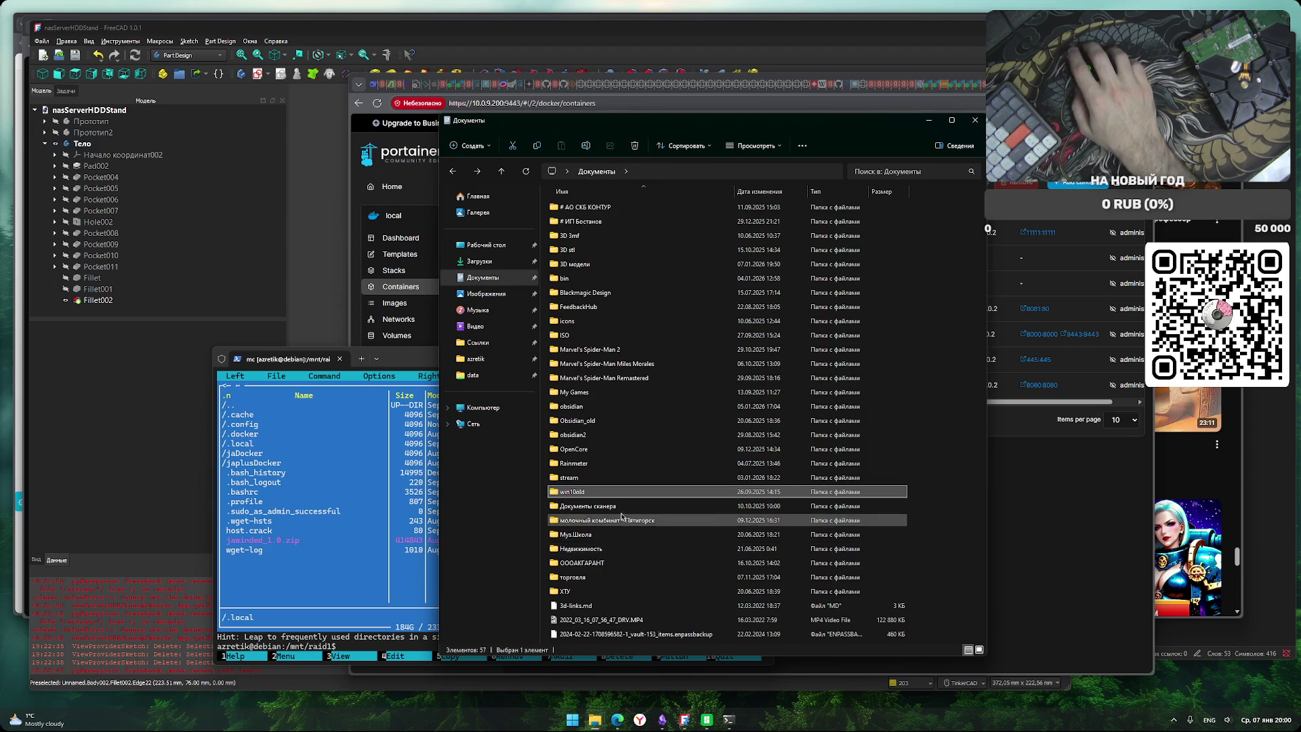
pyautogui.scroll(-5, 615, 452)
pyautogui.doubleClick(689, 522)
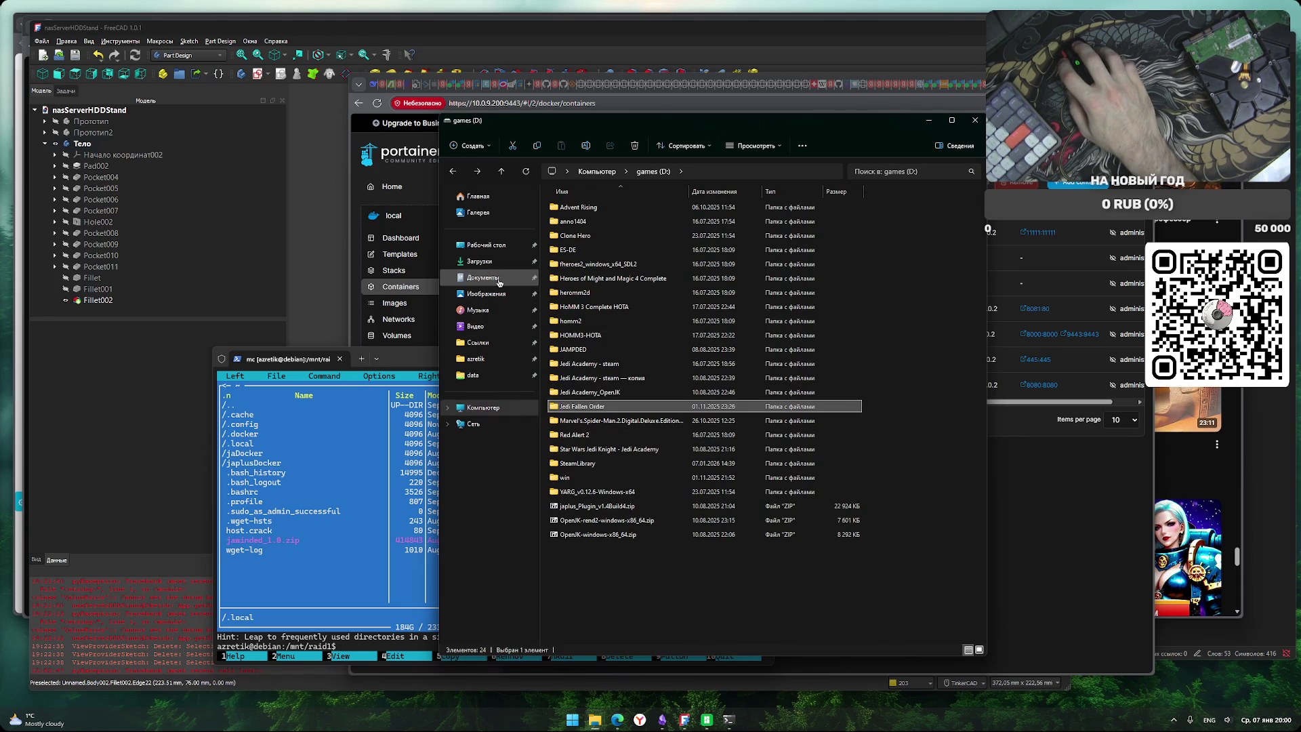
pyautogui.click(673, 591)
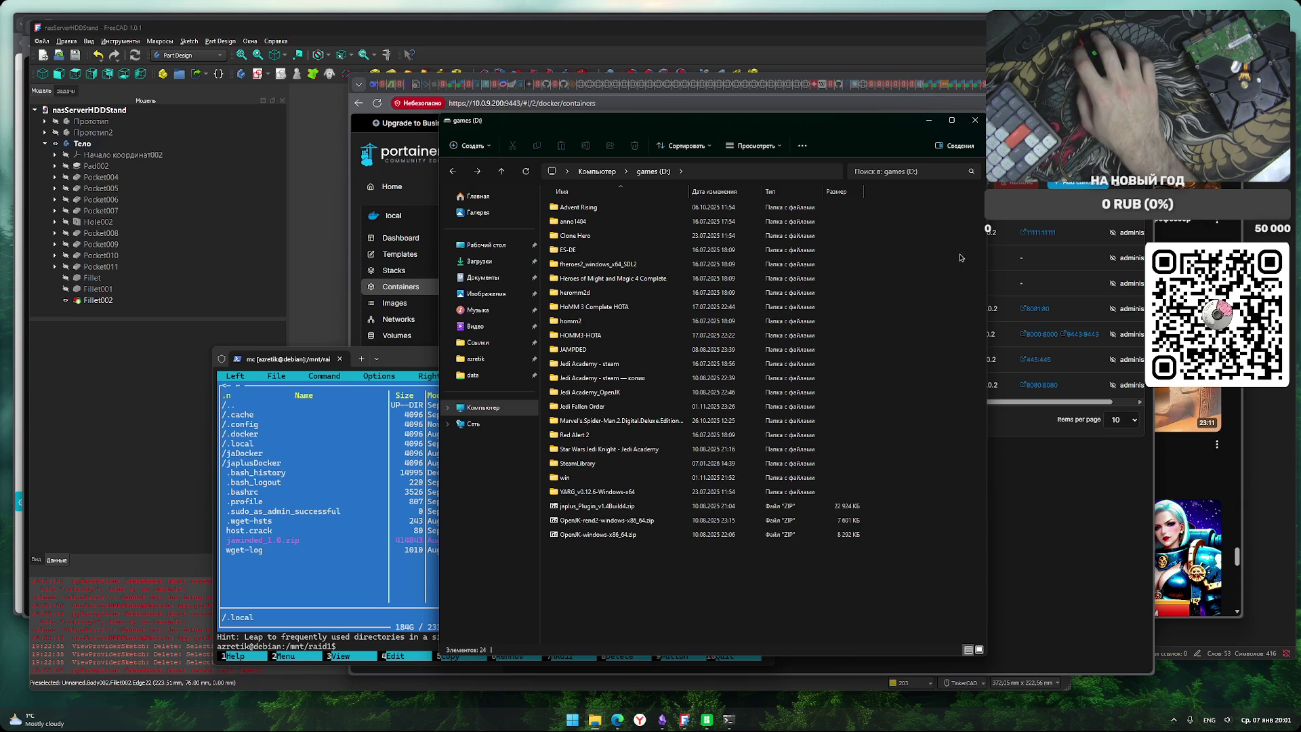
# Step: Arrange the Explorer and terminal windows side by side and check the Jedi Academy folder and japlus zip
pyautogui.moveTo(817, 127); pyautogui.dragTo(878, 122)
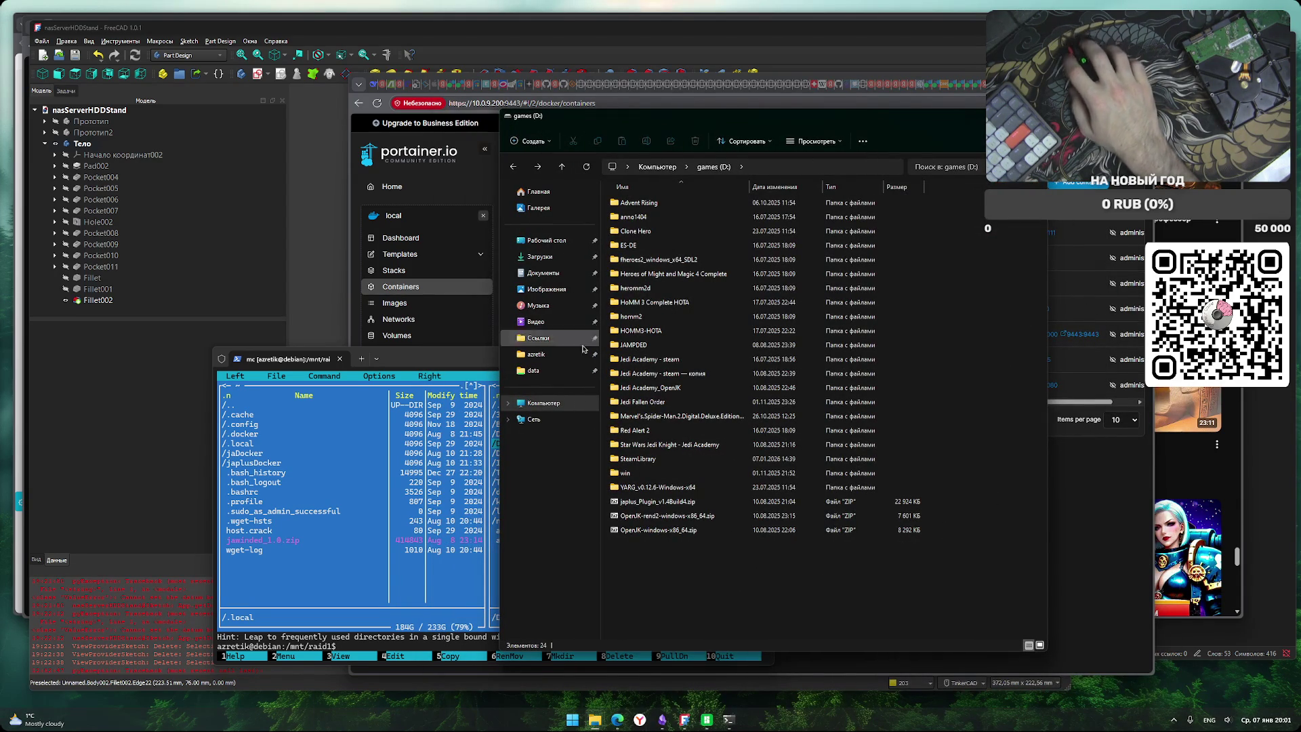
pyautogui.click(447, 359)
pyautogui.moveTo(515, 359); pyautogui.dragTo(477, 348)
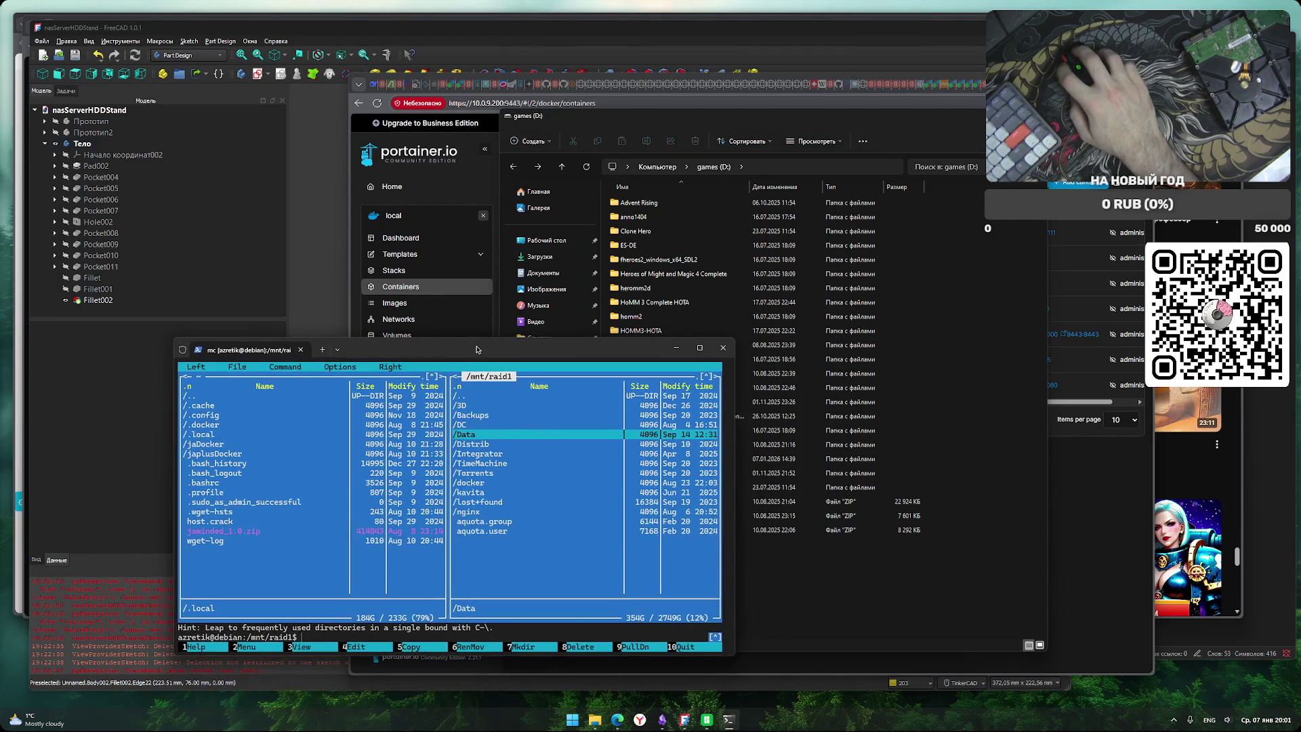
pyautogui.click(941, 458)
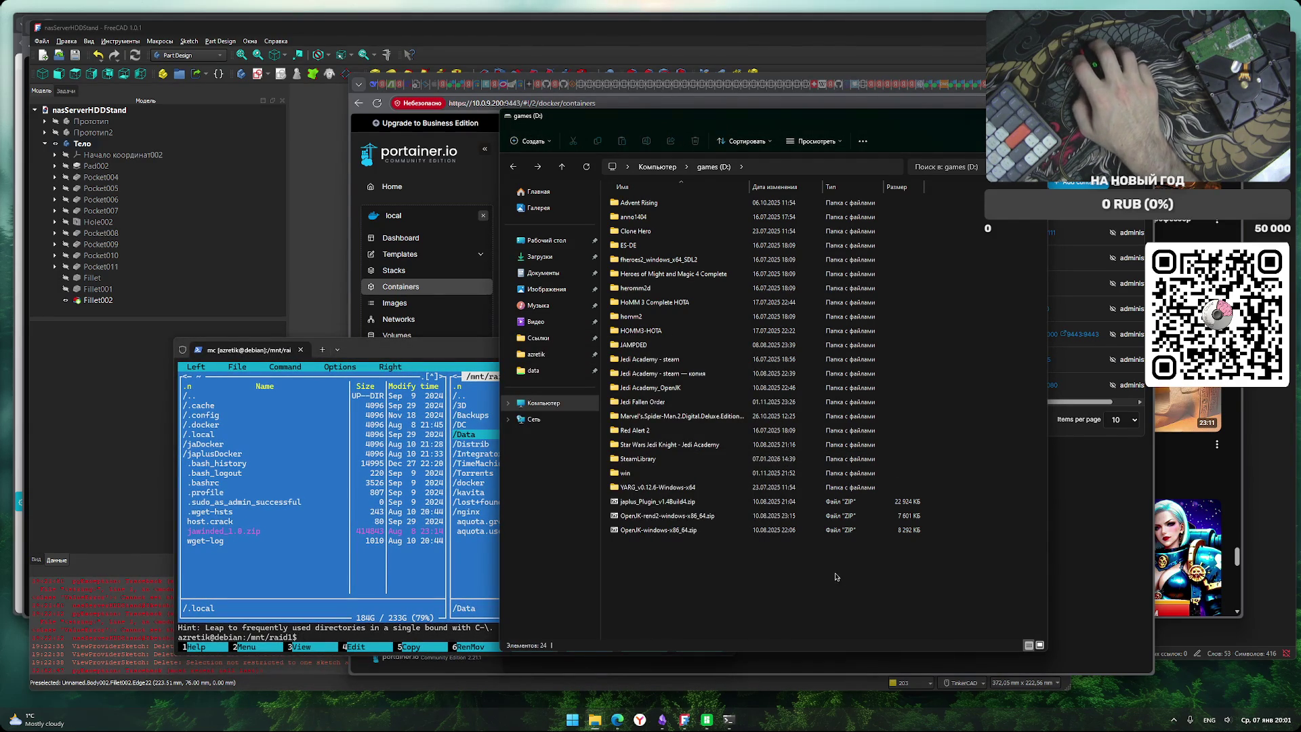
pyautogui.doubleClick(718, 444)
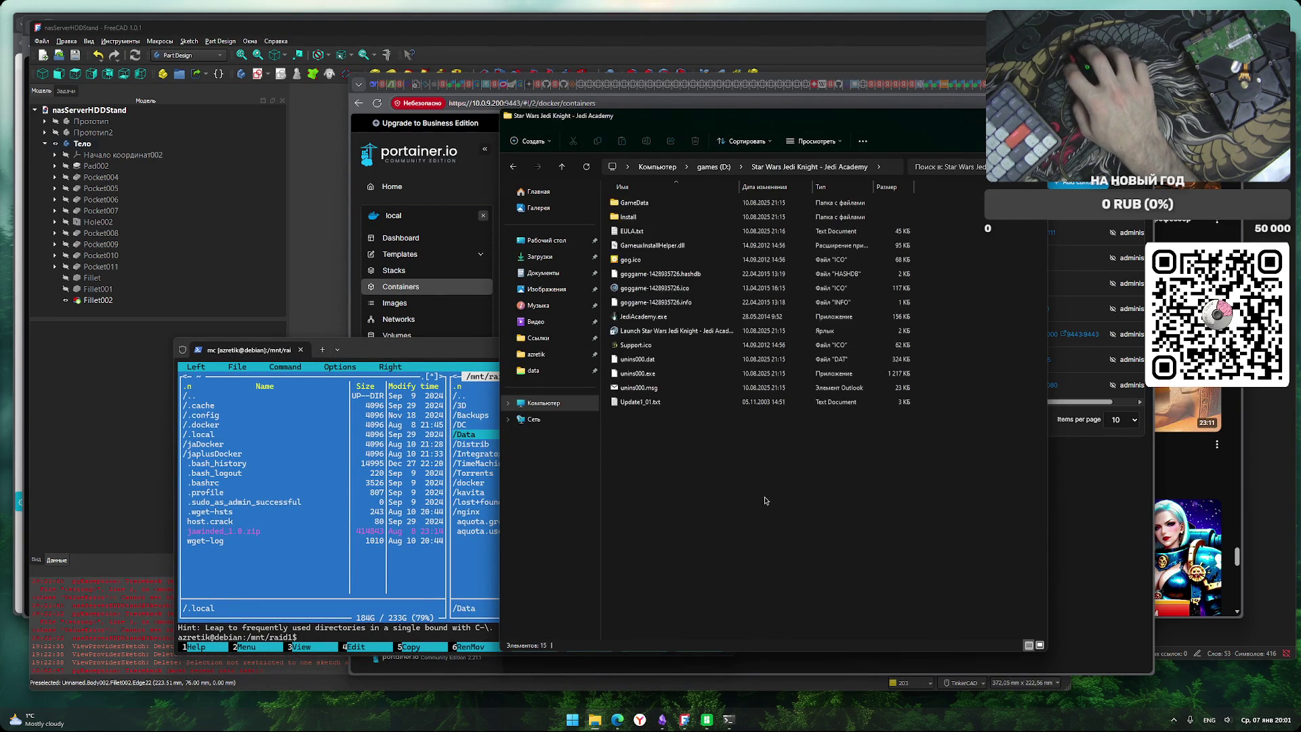
pyautogui.hotkey('alt', 'Left')
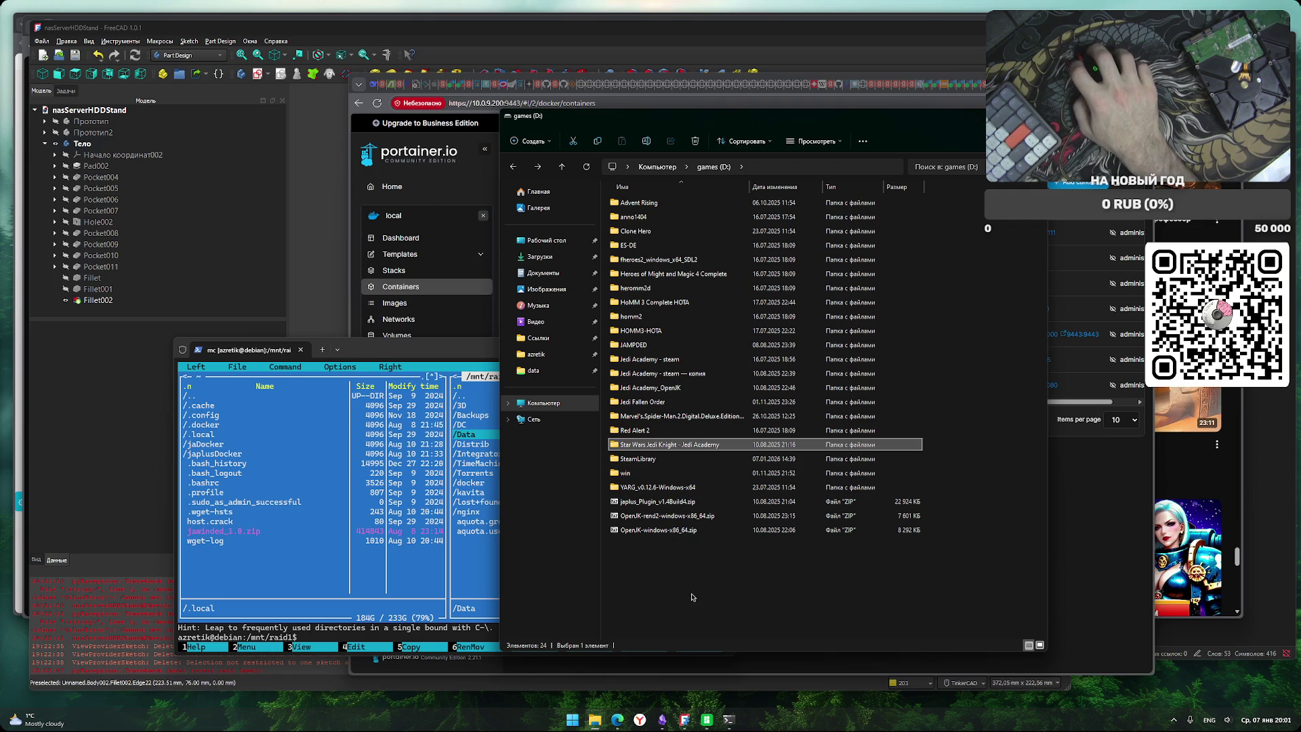
pyautogui.moveTo(744, 588); pyautogui.dragTo(708, 515)
pyautogui.click(670, 501)
pyautogui.click(691, 542)
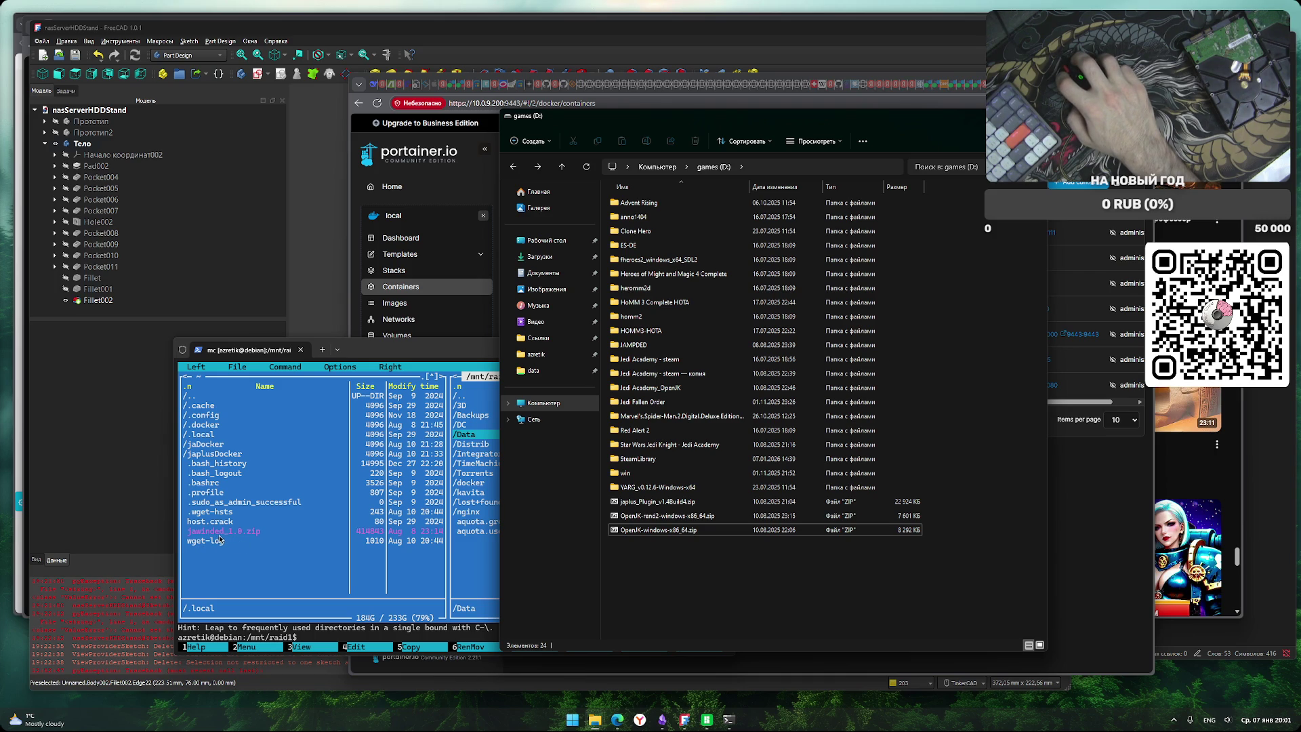
# Step: Quit Midnight Commander in the terminal and return to the /home shell prompt
pyautogui.click(223, 540)
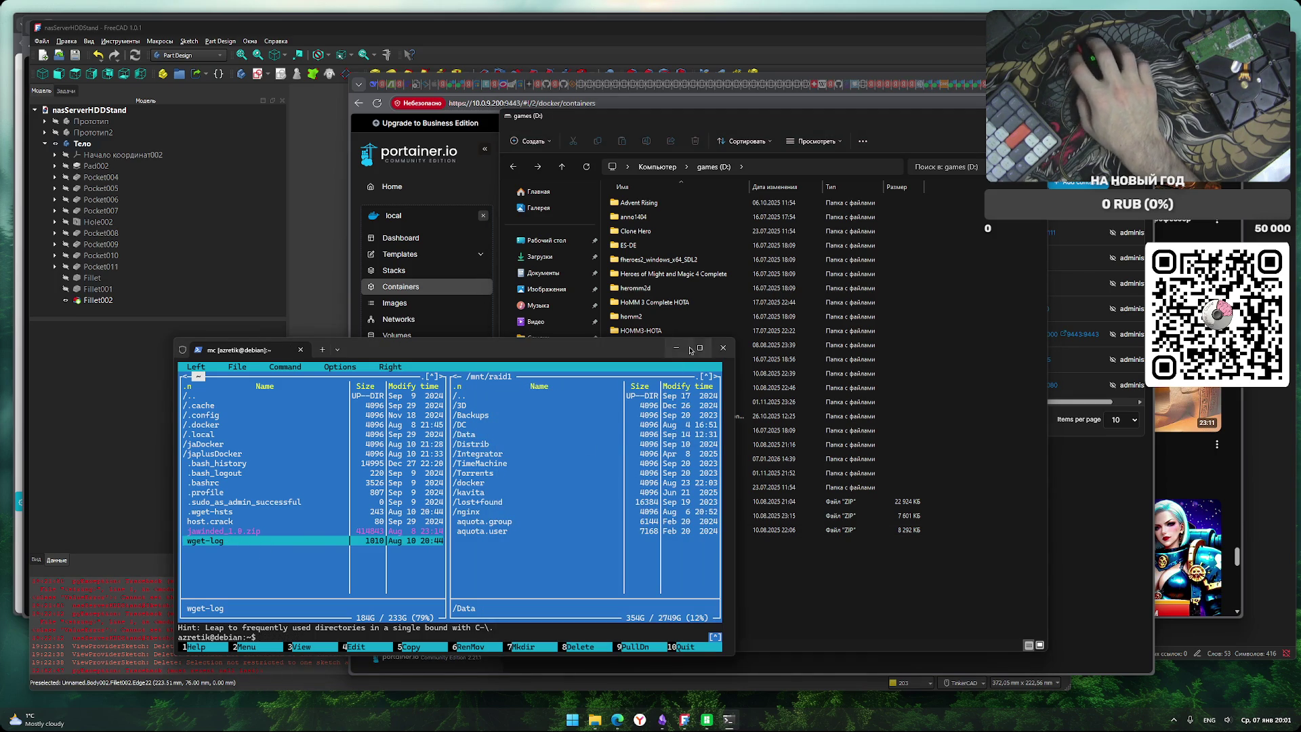
pyautogui.click(325, 534)
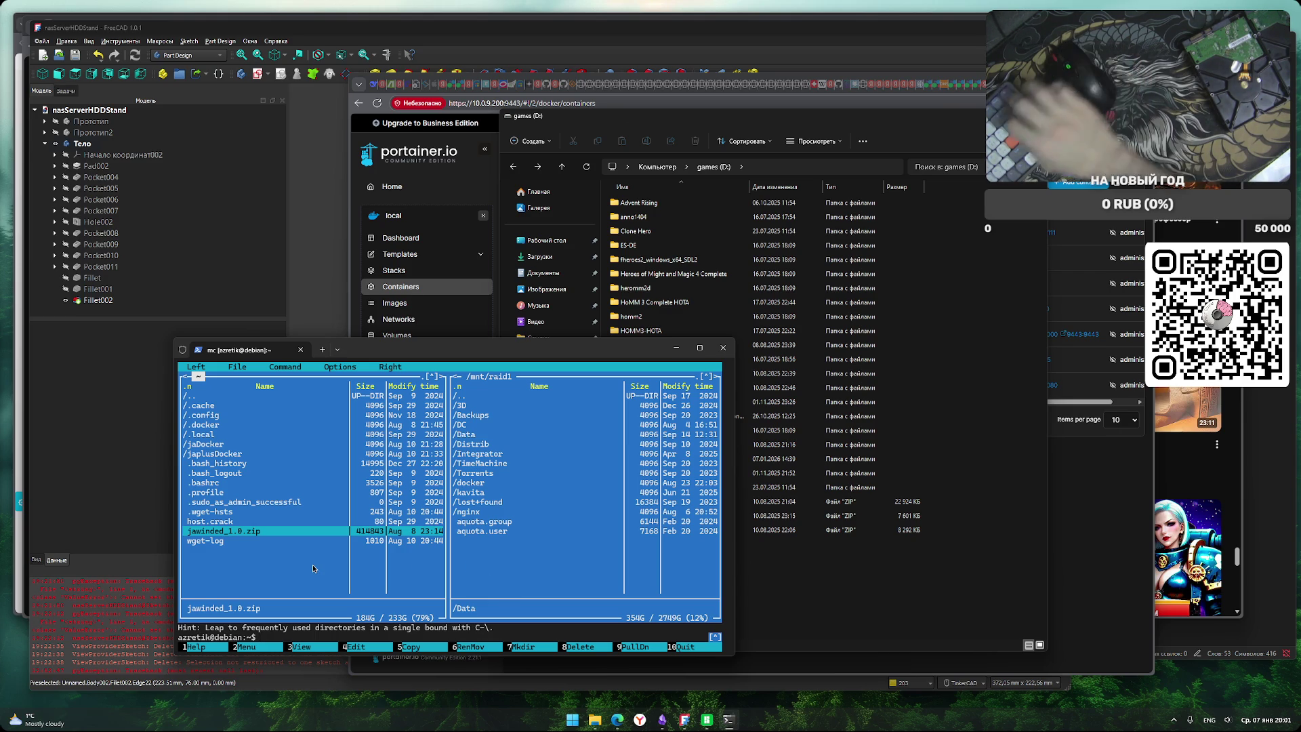
pyautogui.press('F10')
pyautogui.write('ls')
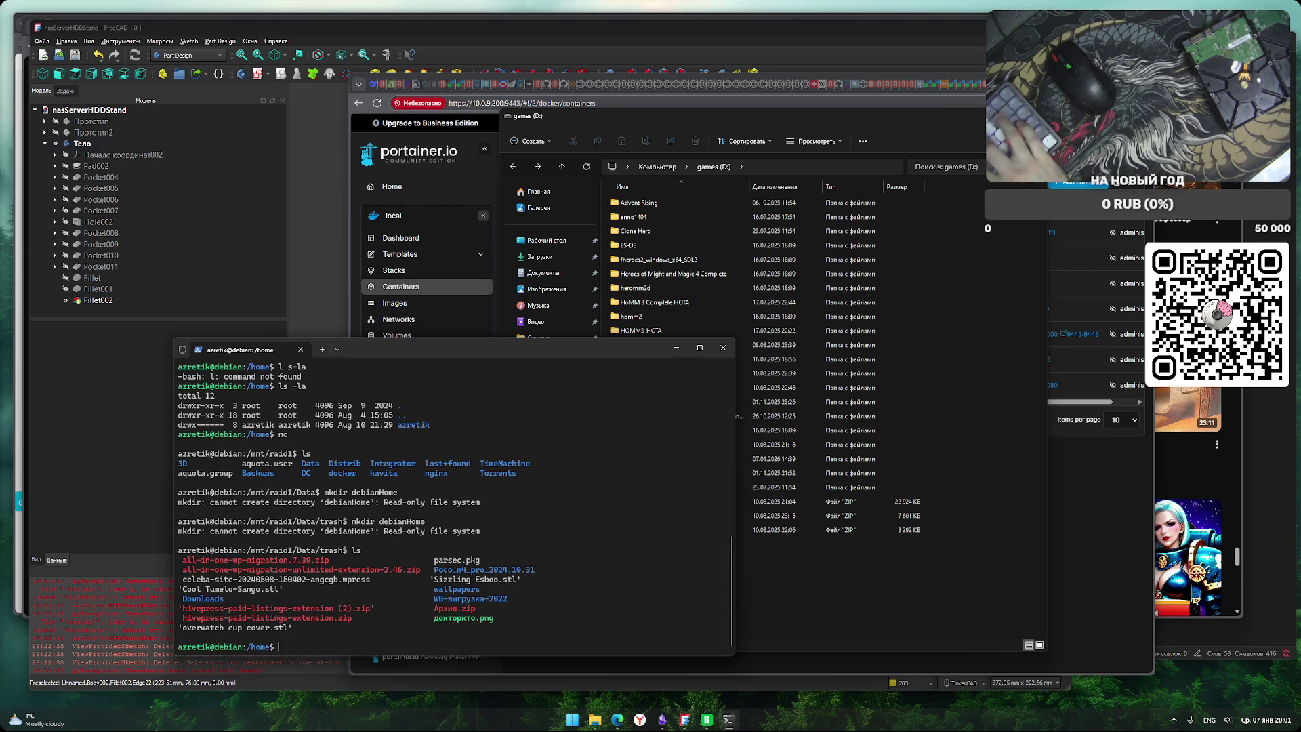
pyautogui.press('BackSpace')
pyautogui.press('BackSpace')
# Step: Try scp host completion, abandon the command, and bring the Portainer container list forward
pyautogui.write('scp')
pyautogui.press('Tab')
pyautogui.press('Tab')
pyautogui.press('Tab')
pyautogui.press('Tab')
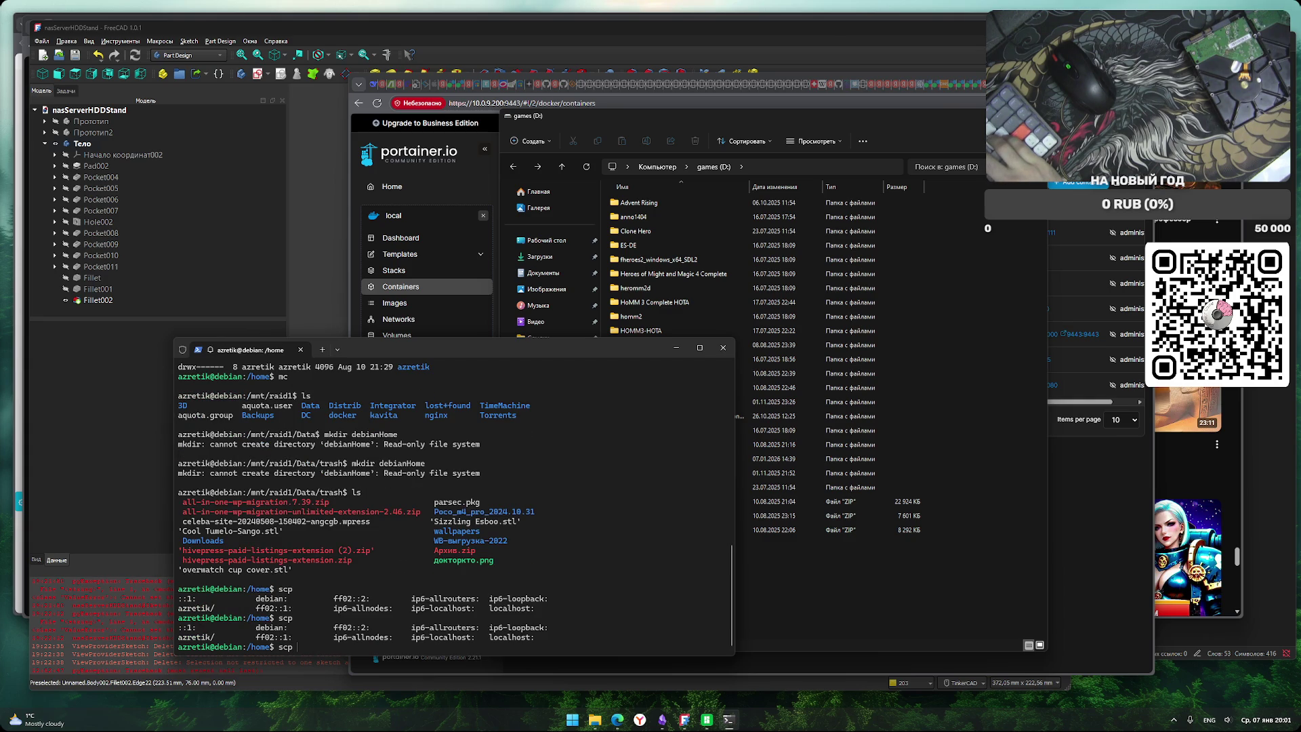
pyautogui.press('BackSpace')
pyautogui.press('BackSpace')
pyautogui.press('BackSpace')
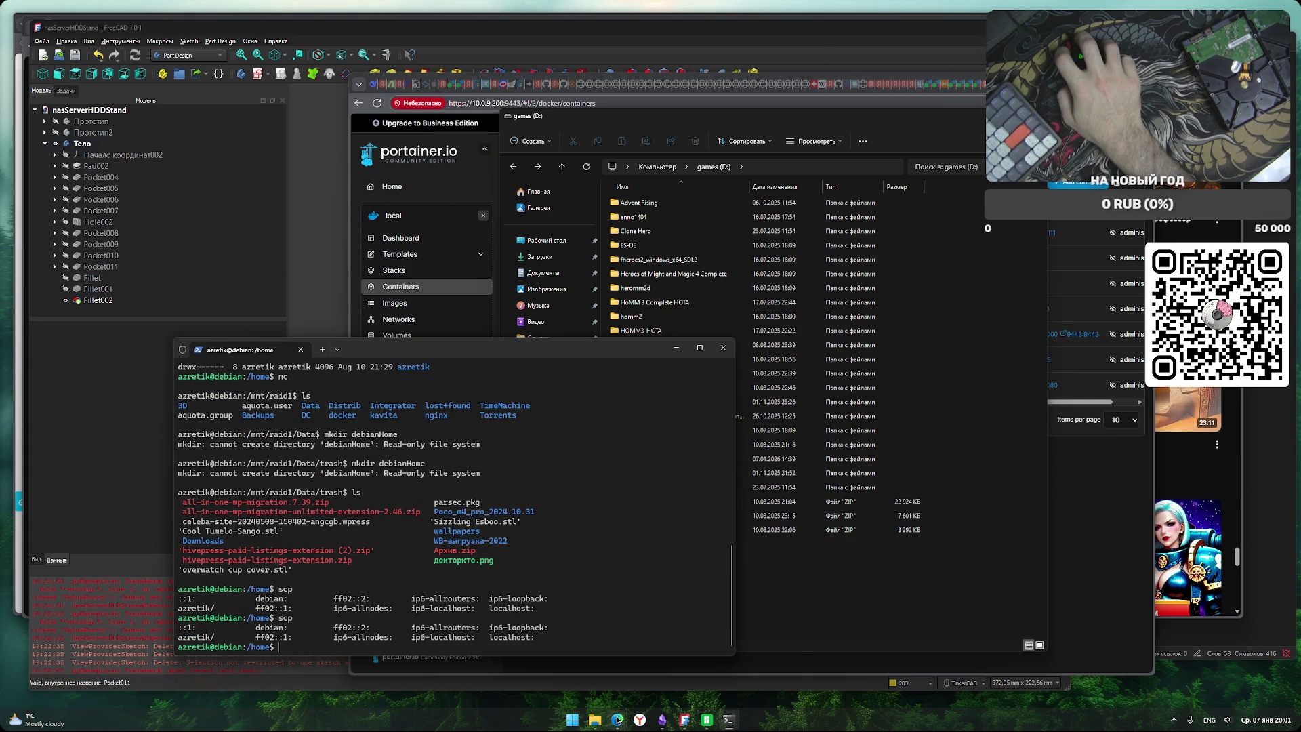
pyautogui.moveTo(618, 720)
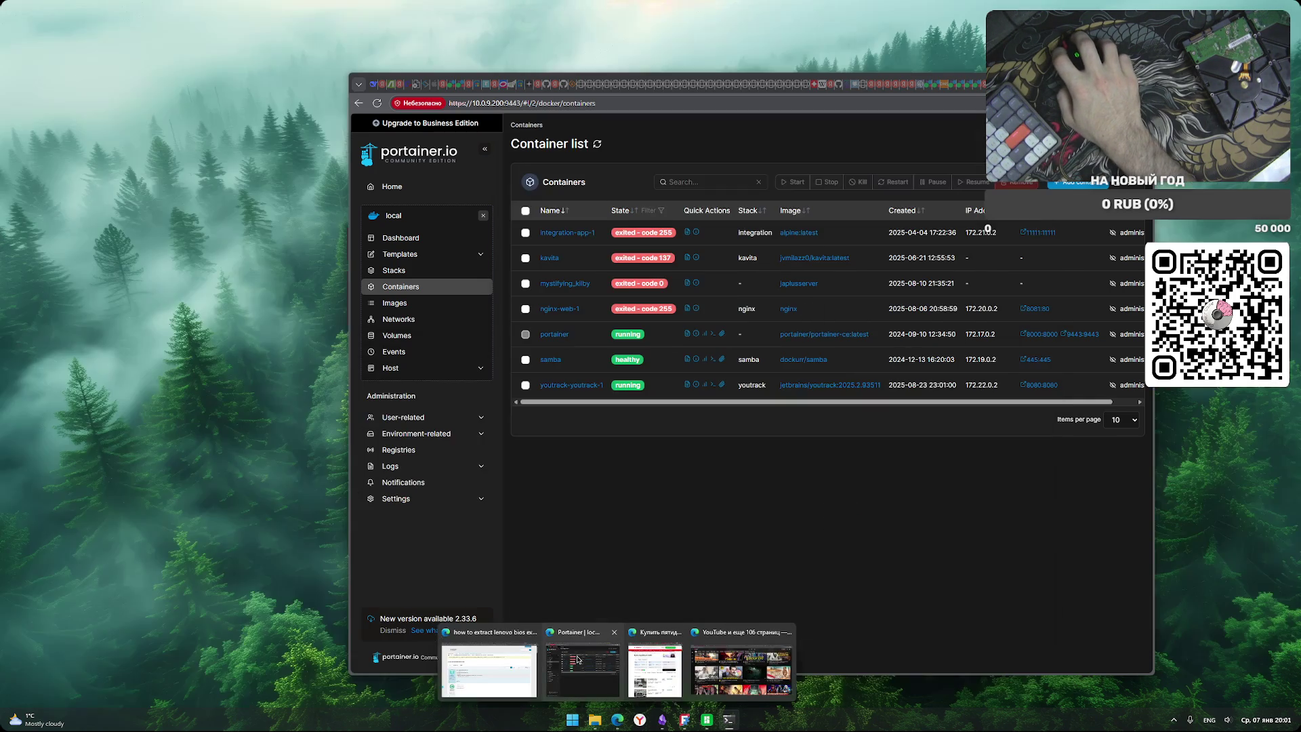
pyautogui.click(583, 669)
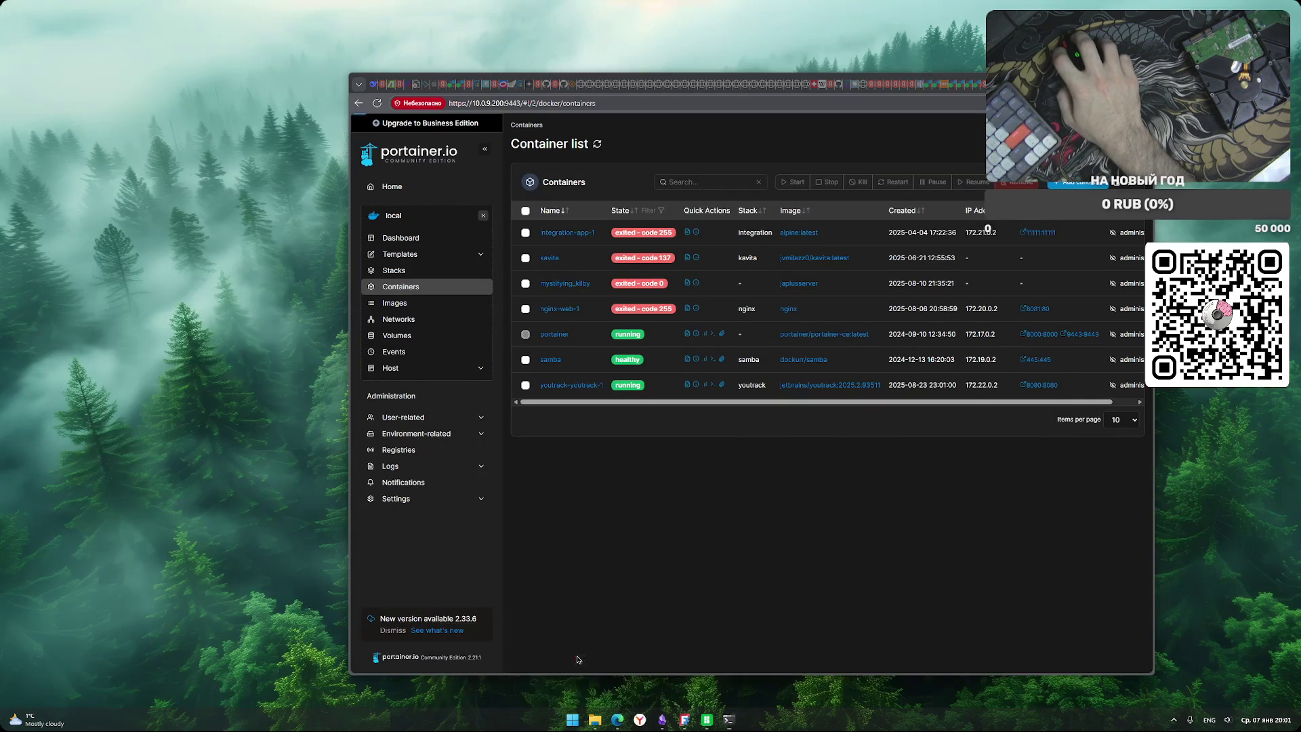
# Step: In File Explorer, go up to the drives list and open the DC (E:) drive
pyautogui.moveTo(704, 728)
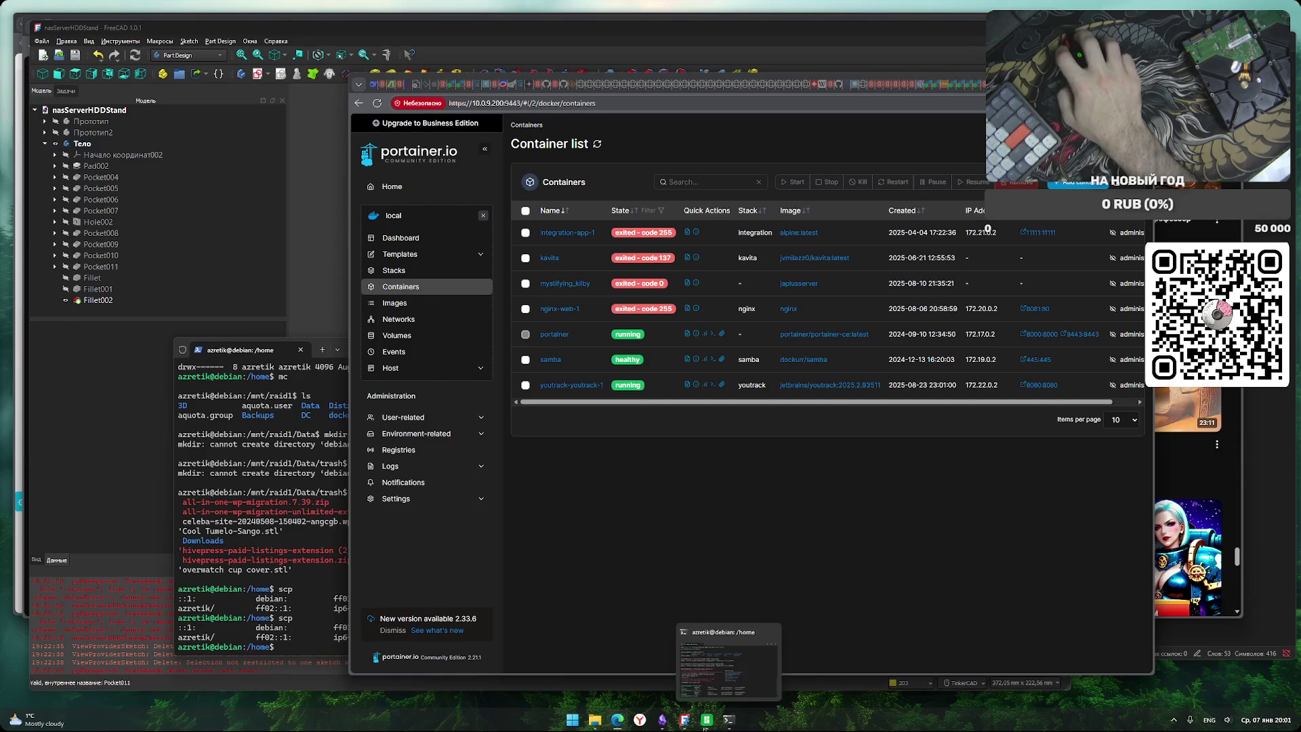
pyautogui.moveTo(594, 719)
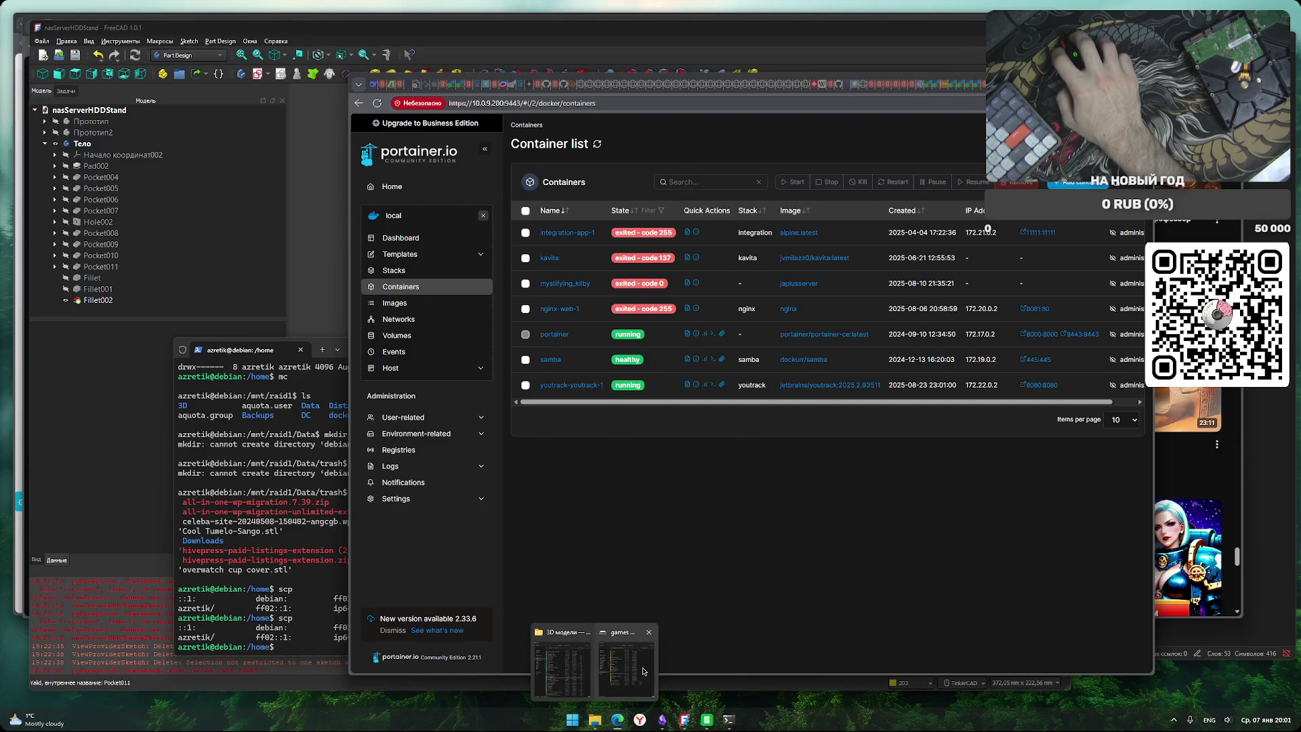
pyautogui.click(643, 671)
pyautogui.click(545, 402)
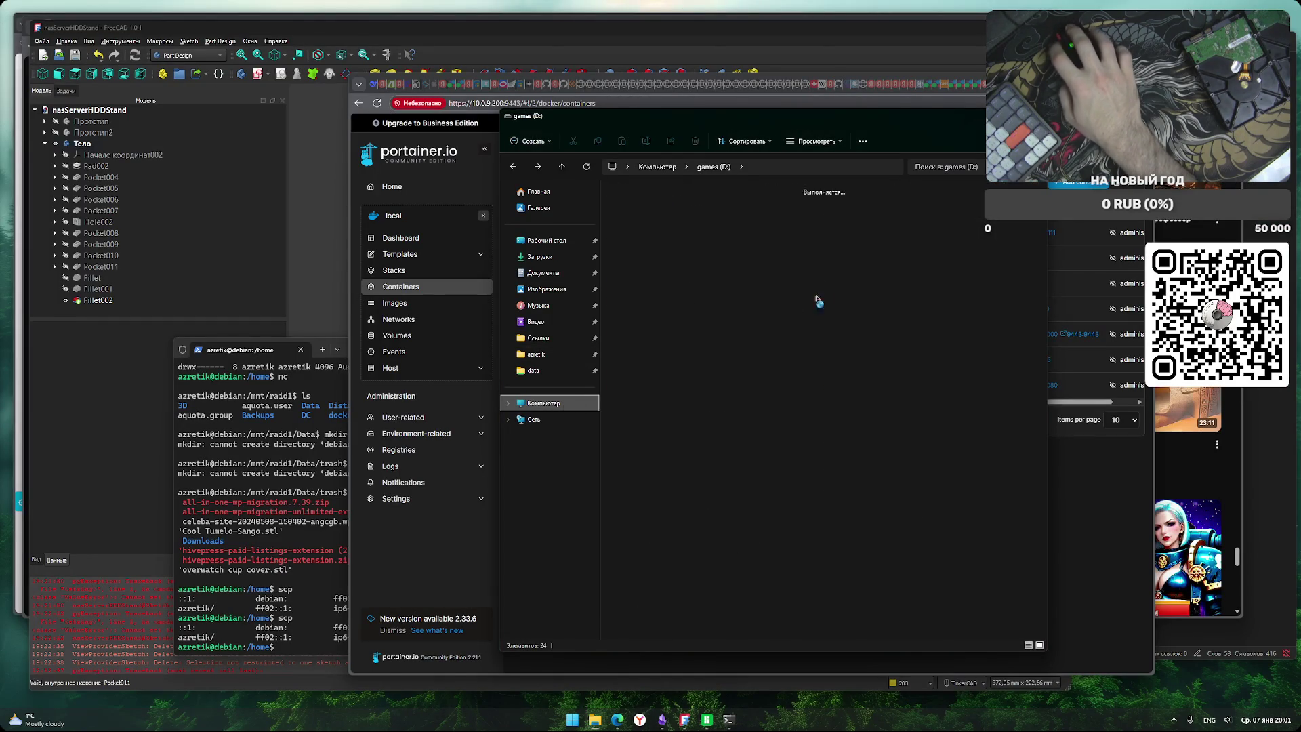
pyautogui.doubleClick(919, 212)
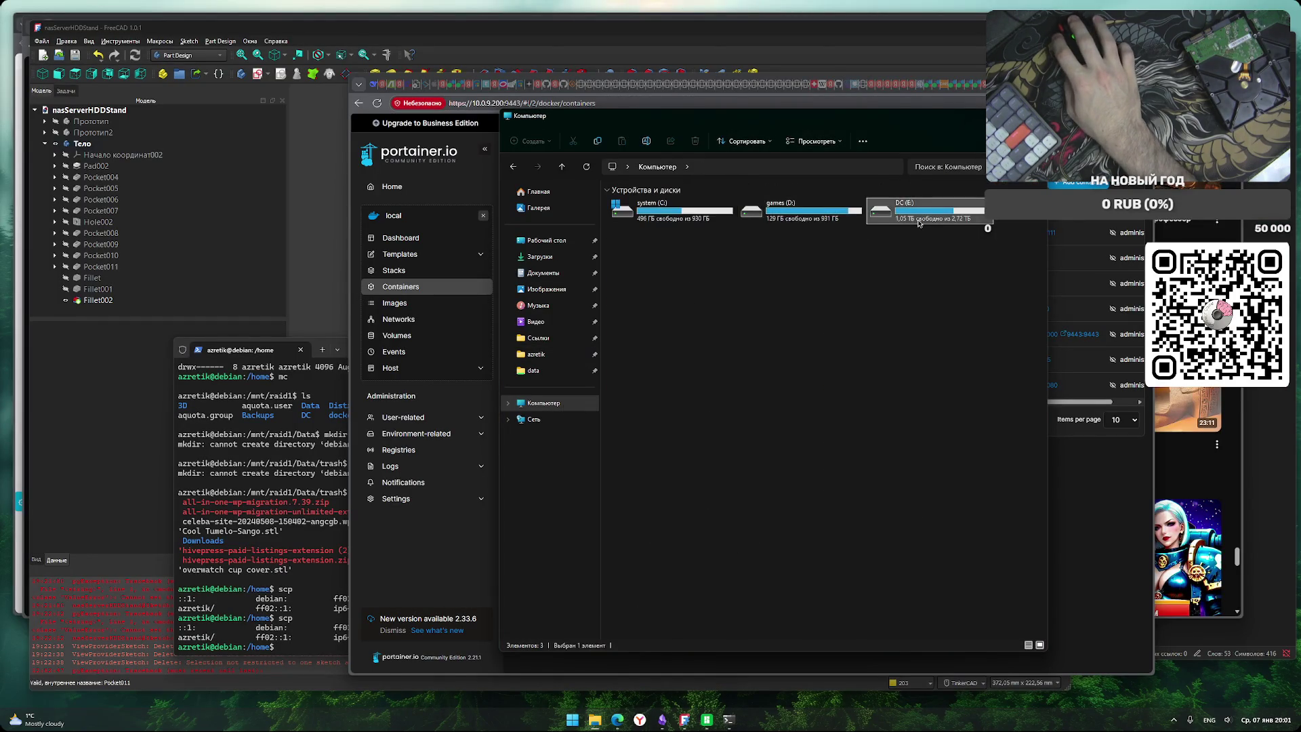
# Step: Create a new folder named debianHome on the DC (E:) drive
pyautogui.rightClick(673, 478)
pyautogui.moveTo(705, 595)
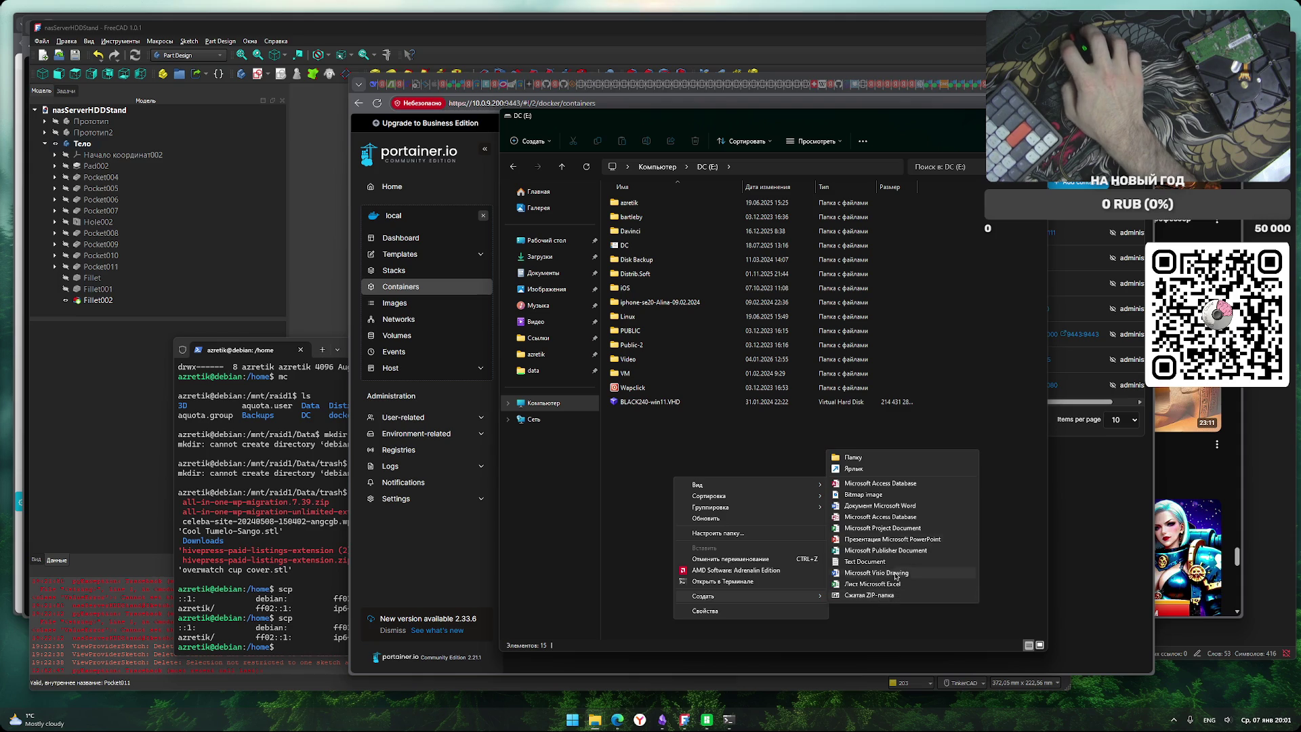
pyautogui.click(881, 465)
pyautogui.write('debianHome')
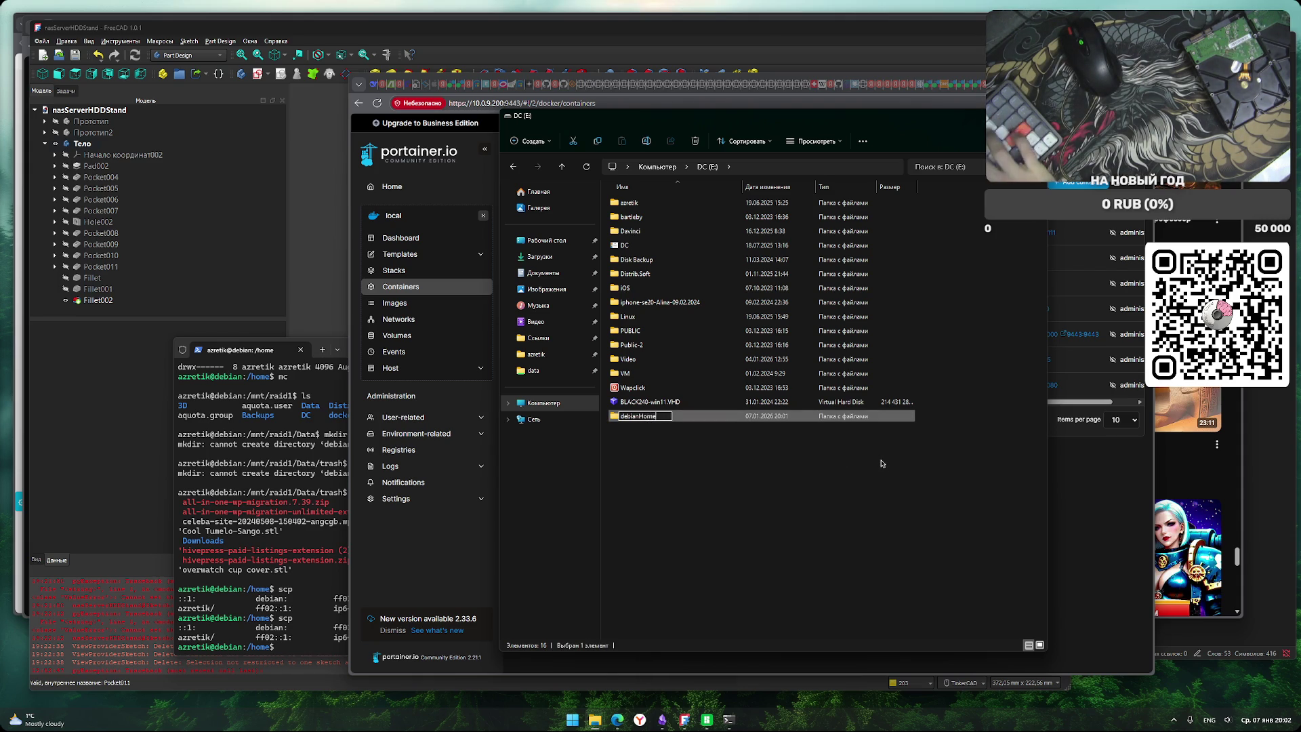
pyautogui.press('Return')
# Step: Inside debianHome, create a new text document named readme.txt
pyautogui.rightClick(880, 342)
pyautogui.moveTo(784, 458)
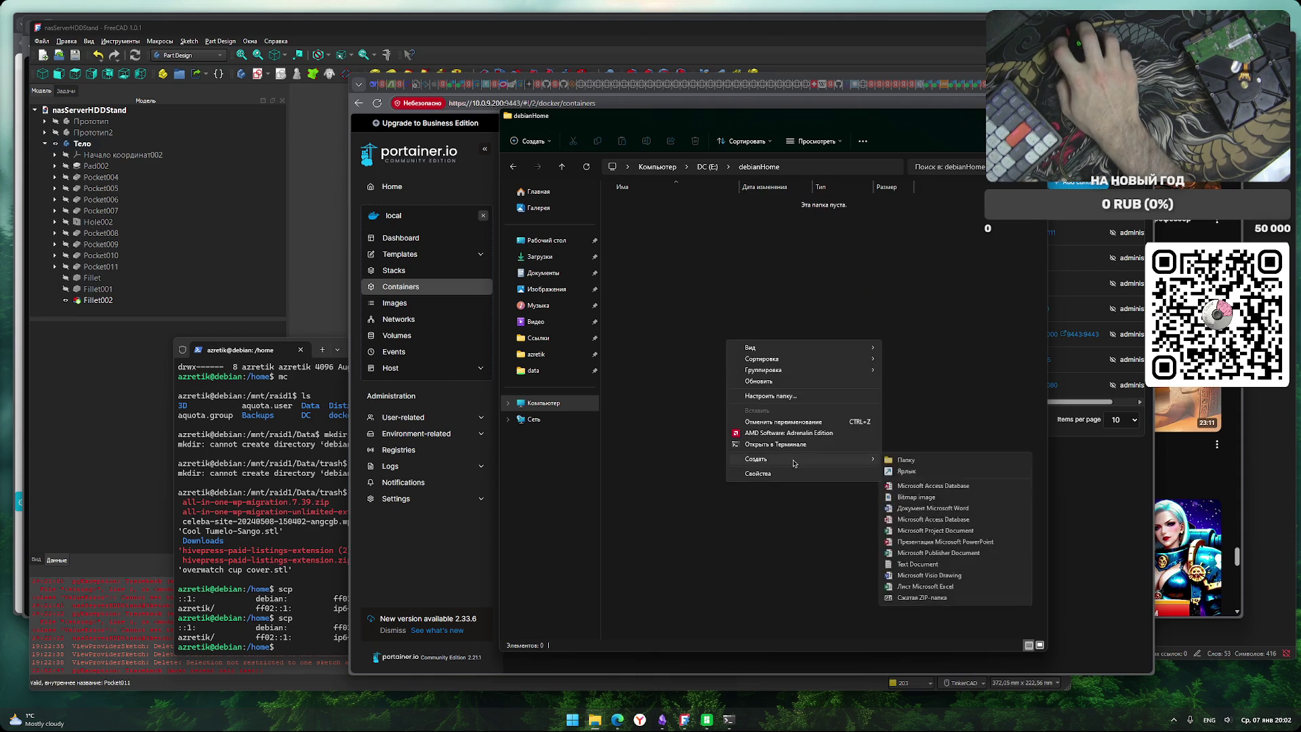
pyautogui.click(931, 567)
pyautogui.write('readm')
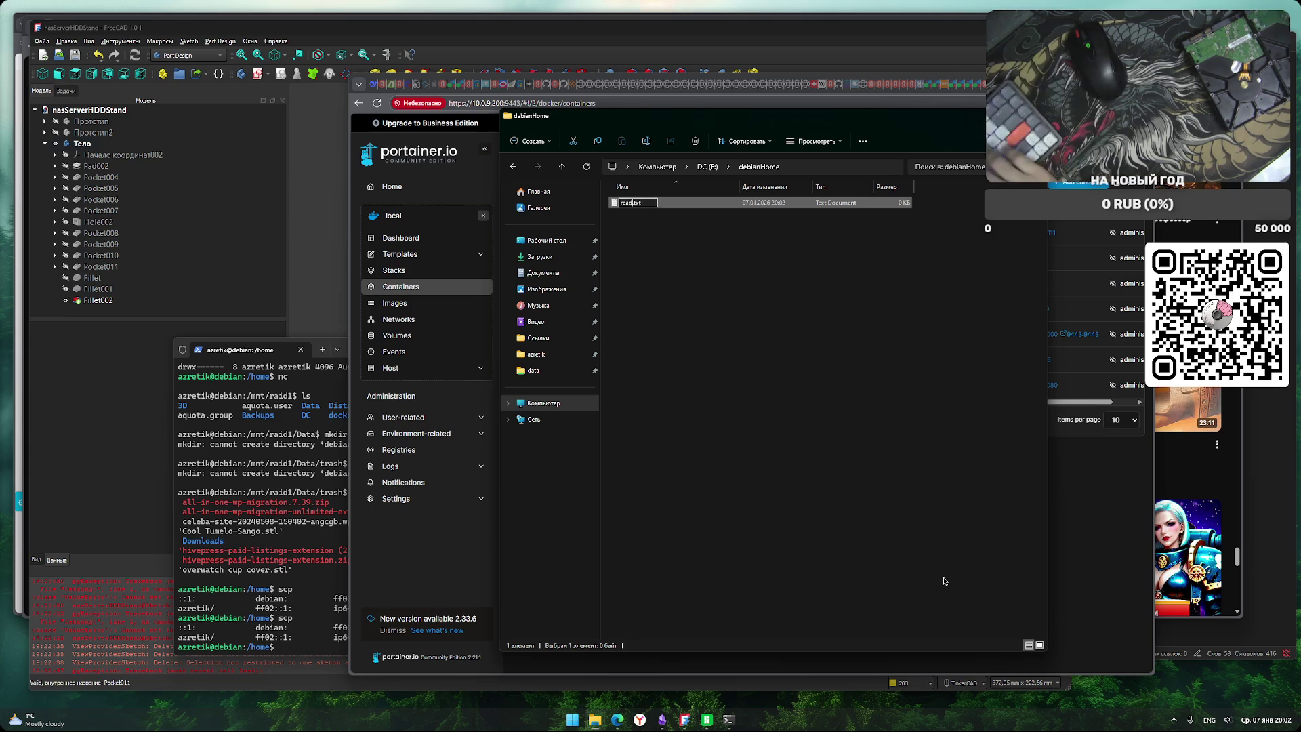
pyautogui.write('e')
pyautogui.press('Return')
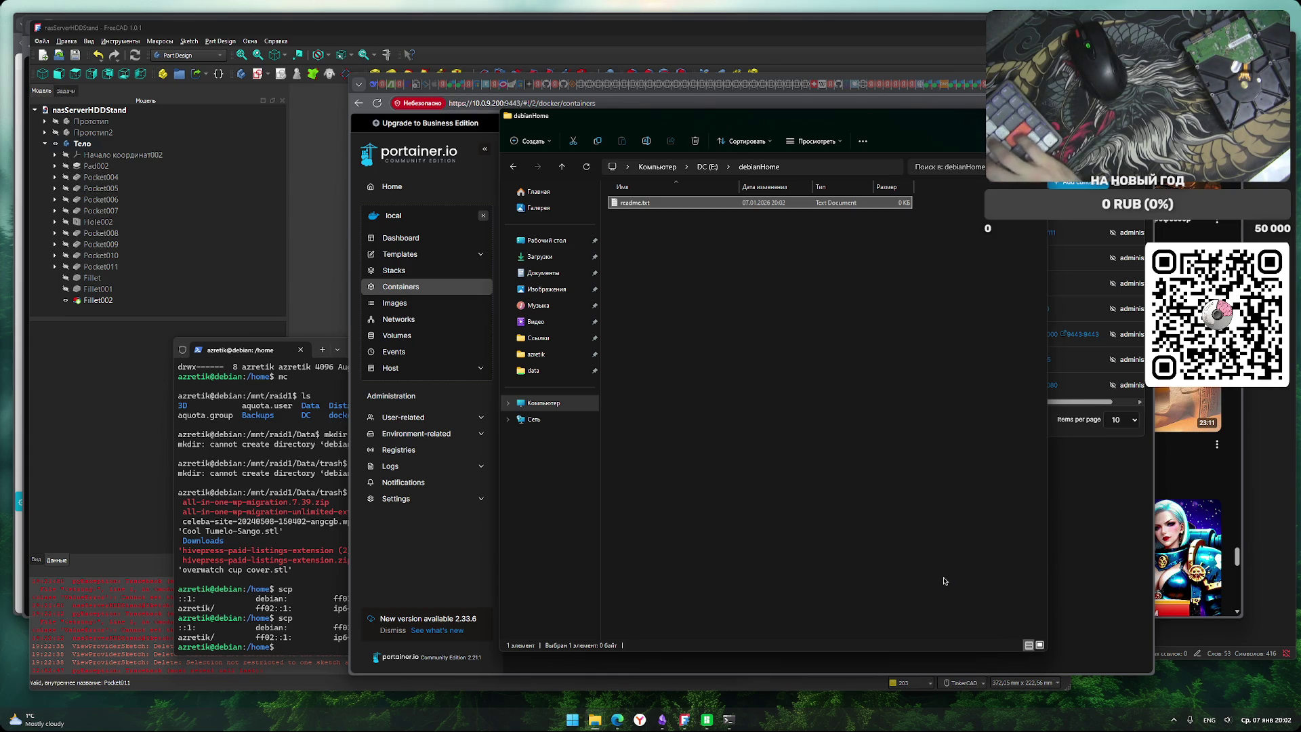
pyautogui.hotkey('alt', 'shift')
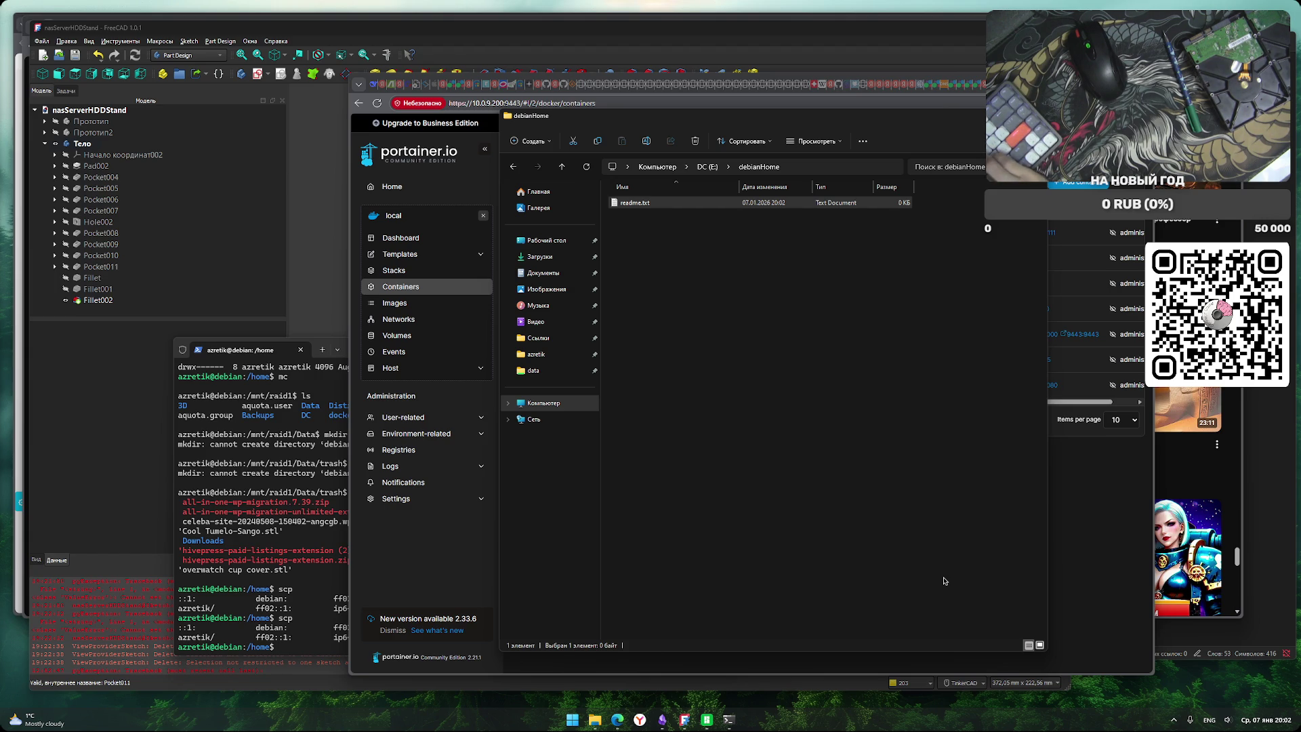
# Step: Reposition the Explorer window and toggle the input language, then bring the browser forward
pyautogui.moveTo(869, 127)
pyautogui.mouseDown()
pyautogui.moveTo(337, 117)
pyautogui.moveTo(349, 119)
pyautogui.mouseUp()
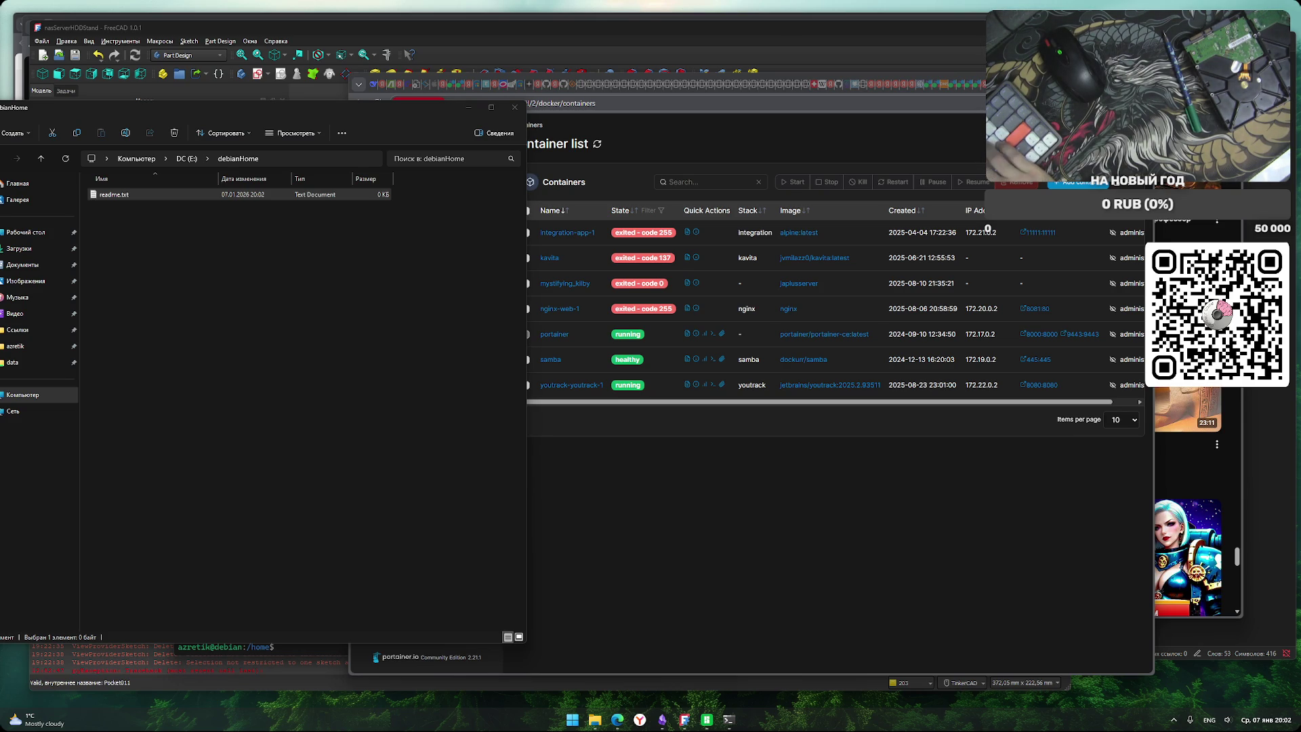
pyautogui.hotkey('alt', 'shift')
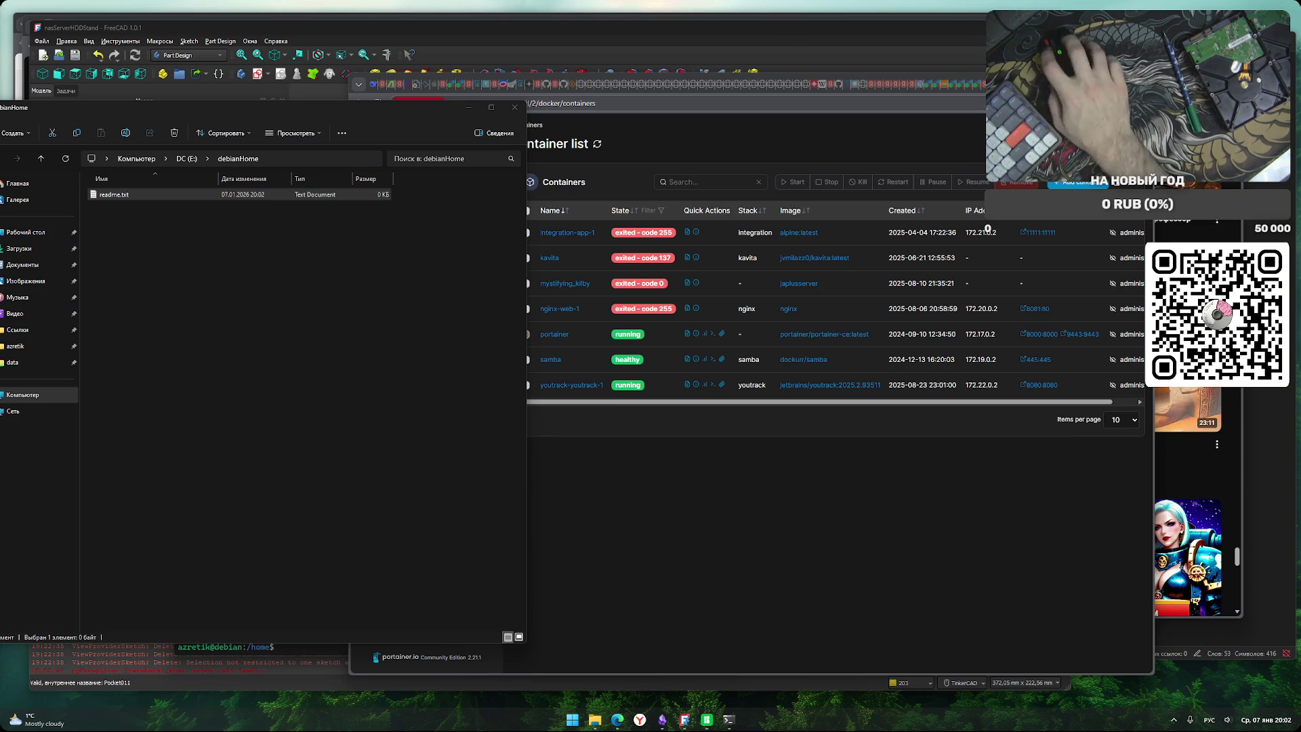
pyautogui.hotkey('alt', 'shift')
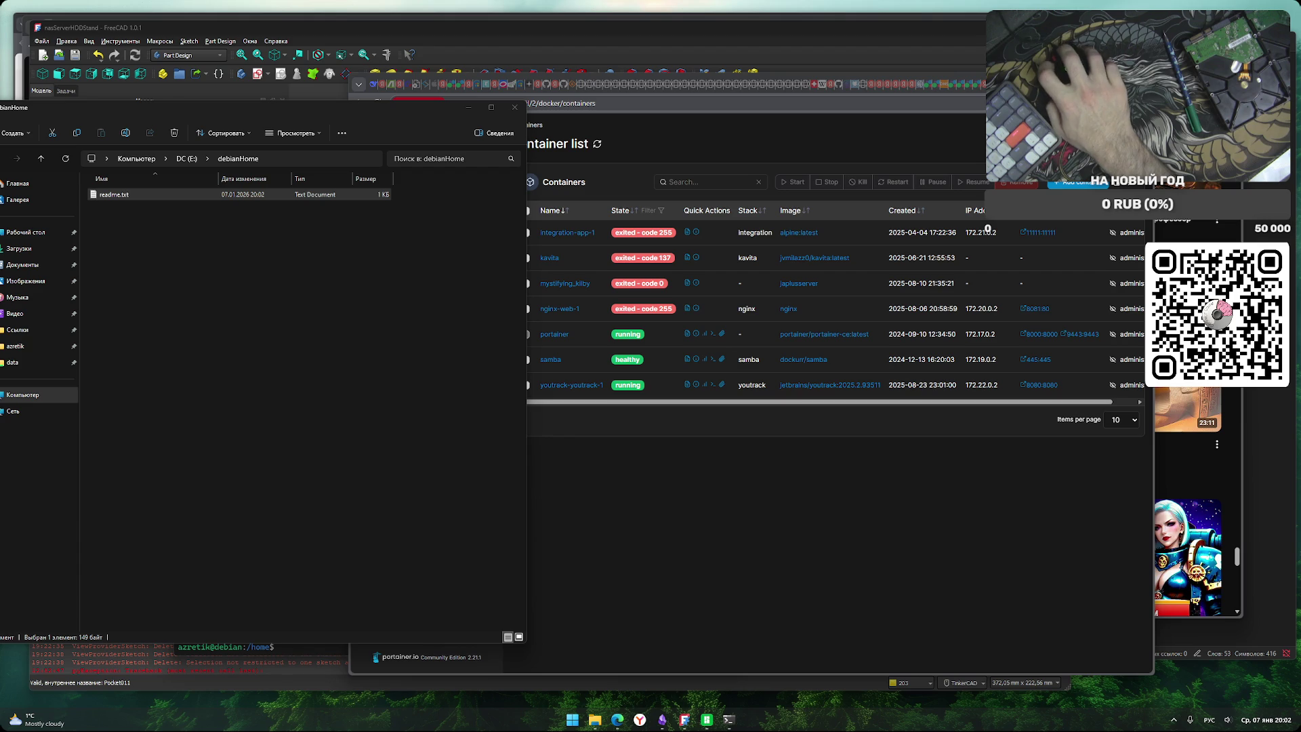
pyautogui.moveTo(241, 107)
pyautogui.mouseDown()
pyautogui.moveTo(827, 172)
pyautogui.moveTo(406, 165)
pyautogui.moveTo(378, 153)
pyautogui.mouseUp()
pyautogui.click(697, 141)
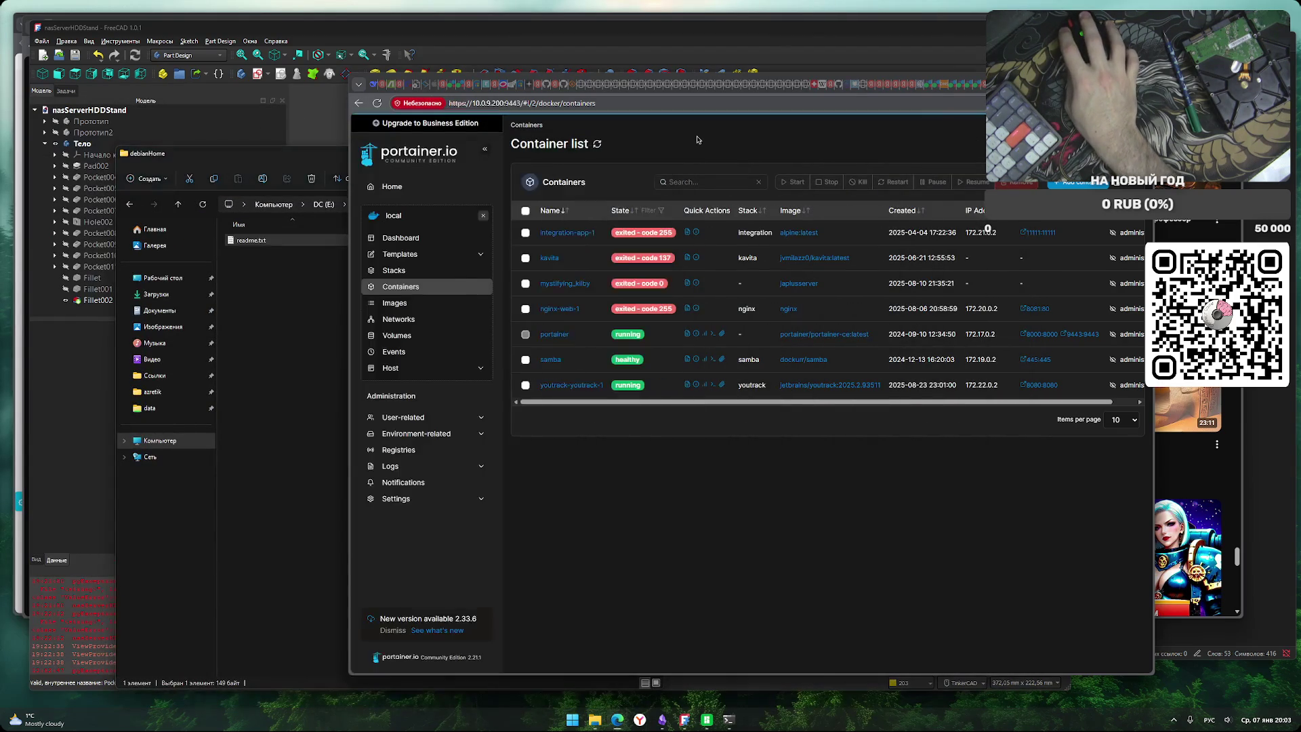
# Step: Ask DeepSeek, in Russian, how to copy a folder from a remote server via SSH using scp
pyautogui.hotkey('ctrl', 'Tab')
pyautogui.click(720, 609)
pyautogui.write('как с')
pyautogui.press('BackSpace')
pyautogui.write('через ssh с по')
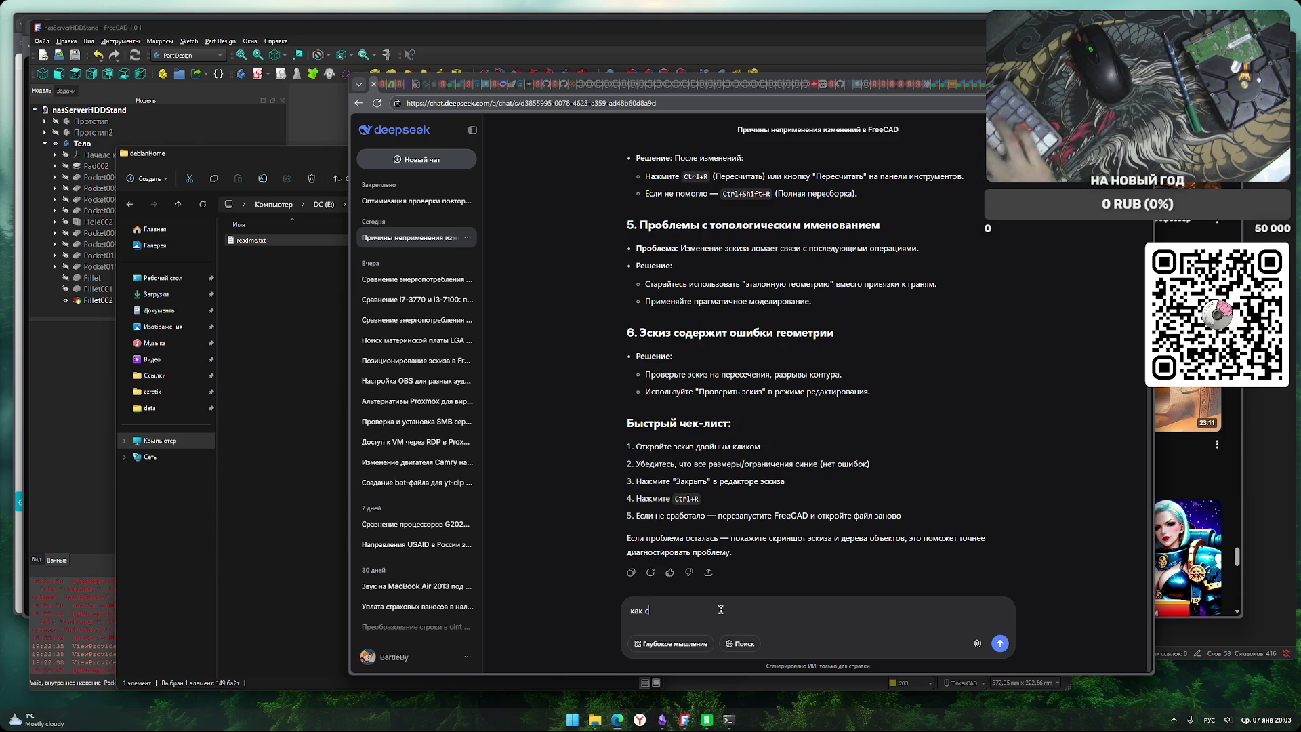
pyautogui.write('мощью scp скопировать с удаленного сервера па')
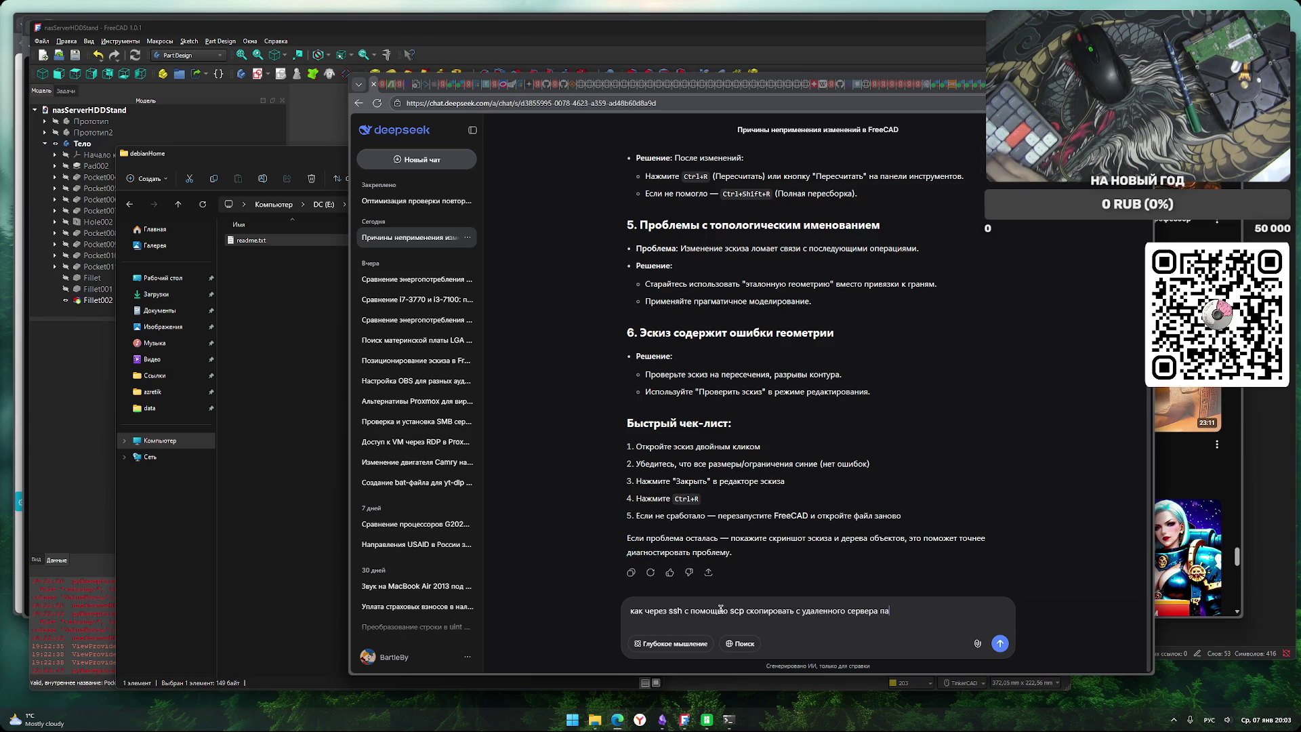
pyautogui.write('пку')
pyautogui.press('Return')
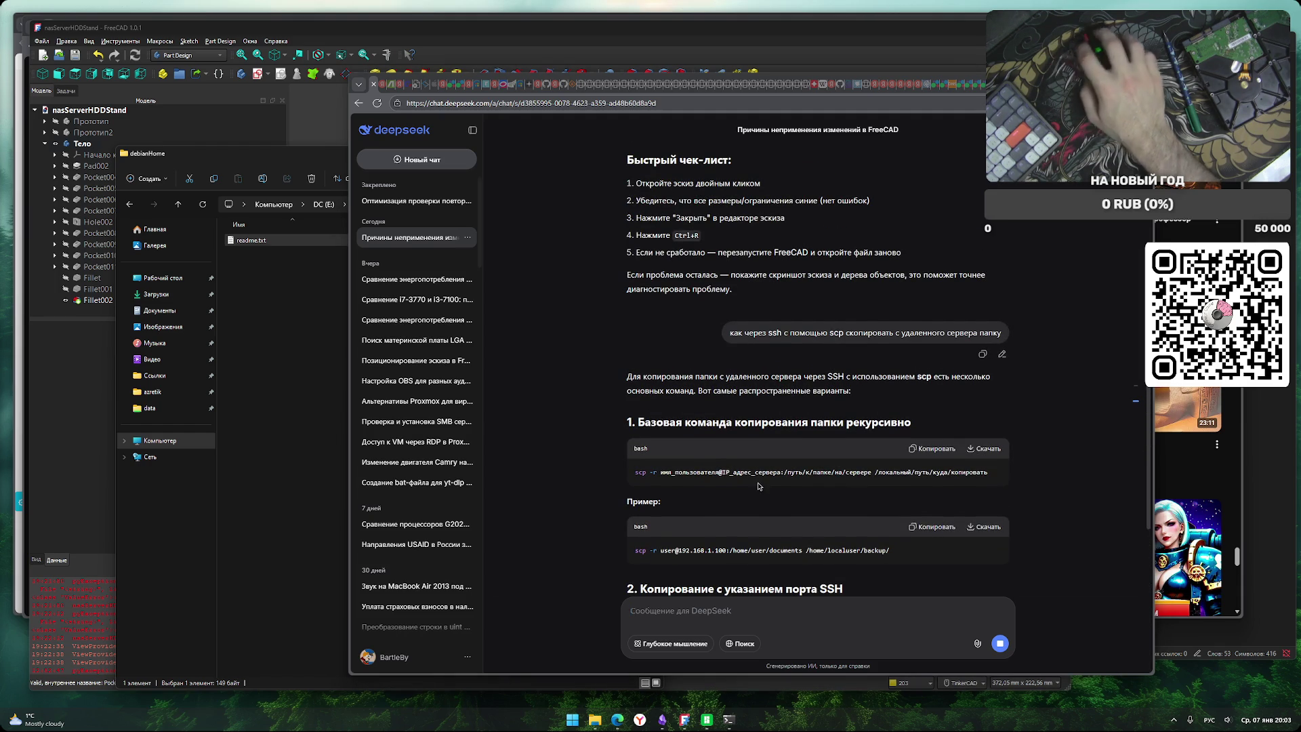
# Step: Bring Windows Terminal forward and clear a mistyped, unfinished scp command from the prompt
pyautogui.click(728, 719)
pyautogui.write('вы')
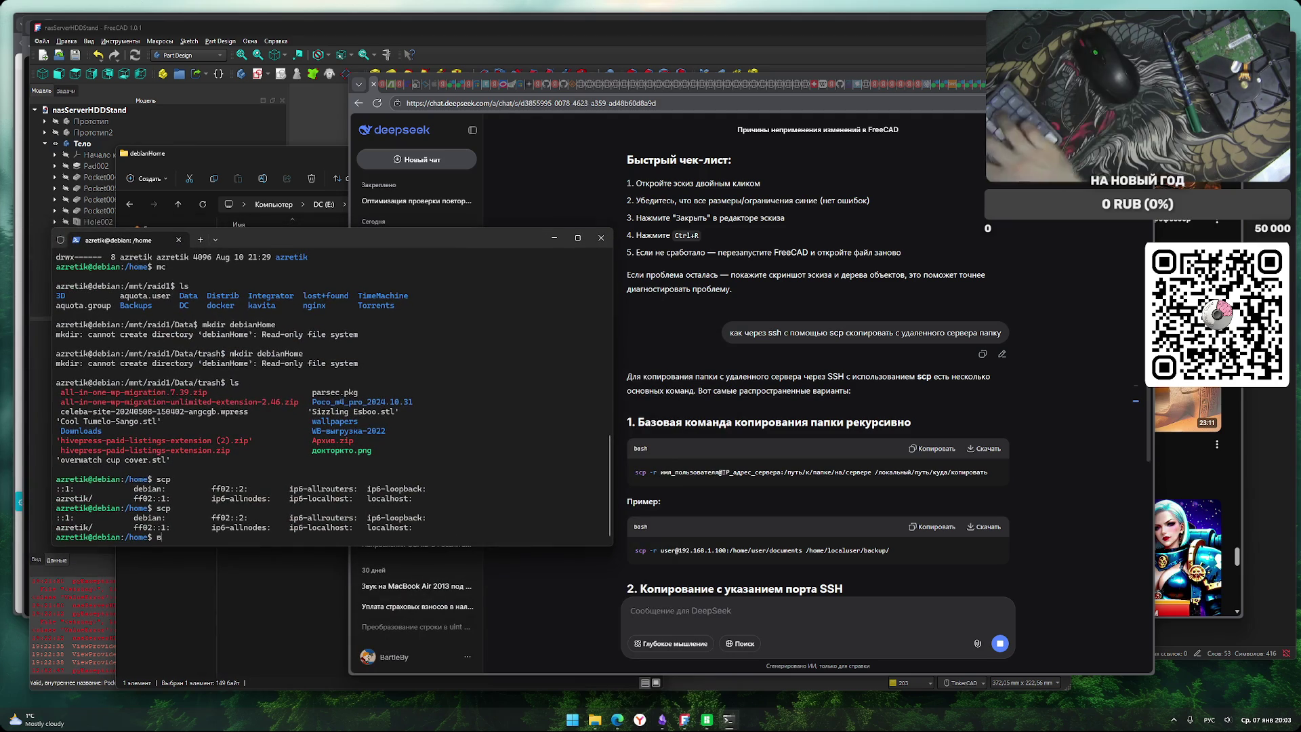
pyautogui.press('BackSpace')
pyautogui.press('BackSpace')
pyautogui.hotkey('alt', 'shift')
pyautogui.write('scp')
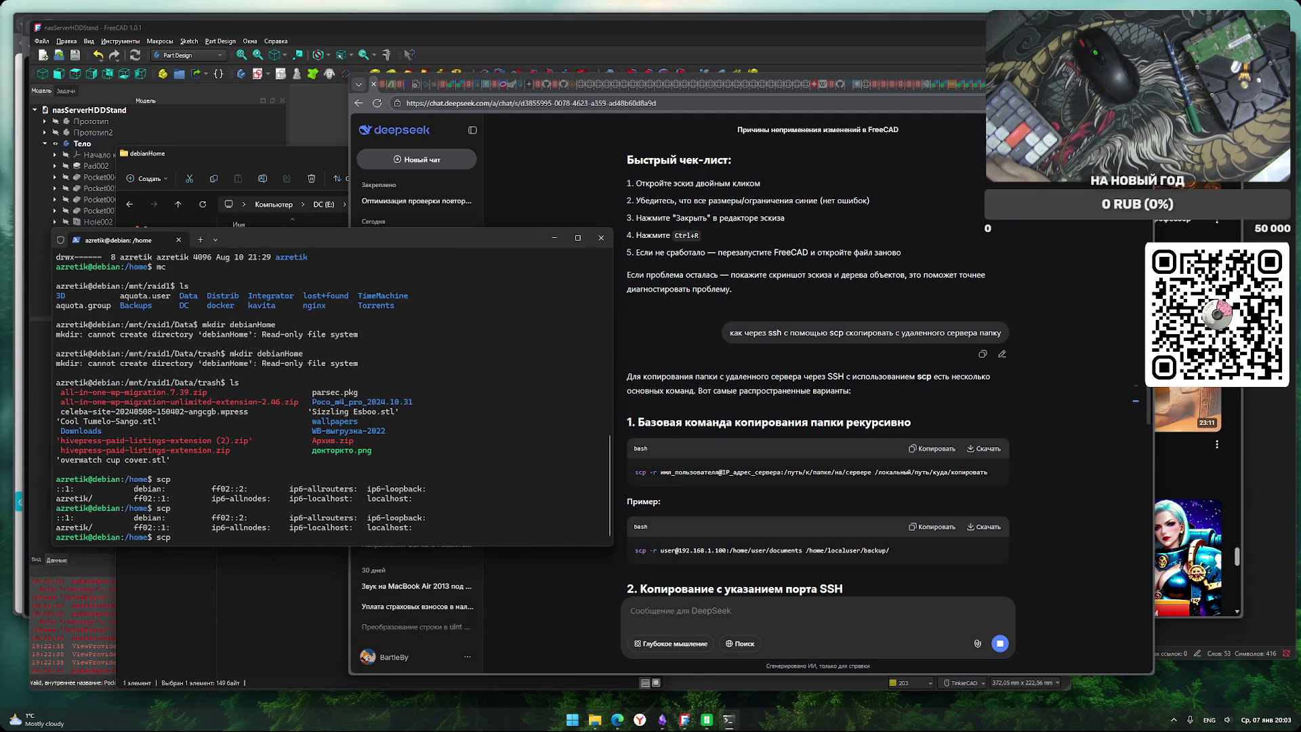
pyautogui.press('BackSpace')
pyautogui.press('BackSpace')
pyautogui.press('BackSpace')
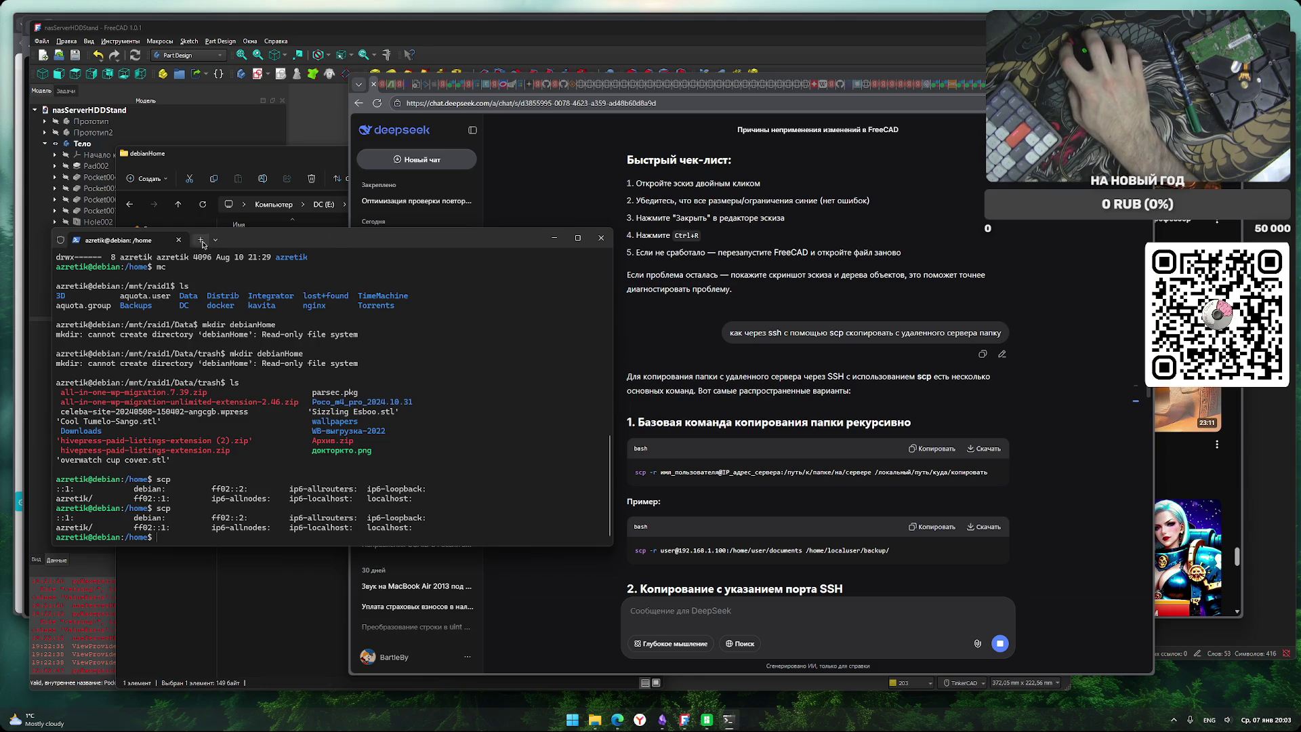
# Step: Open a new local PowerShell tab, list the home folder, then switch to D: and list it
pyautogui.hotkey('ctrl', 'd')
pyautogui.hotkey('ctrl', 'shift', 't')
pyautogui.write('ls')
pyautogui.press('Return')
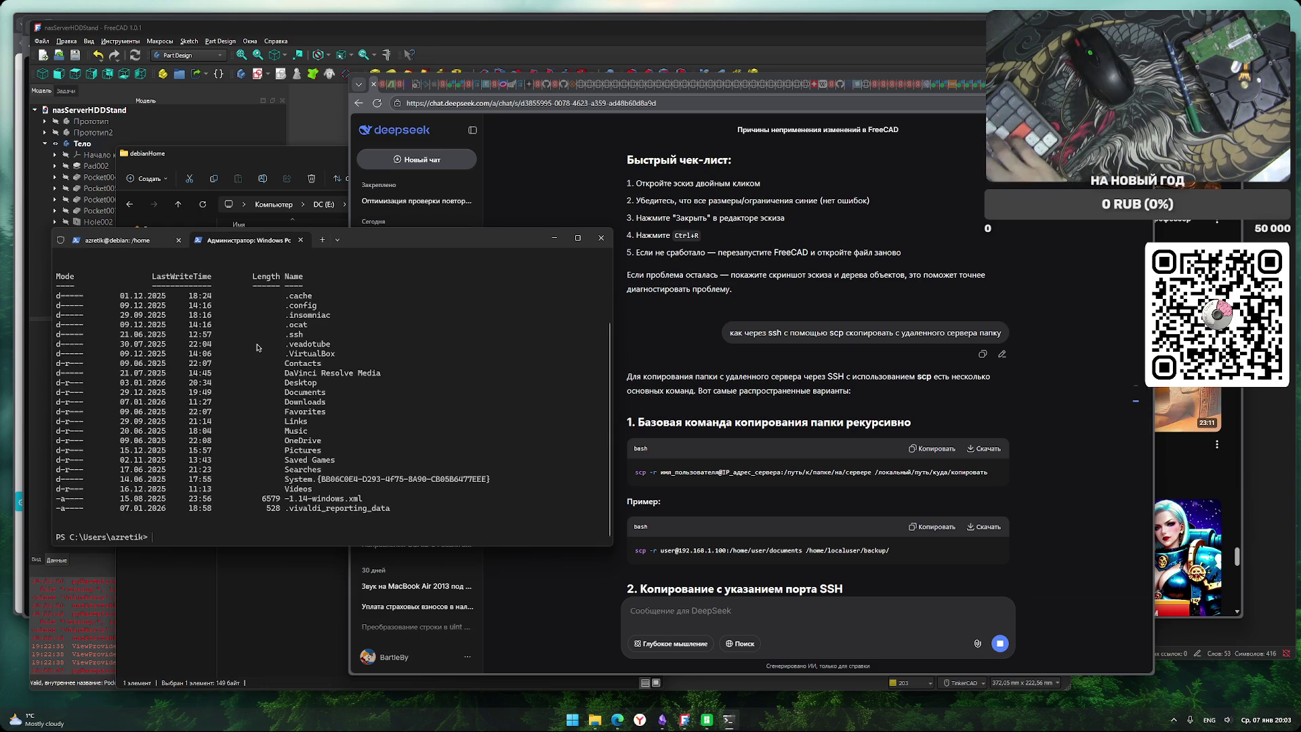
pyautogui.write('scp d')
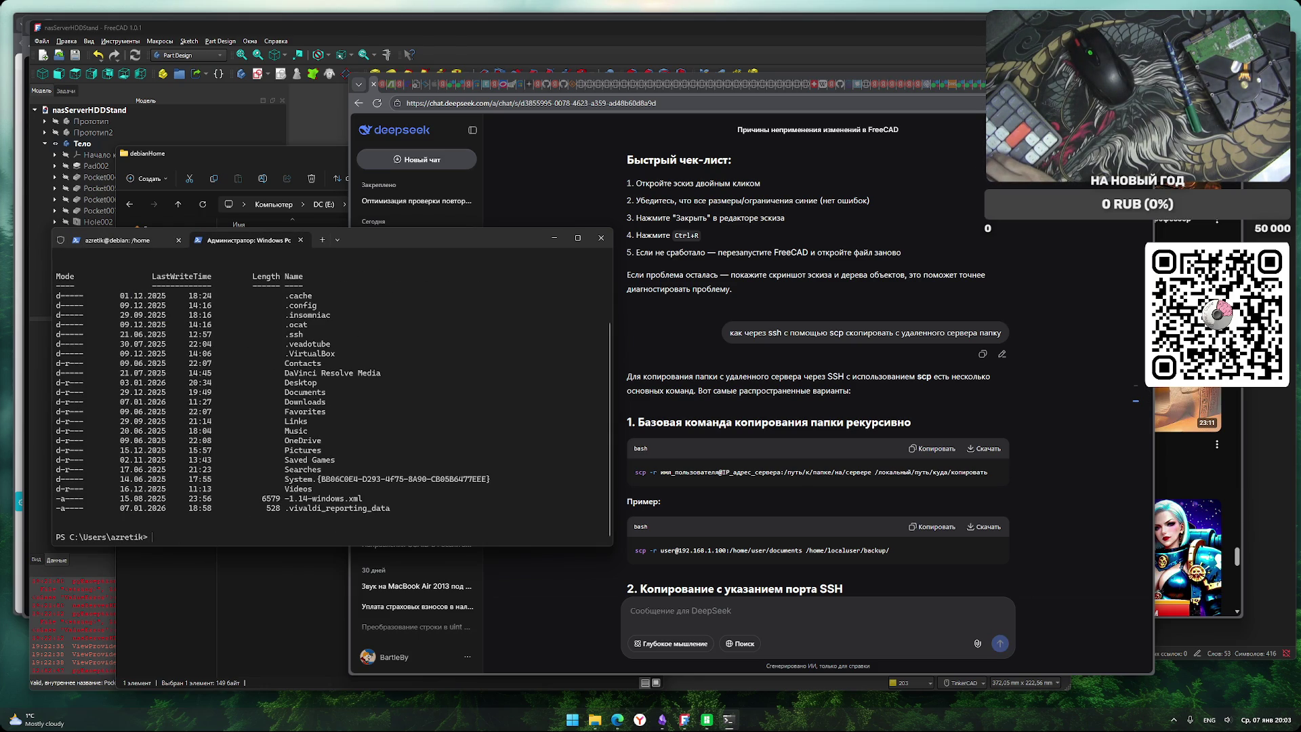
pyautogui.write('cd d:')
pyautogui.press('Return')
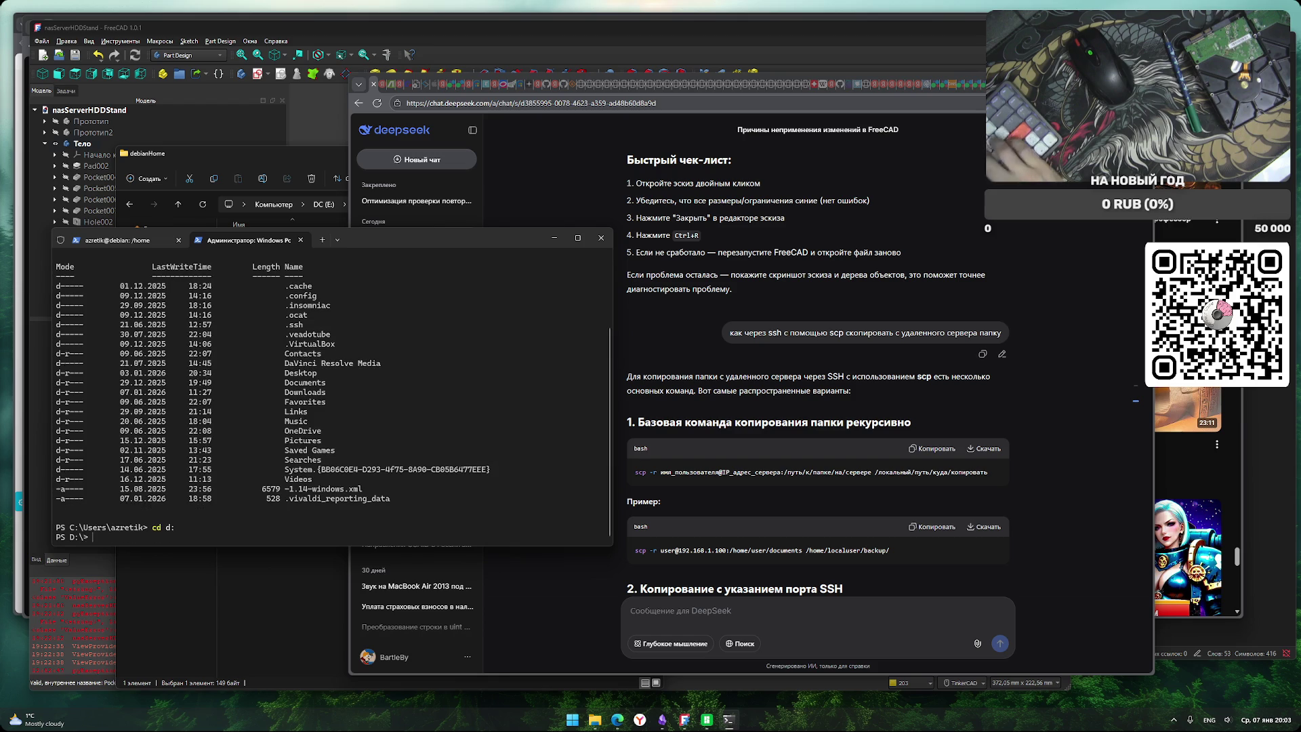
pyautogui.press('Return')
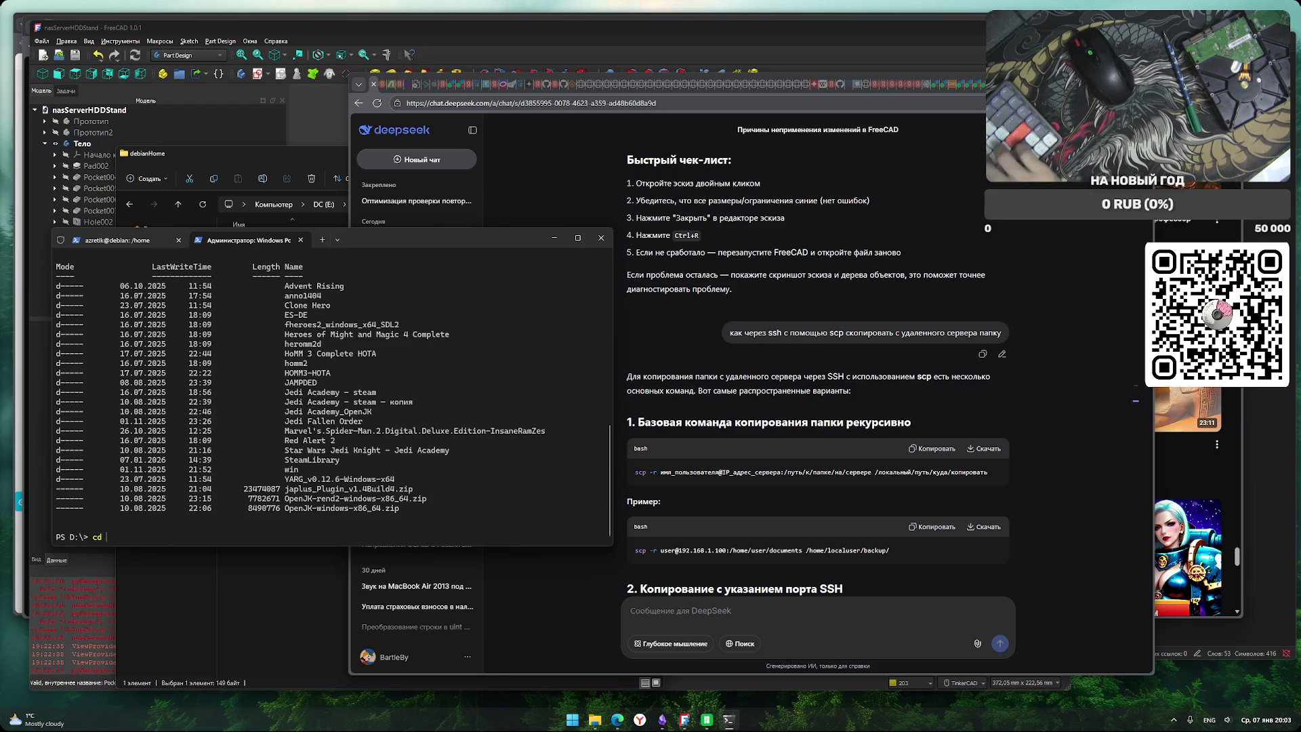
# Step: Switch to E:, enter the debianHome folder, and list its readme.txt
pyautogui.write('e:')
pyautogui.press('Return')
pyautogui.press('Return')
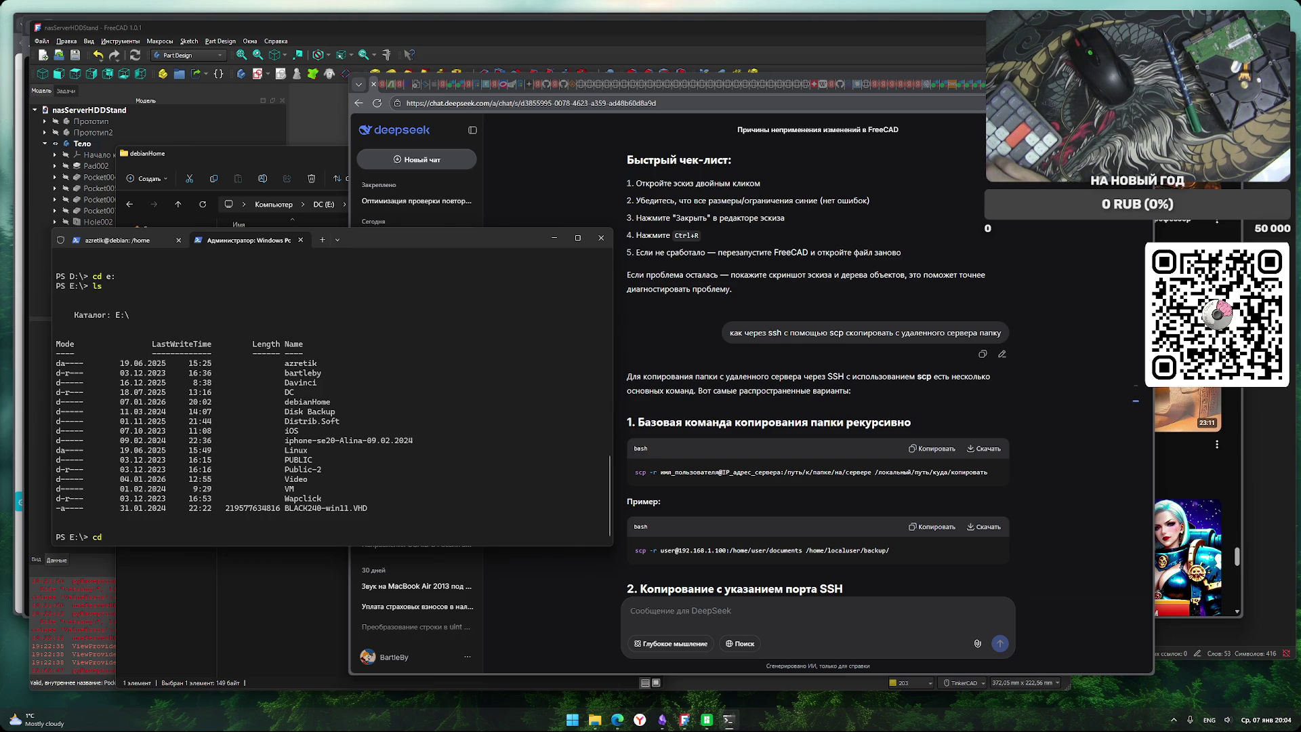
pyautogui.write('debi')
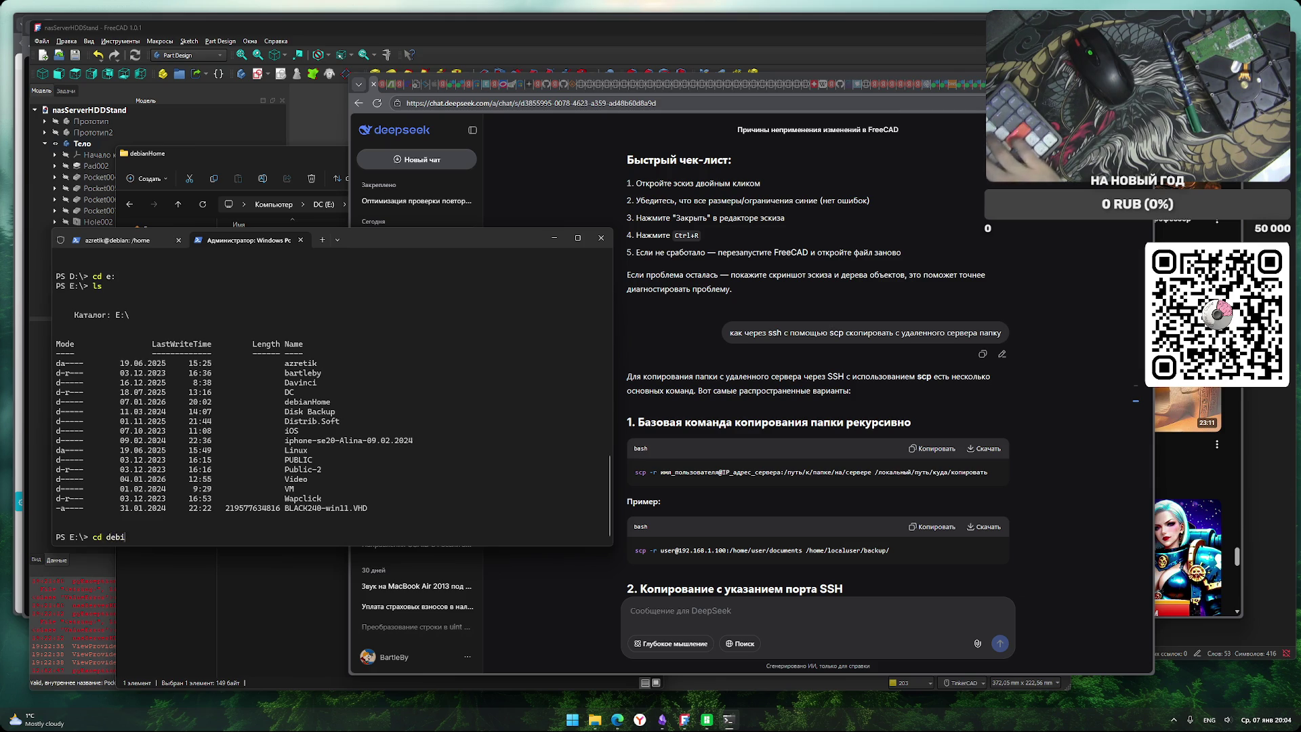
pyautogui.press('Tab')
pyautogui.press('Return')
pyautogui.write('ls')
pyautogui.press('Return')
# Step: Run scp -r copying the server's home folder at 10.0.9.200 into E:\debianHome, entering the password
pyautogui.write('ls -la')
pyautogui.press('Return')
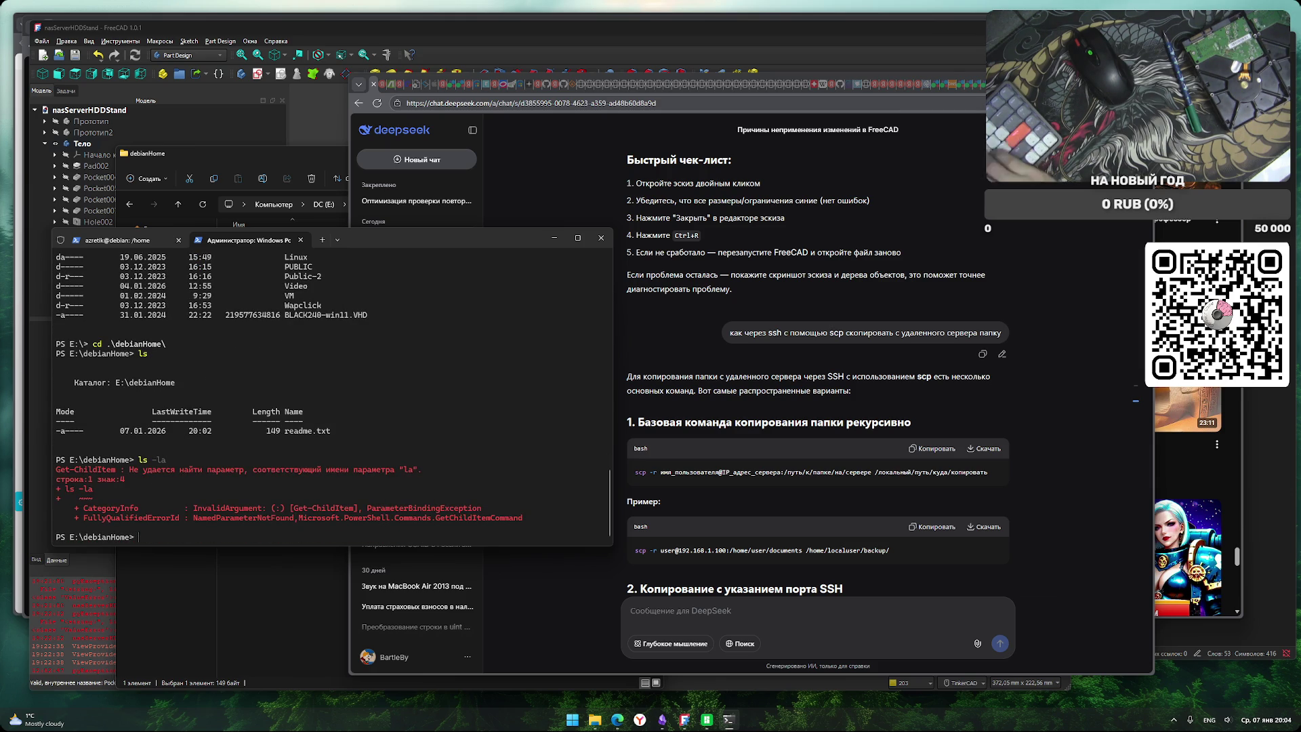
pyautogui.write('scp -r a')
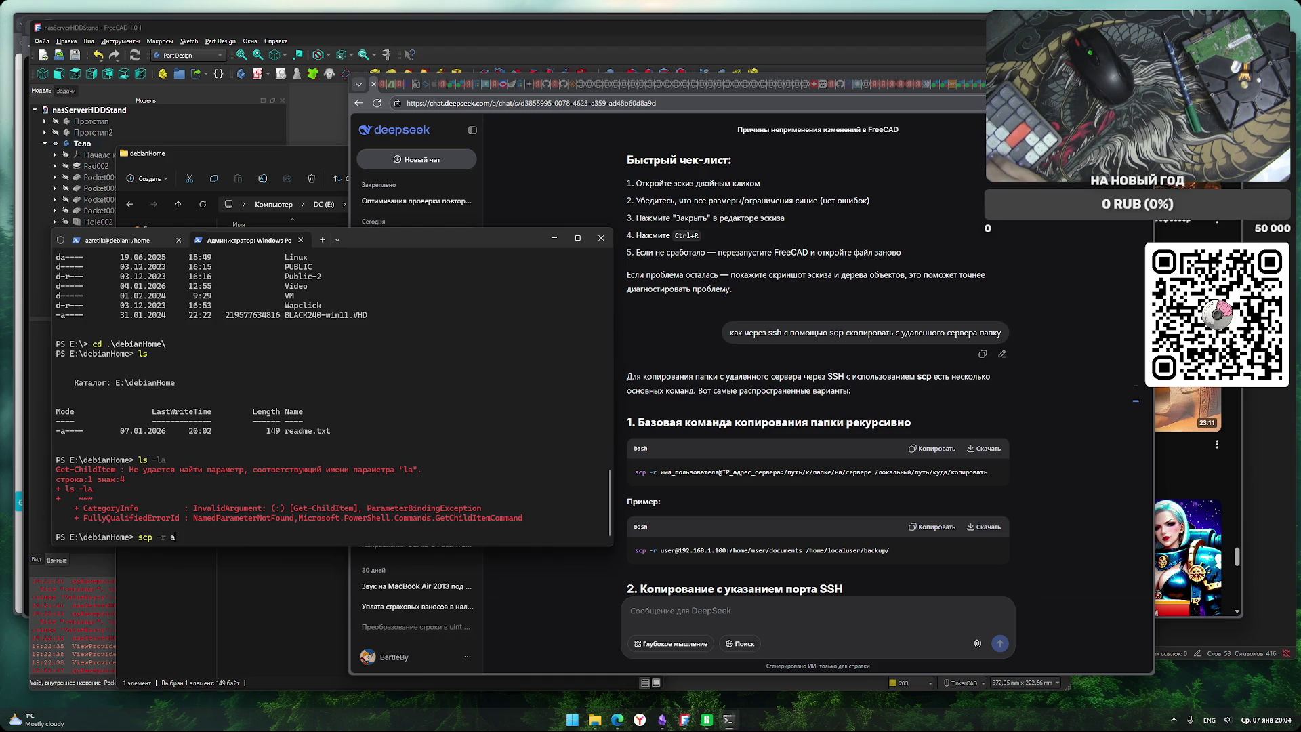
pyautogui.write('zretik@')
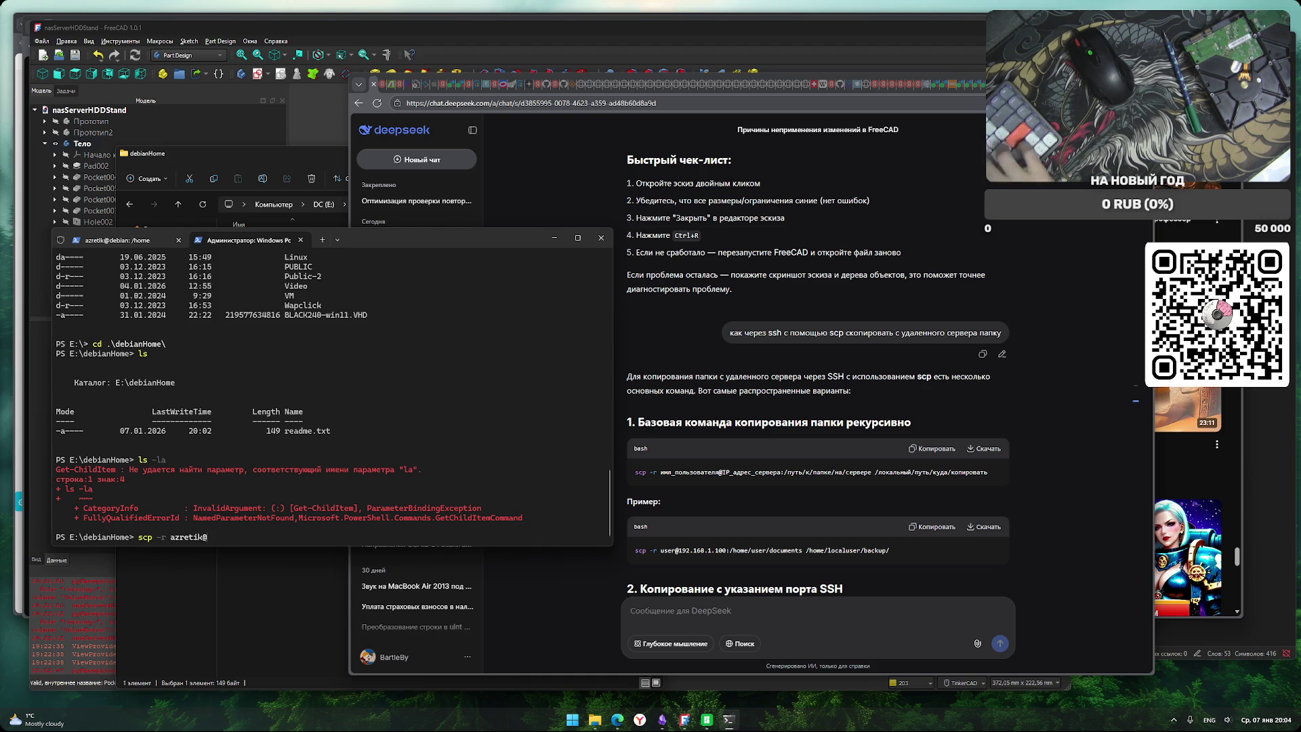
pyautogui.write('10.0.9.200:')
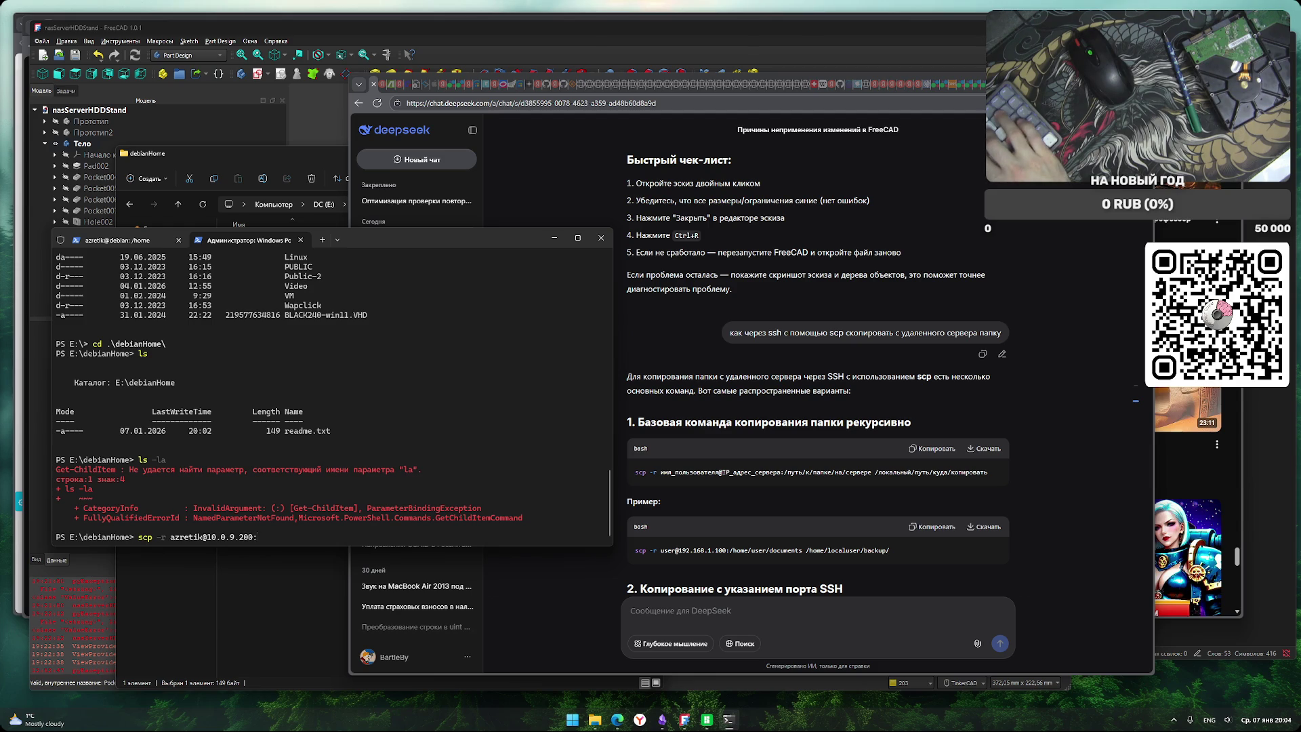
pyautogui.write('/home/azretik')
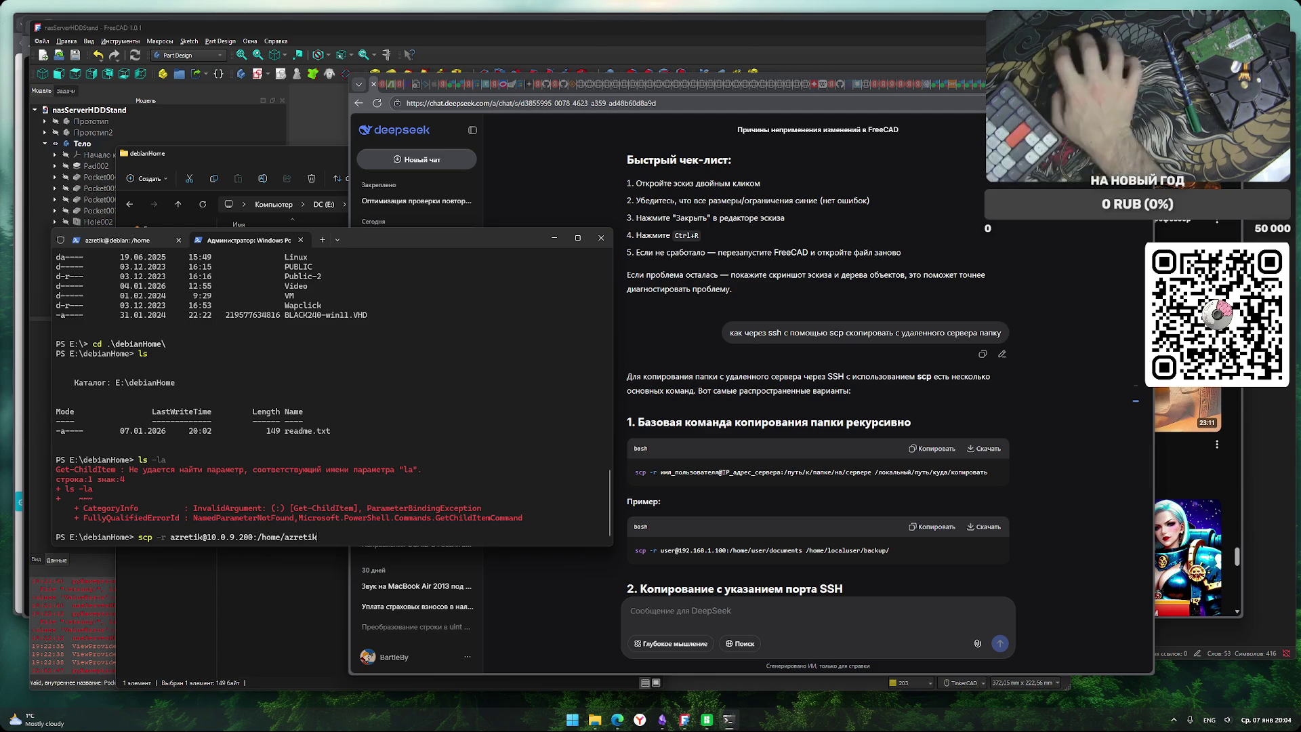
pyautogui.hotkey('ctrl', 'Tab')
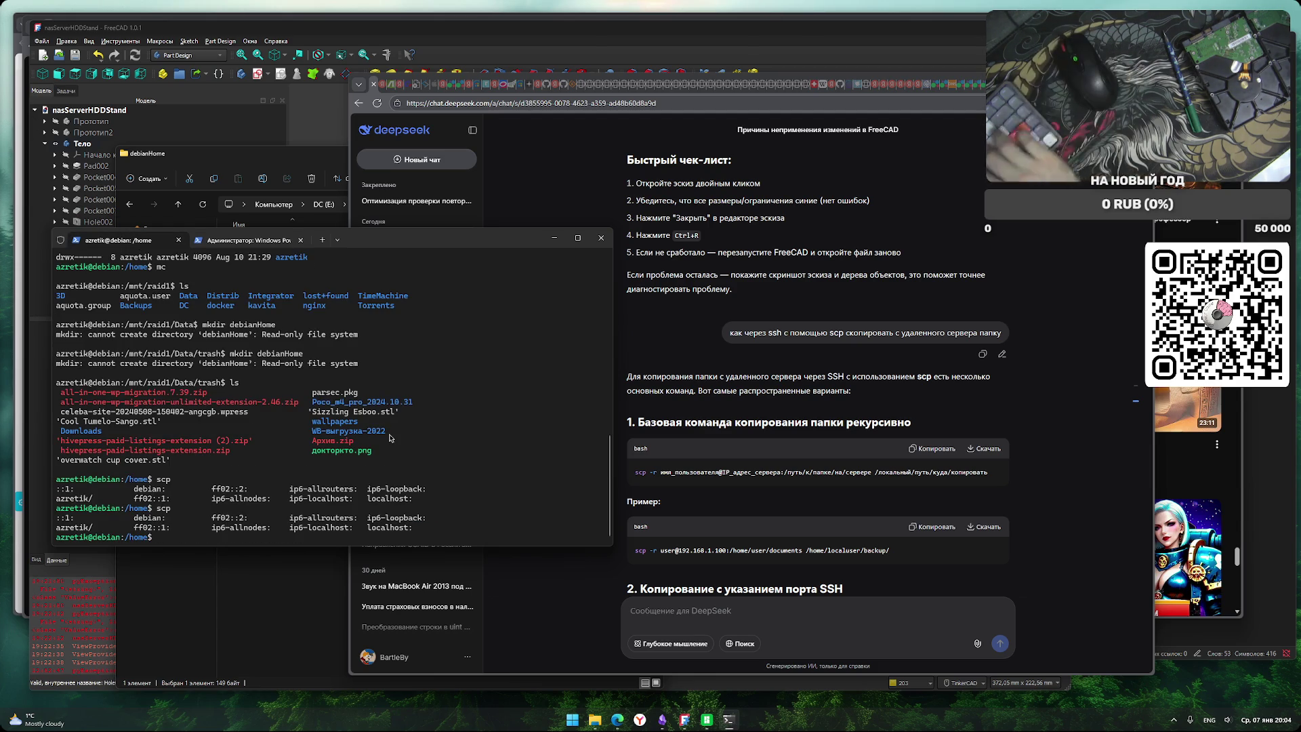
pyautogui.click(240, 241)
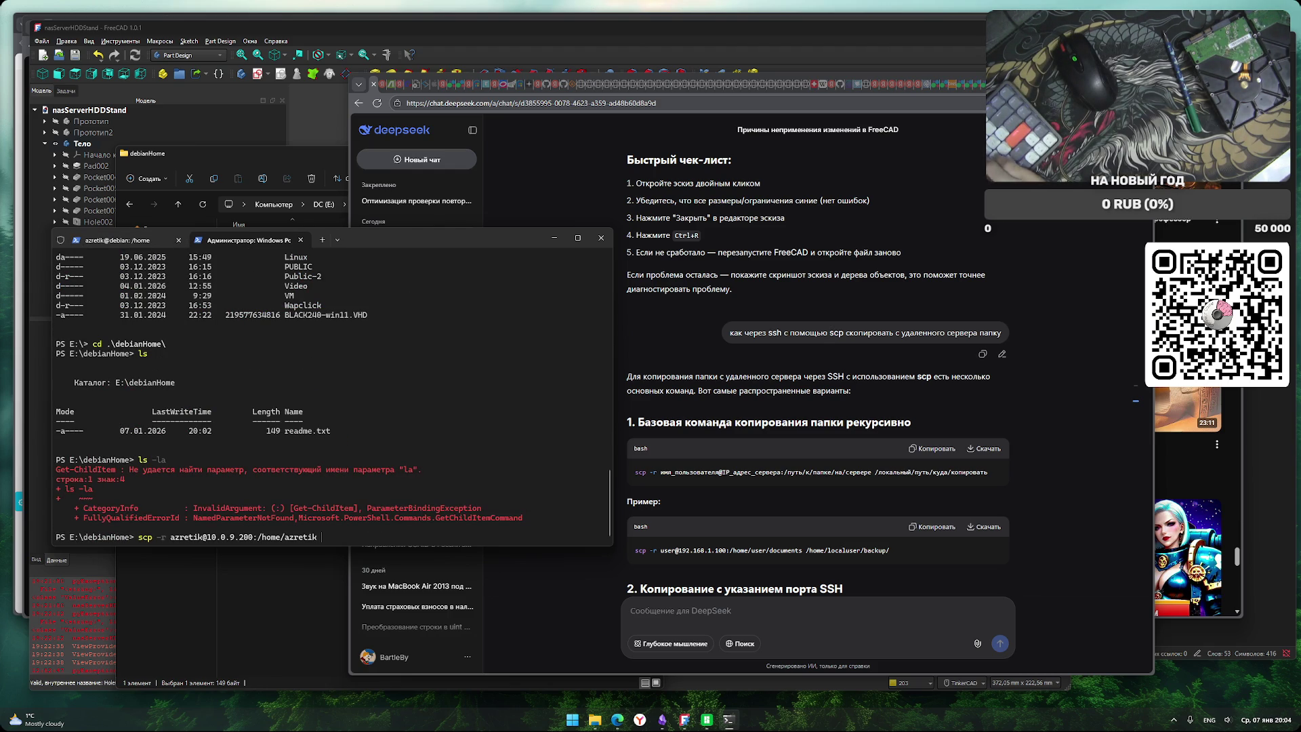
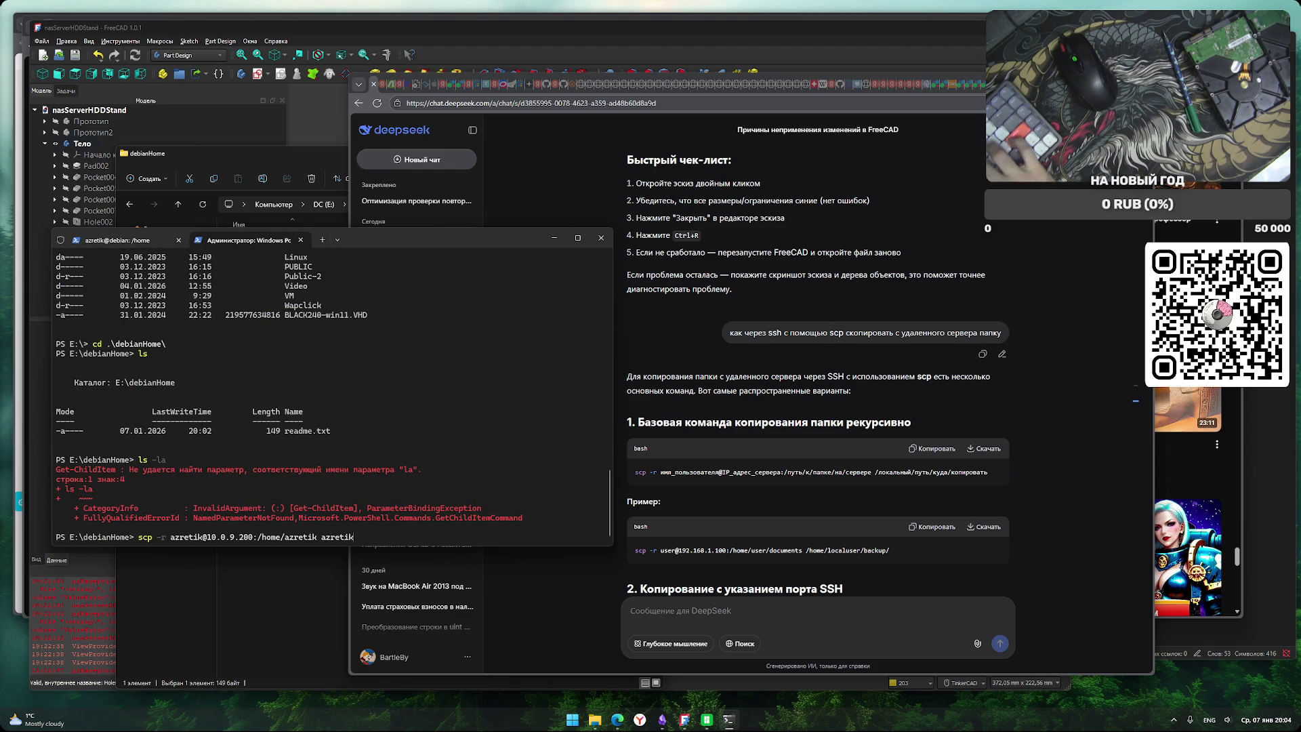
pyautogui.press('Return')
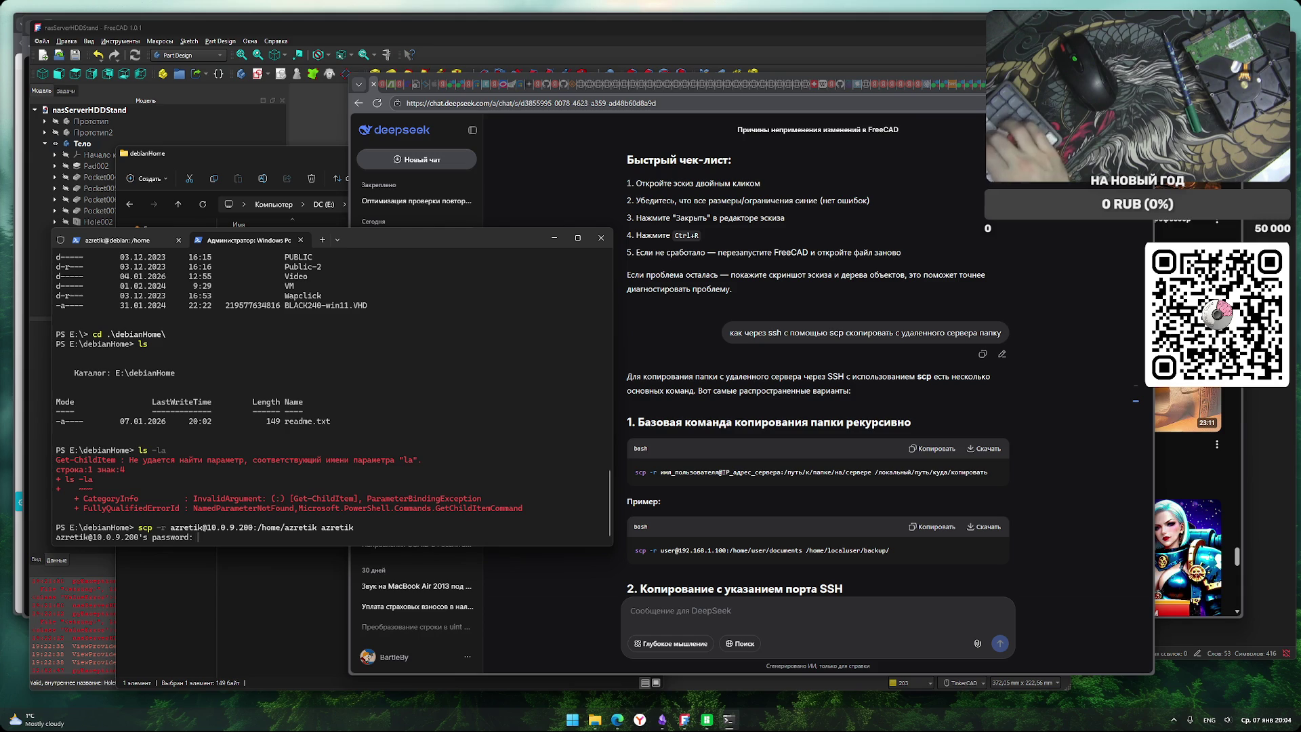
pyautogui.press('Return')
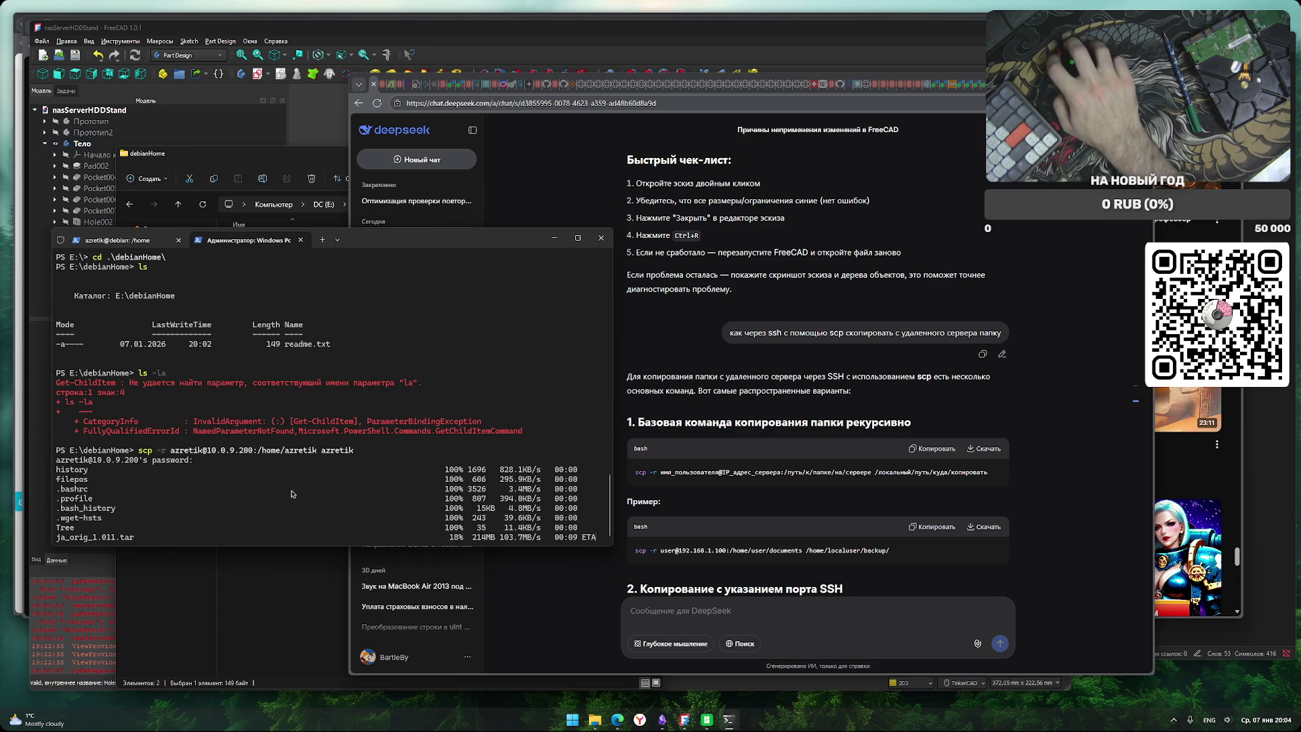
pyautogui.click(304, 154)
# Step: Open the copied user folder inside debianHome and check on the running copy
pyautogui.click(267, 254)
pyautogui.doubleClick(268, 254)
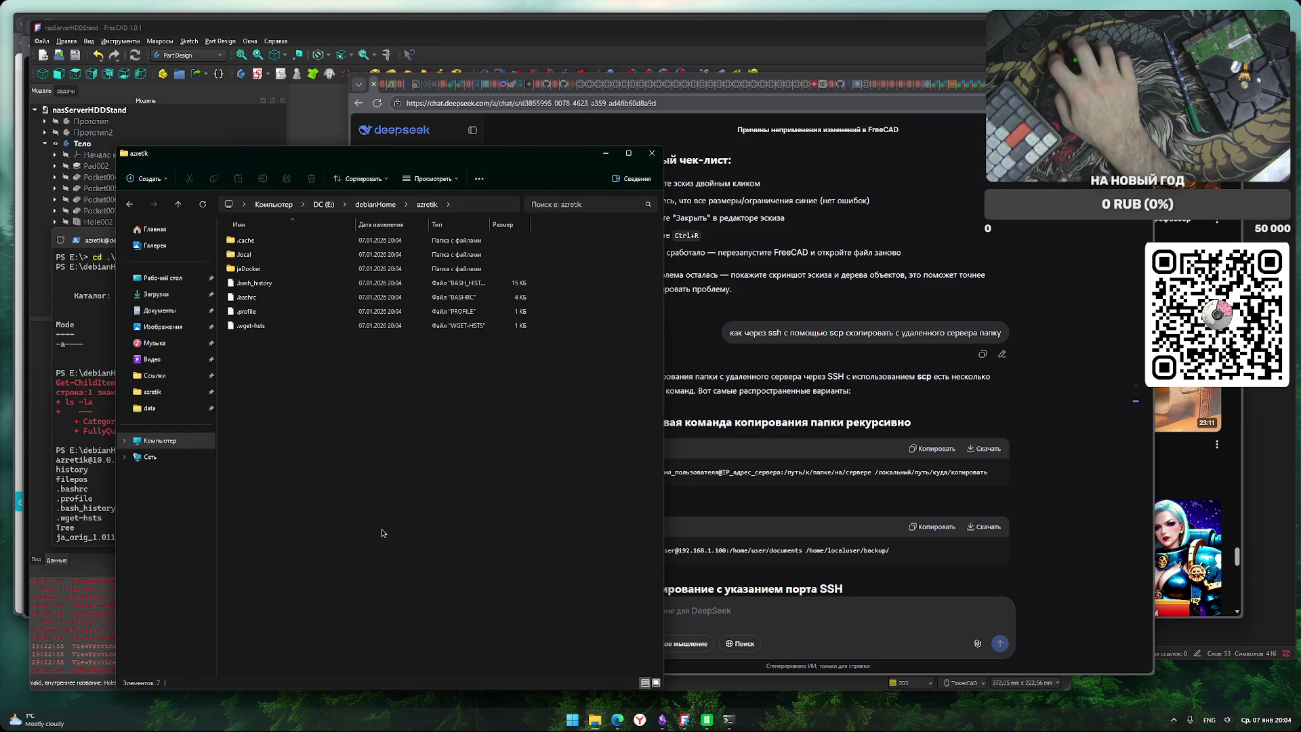
pyautogui.click(105, 501)
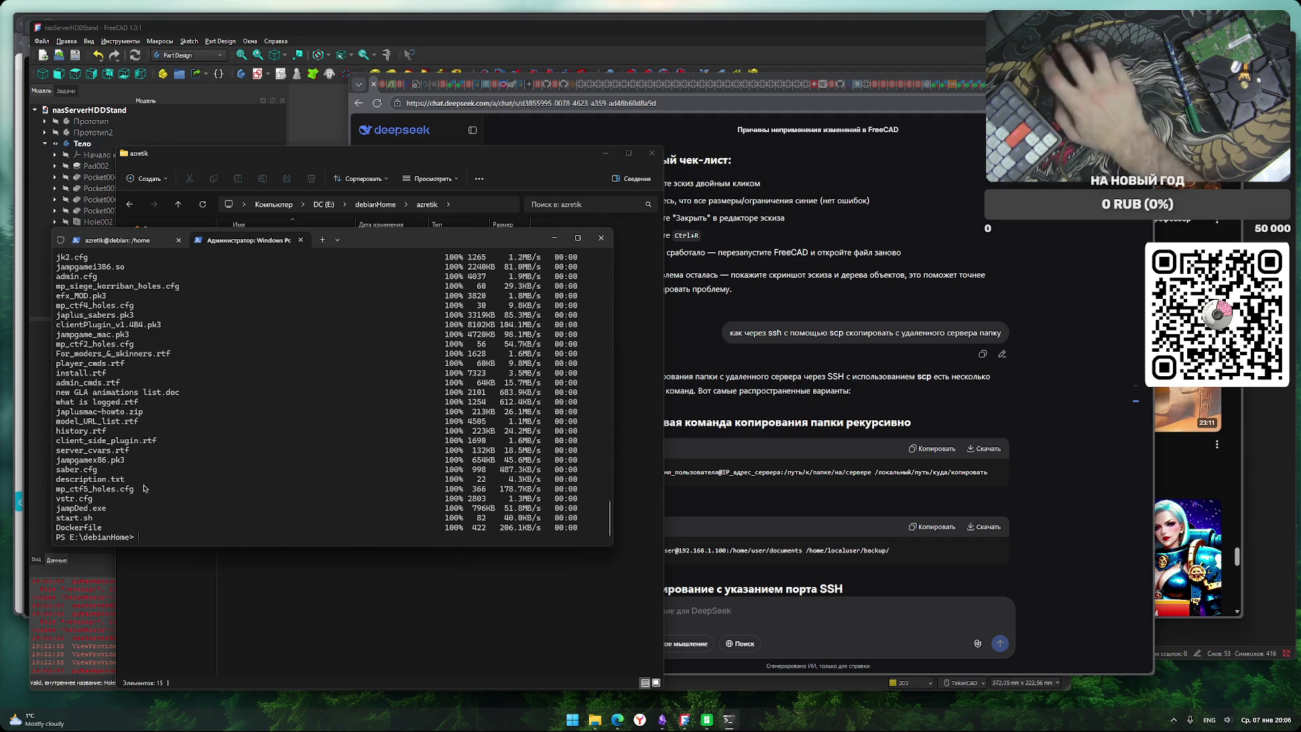
pyautogui.click(374, 577)
pyautogui.moveTo(373, 576)
pyautogui.mouseDown()
pyautogui.moveTo(345, 433)
pyautogui.moveTo(342, 237)
pyautogui.moveTo(382, 571)
pyautogui.mouseUp()
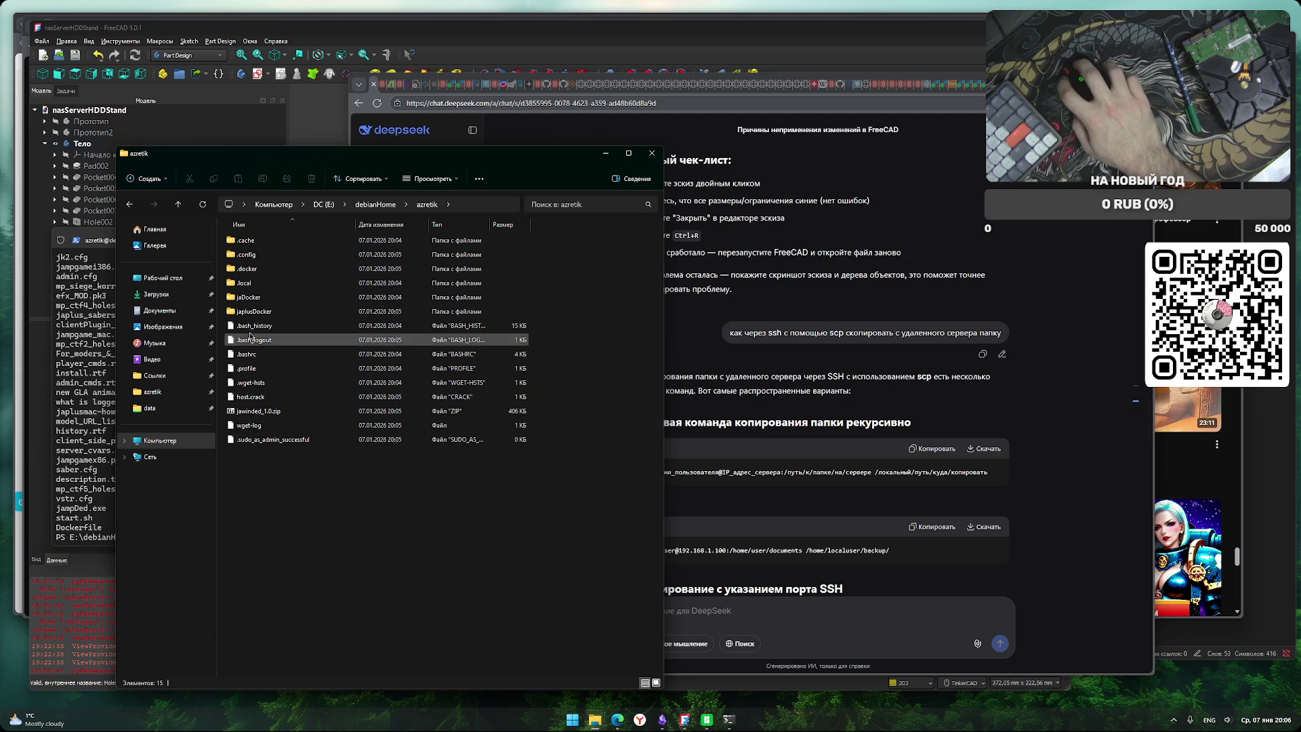
# Step: Look inside japlusDocker, go back, and return to the terminal's Debian SSH session
pyautogui.doubleClick(254, 311)
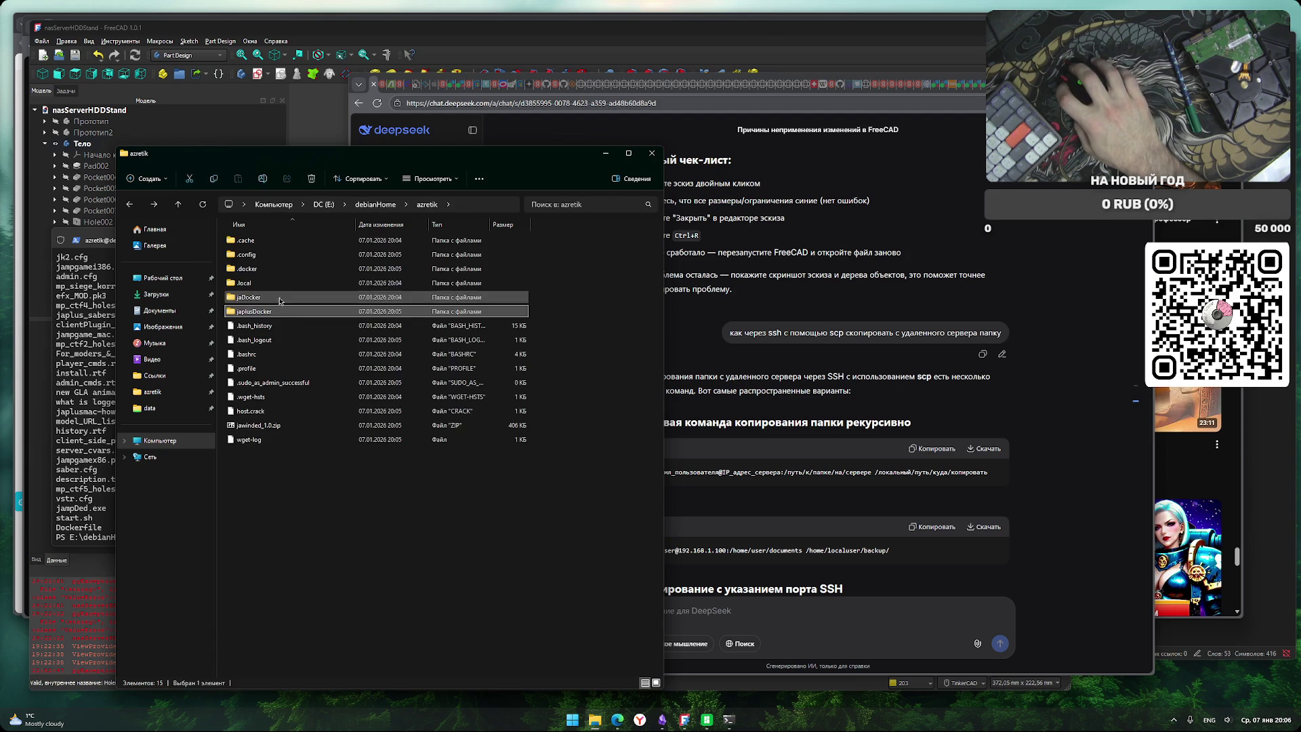
pyautogui.hotkey('alt', 'Left')
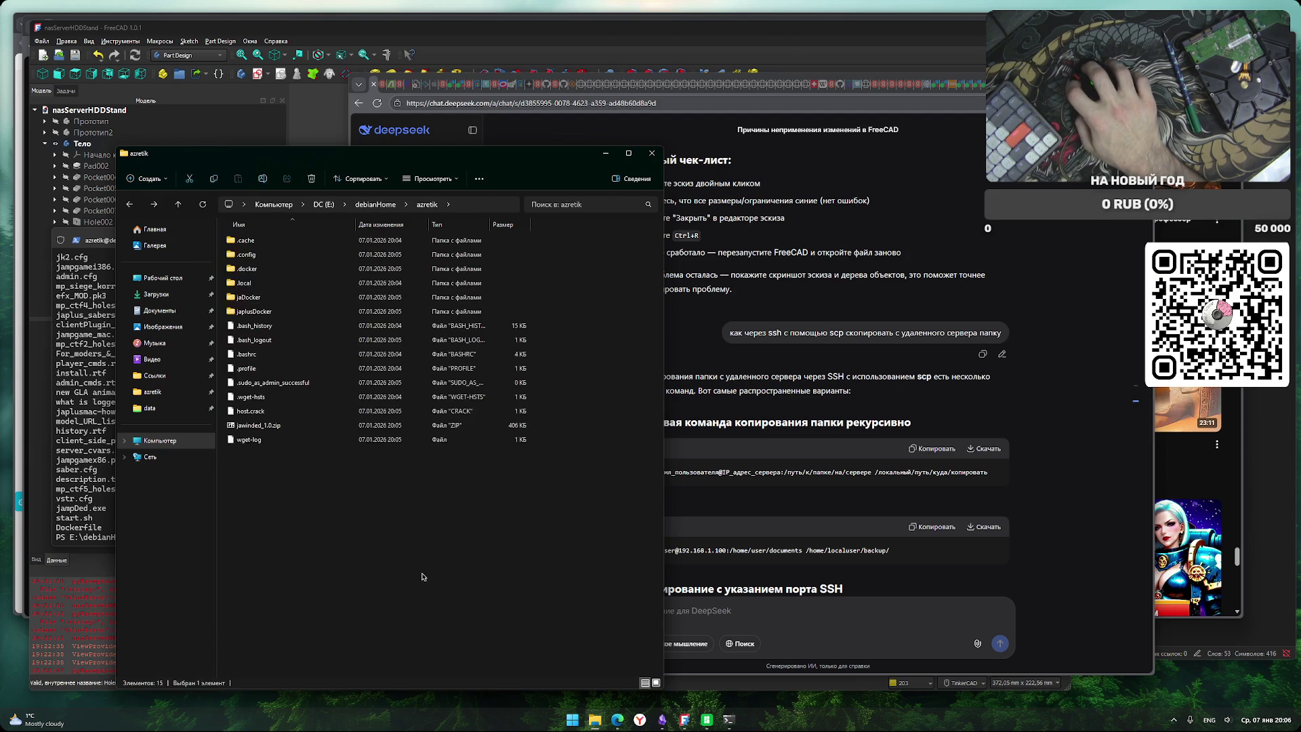
pyautogui.click(89, 255)
pyautogui.click(157, 241)
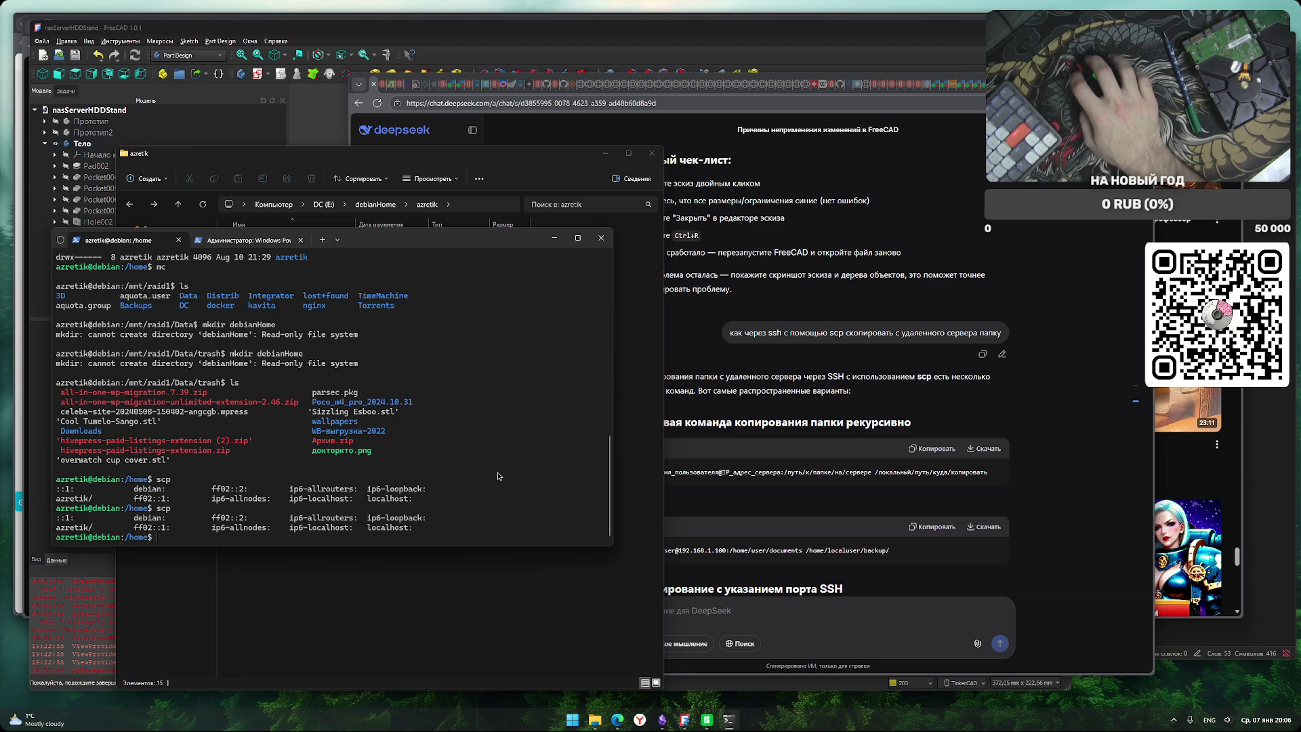
# Step: On the Debian server, list /mnt and /mnt/raid1 with ls and ls -la
pyautogui.write('cd /mnt')
pyautogui.press('Return')
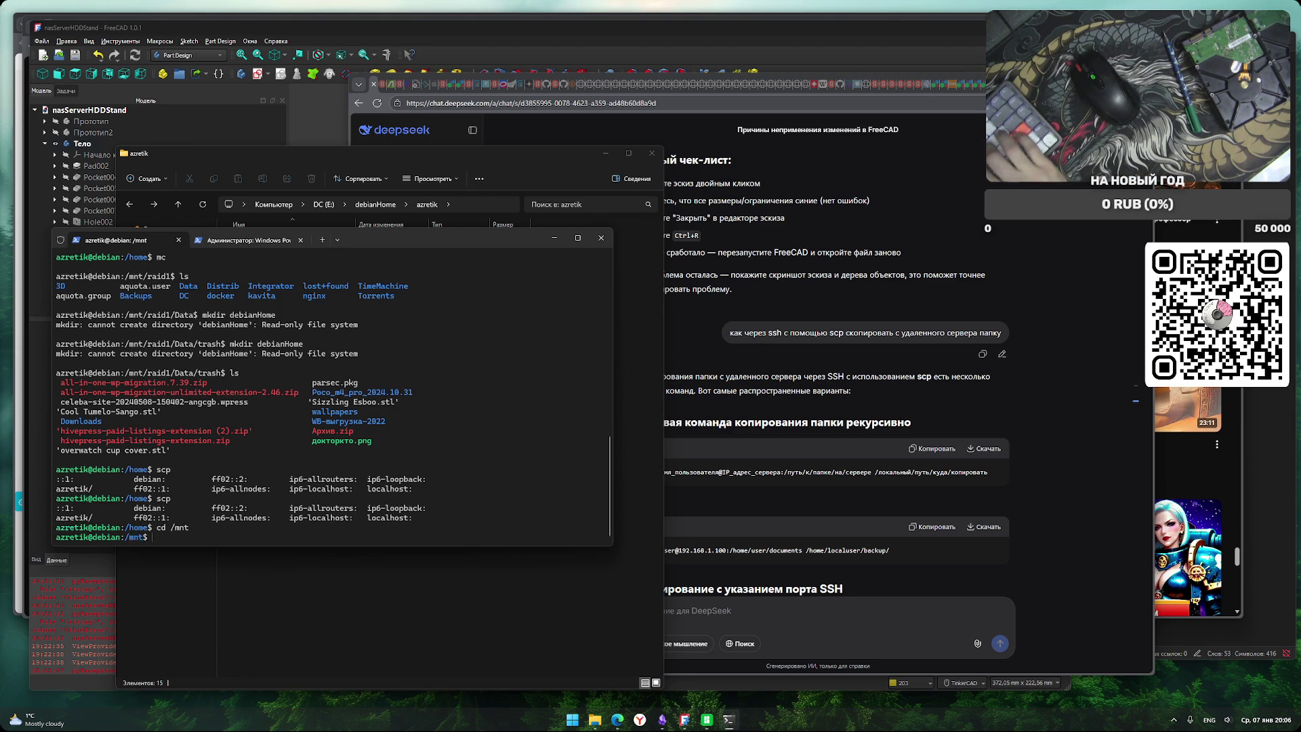
pyautogui.write('ls')
pyautogui.press('Return')
pyautogui.write('ls -la')
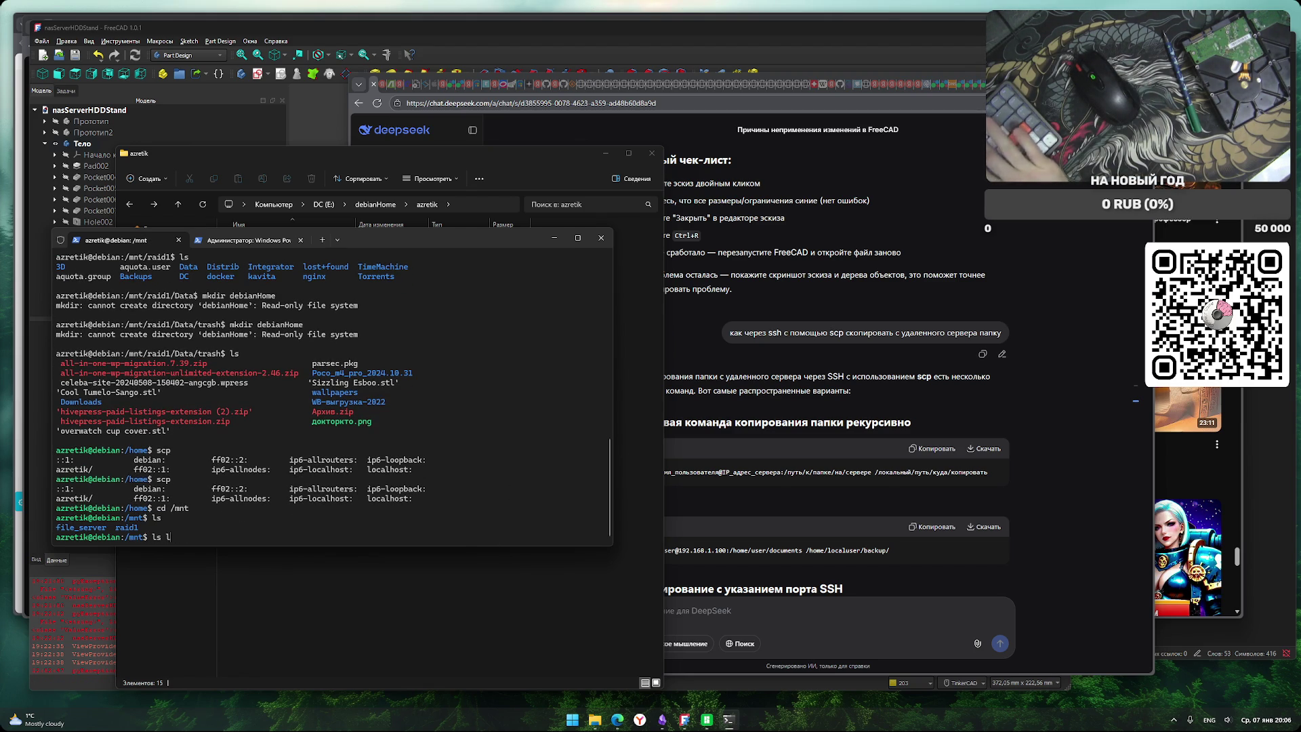
pyautogui.press('Return')
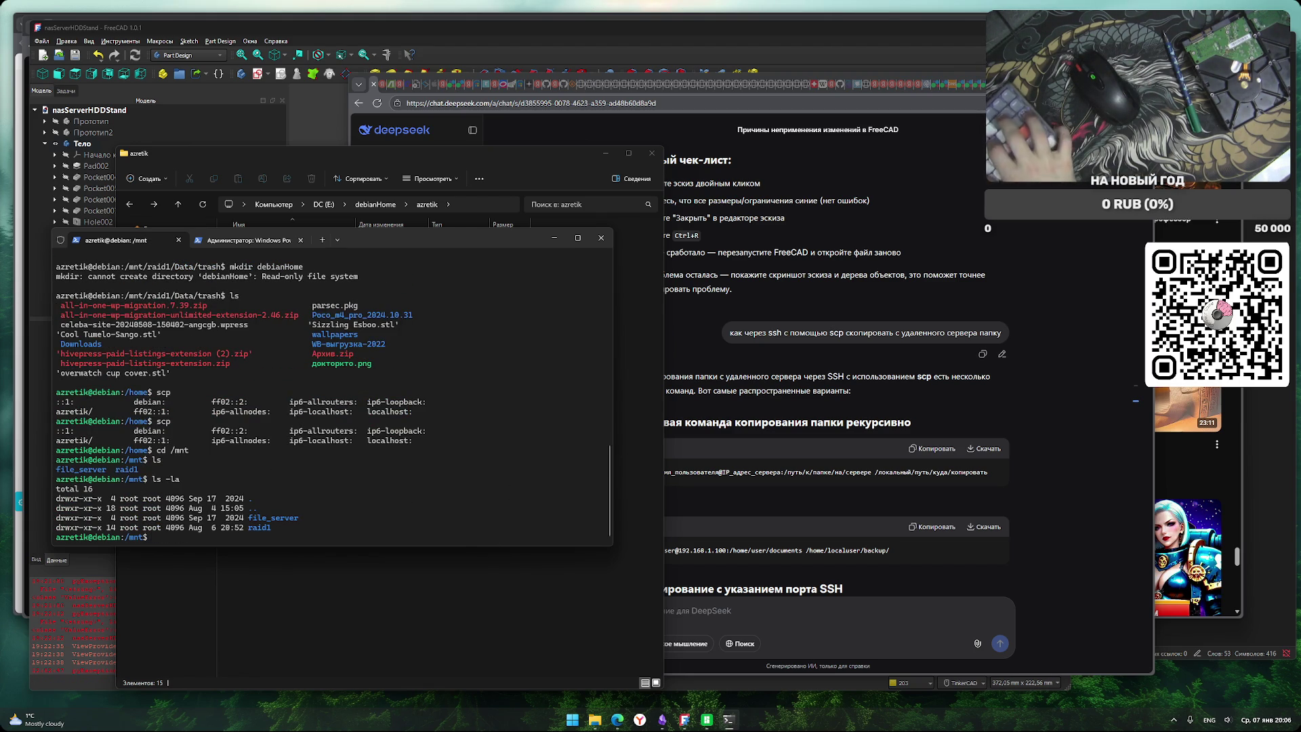
pyautogui.write('cd raid1')
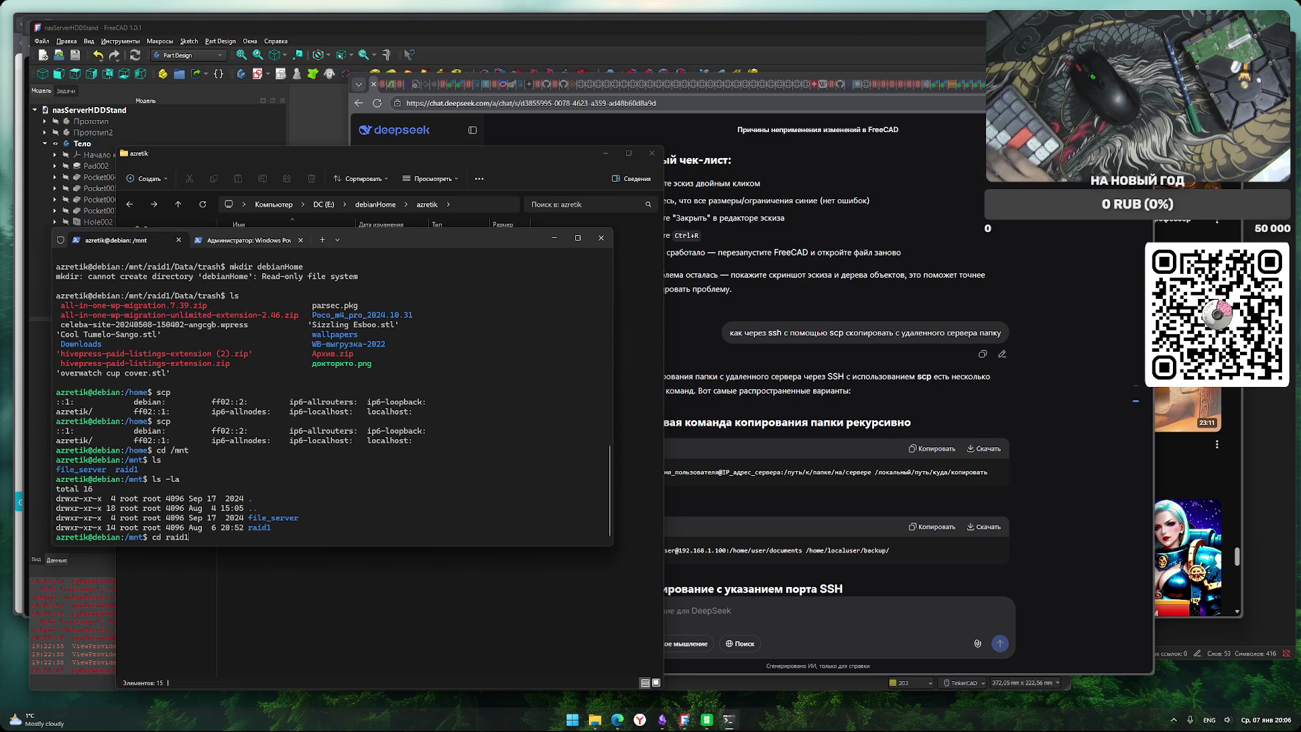
pyautogui.press('Return')
pyautogui.write('ls')
pyautogui.press('Return')
pyautogui.write('ls -la')
pyautogui.press('Return')
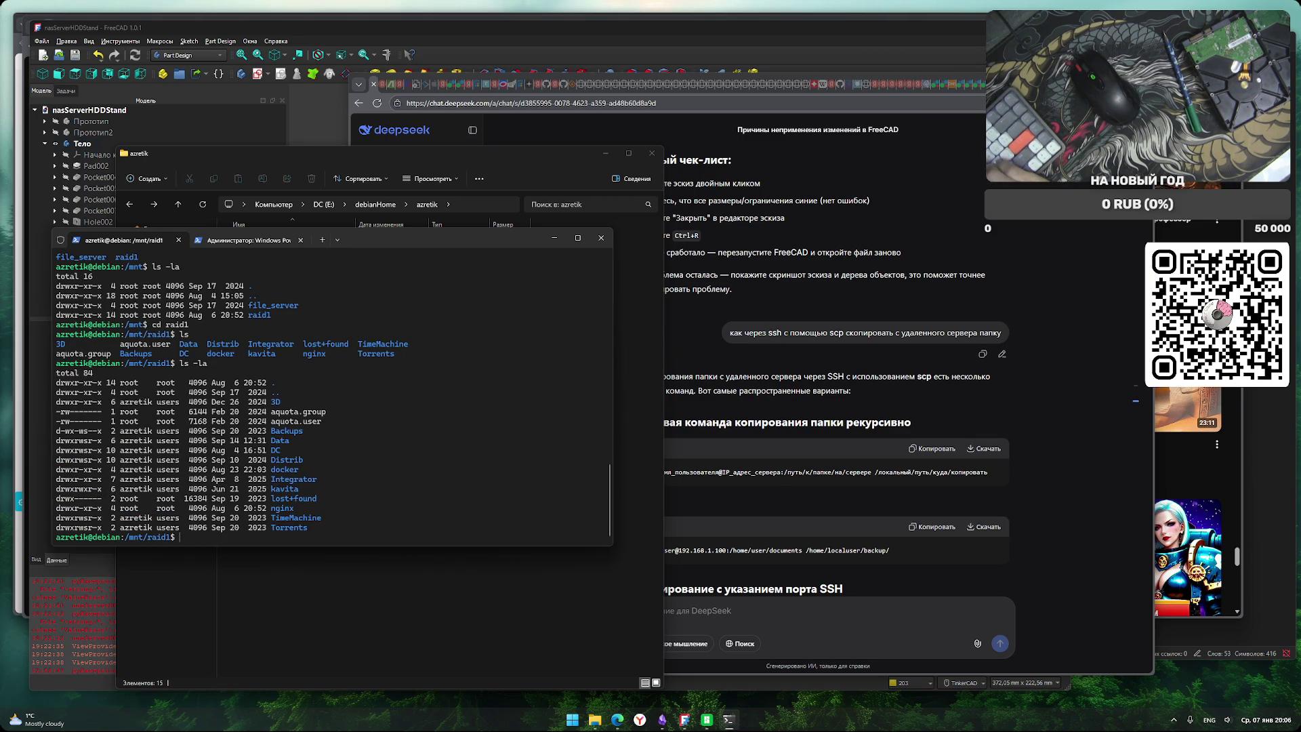
# Step: Go into Data and then its trash folder, listing each with ls and ls -la
pyautogui.write('cd Data')
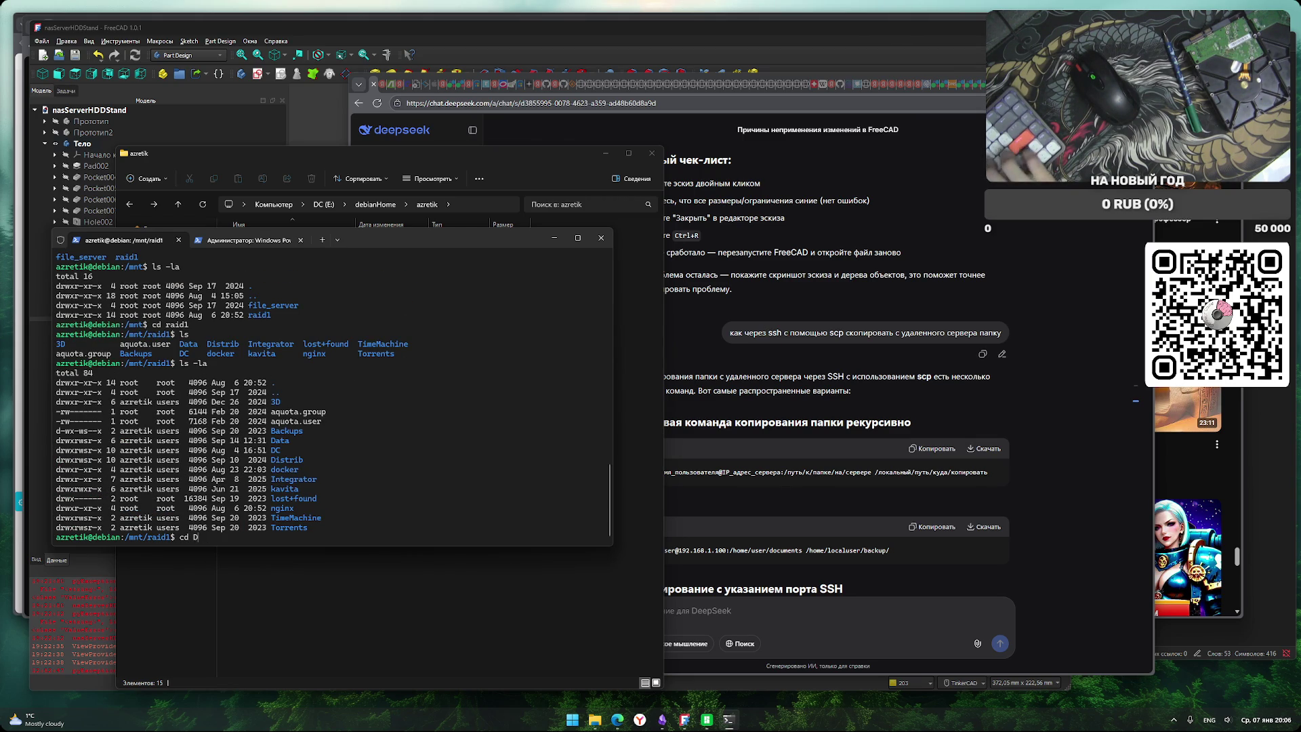
pyautogui.press('Return')
pyautogui.write('ls')
pyautogui.press('Return')
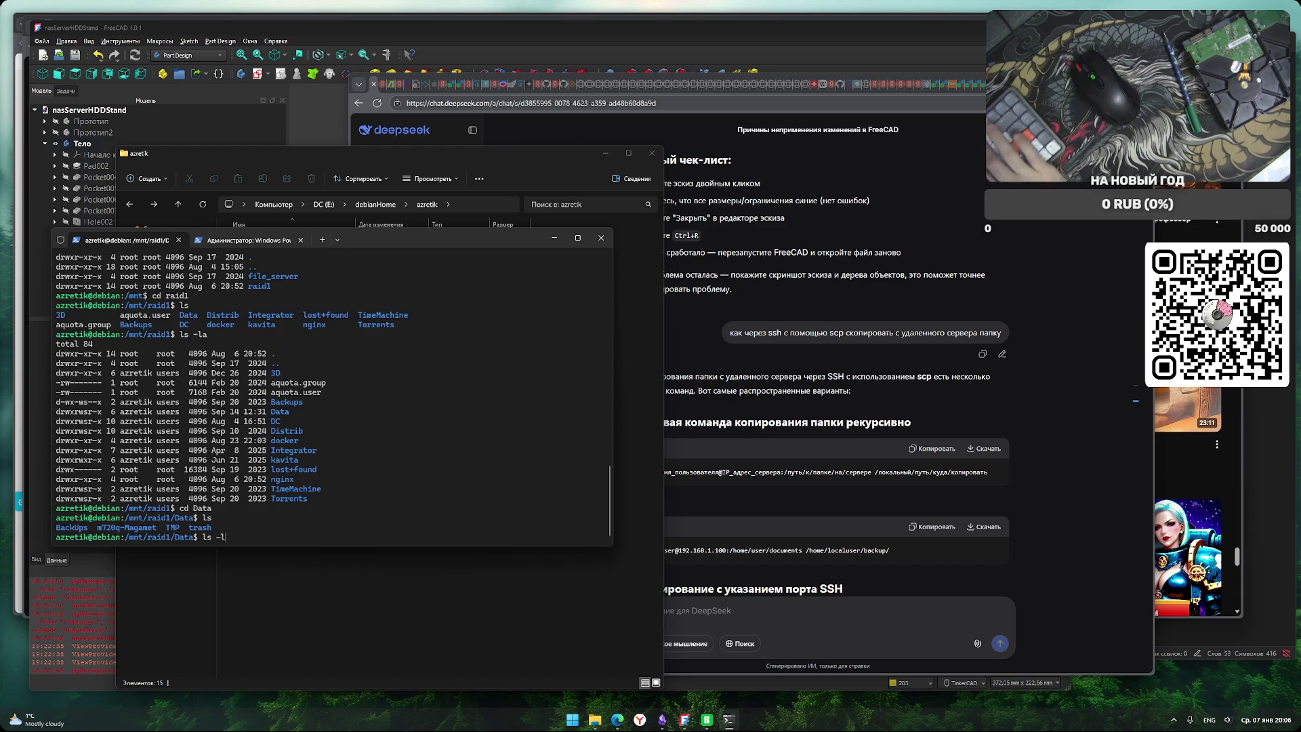
pyautogui.write('ls -la')
pyautogui.press('Return')
pyautogui.write('cd ')
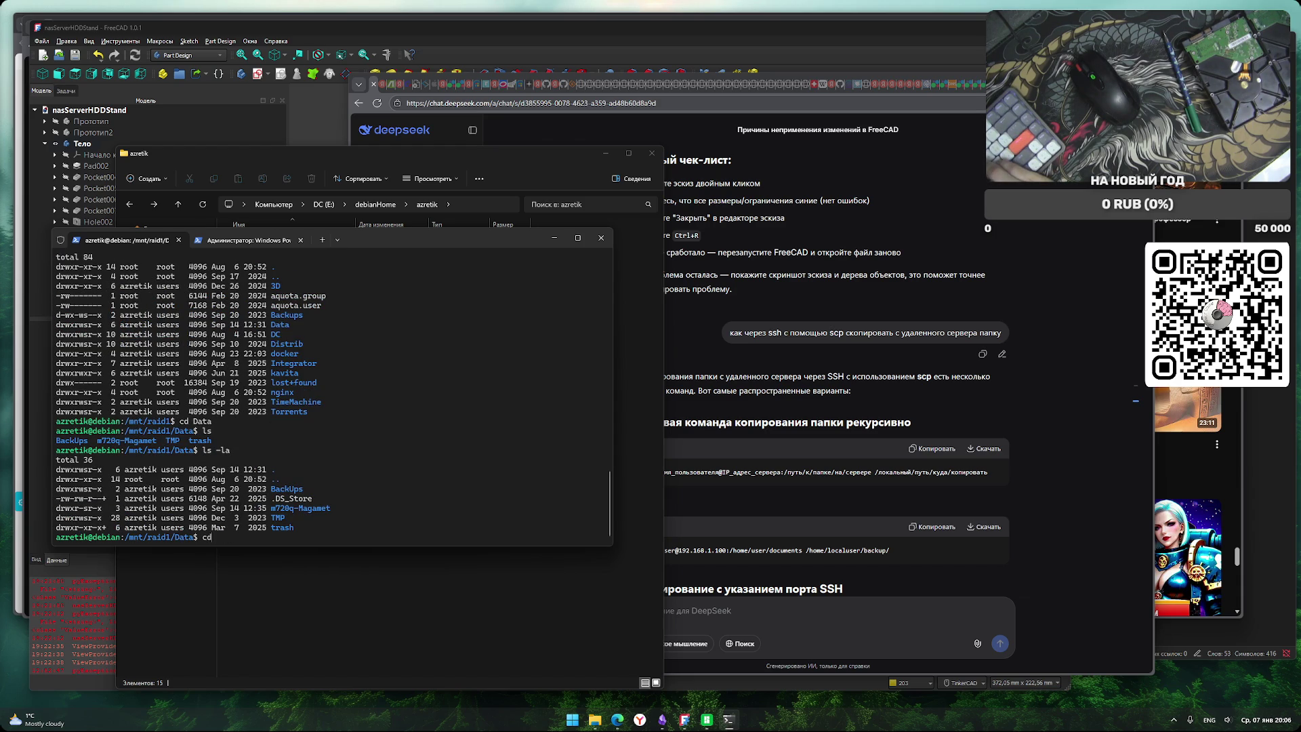
pyautogui.write('trash')
pyautogui.press('Return')
pyautogui.write('ls')
pyautogui.press('Return')
pyautogui.write('ls')
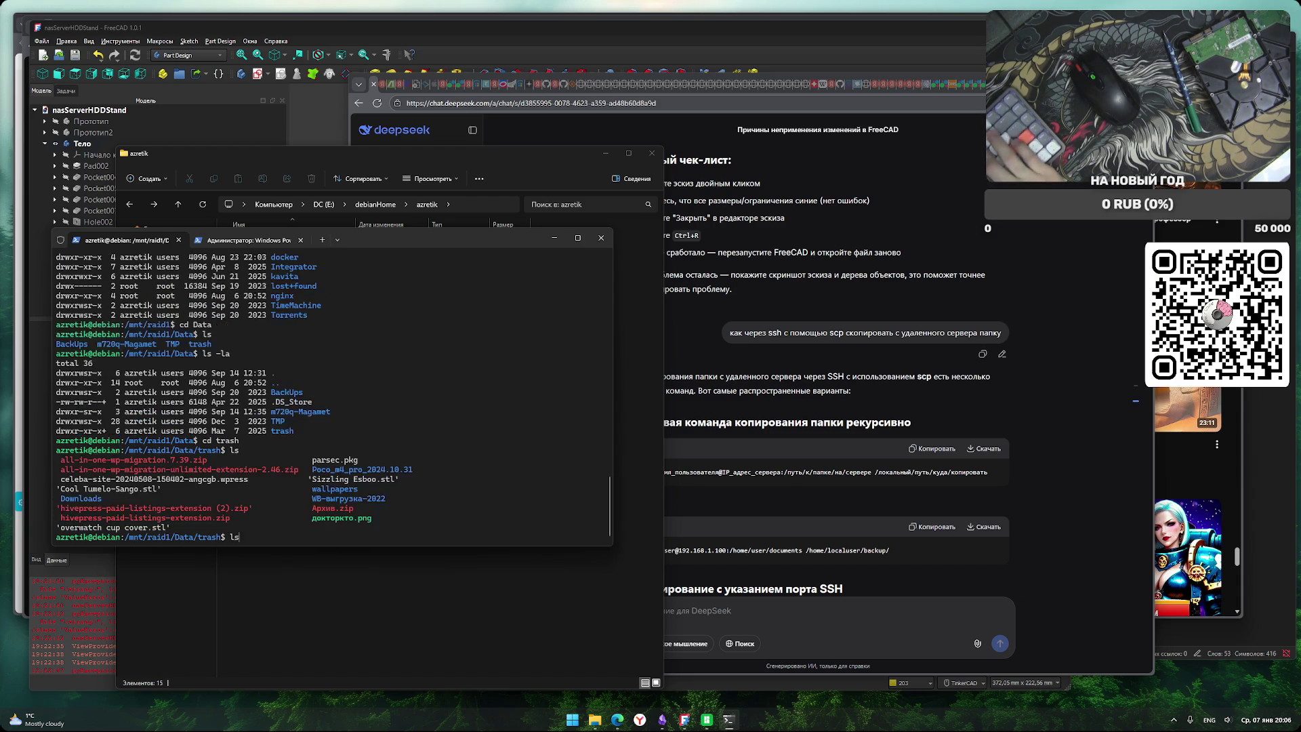
pyautogui.write(' -la')
pyautogui.press('Return')
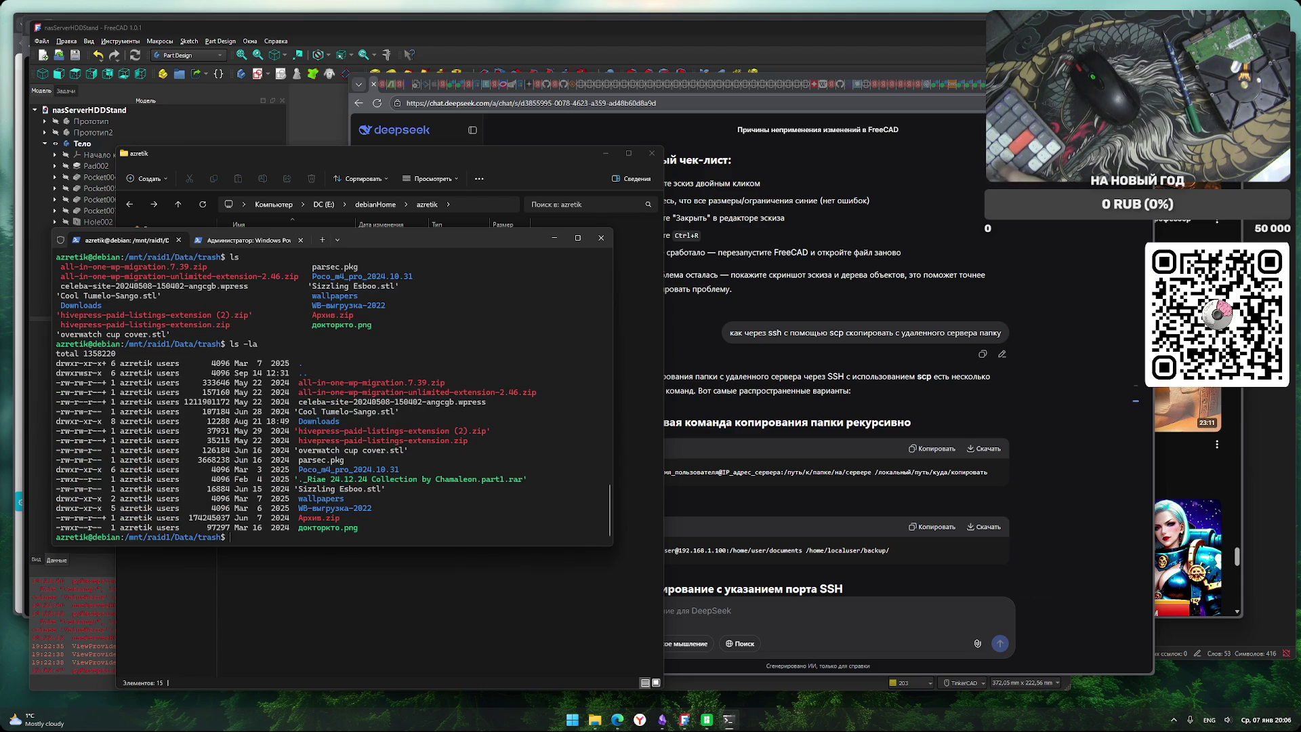
# Step: List the server home directory in detail, go back up to Data, clear the screen, and switch to PowerShell
pyautogui.write('ls -la /')
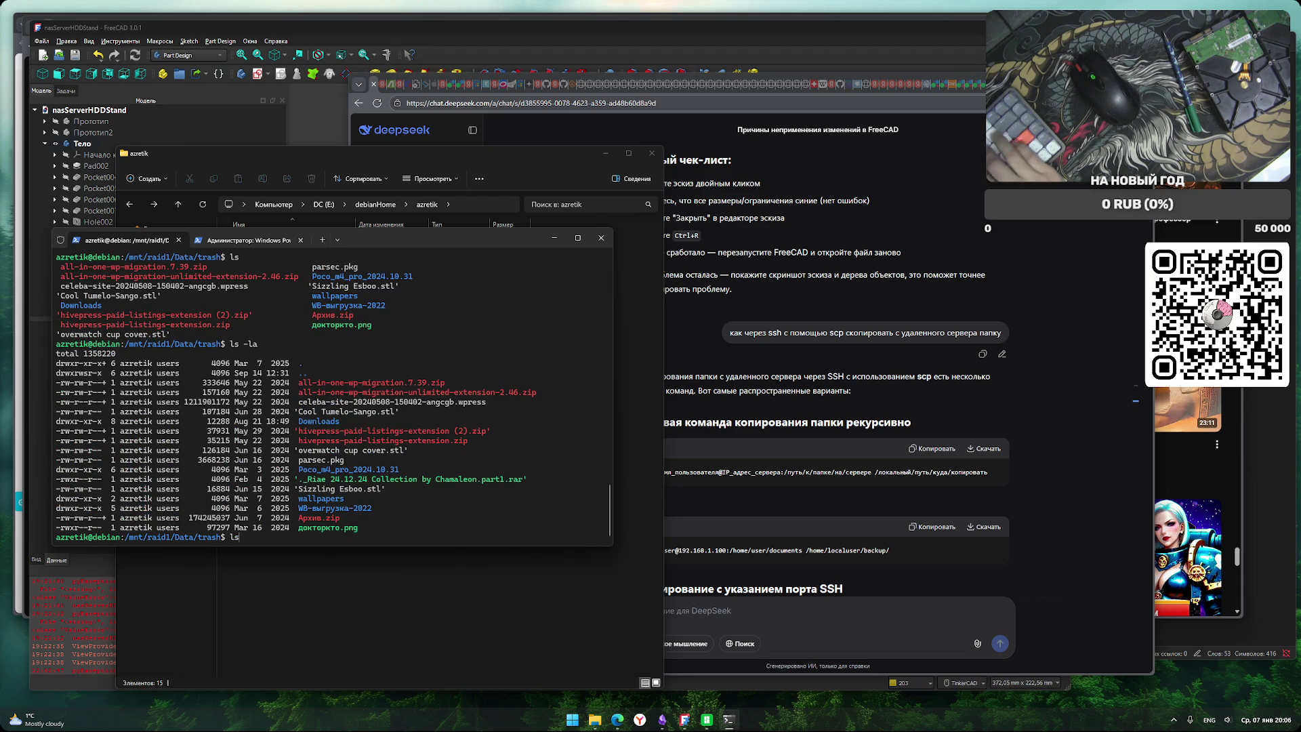
pyautogui.write('home/azretik')
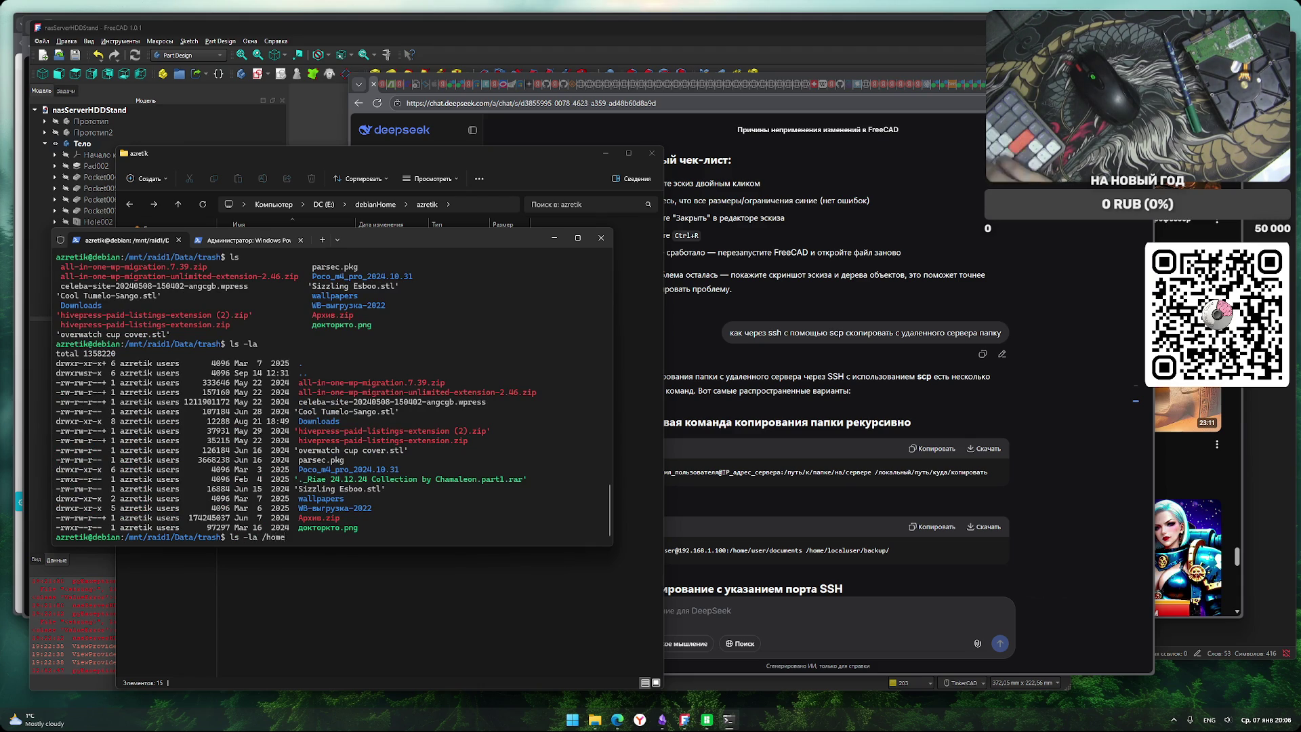
pyautogui.press('Return')
pyautogui.press('Return')
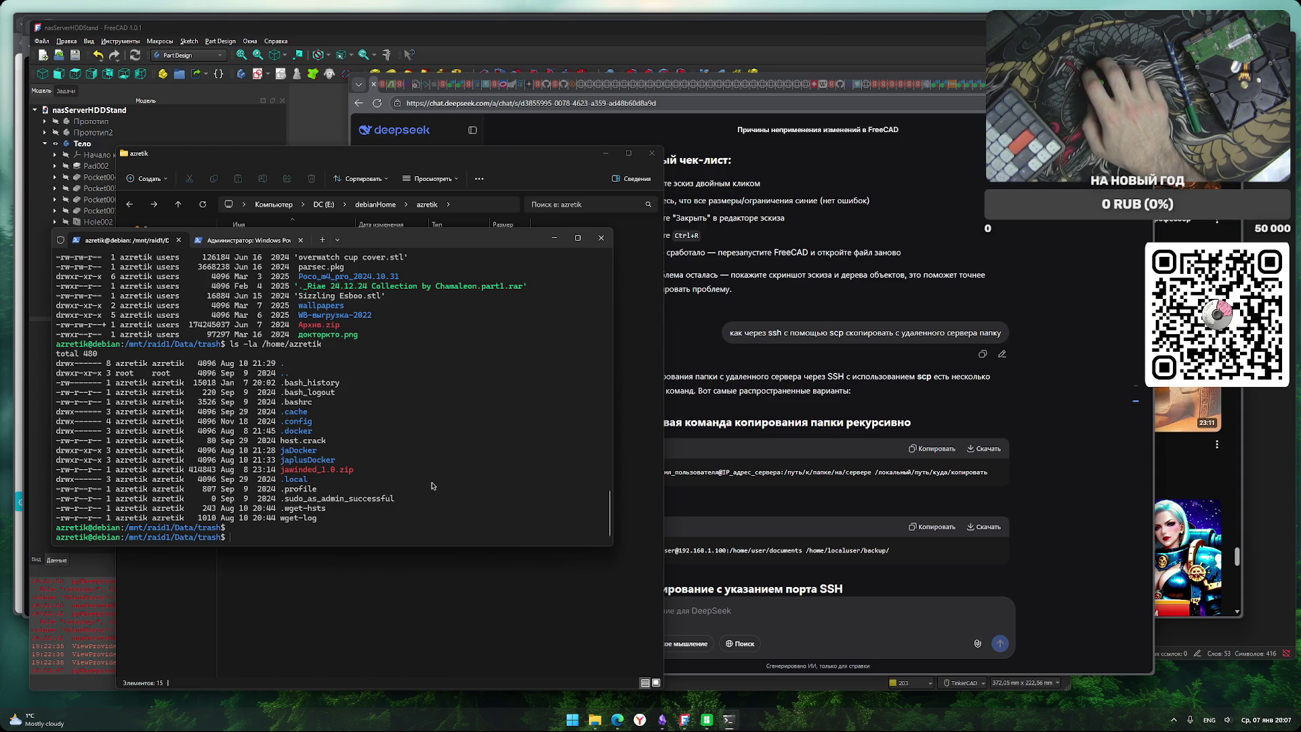
pyautogui.write('ls -la')
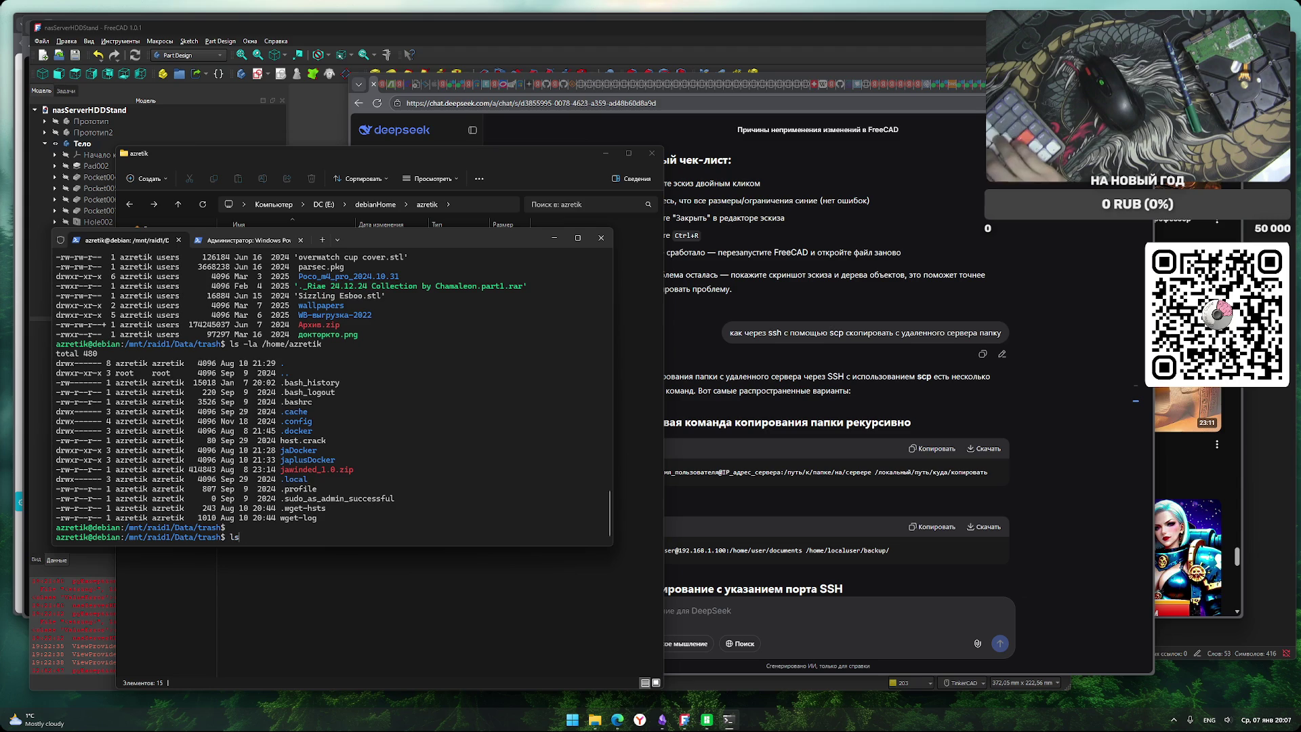
pyautogui.press('Return')
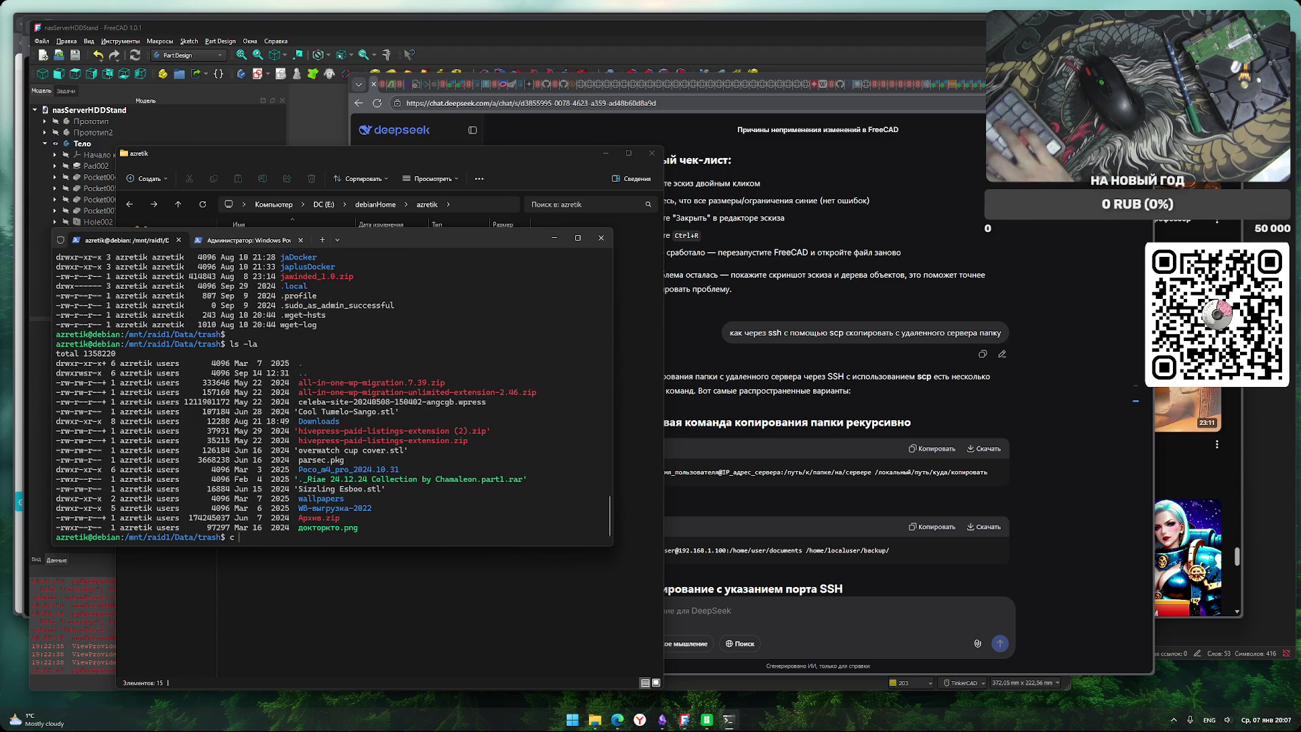
pyautogui.write('cd ..')
pyautogui.press('Return')
pyautogui.write('ls -la')
pyautogui.press('Return')
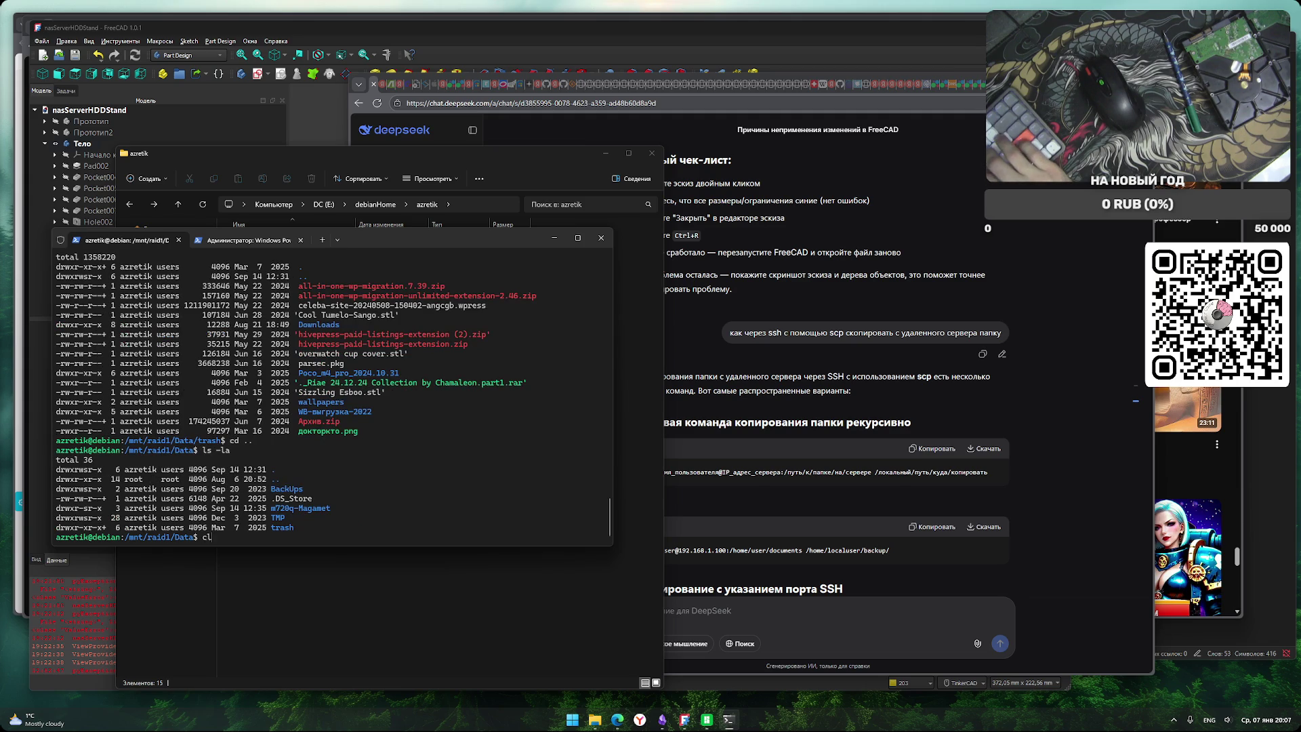
pyautogui.hotkey('ctrl', 'l')
pyautogui.hotkey('ctrl', 'Tab')
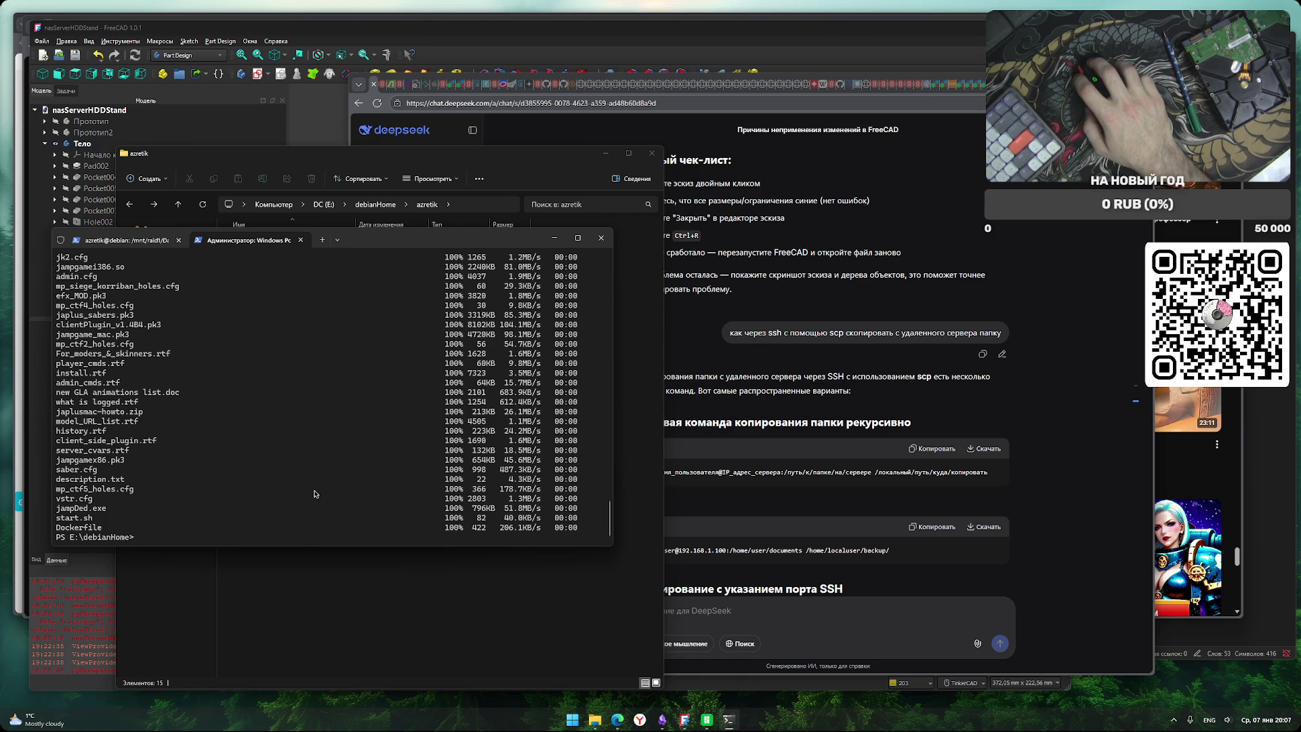
pyautogui.hotkey('alt', 'Tab')
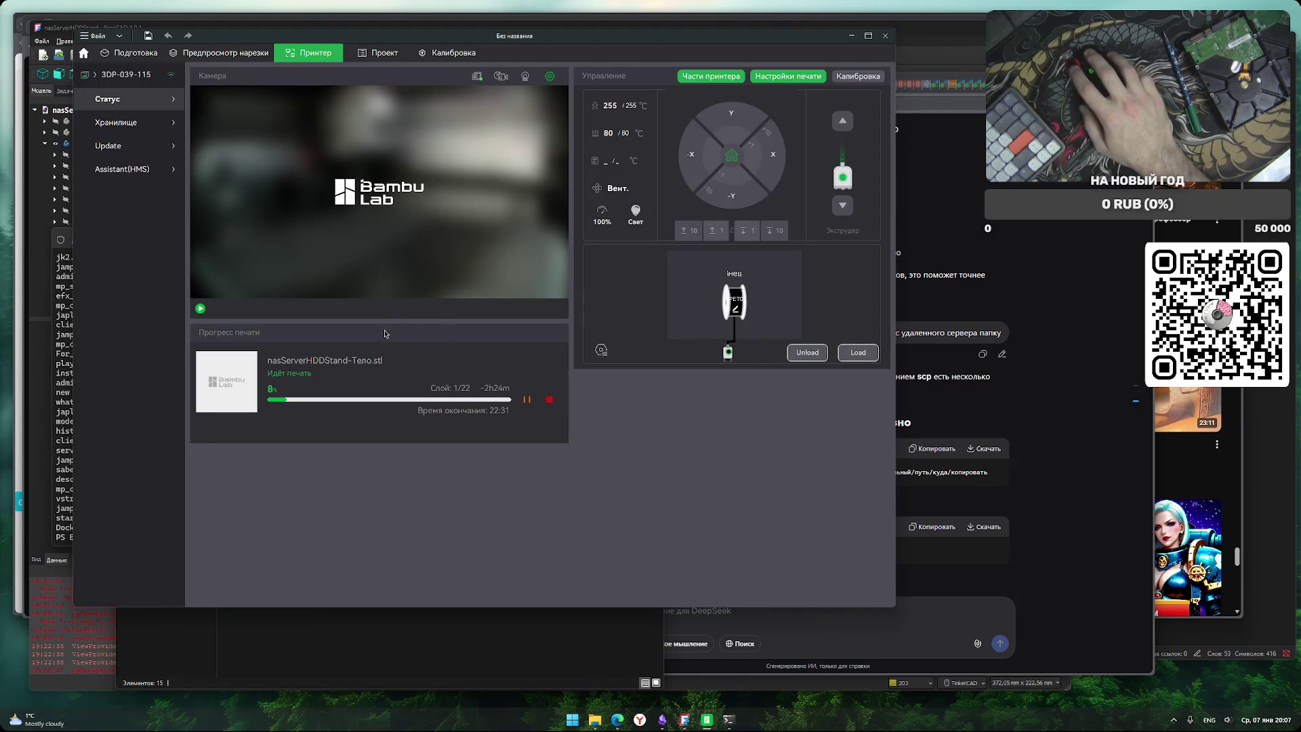
pyautogui.hotkey('alt', 'Tab')
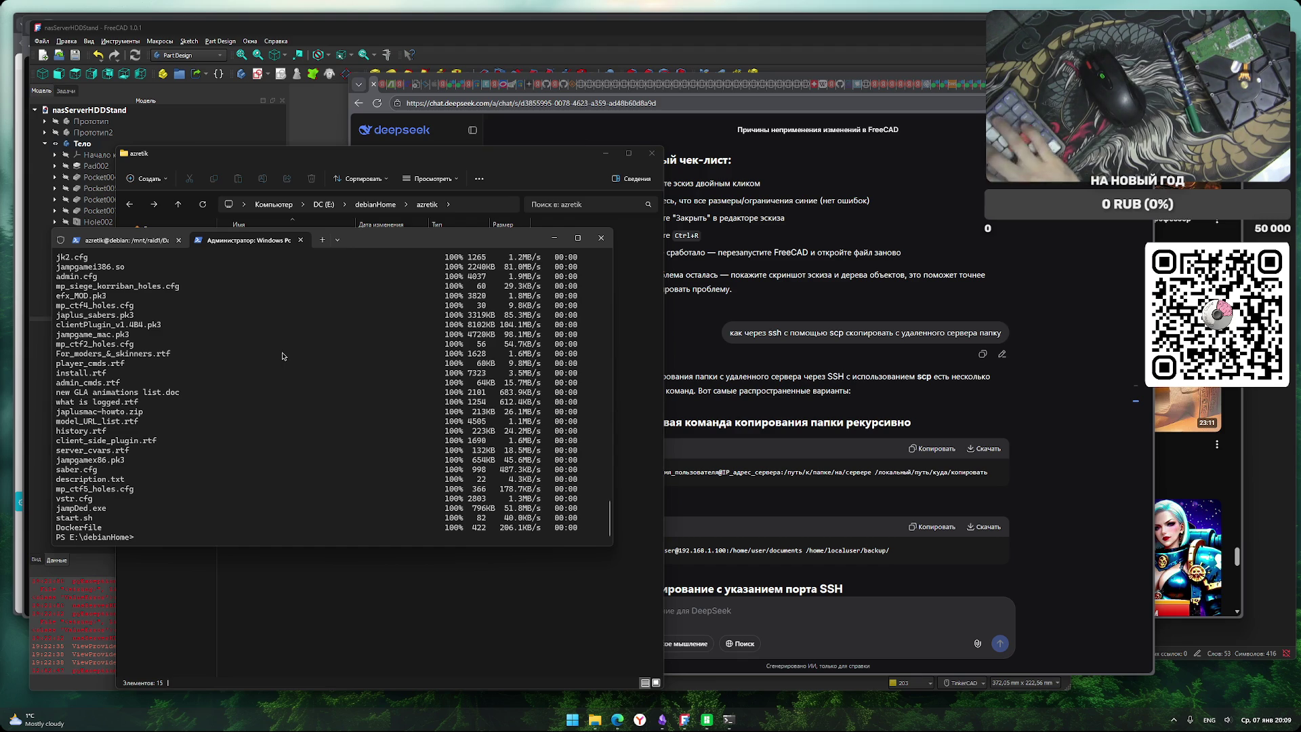
# Step: Run awk and then grep at the PS E:\debianHome> prompt; PowerShell recognizes neither
pyautogui.write('awe')
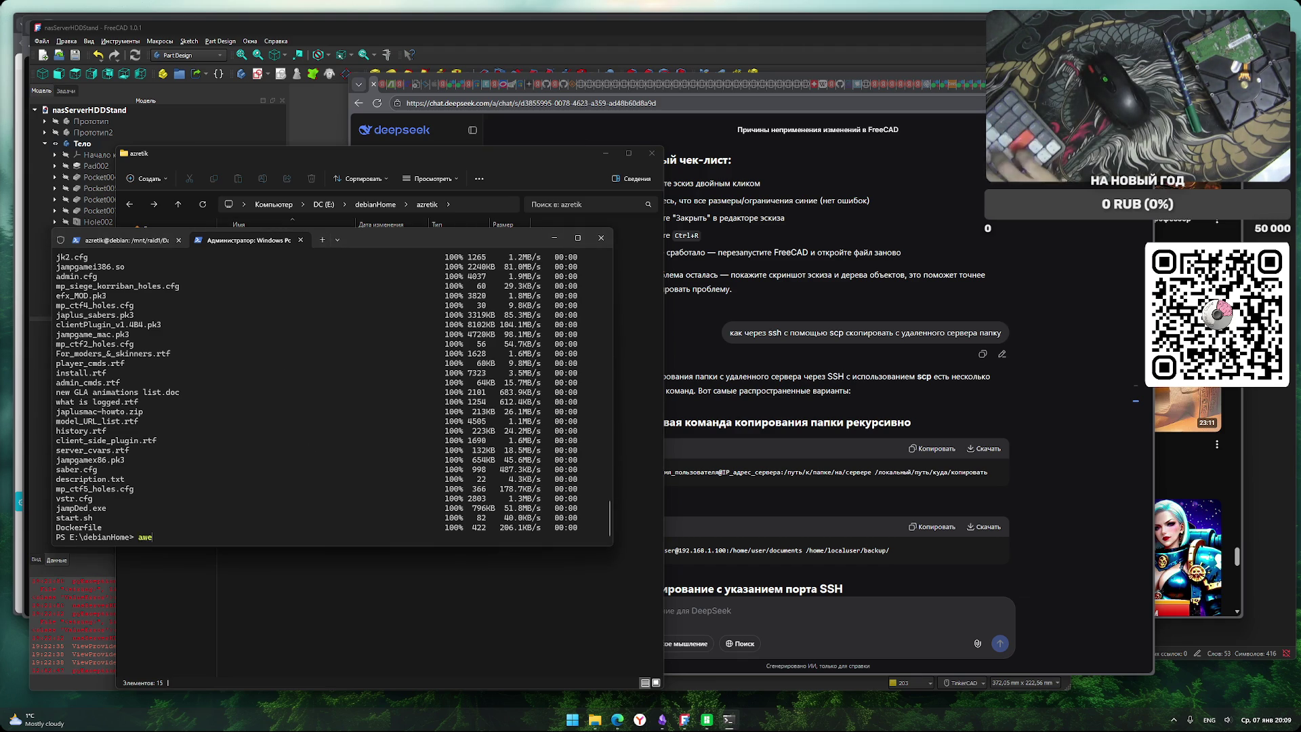
pyautogui.write('k')
pyautogui.press('Return')
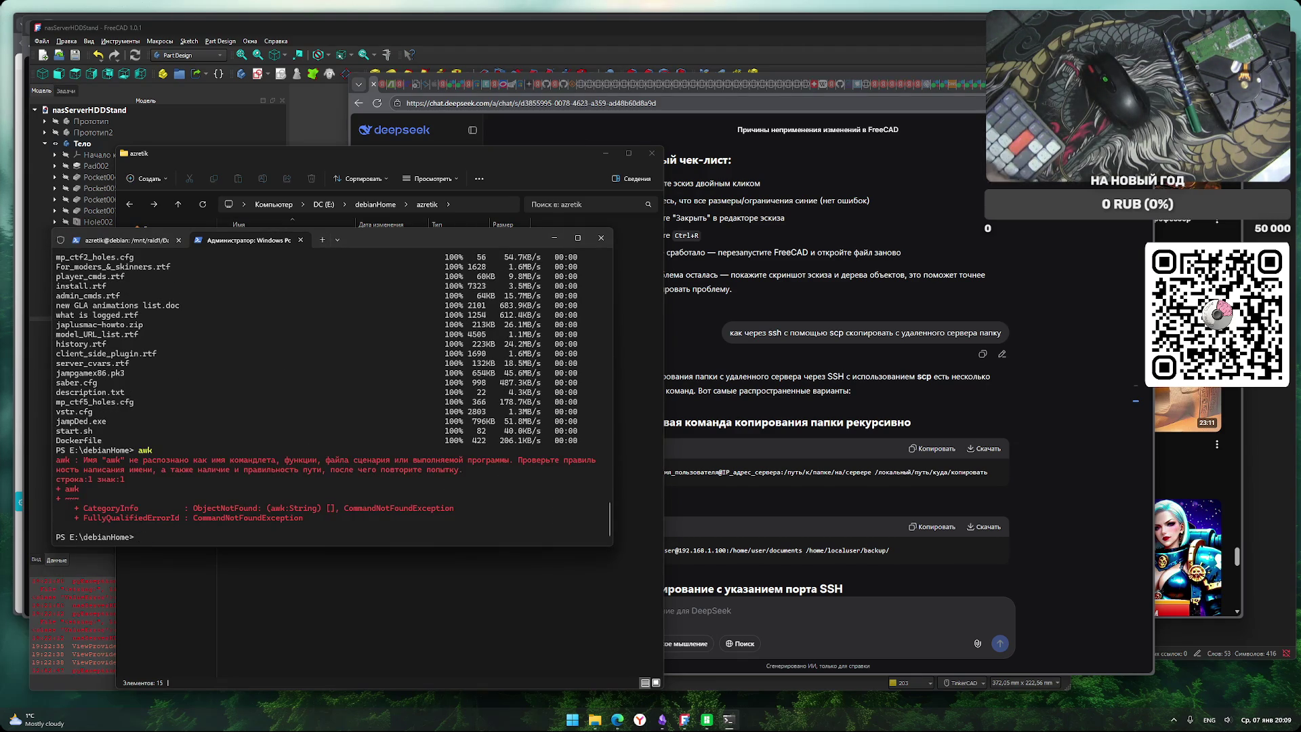
pyautogui.write('grep')
pyautogui.press('Return')
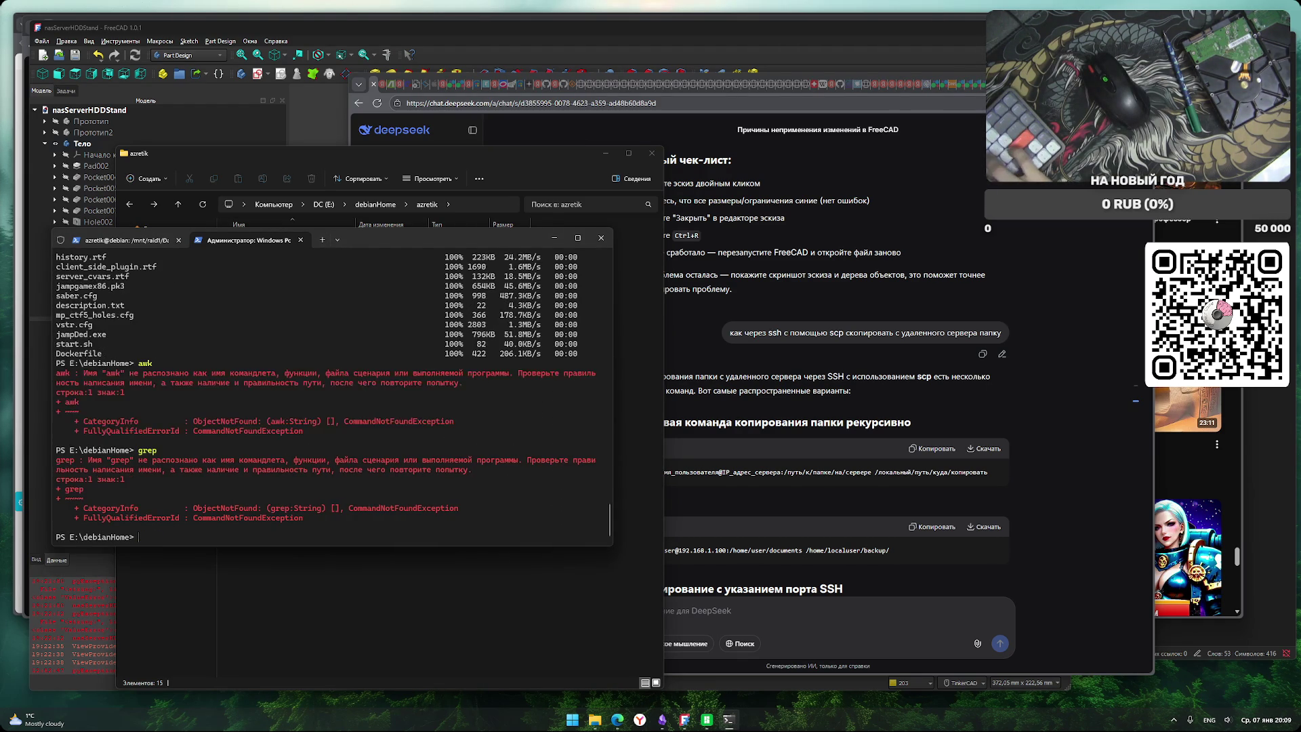